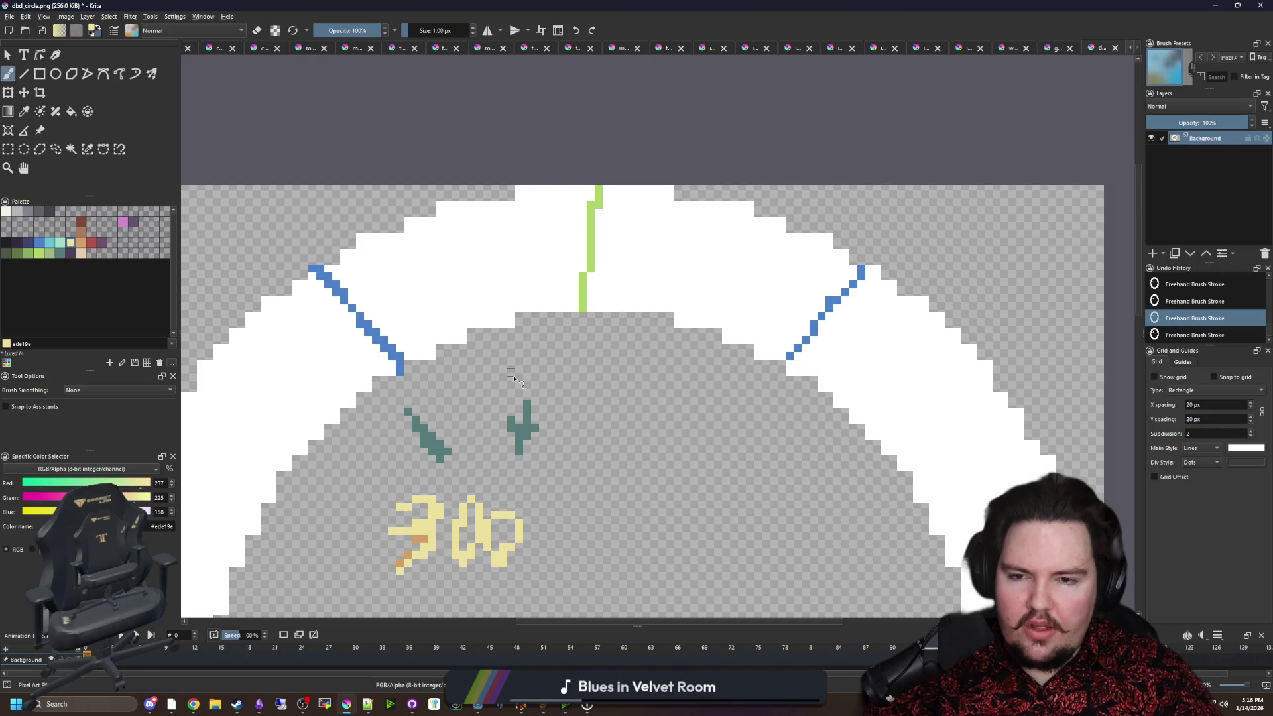
Zoom and pan the Krita canvas to bring the whole ring drawing into view.
scroll(536, 335, down, 1)
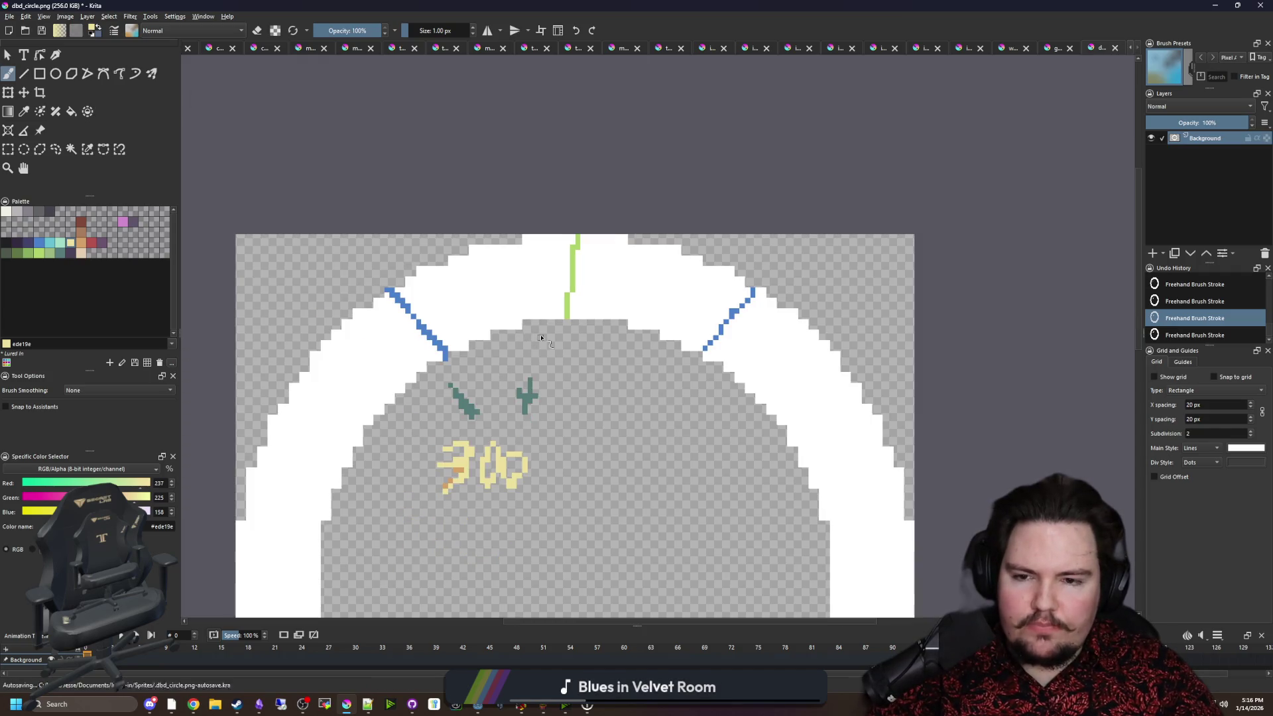
scroll(536, 335, up, 1)
scroll(564, 321, down, 2)
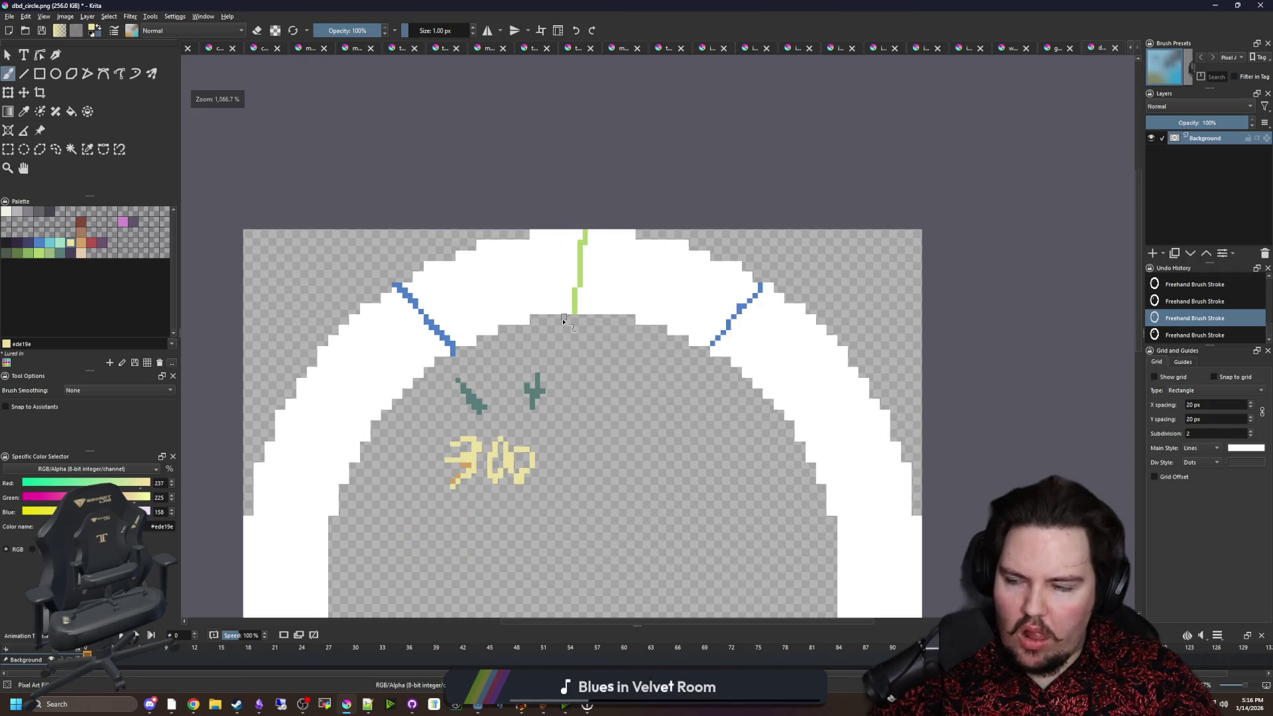
drag(648, 441, 653, 338)
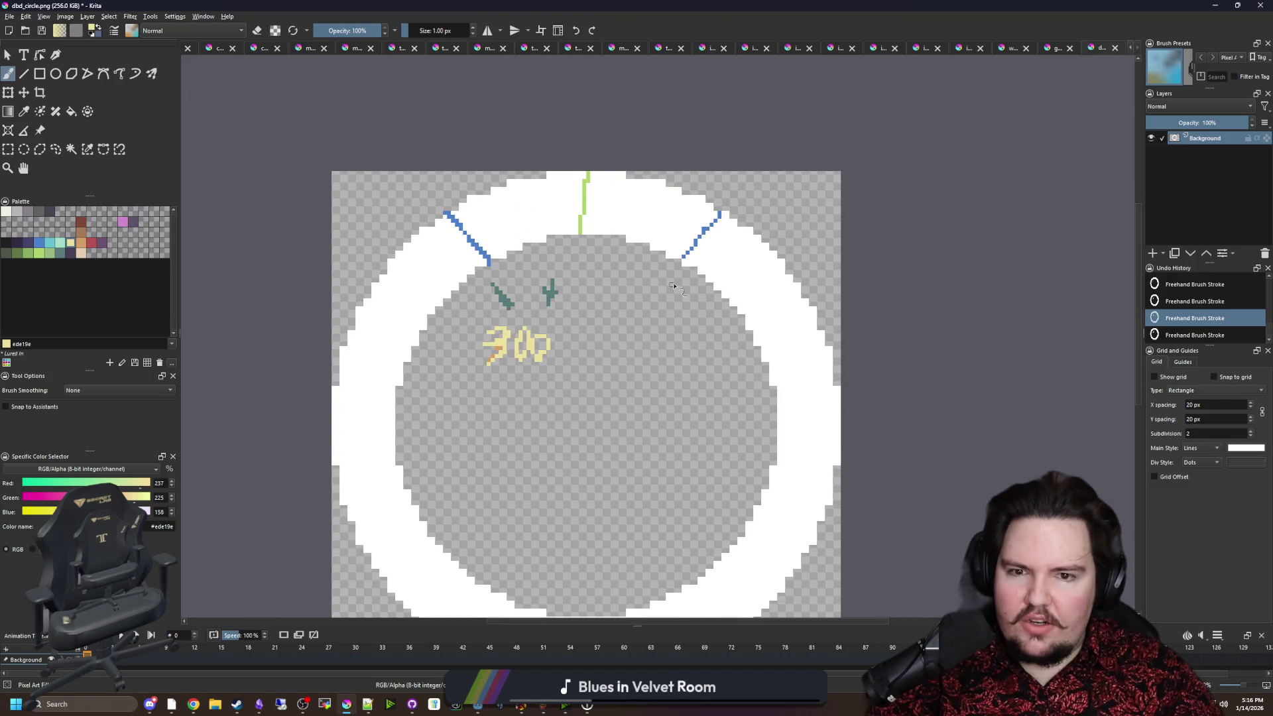
drag(673, 287, 681, 297)
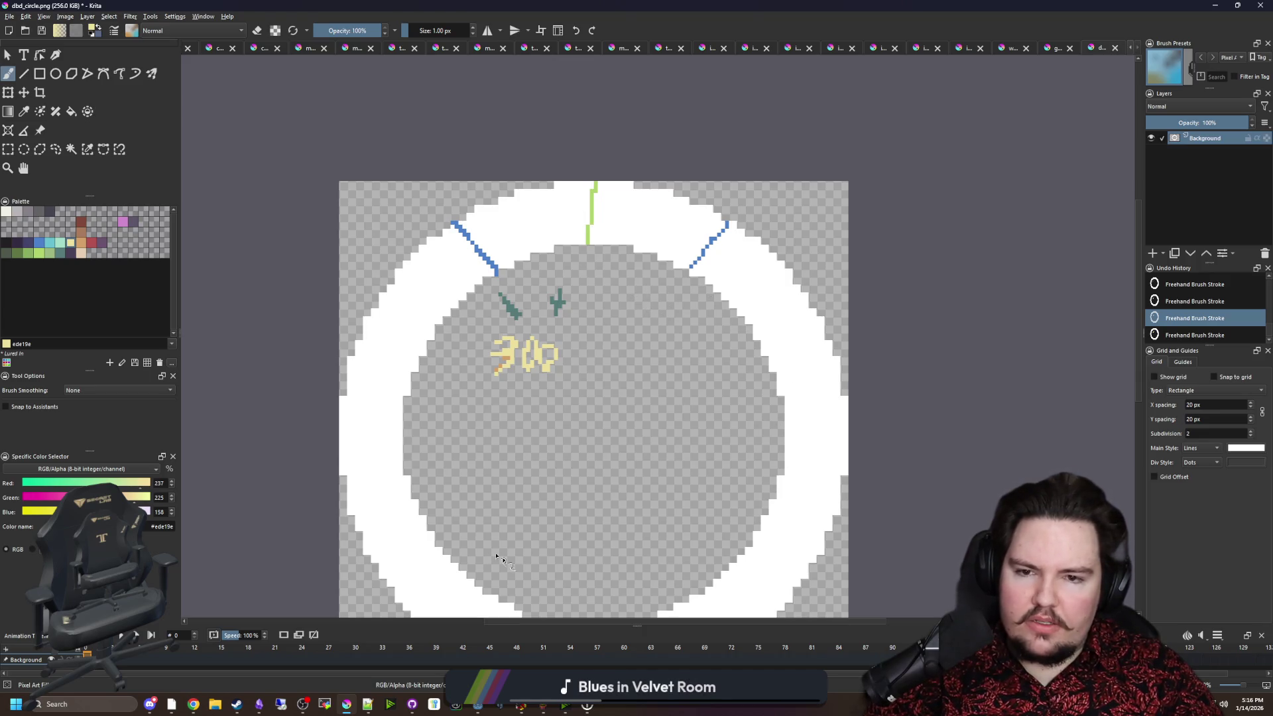
Move the Krita window aside and bring the running Godot fishing game forward.
scroll(592, 363, up, 2)
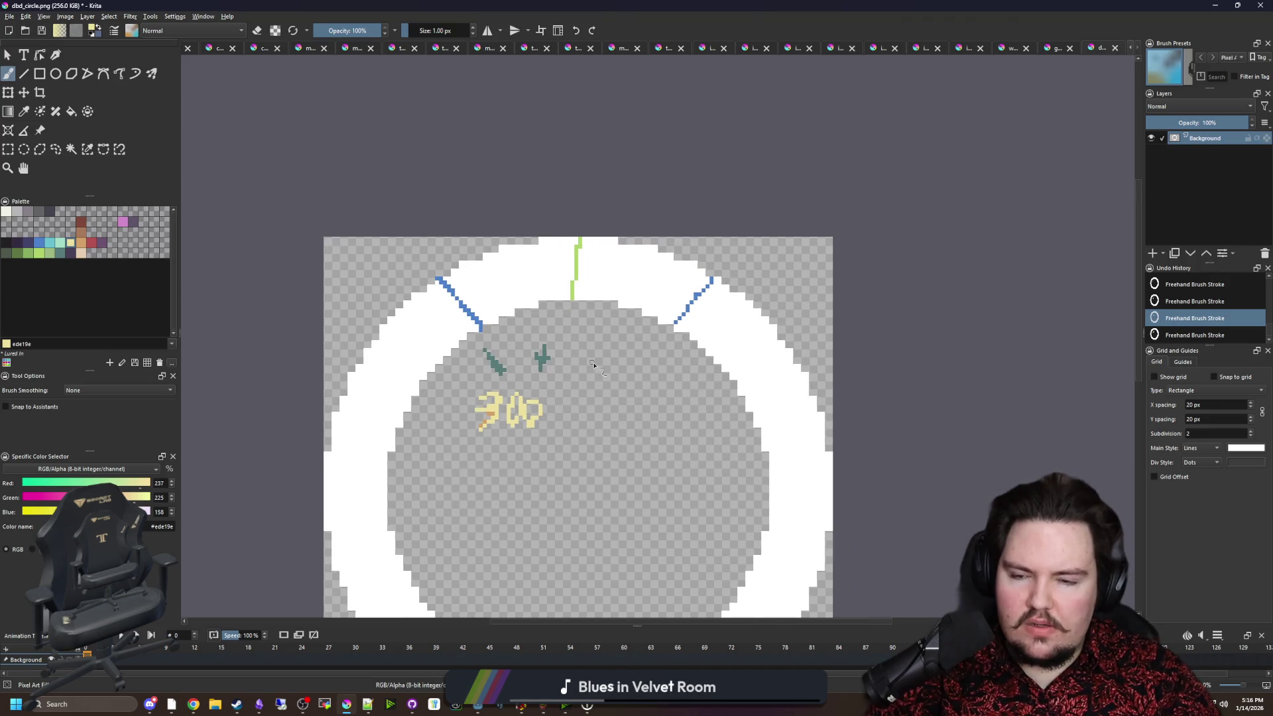
scroll(593, 365, up, 1)
mouse_move(587, 5)
mouse_down()
mouse_move(723, 52)
mouse_move(1231, 173)
mouse_up()
click(729, 198)
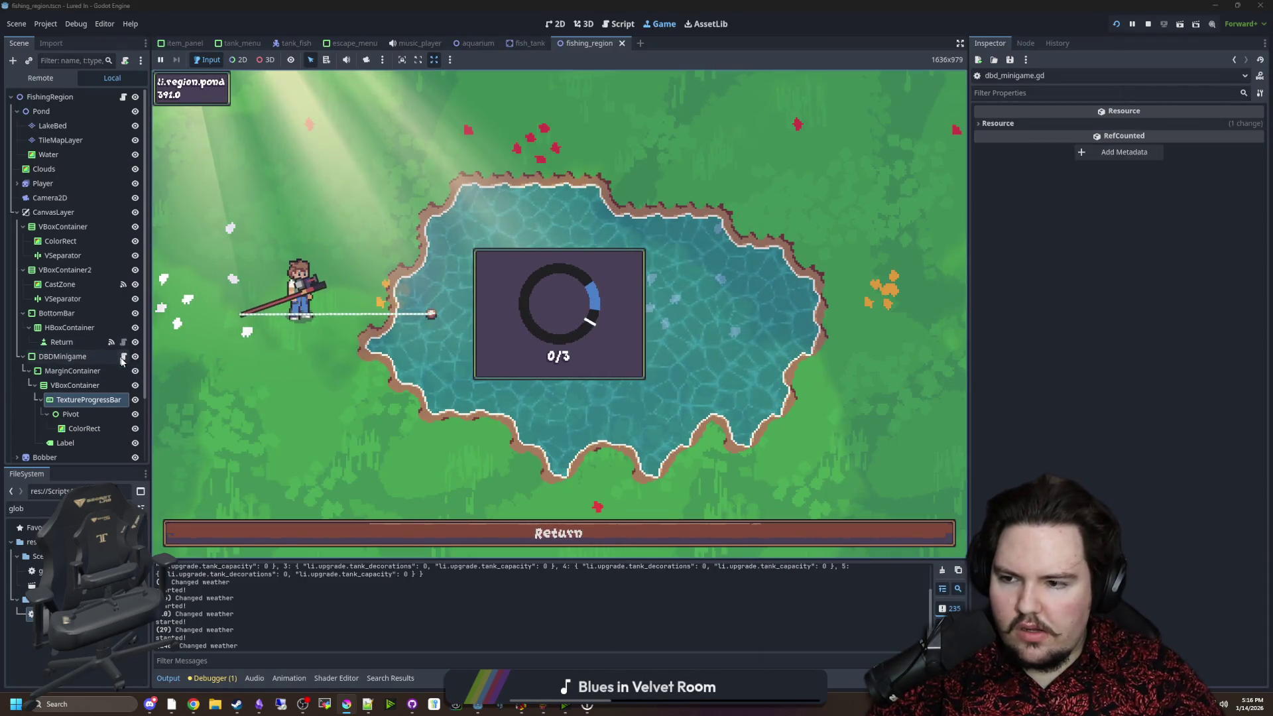
In _process, move the maxAngle degree expression into a new 'var rawMaxangle =' line.
click(122, 358)
scroll(573, 213, up, 2)
click(574, 214)
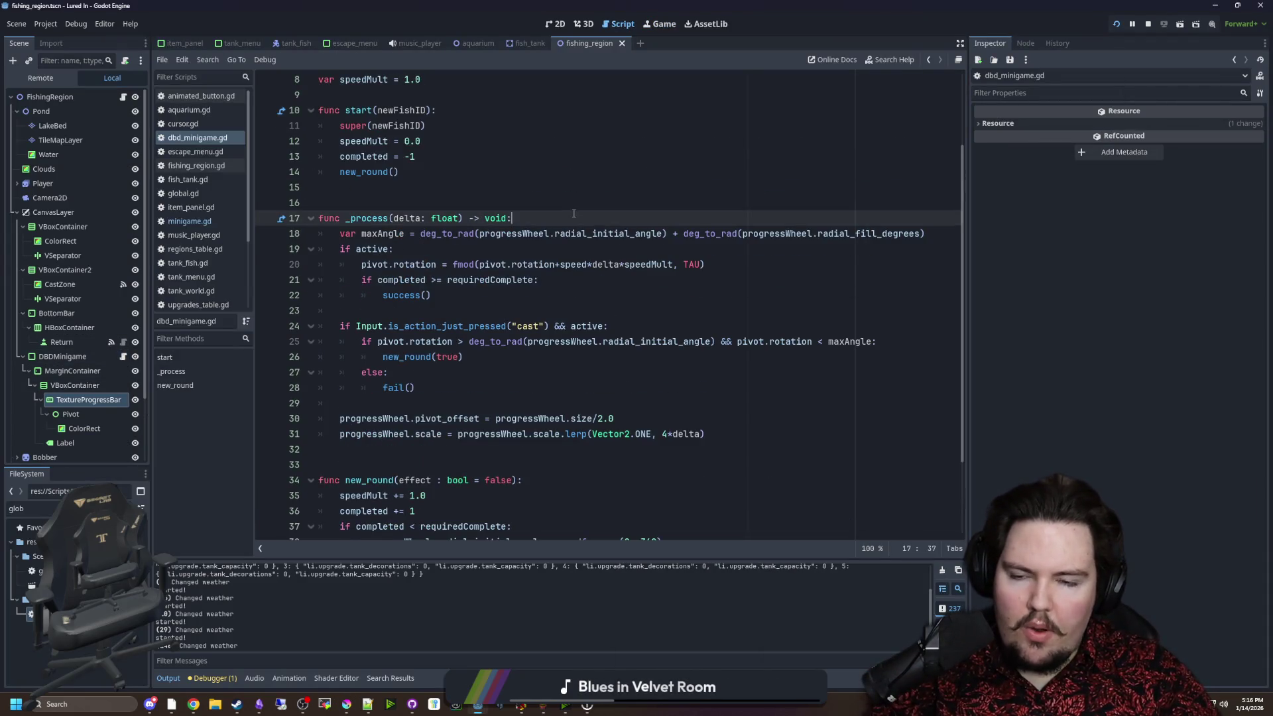
key(Return)
key(Return)
key(Up)
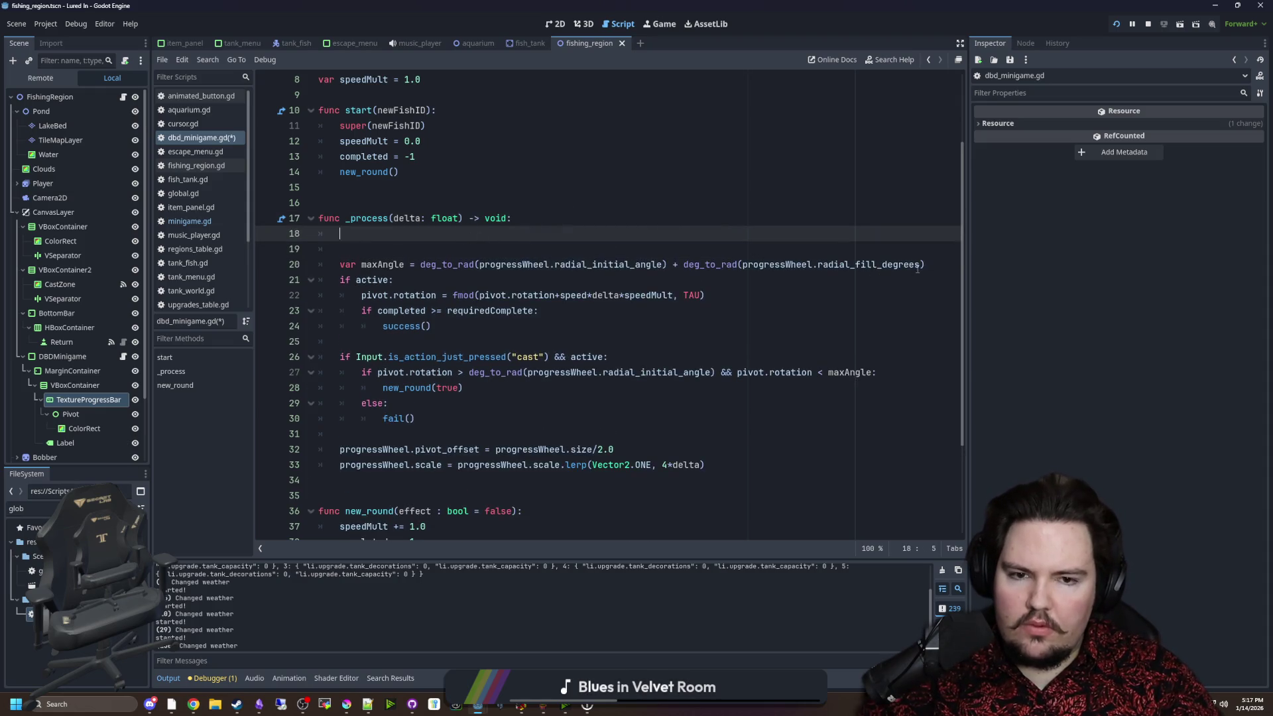
mouse_move(931, 263)
mouse_down()
mouse_move(410, 264)
mouse_move(420, 264)
mouse_up()
key(ctrl+c)
key(BackSpace)
click(414, 251)
text(var r)
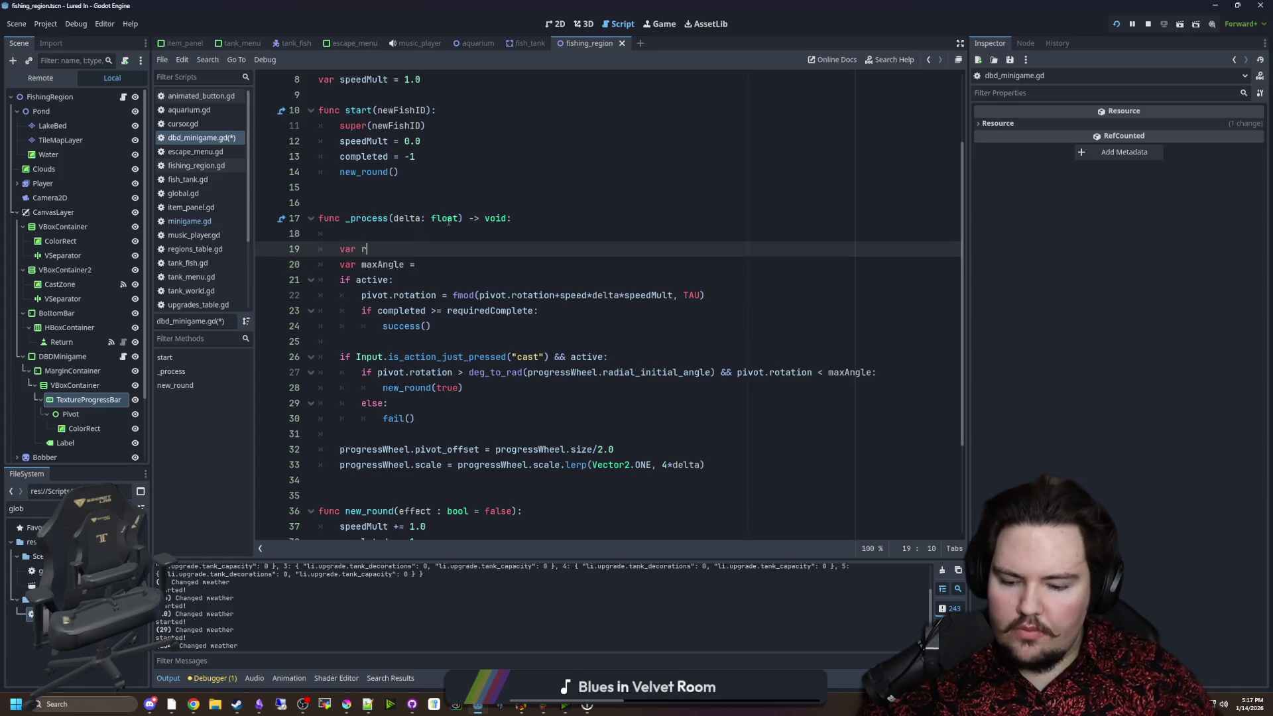
text(awMaxangle =)
key(ctrl+v)
Add the wrap check 'if rawMaxAngle > TAU: rawMaxAngle -= TAU' below it.
drag(963, 273, 1161, 266)
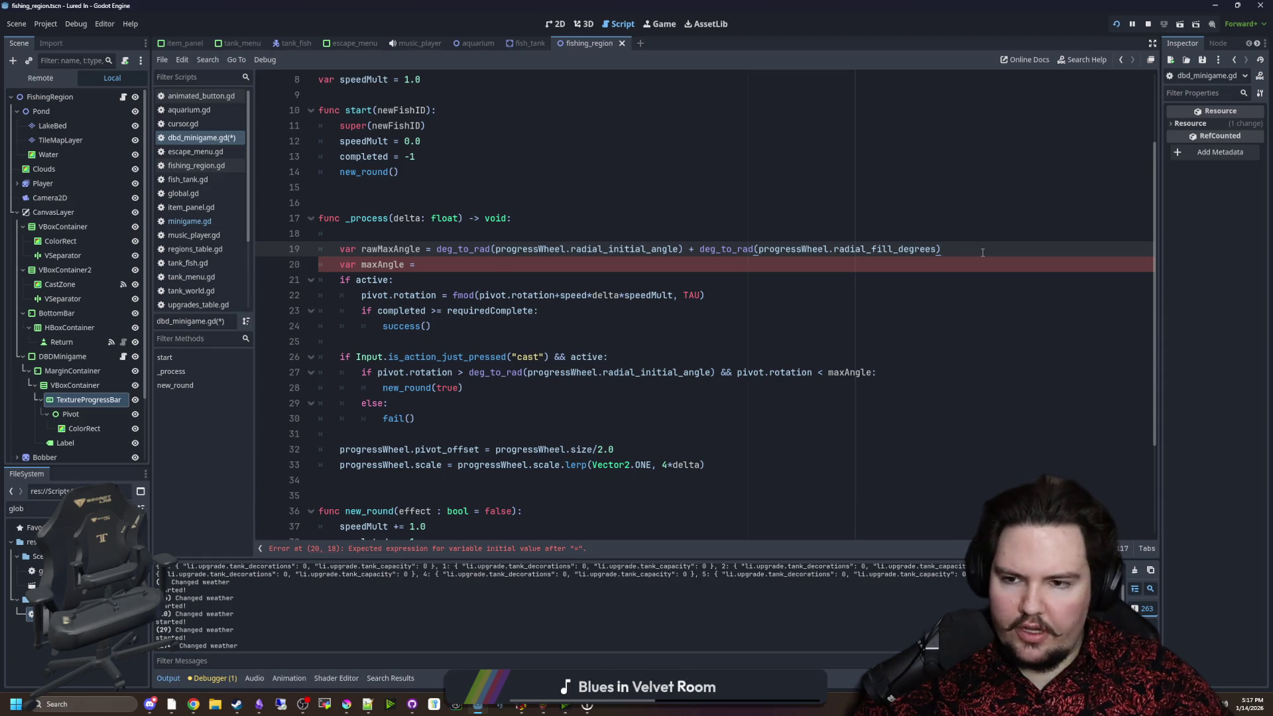
key(Return)
key(Return)
key(Return)
key(Up)
key(Up)
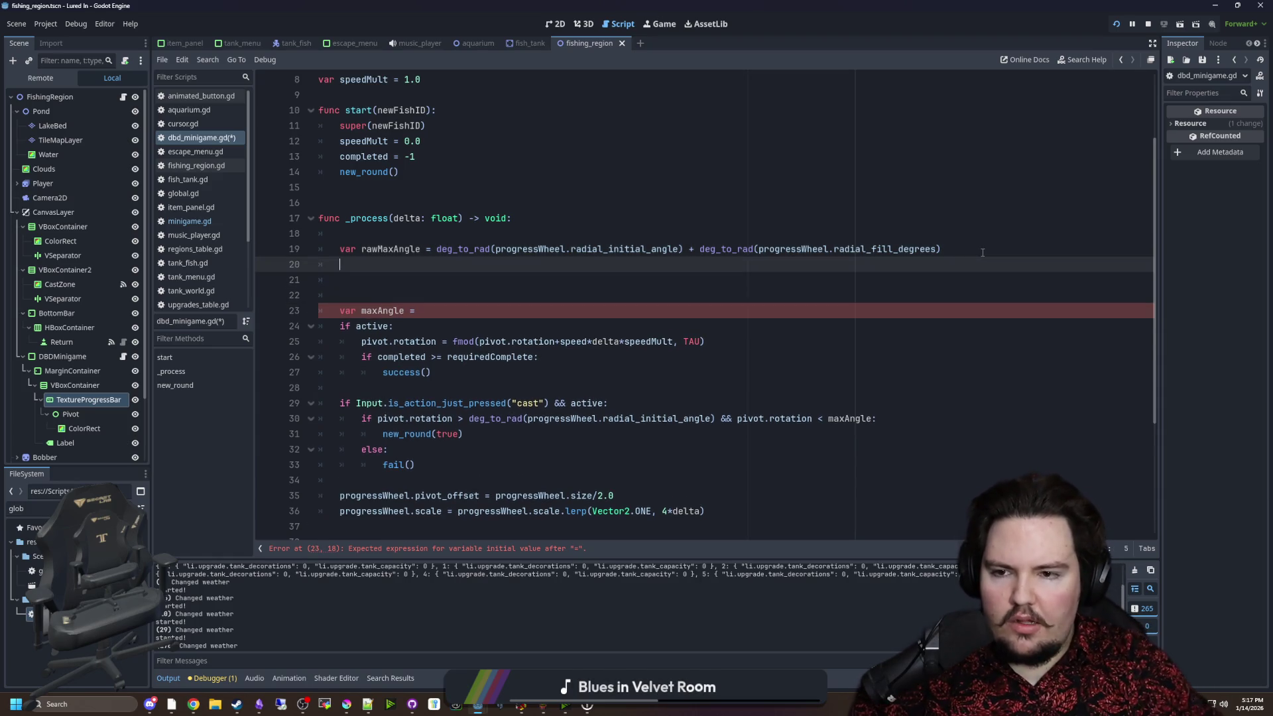
text(if rawMAX)
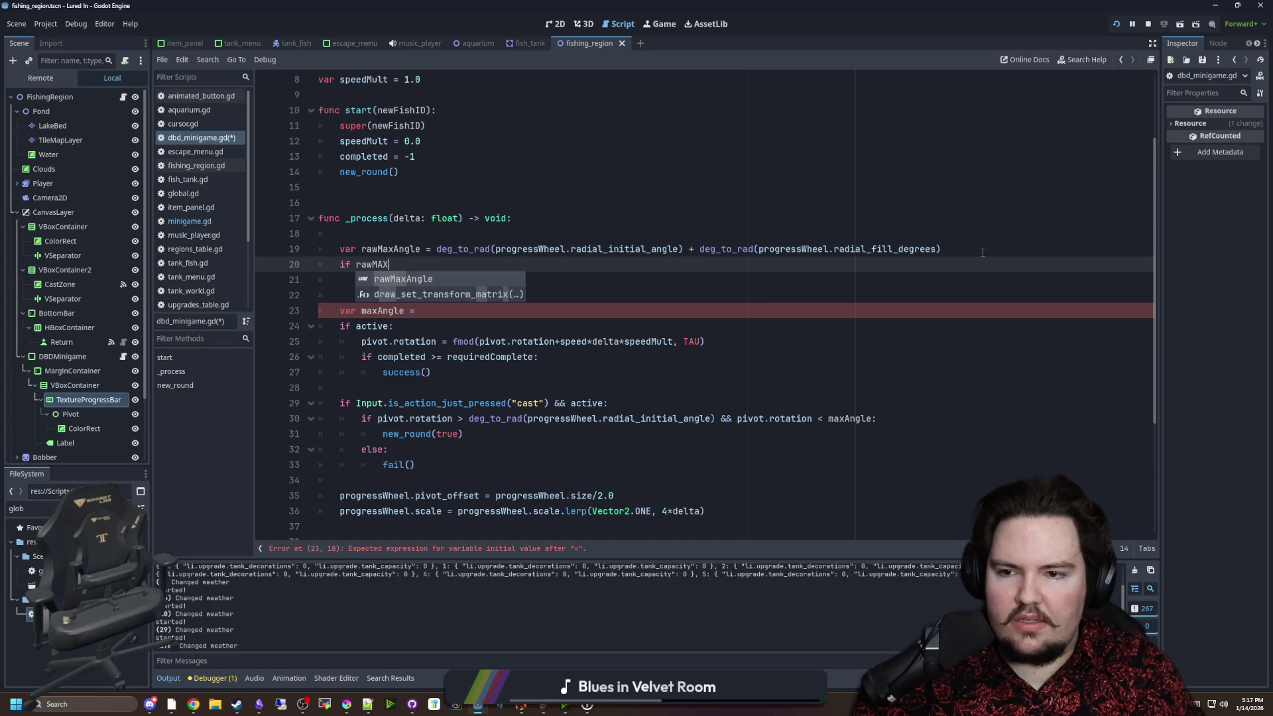
key(Return)
text(TAU:)
key(Return)
text(rawMaxAngl;e)
key(BackSpace)
key(BackSpace)
text(e -= )
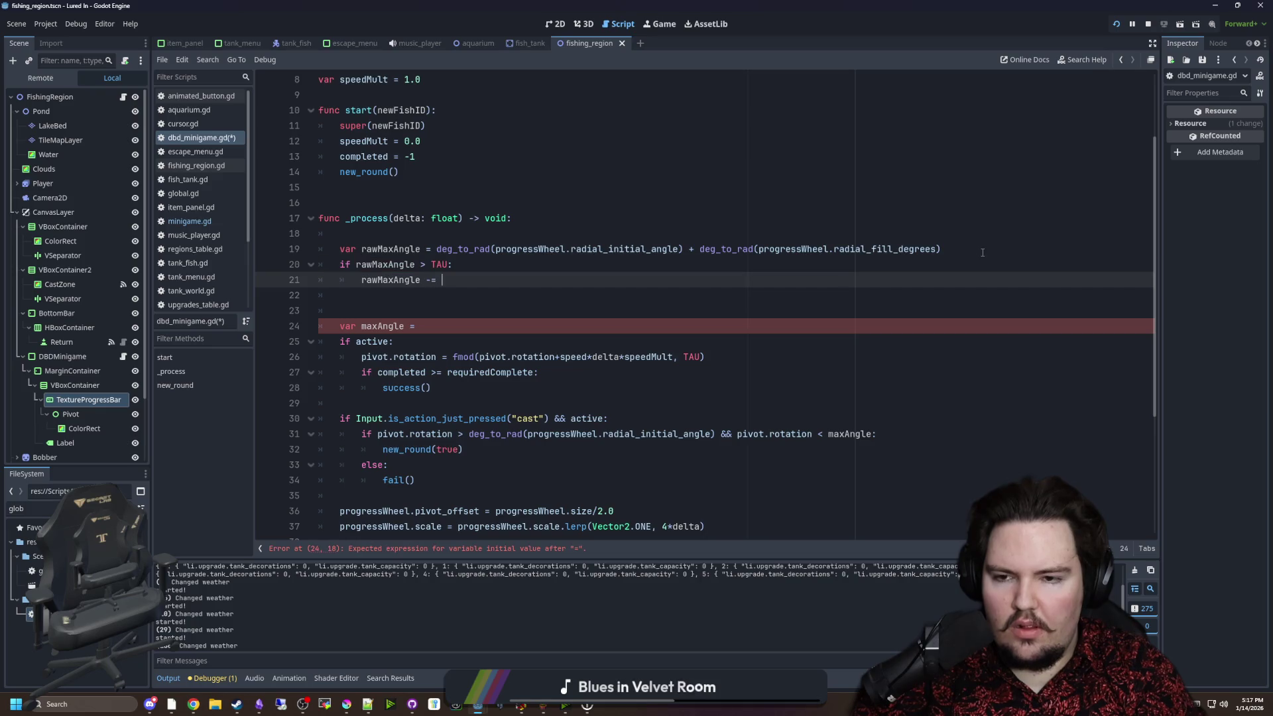
text(TAU)
Remove the stray blank line at the start of _process and switch back to Krita.
click(484, 187)
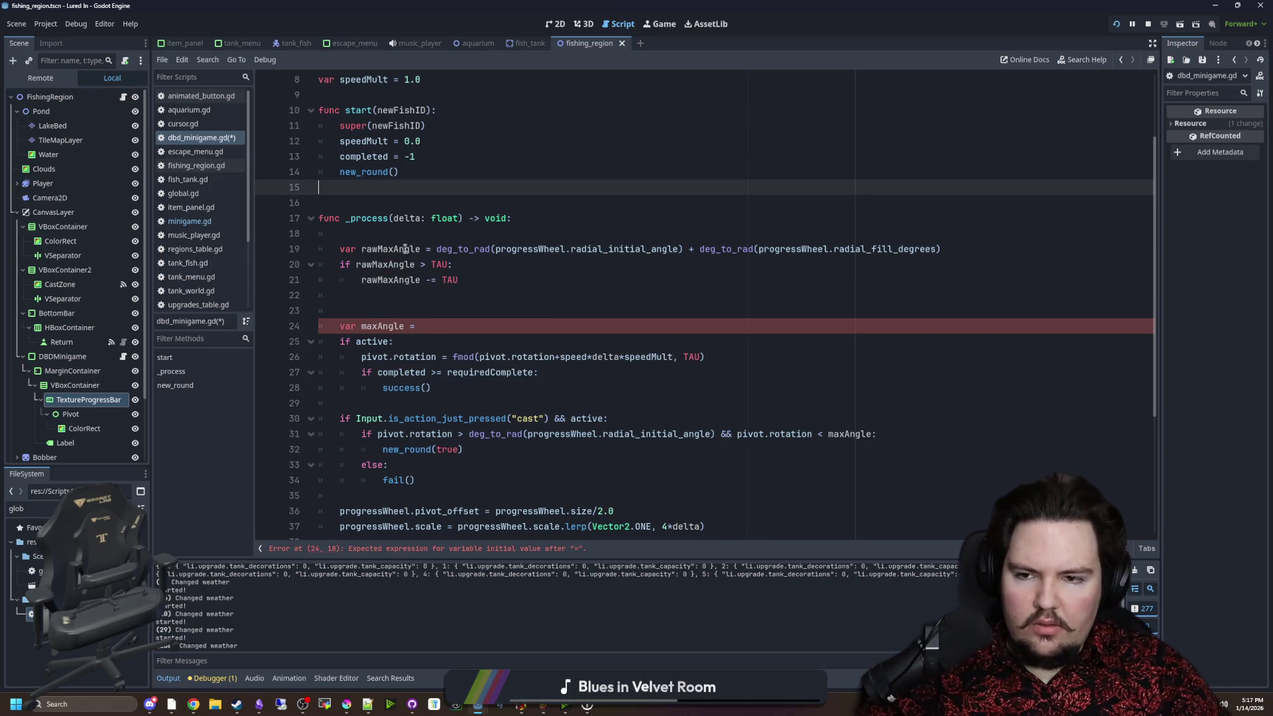
key(Down)
key(Down)
key(Down)
key(BackSpace)
key(Up)
key(Up)
key(Up)
key(alt+Tab)
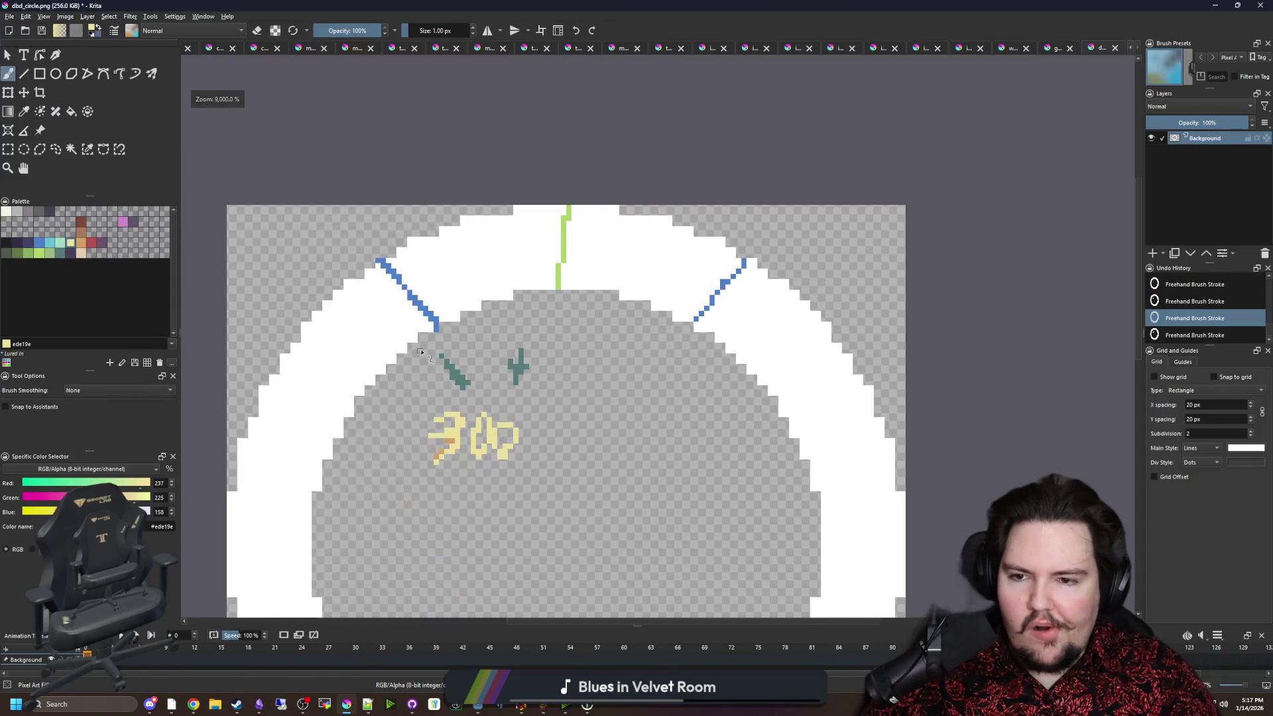
Draw a yellow 400 inside the ring with a short yellow label above it.
scroll(429, 342, up, 3)
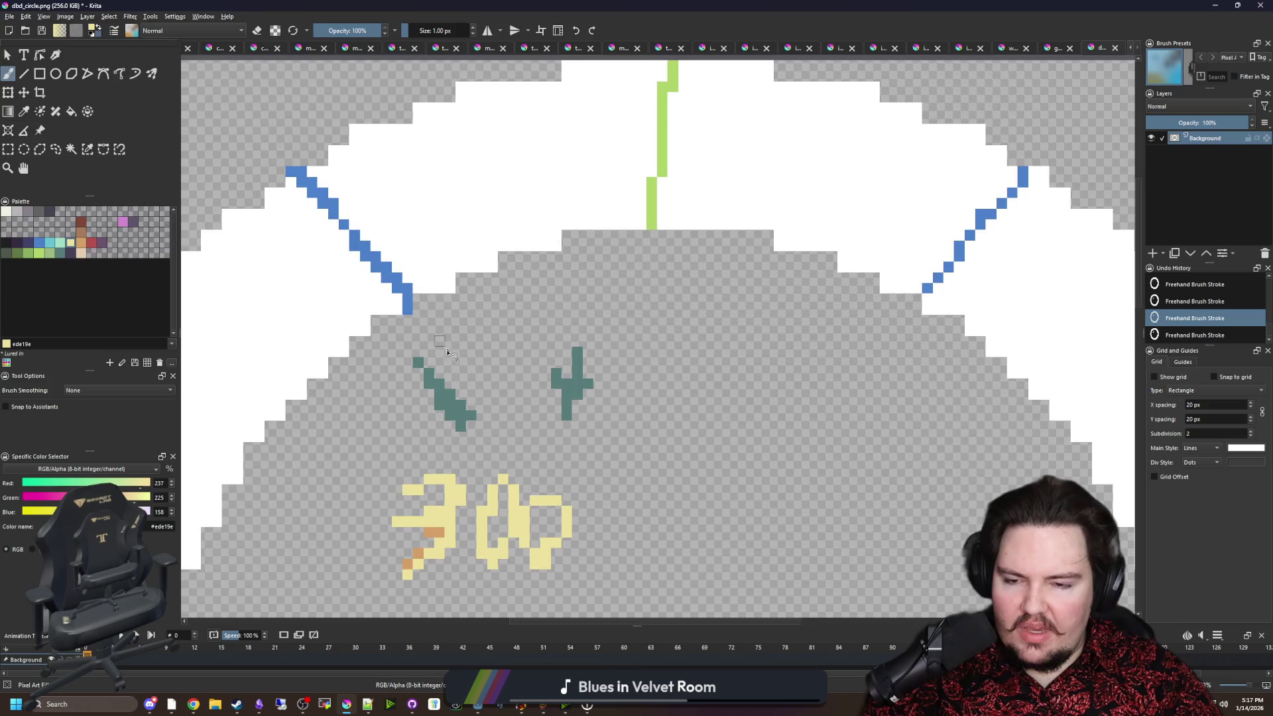
scroll(444, 369, down, 3)
scroll(626, 378, up, 2)
mouse_move(543, 387)
mouse_down()
mouse_move(568, 426)
mouse_move(562, 448)
mouse_up()
mouse_move(617, 415)
mouse_down()
mouse_move(600, 447)
mouse_move(653, 448)
mouse_up()
scroll(600, 355, down, 3)
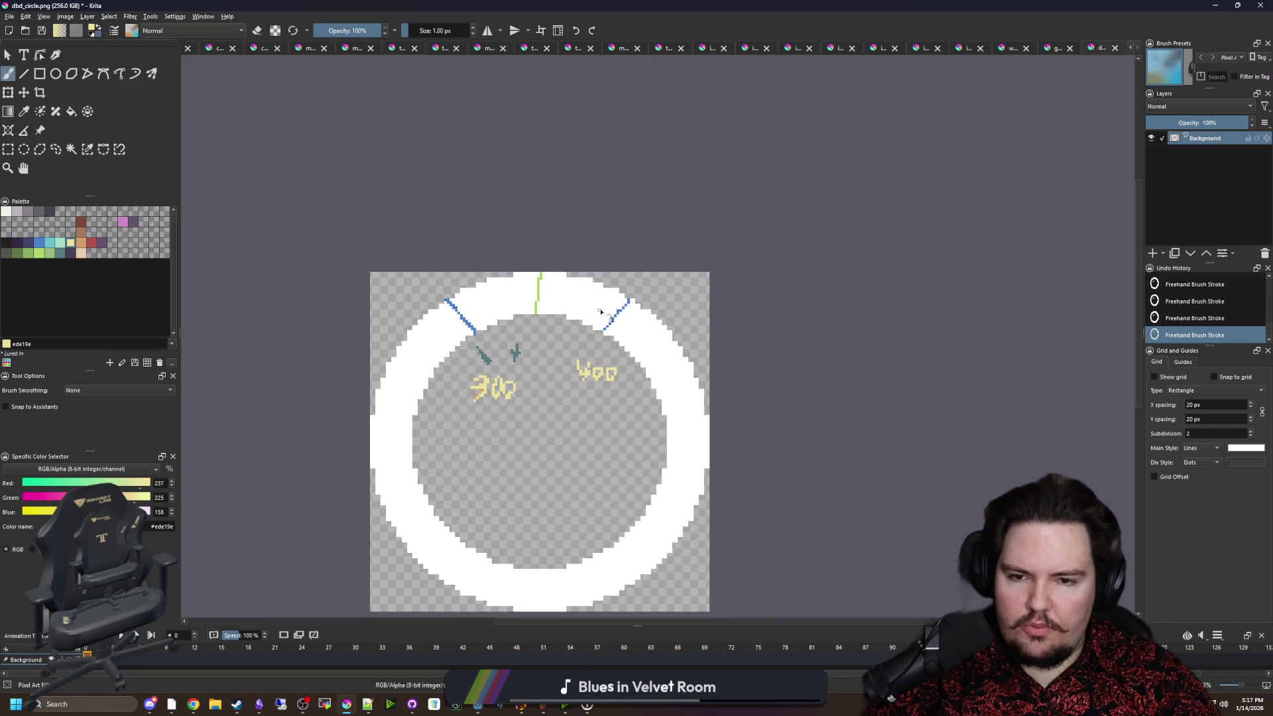
scroll(571, 305, up, 4)
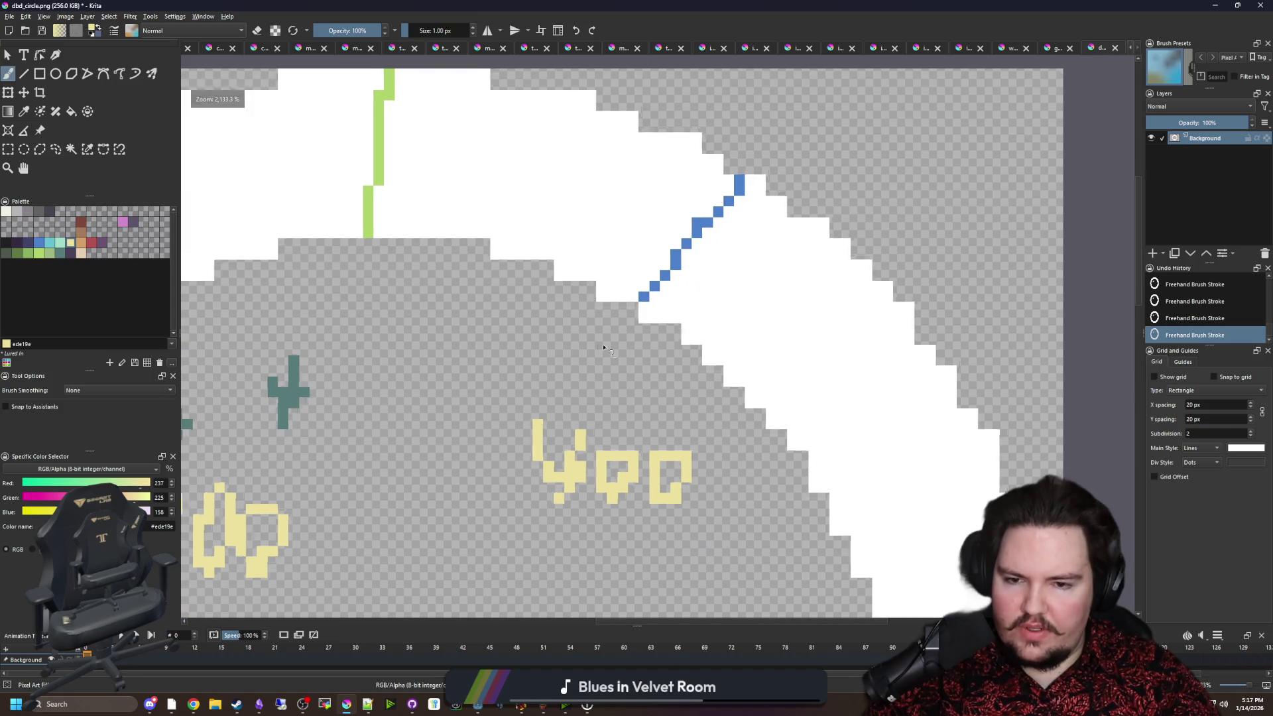
mouse_move(529, 332)
mouse_down()
mouse_move(530, 384)
mouse_move(577, 395)
mouse_up()
In dark purple, circle the label and scribble a mark on the upper-left ring, then return to Godot.
scroll(537, 378, down, 4)
scroll(537, 378, up, 2)
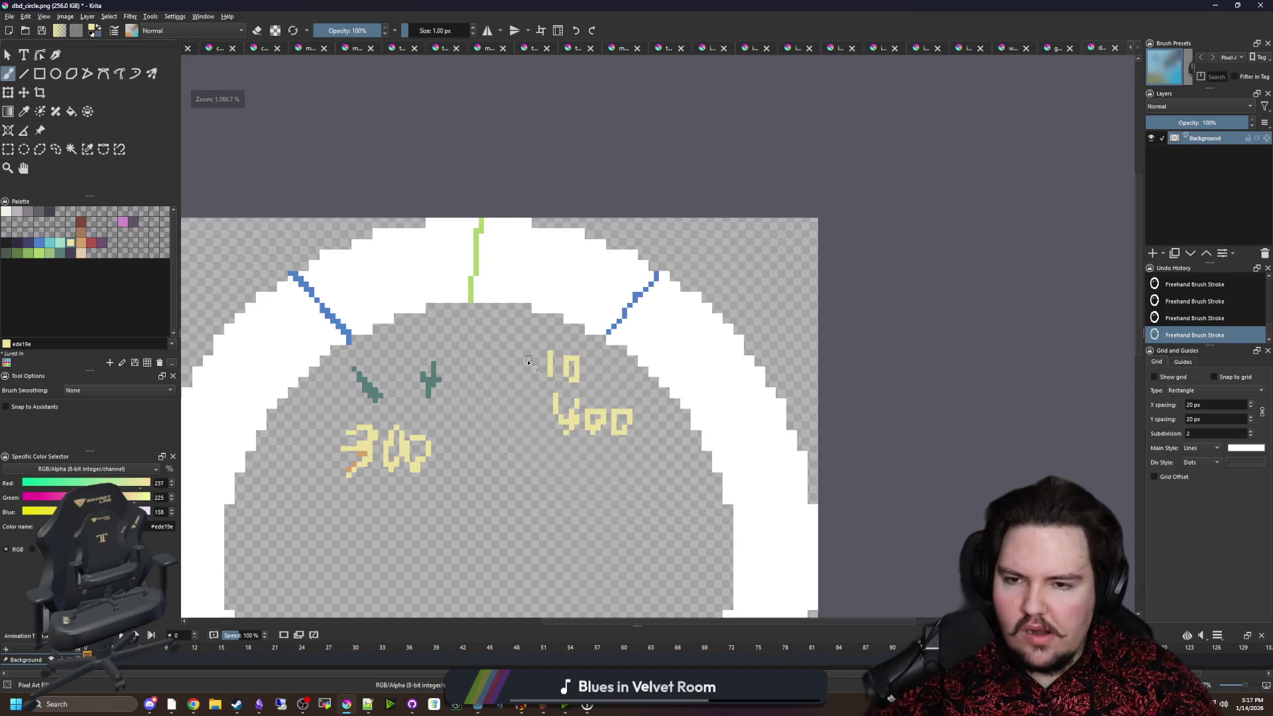
scroll(528, 362, up, 1)
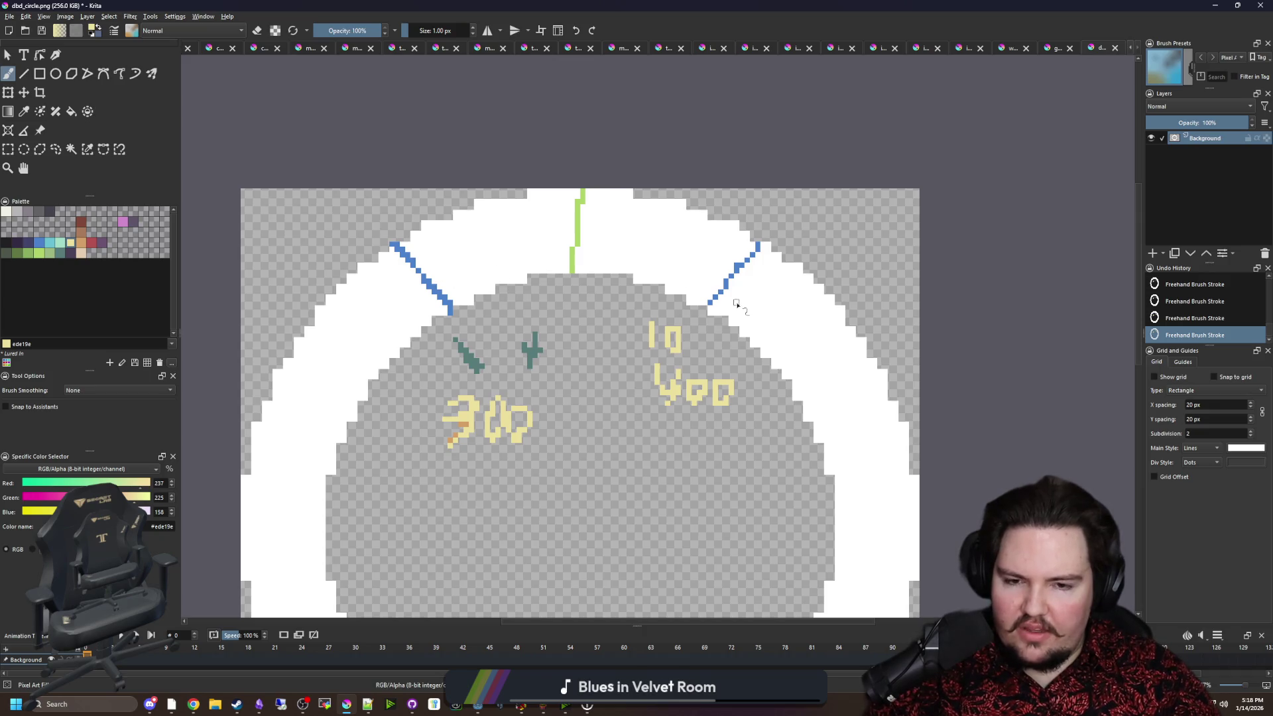
scroll(735, 305, up, 1)
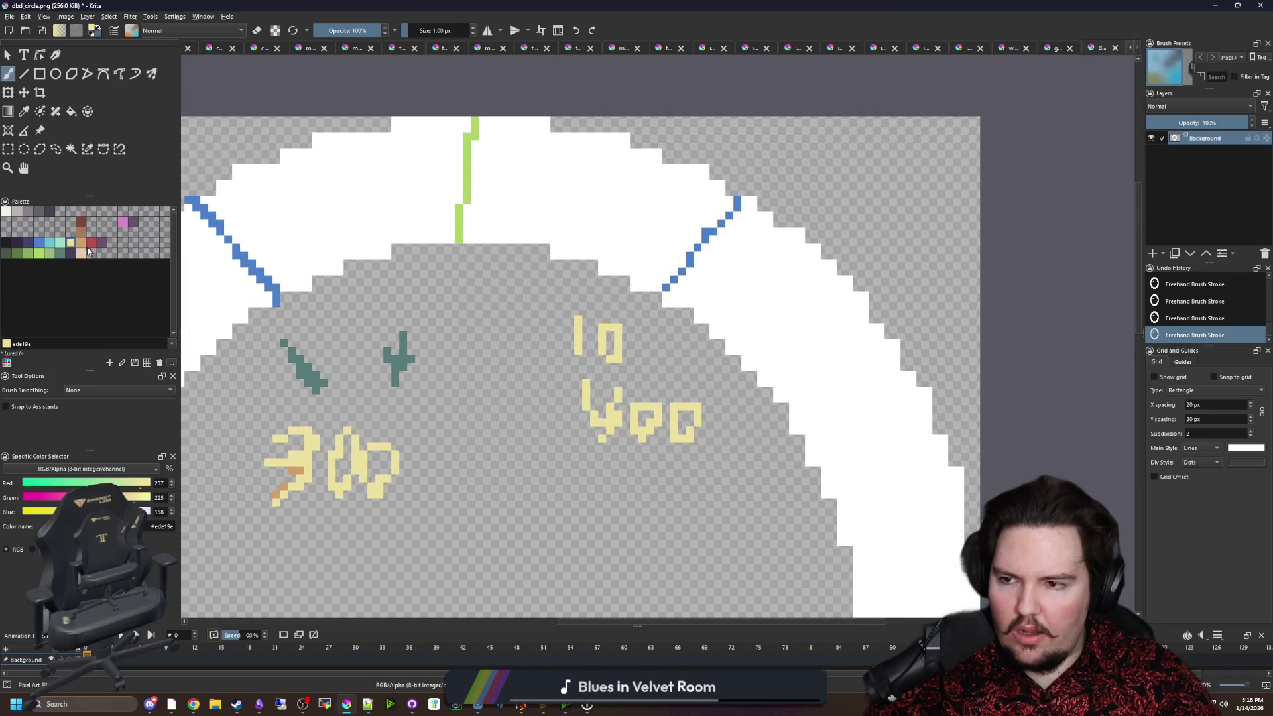
click(76, 258)
scroll(608, 331, up, 1)
mouse_move(640, 312)
mouse_down()
mouse_move(505, 250)
mouse_move(577, 418)
mouse_move(635, 312)
mouse_up()
scroll(635, 312, down, 5)
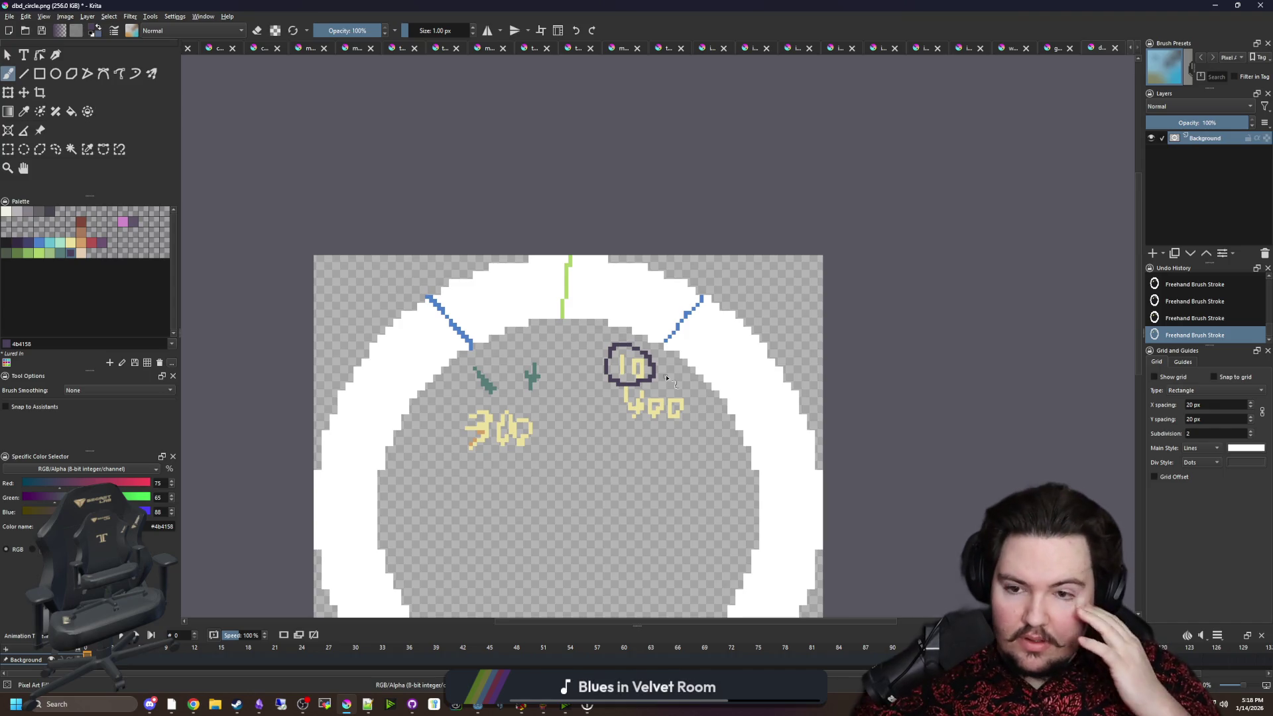
scroll(498, 311, up, 2)
mouse_move(488, 299)
mouse_down()
mouse_move(526, 262)
mouse_move(460, 300)
mouse_move(613, 262)
mouse_move(571, 308)
mouse_move(586, 282)
mouse_up()
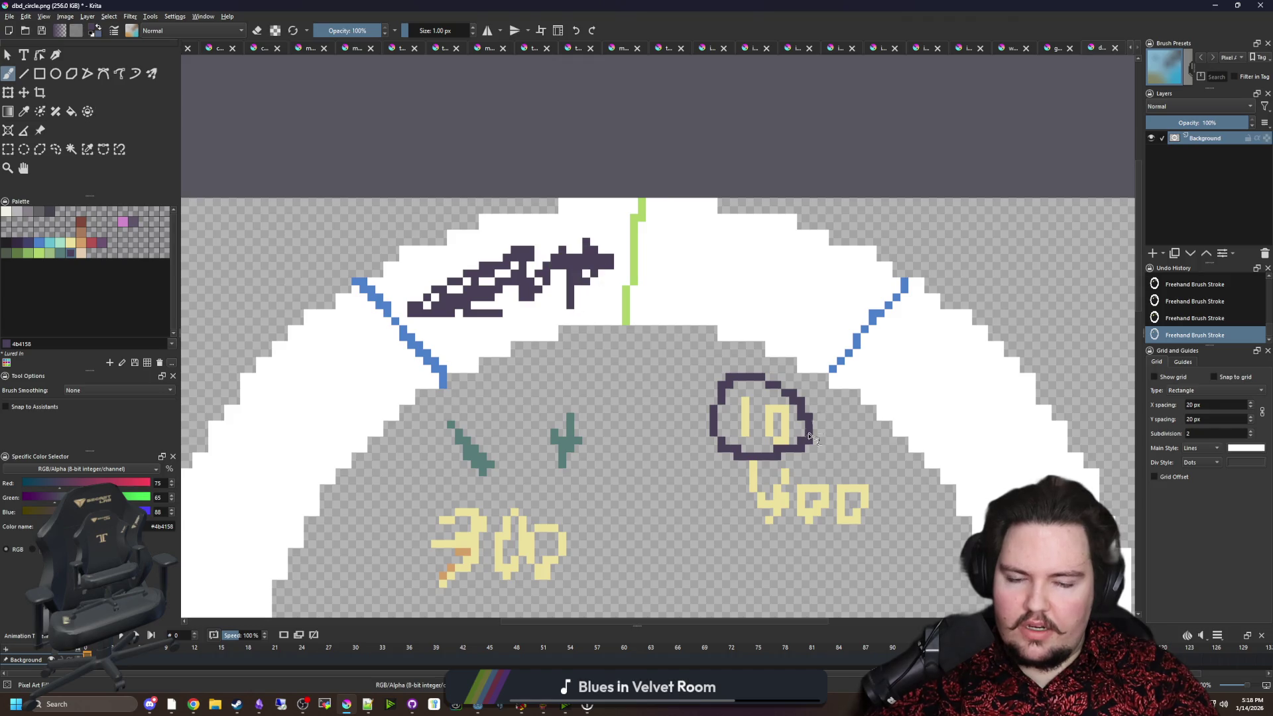
scroll(762, 425, down, 3)
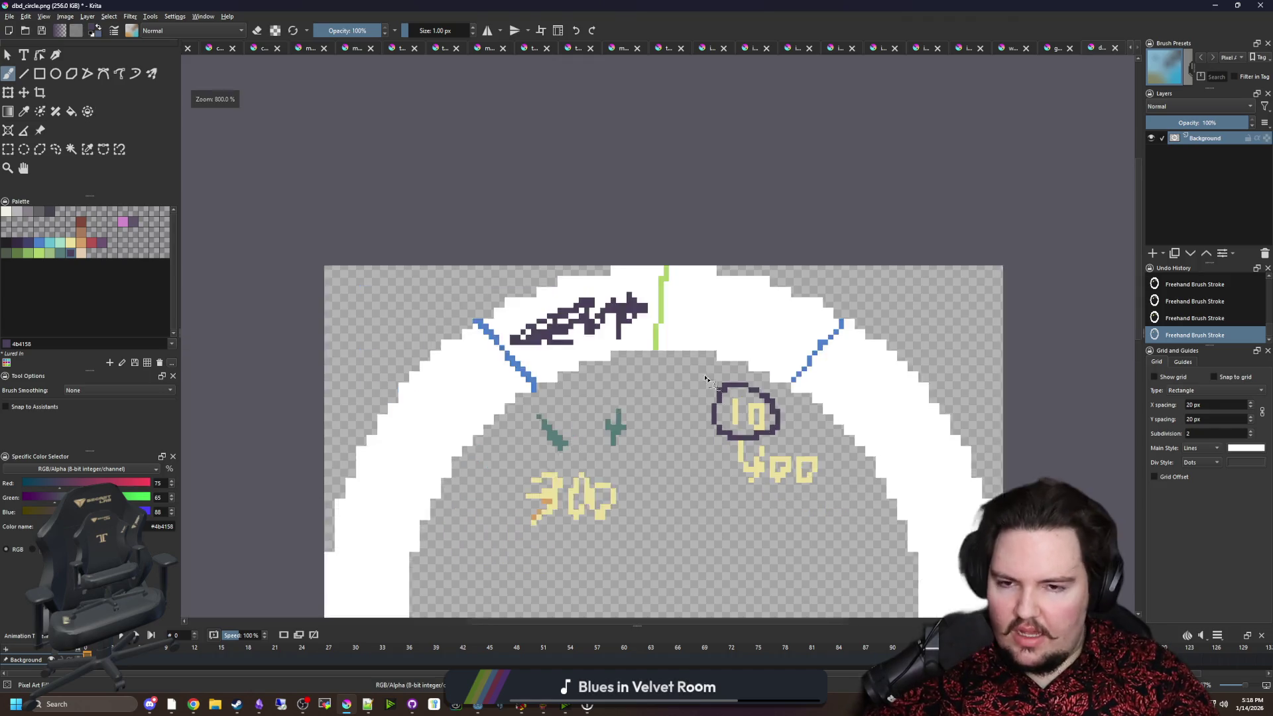
key(alt+Tab)
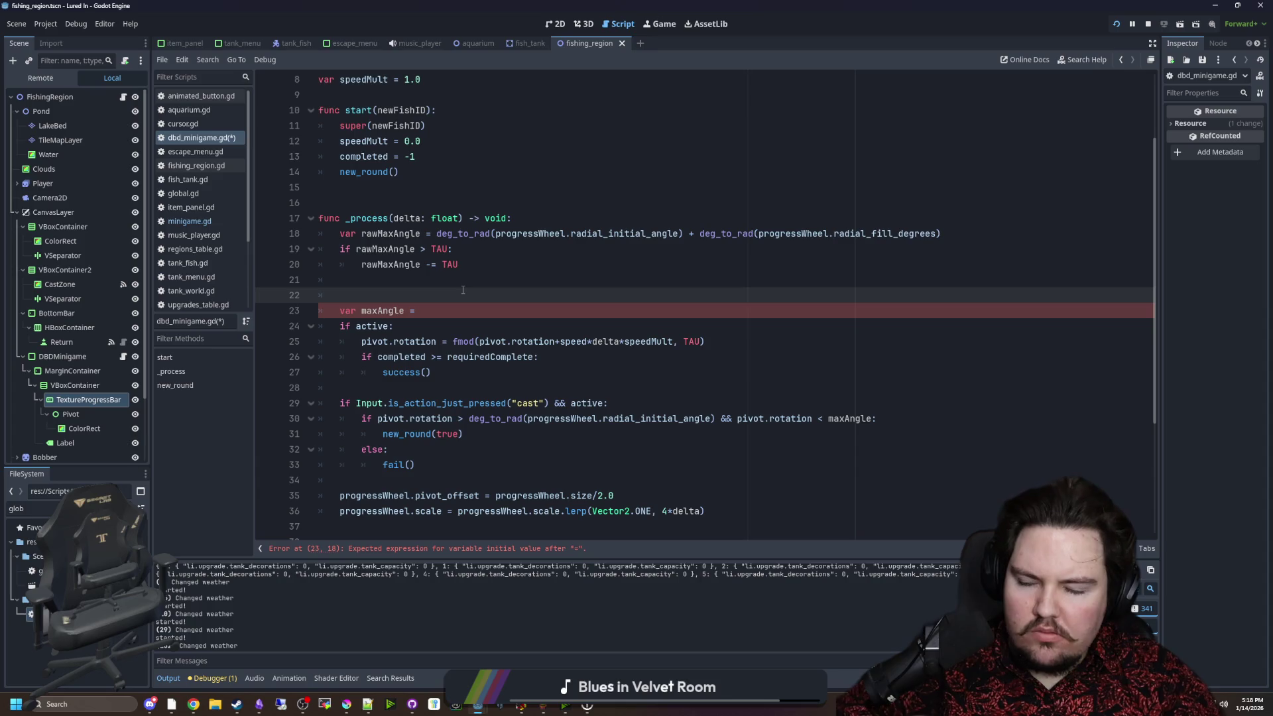
Switch from the Godot script back to Krita and reposition the annotated ring in view.
key(alt+Tab)
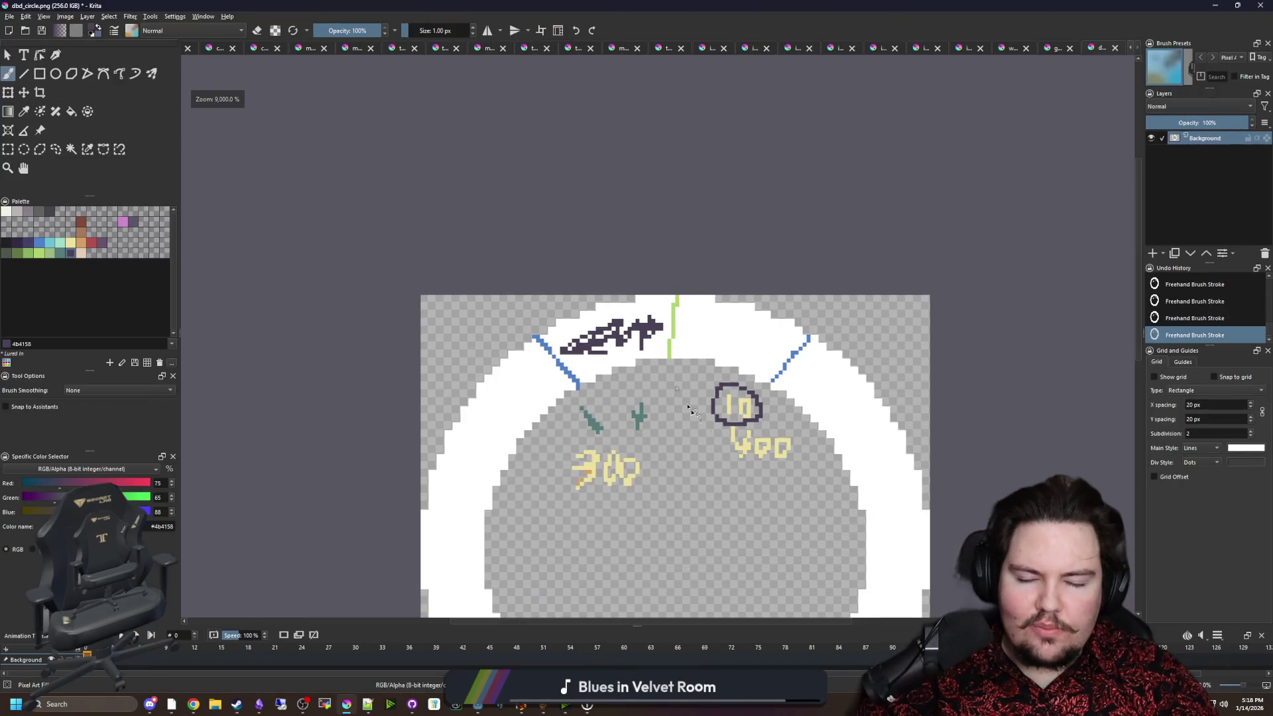
drag(690, 408, 595, 334)
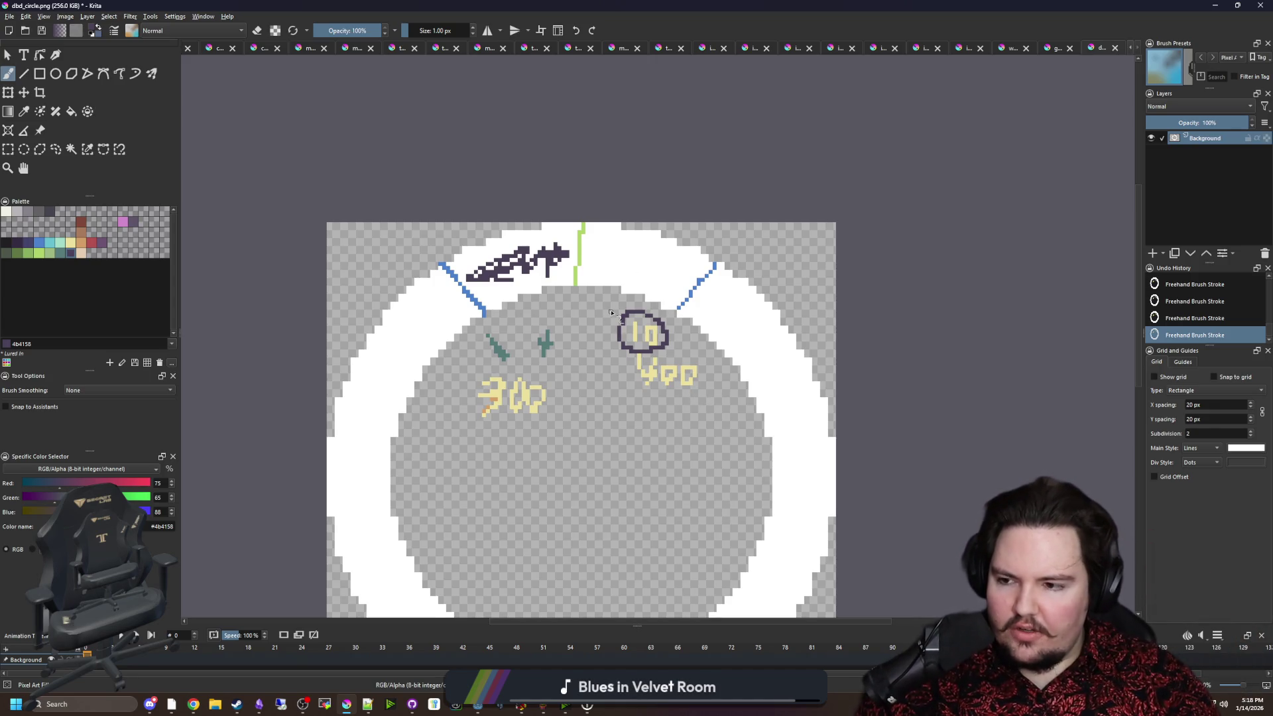
Pick the tan d3a068 colour, zoom the canvas, and restore Krita's window down to reveal Godot.
drag(611, 313, 571, 287)
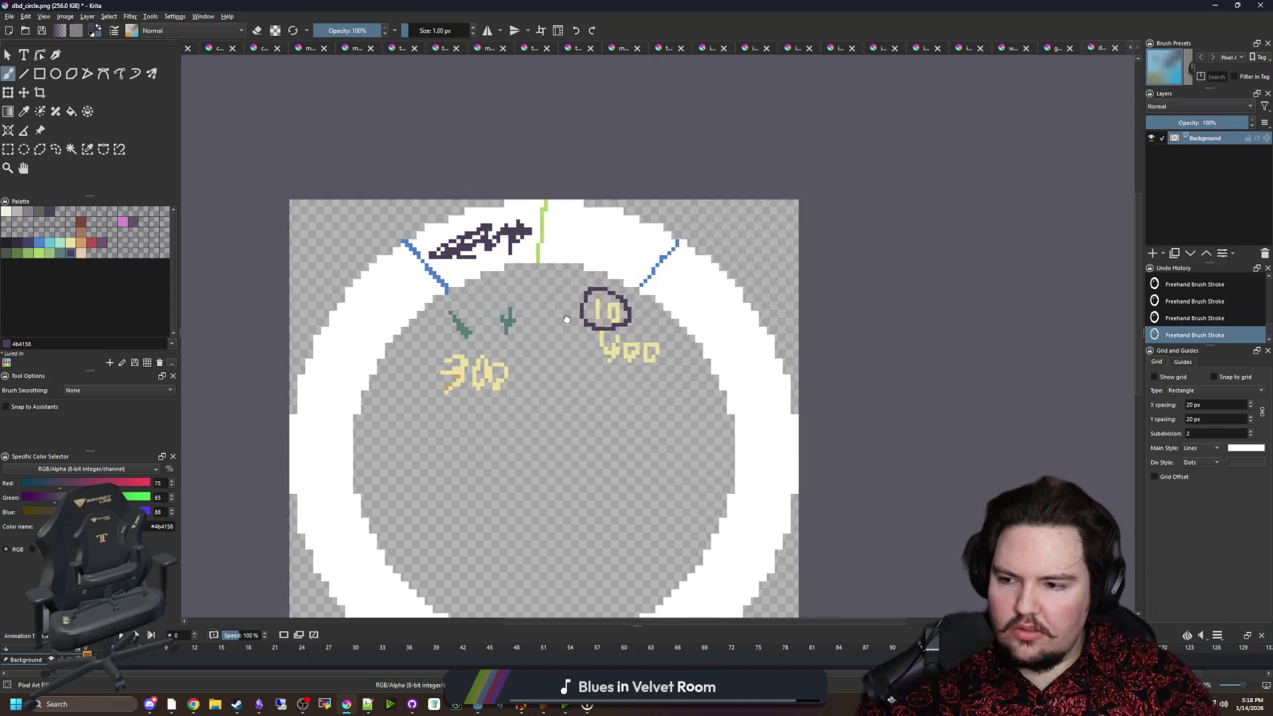
click(81, 243)
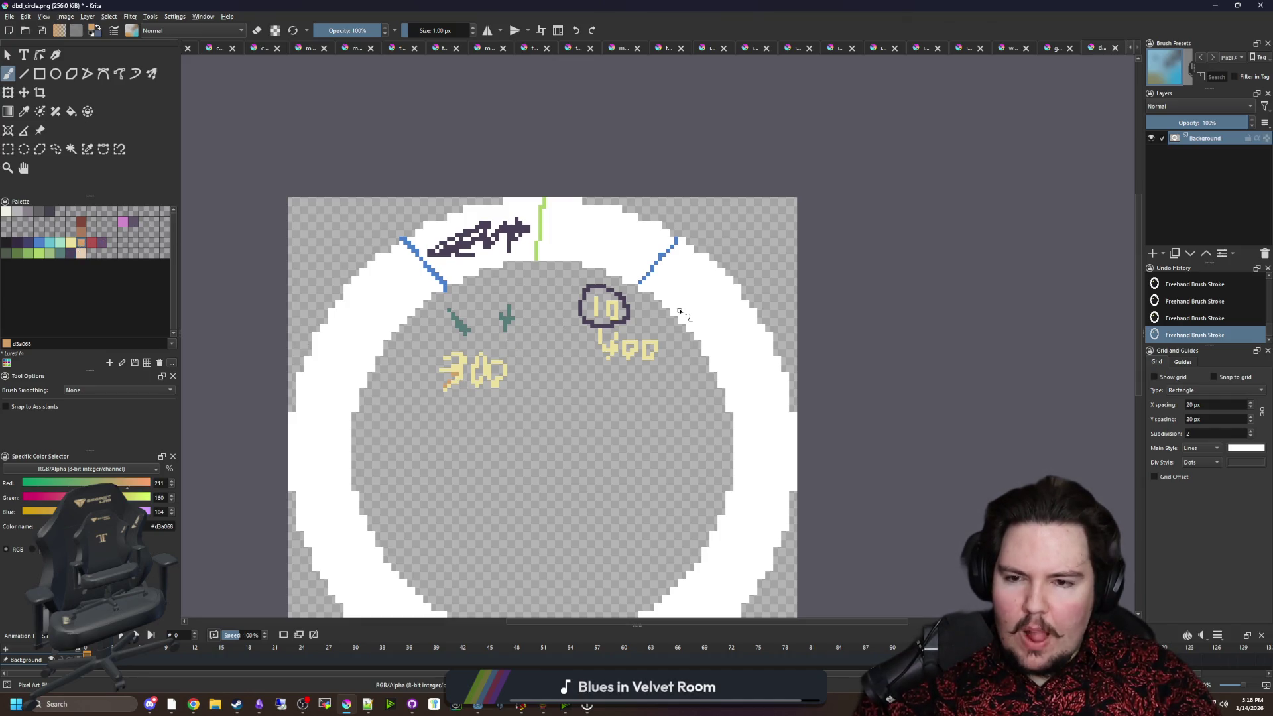
scroll(680, 312, up, 1)
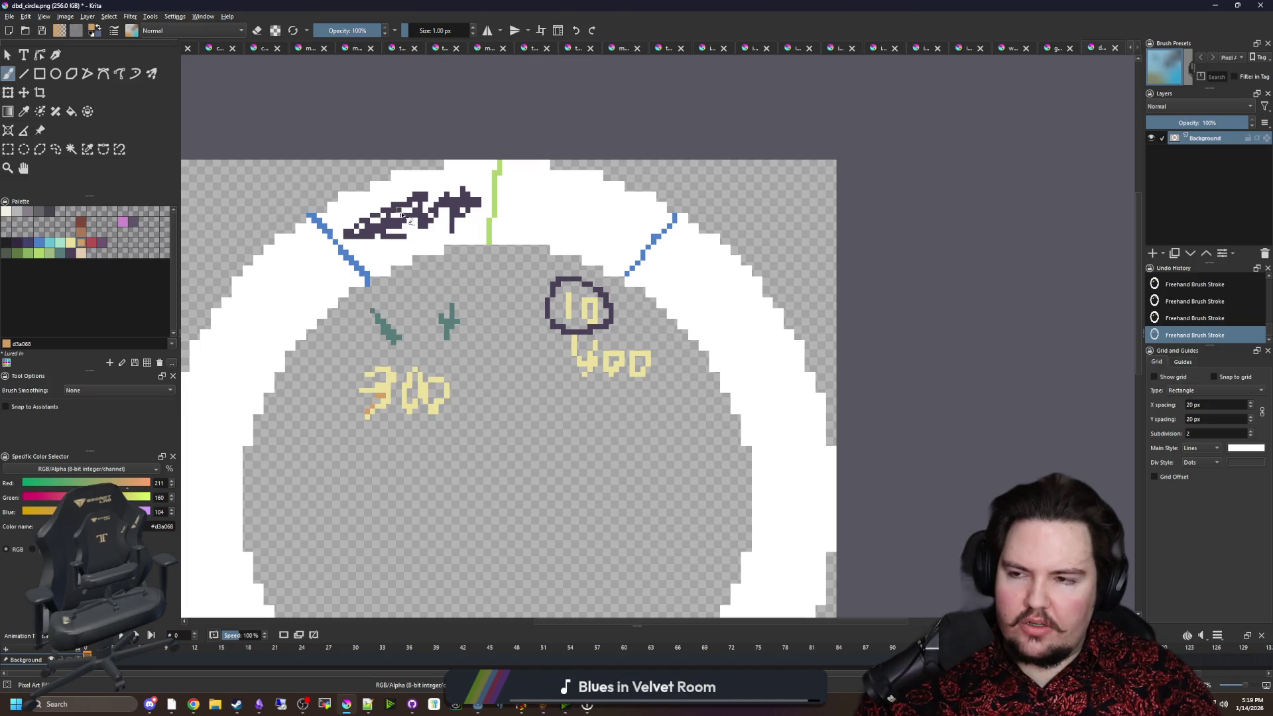
scroll(659, 312, down, 4)
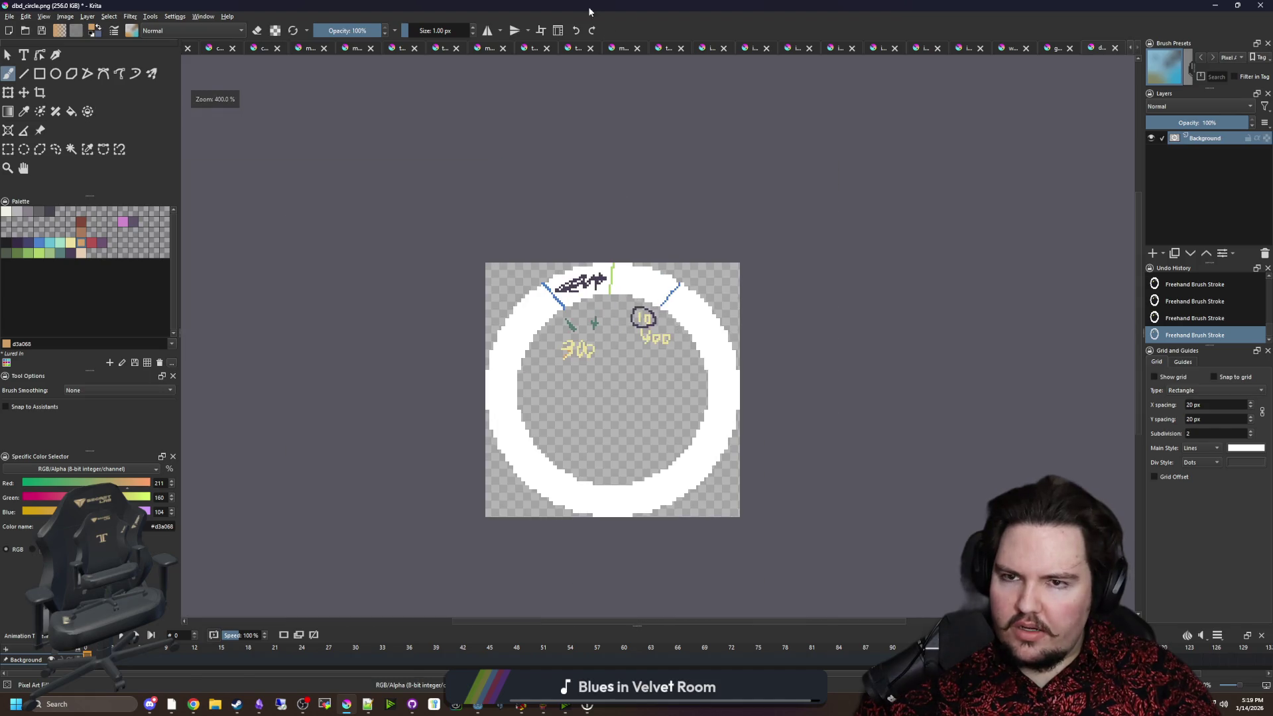
key(super+Down)
key(super+Down)
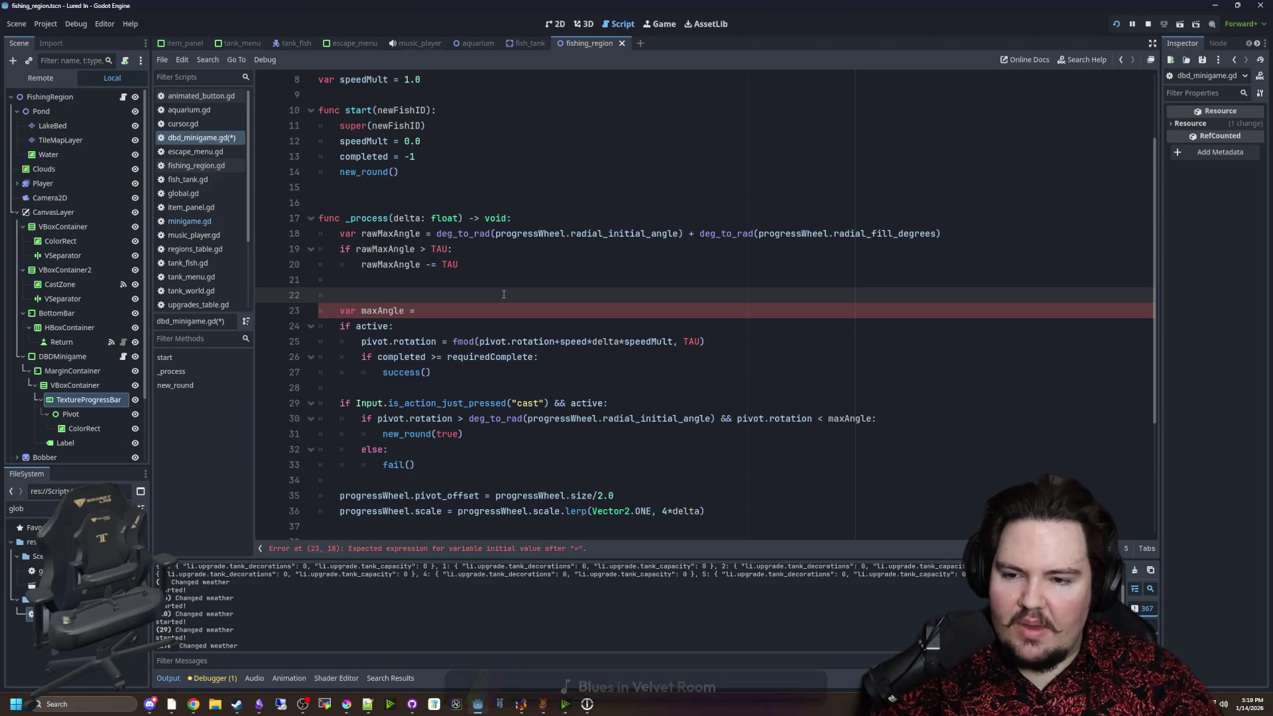
key(Return)
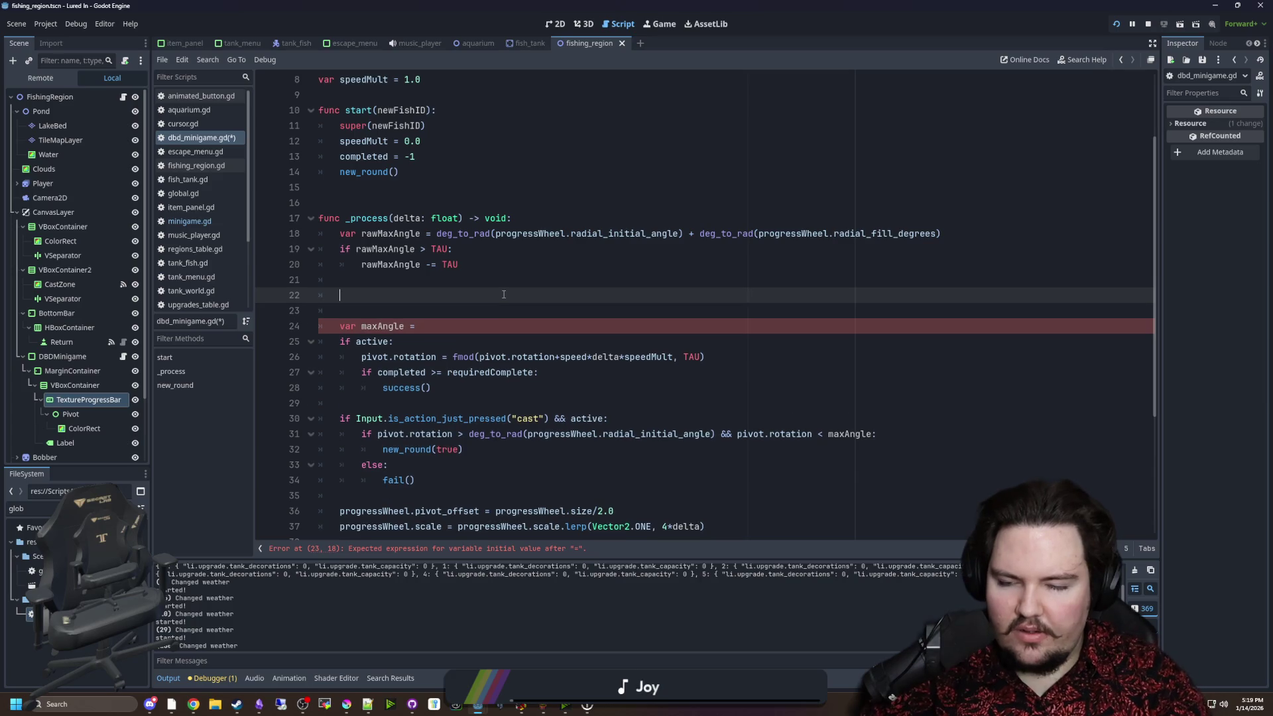
text(angle)
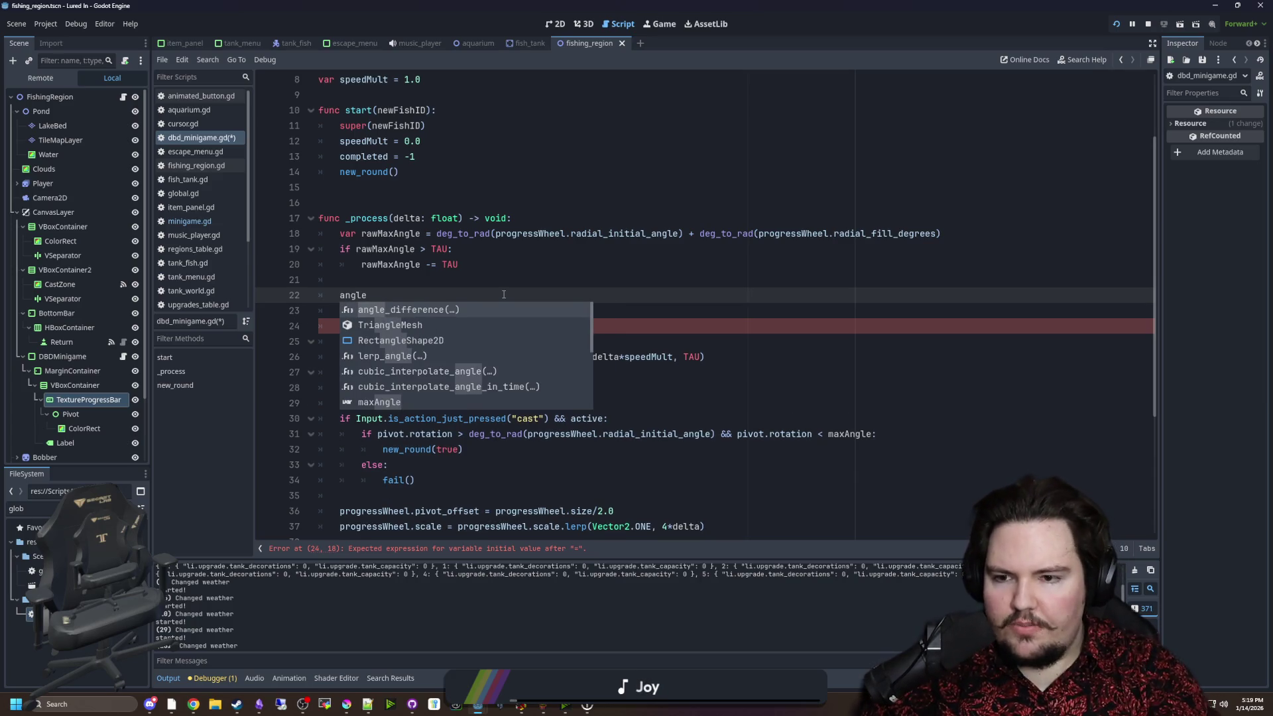
key(Return)
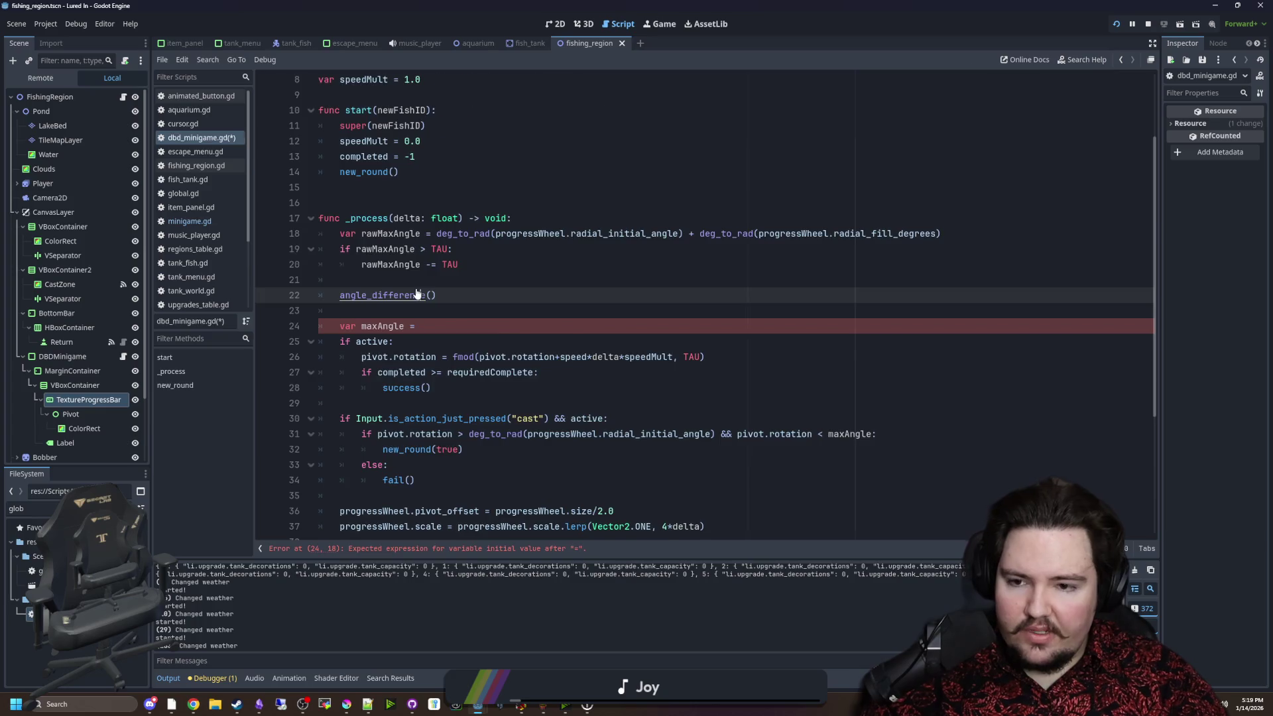
ctrl+click(417, 293)
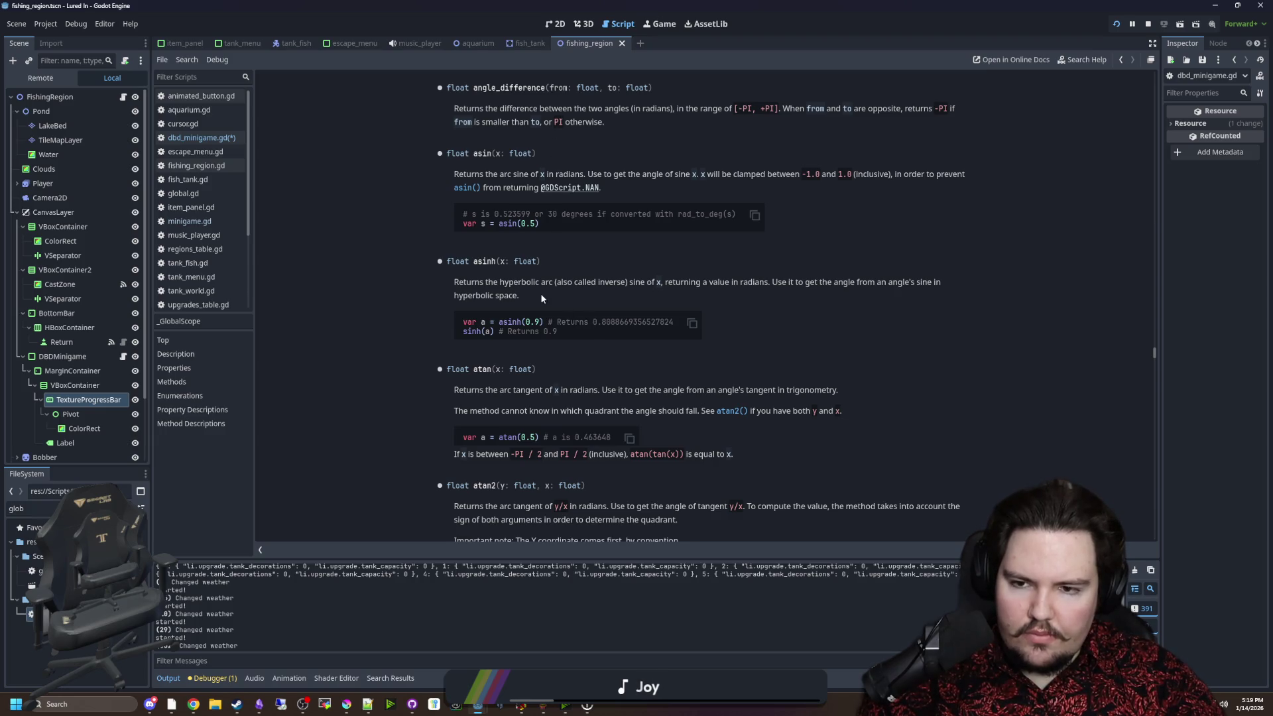
Consult the angle_difference documentation and browse autocomplete suggestions below line 22.
scroll(541, 298, up, 3)
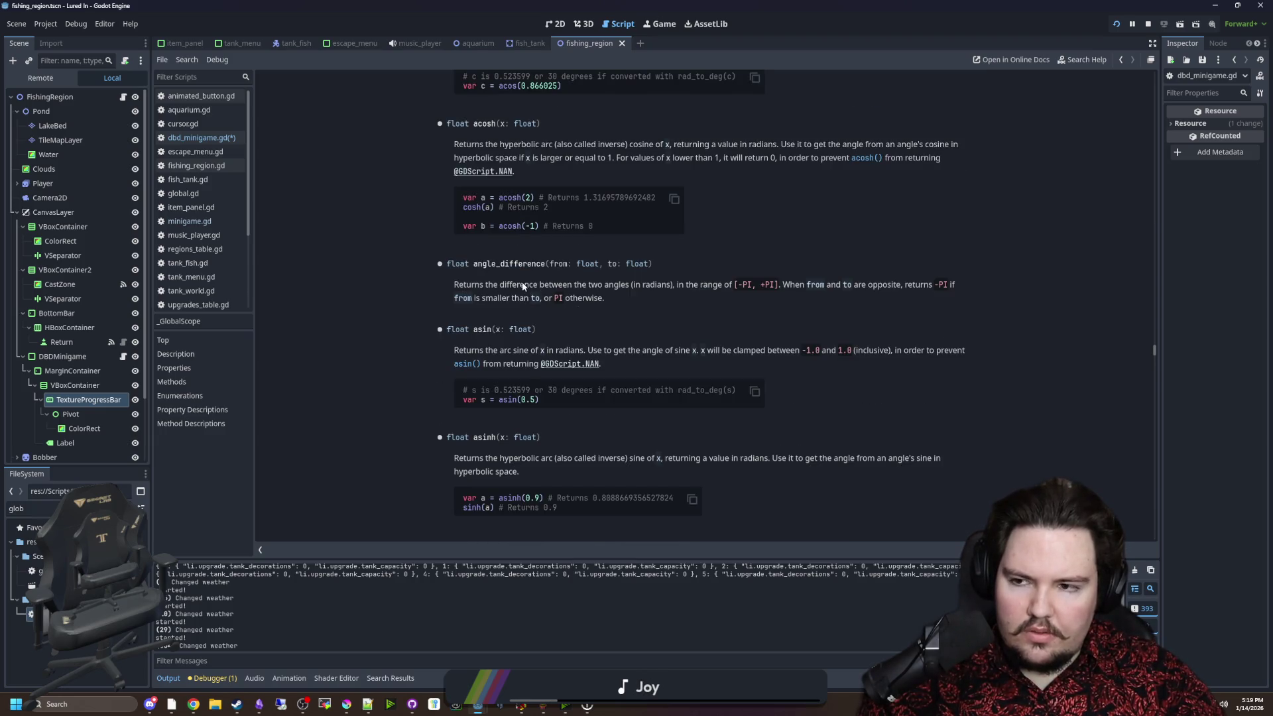
key(alt+Left)
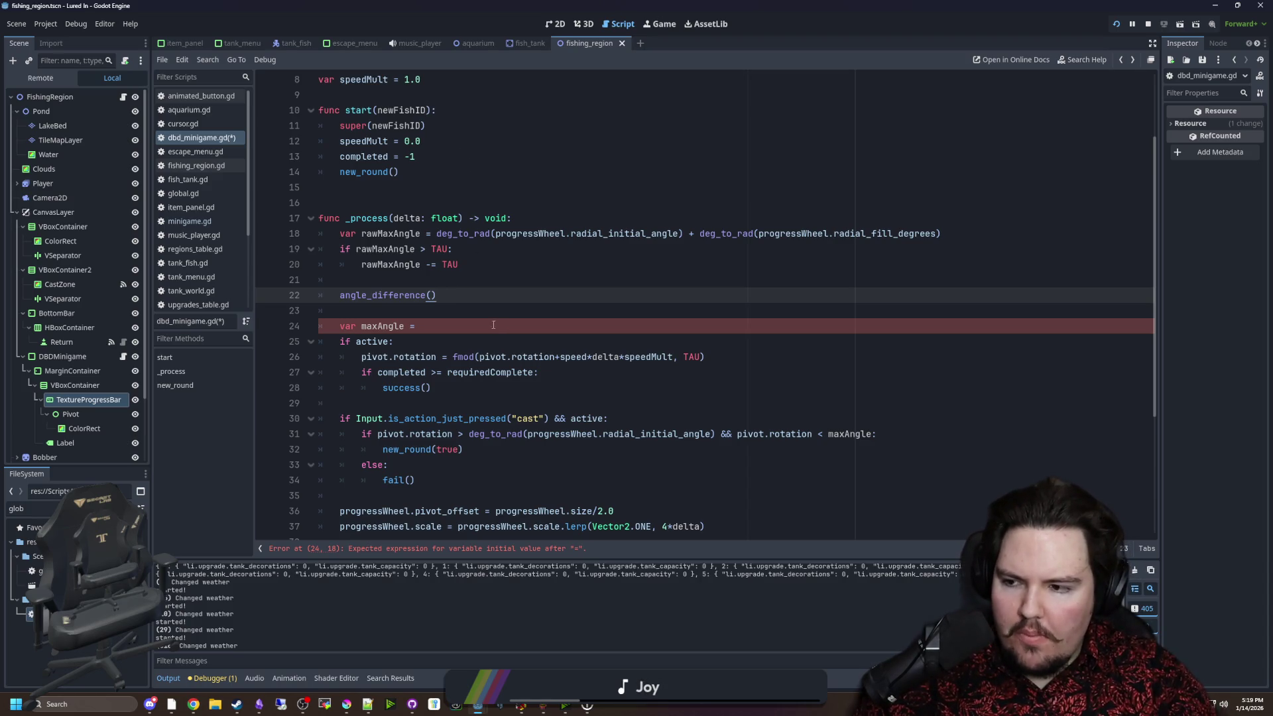
click(380, 312)
ctrl+click(371, 295)
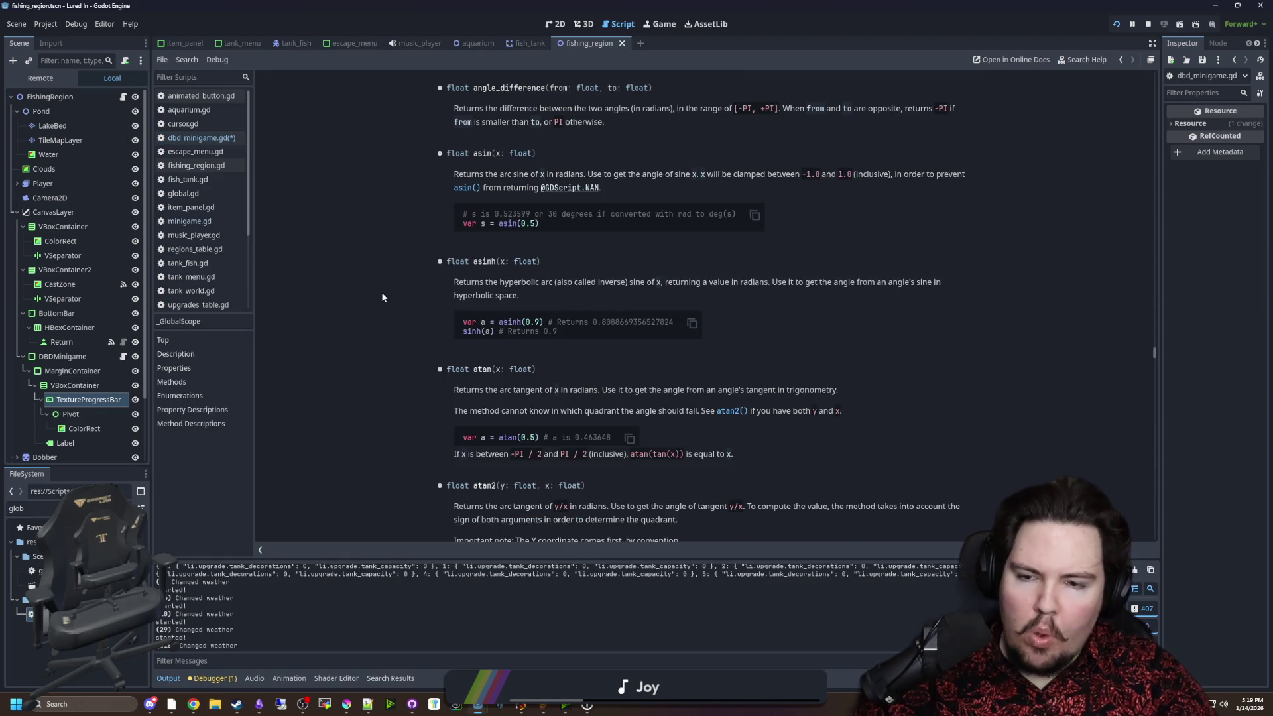
click(484, 293)
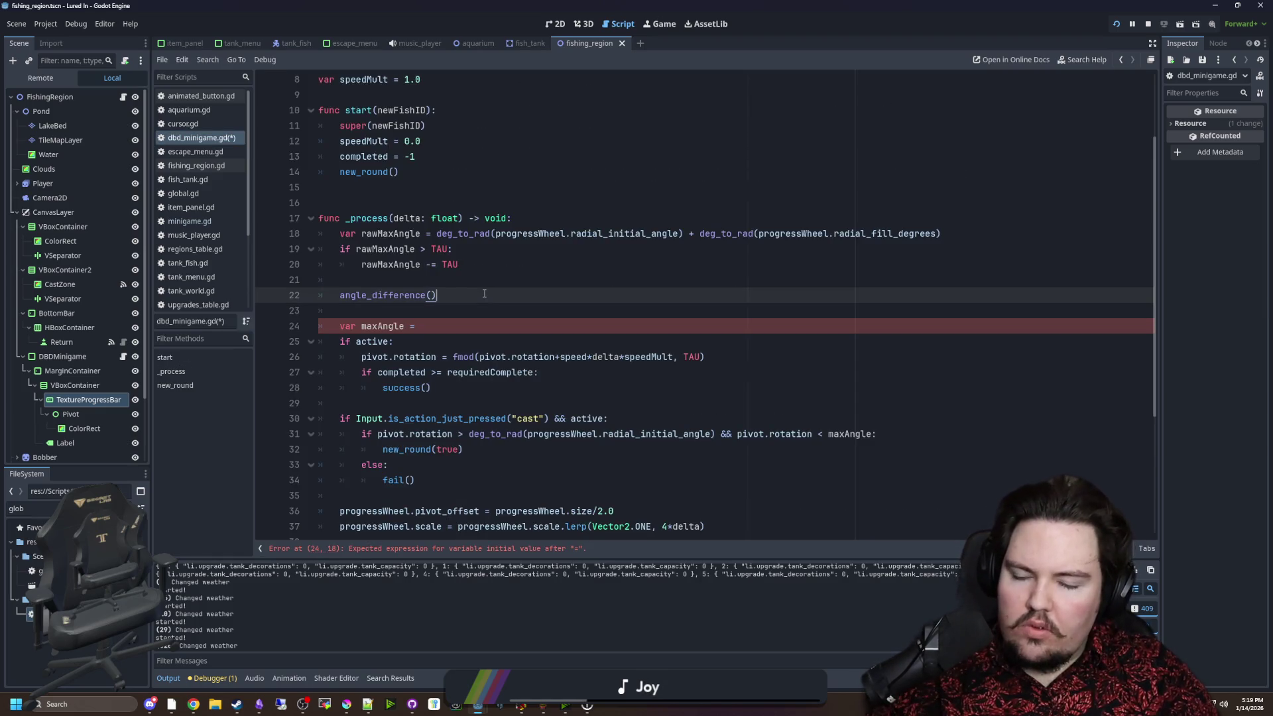
key(Return)
text(angle)
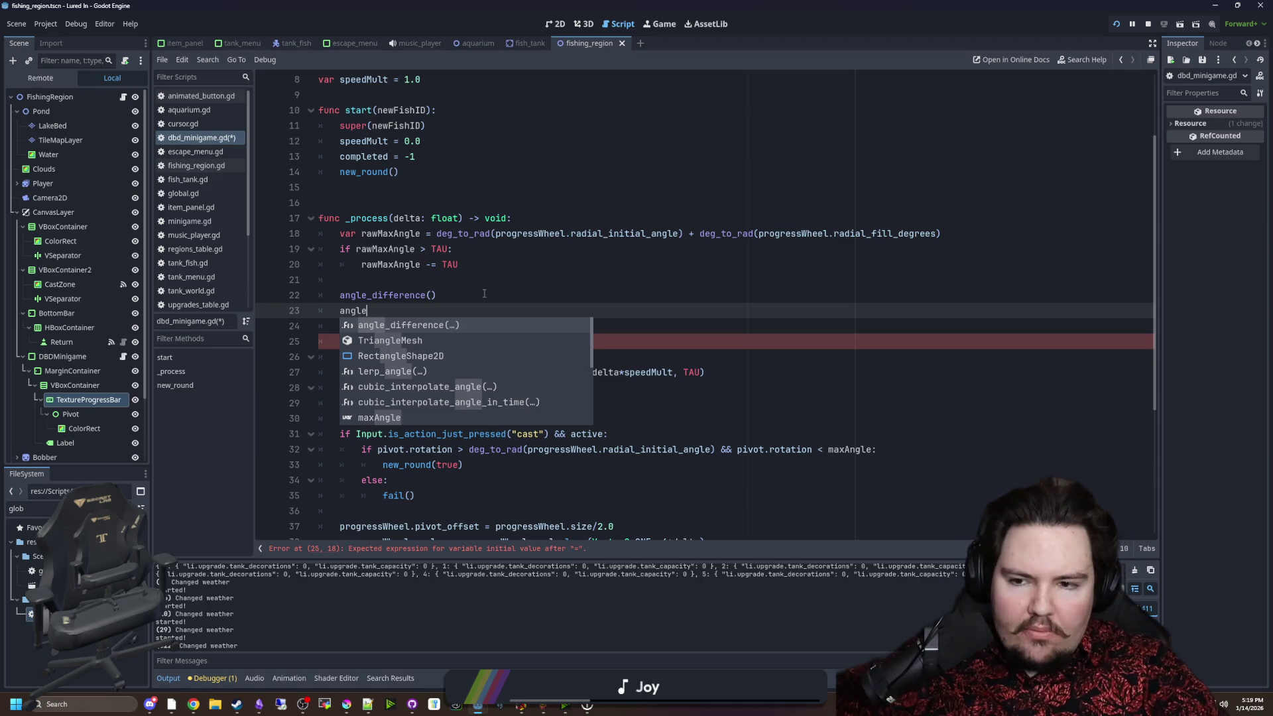
key(Down)
key(Down)
key(Down)
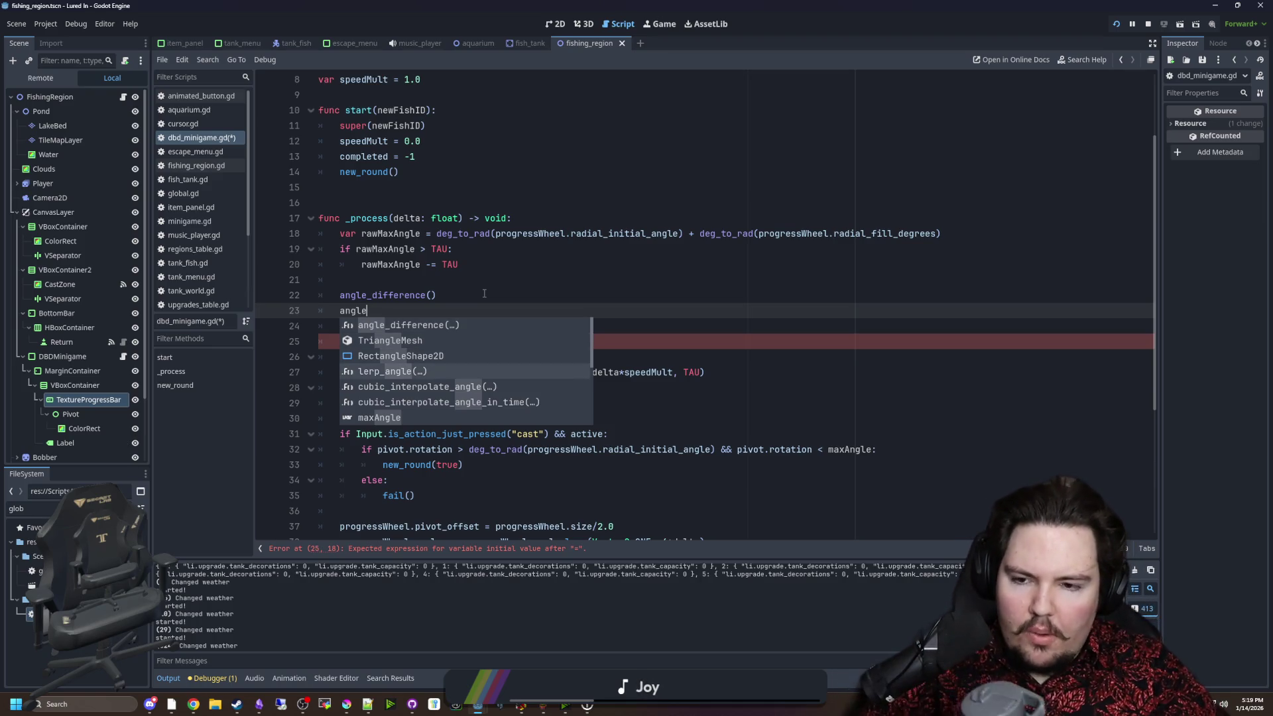
key(Down)
key(Down)
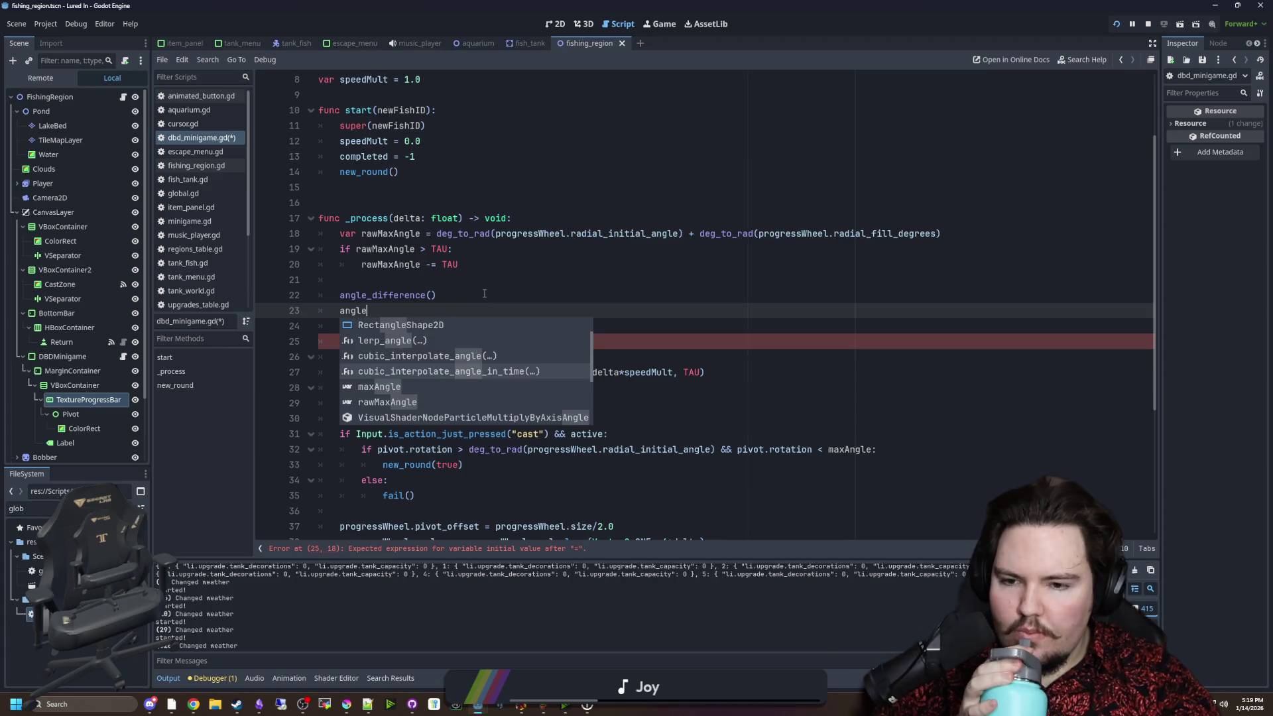
key(Down)
key(Down)
key(Down)
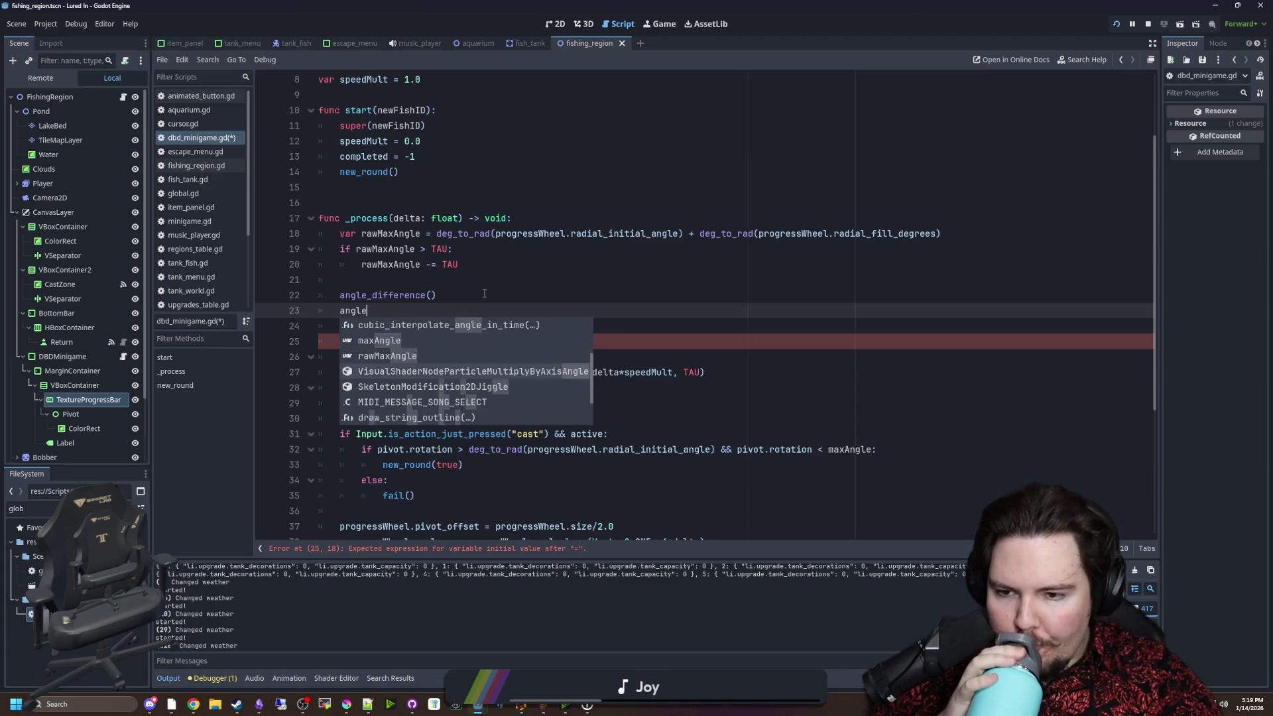
key(Down)
key(Down)
key(Down)
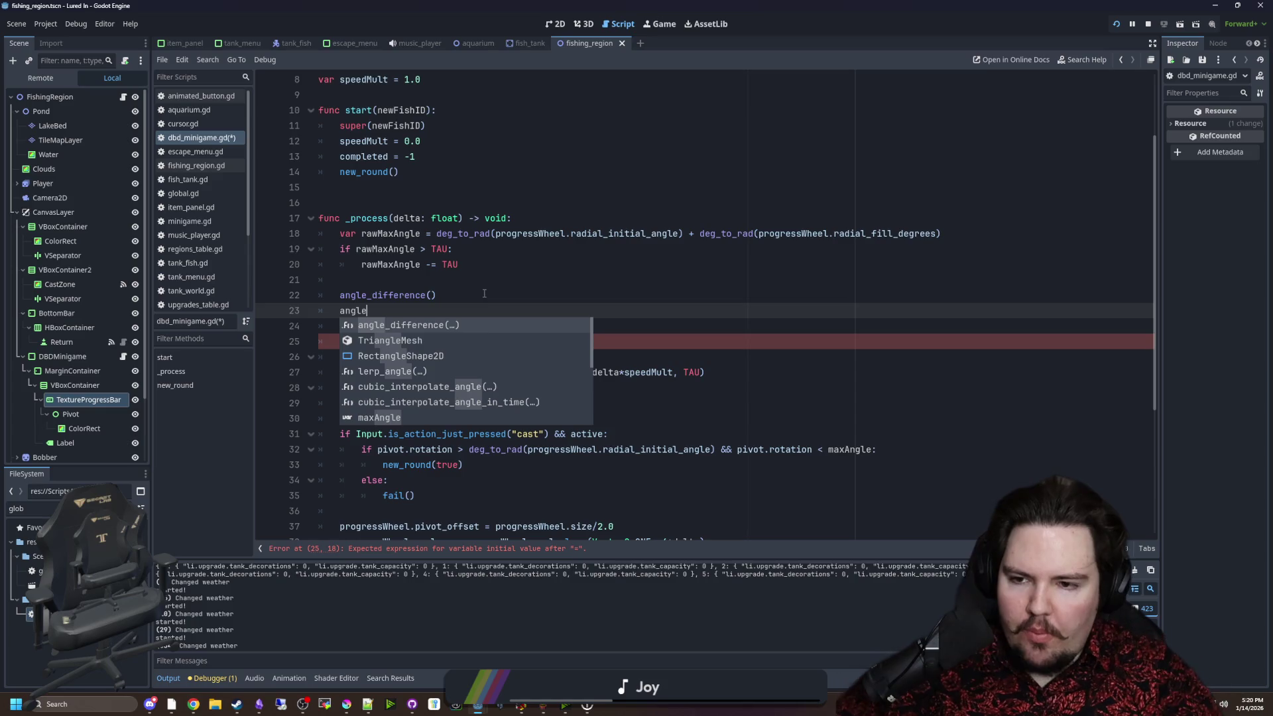
click(484, 293)
ctrl+click(396, 298)
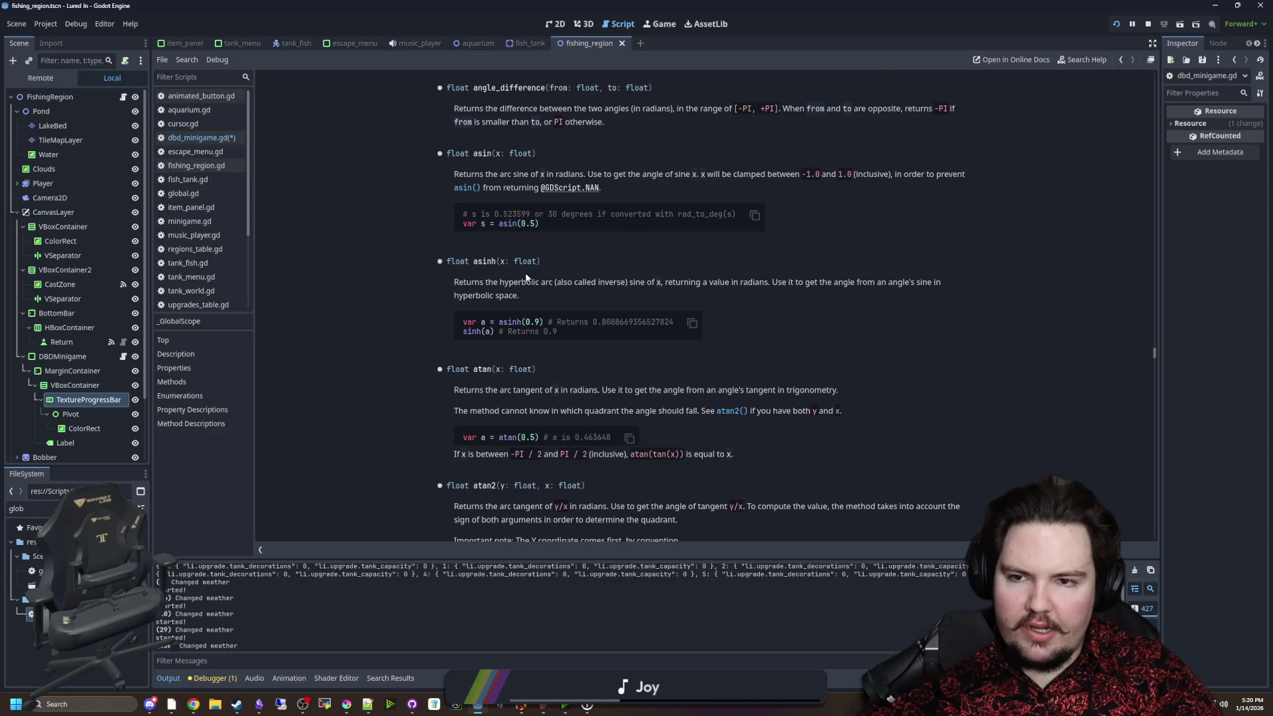
key(alt+Left)
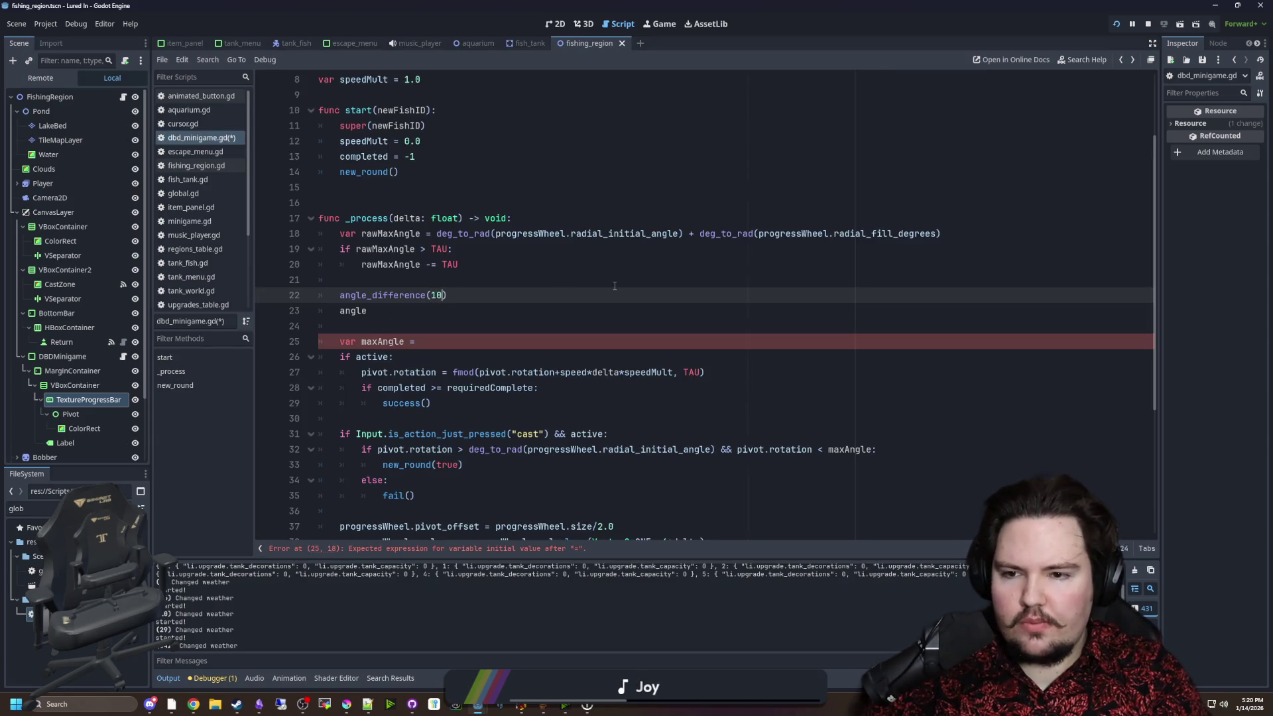
Set line 22's angle_difference arguments to 0.1, 5 and wrap the call in print(.
text(, 400)
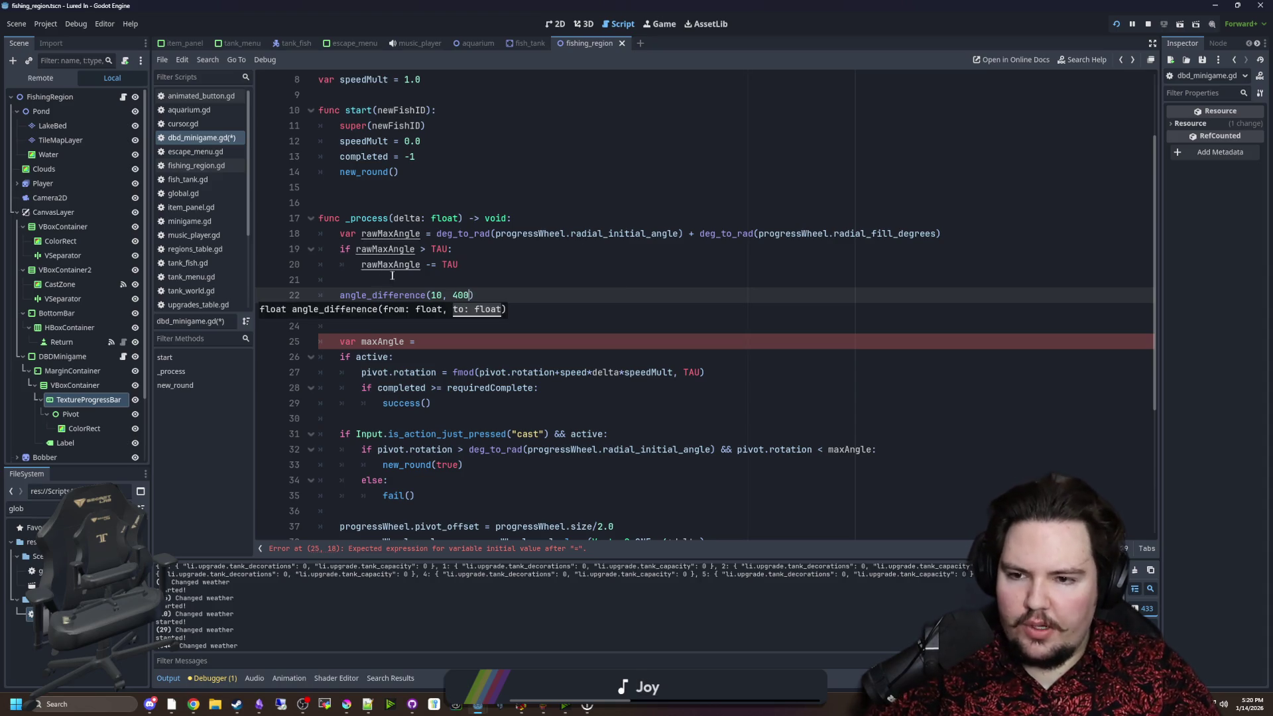
ctrl+click(391, 300)
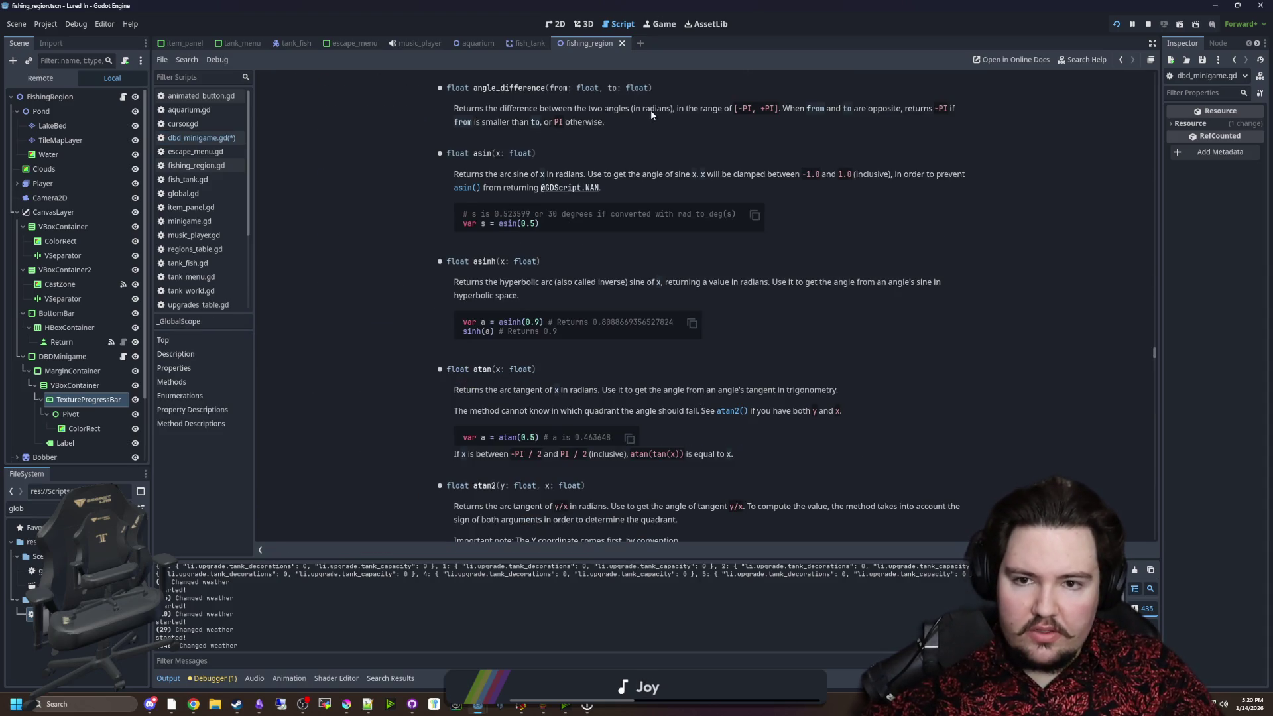
key(alt+Left)
click(433, 295)
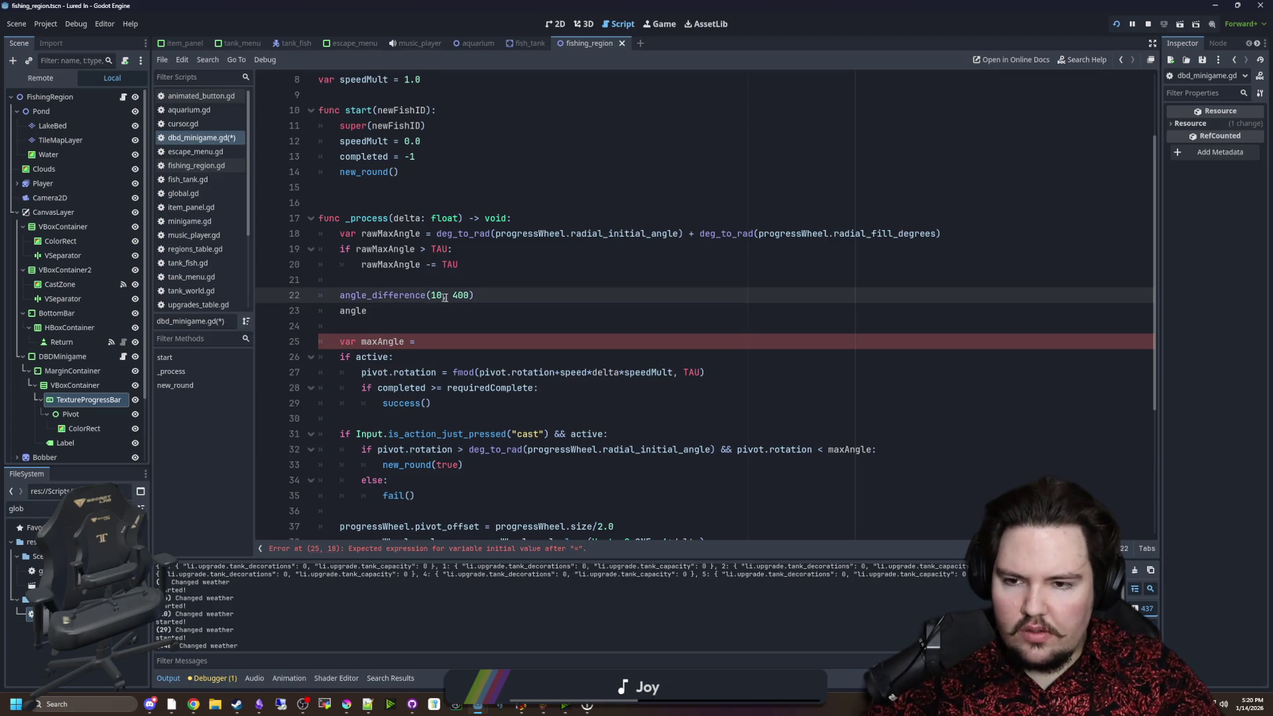
text(d)
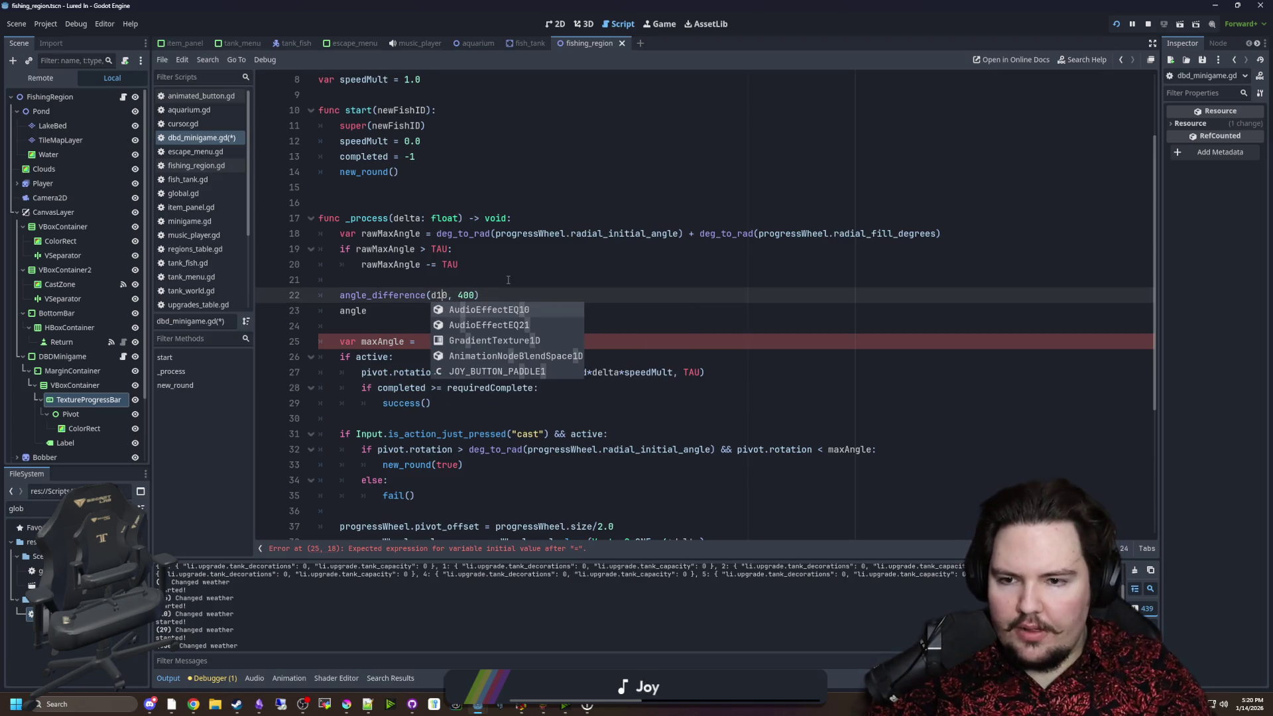
key(BackSpace)
key(Delete)
key(Delete)
text(0.1,)
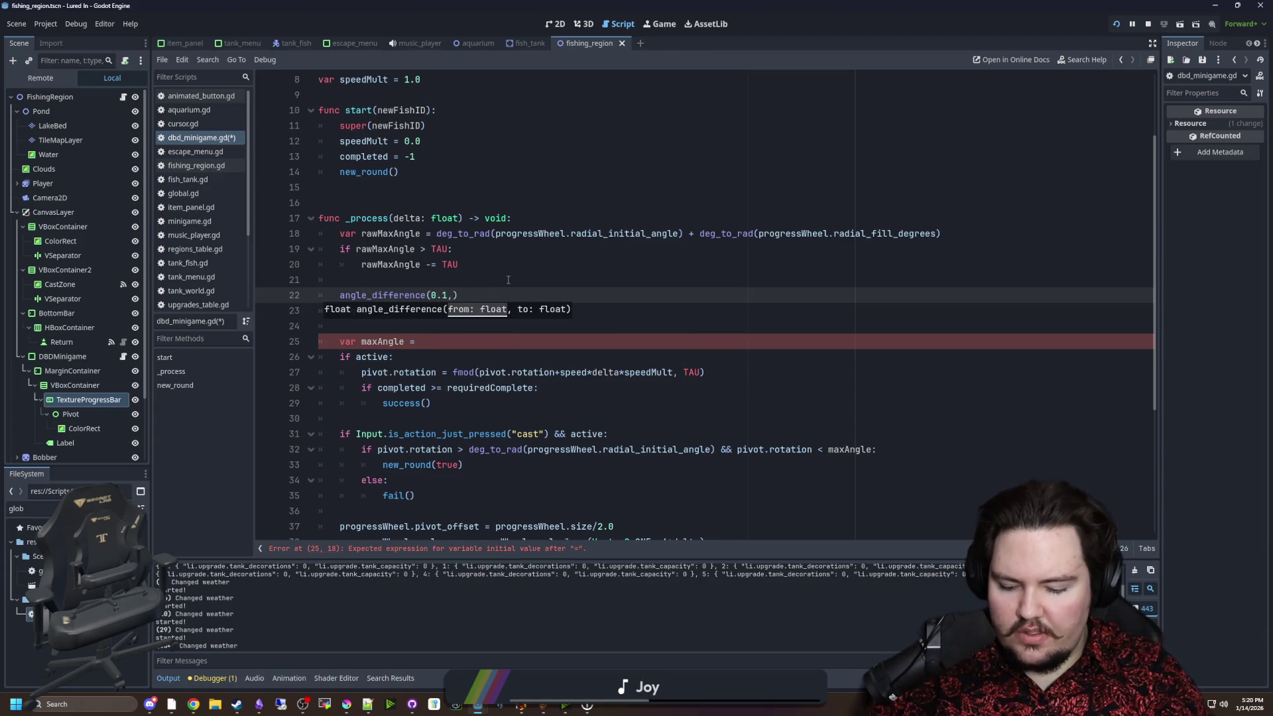
text( 5)
click(508, 280)
click(340, 295)
text(print()
click(525, 297)
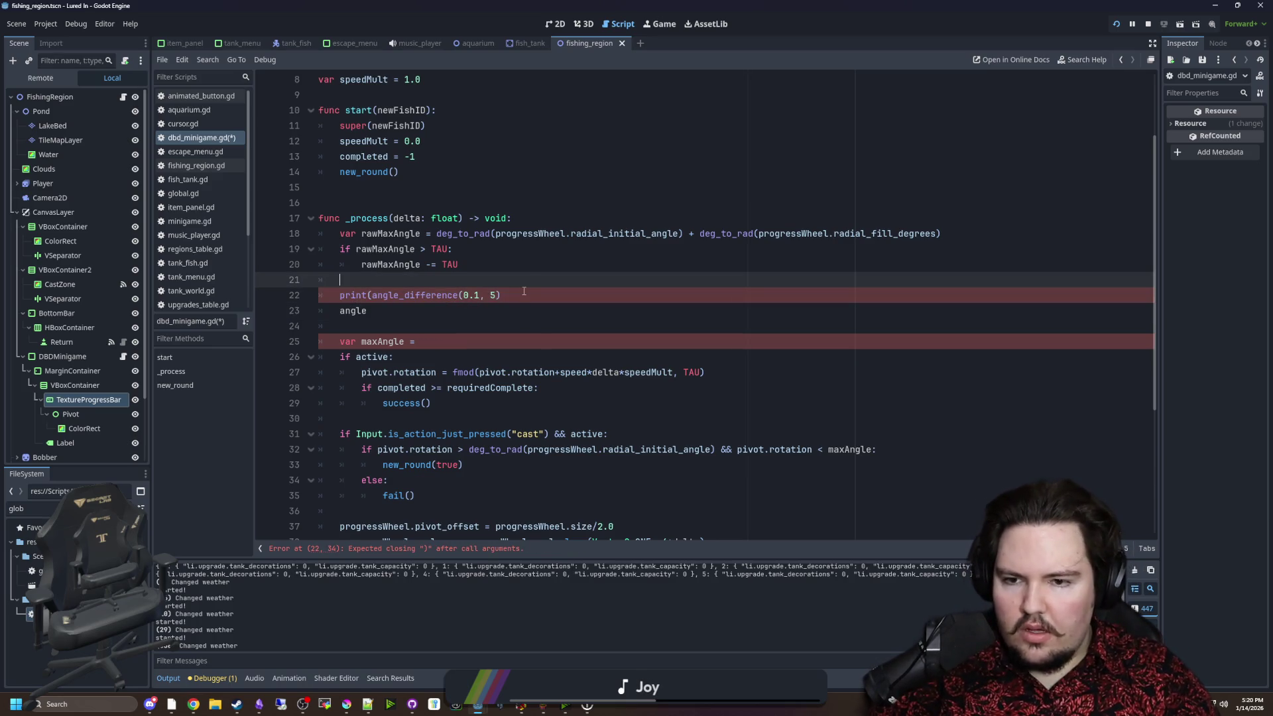
Set maxAngle to rawMaxAngle, delete the stray angle line, and save to run the test print.
double_click(391, 233)
key(ctrl+c)
click(418, 342)
key(ctrl+v)
double_click(353, 311)
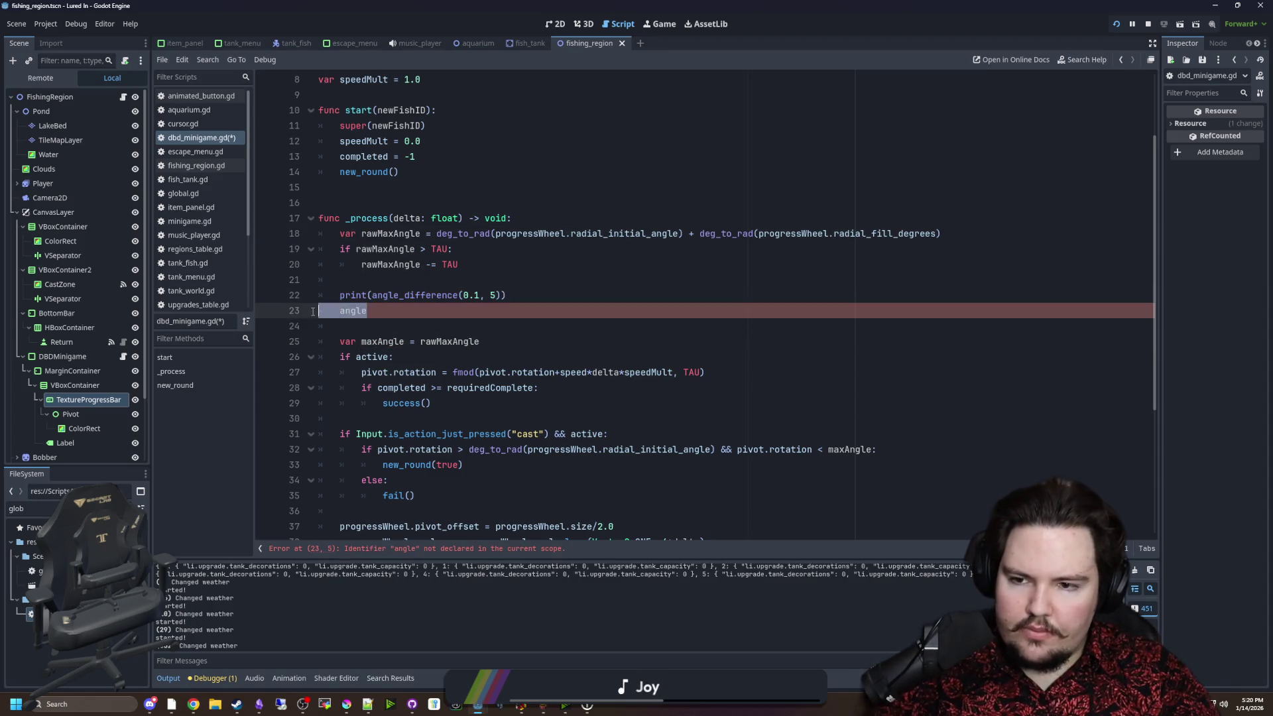
key(BackSpace)
key(BackSpace)
key(BackSpace)
click(432, 286)
key(ctrl+s)
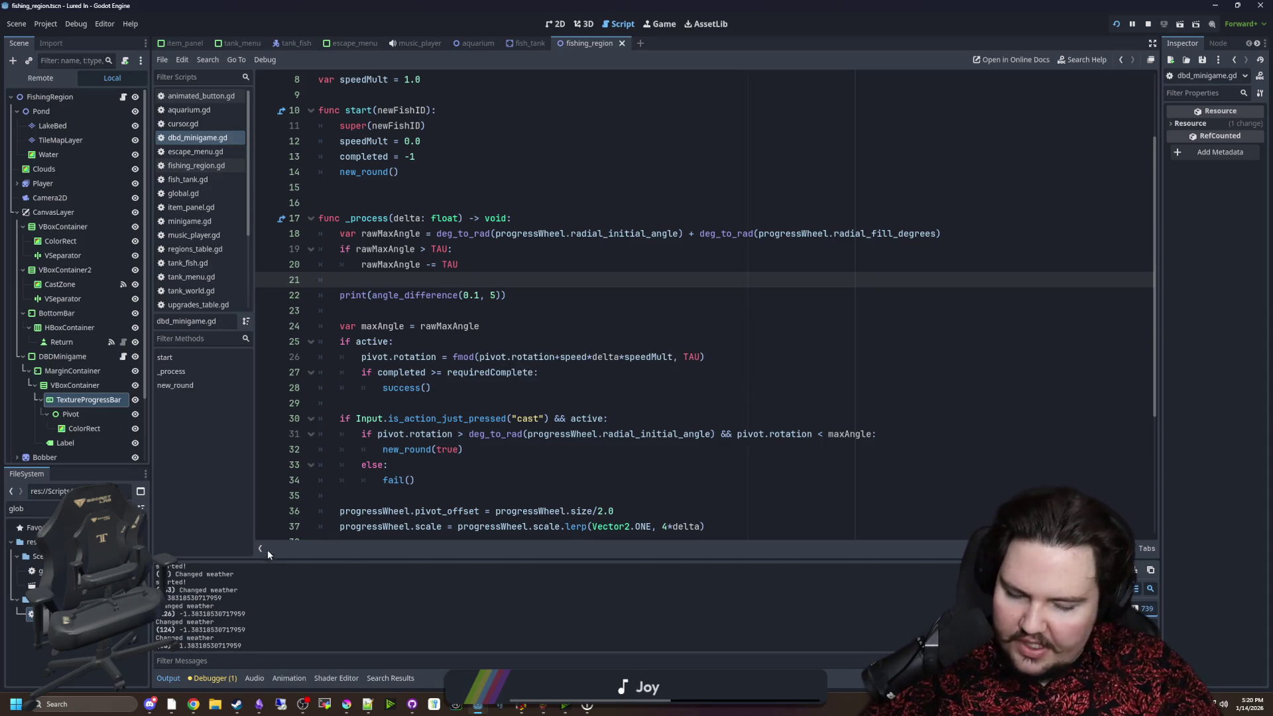
Change the first test argument from 0.1 to 0.2 and rerun the game.
click(461, 308)
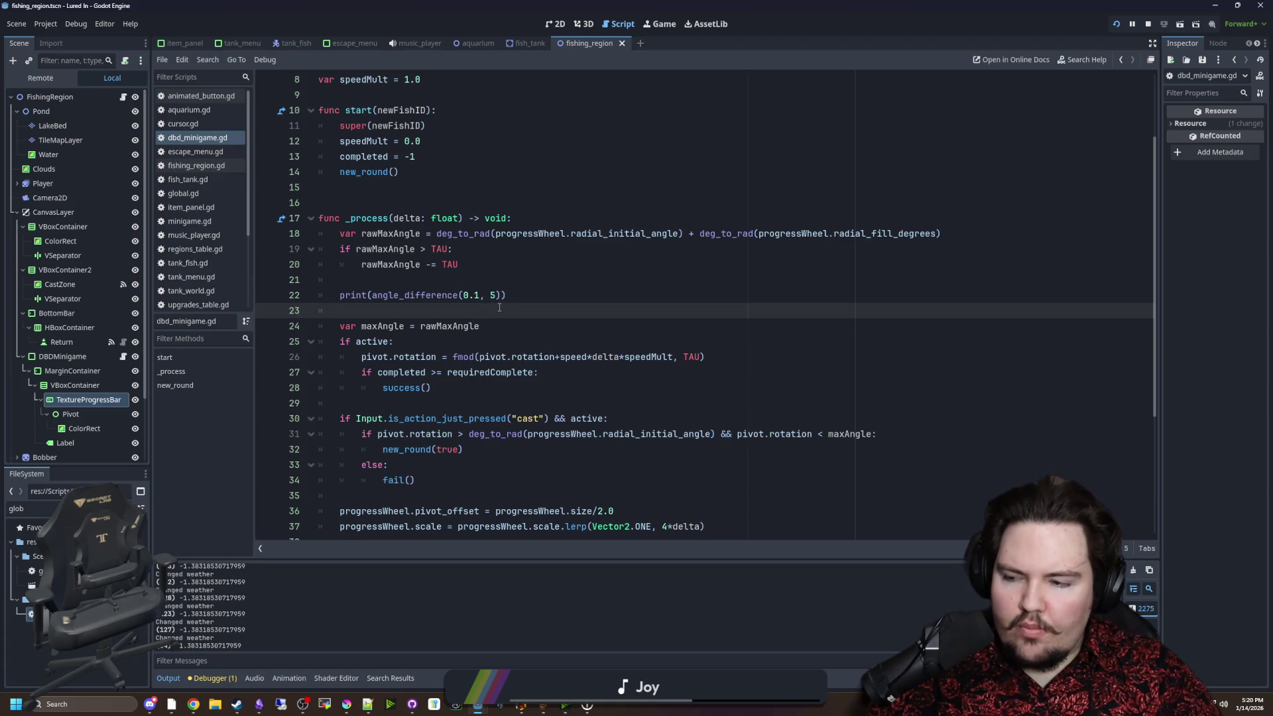
click(481, 296)
key(BackSpace)
text(2)
click(525, 311)
key(ctrl+s)
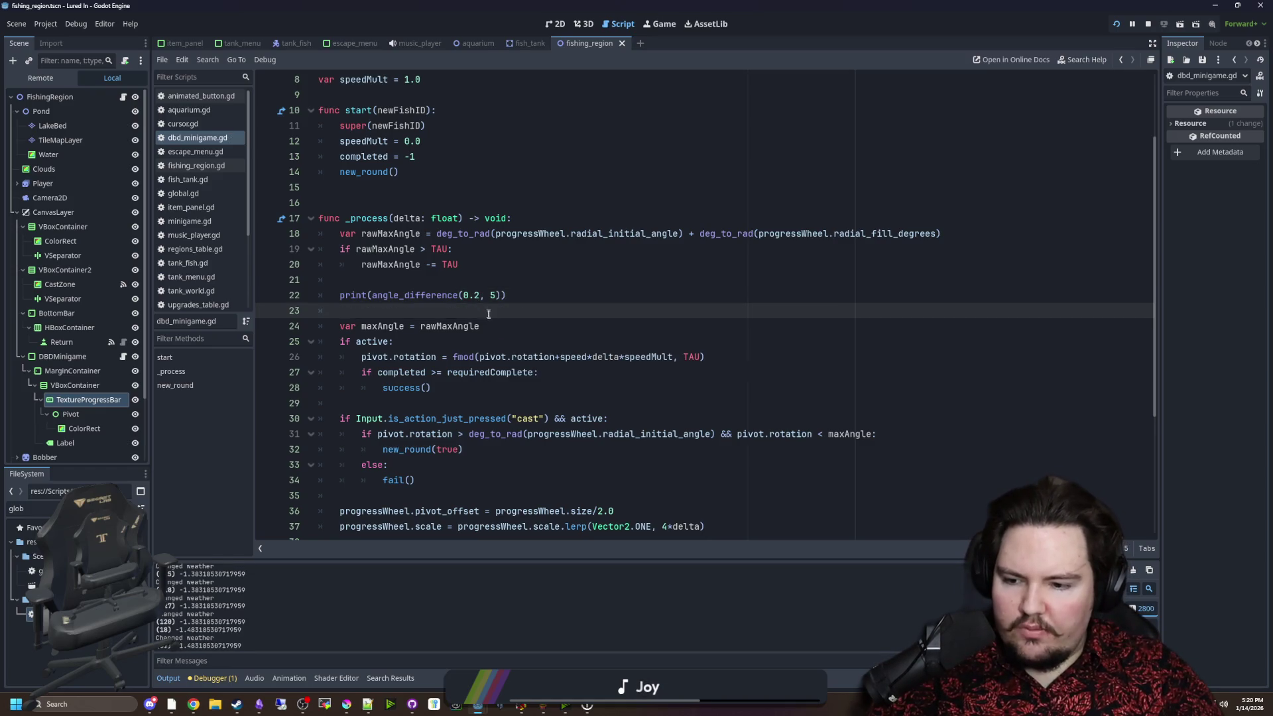
Edit the first test argument on line 22 to 2.0.
click(530, 297)
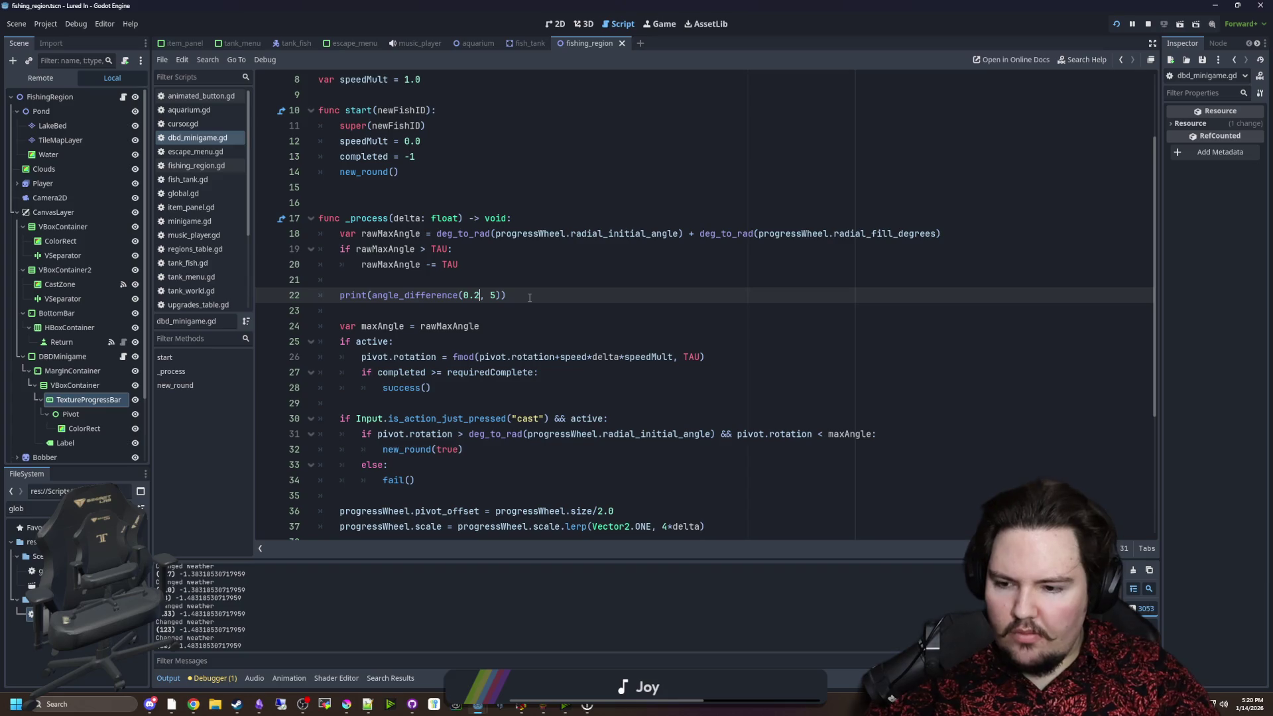
key(BackSpace)
key(BackSpace)
key(BackSpace)
text(0)
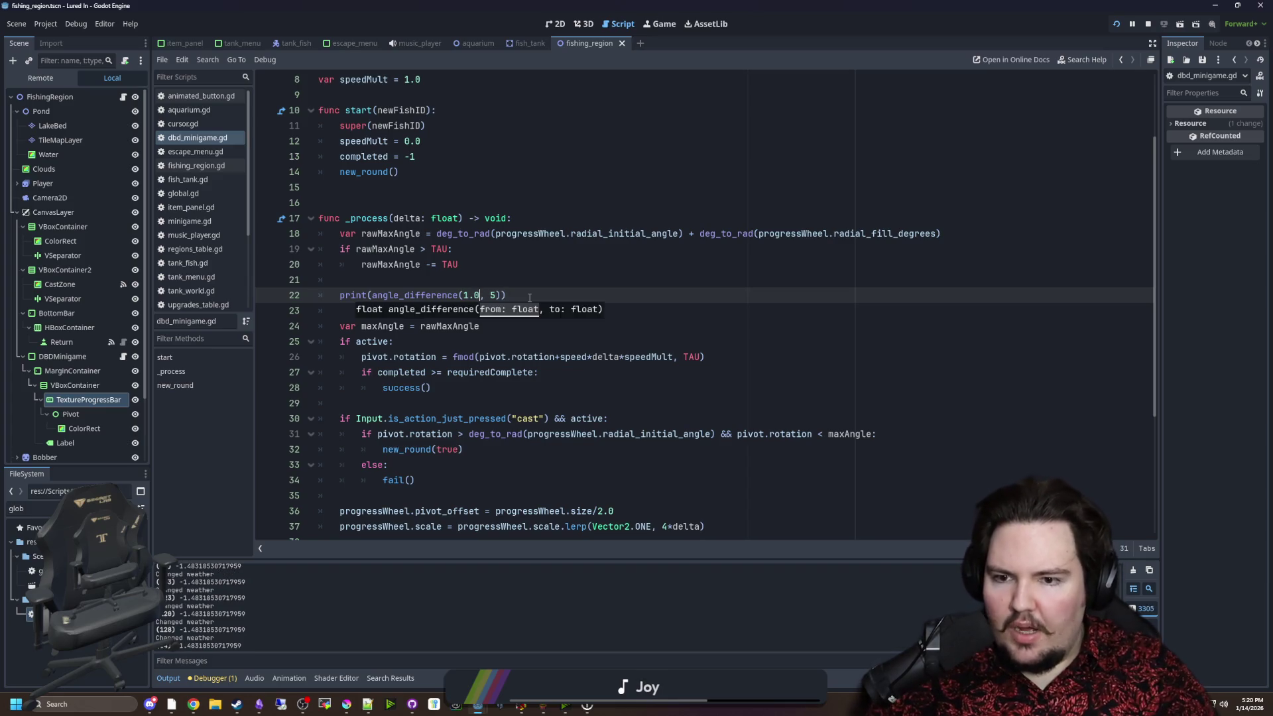
key(End)
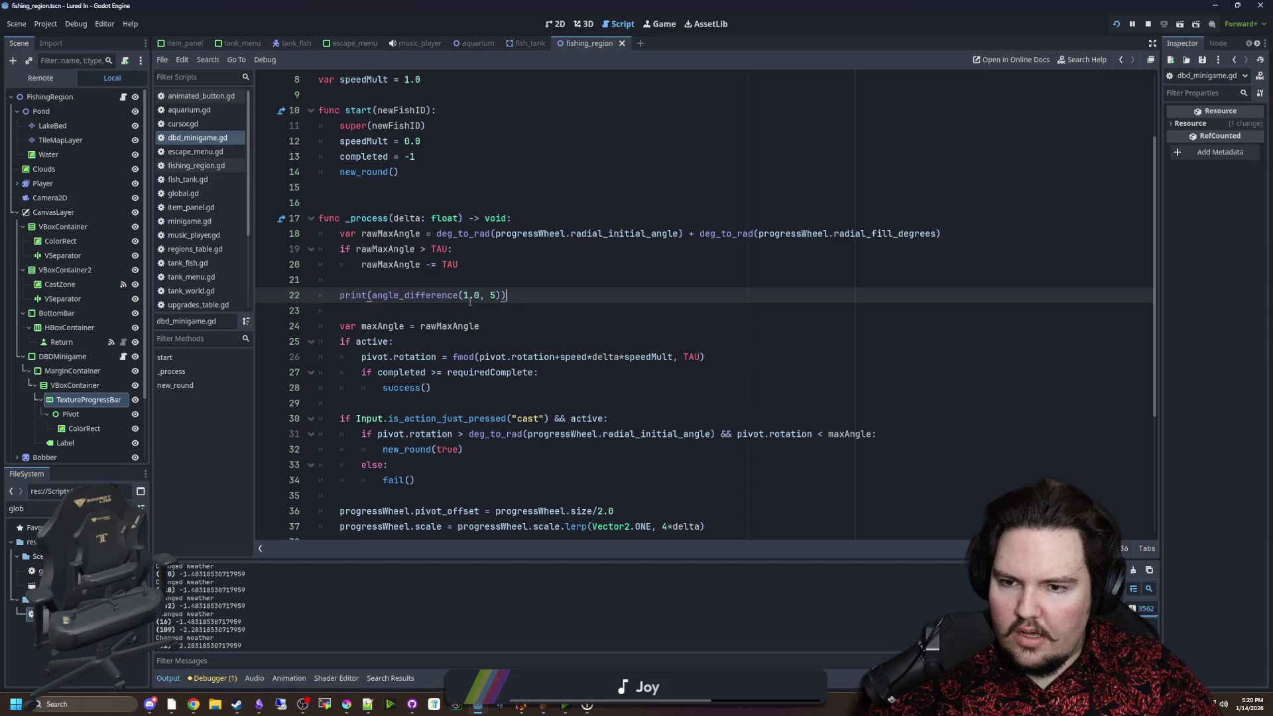
key(BackSpace)
text(2)
Change the first test argument from 2.0 to 1.0 and save the script.
click(521, 297)
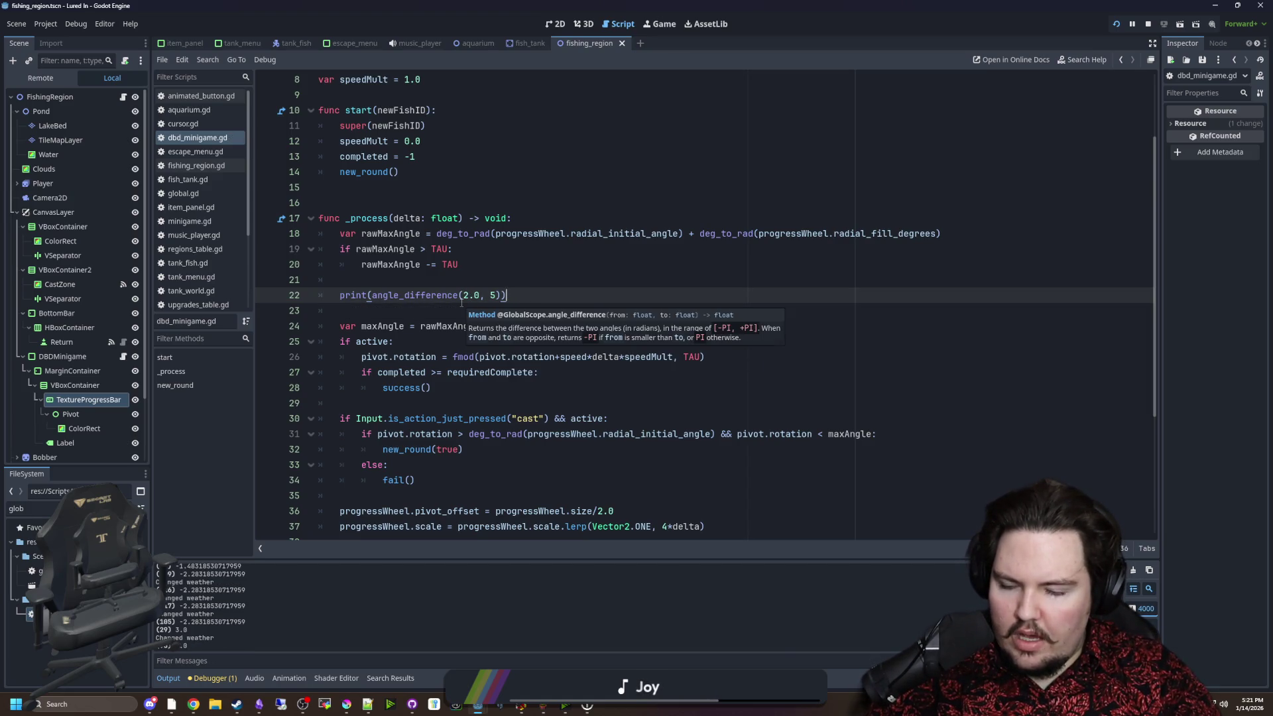
key(BackSpace)
text(1)
click(521, 316)
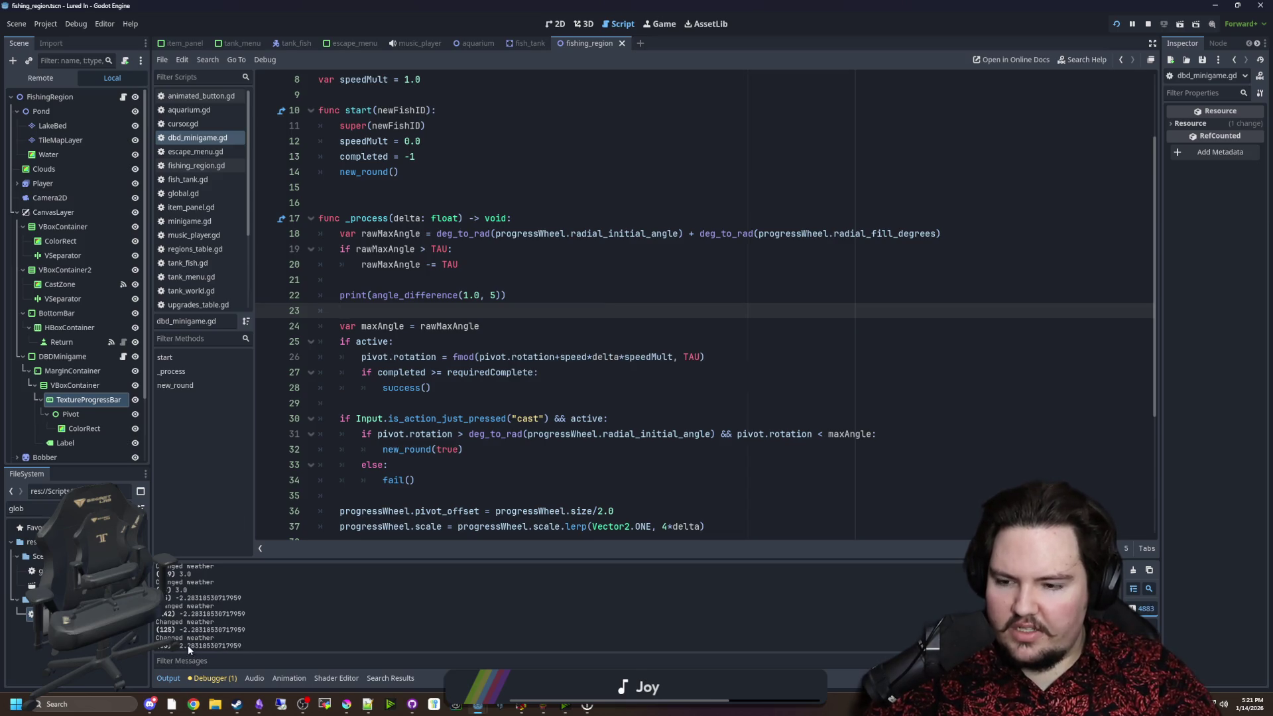
key(ctrl+s)
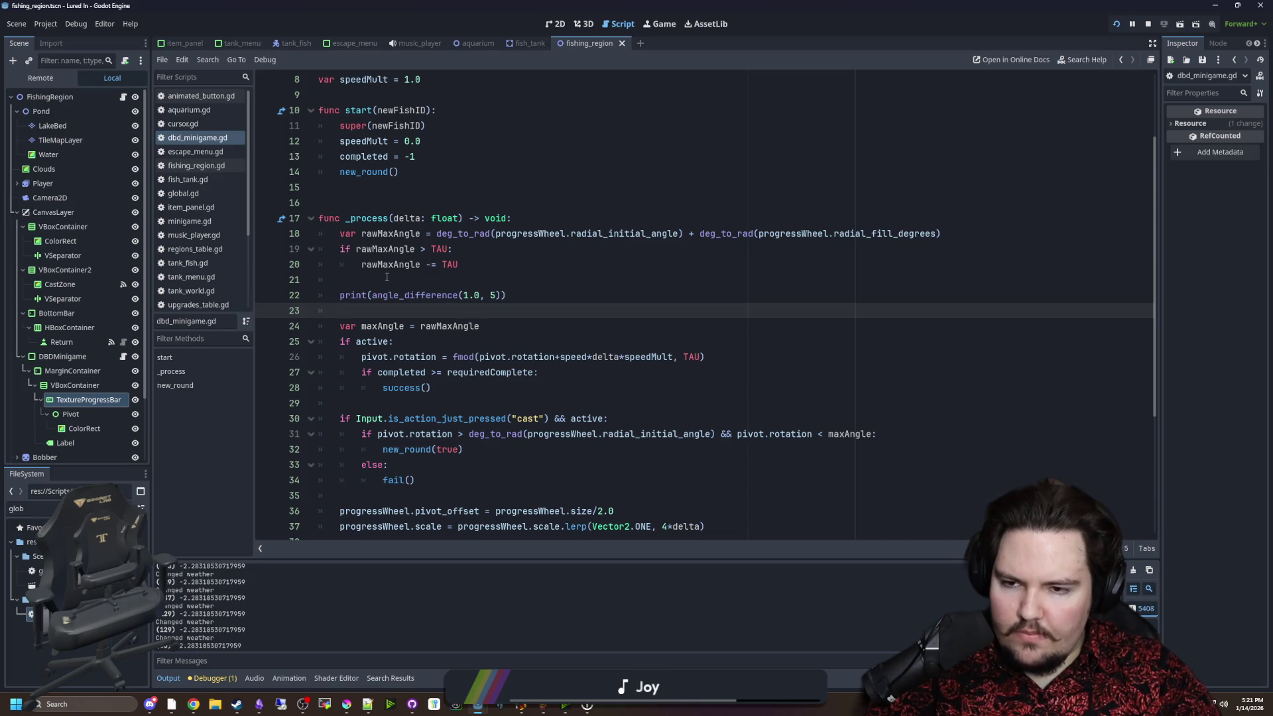
key(Up)
key(Up)
key(ctrl+s)
key(ctrl+s)
mouse_move(937, 234)
mouse_down()
mouse_move(763, 220)
mouse_move(758, 234)
mouse_up()
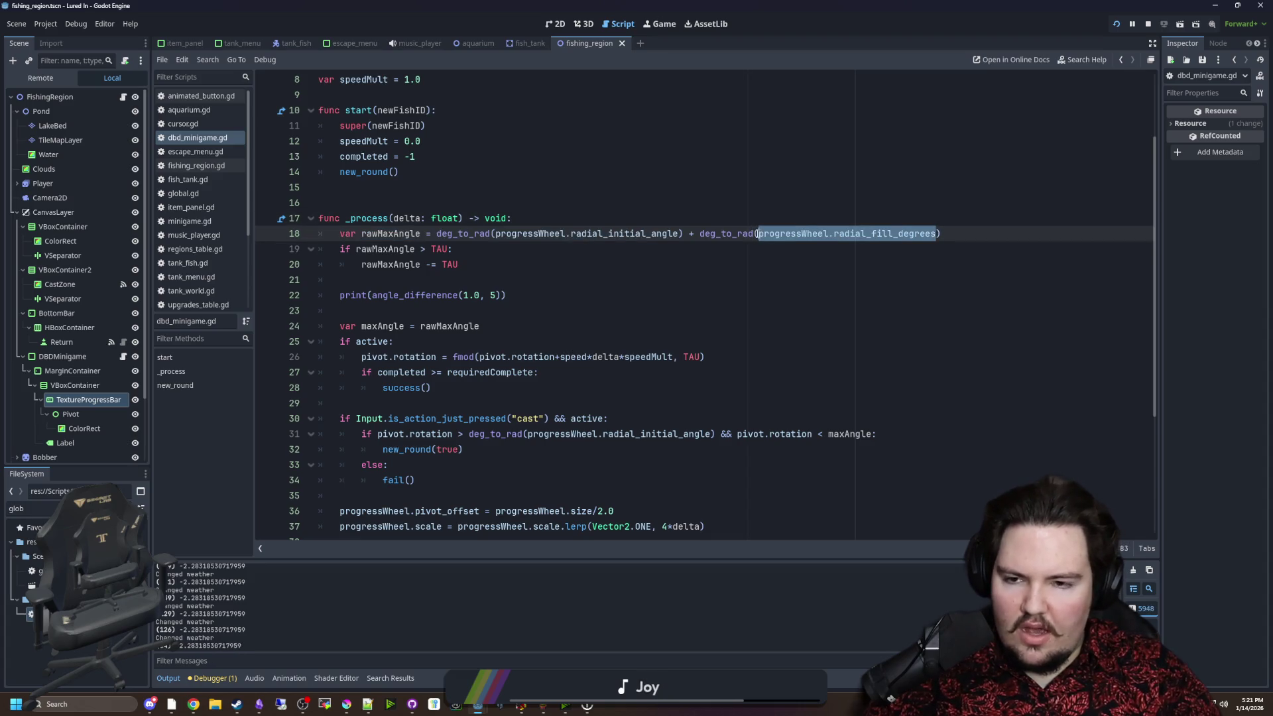
click(483, 307)
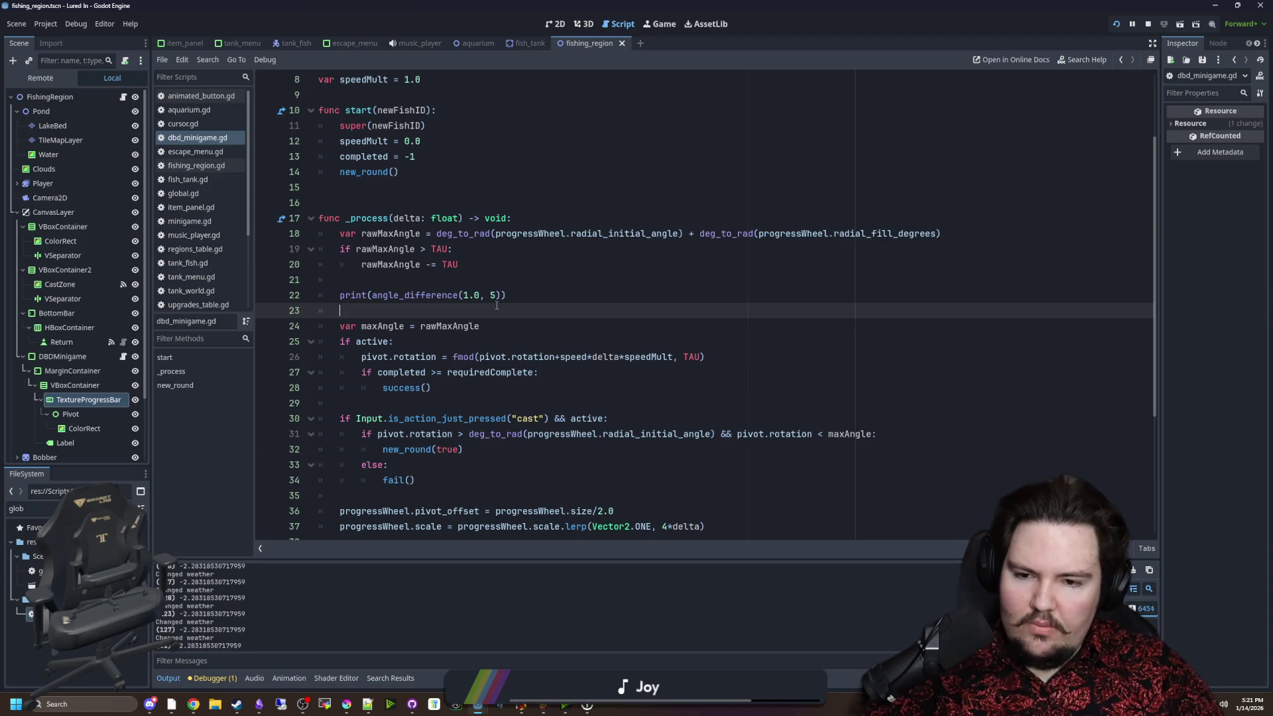
Replace line 31's hit condition with 'angle_difference(pivot.rotation, ' and select rawMaxAngle on line 18 for renaming.
scroll(497, 305, down, 1)
click(665, 420)
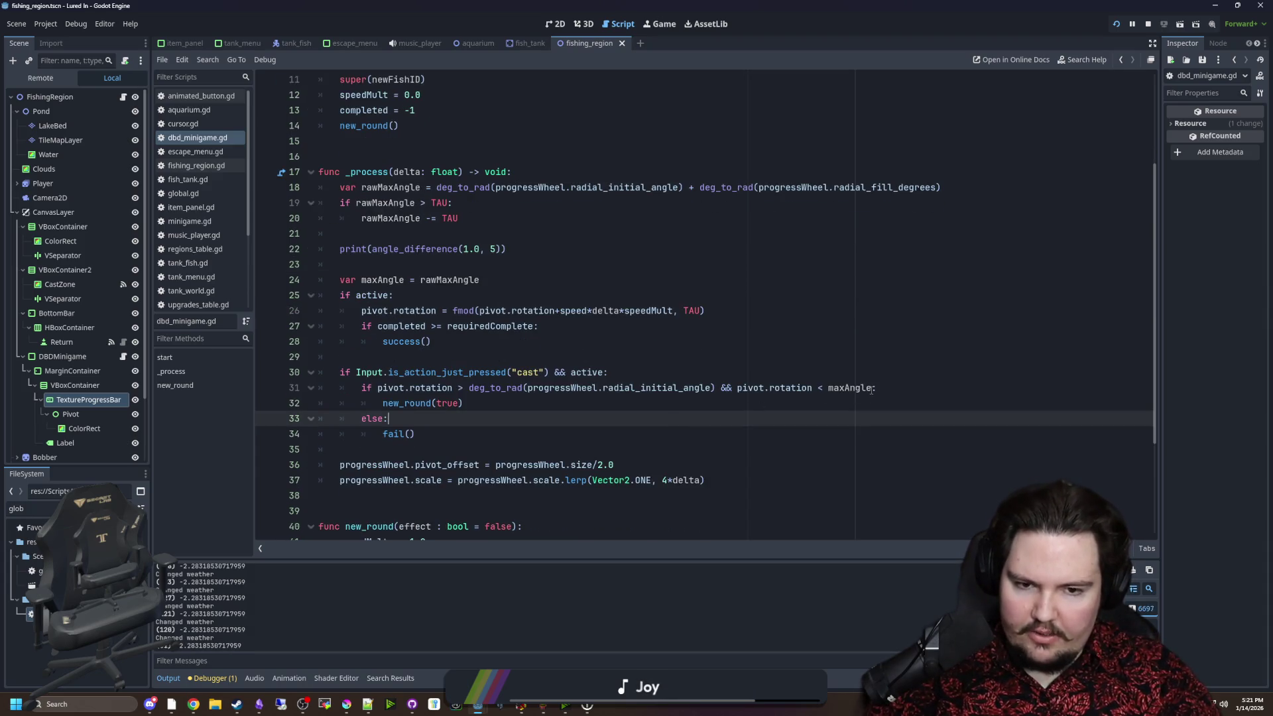
drag(873, 388, 376, 388)
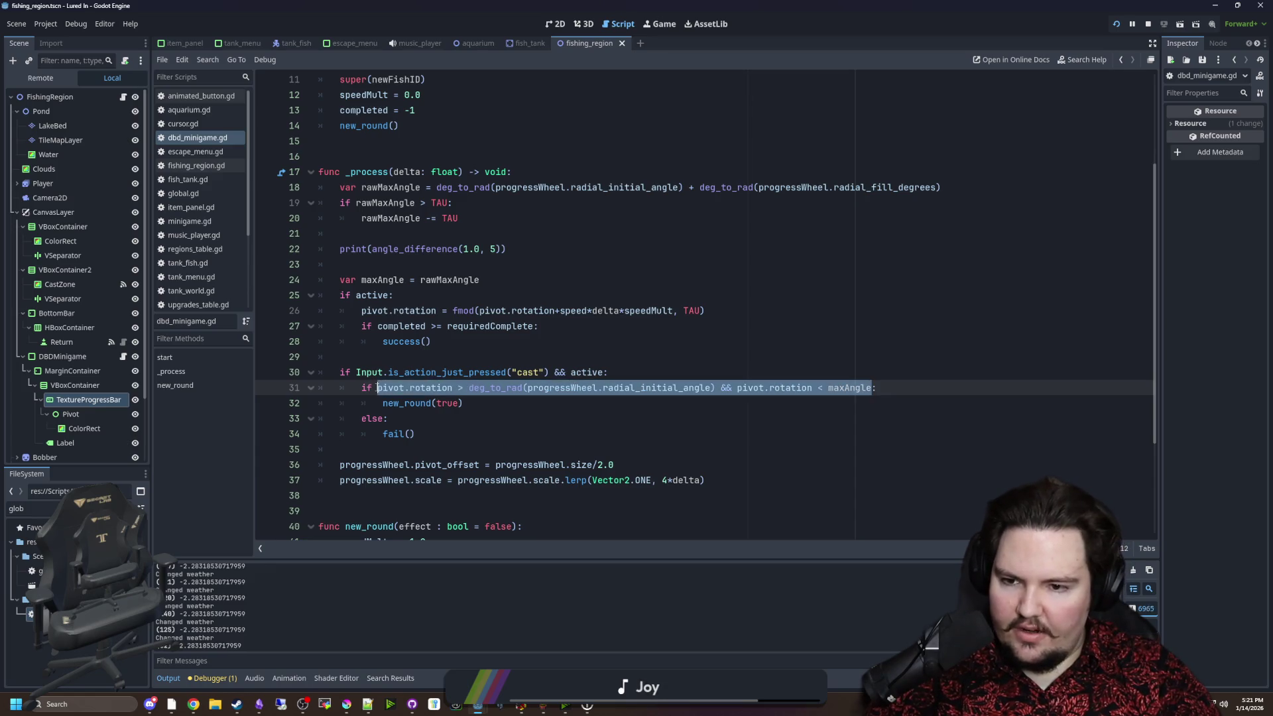
click(824, 398)
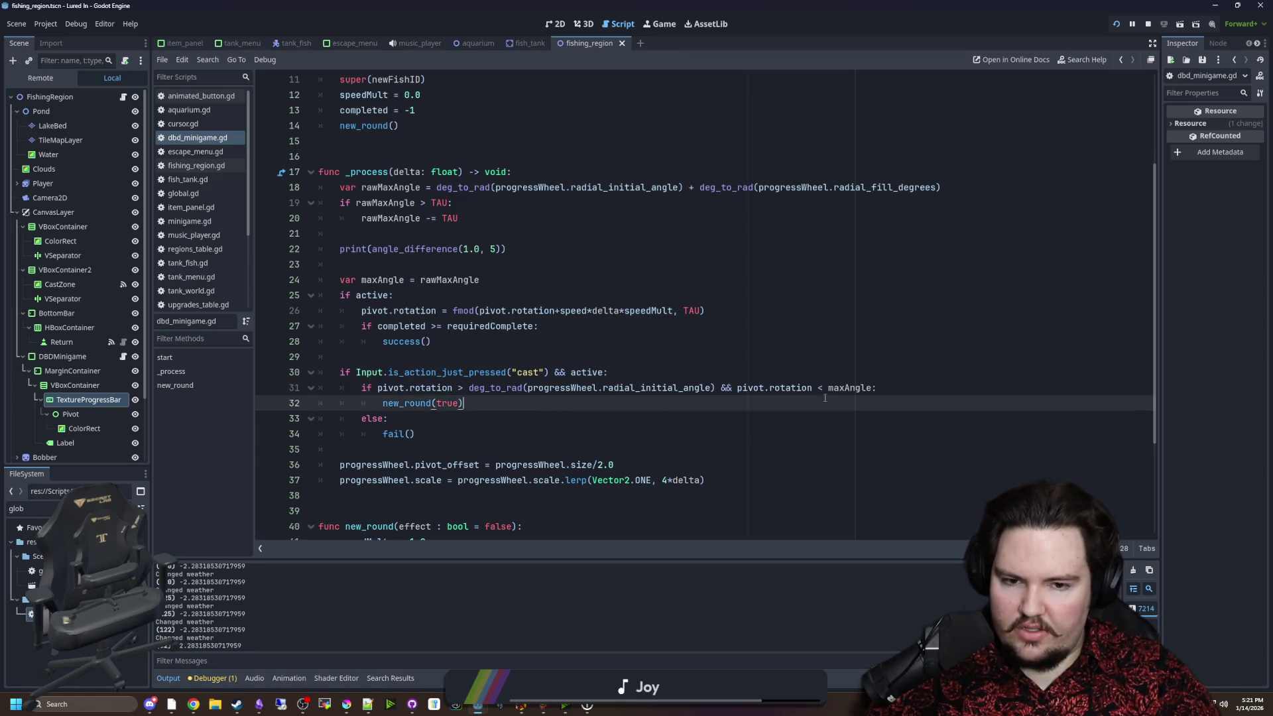
key(ctrl+z)
key(ctrl+z)
key(ctrl+z)
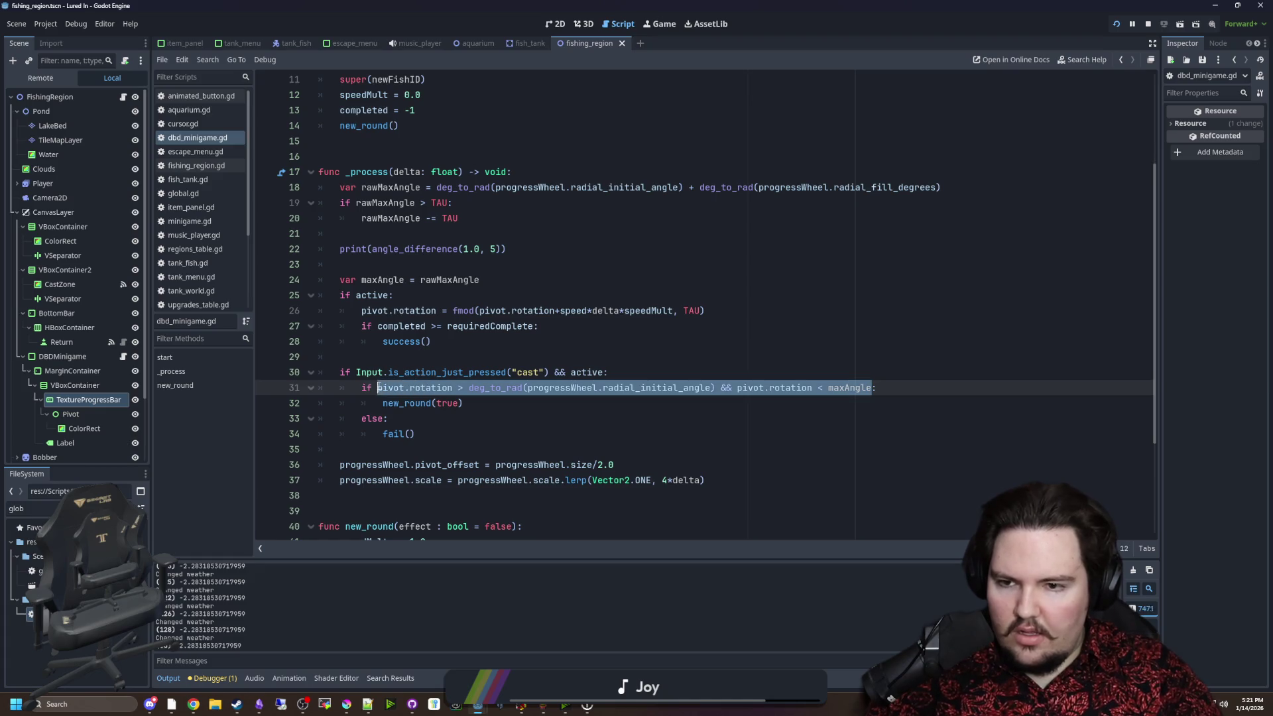
key(ctrl+shift+z)
key(ctrl+shift+z)
text(angle_difference(a):)
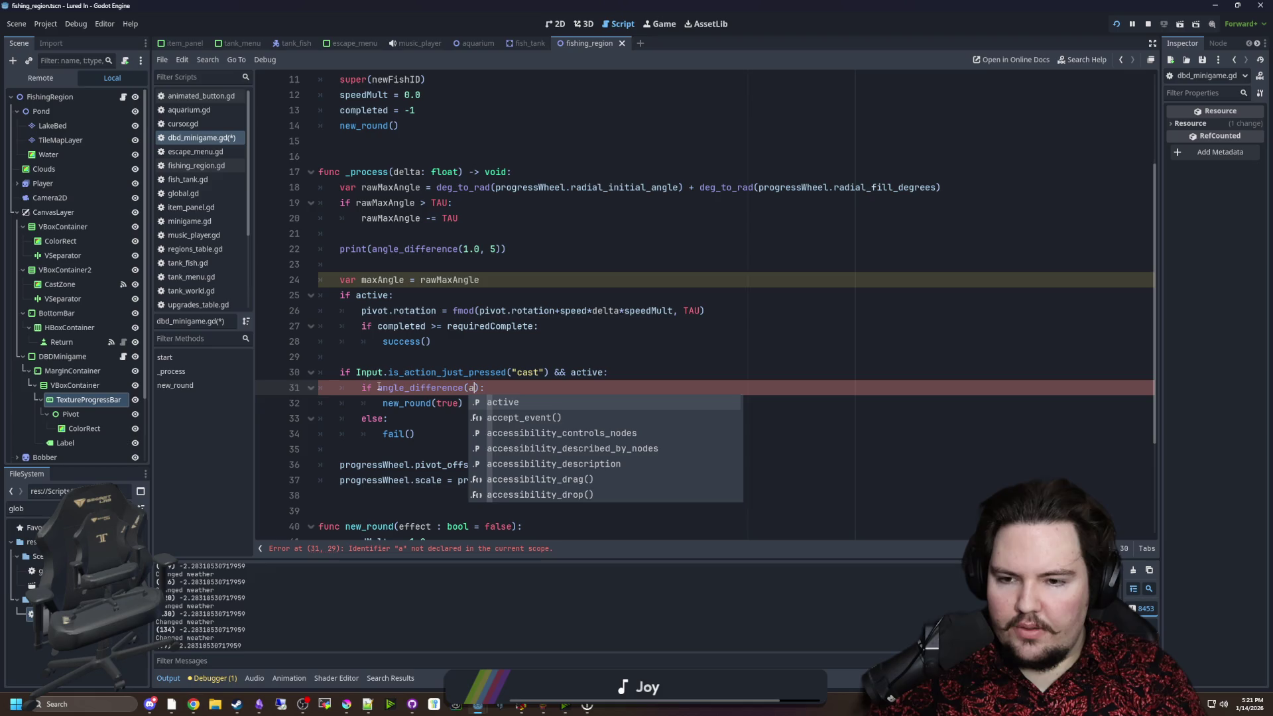
key(BackSpace)
text(pivot.rotation,)
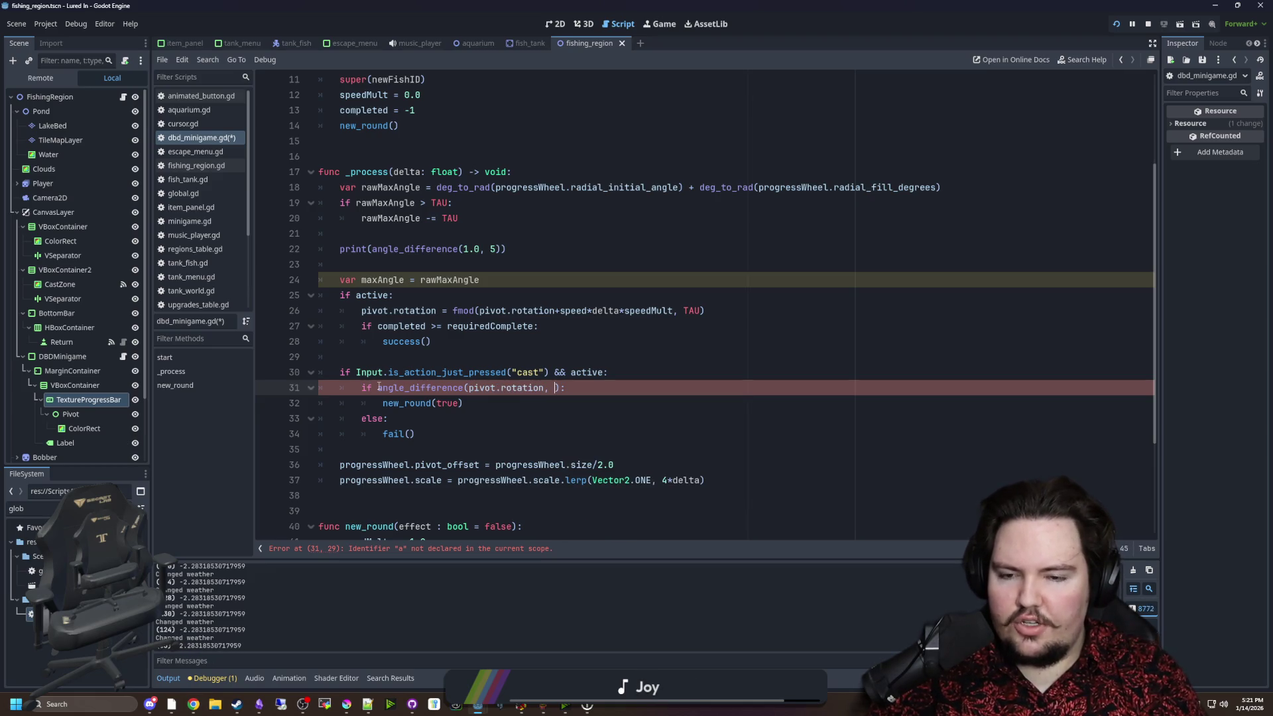
click(377, 283)
click(409, 267)
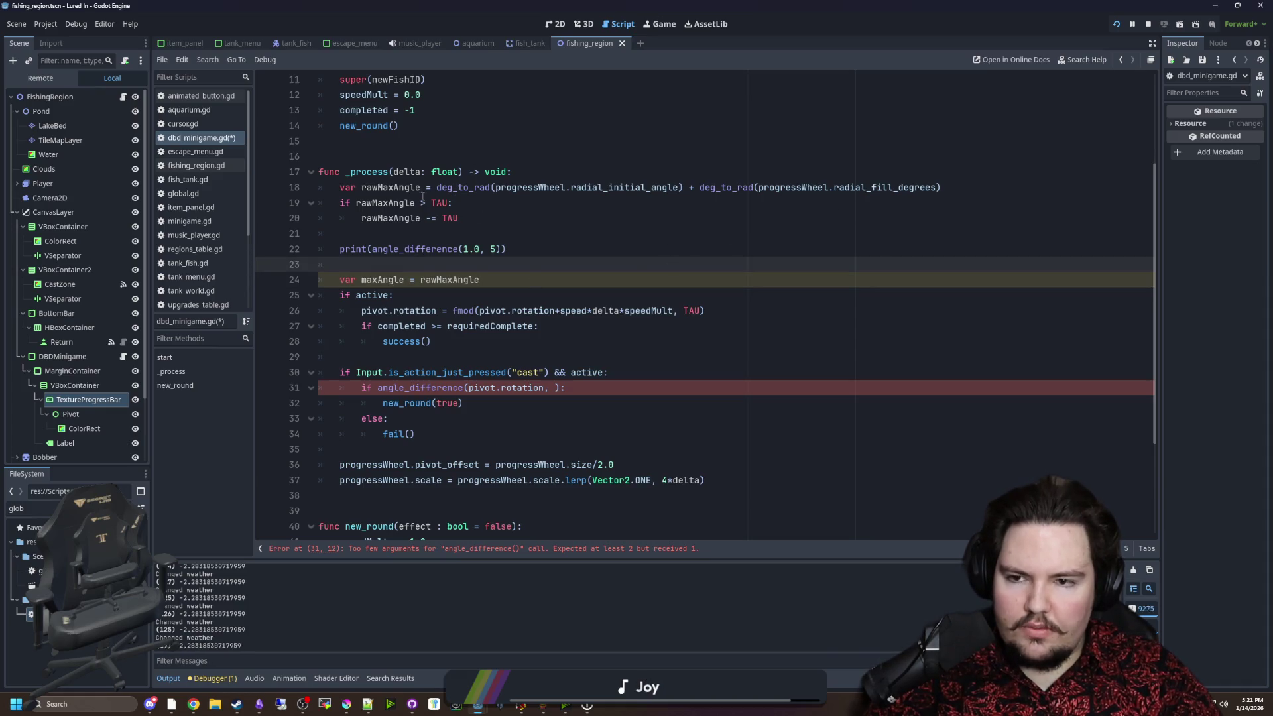
drag(421, 187, 362, 187)
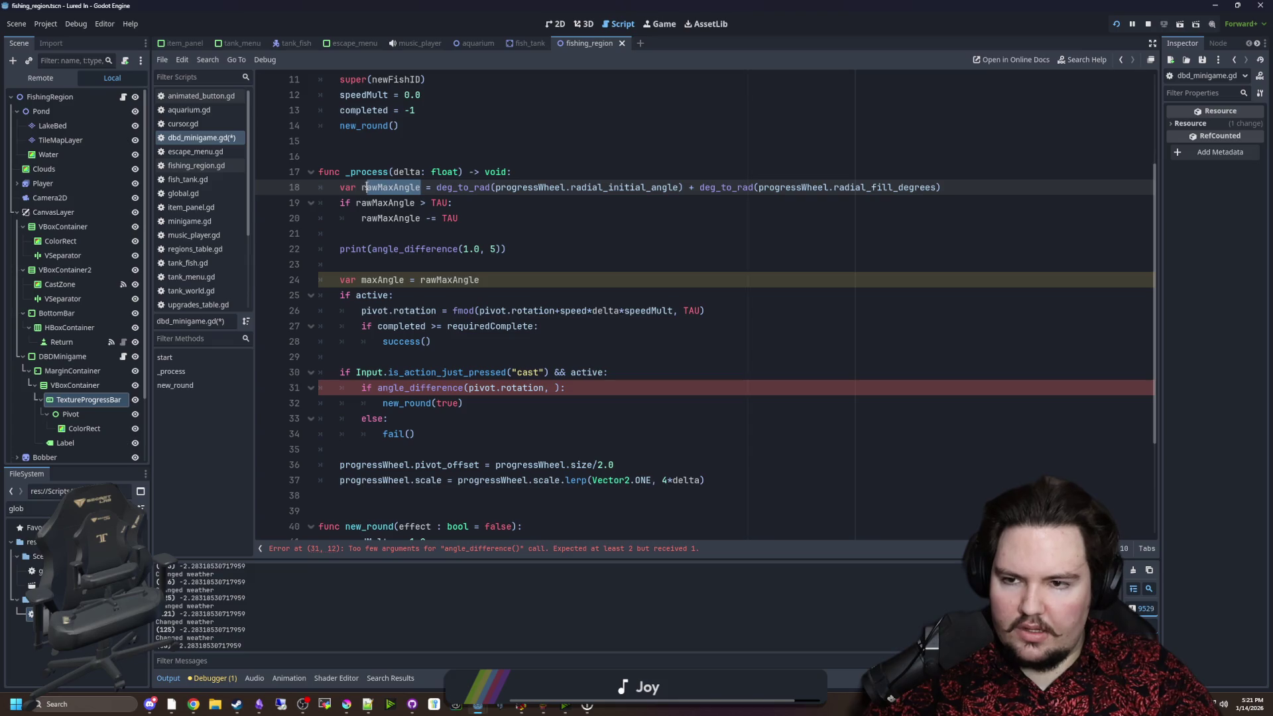
Delete the old angle-wrapping and test lines 19–24 from the script.
text(centerAngle)
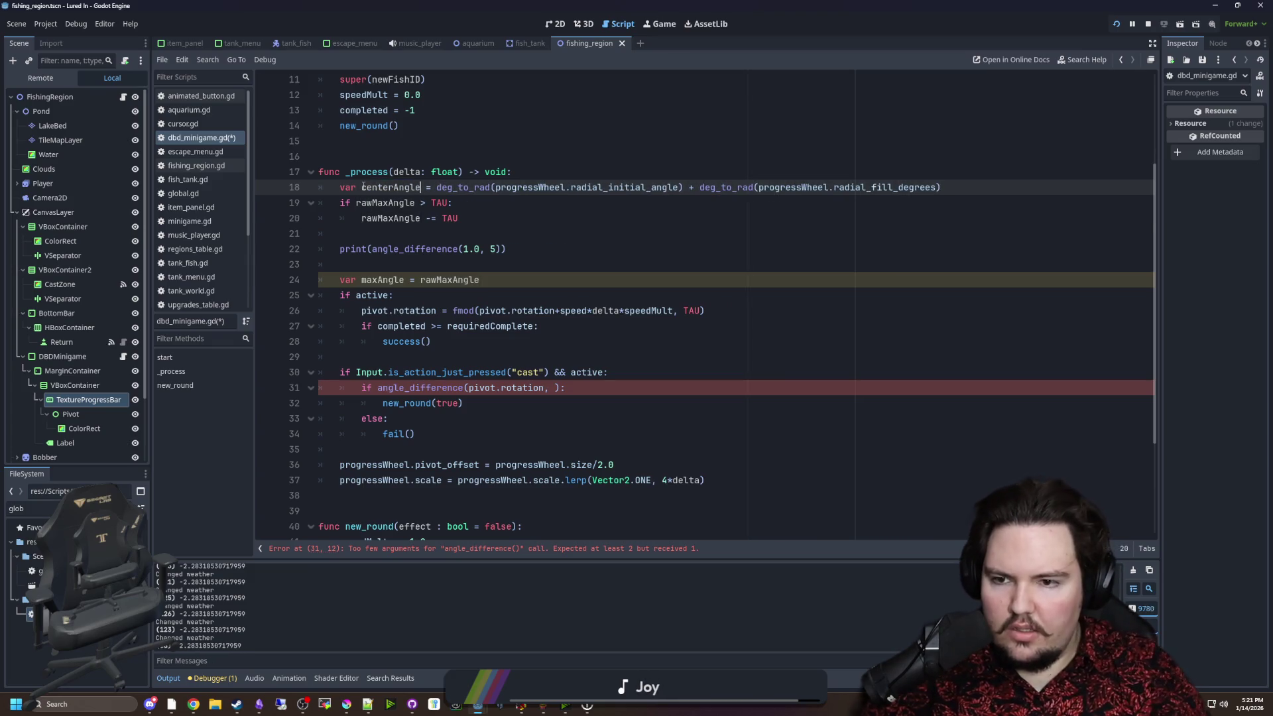
click(519, 282)
drag(519, 281, 318, 203)
key(BackSpace)
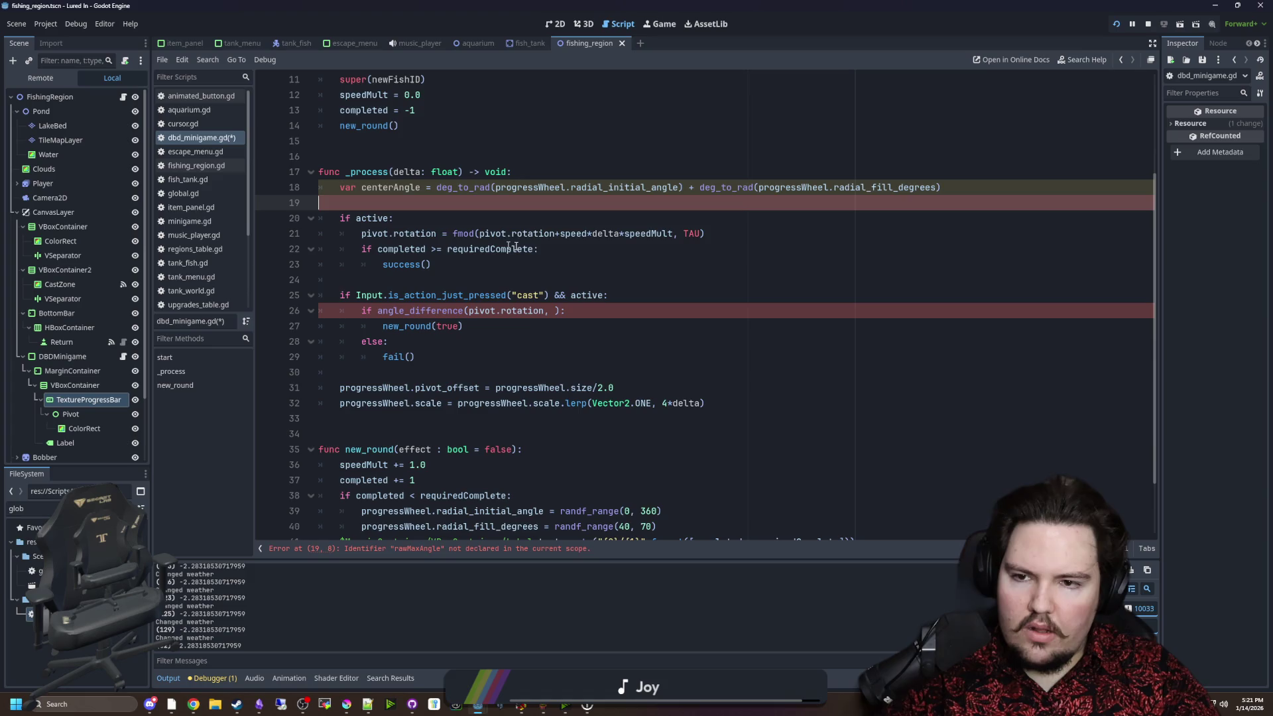
scroll(880, 283, up, 2)
Keep centerAngle as radial_fill_degrees/2.0 and pass centerAngle as angle_difference's second argument.
click(956, 275)
text(/2.0)
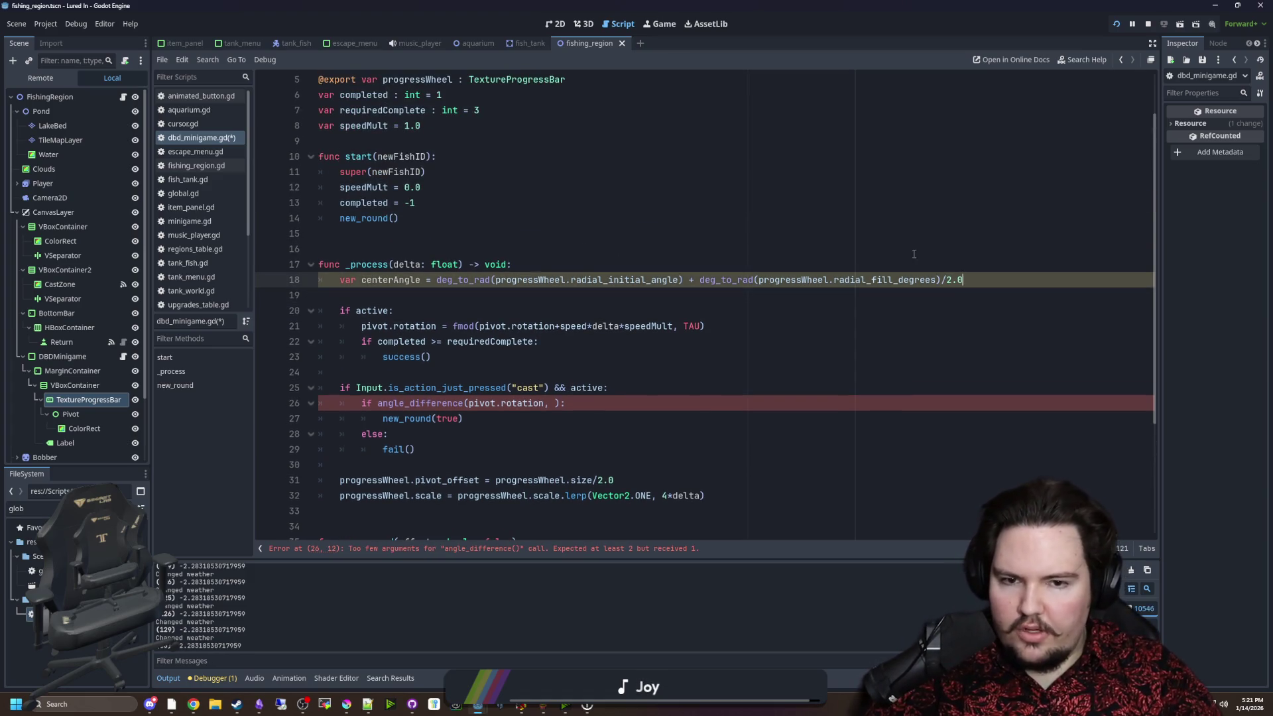
key(BackSpace)
key(BackSpace)
key(BackSpace)
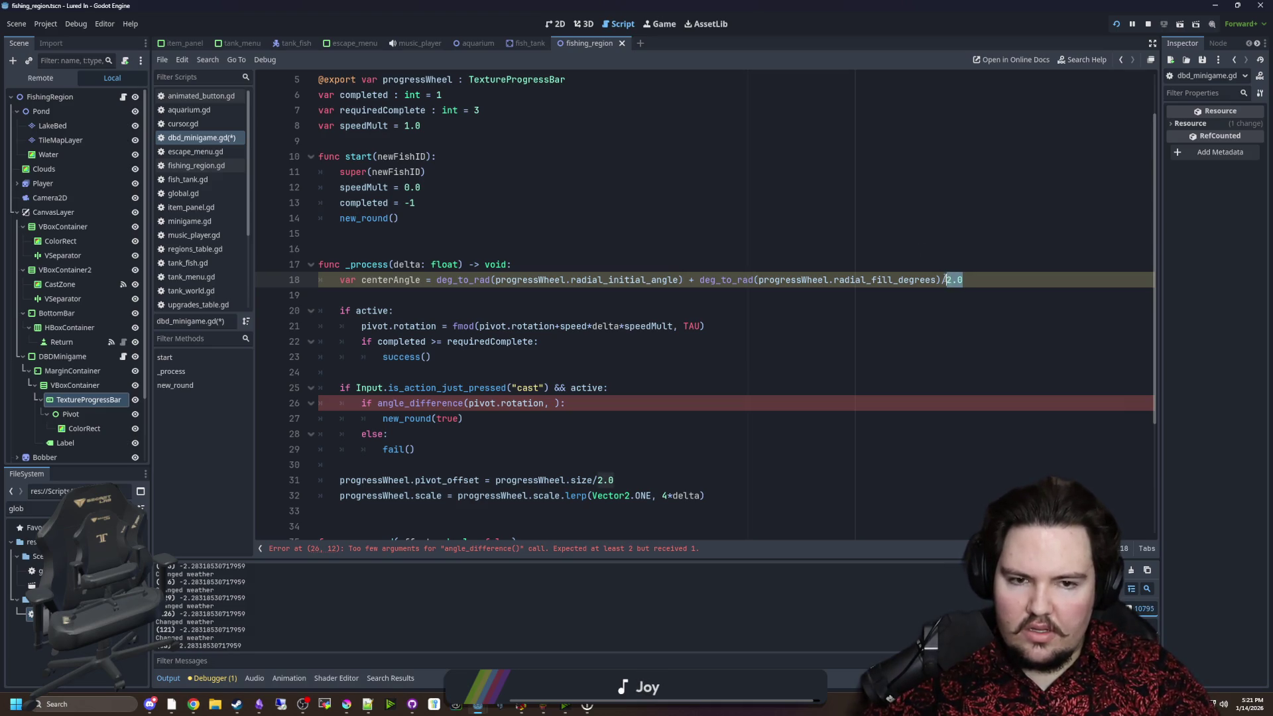
key(ctrl+z)
click(937, 270)
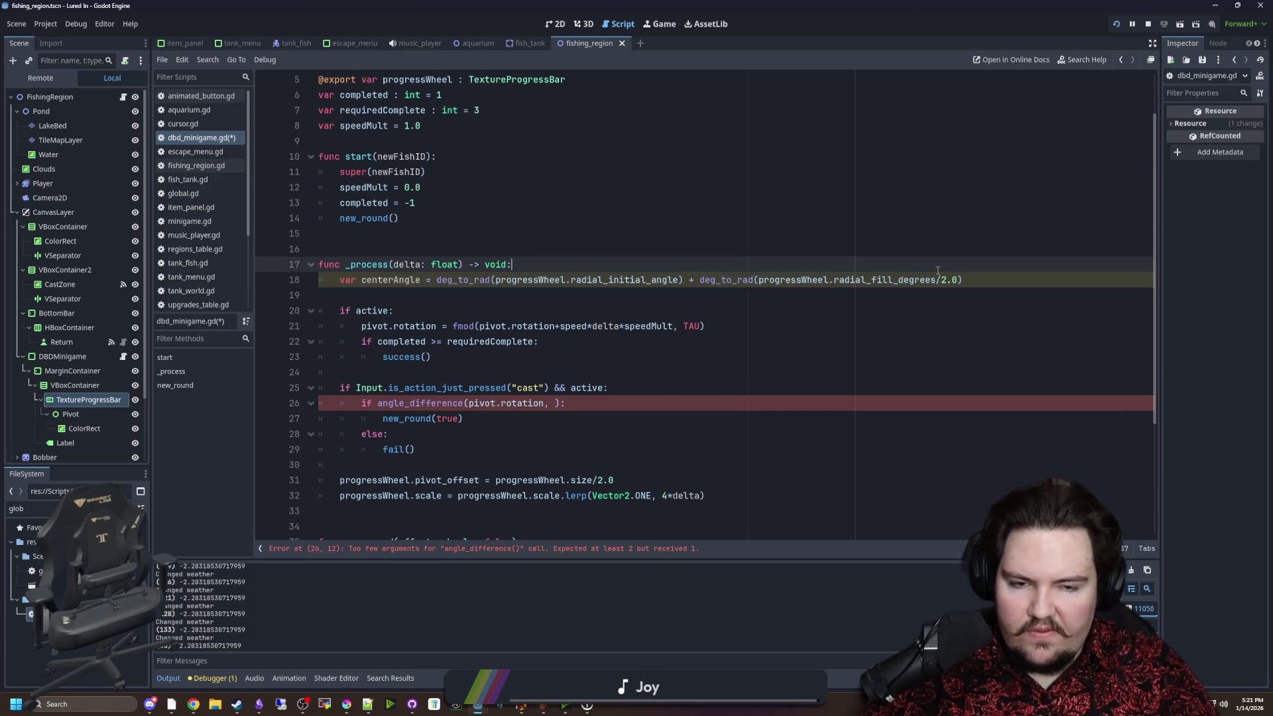
scroll(587, 272, down, 2)
click(560, 357)
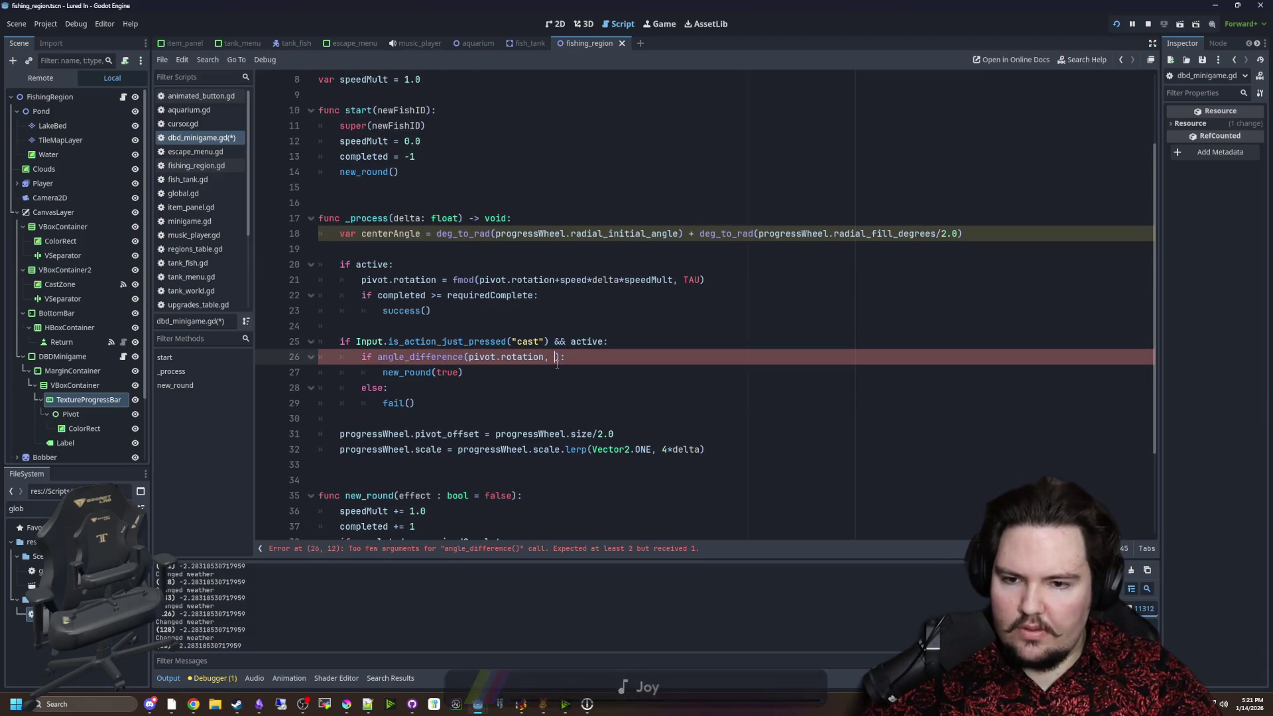
text(centerAngle)
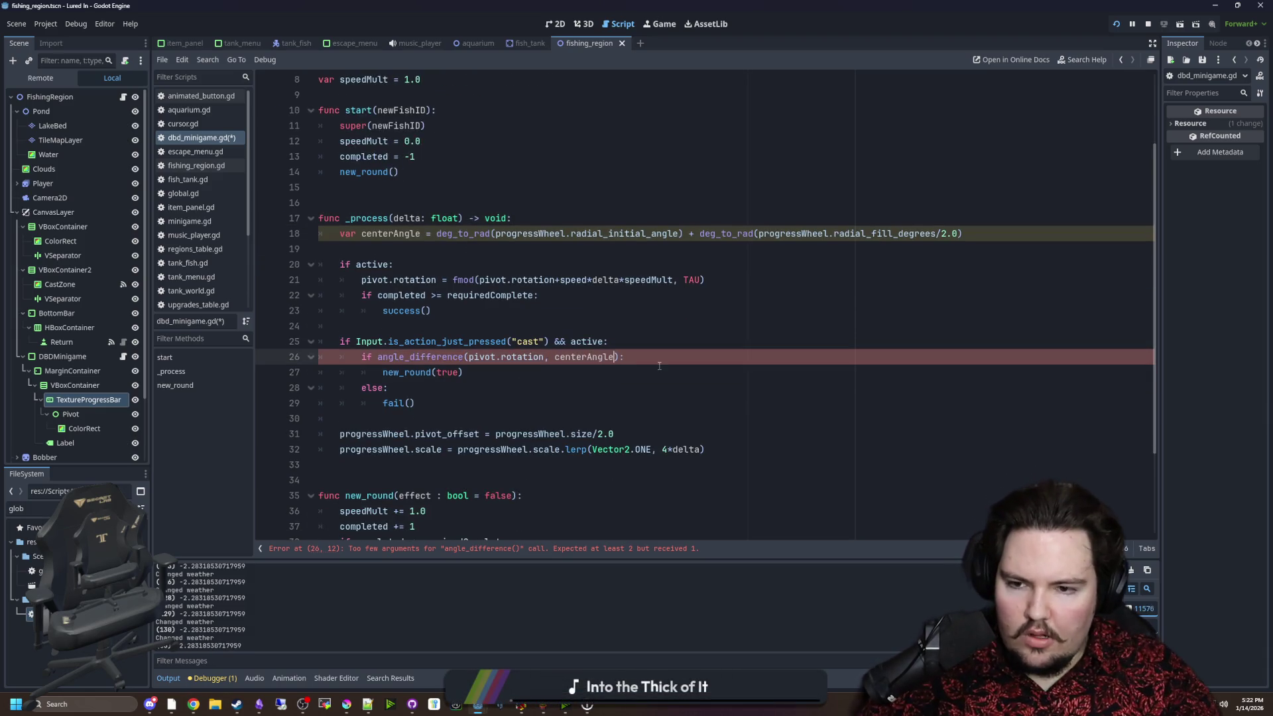
Add a debug print of the pivot's angle_difference from centerAngle above the input check, and save.
click(488, 381)
click(506, 341)
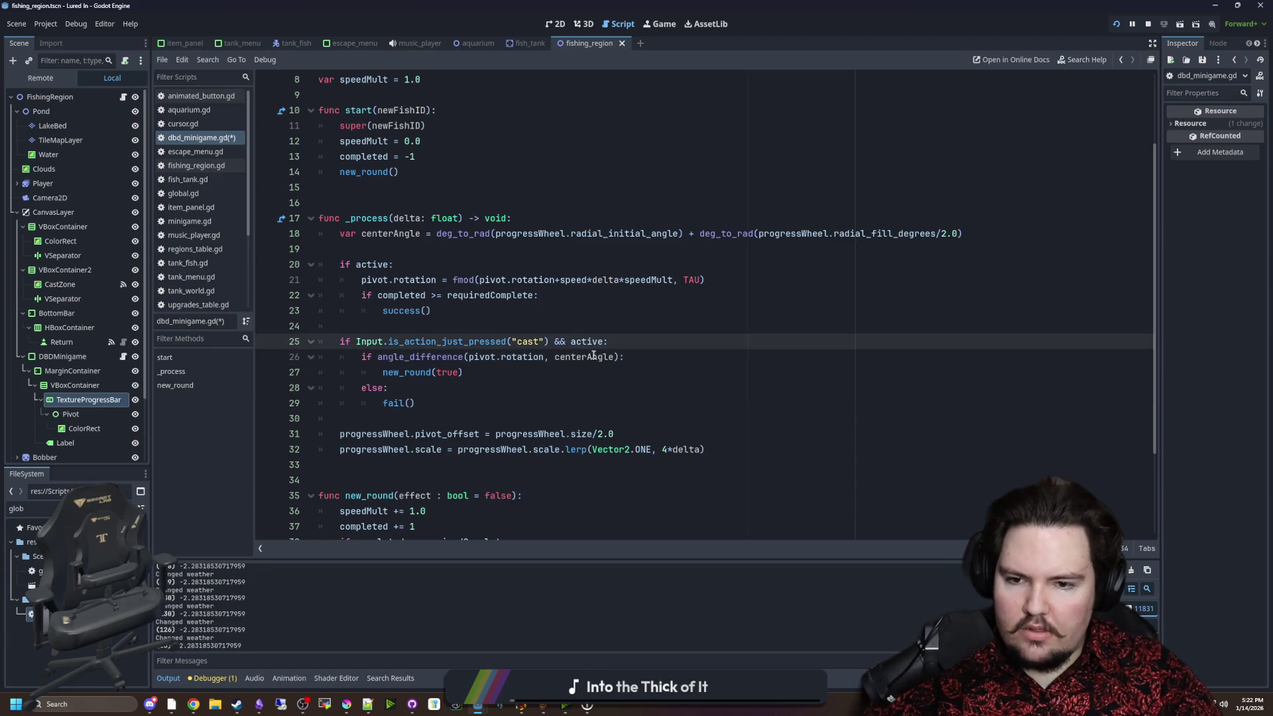
drag(620, 358, 377, 358)
key(ctrl+c)
click(366, 332)
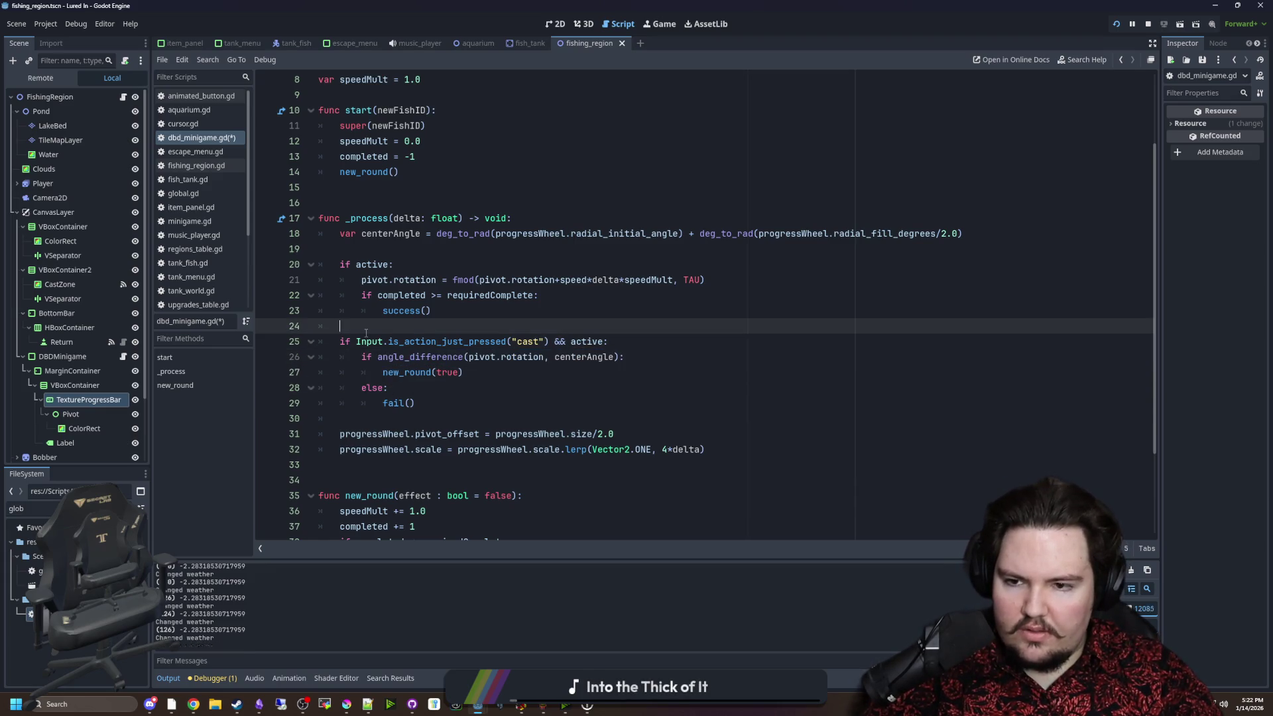
key(Return)
text(print()
key(ctrl+v)
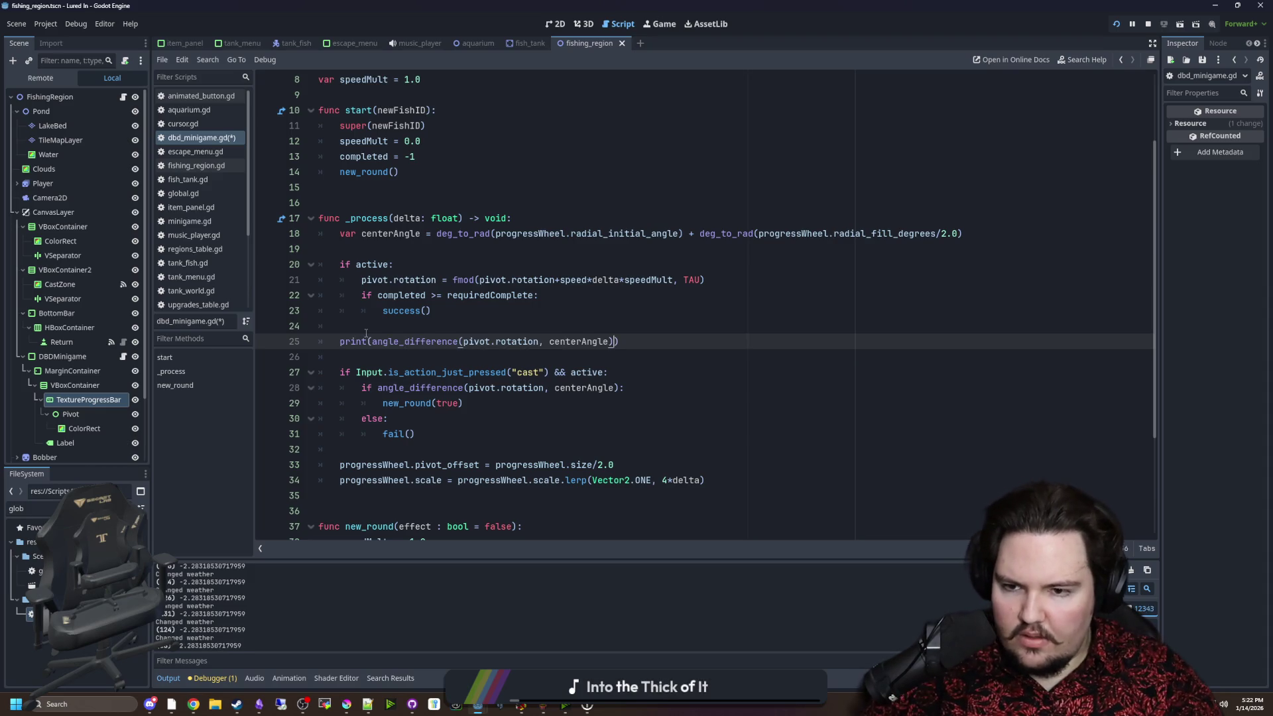
key(Return)
key(Up)
key(Up)
key(ctrl+s)
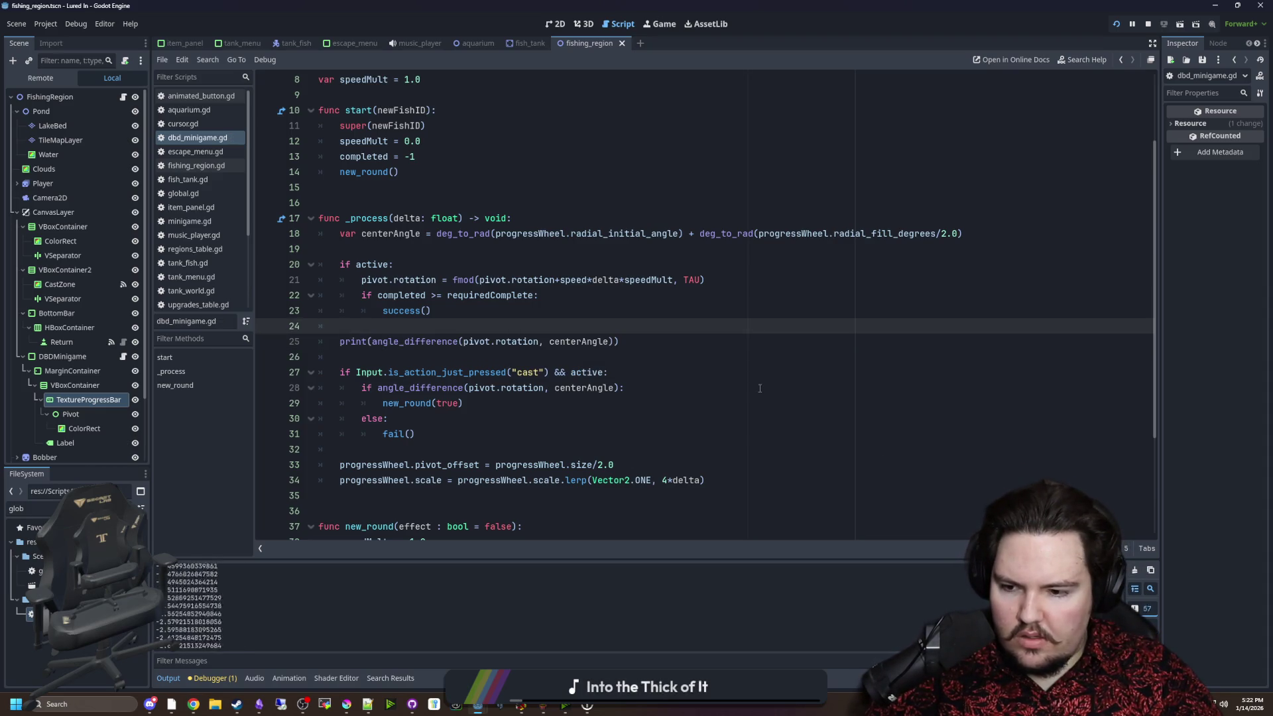
click(663, 27)
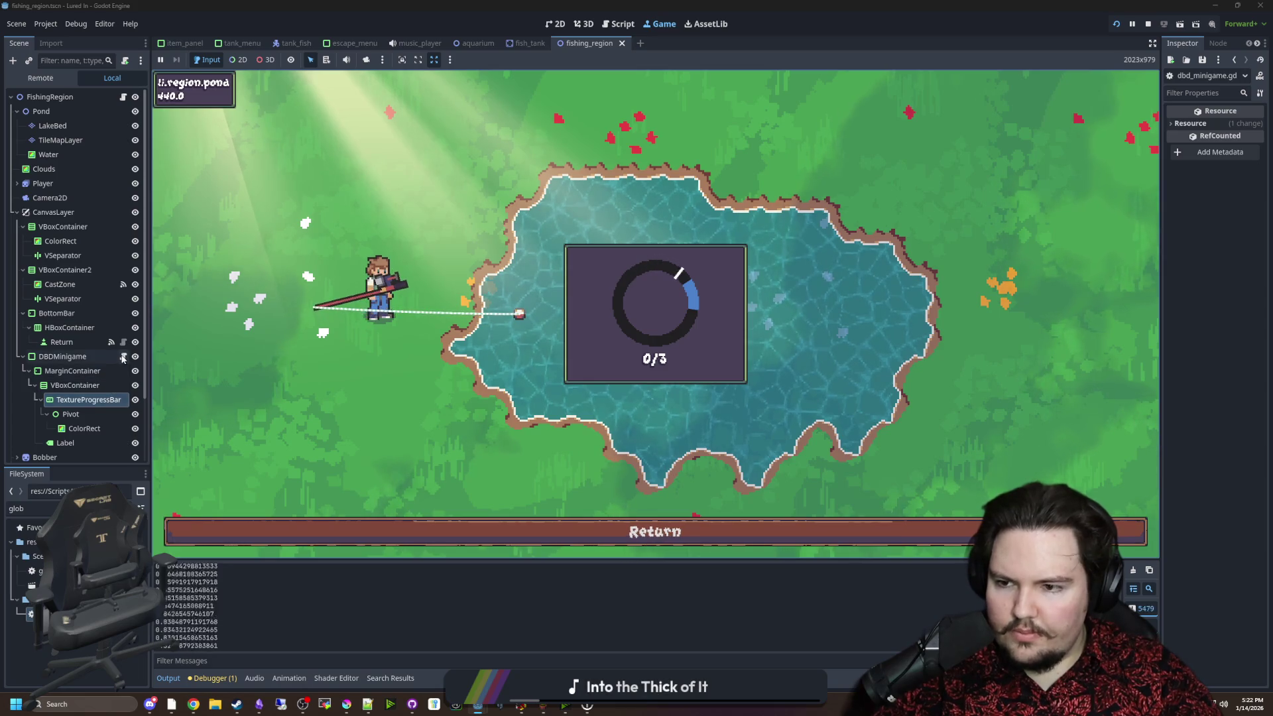
Land three skill-check hits in the blue zone to reach 3/3, then reopen dbd_minigame.gd.
click(695, 298)
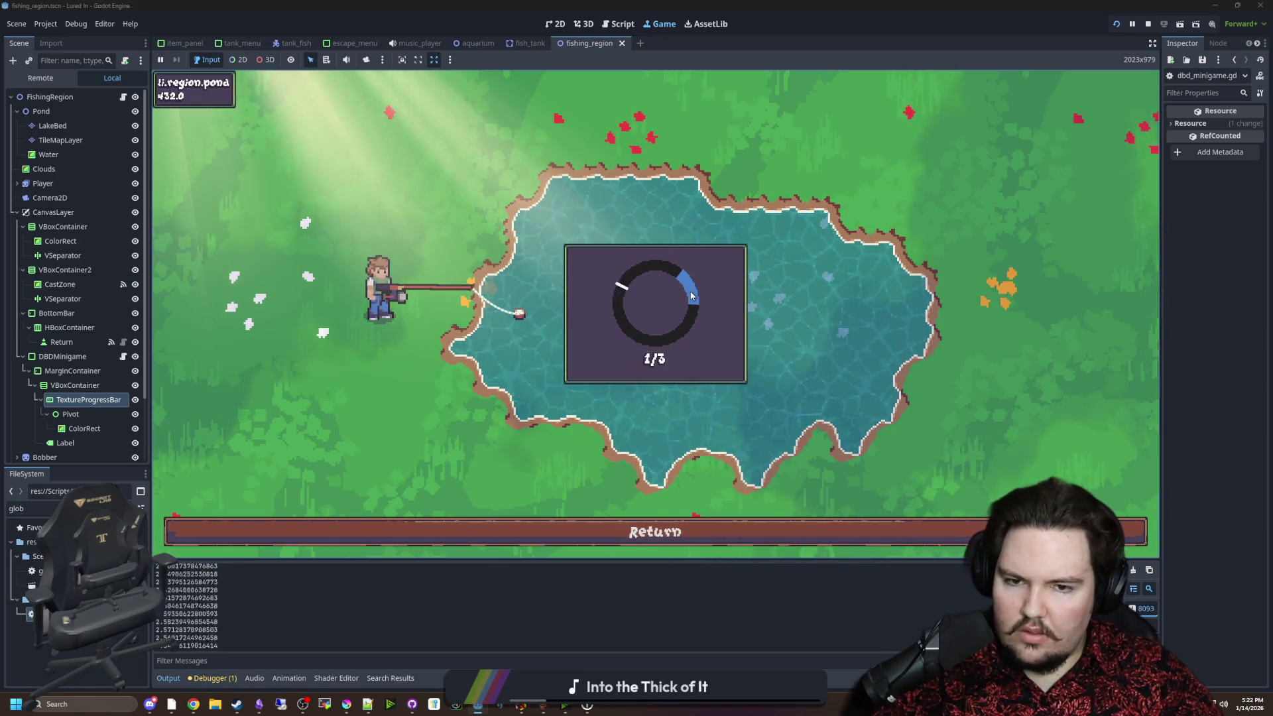
click(691, 296)
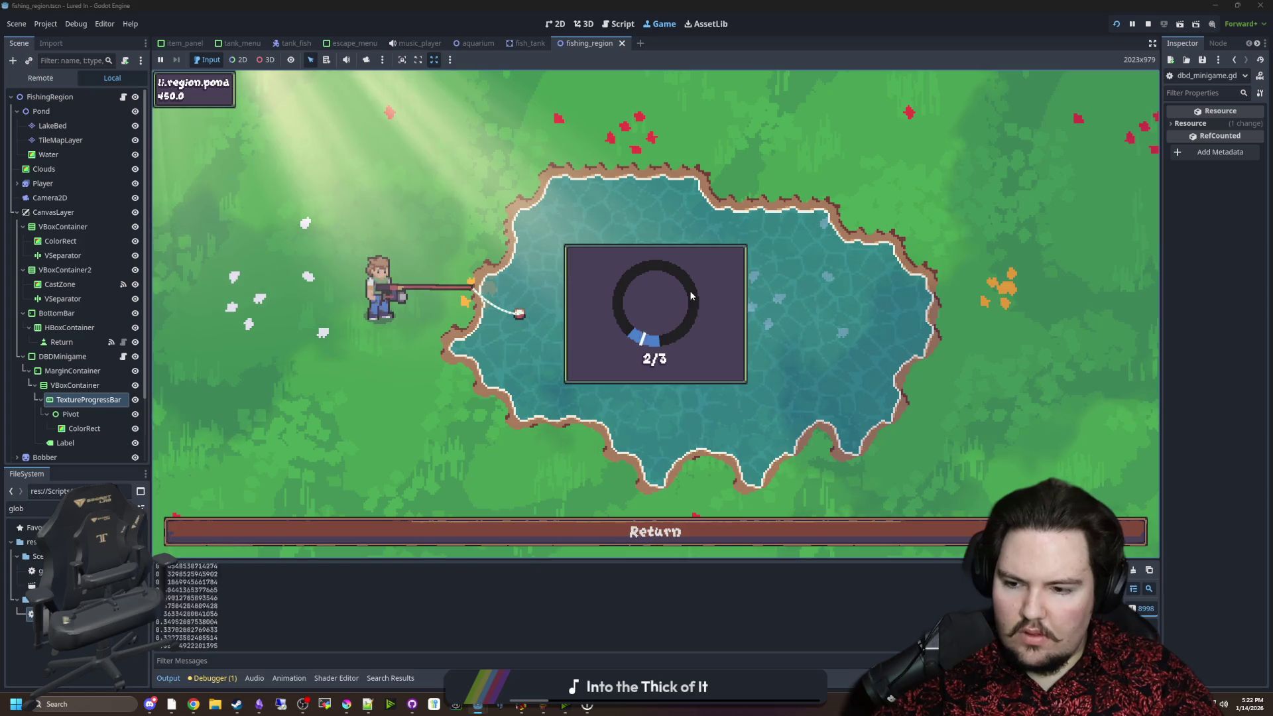
click(691, 295)
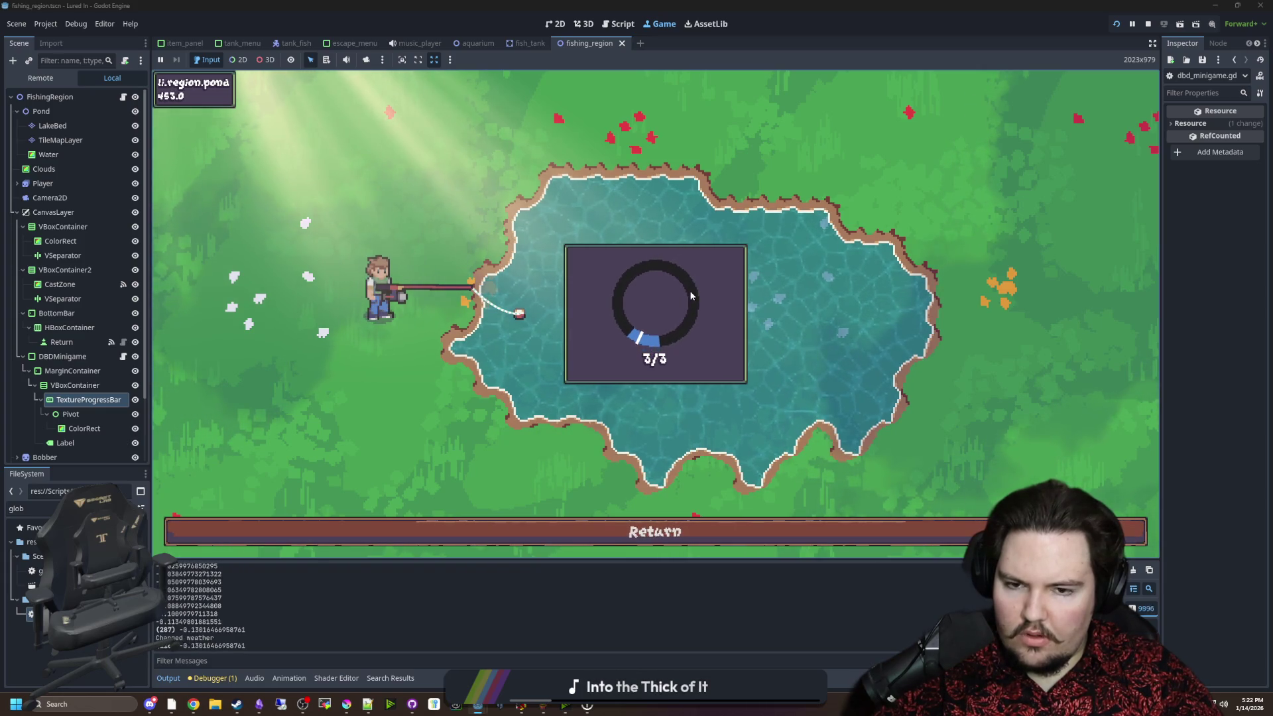
click(124, 358)
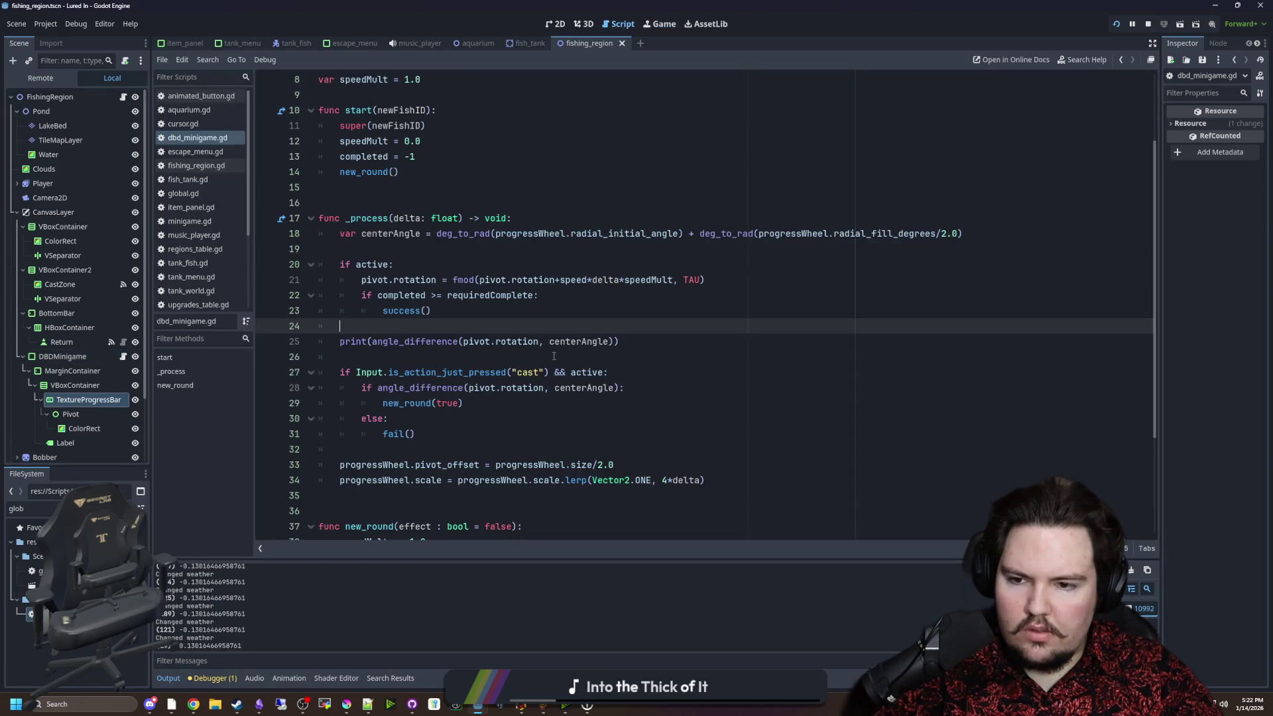
Wrap the hit check's angle_difference call in abs() and compare it with <.
click(583, 399)
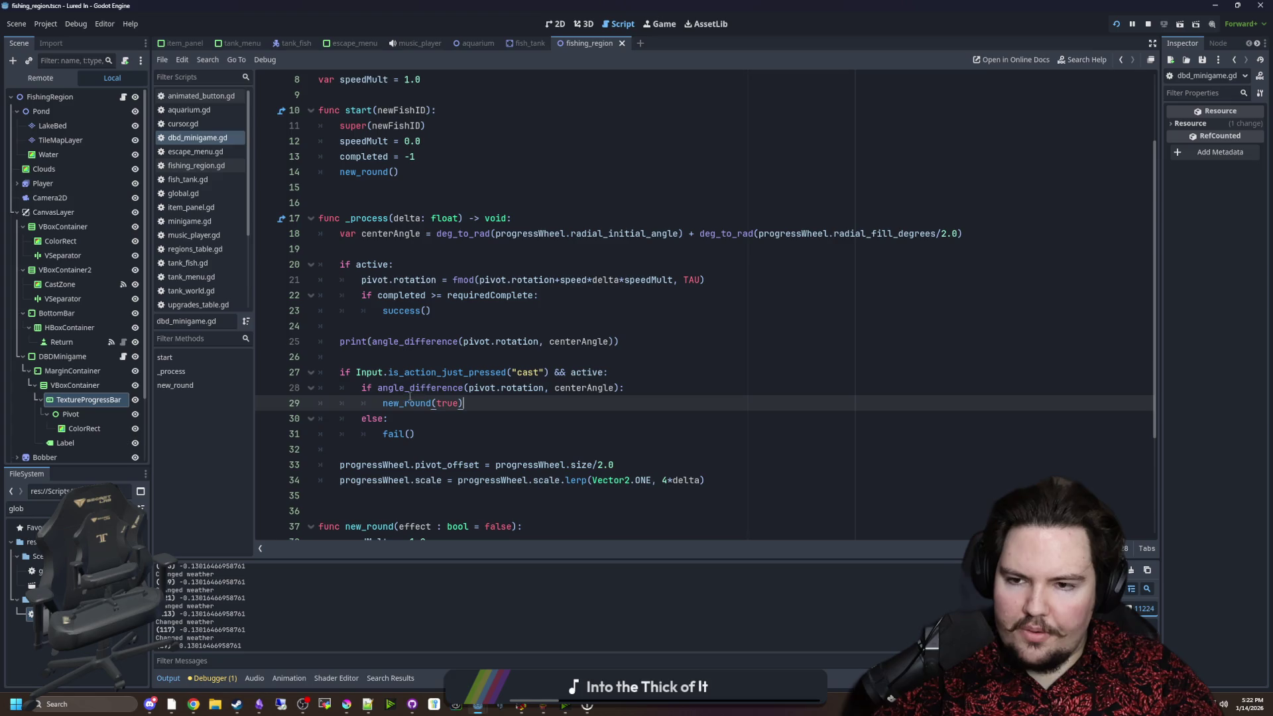
click(572, 406)
click(618, 388)
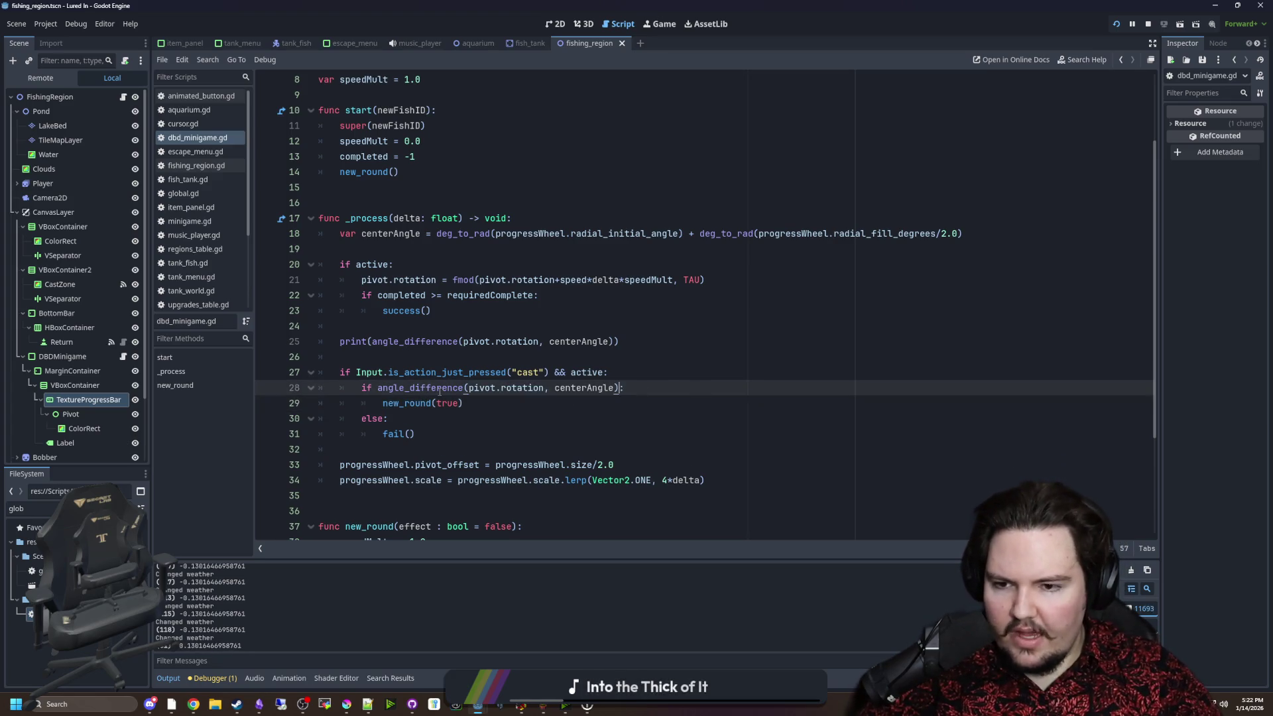
text(abs()
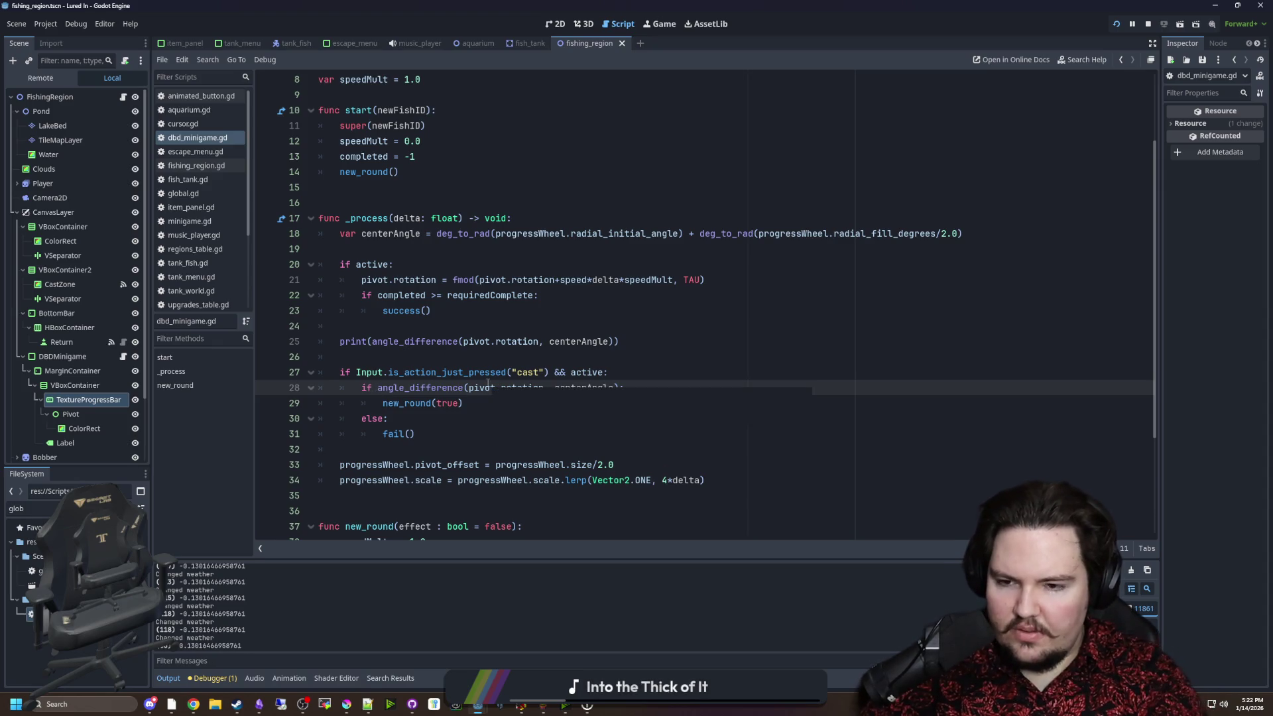
click(641, 388)
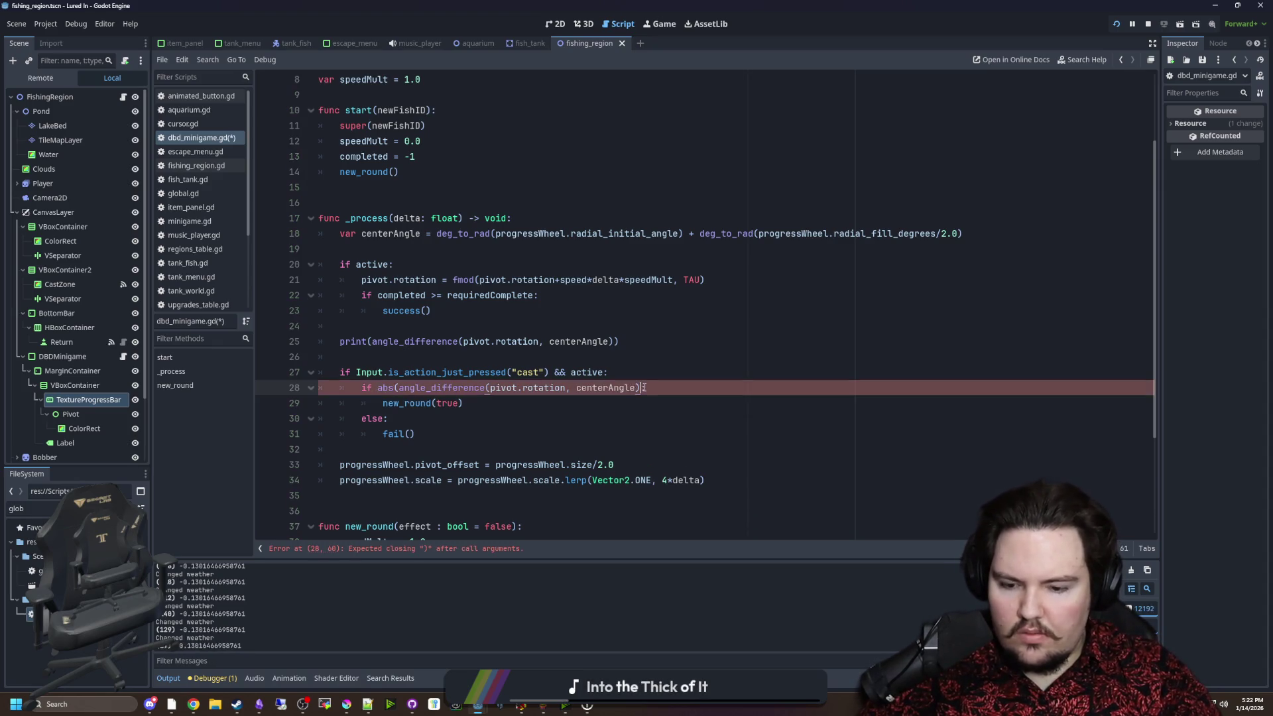
text() <)
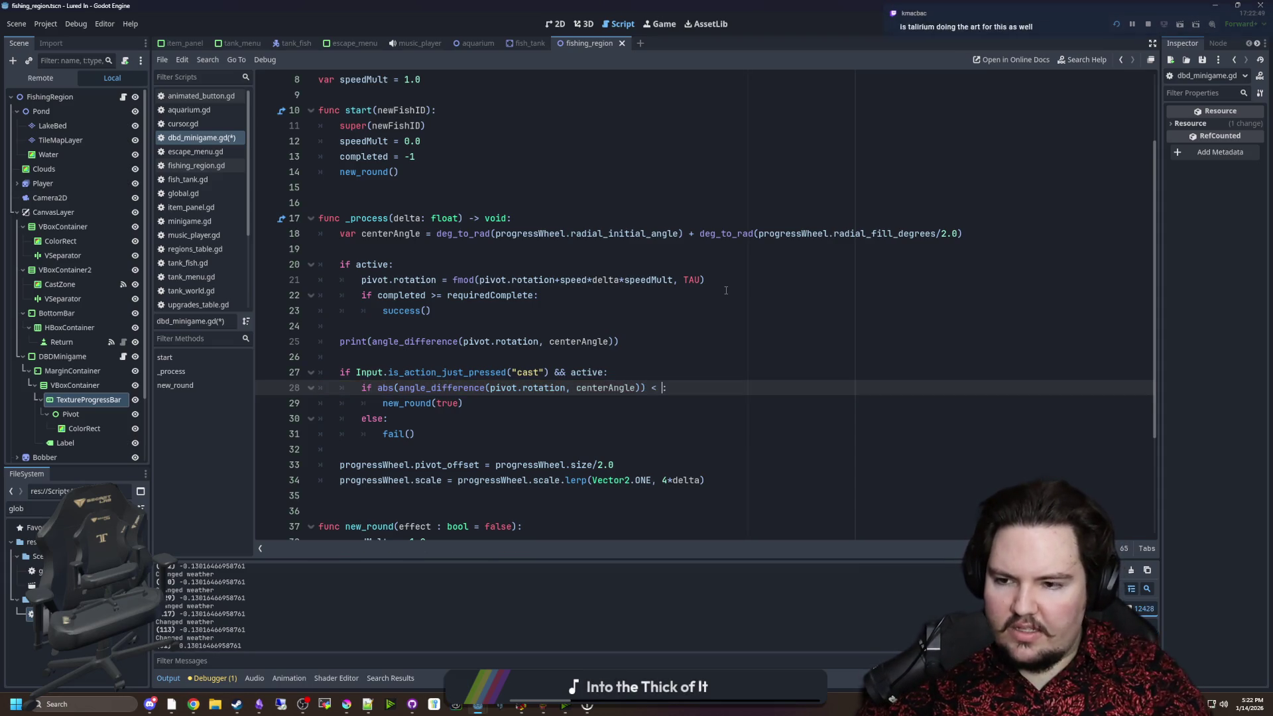
Add var halfArc at the top of _process, set to progressWheel.radial_fill_degrees/2.0.
click(726, 290)
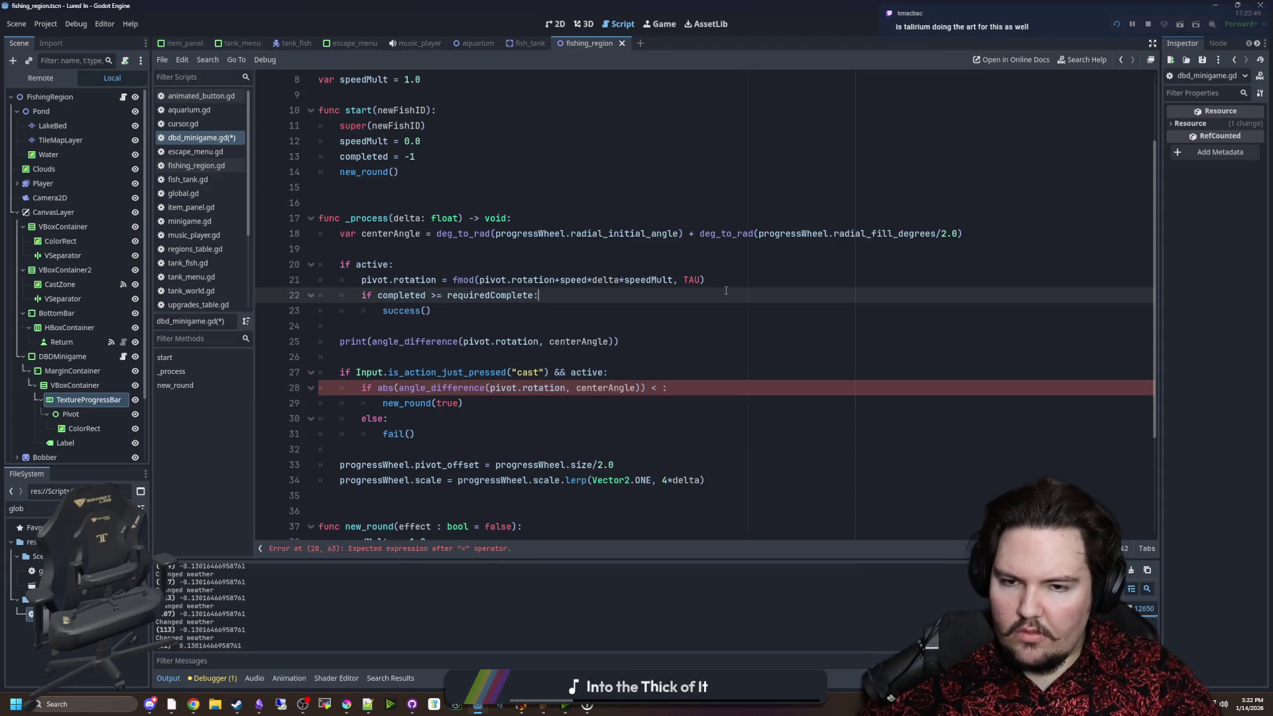
click(782, 278)
drag(957, 236, 759, 233)
key(ctrl+c)
click(421, 255)
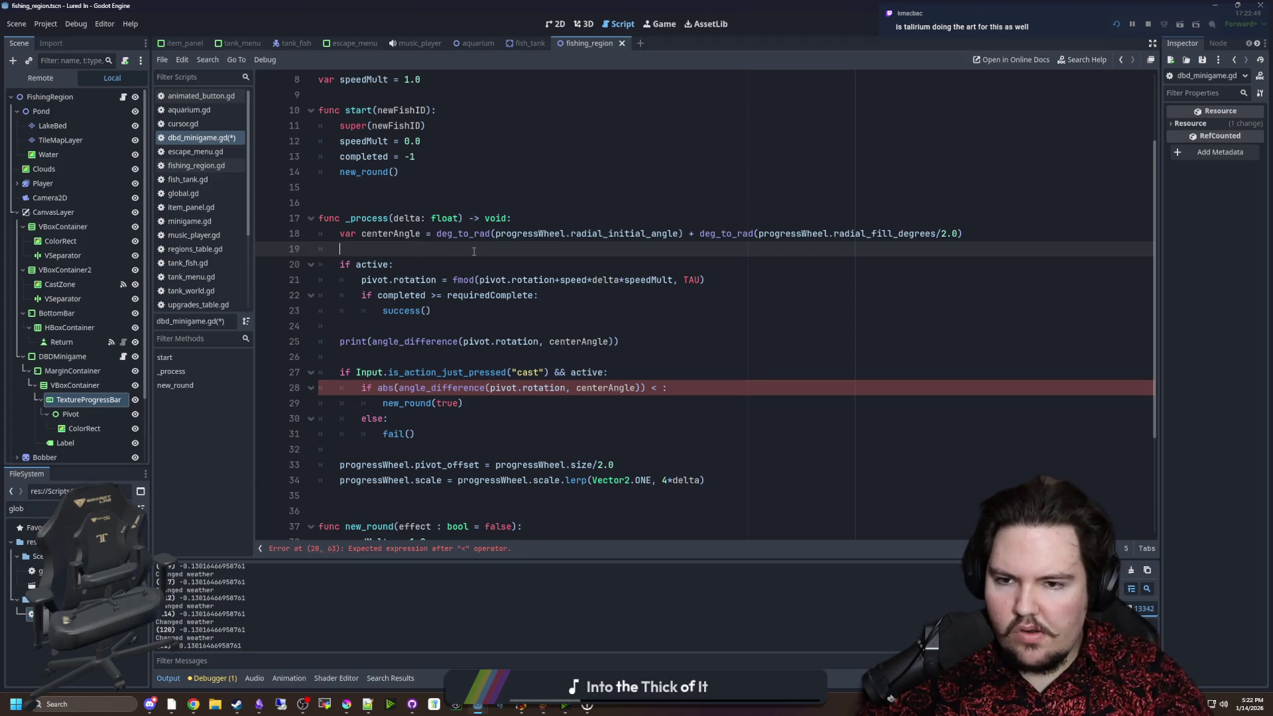
click(561, 219)
key(Return)
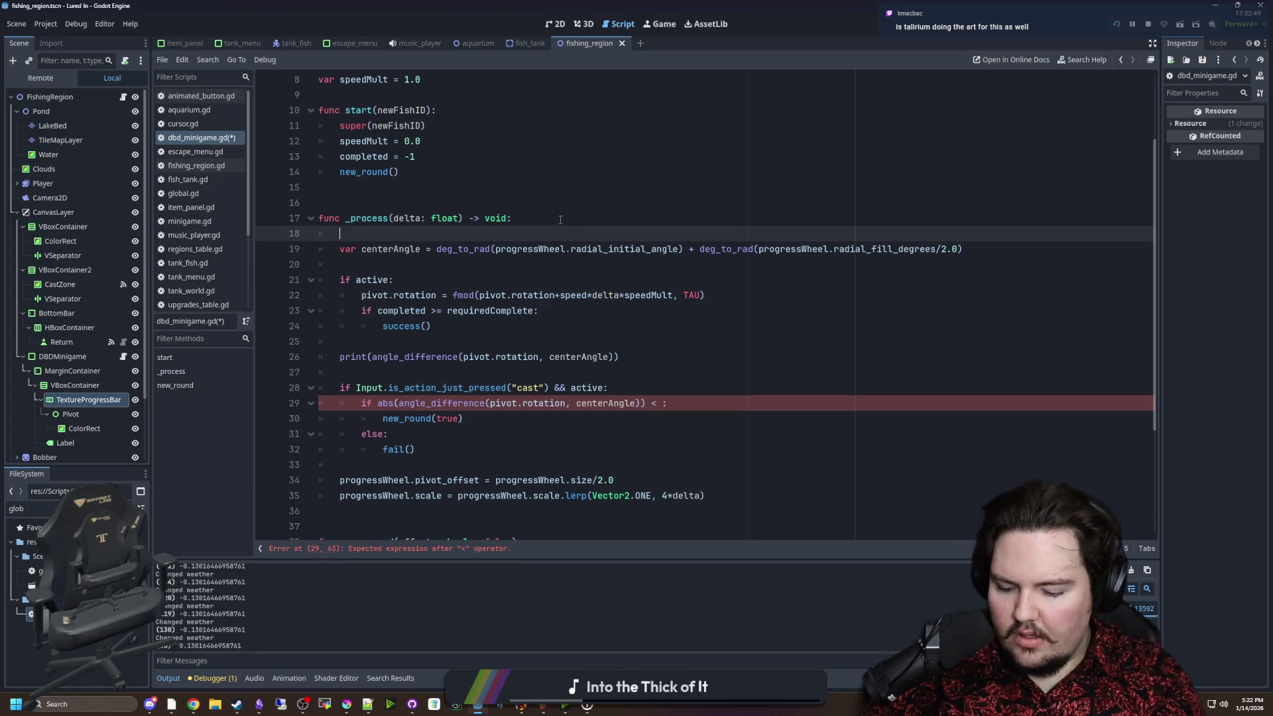
text(var halfAr)
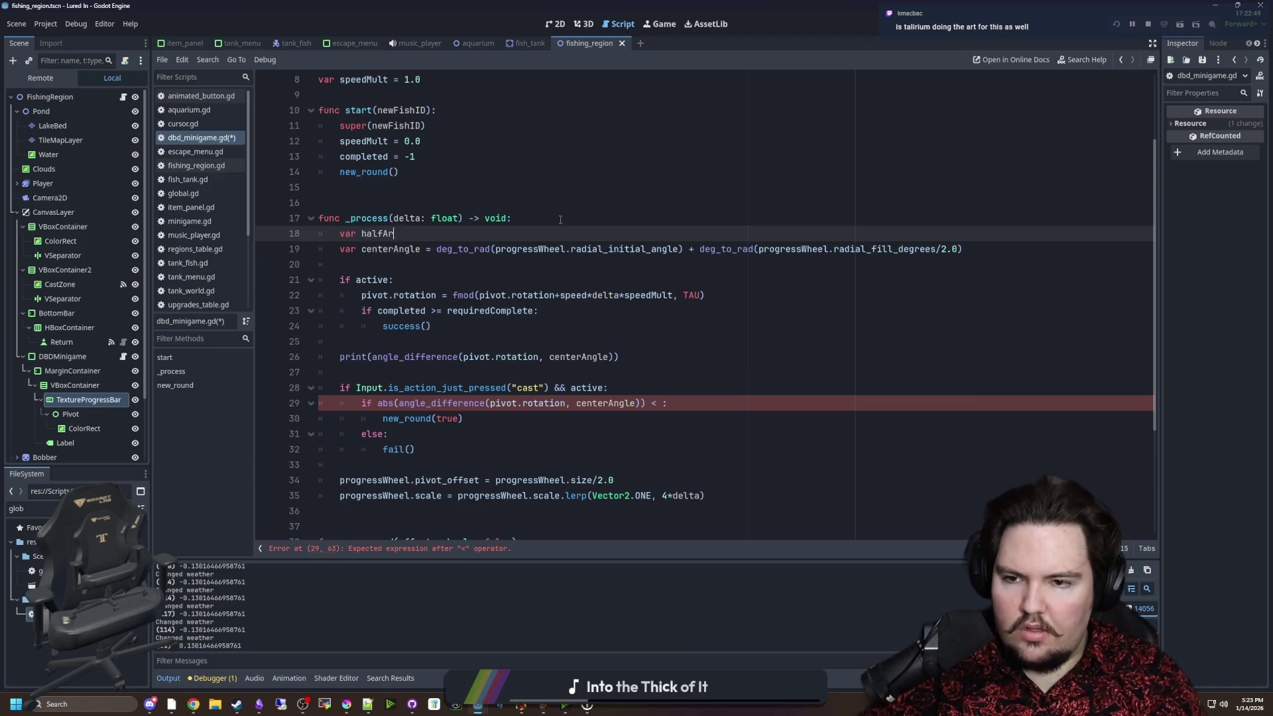
key(ctrl+v)
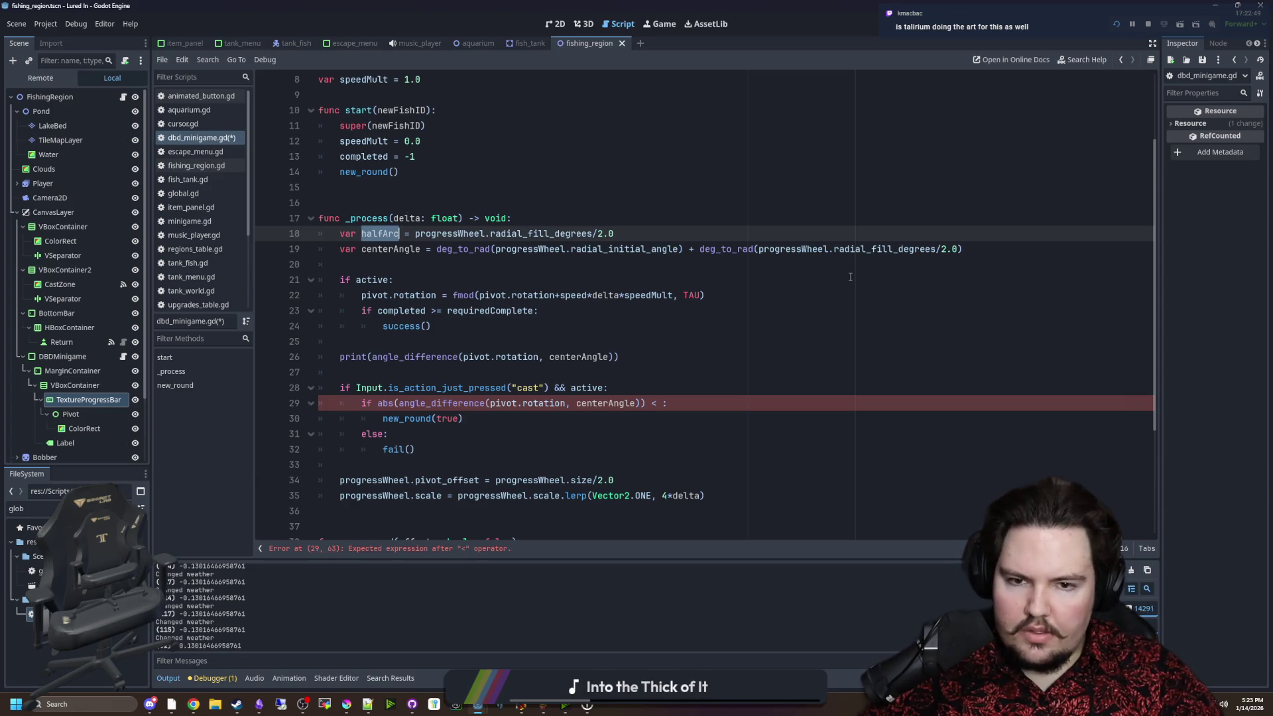
Replace centerAngle's repeated half-arc term with halfArc and wrap halfArc's value in deg_to_rad.
click(932, 273)
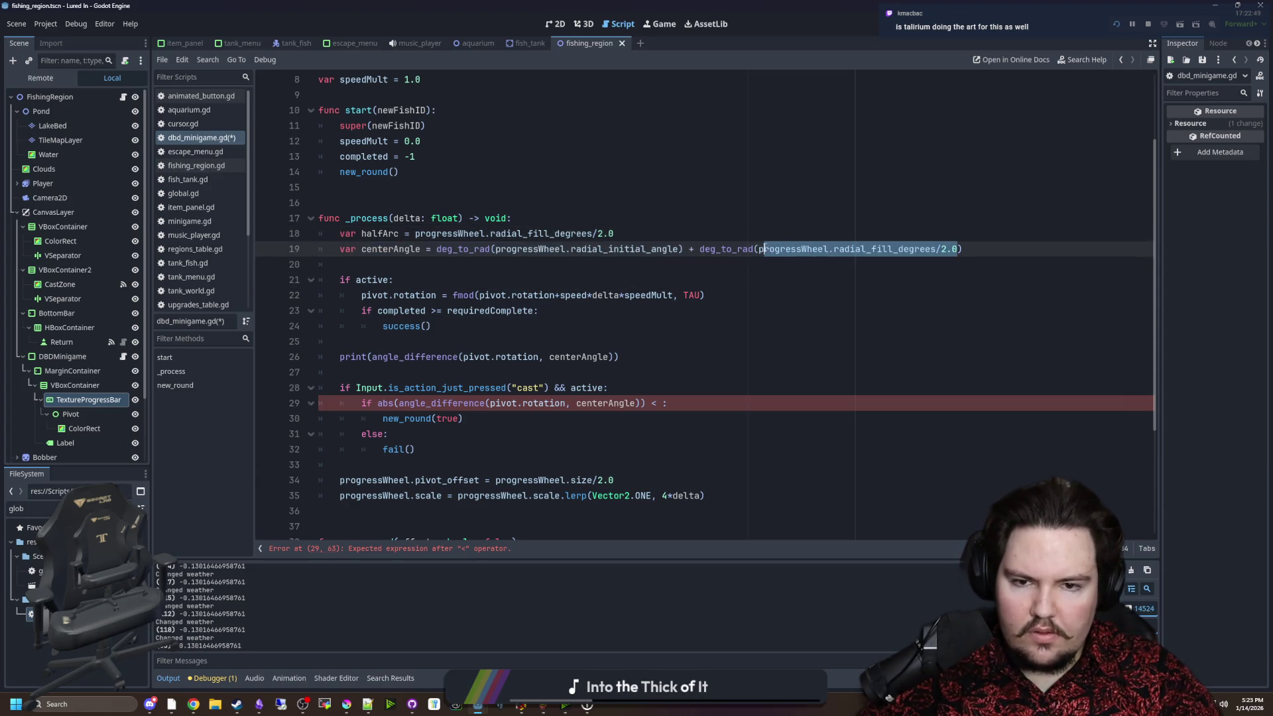
drag(961, 249, 700, 251)
key(BackSpace)
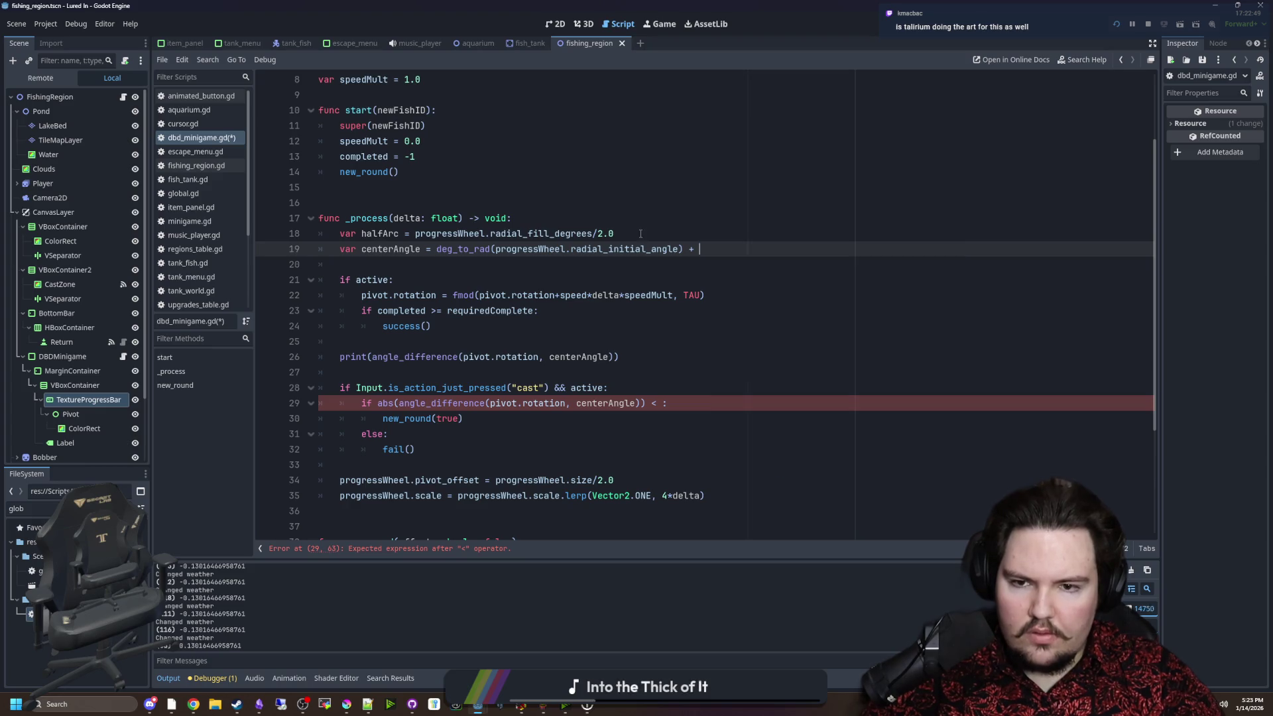
drag(614, 233, 414, 233)
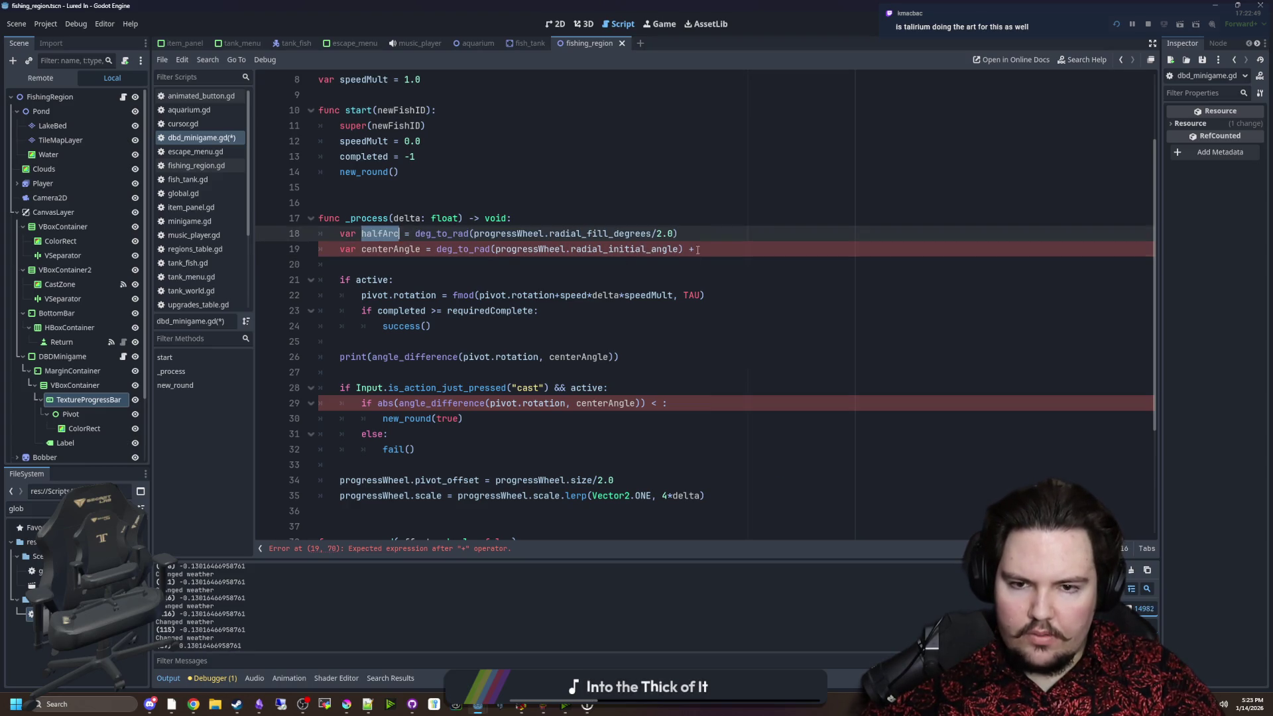
click(706, 250)
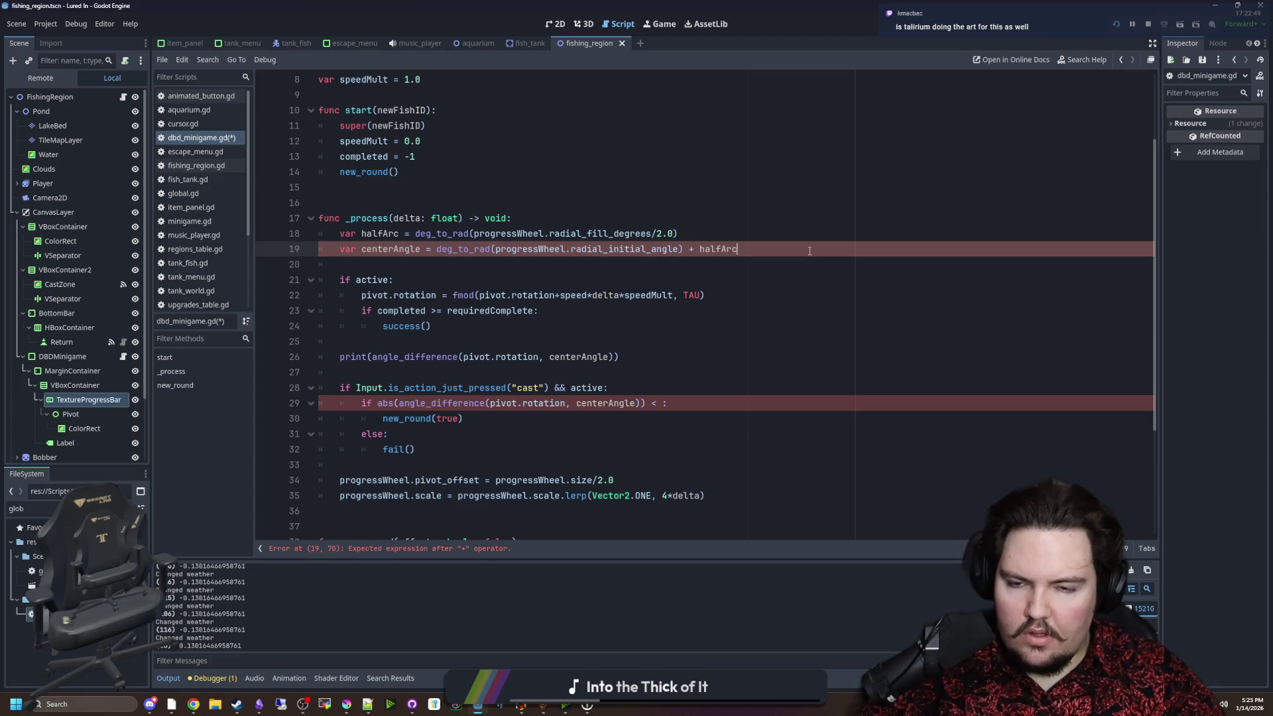
Change the hit check to abs(angle_difference(...)) <= halfArc and save the script.
click(660, 404)
text(= halfArc)
click(663, 388)
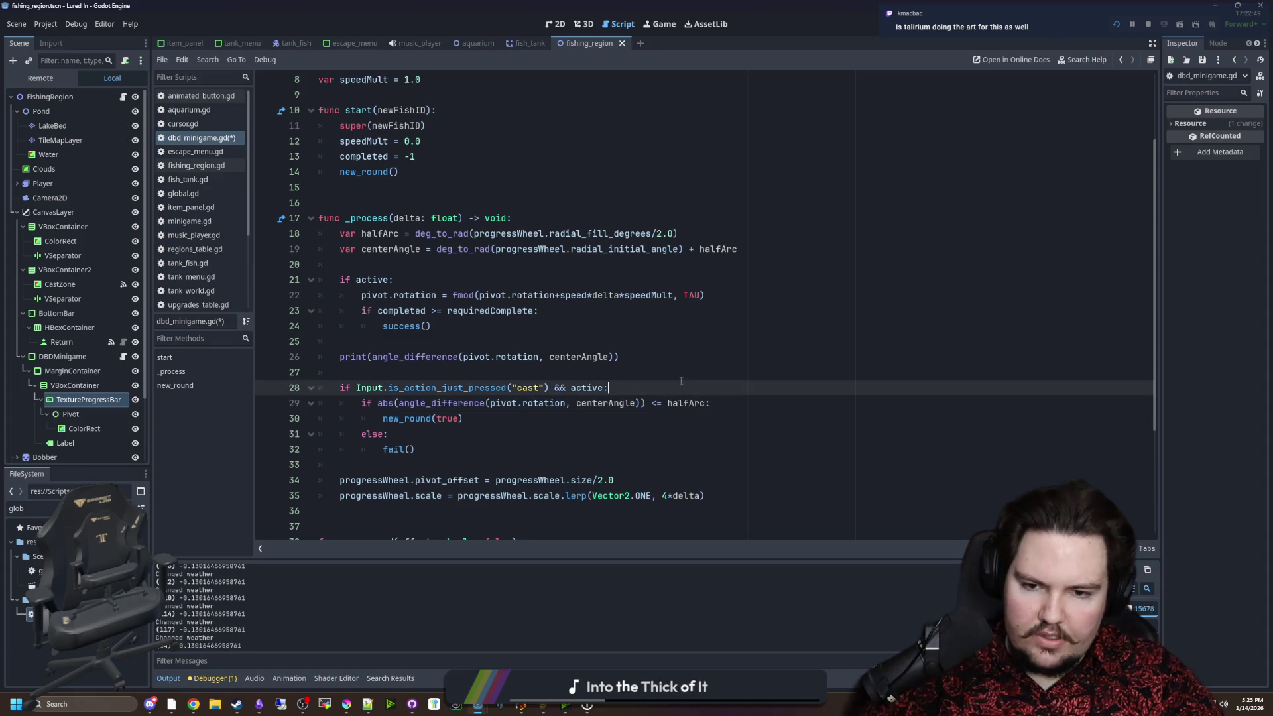
click(607, 341)
key(ctrl+s)
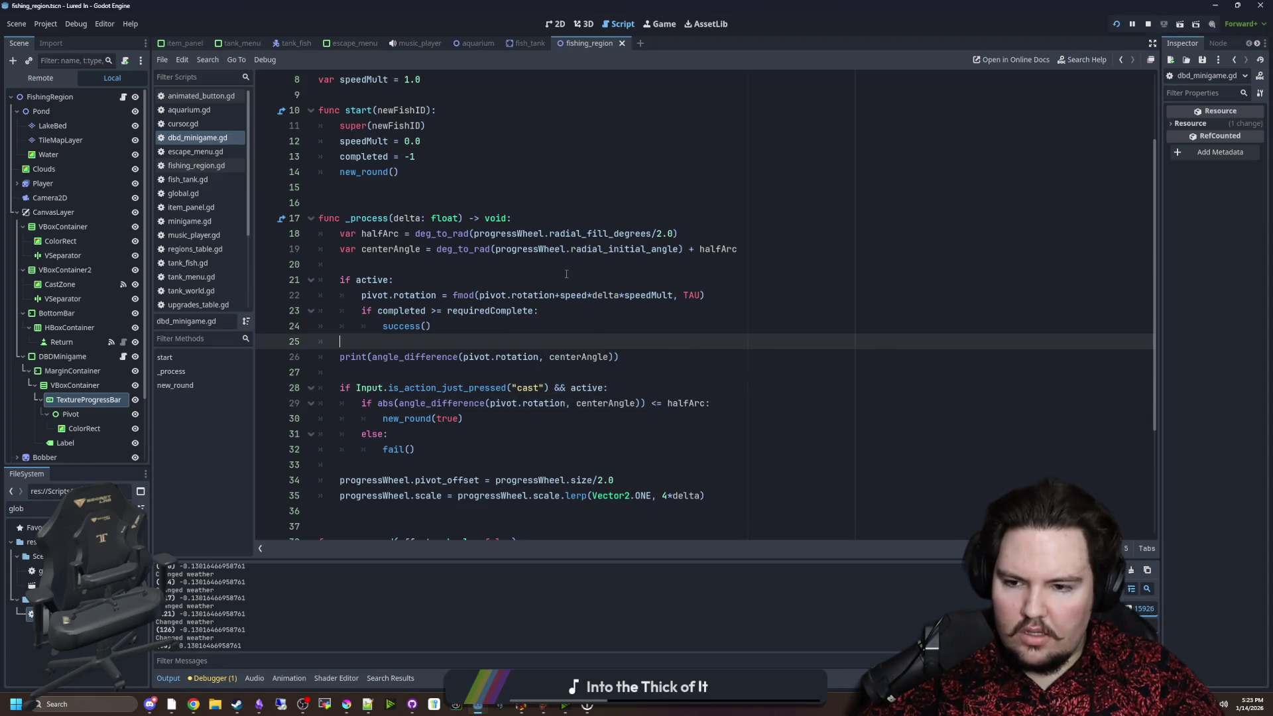
click(657, 23)
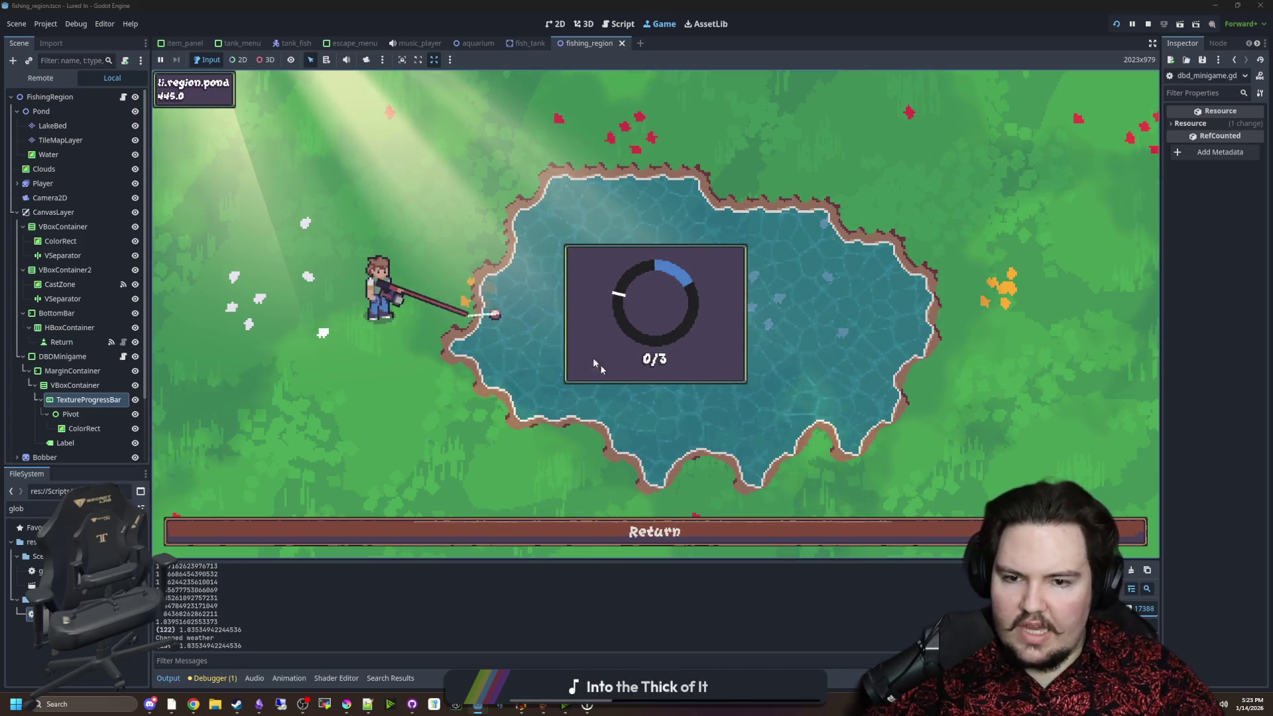
Hit the blue zone three times to reach 3/3, then reopen the DBDMinigame script.
click(654, 317)
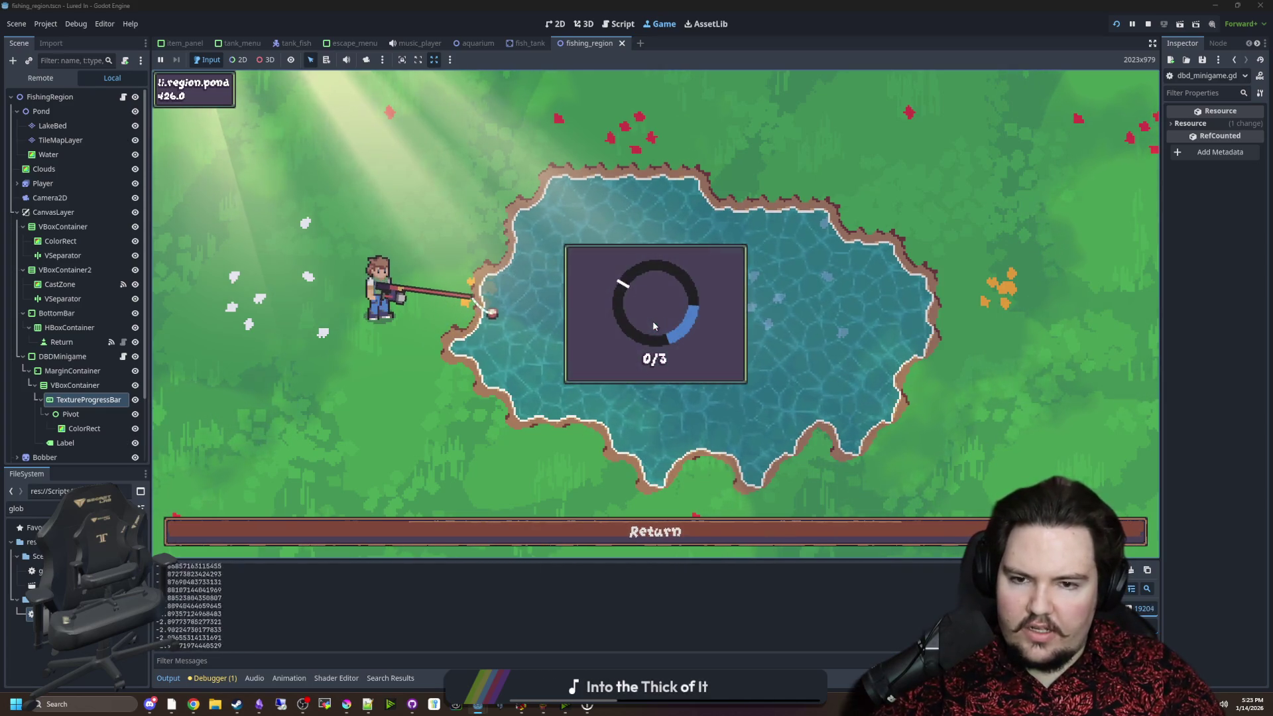
click(706, 312)
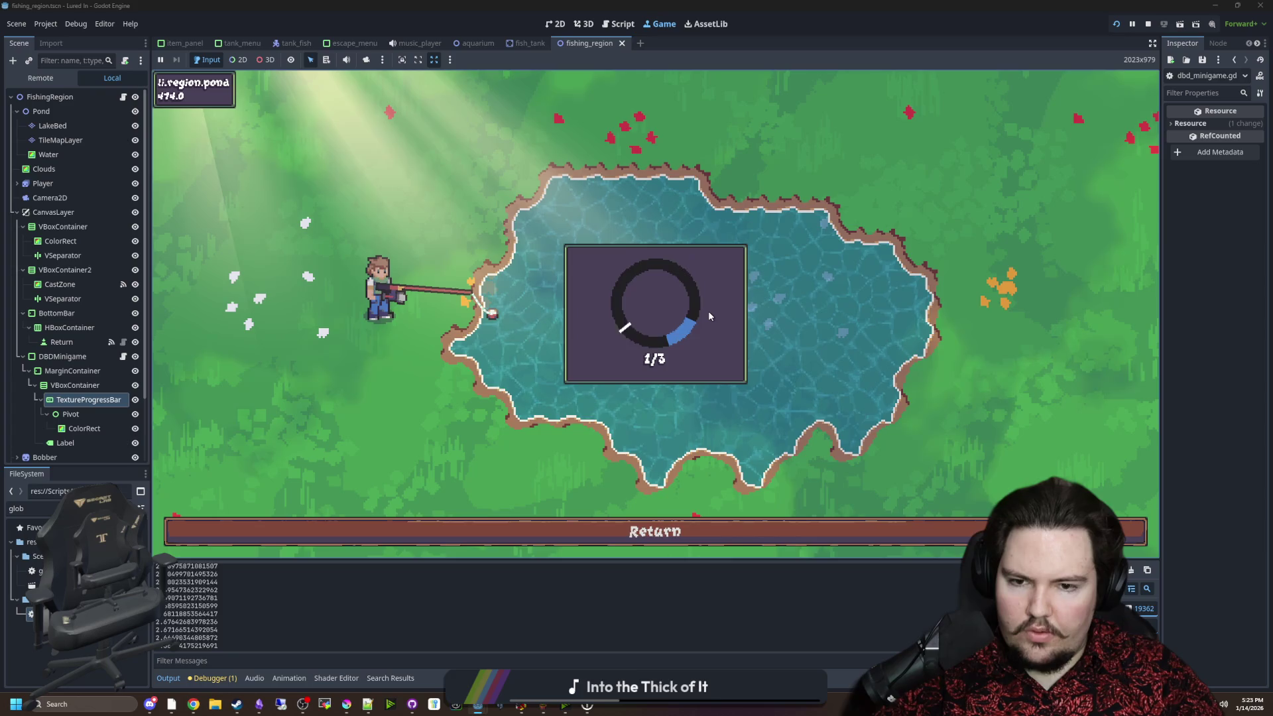
click(703, 312)
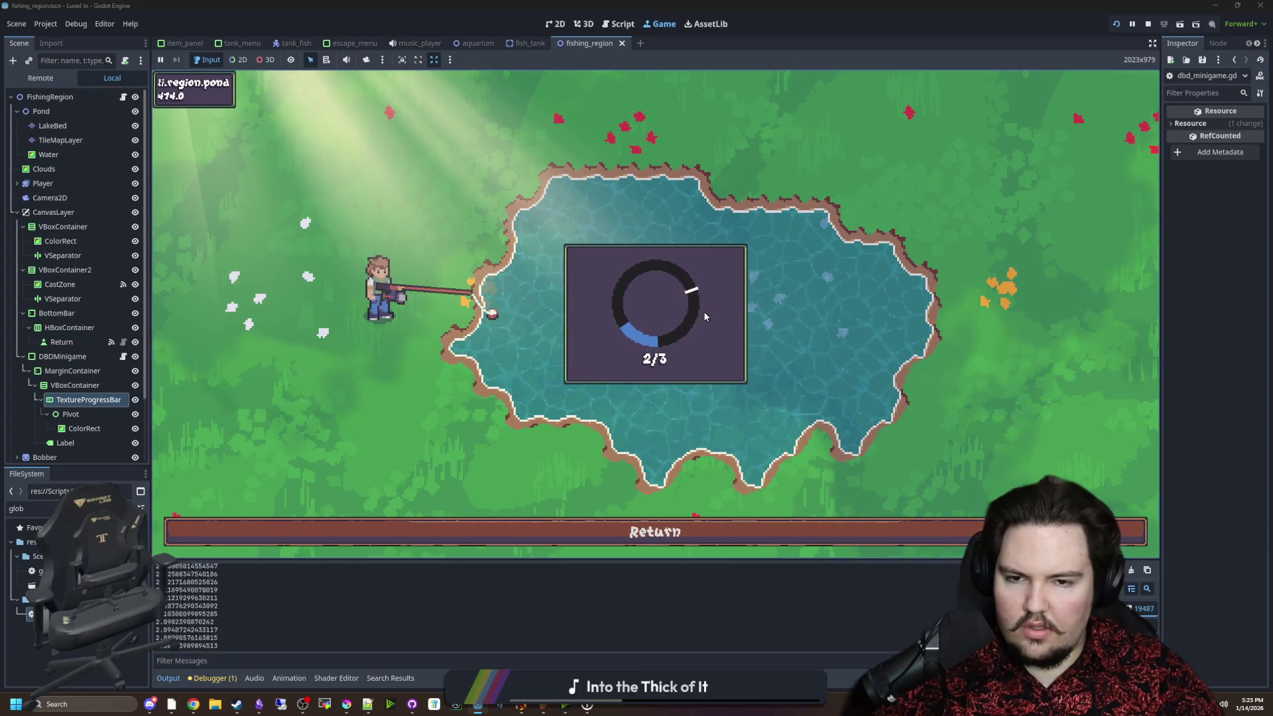
click(701, 309)
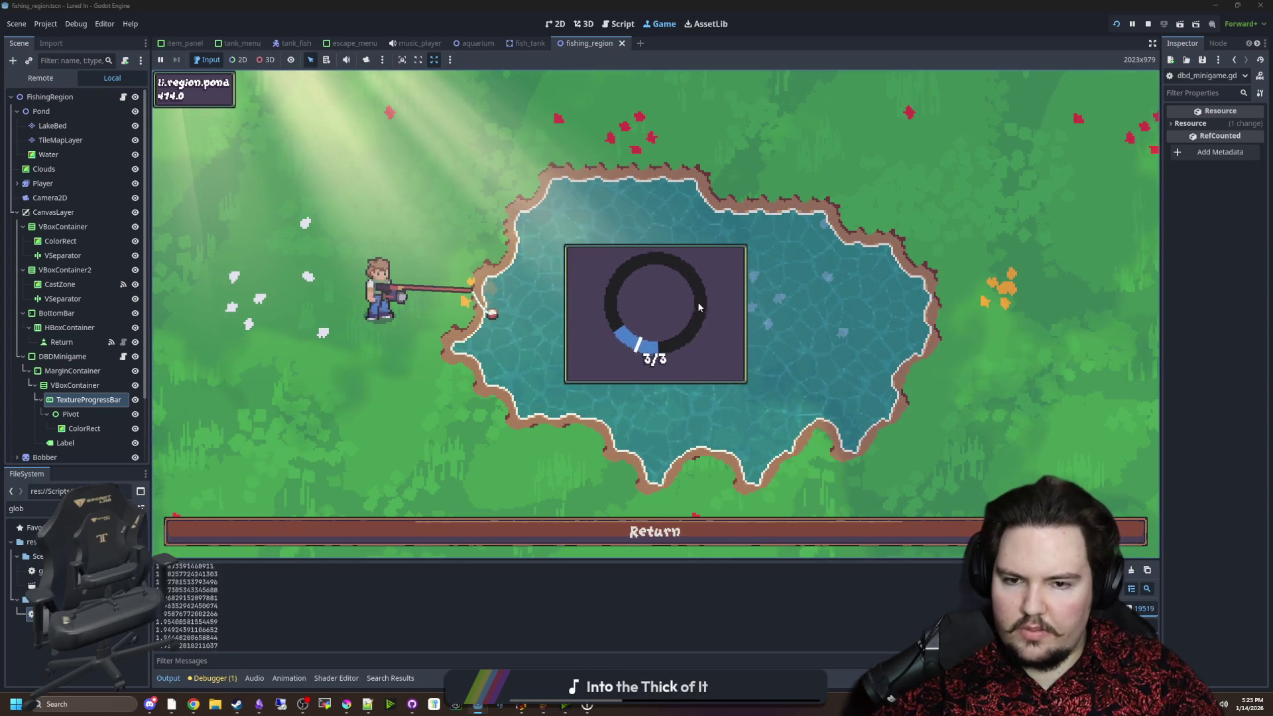
click(124, 357)
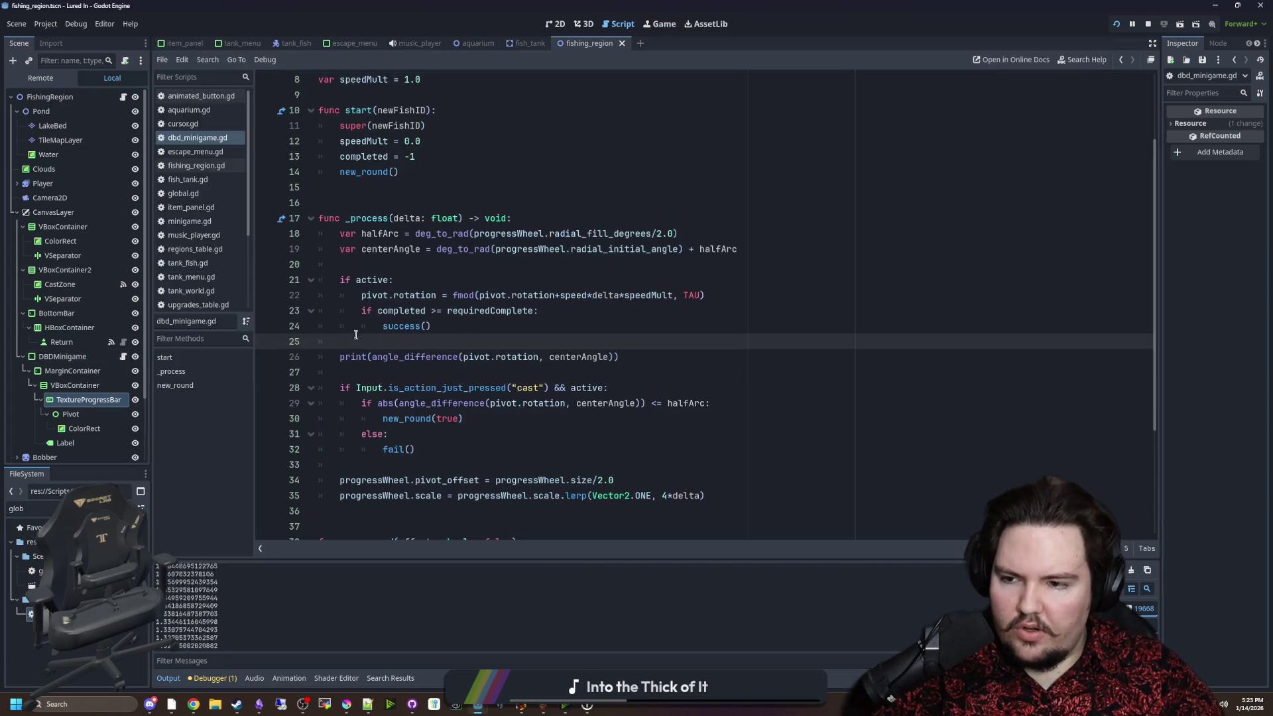
Remove the print(angle_difference(...)) debug line, clear the Output log, and press Return in-game.
drag(655, 353, 349, 344)
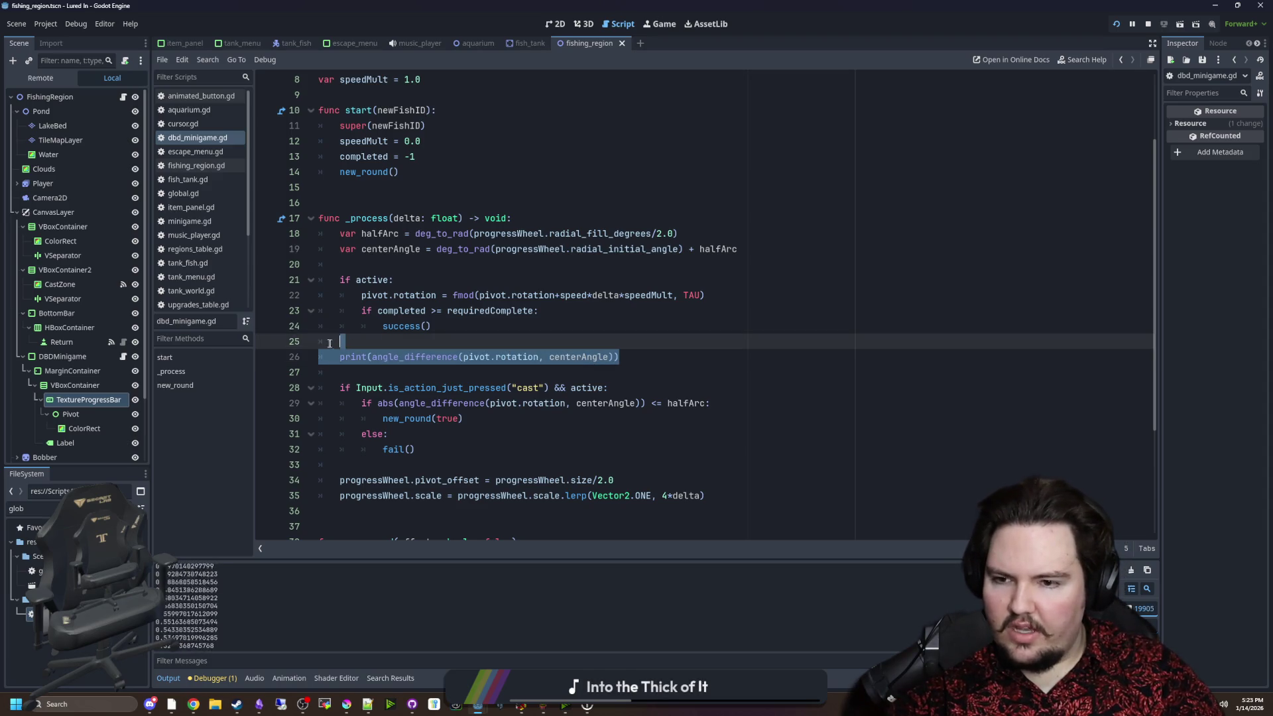
key(BackSpace)
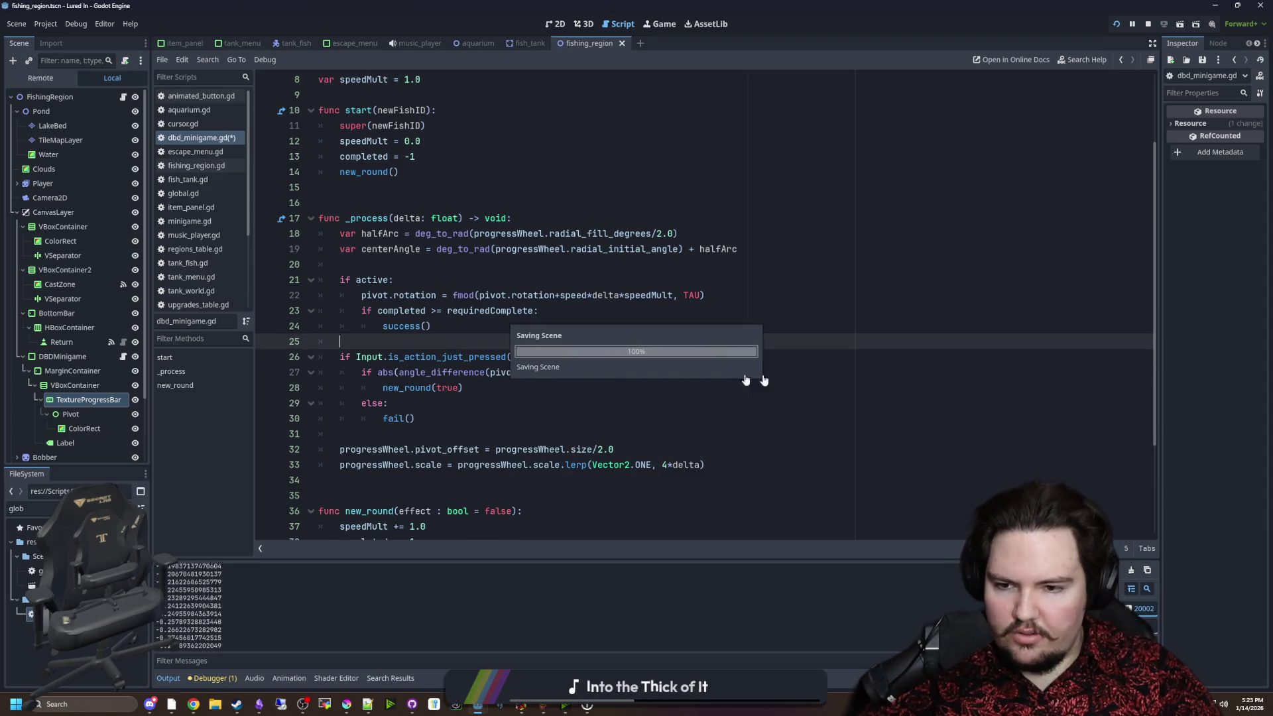
click(1135, 574)
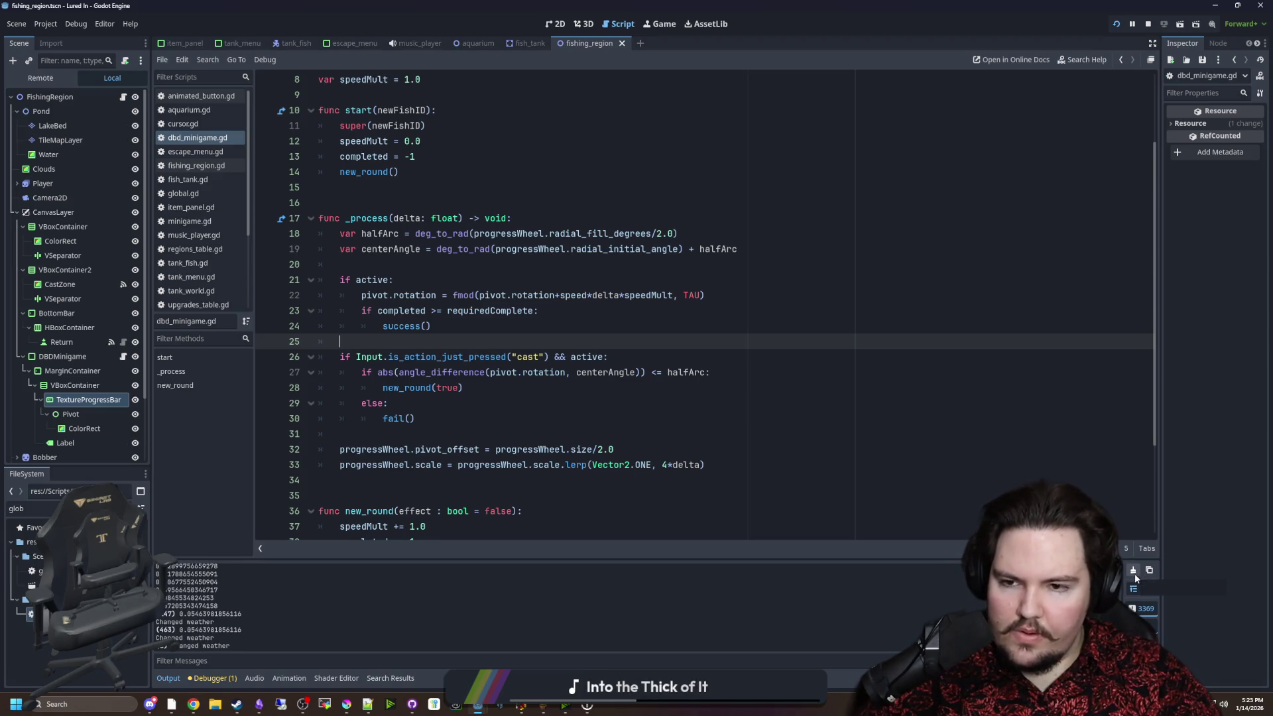
click(399, 265)
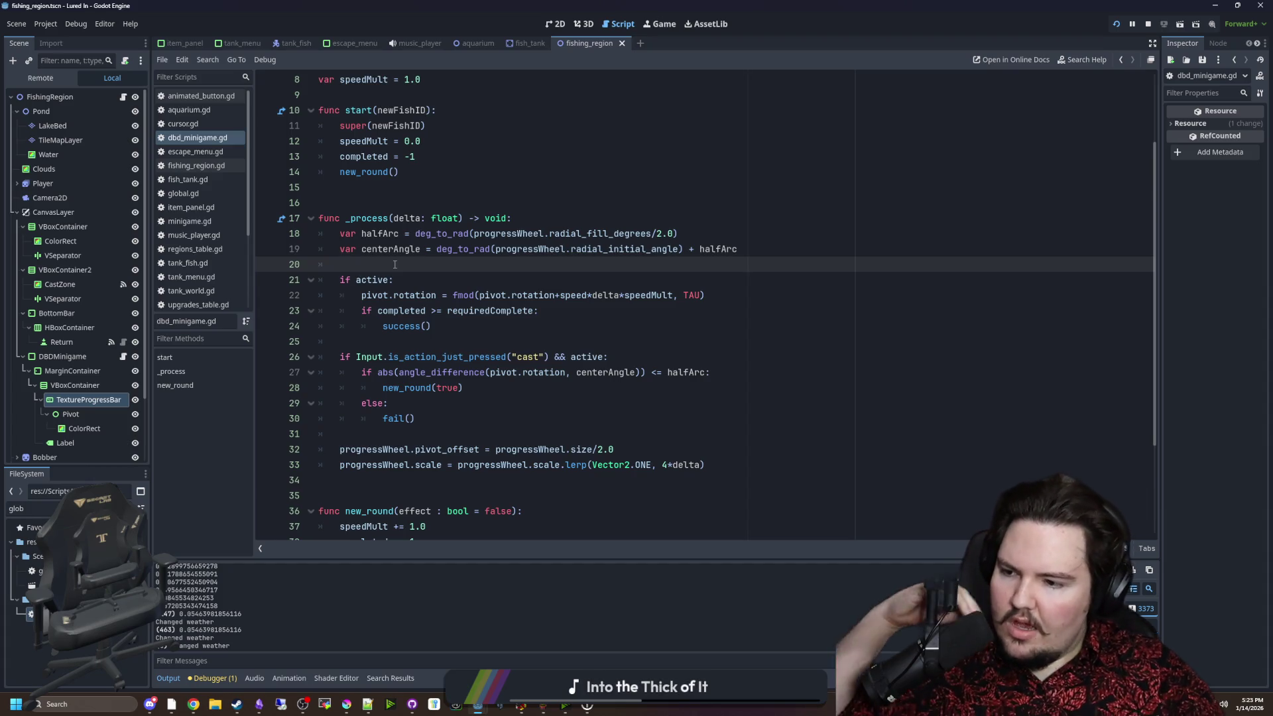
click(473, 201)
click(502, 187)
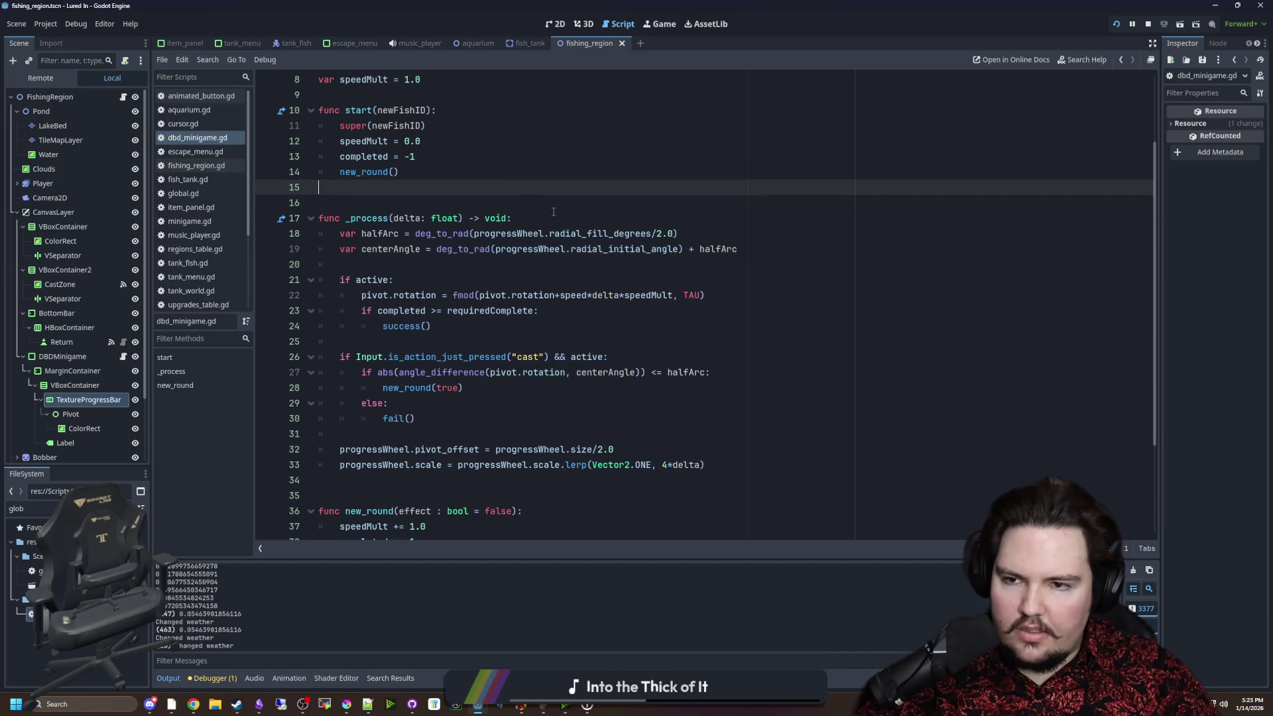
click(670, 29)
click(646, 531)
Buy a New Tank for the aquarium from the in-game shop.
scroll(642, 441, up, 4)
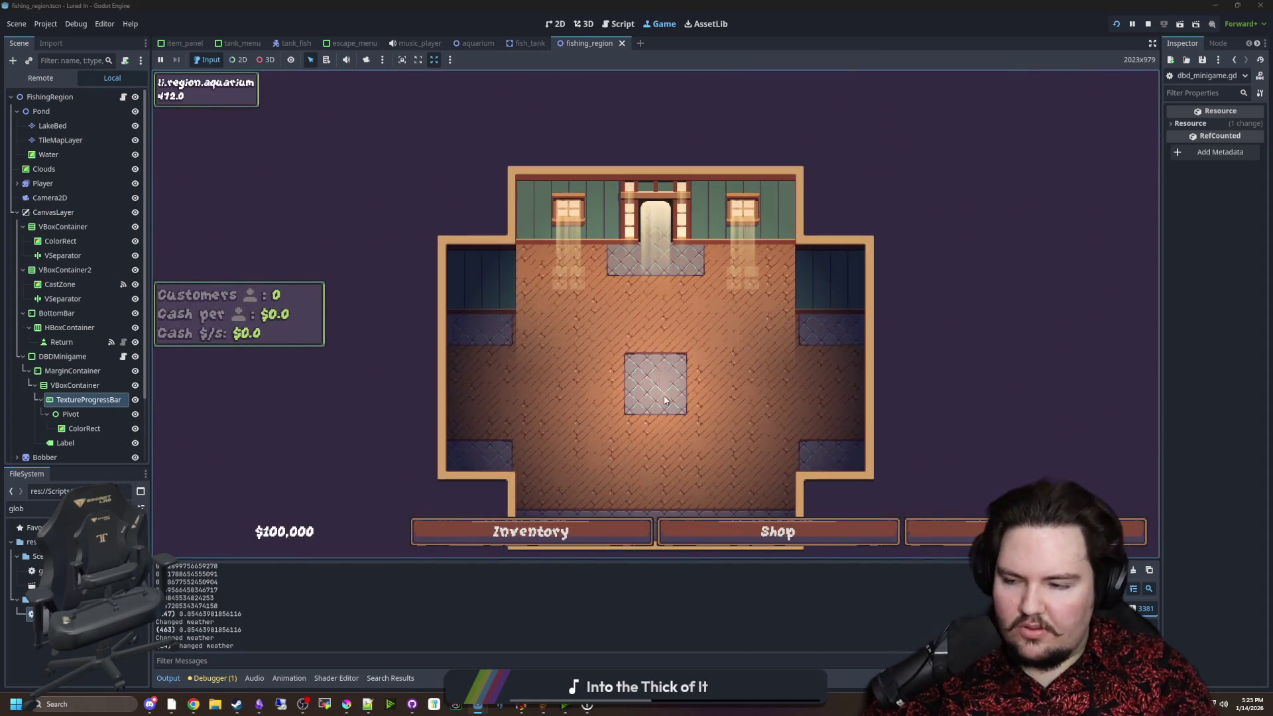
scroll(636, 388, down, 3)
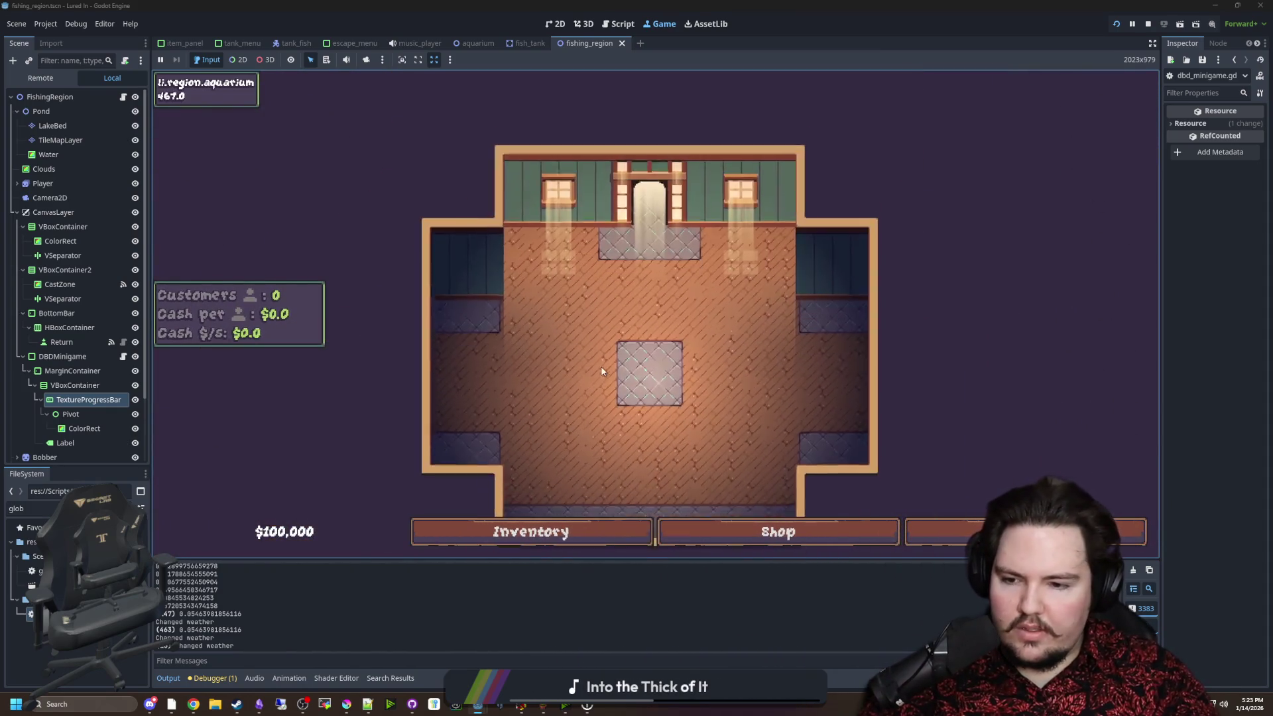
scroll(605, 364, up, 3)
click(588, 538)
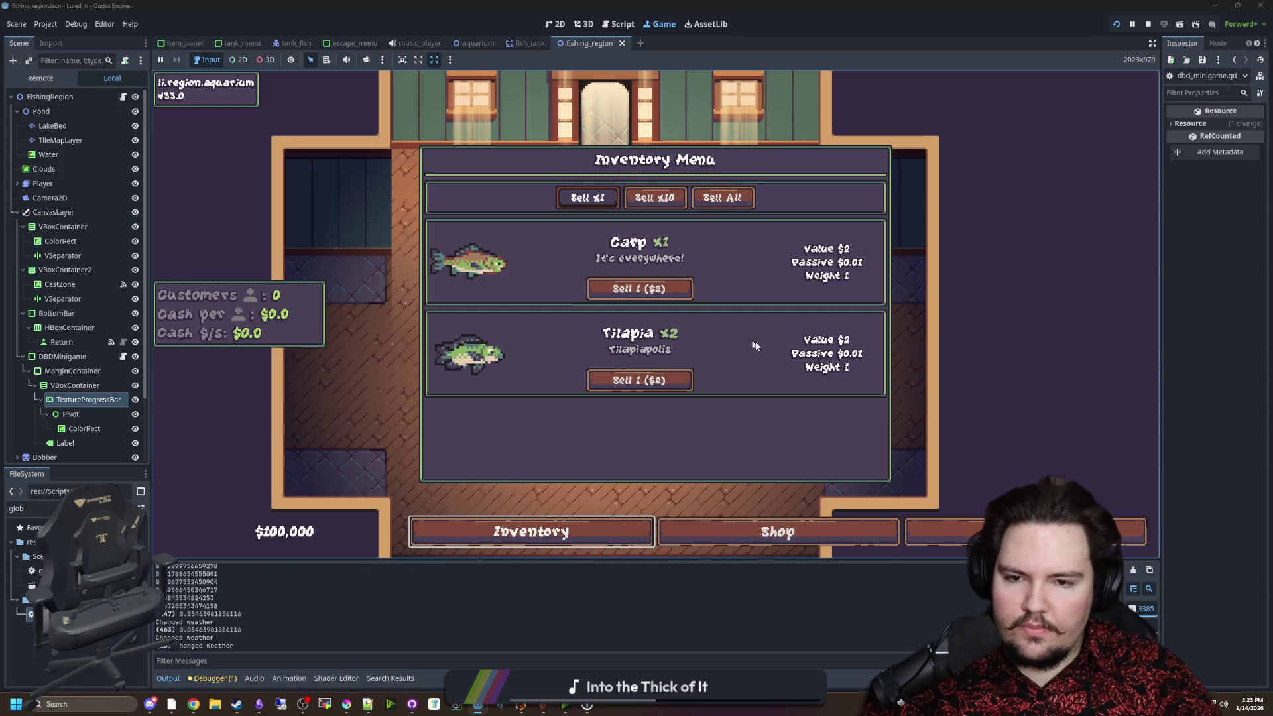
click(802, 533)
click(624, 530)
click(605, 531)
click(605, 531)
click(747, 531)
click(747, 531)
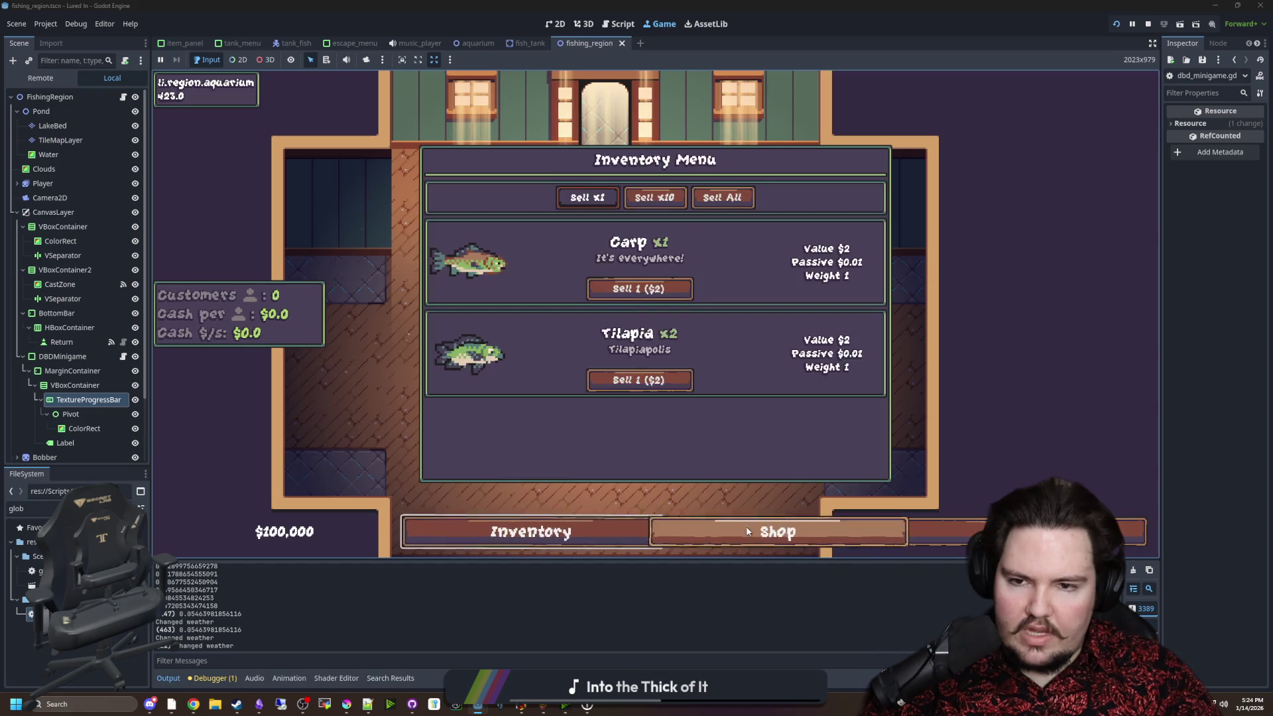
click(730, 528)
click(800, 231)
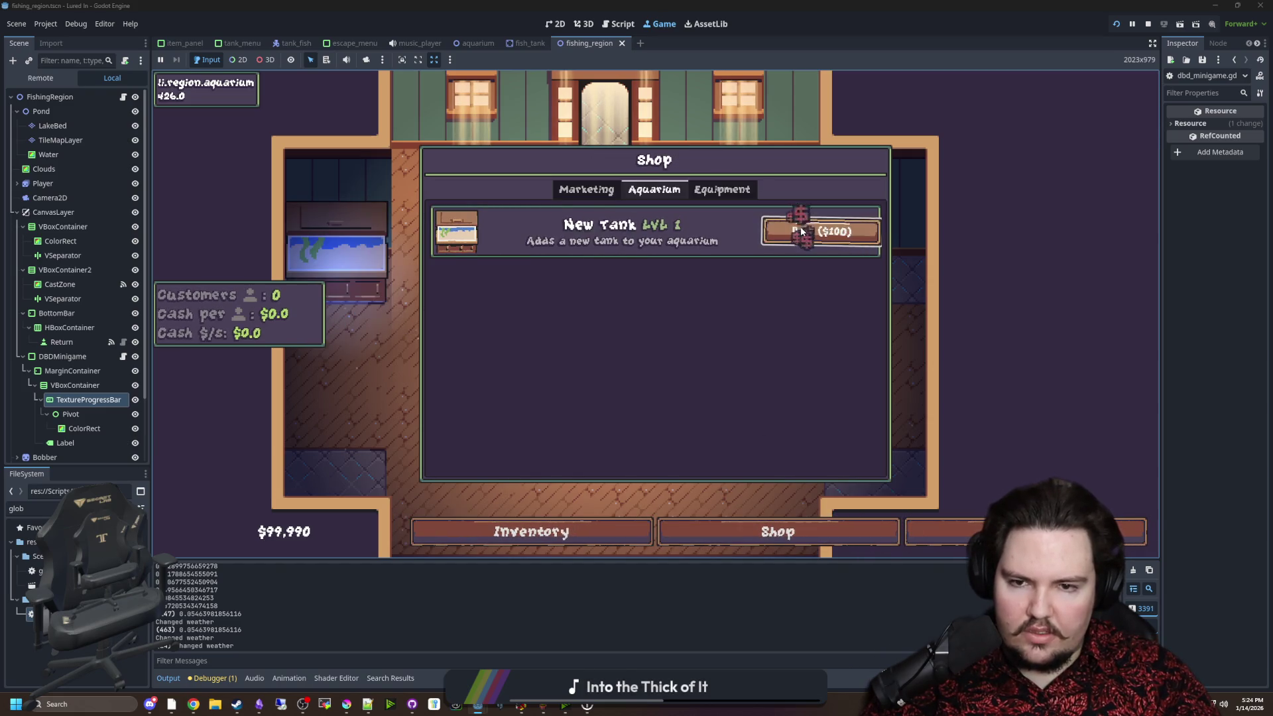
click(335, 255)
Move the caught carp from the inventory into the right tank.
click(335, 255)
double_click(683, 304)
click(514, 372)
click(486, 420)
click(545, 536)
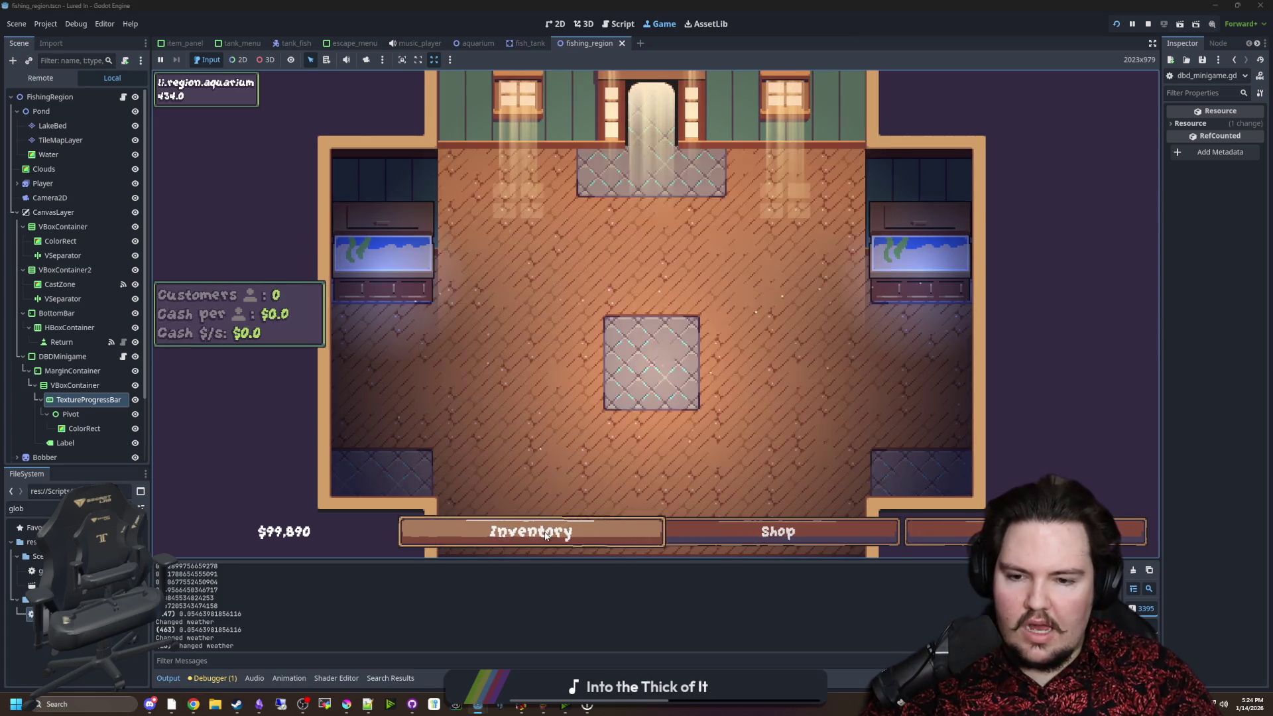
click(545, 536)
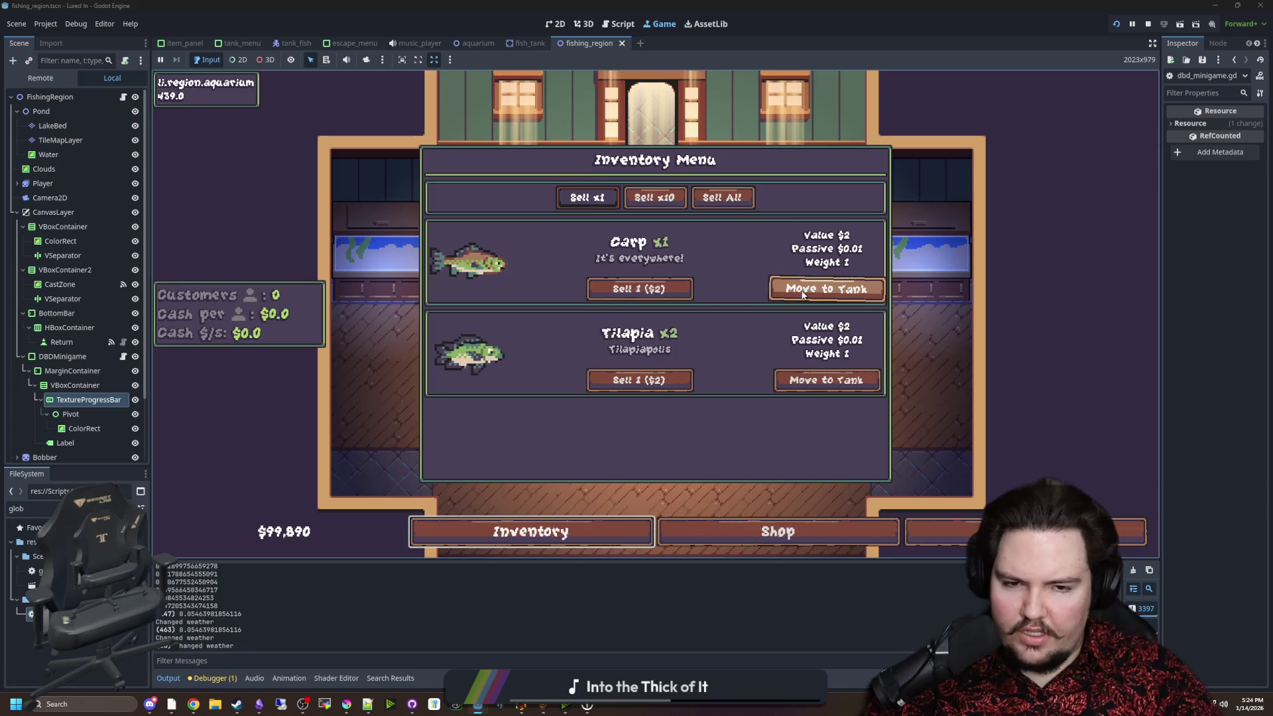
click(802, 294)
click(911, 270)
click(911, 270)
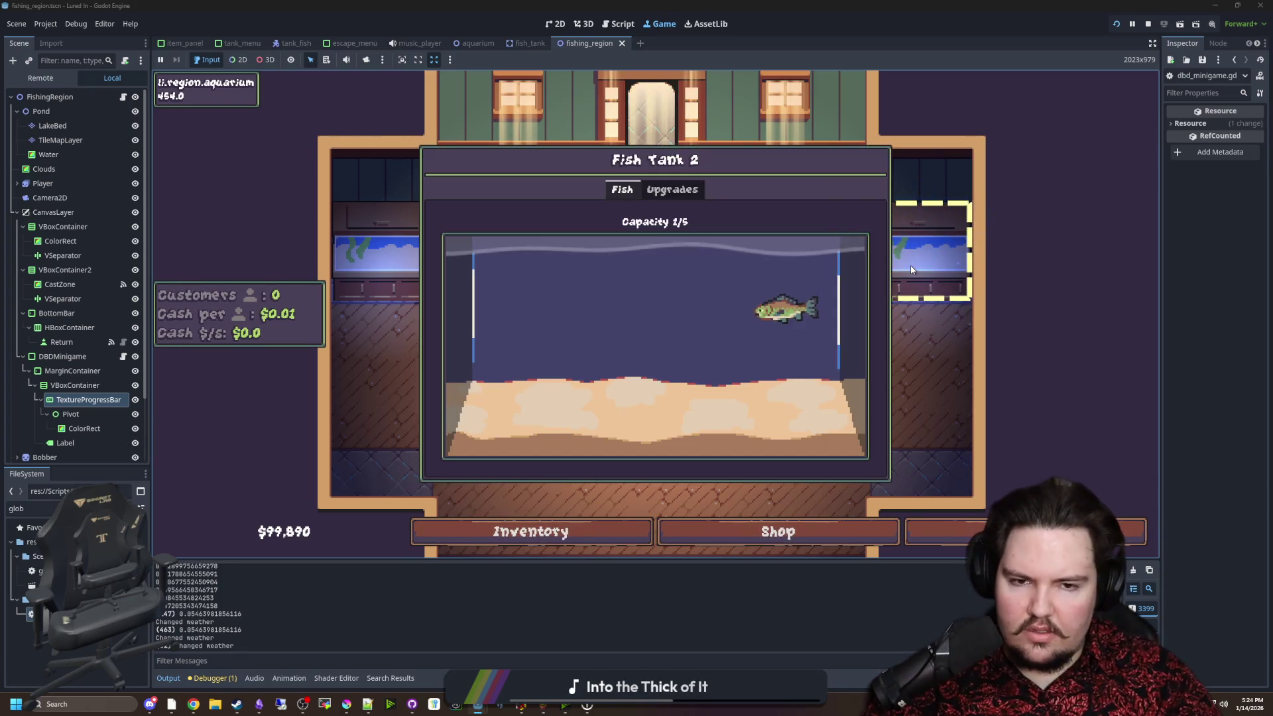
click(381, 275)
click(384, 276)
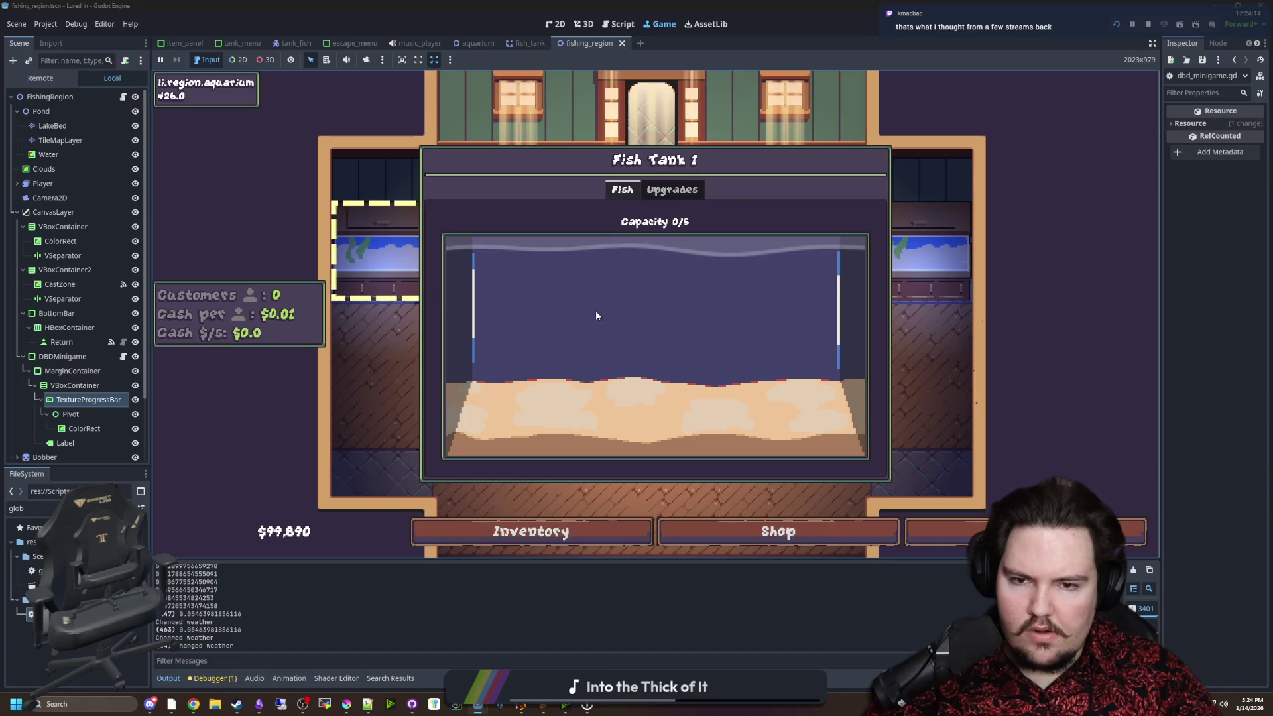
click(584, 309)
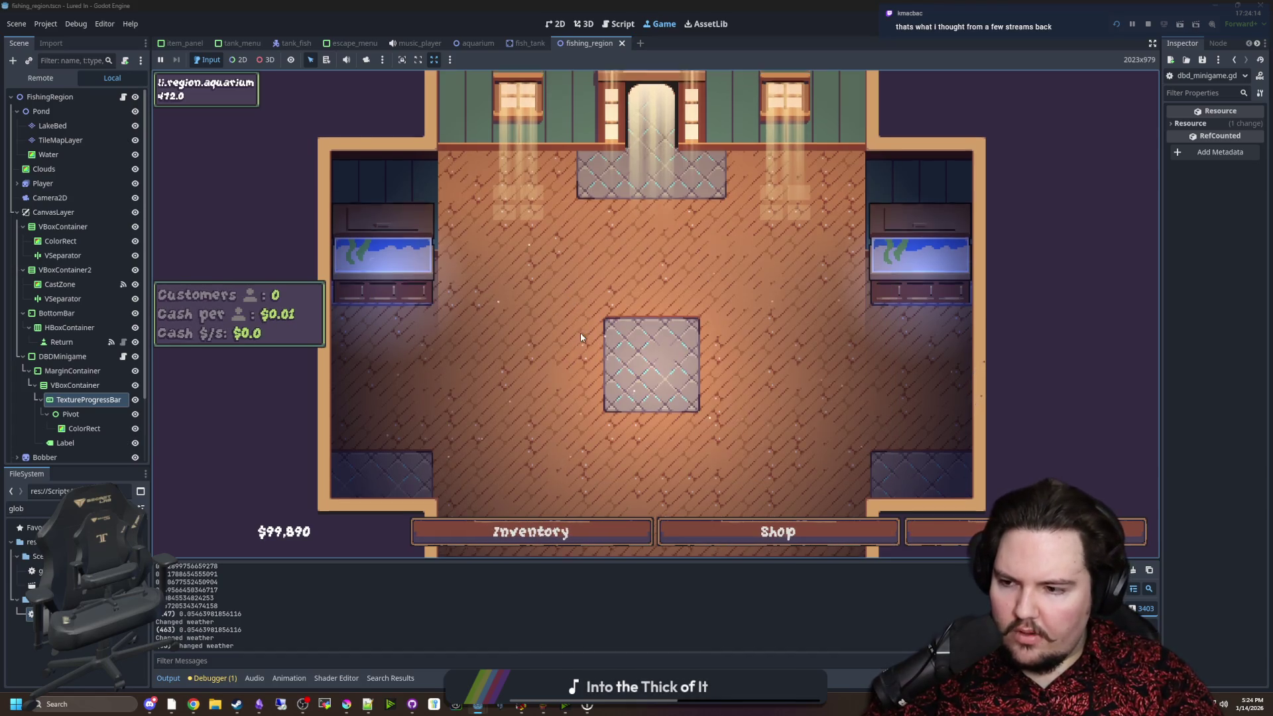
Open the Shop's Marketing upgrades.
scroll(576, 312, up, 3)
scroll(603, 354, down, 3)
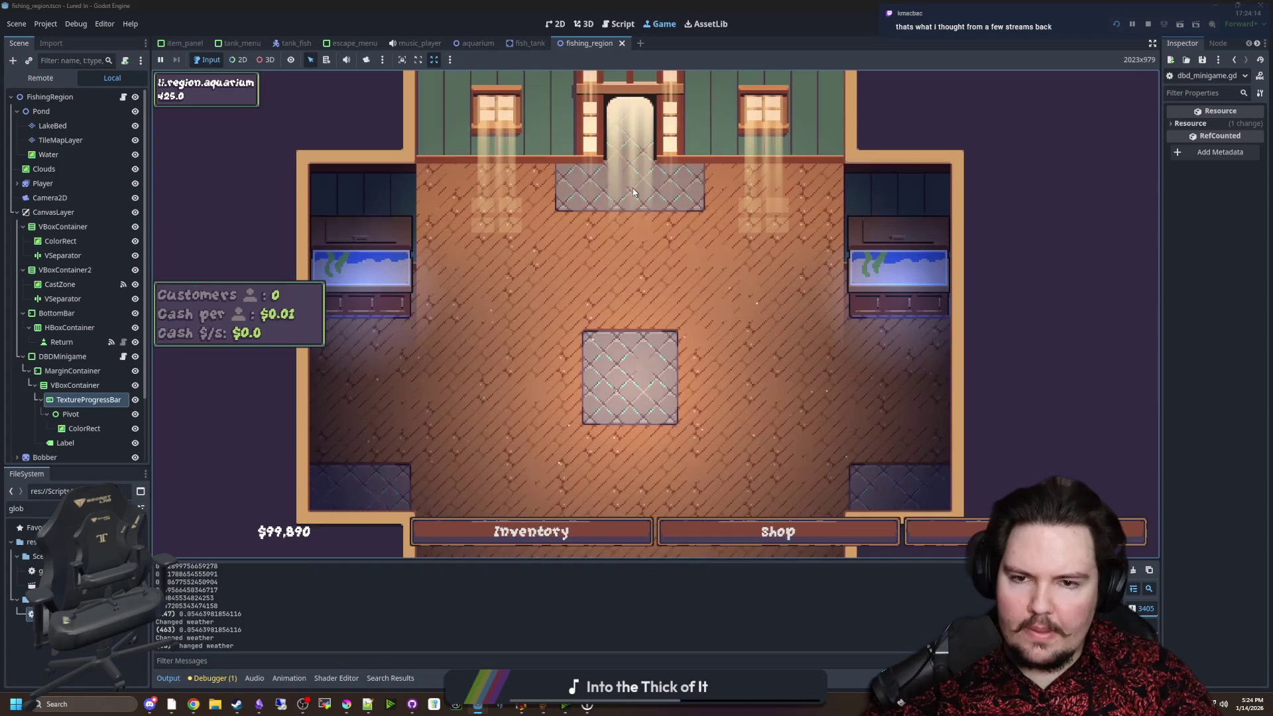
scroll(615, 252, down, 2)
scroll(617, 259, down, 5)
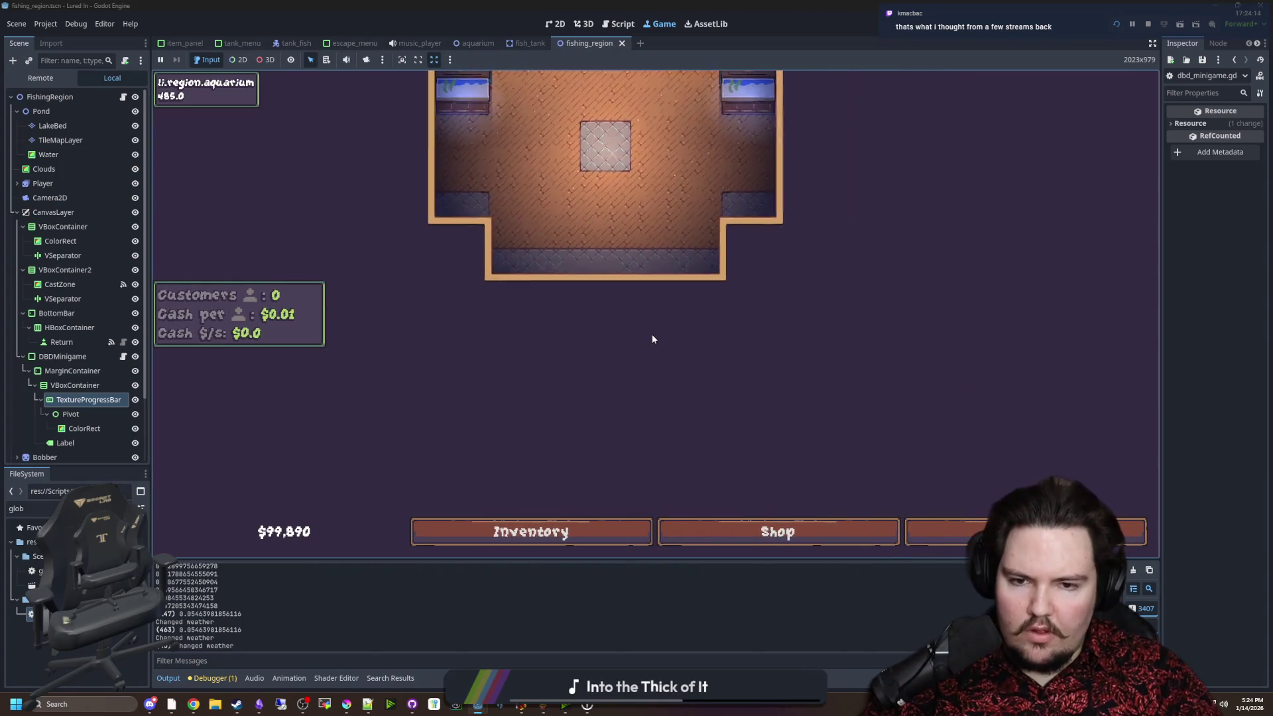
scroll(651, 334, up, 7)
scroll(641, 340, down, 3)
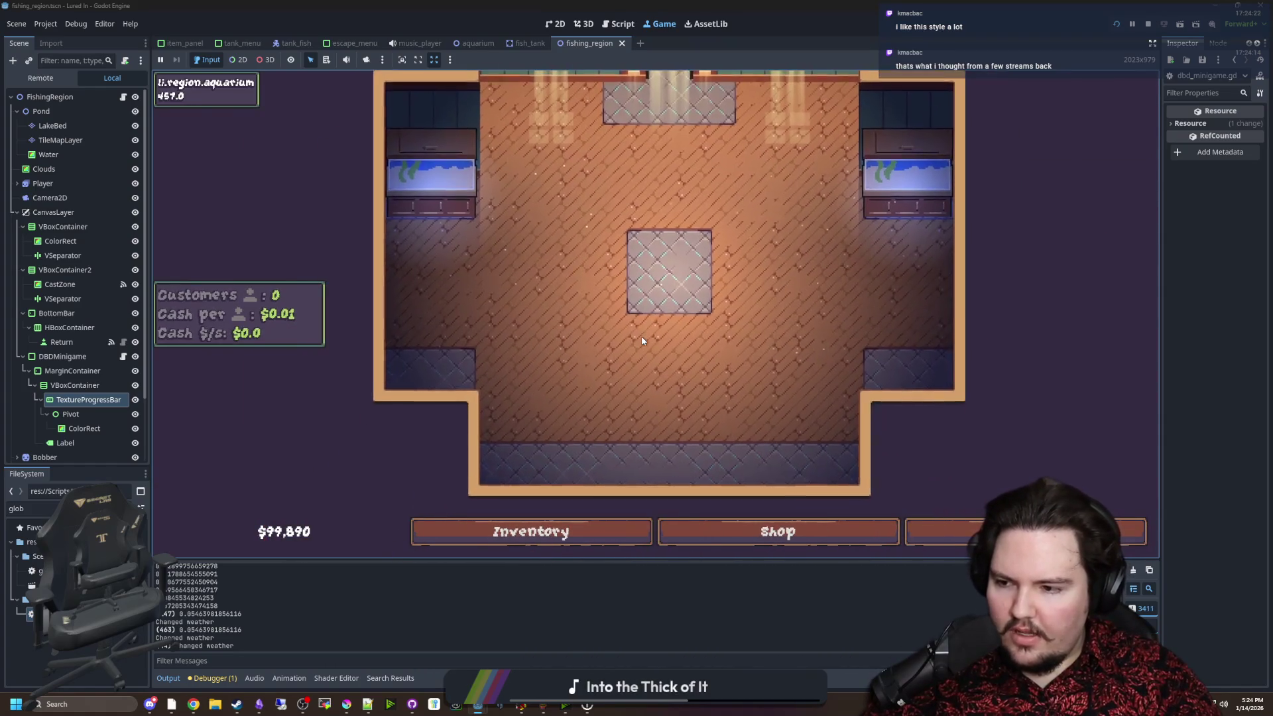
scroll(648, 335, up, 3)
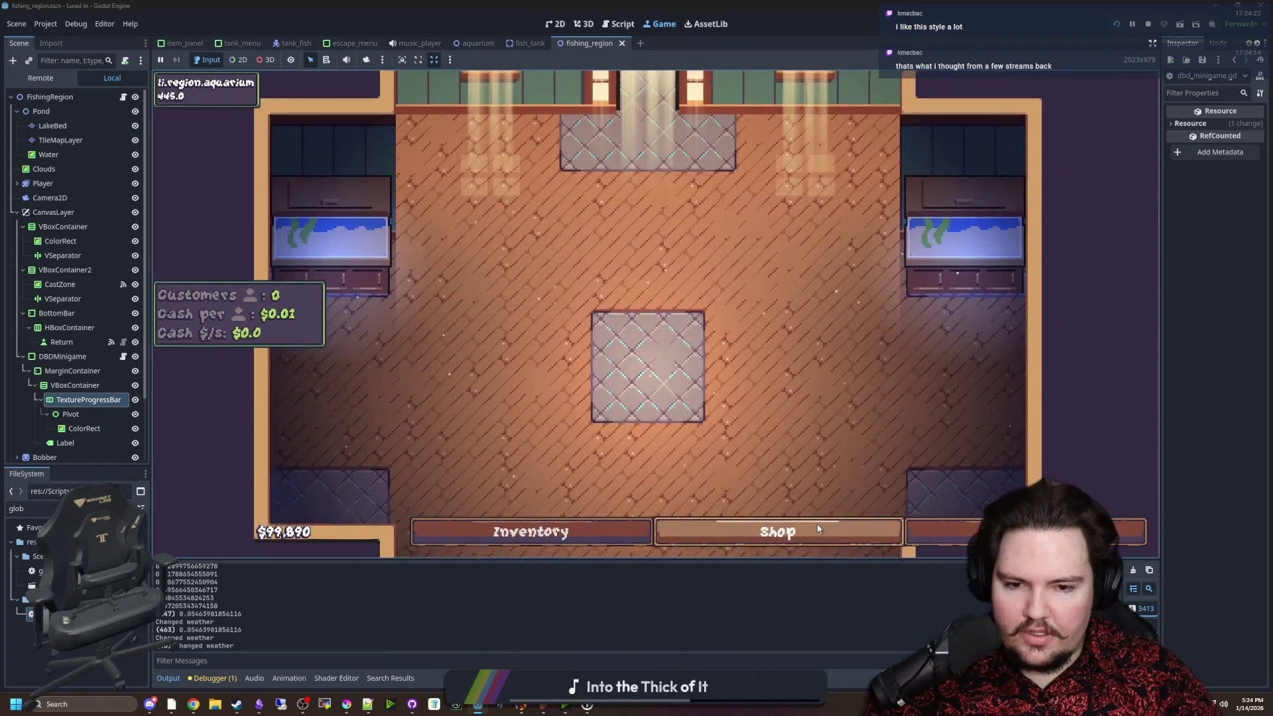
click(824, 530)
click(604, 188)
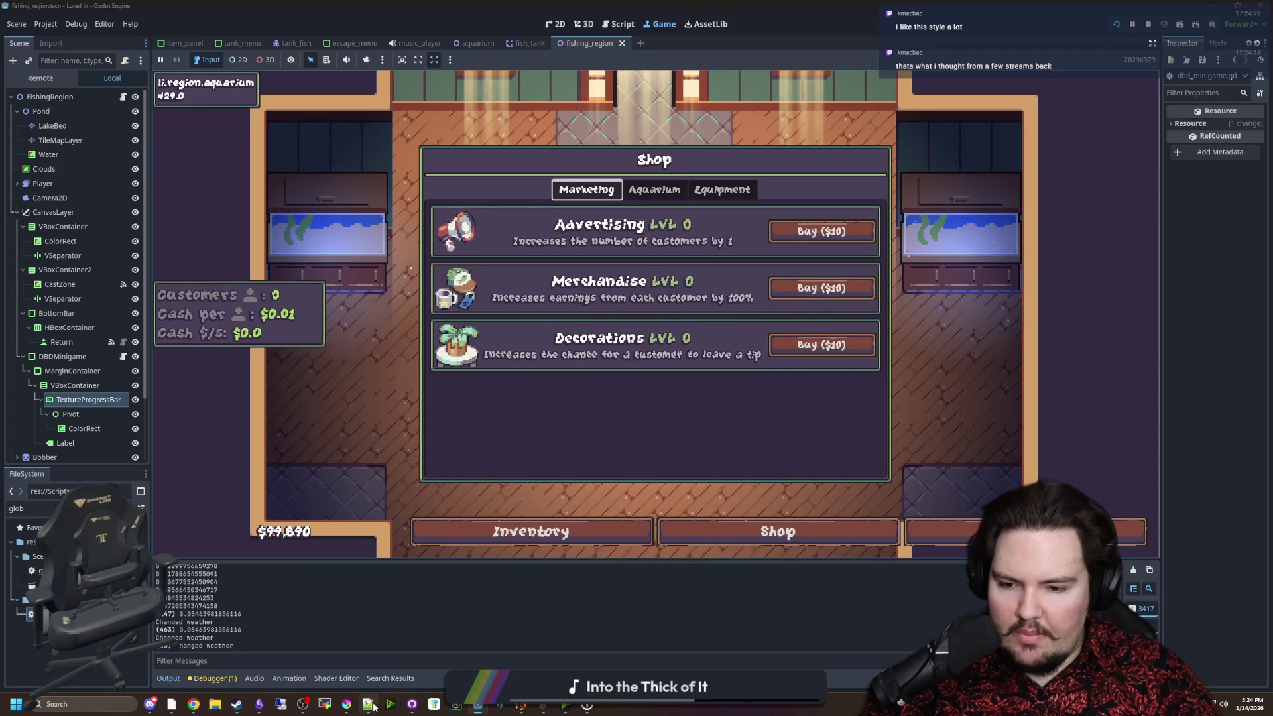
key(alt+Tab)
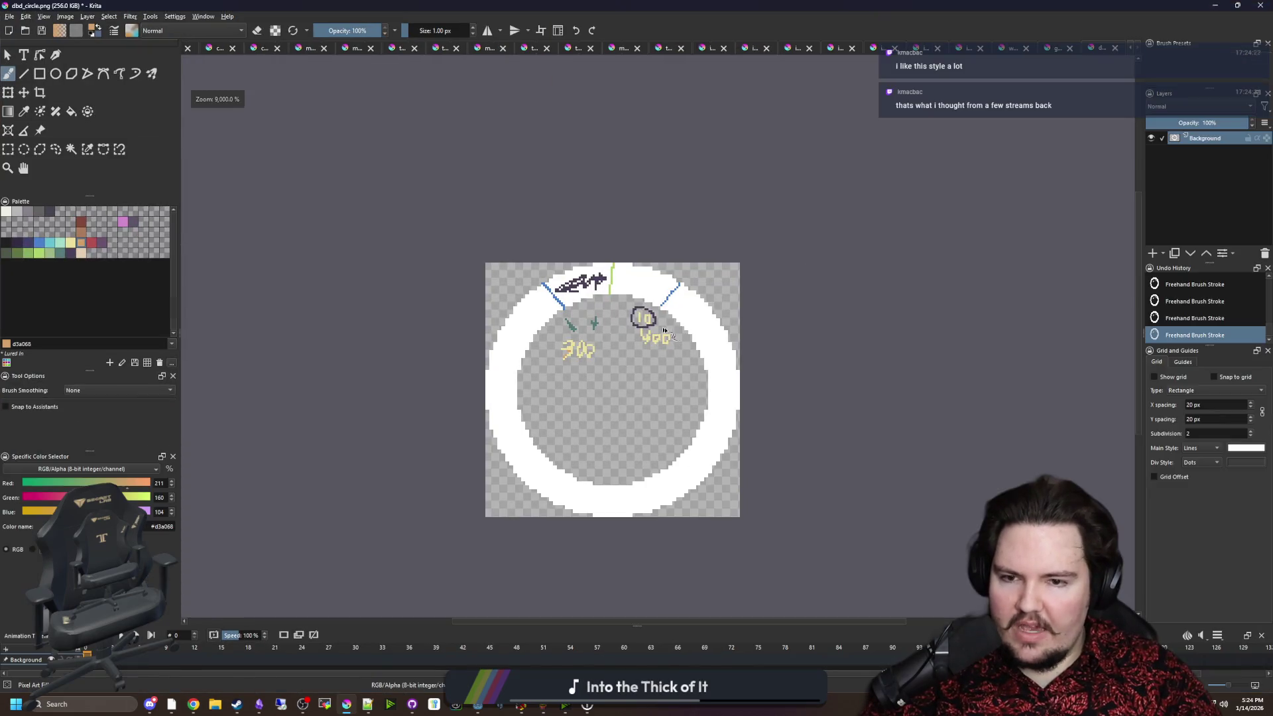
Paint a light green stroke, then at 6 px a dark teal blob below it.
scroll(540, 255, up, 6)
scroll(540, 255, down, 5)
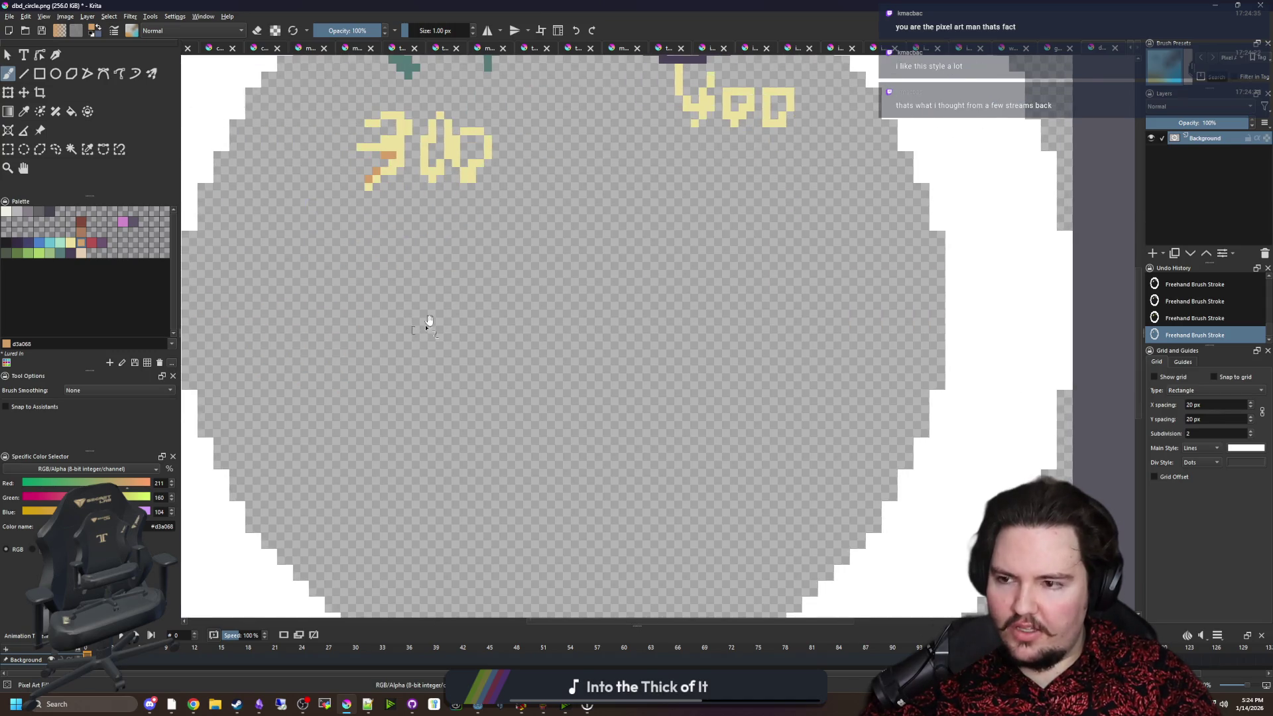
click(58, 256)
scroll(364, 260, down, 1)
scroll(364, 261, up, 3)
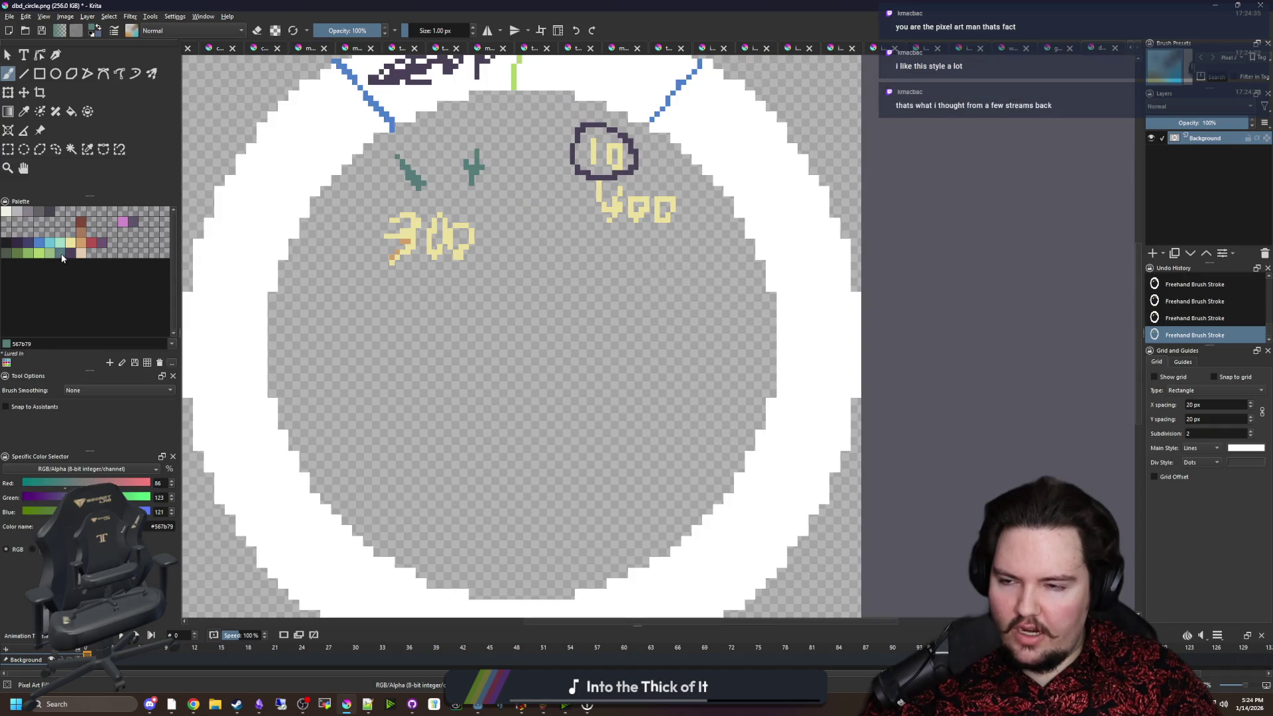
click(57, 253)
click(52, 253)
scroll(426, 370, up, 2)
mouse_move(476, 340)
mouse_down()
mouse_move(347, 426)
mouse_move(504, 312)
mouse_up()
key(bracketright)
click(69, 253)
click(65, 257)
mouse_move(526, 440)
mouse_down()
mouse_move(441, 504)
mouse_move(504, 403)
mouse_up()
Add purple, mint, pale yellow, tan and red blobs around the green and teal shapes.
click(71, 254)
mouse_move(543, 325)
mouse_down()
mouse_move(547, 346)
mouse_move(583, 344)
mouse_up()
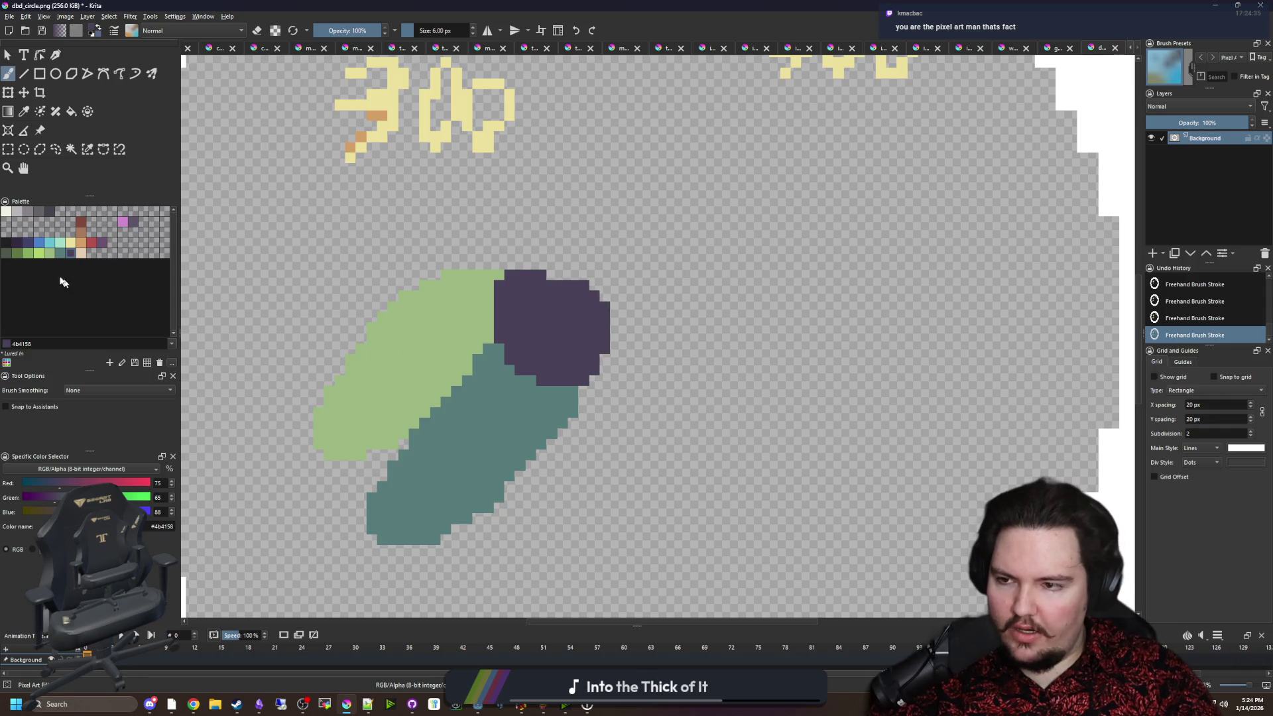
click(58, 244)
mouse_move(292, 285)
mouse_down()
mouse_move(372, 318)
mouse_move(385, 299)
mouse_up()
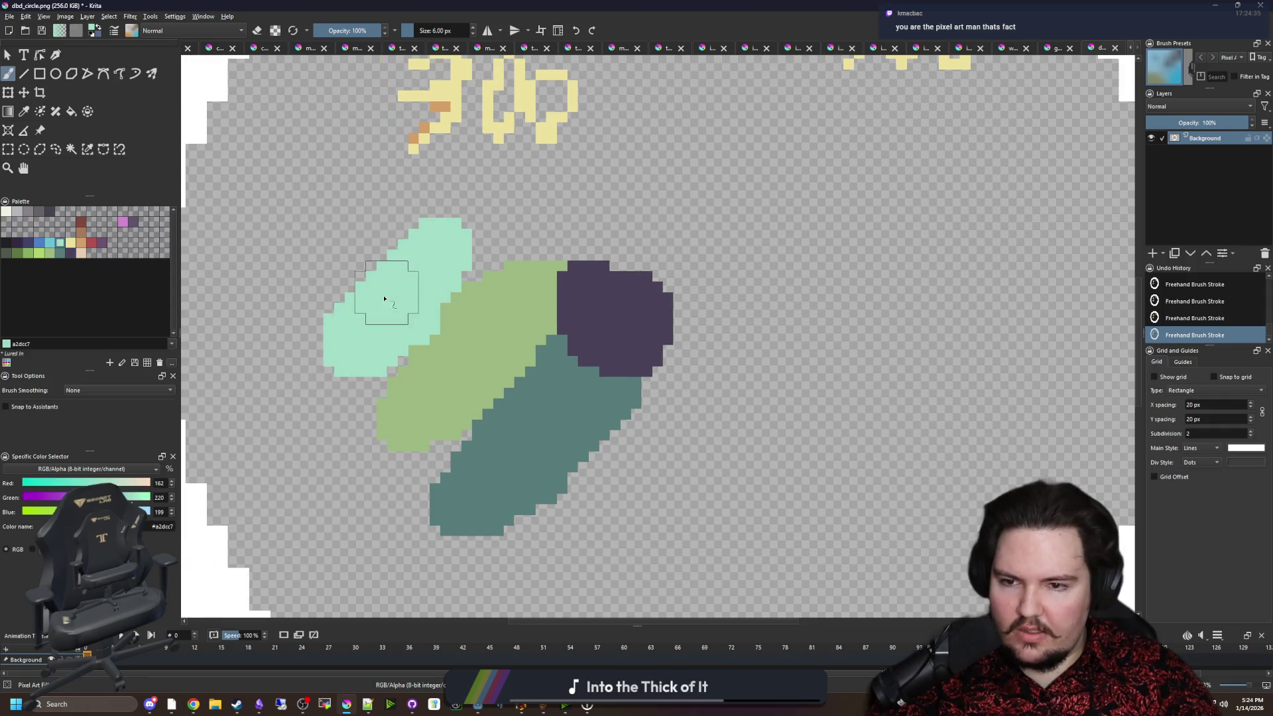
click(70, 242)
mouse_move(607, 454)
mouse_down()
mouse_move(683, 393)
mouse_move(563, 466)
mouse_up()
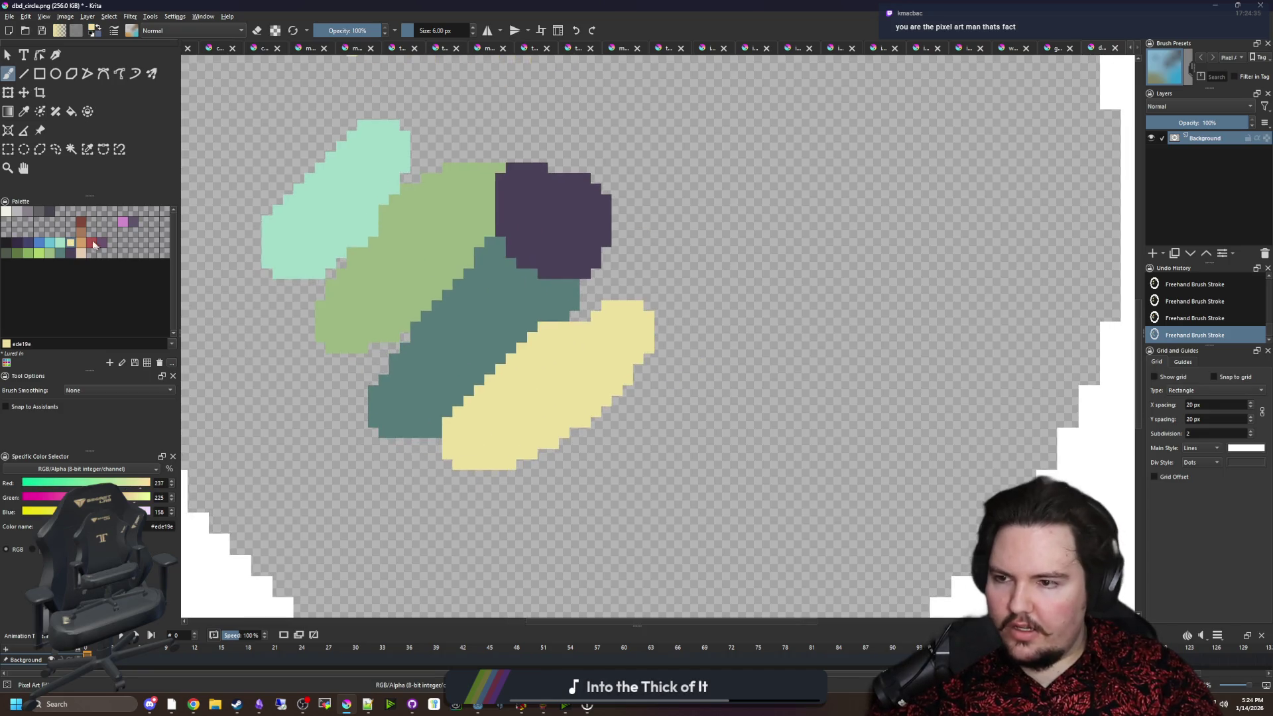
click(83, 242)
drag(294, 392, 289, 343)
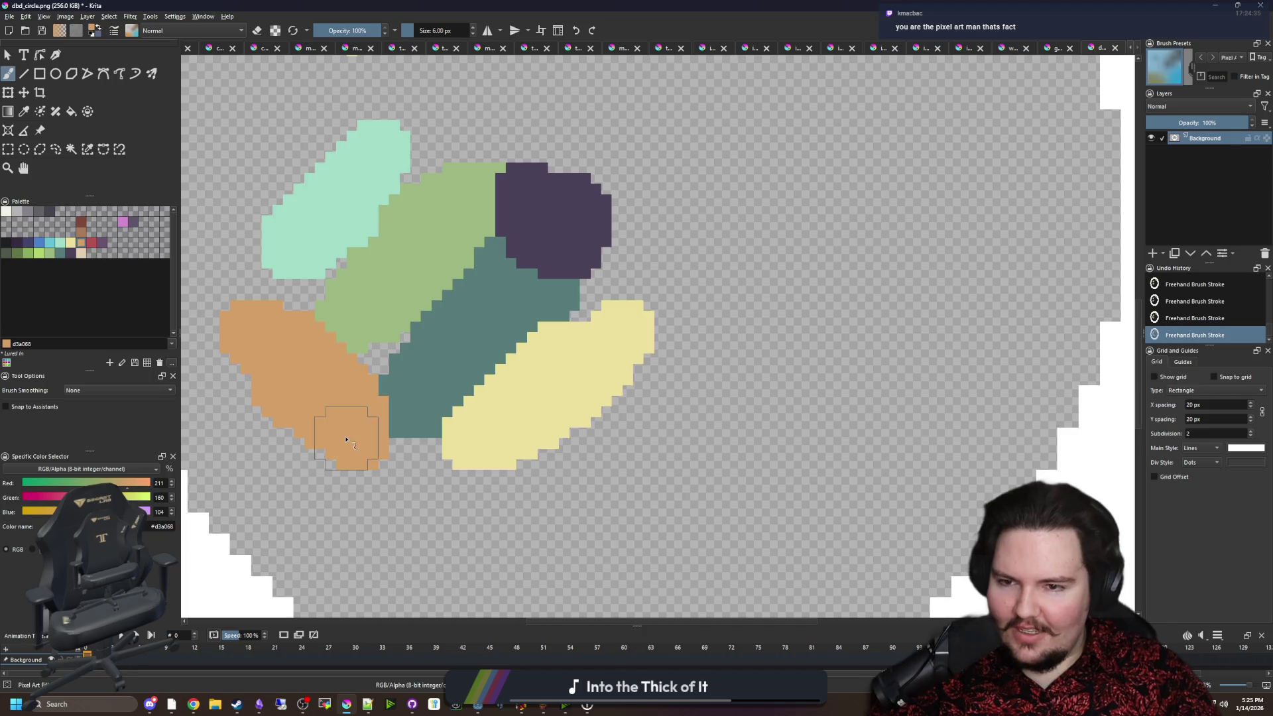
click(93, 246)
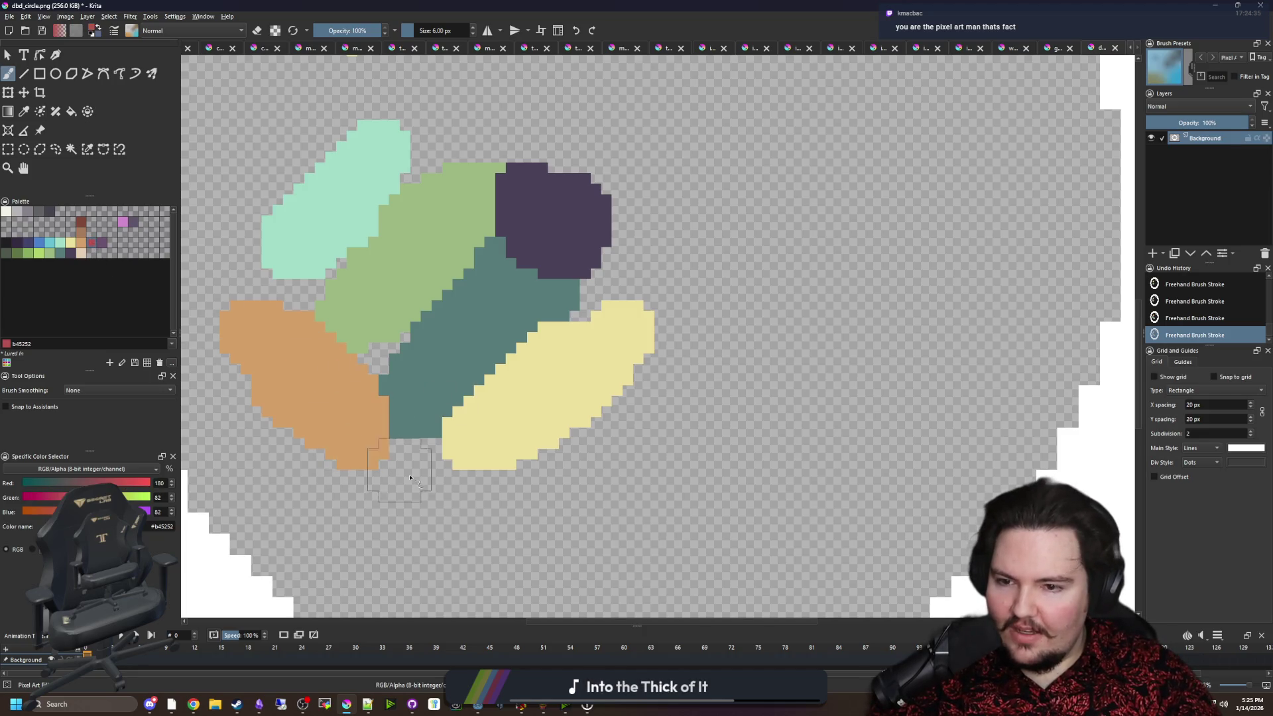
drag(259, 438, 371, 518)
Paint medium green and dark green blobs to the right of the cluster.
scroll(468, 378, down, 2)
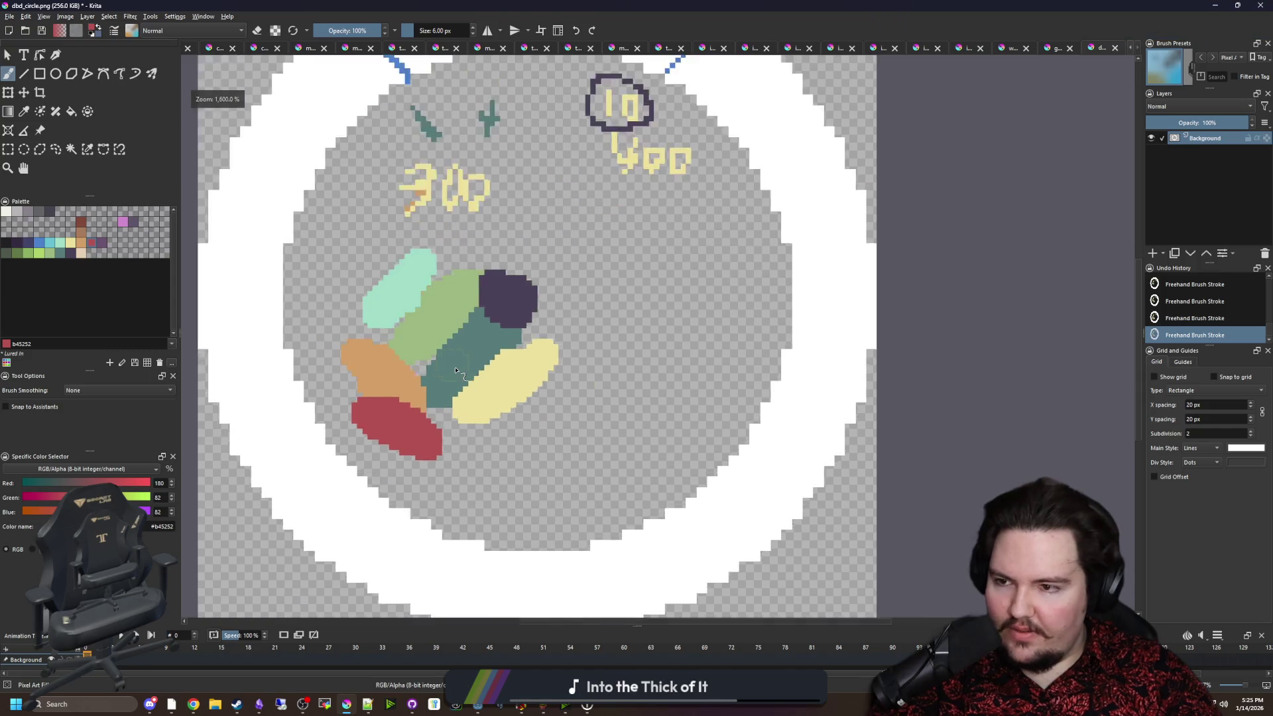
scroll(476, 384, up, 3)
drag(468, 330, 355, 329)
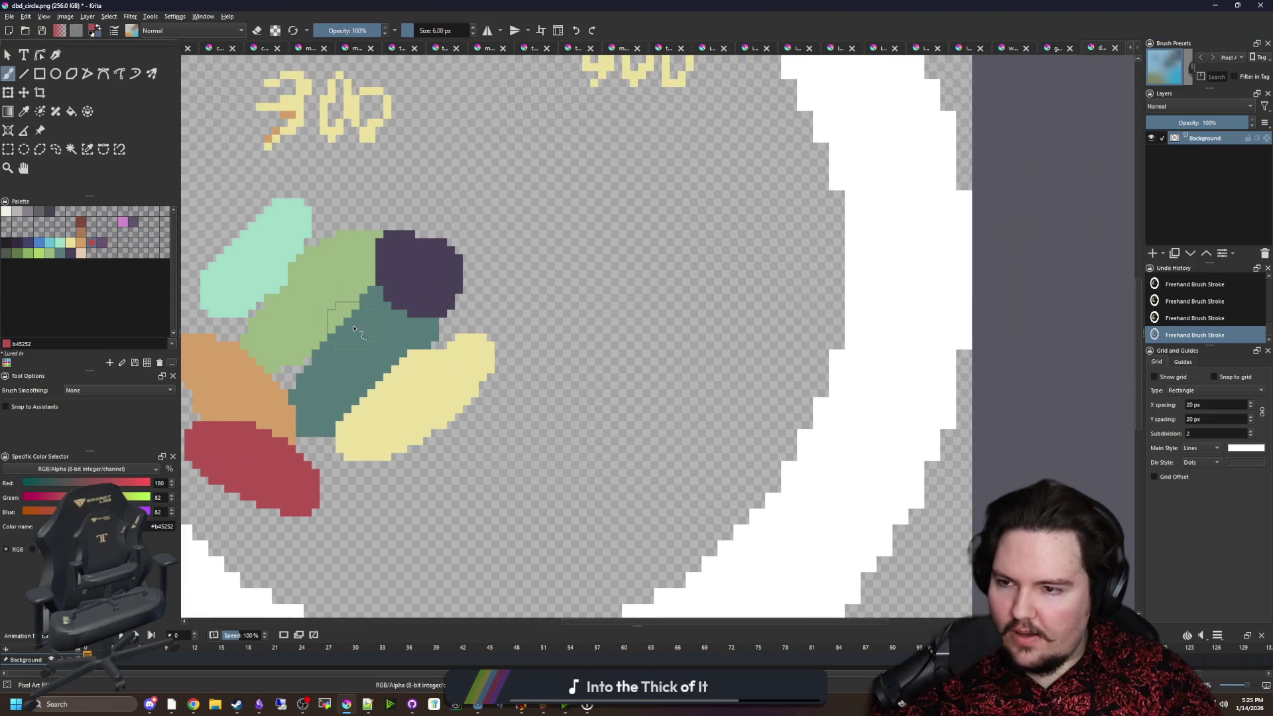
click(29, 254)
drag(568, 293, 595, 231)
click(18, 253)
mouse_move(664, 304)
mouse_down()
mouse_move(663, 212)
mouse_move(641, 277)
mouse_up()
scroll(656, 324, down, 5)
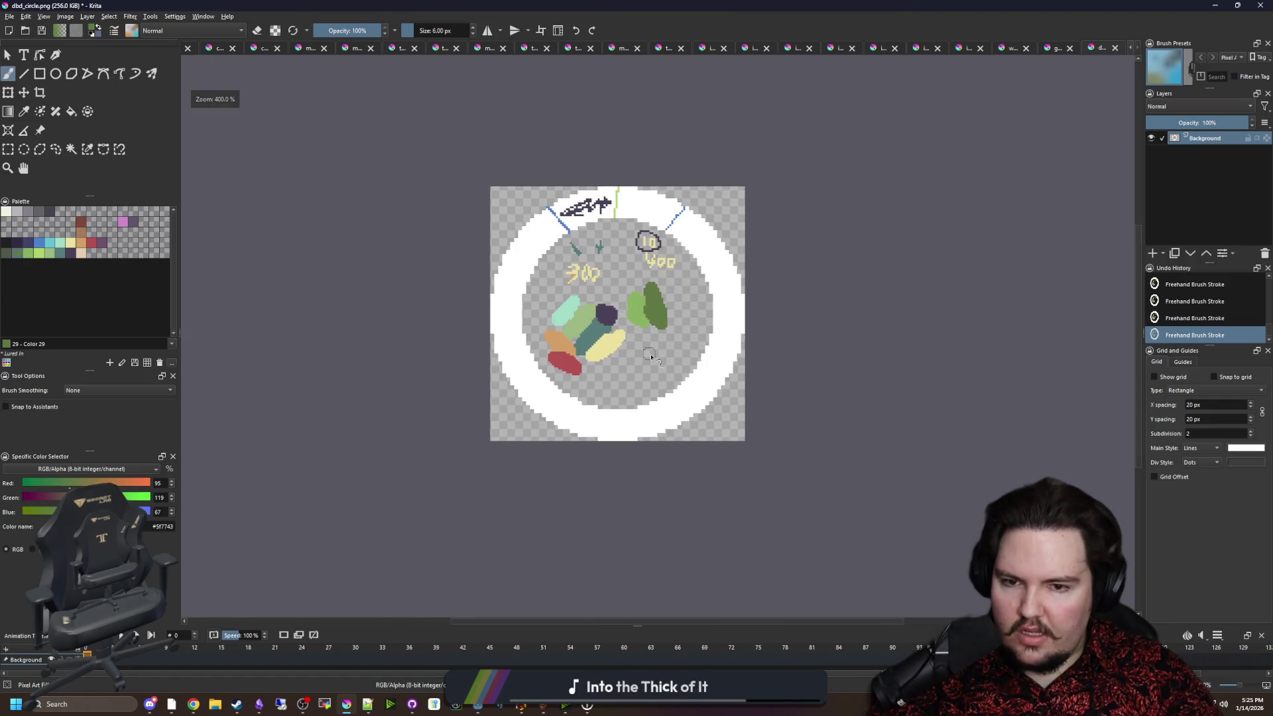
Paint a light grey blob and a darker grey blob below the green pair.
scroll(670, 320, up, 5)
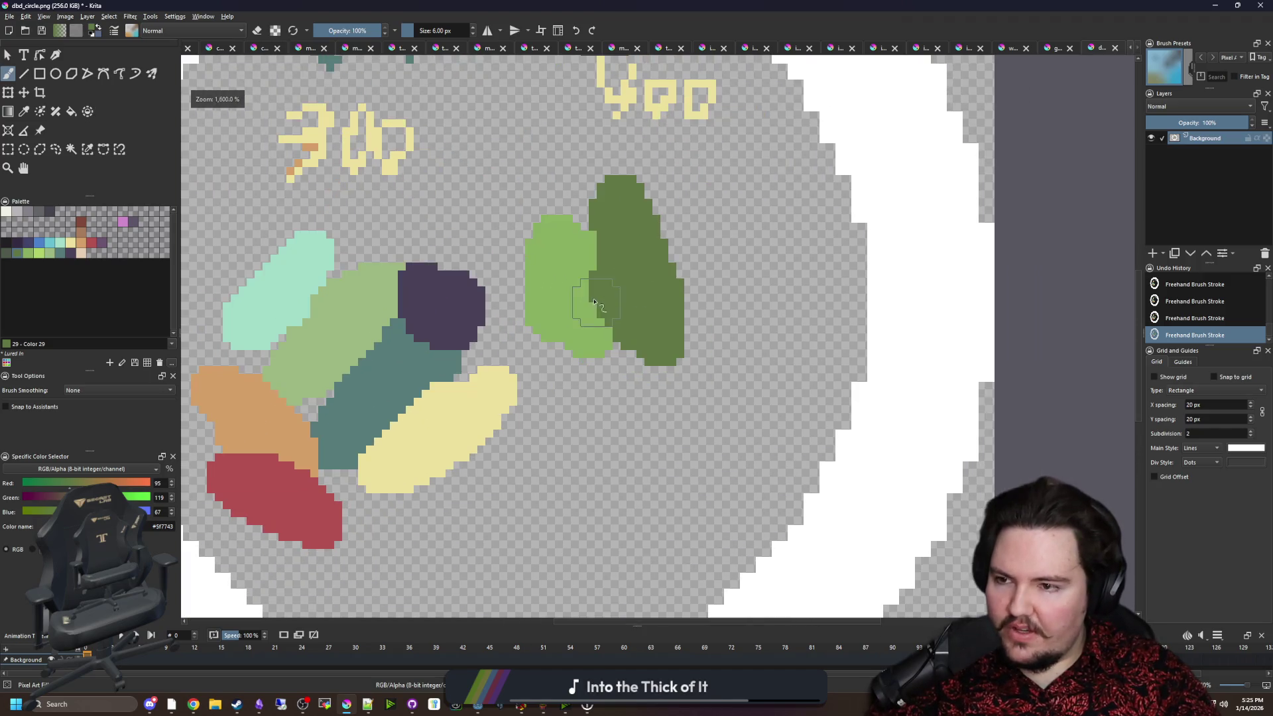
click(24, 212)
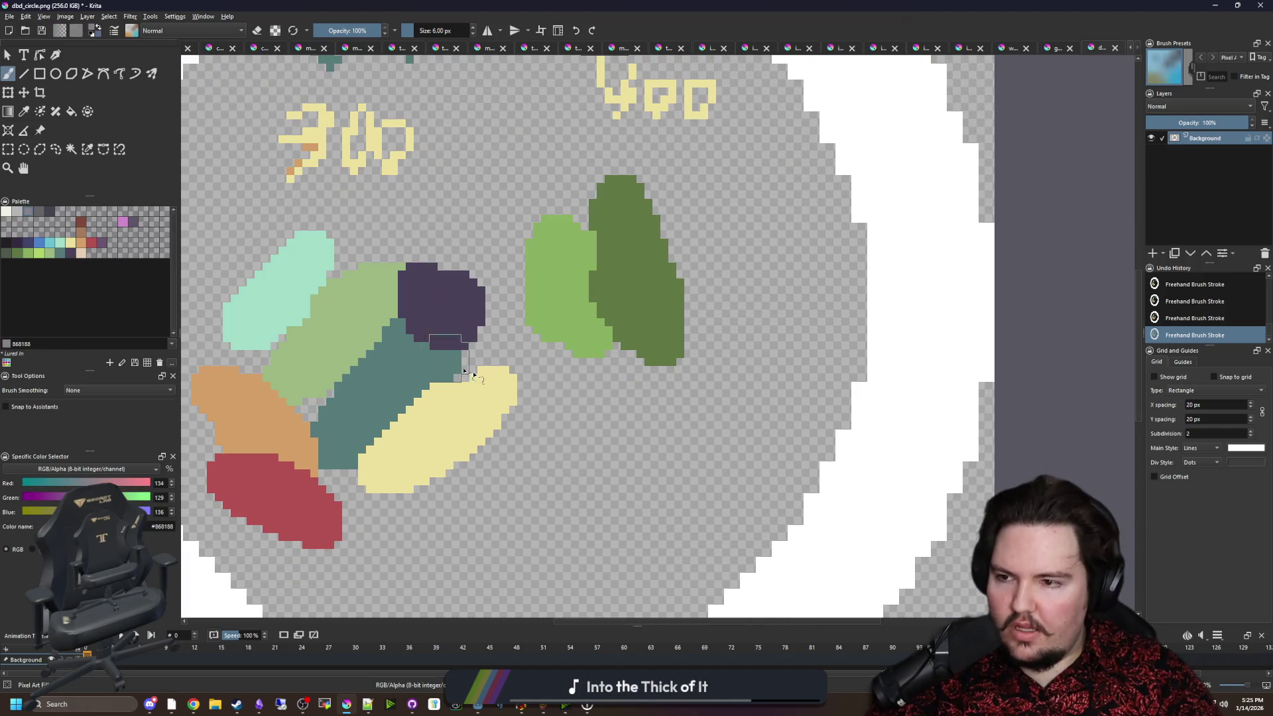
drag(612, 449, 636, 411)
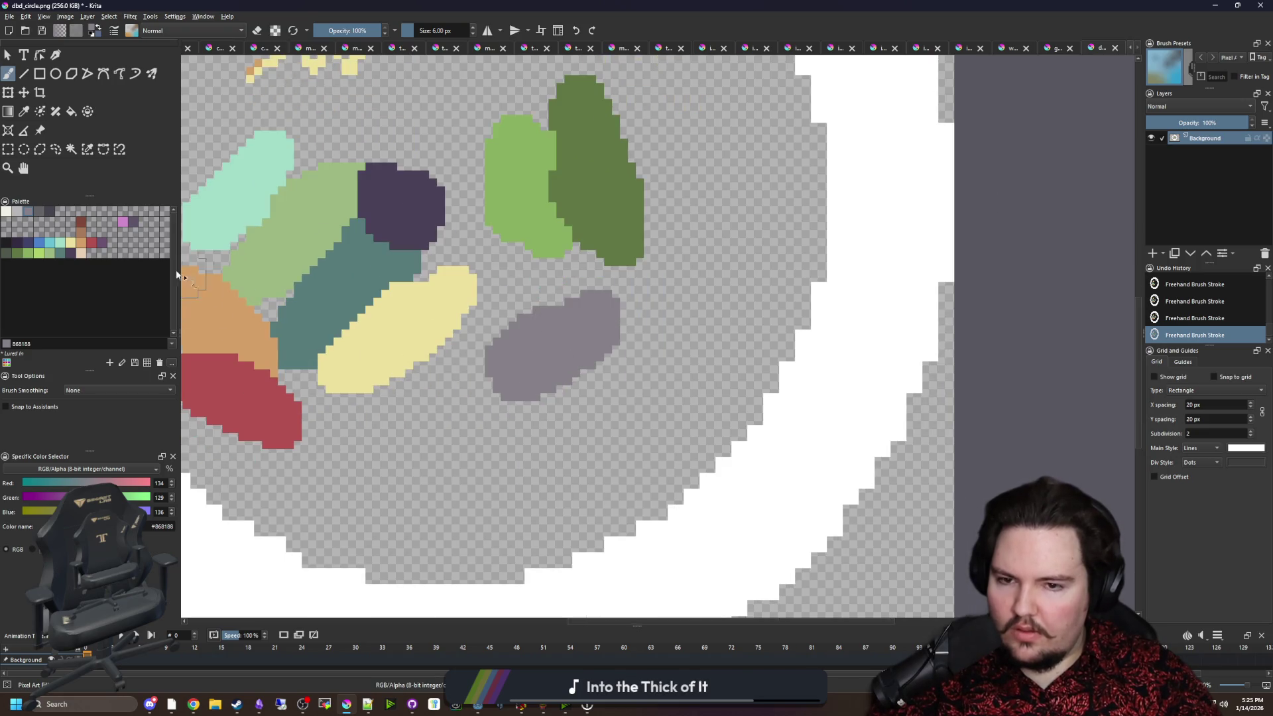
click(39, 213)
mouse_move(531, 405)
mouse_down()
mouse_move(515, 416)
mouse_move(540, 435)
mouse_move(531, 447)
mouse_move(613, 410)
mouse_up()
click(51, 212)
Paint a dark purple blob and a pink blob beside the yellow numbers.
scroll(613, 410, down, 5)
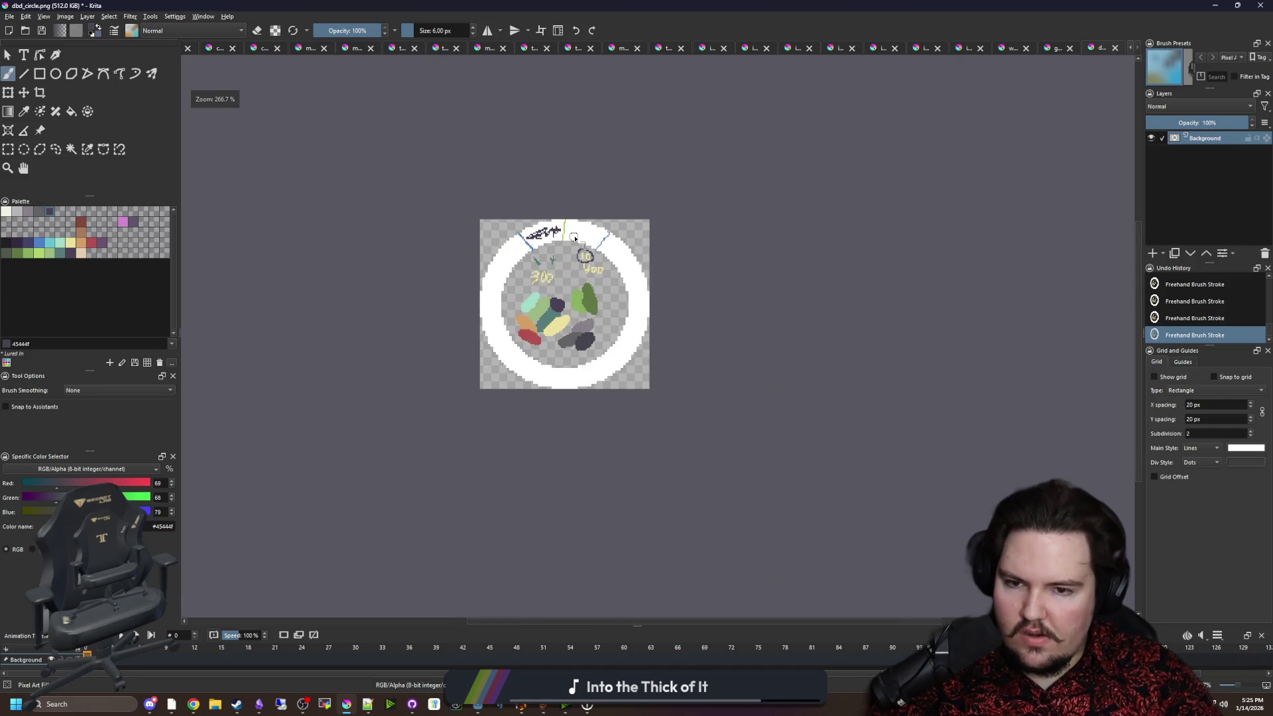
scroll(575, 233, up, 5)
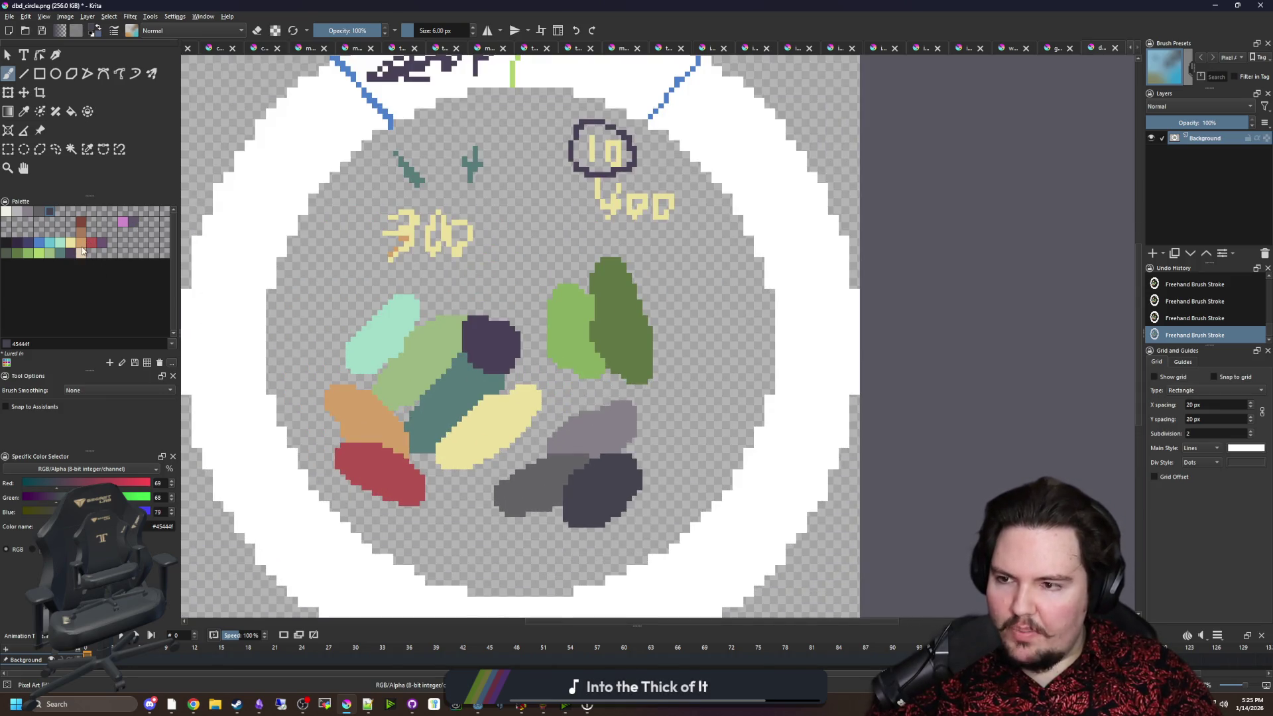
click(128, 223)
click(133, 225)
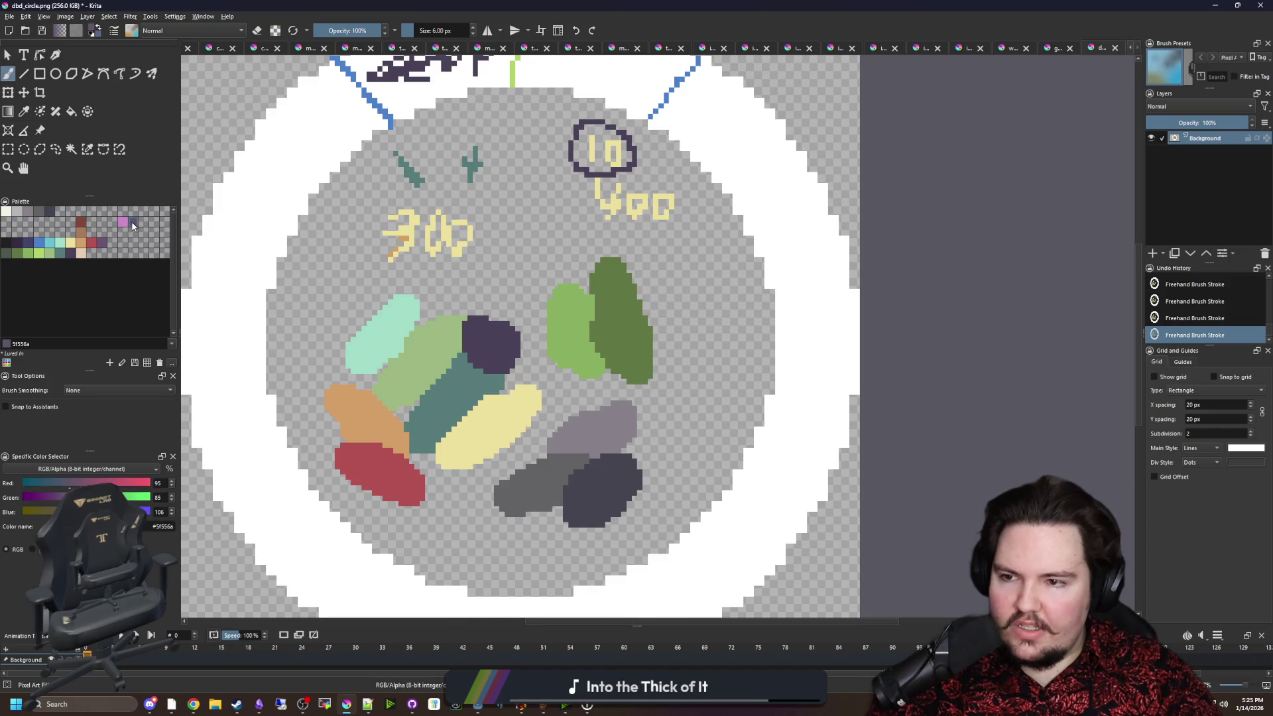
scroll(457, 250, up, 2)
drag(520, 242, 568, 211)
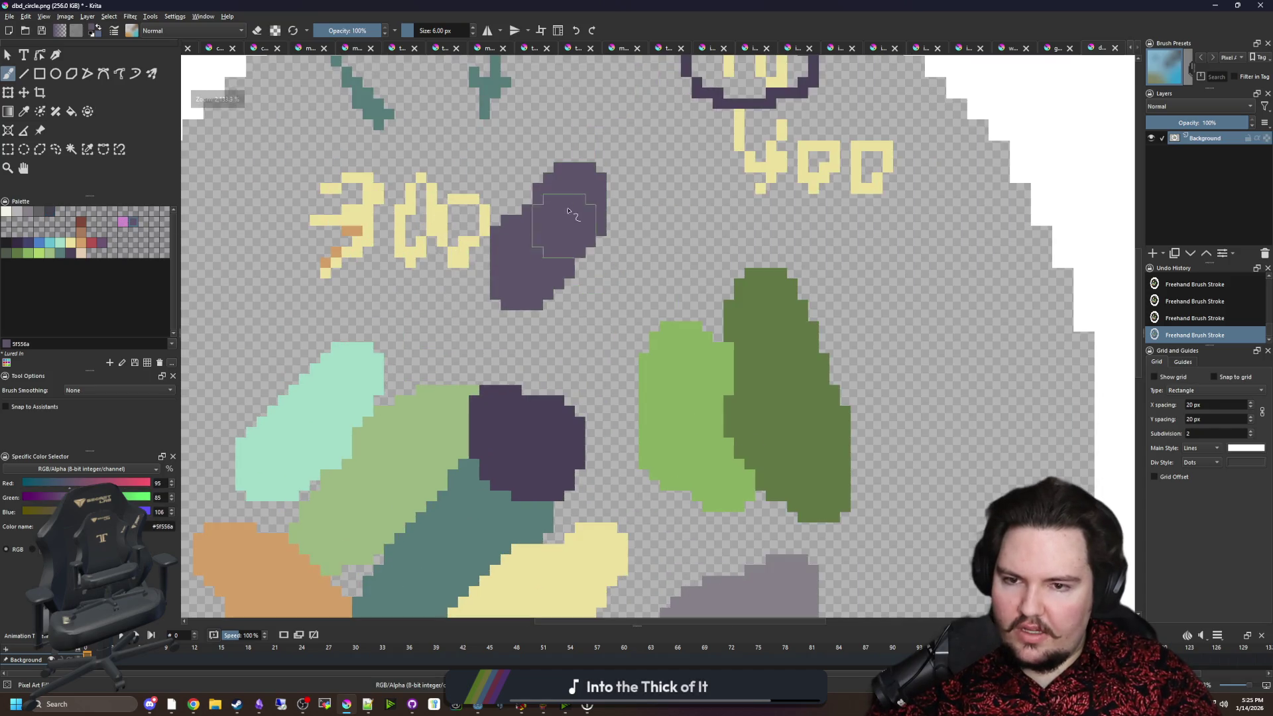
click(122, 223)
drag(637, 248, 580, 325)
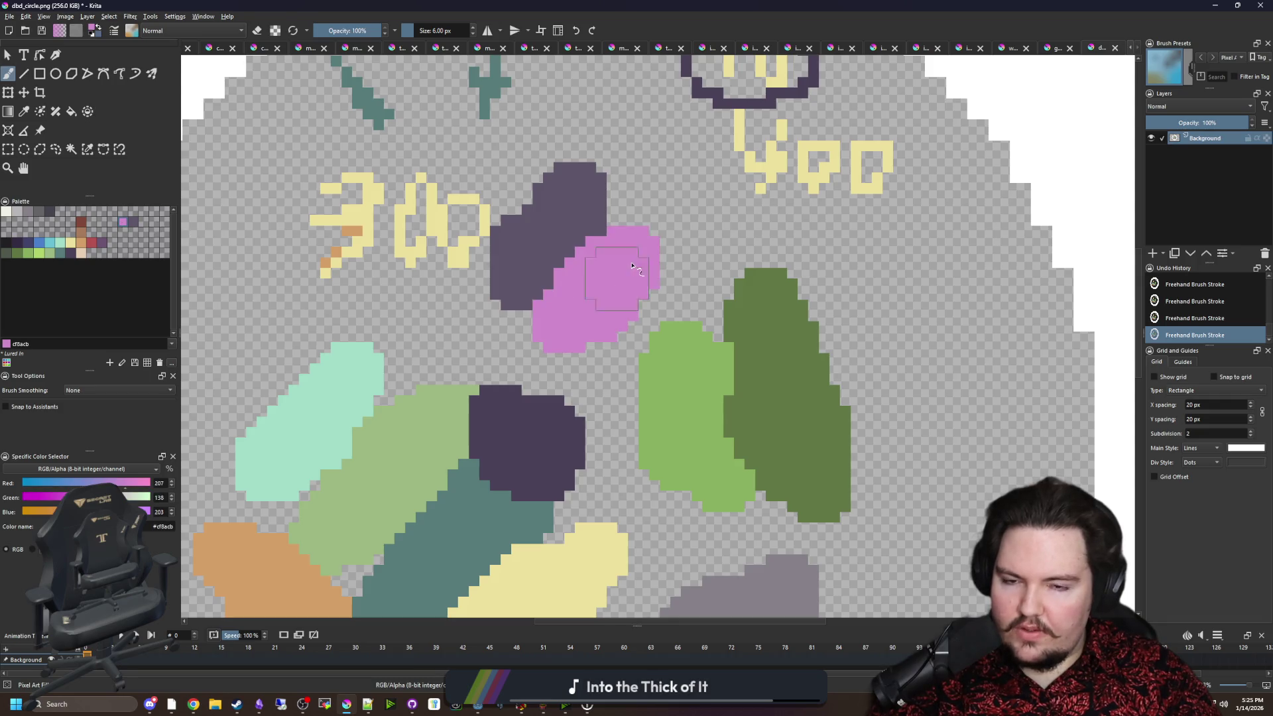
scroll(498, 302, down, 2)
scroll(527, 289, up, 3)
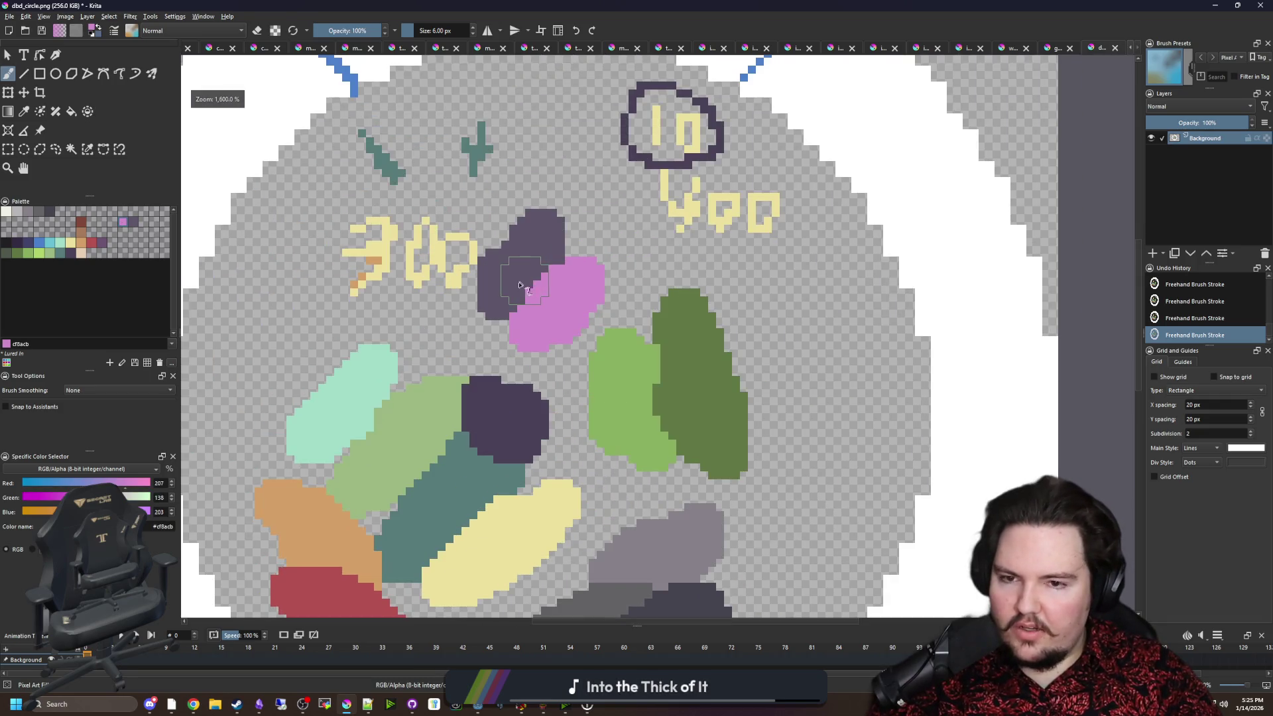
click(133, 222)
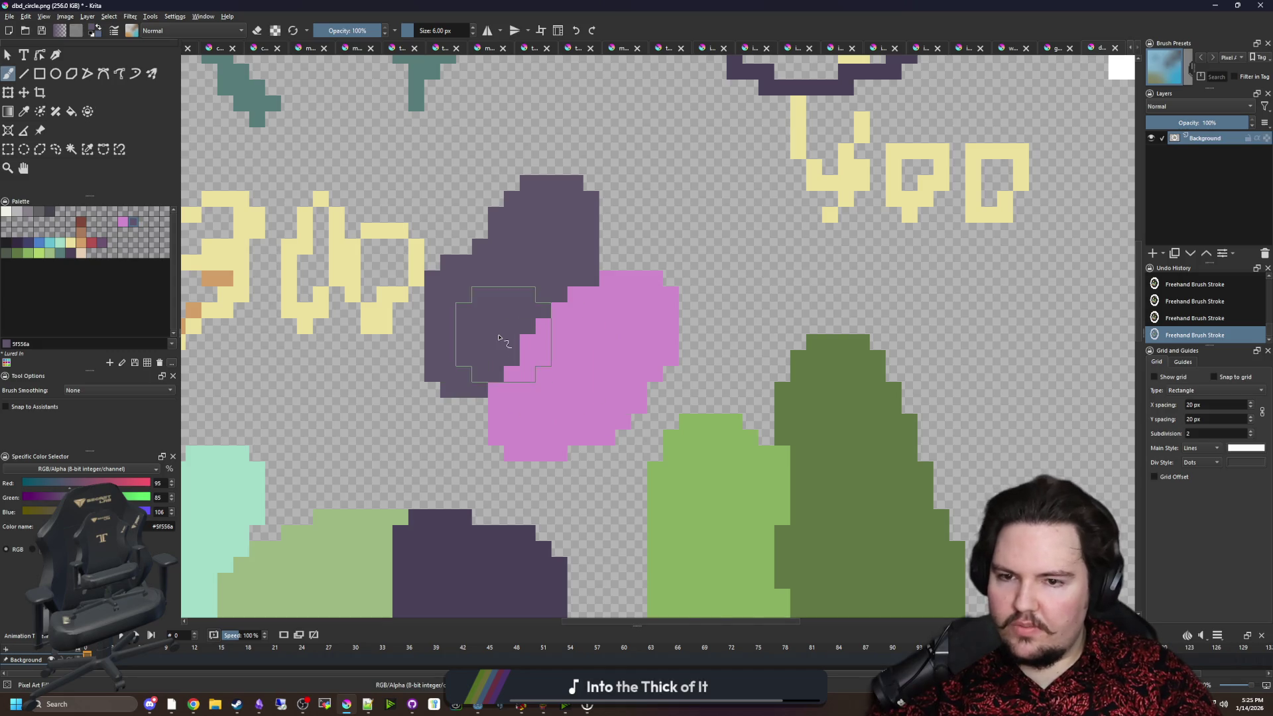
Switch to eraser mode and erase the pink and dark purple blobs.
scroll(498, 338, down, 5)
scroll(543, 445, up, 5)
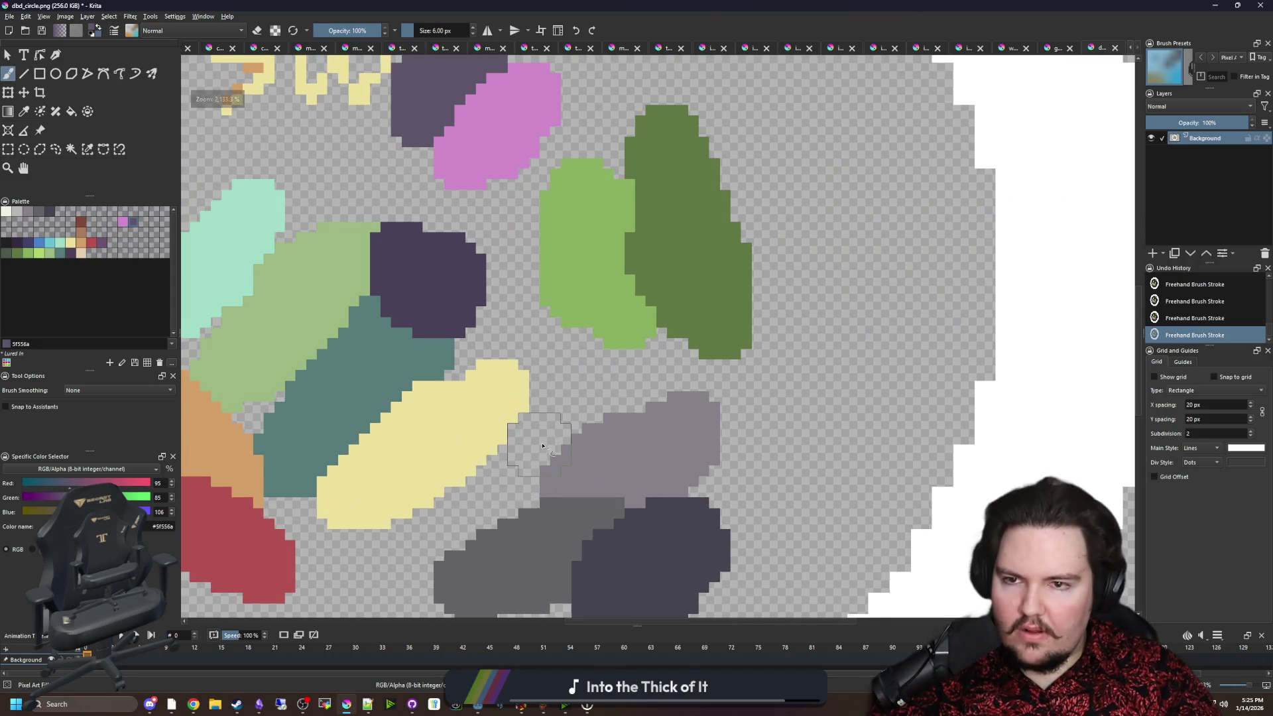
scroll(542, 446, down, 5)
scroll(636, 285, up, 5)
key(e)
mouse_move(648, 277)
mouse_down()
mouse_move(560, 373)
mouse_move(446, 313)
mouse_move(467, 187)
mouse_move(547, 297)
mouse_up()
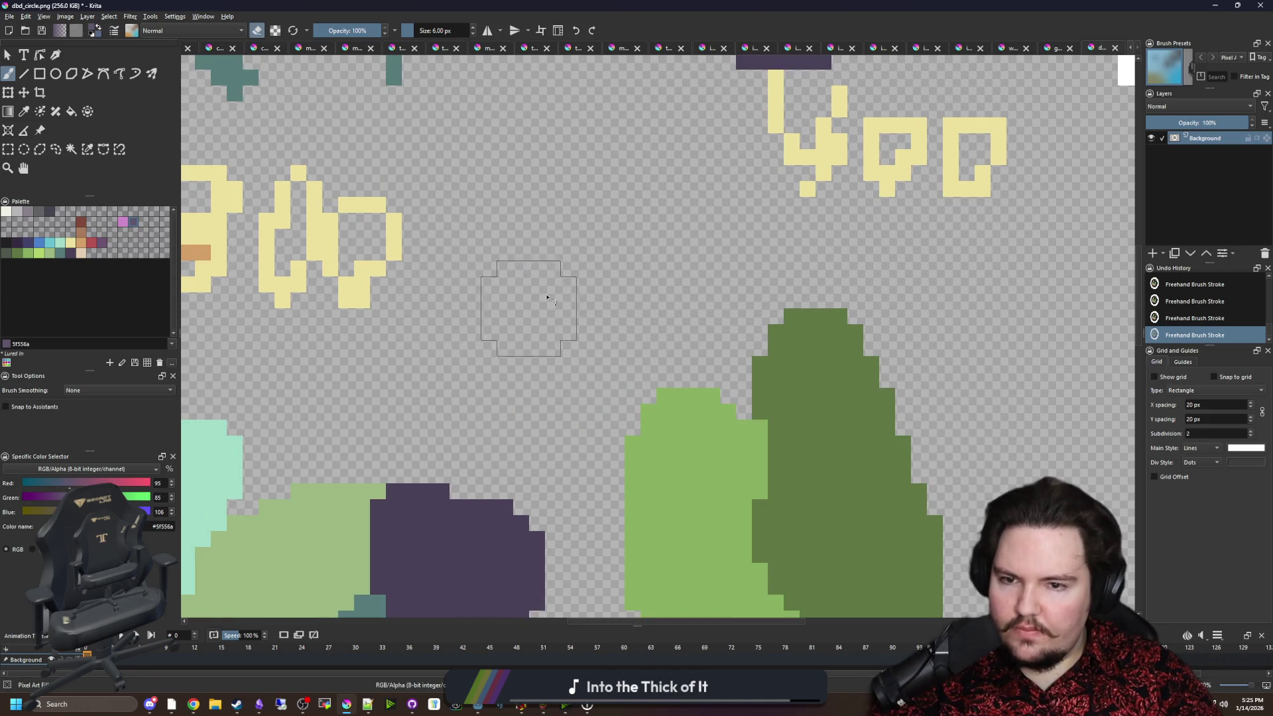
scroll(548, 298, down, 3)
scroll(414, 312, up, 1)
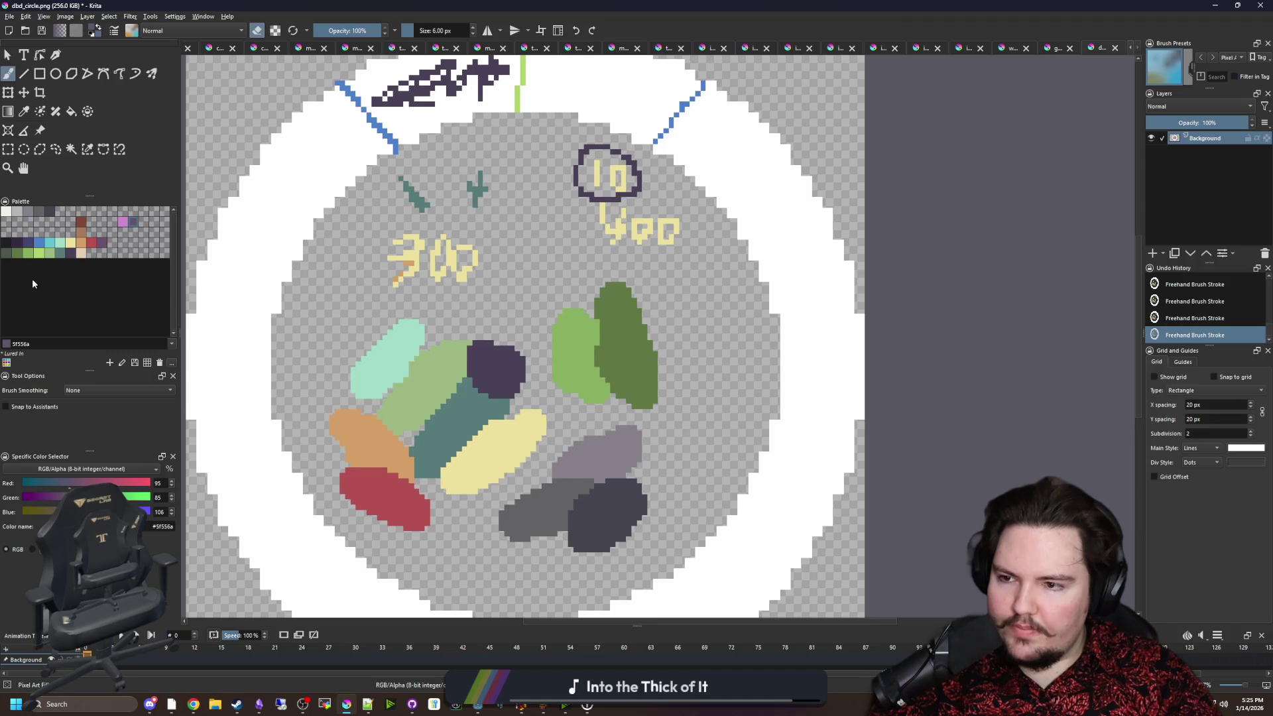
Paint a dark green blob over the teal area, undoing a misplaced first stroke.
click(7, 253)
key(e)
scroll(464, 291, up, 3)
drag(568, 303, 567, 325)
key(ctrl+z)
scroll(557, 292, down, 3)
scroll(487, 388, up, 2)
drag(474, 381, 491, 318)
Try mid-green and dark-green strokes on the canvas, undoing both.
click(17, 252)
mouse_move(358, 285)
mouse_down()
mouse_move(397, 250)
mouse_move(319, 292)
mouse_up()
scroll(398, 292, up, 1)
scroll(398, 356, down, 1)
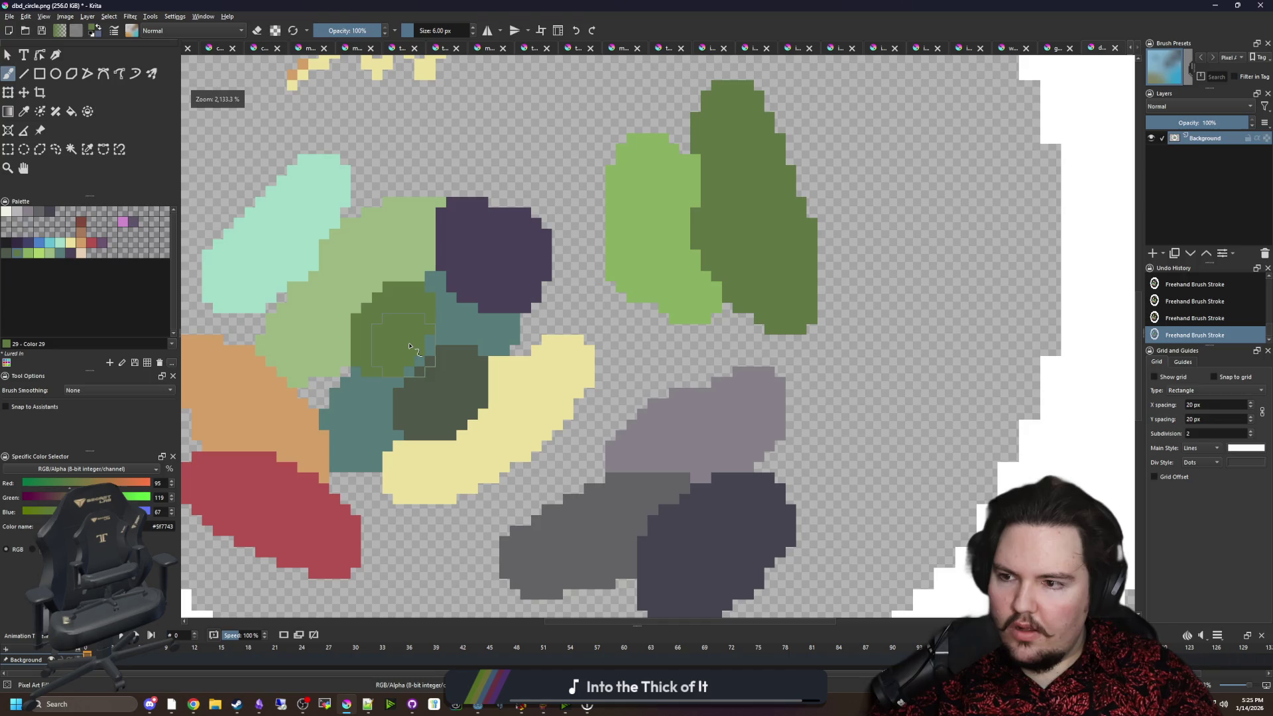
key(ctrl+z)
click(702, 220)
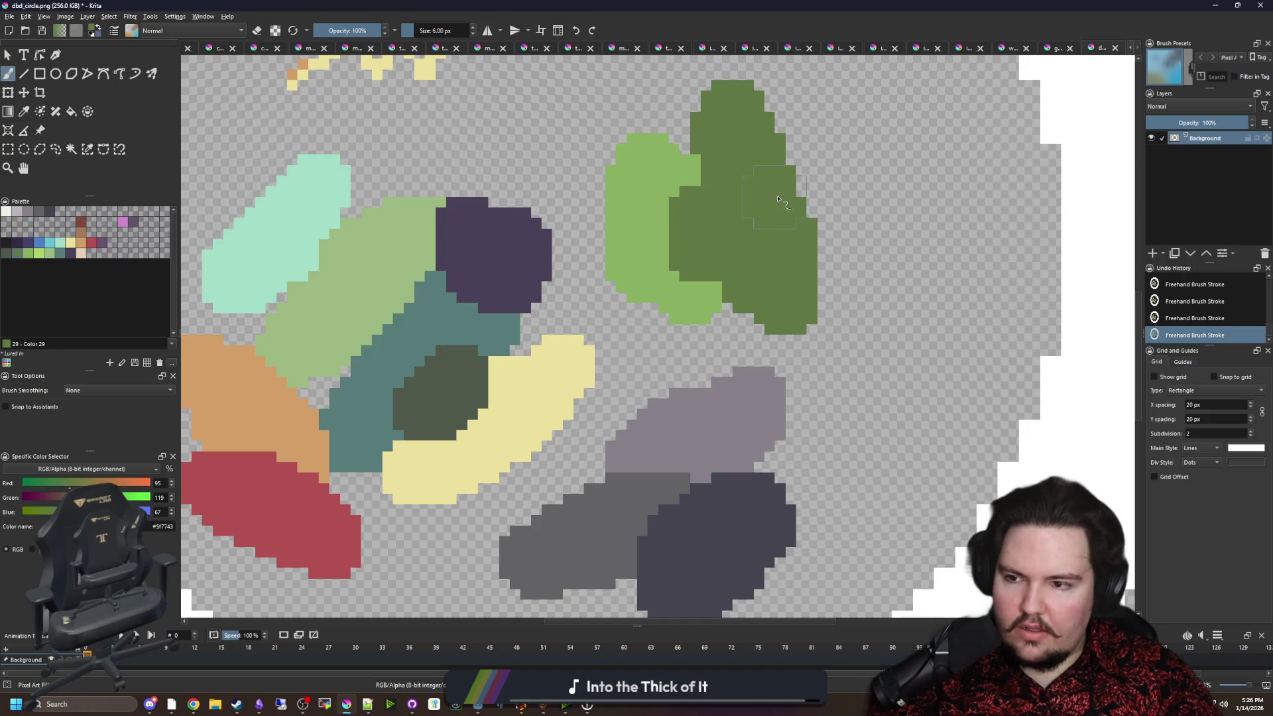
key(ctrl+z)
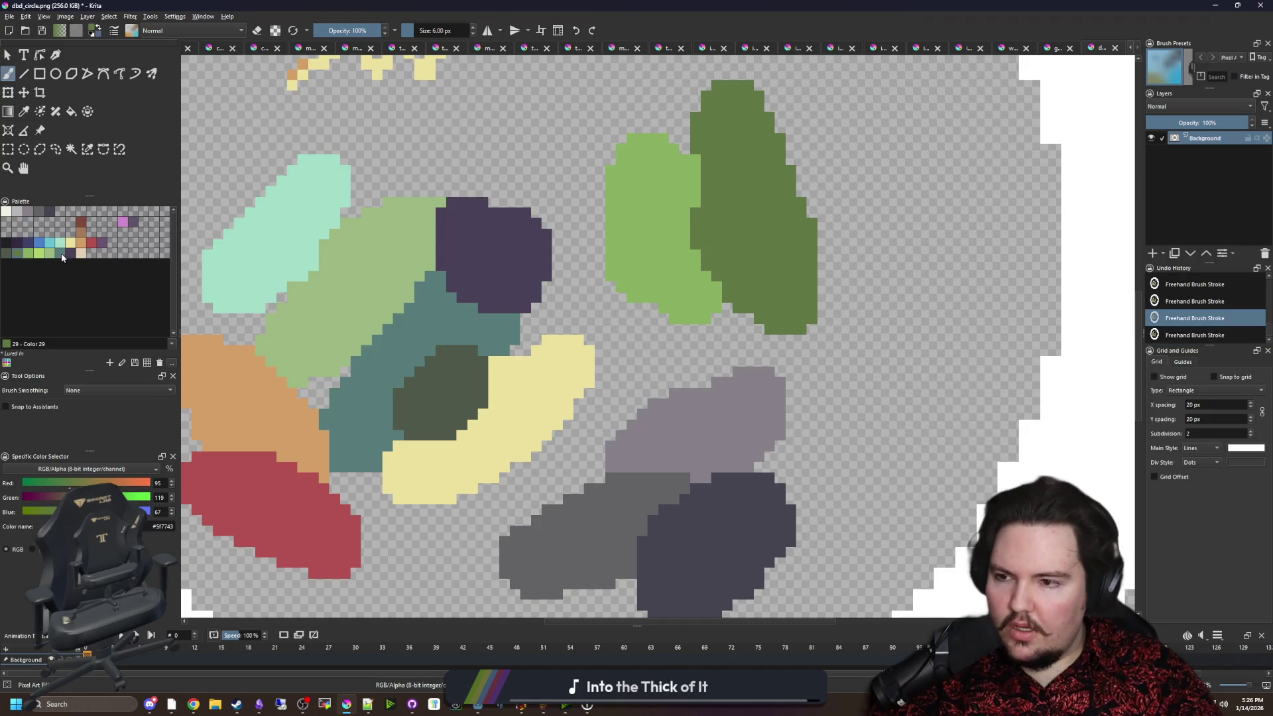
Paint a light green blob beside the mint blob.
click(33, 254)
drag(375, 277, 398, 206)
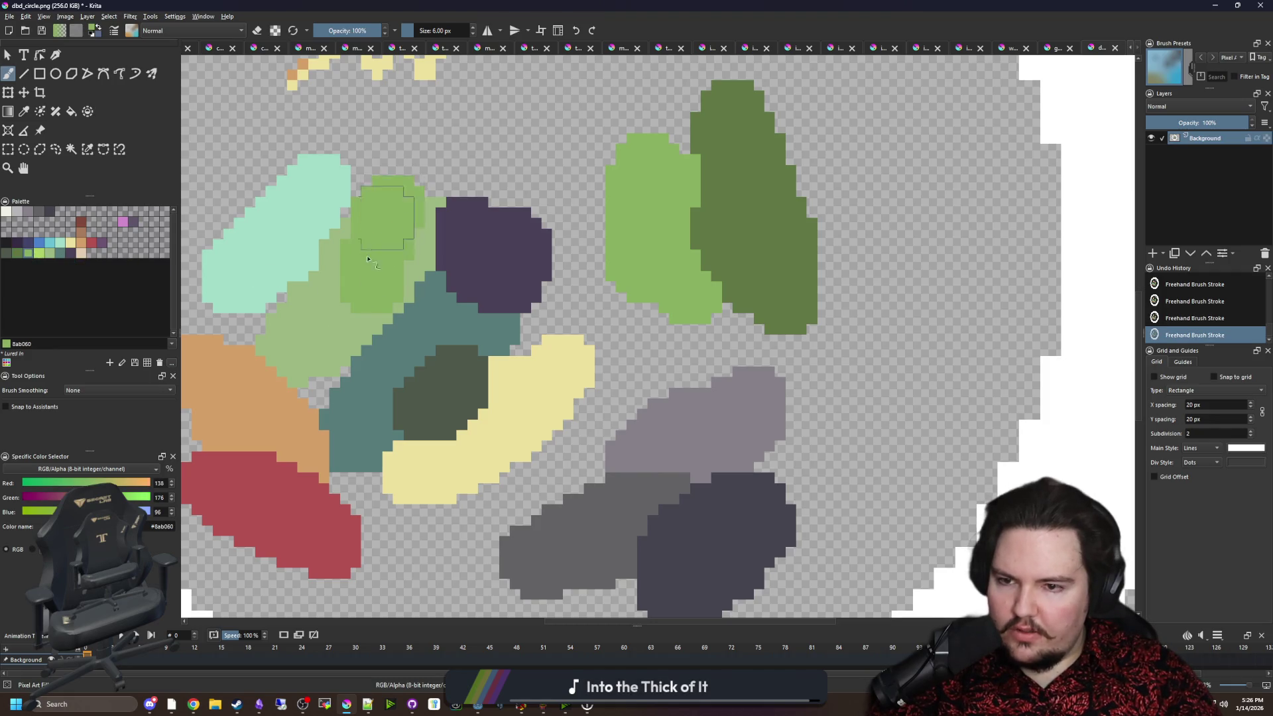
scroll(397, 219, up, 3)
scroll(580, 320, down, 8)
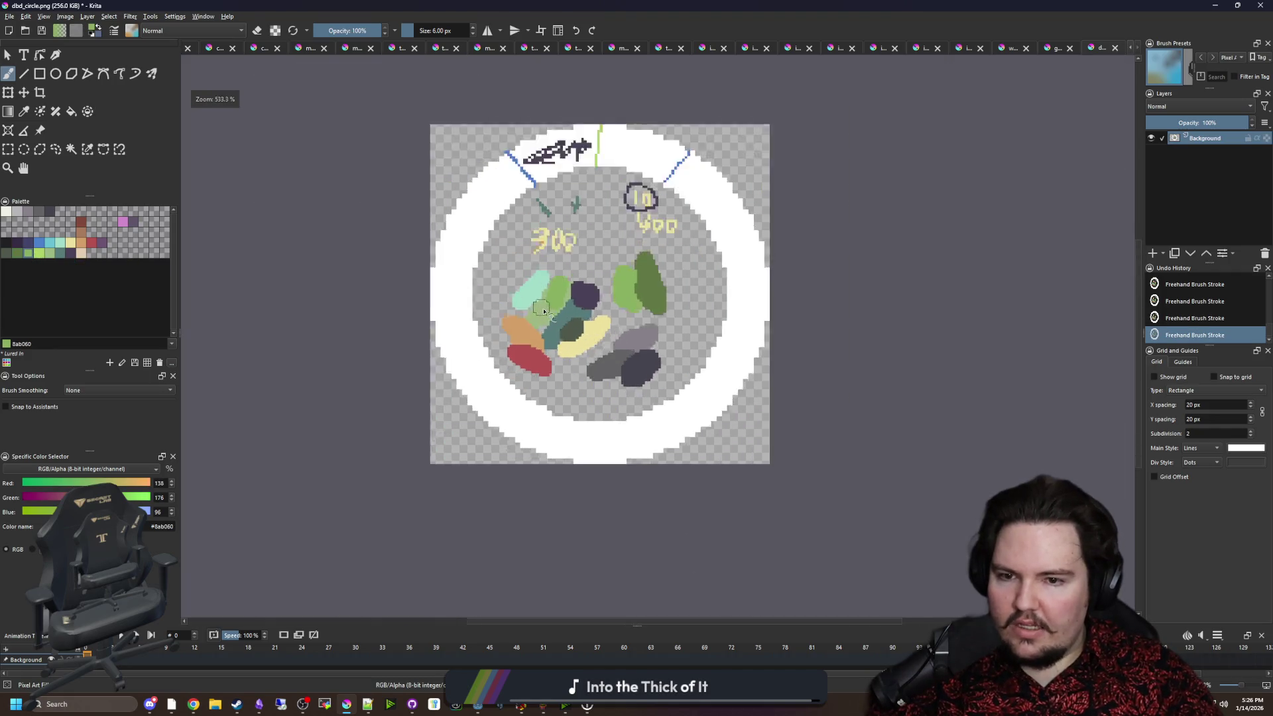
scroll(580, 320, up, 5)
scroll(451, 344, up, 3)
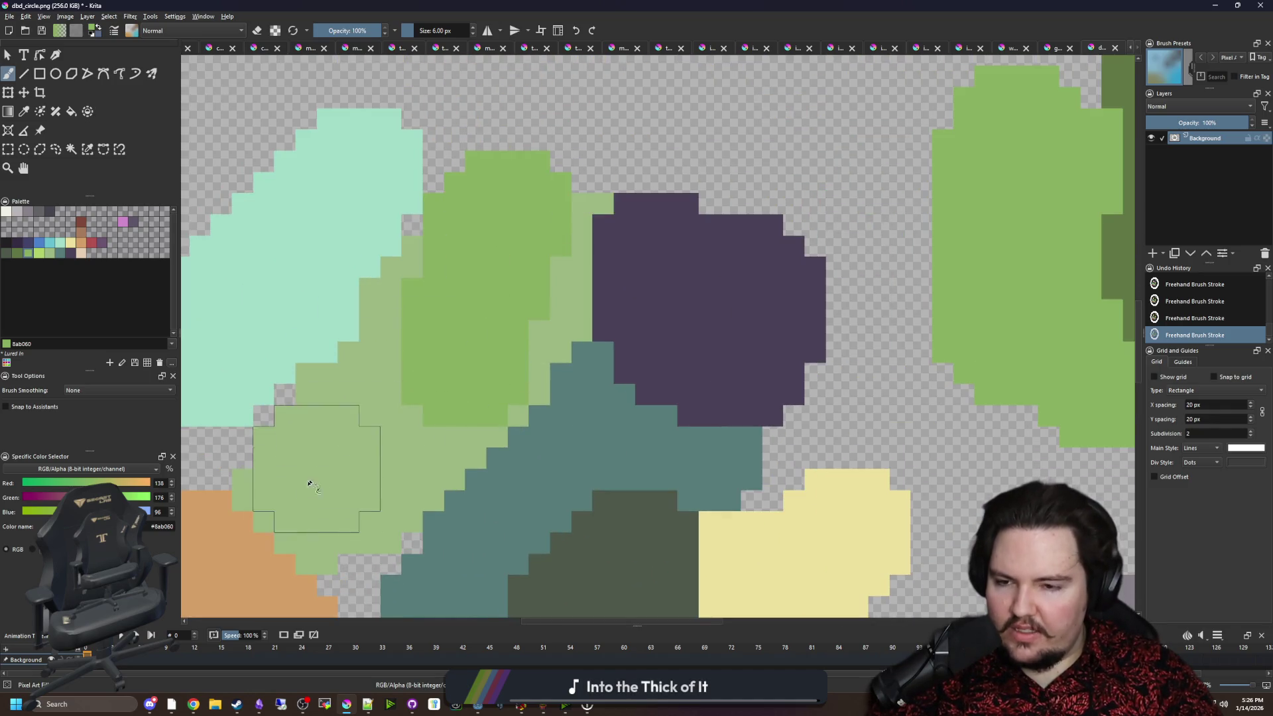
scroll(482, 376, down, 4)
scroll(477, 374, down, 1)
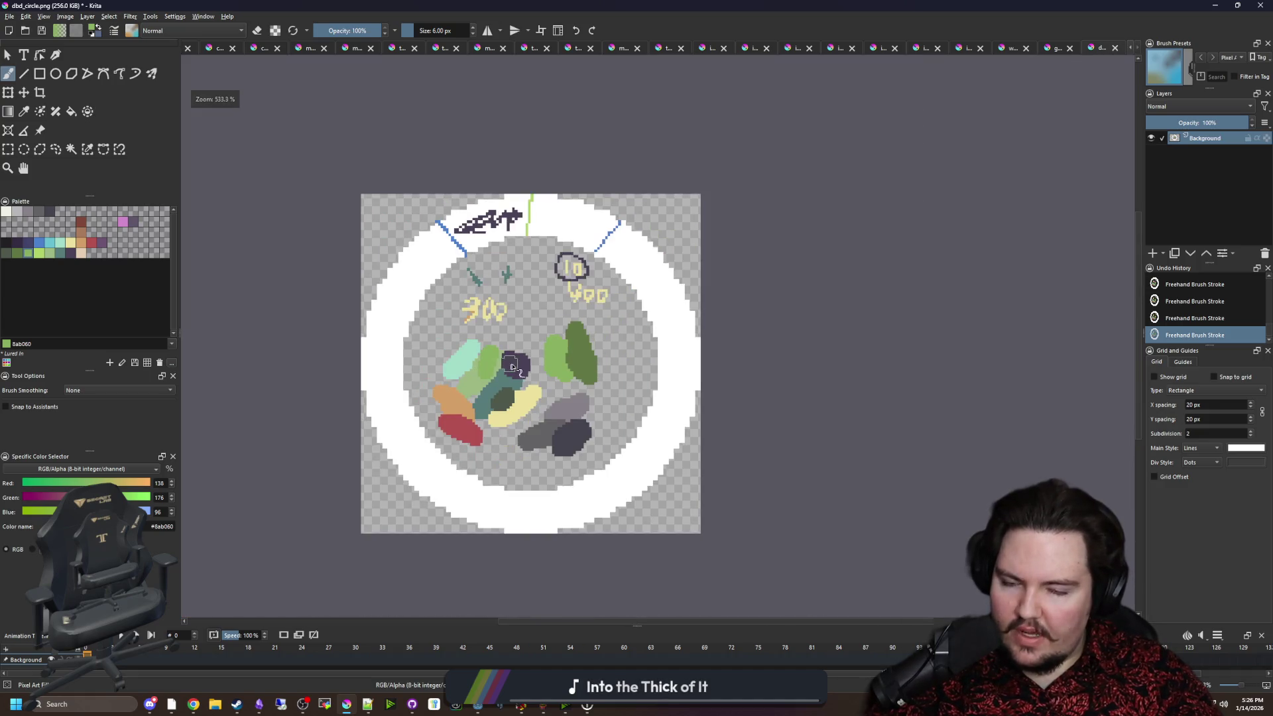
scroll(408, 362, up, 2)
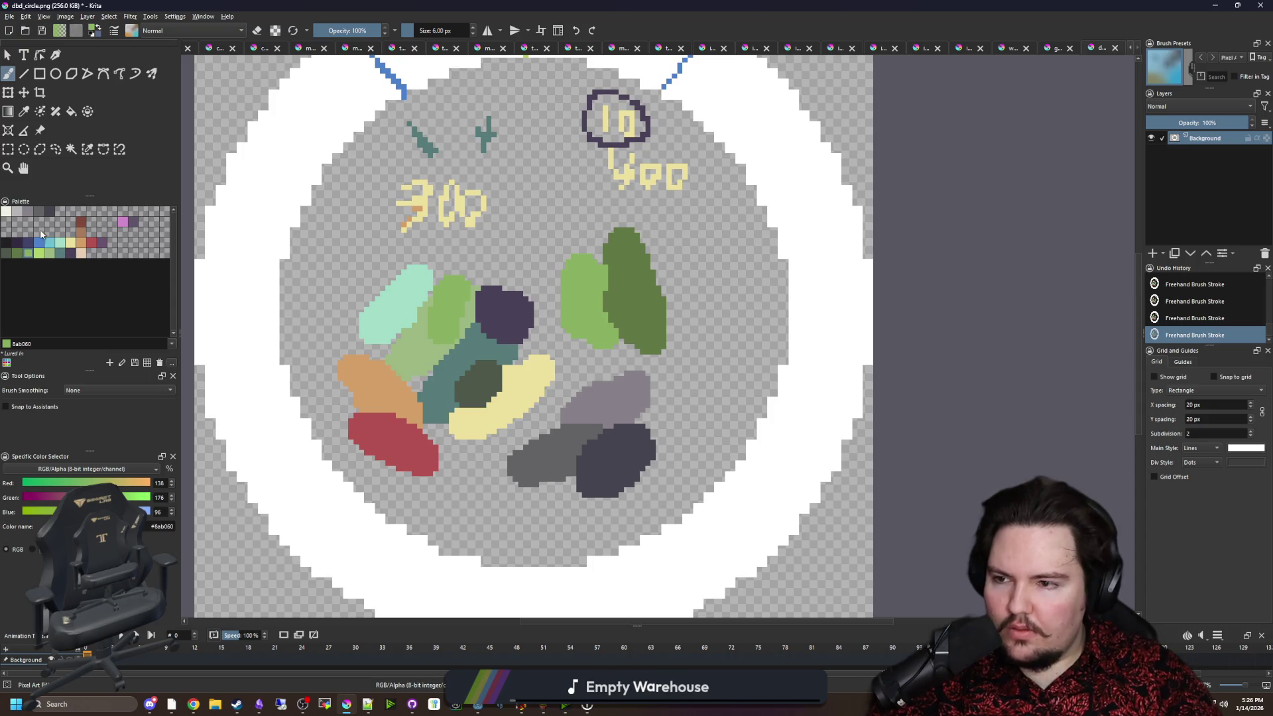
Paint a tall dark blue blob on the right, shaded with dark grey.
click(18, 242)
click(28, 242)
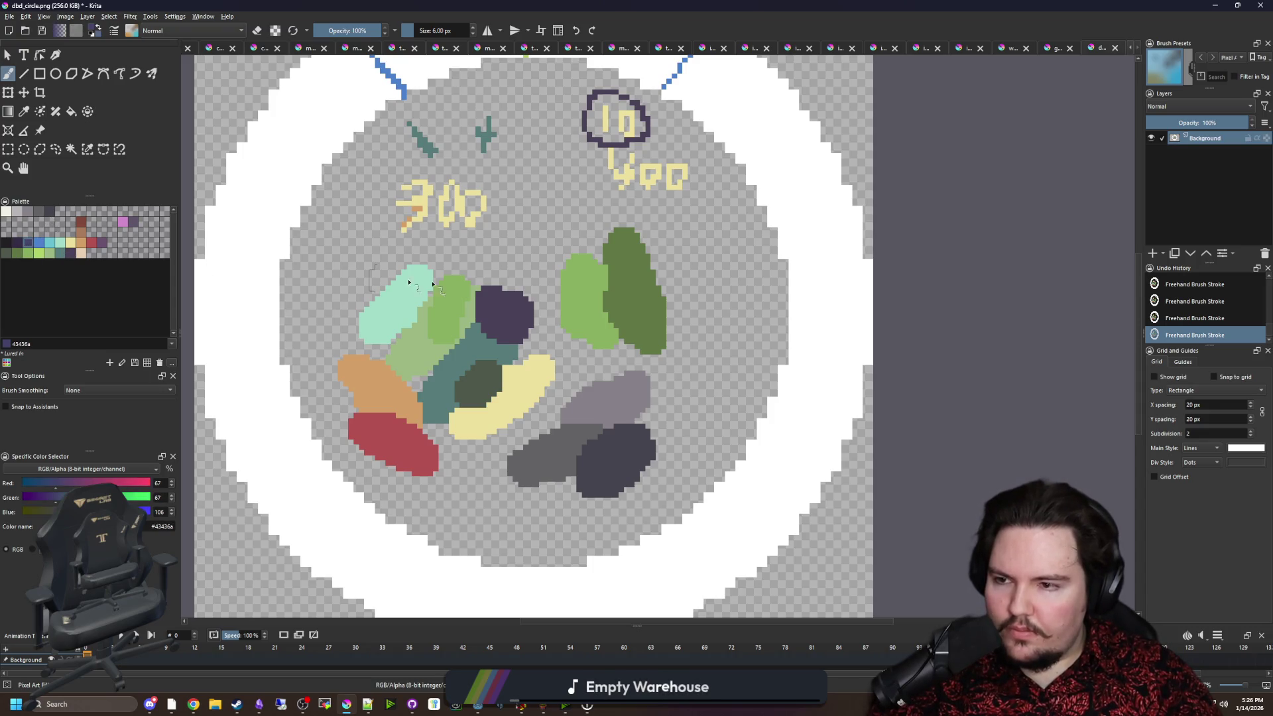
scroll(509, 305, up, 2)
drag(508, 305, 507, 182)
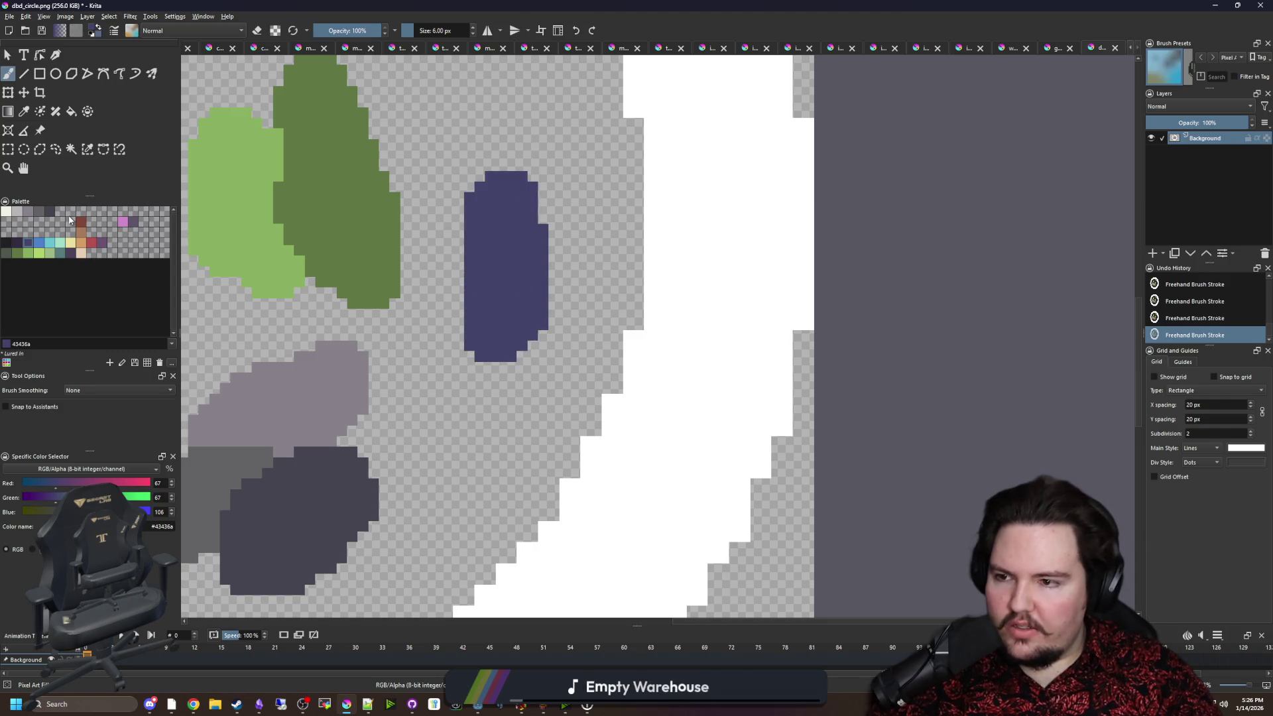
drag(537, 272, 564, 266)
scroll(540, 213, up, 1)
drag(540, 213, 588, 405)
scroll(578, 406, down, 6)
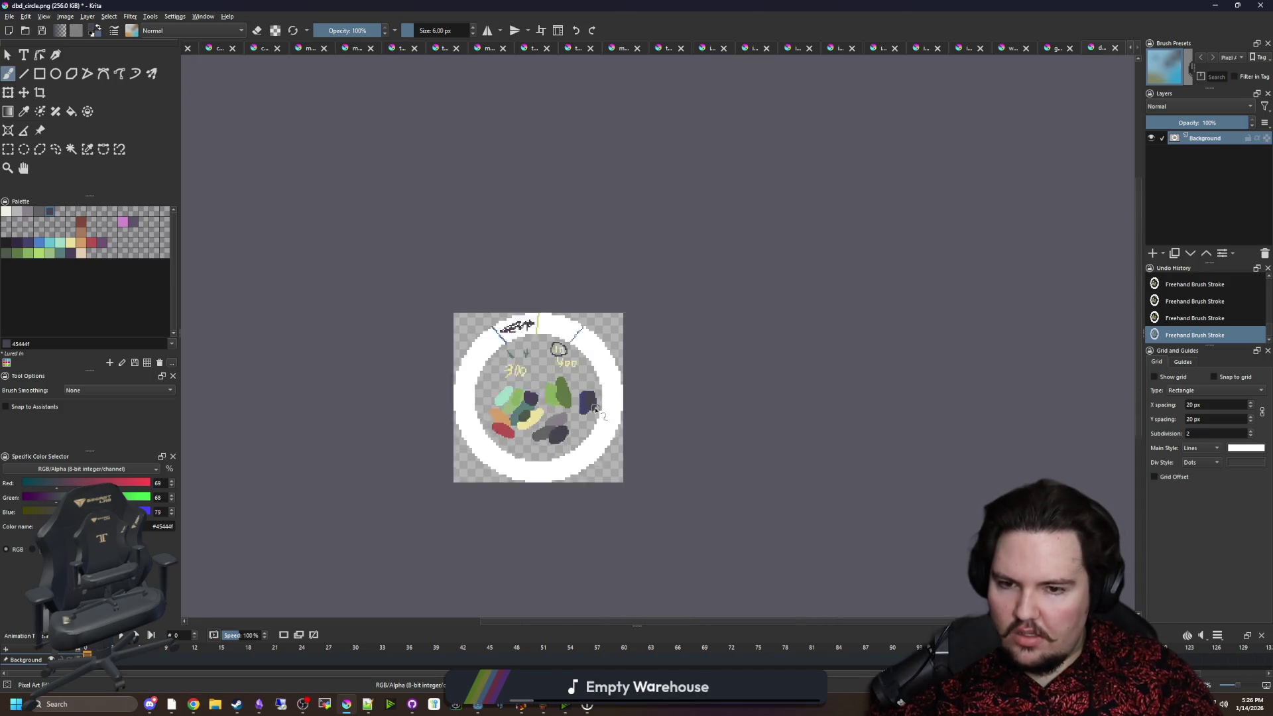
scroll(590, 398, up, 6)
scroll(689, 377, up, 1)
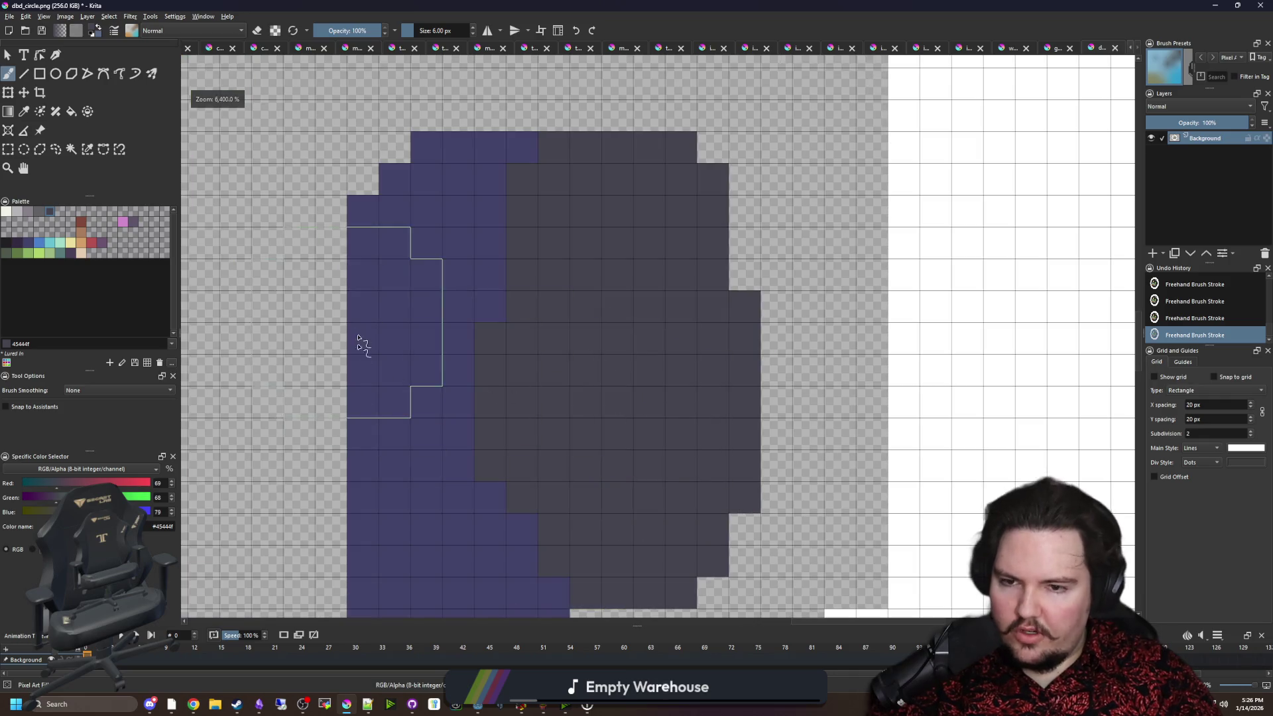
scroll(418, 355, down, 2)
Erase the blue-grey blob, the right green blobs, the 400 text and the circle.
mouse_move(420, 322)
mouse_down()
mouse_move(391, 252)
mouse_move(502, 493)
mouse_move(501, 219)
mouse_move(664, 395)
mouse_up()
scroll(664, 395, down, 3)
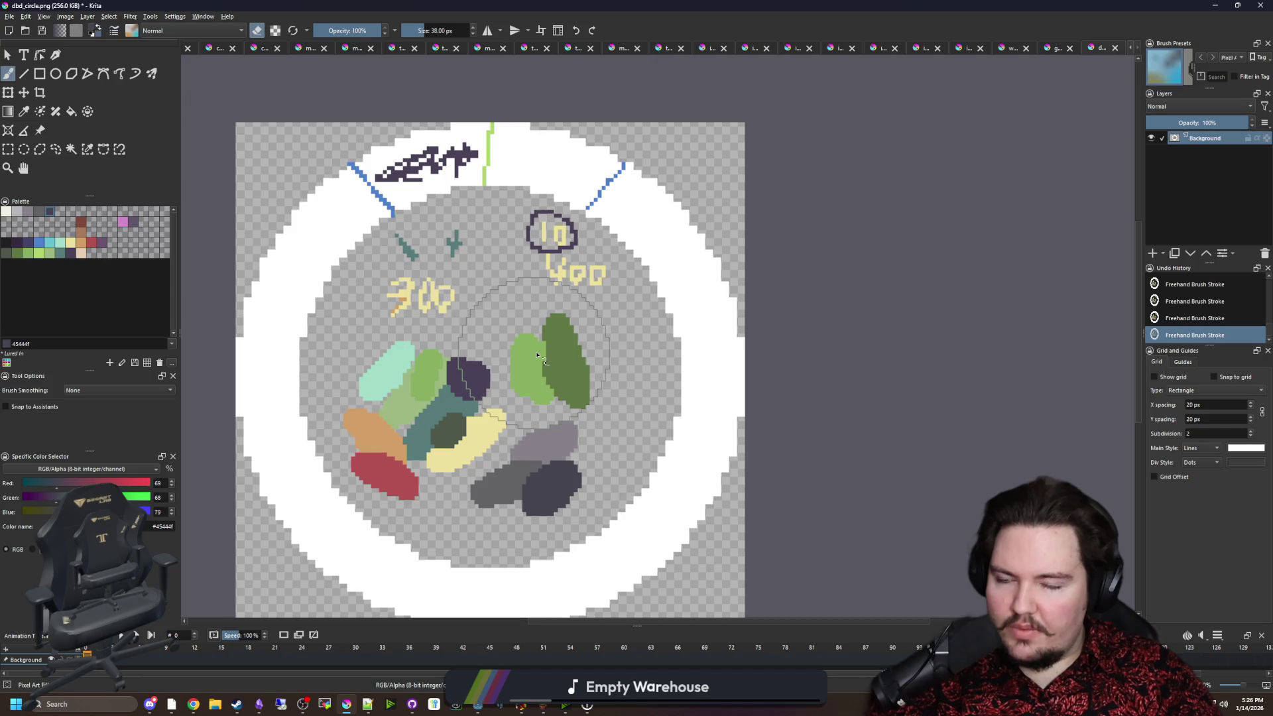
mouse_move(557, 330)
mouse_down()
mouse_move(540, 298)
mouse_move(442, 300)
mouse_move(391, 431)
mouse_move(490, 457)
mouse_move(536, 434)
mouse_up()
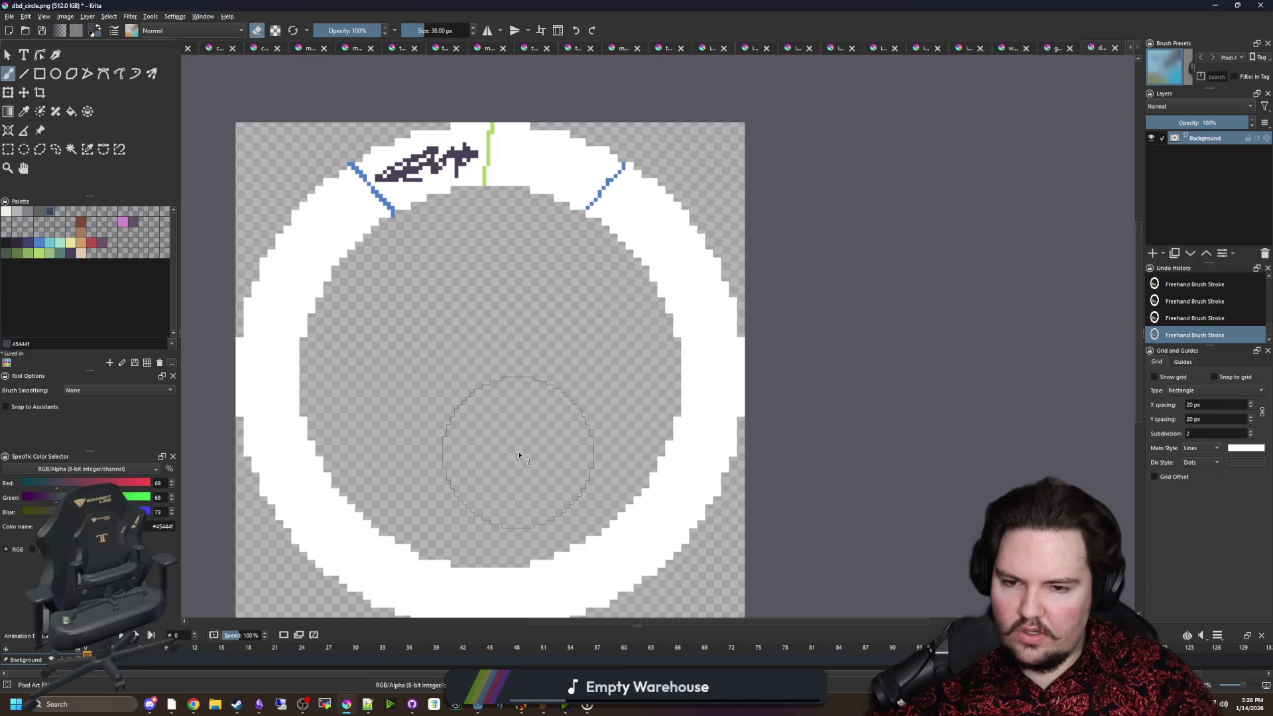
Flood-fill the dark scribble with white using the Fill tool.
scroll(460, 289, up, 2)
key(f)
key(x)
scroll(362, 210, up, 3)
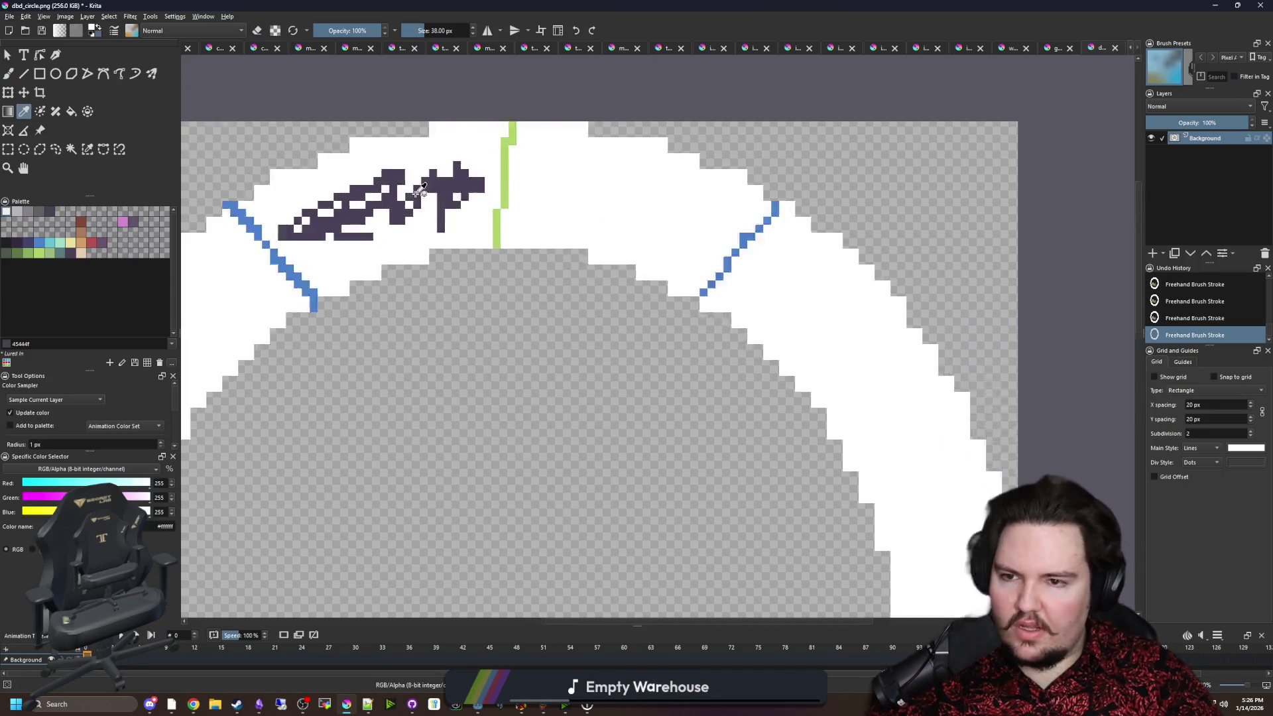
click(363, 209)
scroll(358, 285, down, 1)
key(ctrl+z)
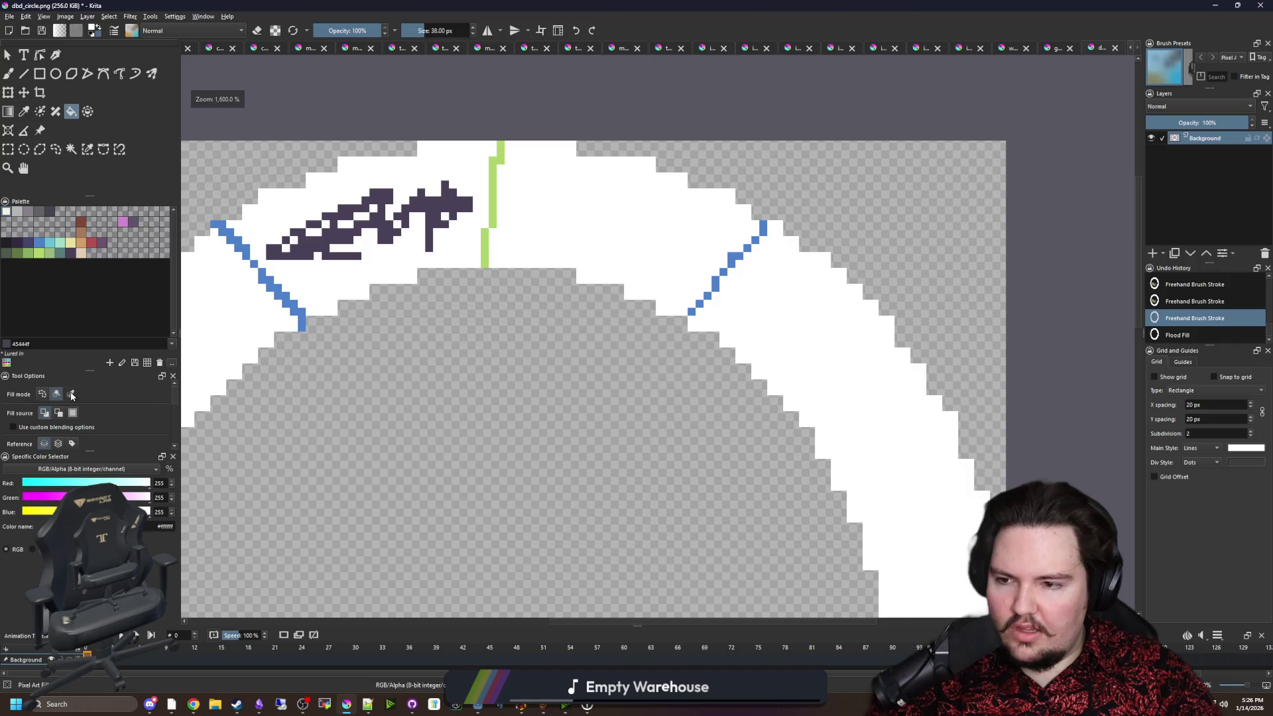
click(325, 229)
Fill the blue lines and green strip with white, then minimize Krita.
scroll(321, 256, up, 1)
click(596, 242)
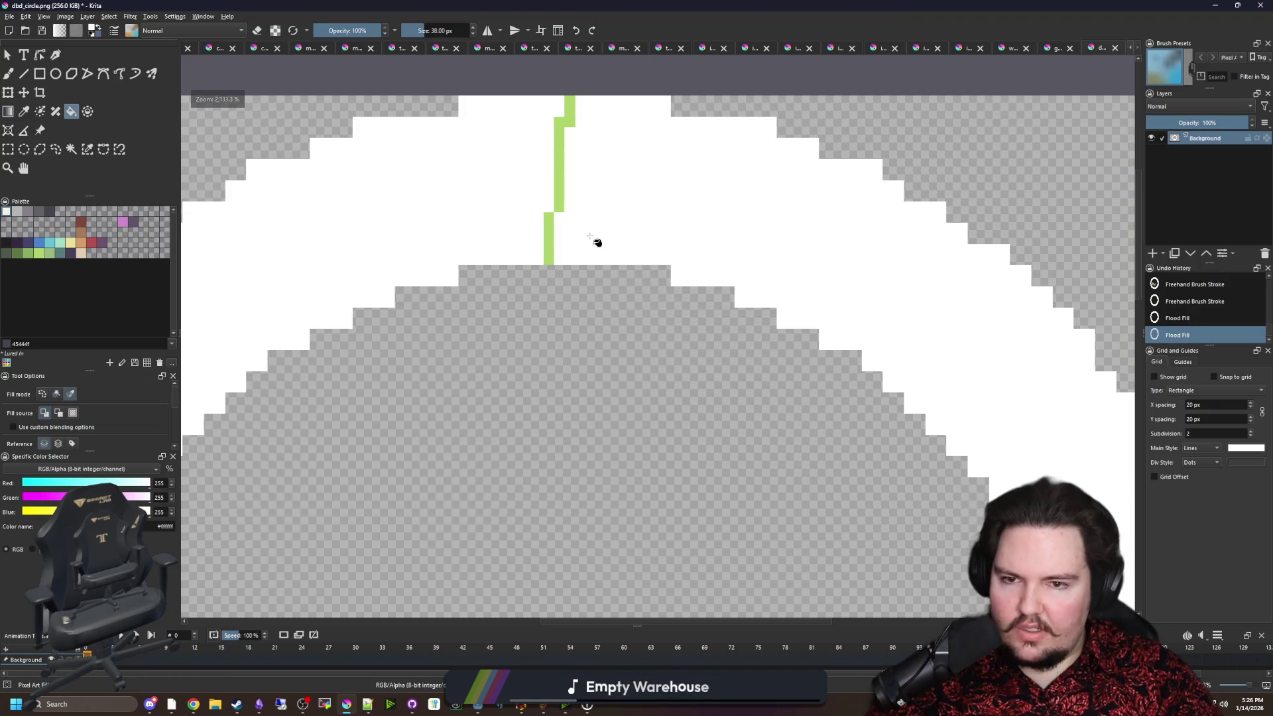
click(547, 232)
scroll(548, 232, down, 4)
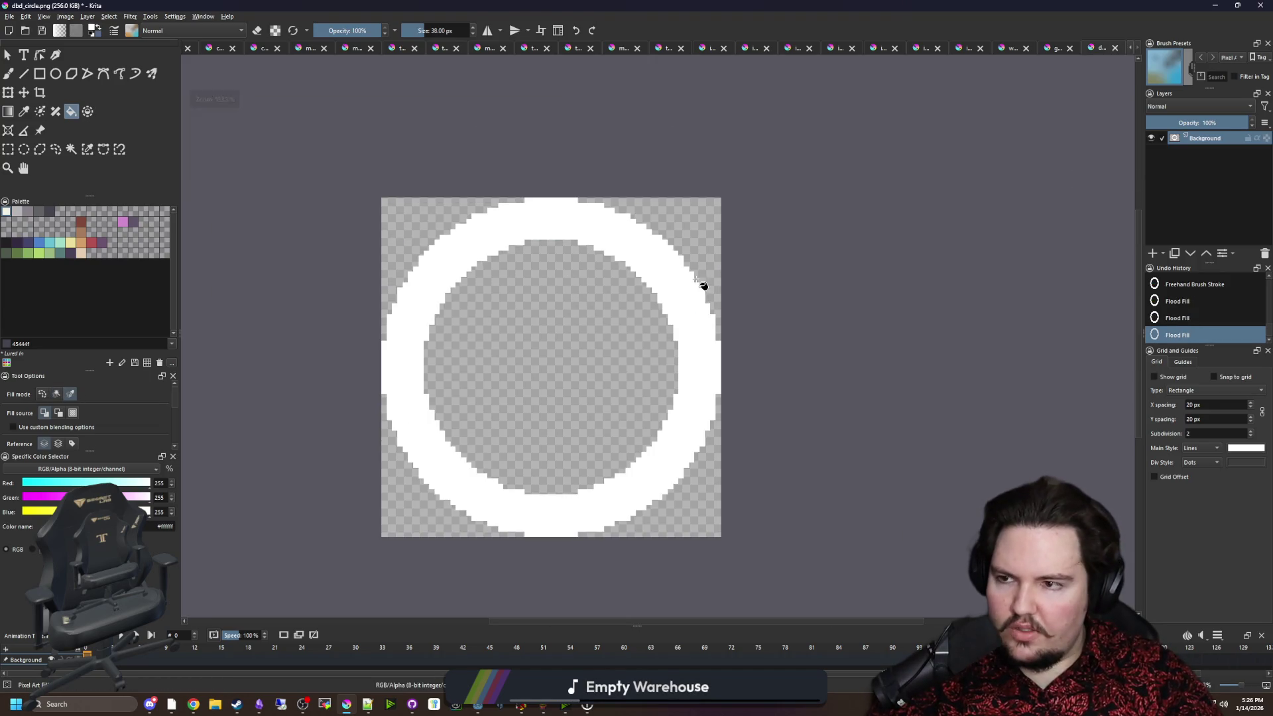
key(super+Down)
key(super+Down)
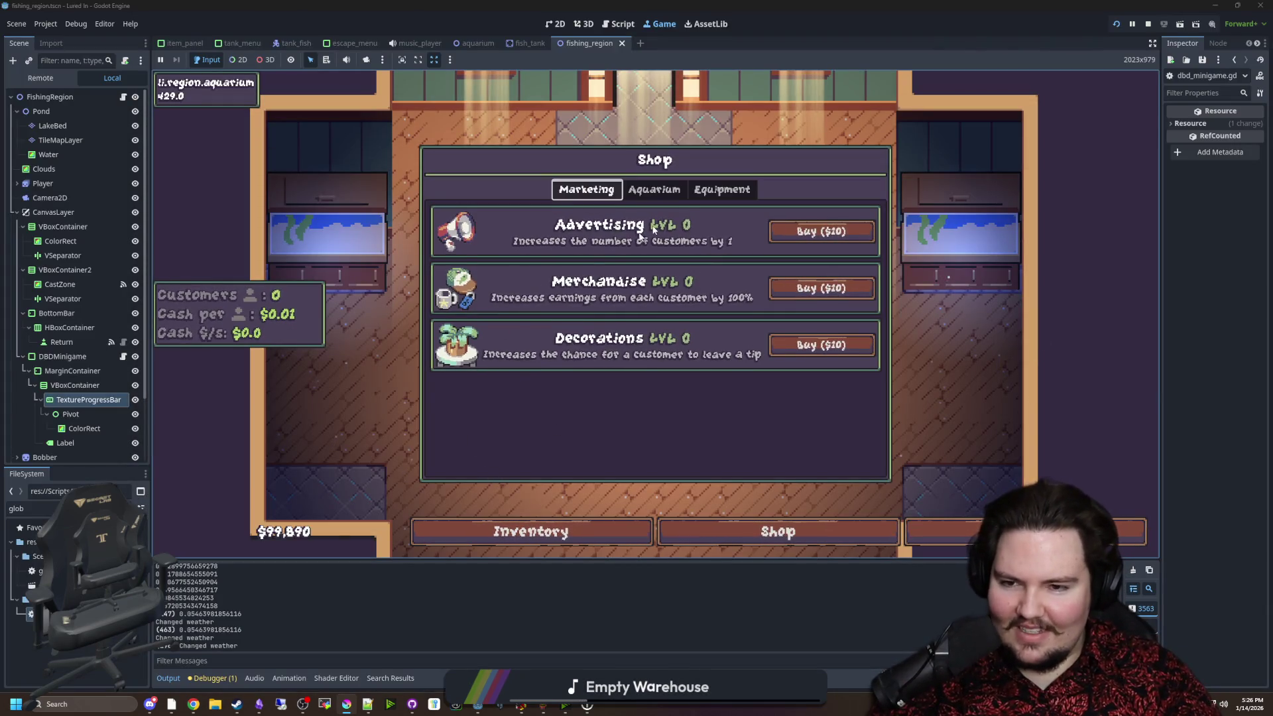
Buy the three Equipment upgrades in the shop and close it.
click(681, 198)
click(689, 196)
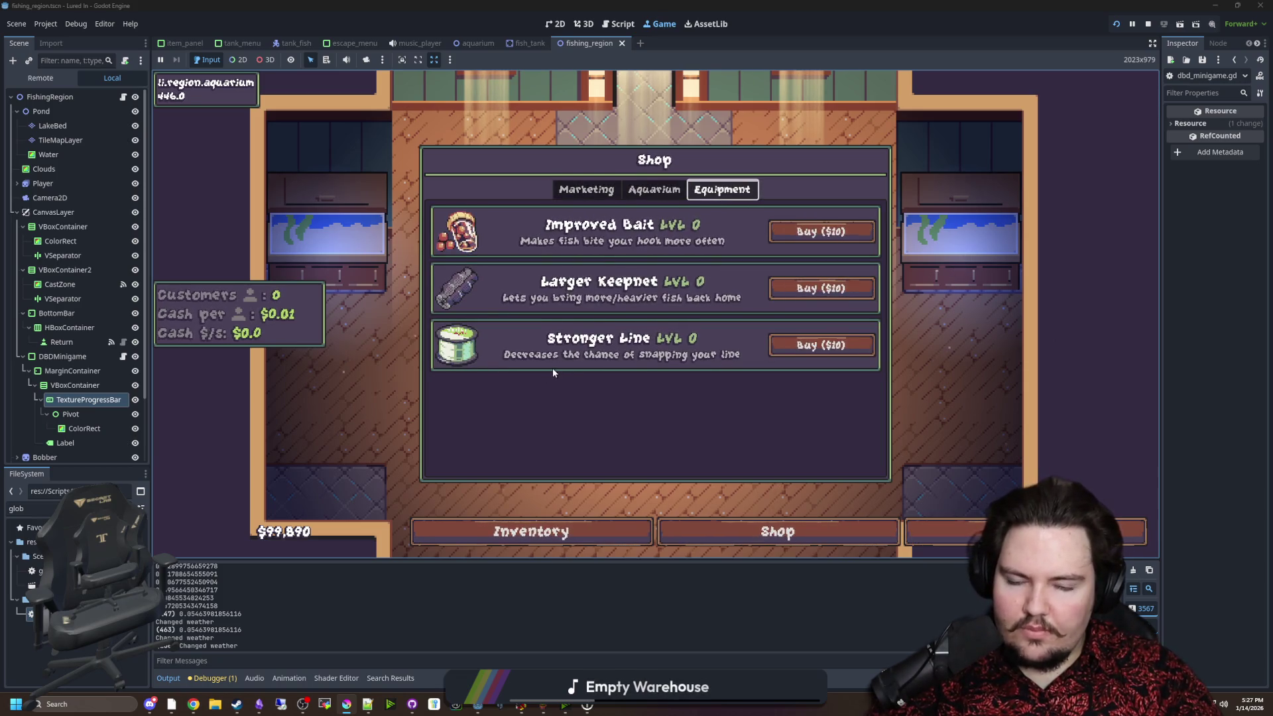
click(842, 348)
click(838, 288)
click(825, 231)
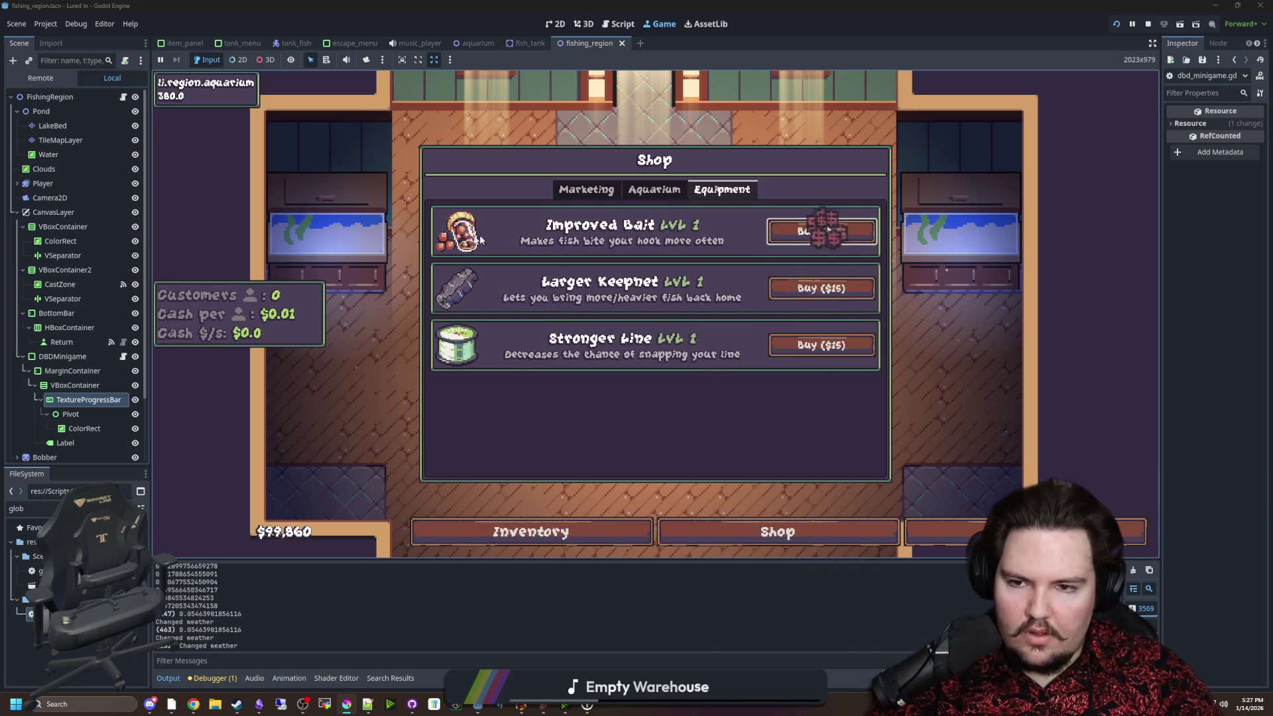
click(586, 192)
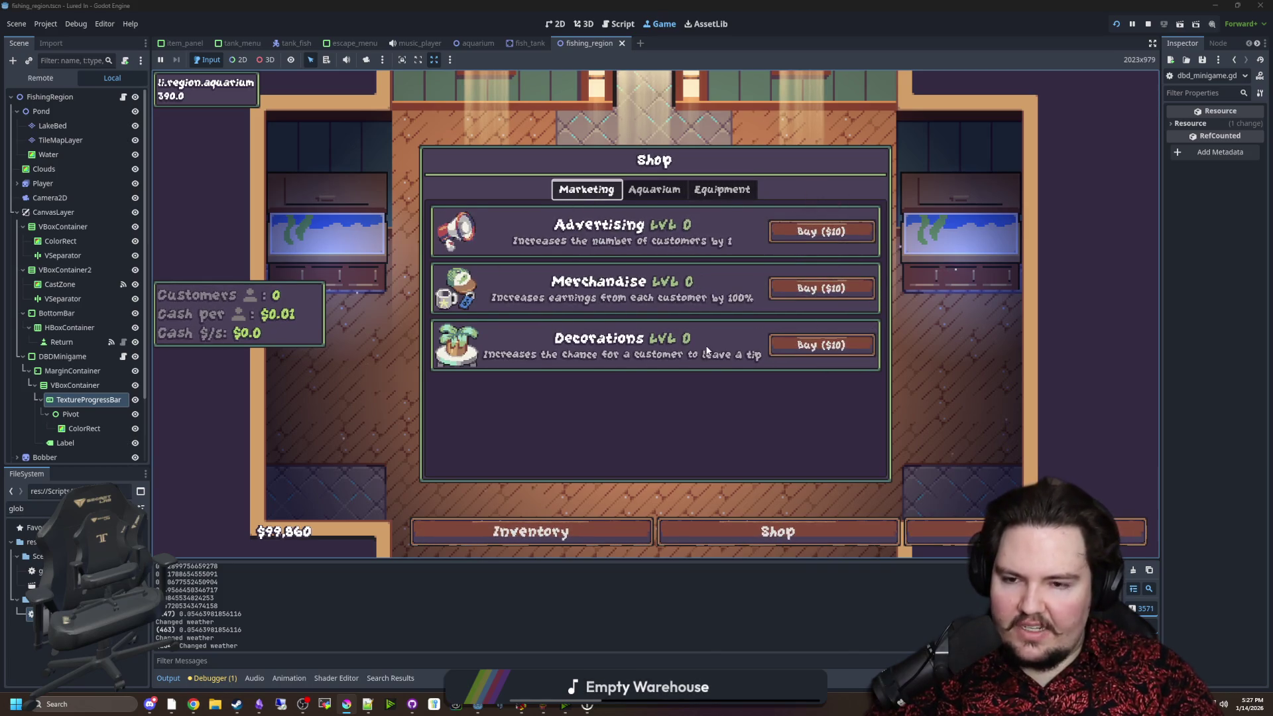
click(561, 414)
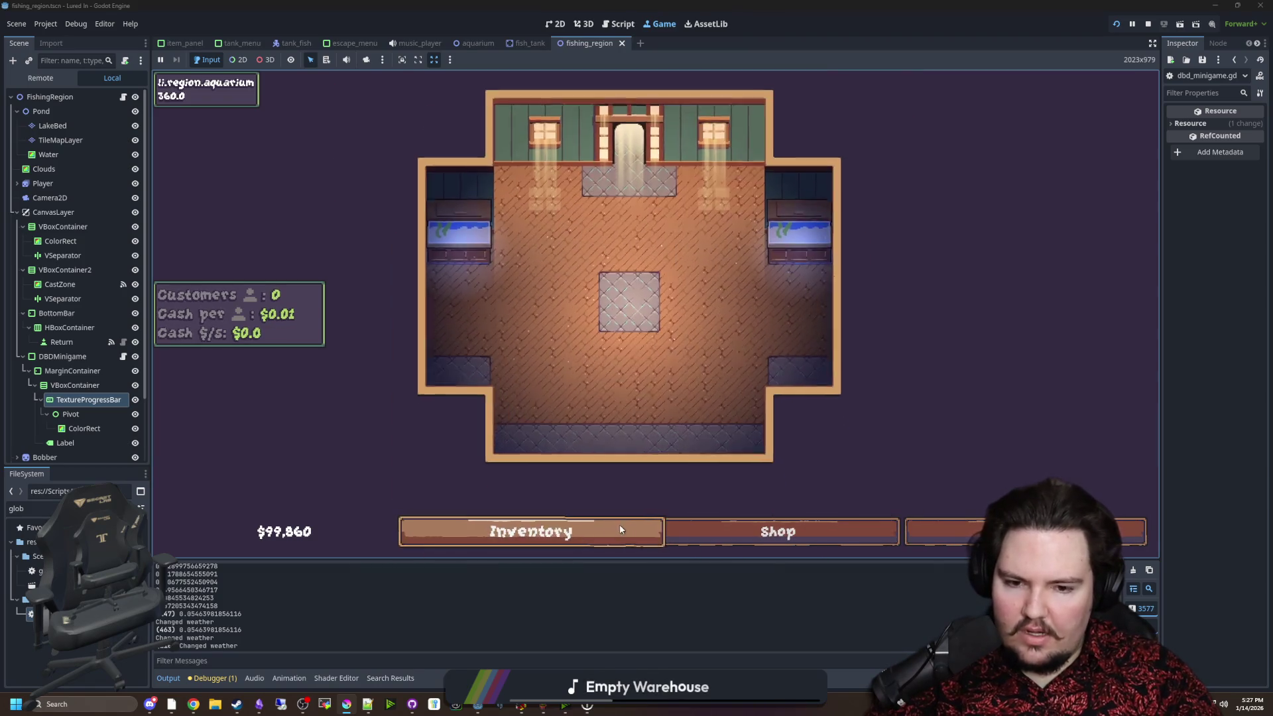
Reopen the shop to browse Aquarium and Equipment items, then close it.
click(710, 528)
click(656, 191)
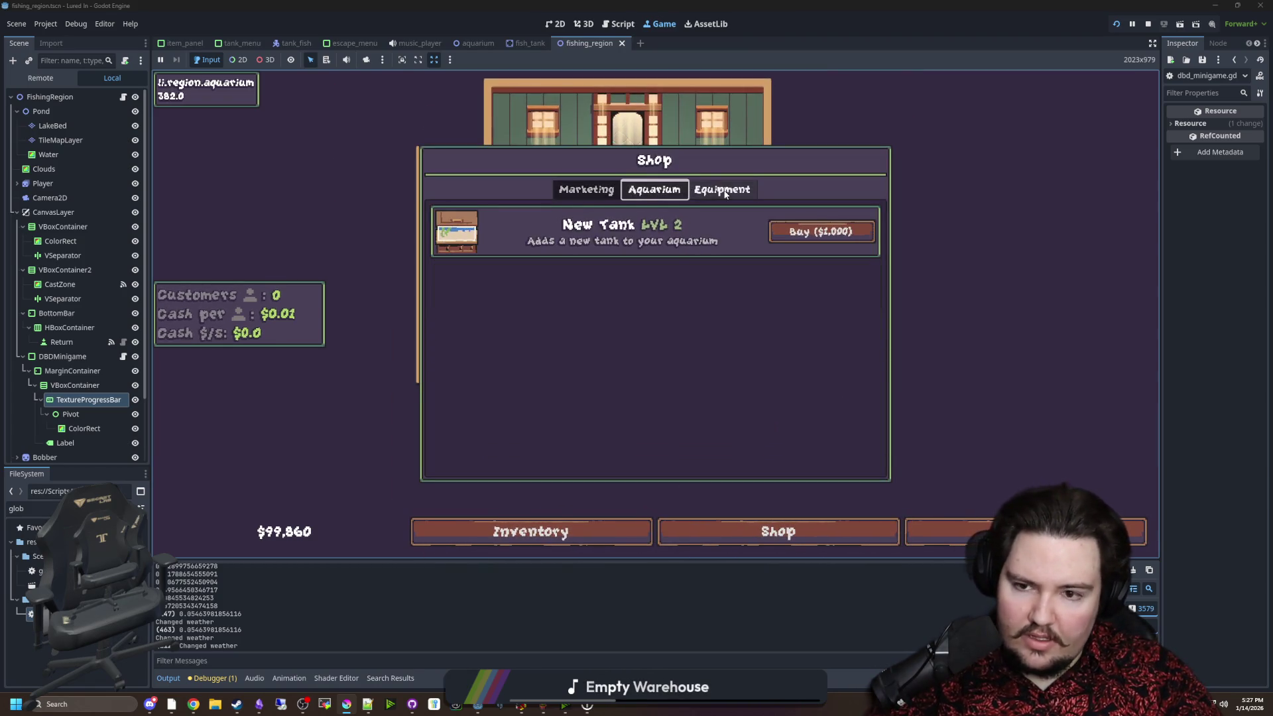
click(702, 194)
key(Escape)
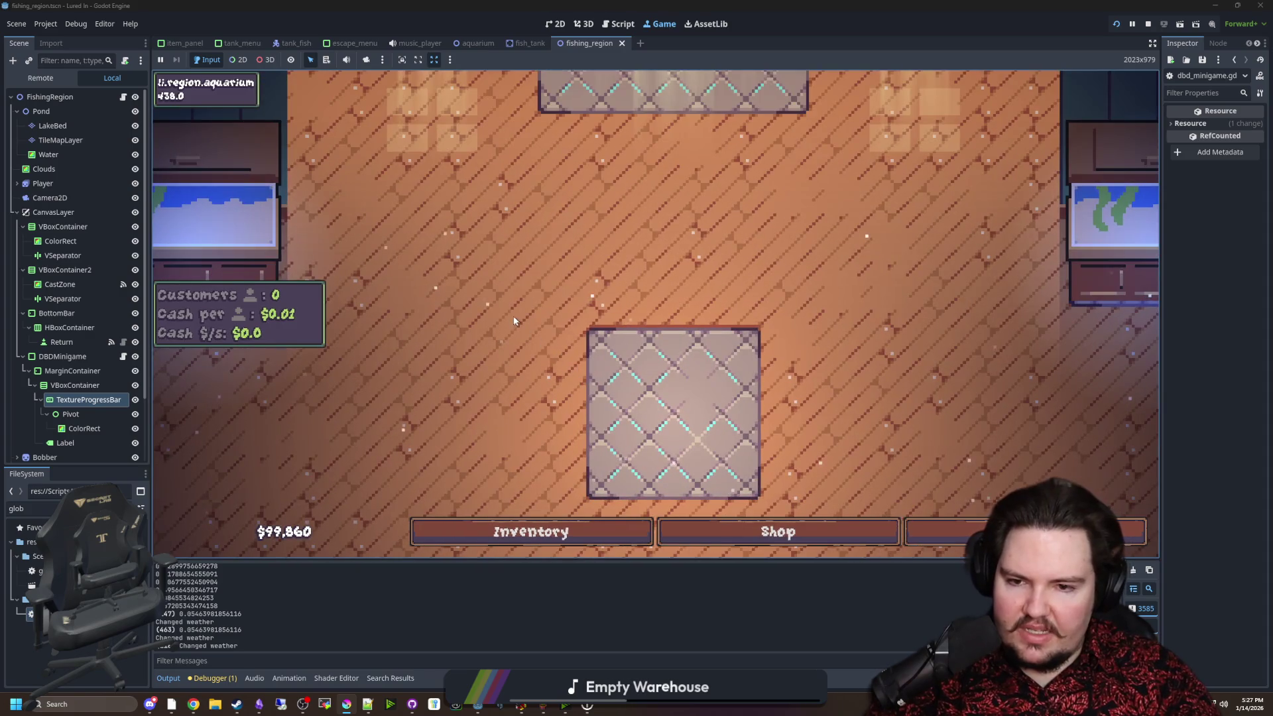
Buy three more levels of Advertising under Marketing.
click(777, 532)
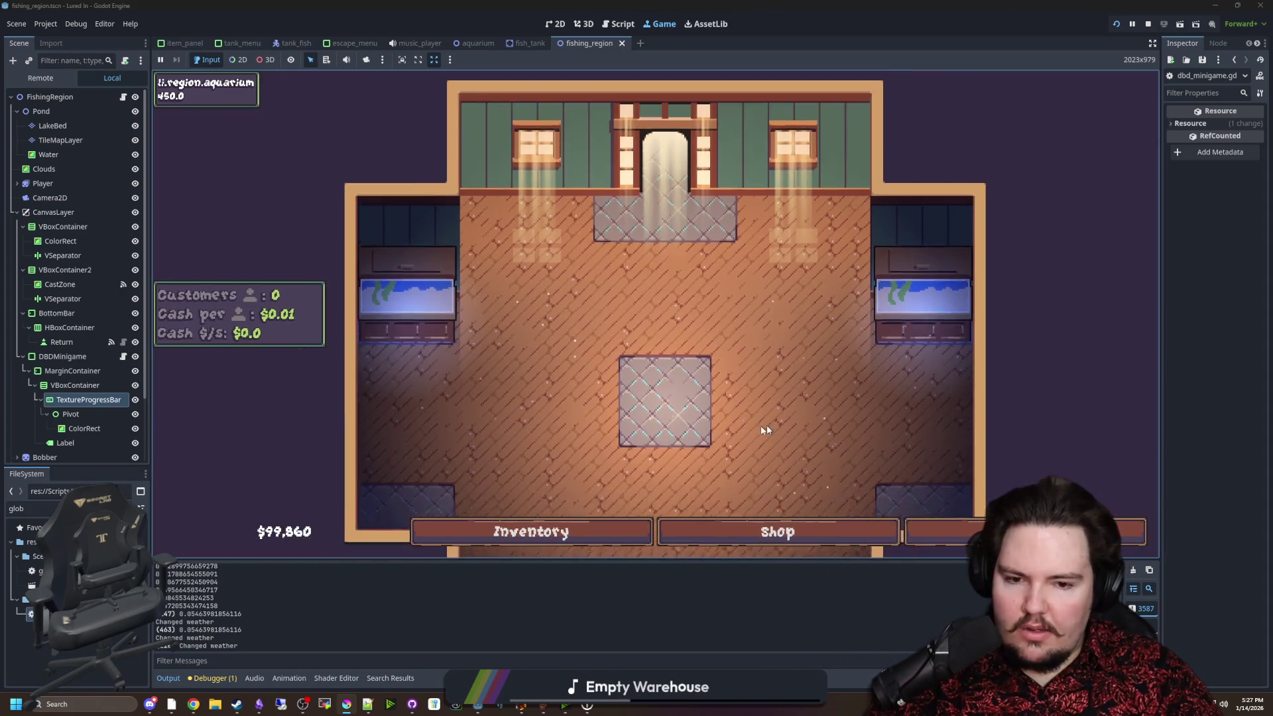
click(586, 189)
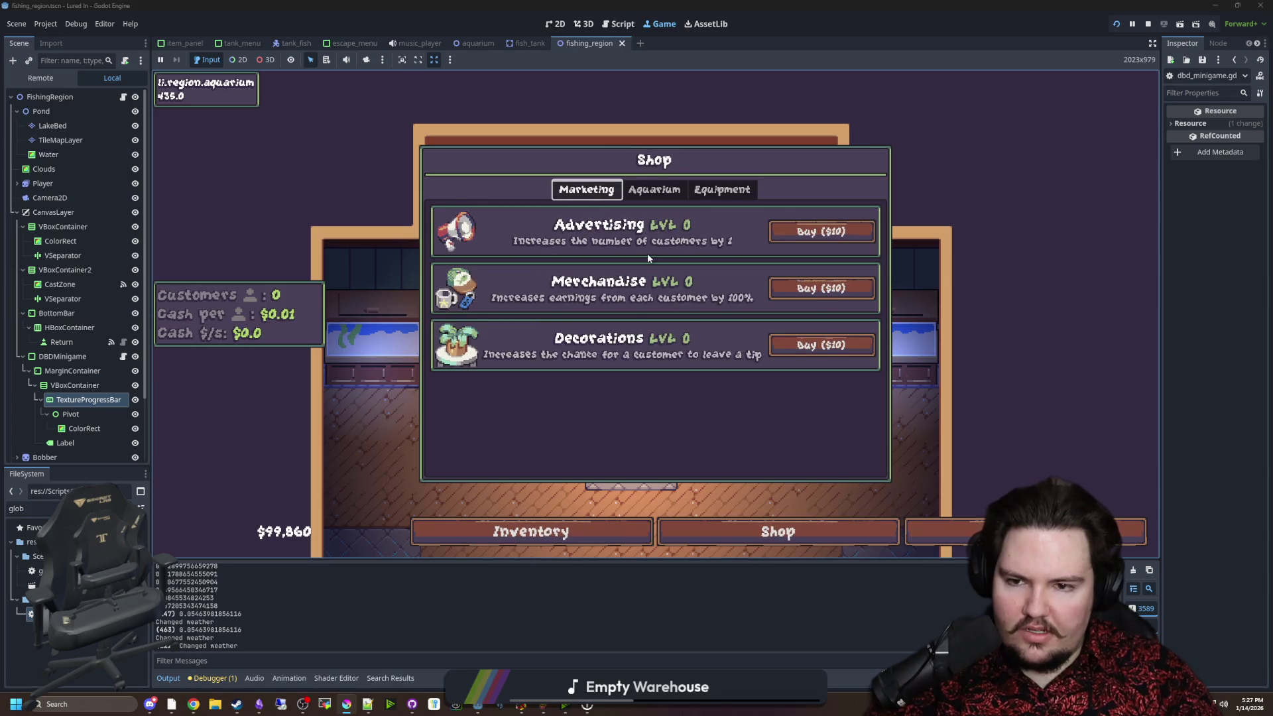
click(812, 240)
click(812, 240)
click(812, 240)
click(812, 240)
click(812, 240)
key(Escape)
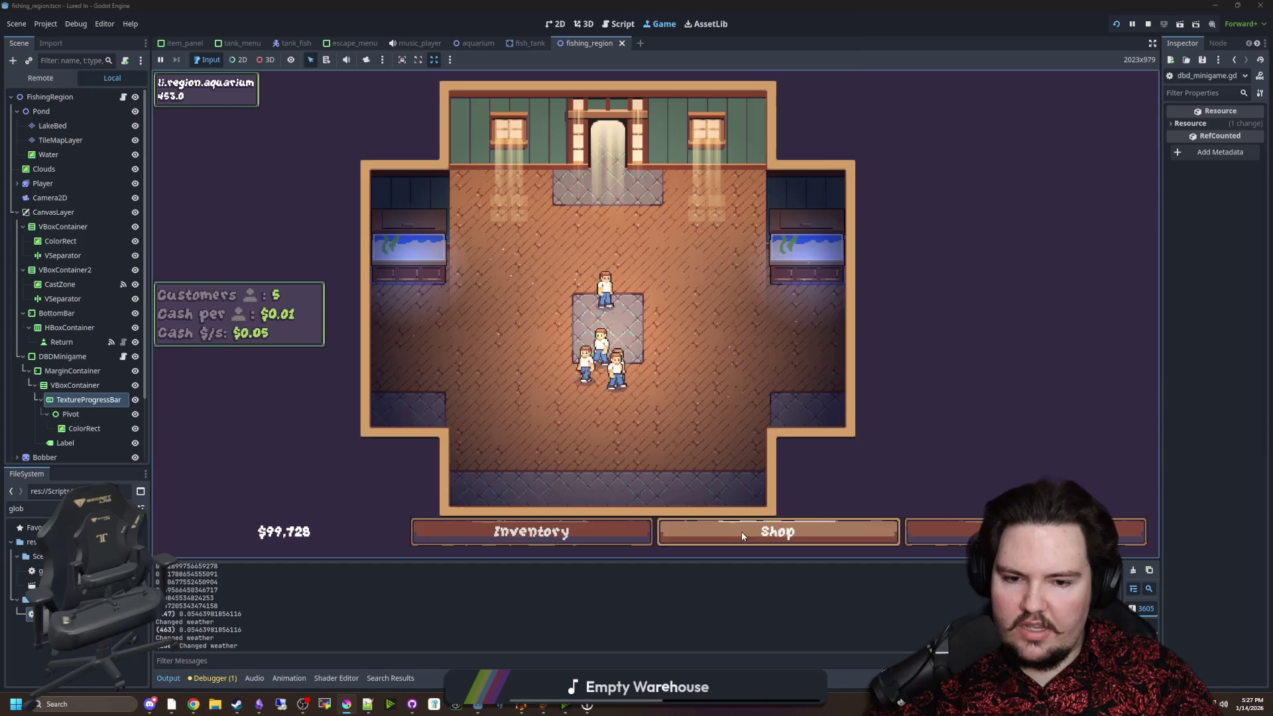
Recheck the shop's upgrades, then open the Fish Tank 2 details.
click(743, 531)
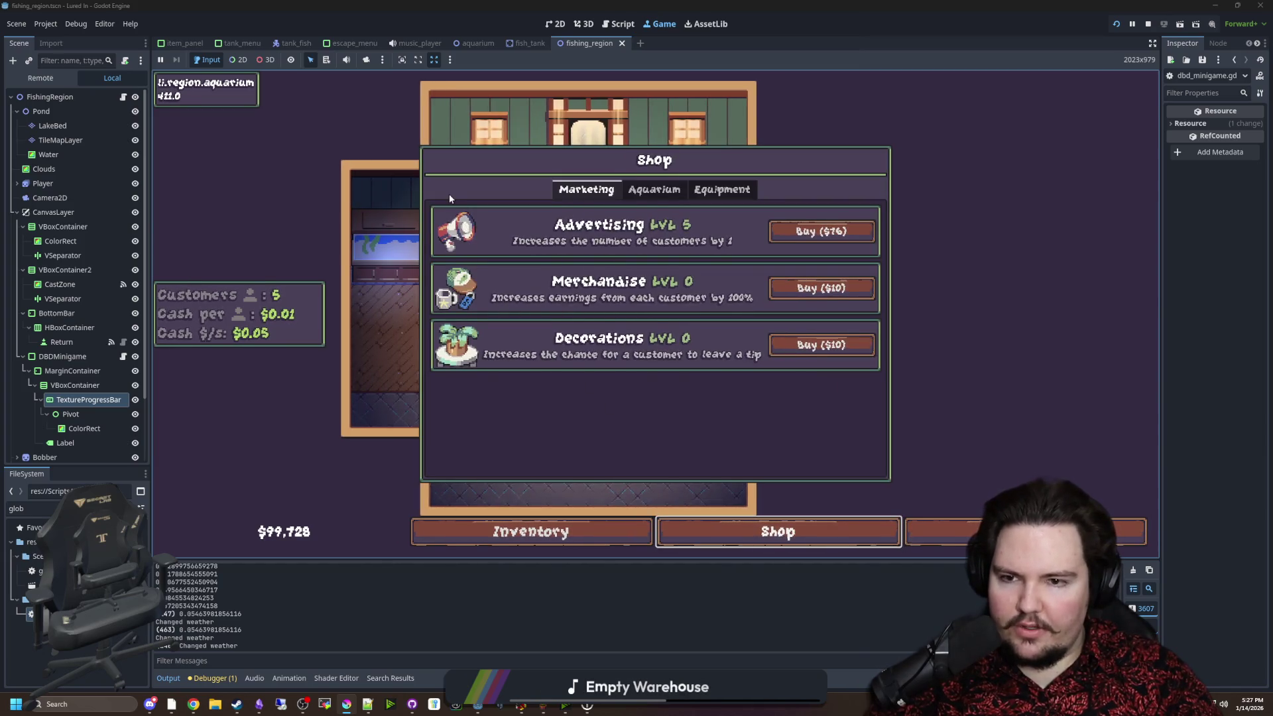
key(Escape)
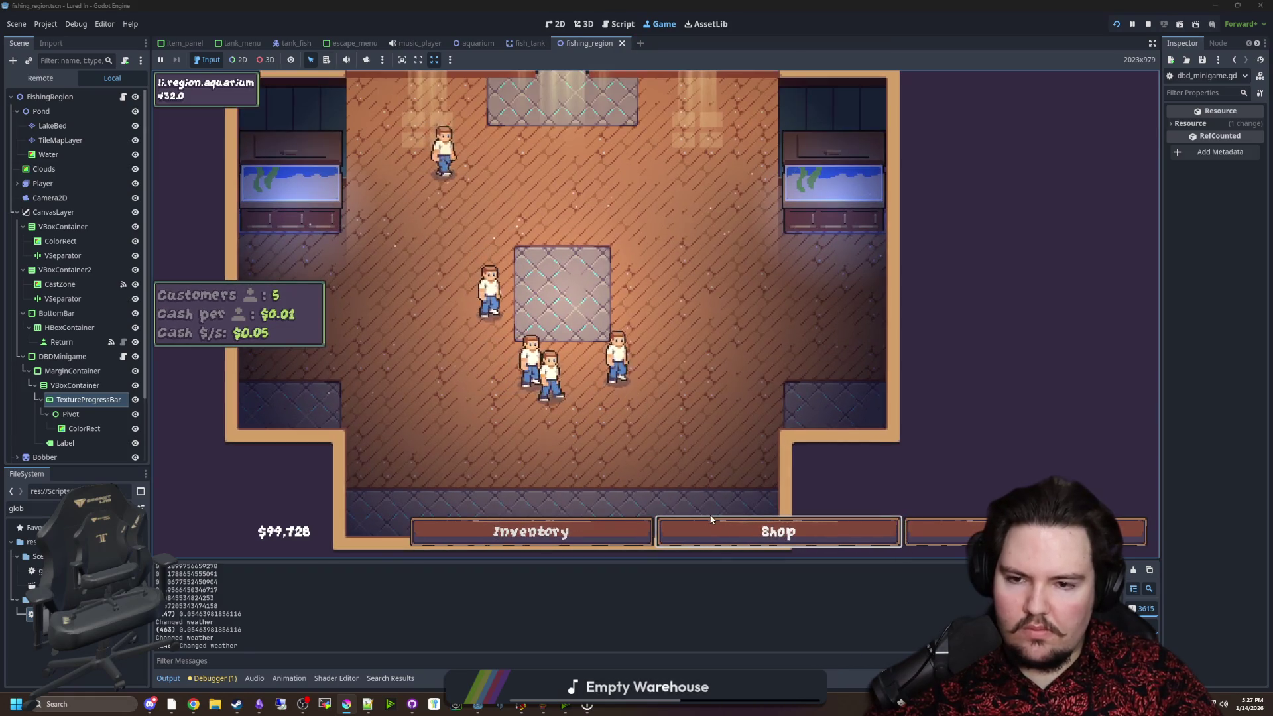
click(713, 527)
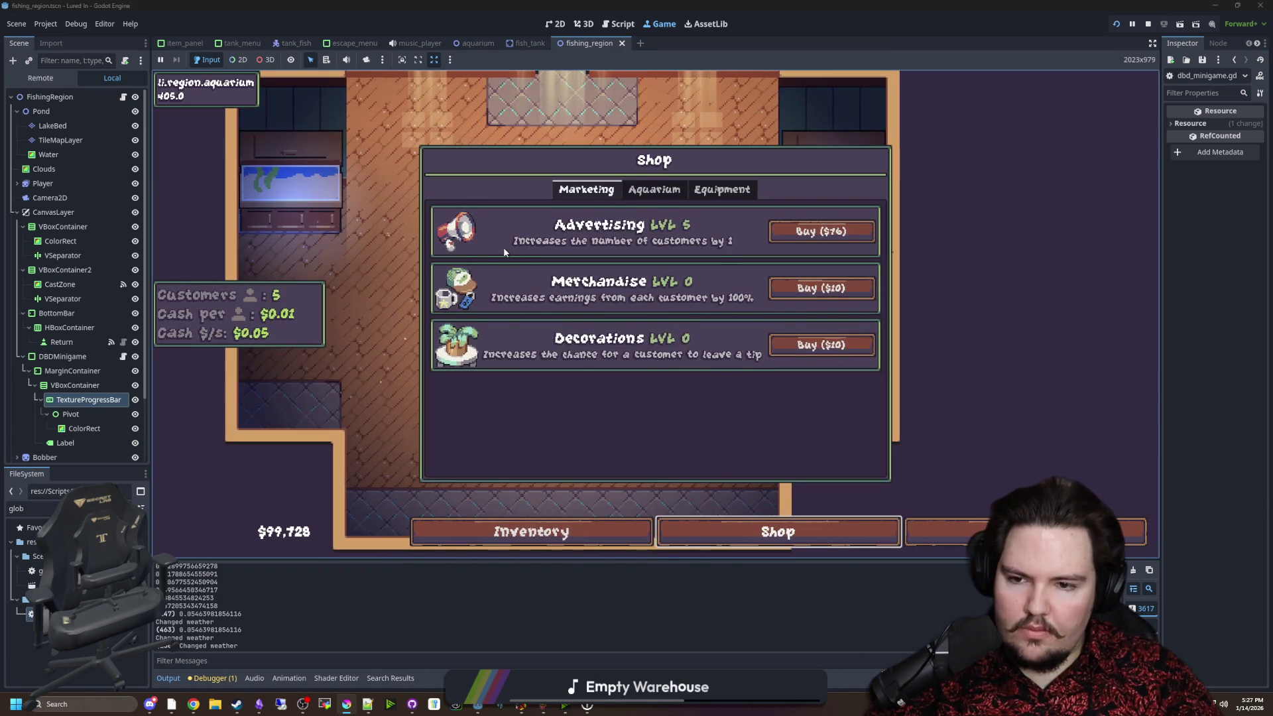
key(Escape)
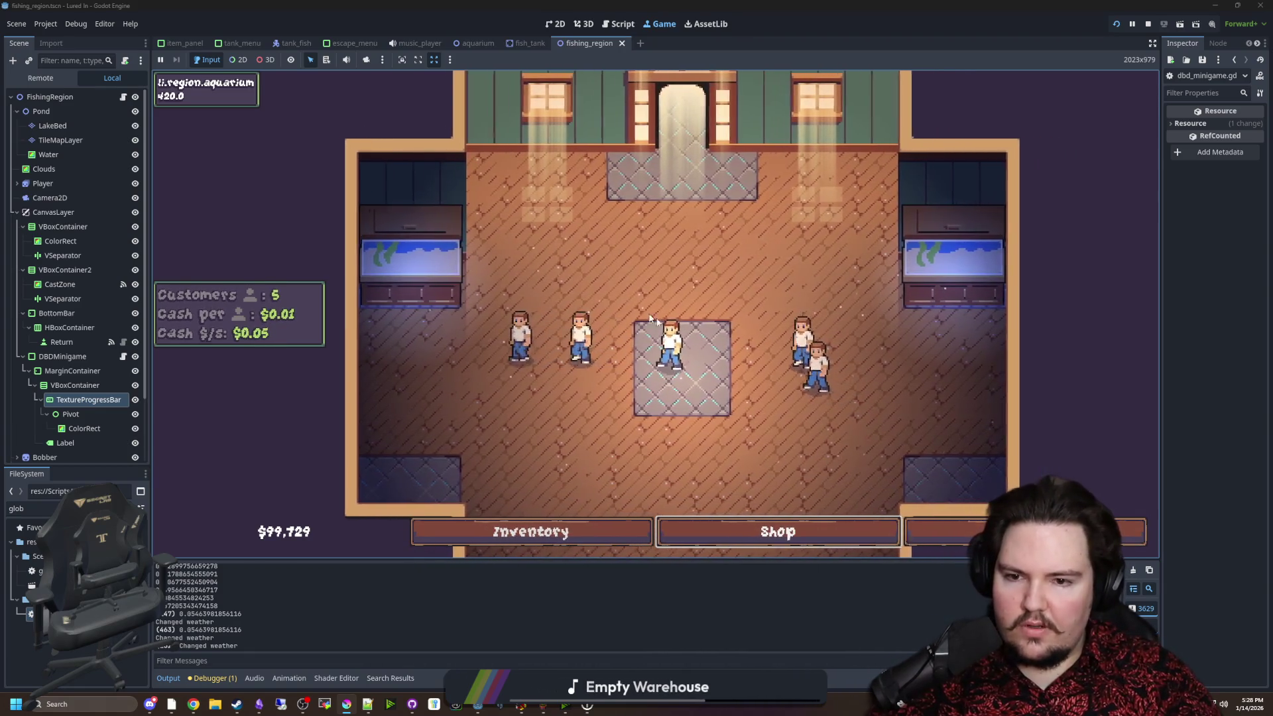
click(792, 269)
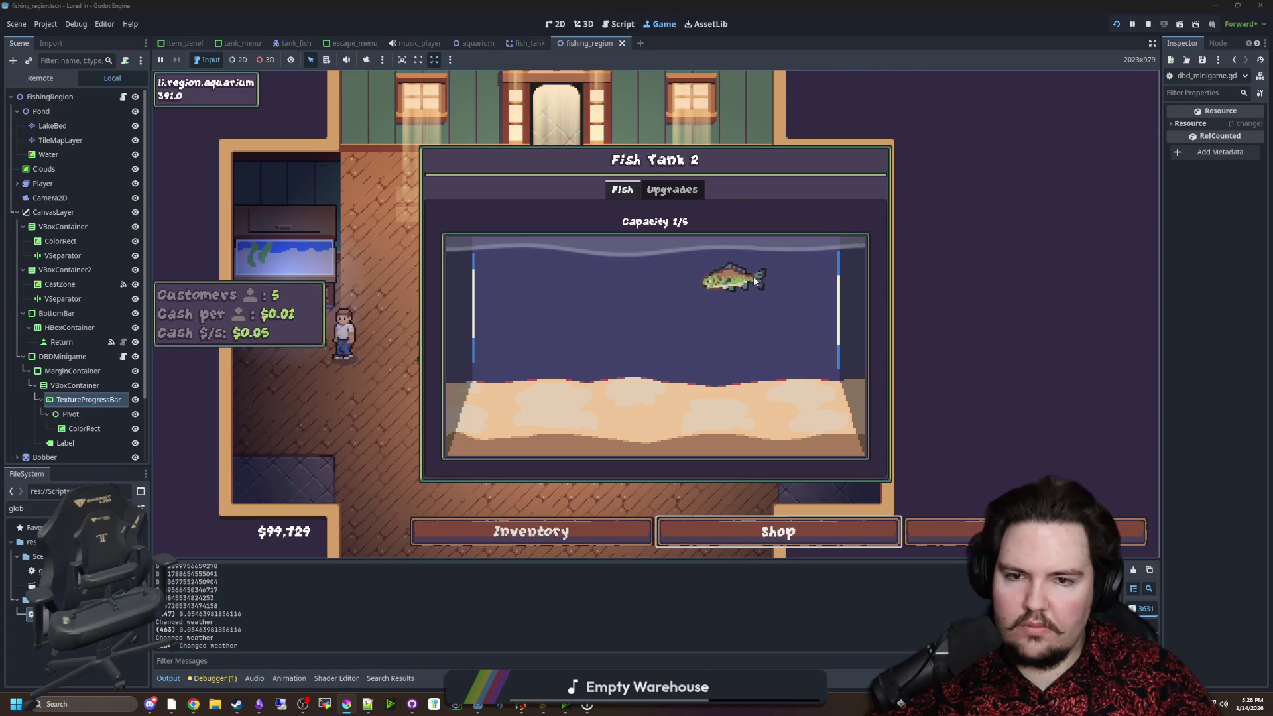
Check Fish Tank 2's upgrades and fish, then travel to the pond.
click(664, 186)
click(622, 189)
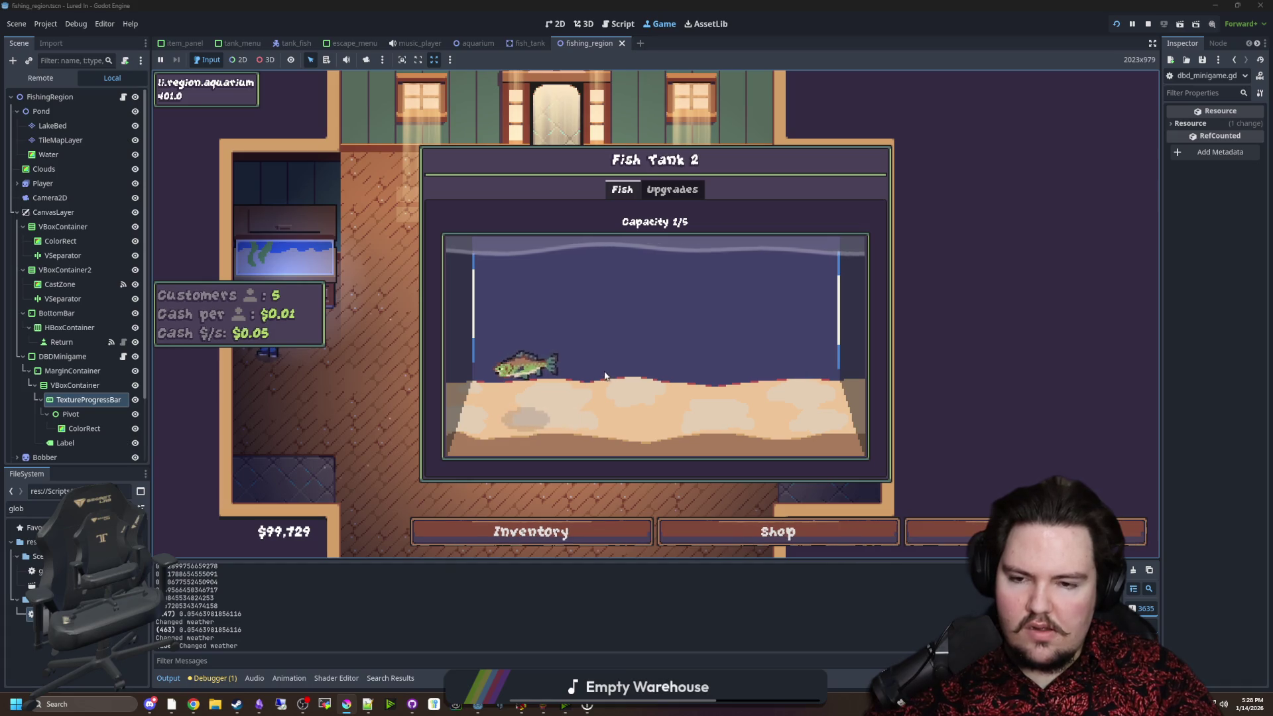
click(964, 537)
click(967, 540)
click(827, 213)
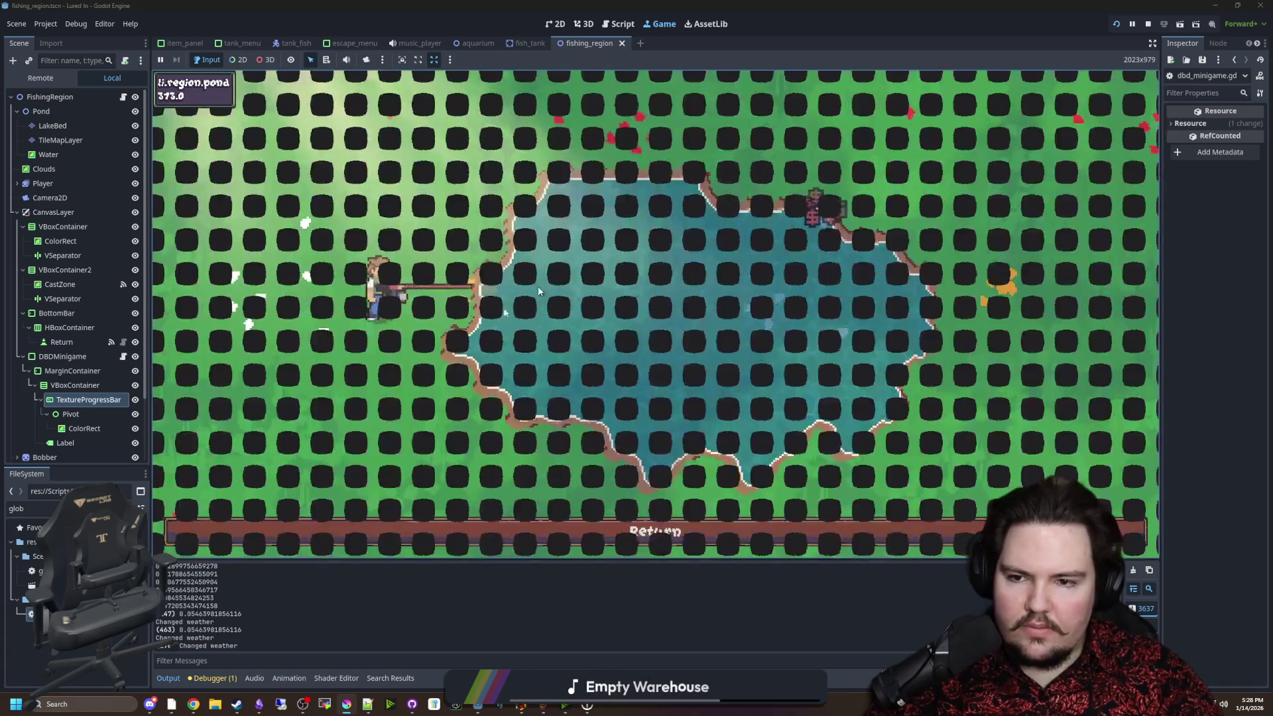
Cast into the pond, hit the skill check to 3/3, stop the game and return to dbd_minigame.gd.
click(583, 195)
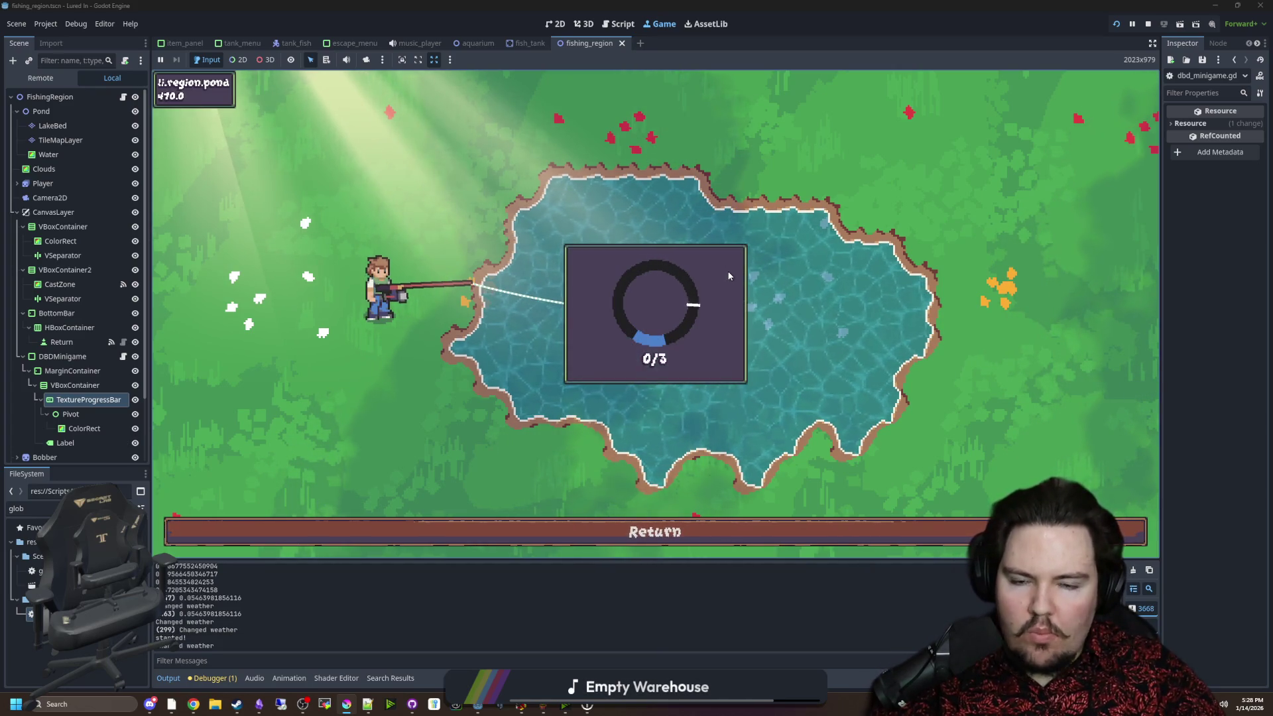
click(721, 276)
click(720, 277)
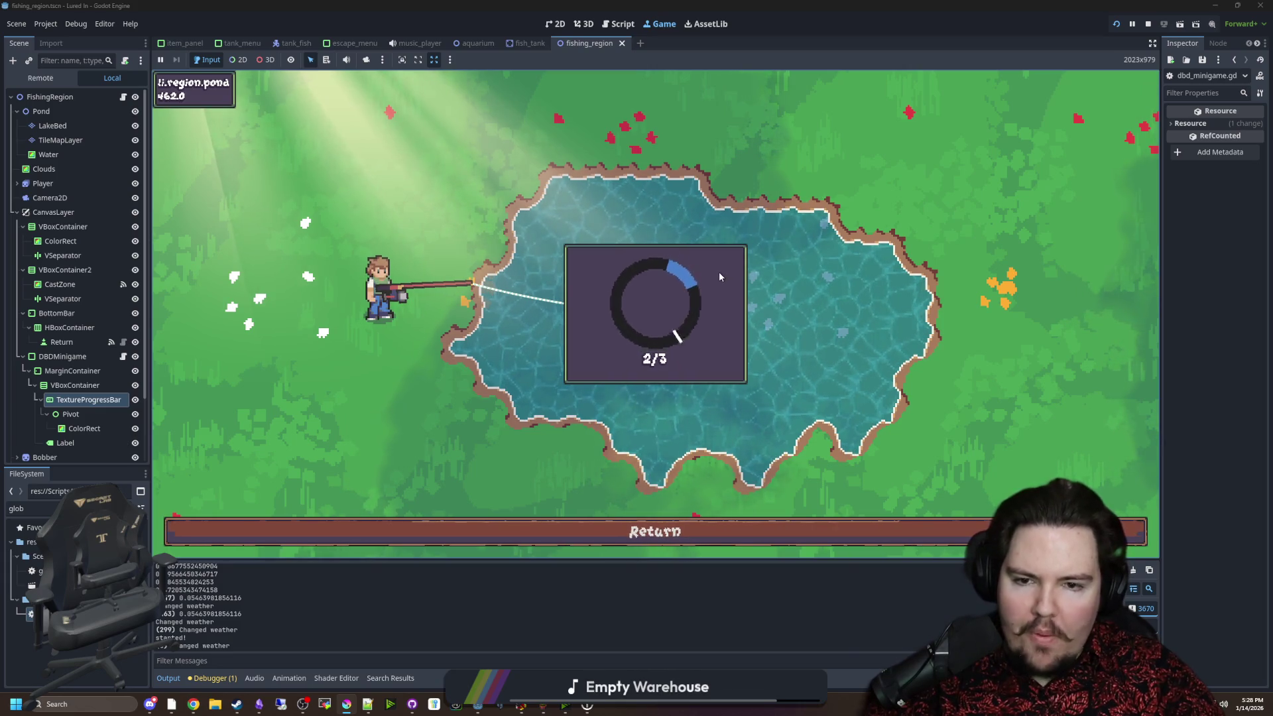
click(694, 287)
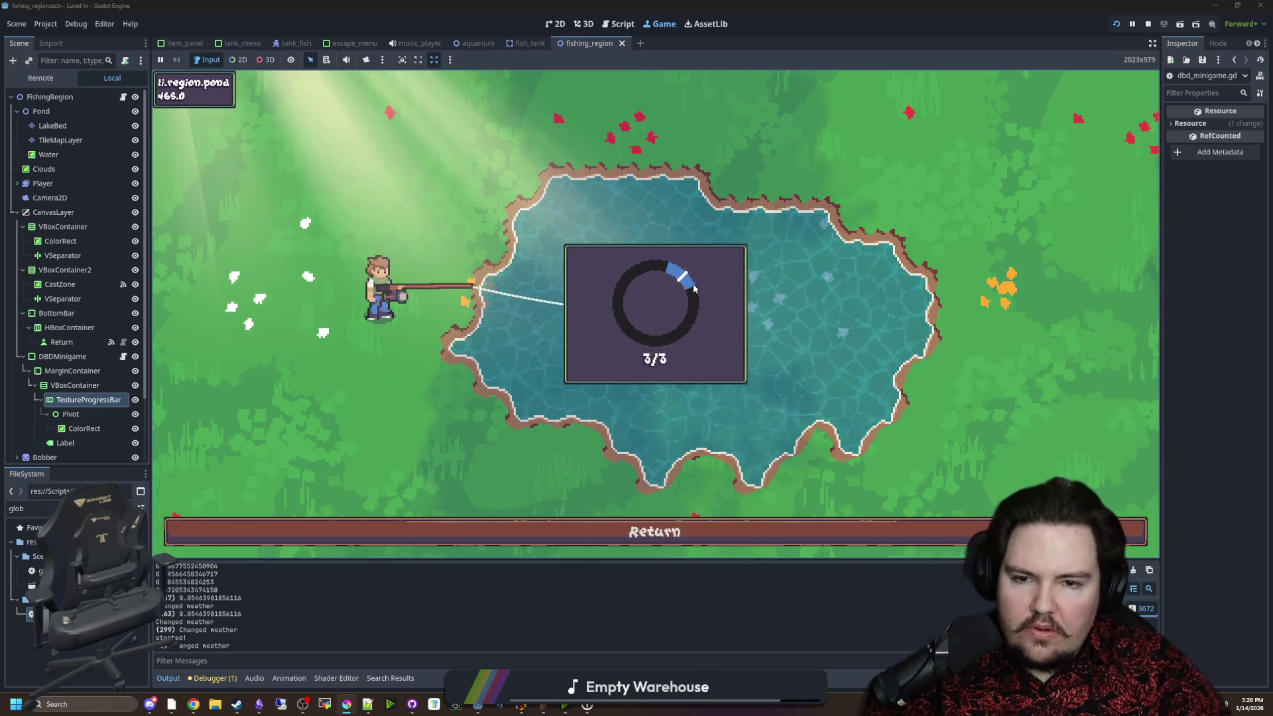
click(1148, 23)
click(464, 280)
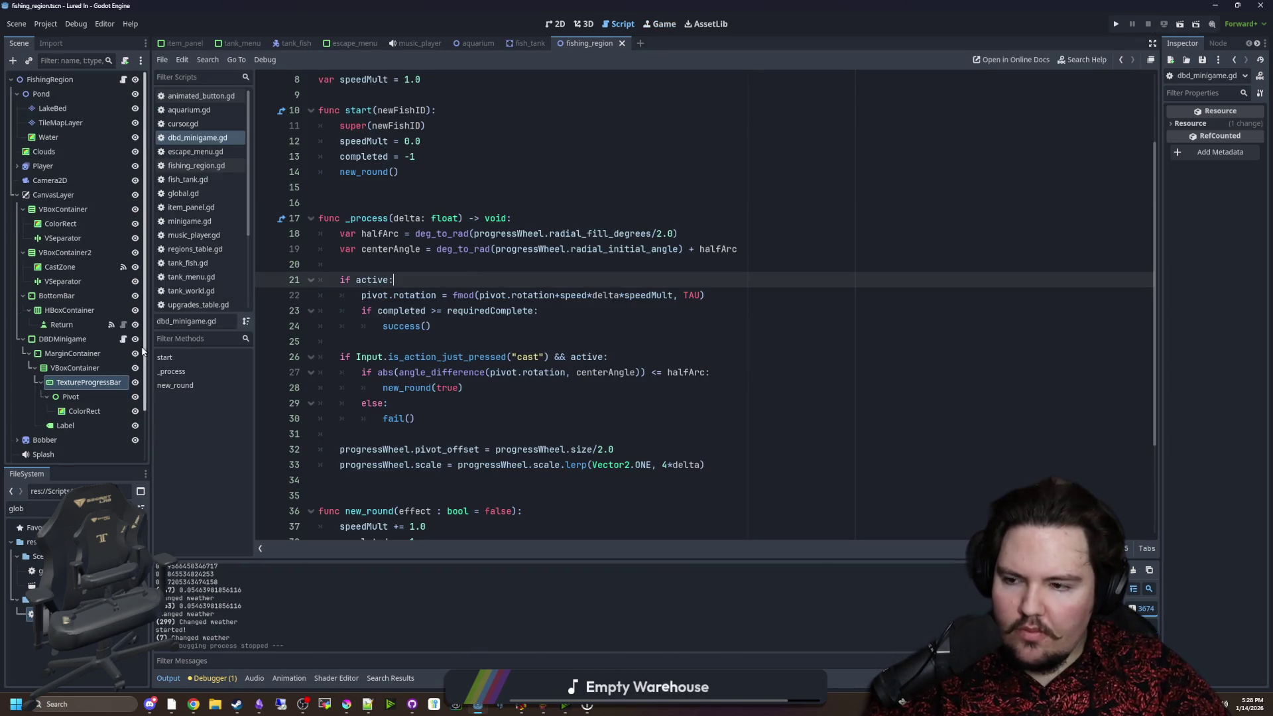
Add a Label child node under DBDMinigame in the 2D scene.
click(556, 23)
scroll(551, 268, down, 1)
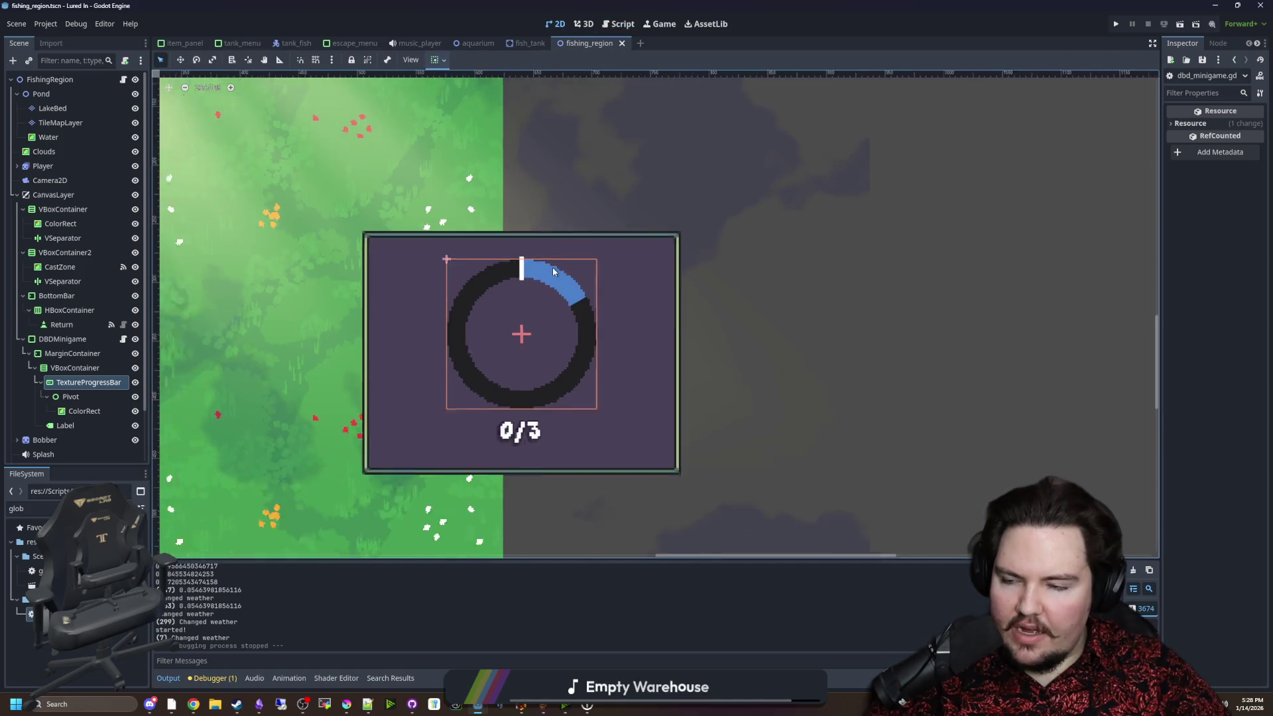
scroll(424, 422, up, 1)
right_click(69, 338)
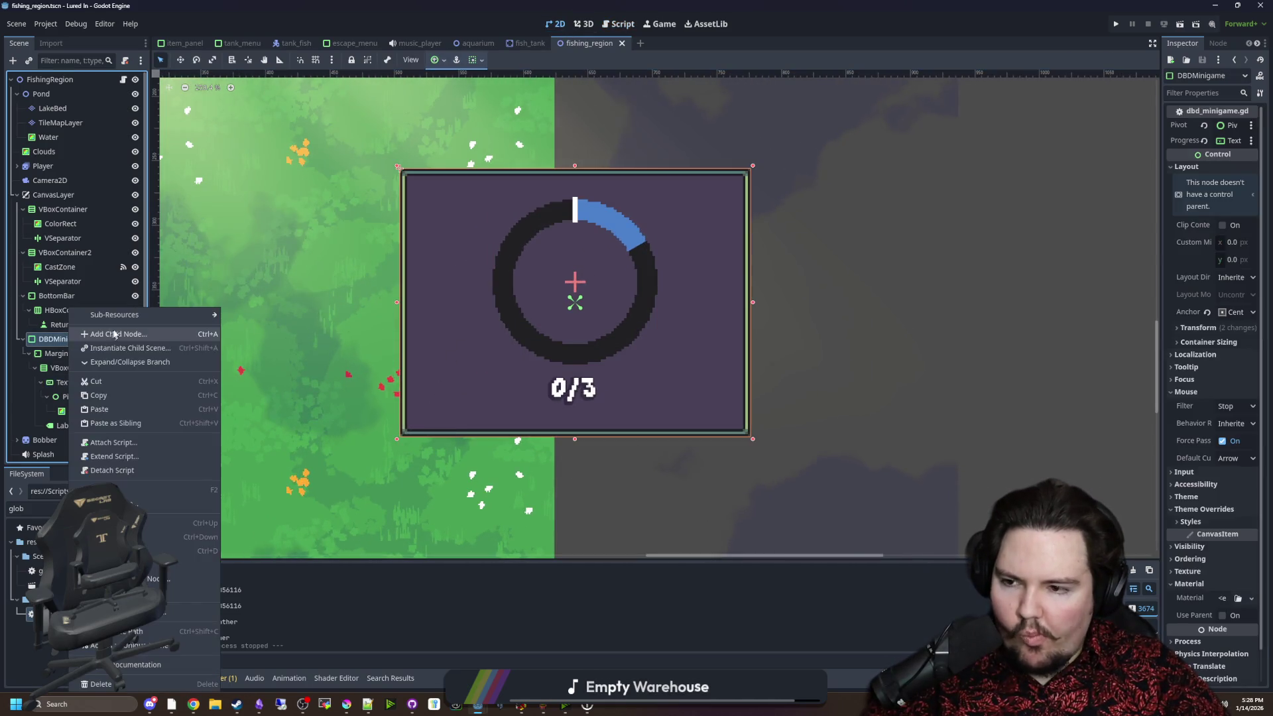
click(116, 331)
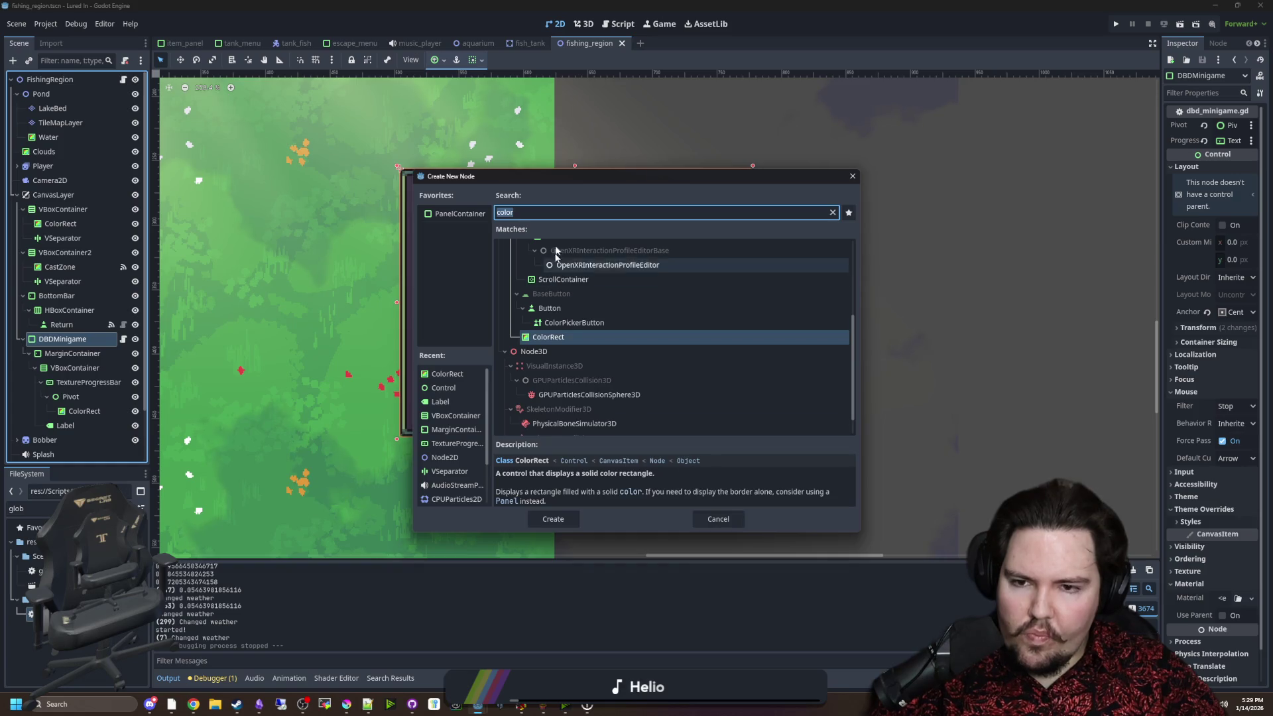
text(label)
key(Return)
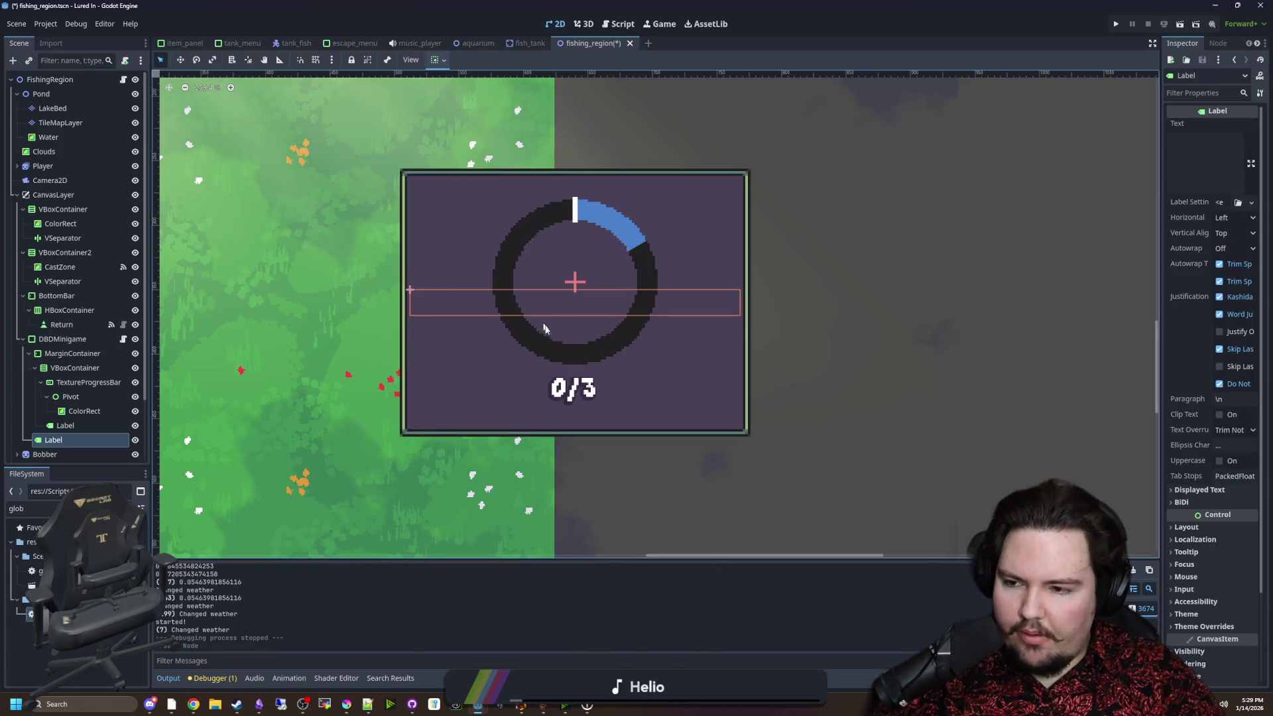
Set the label text to 'Fish Caught!' and centre it horizontally and vertically.
scroll(609, 361, down, 5)
scroll(605, 354, up, 1)
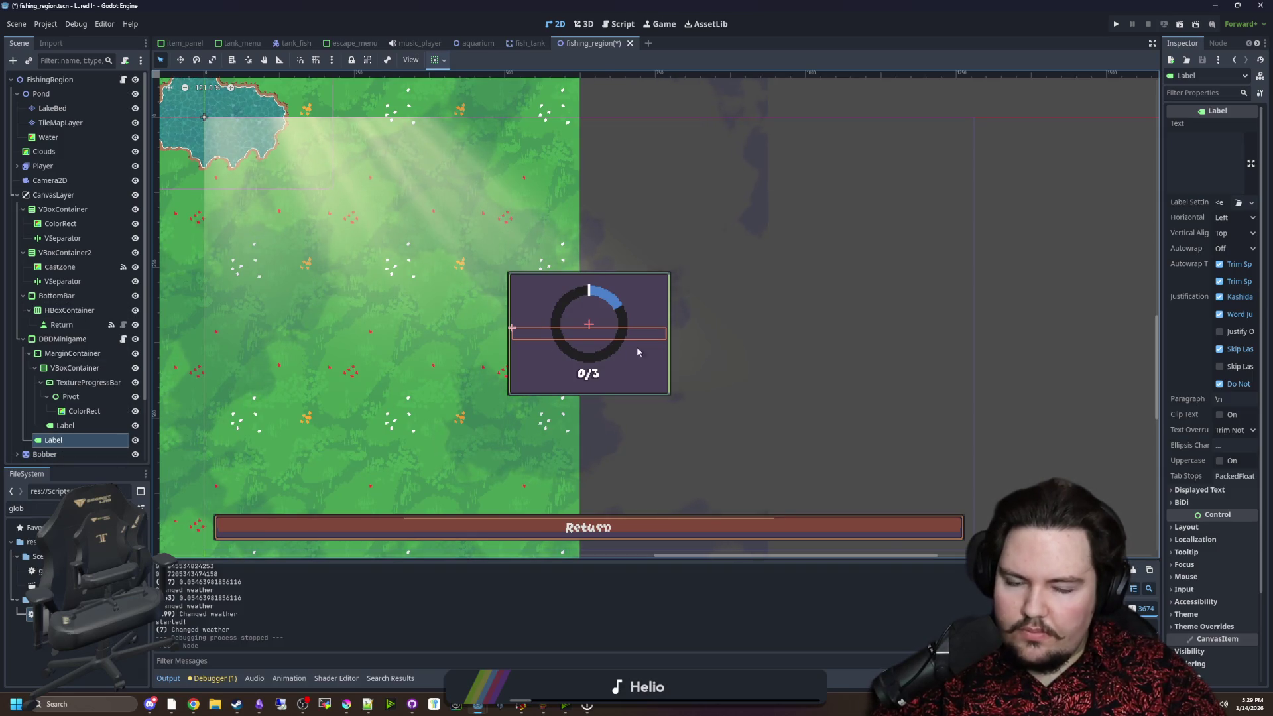
scroll(638, 351, up, 2)
click(1193, 165)
text(Fish Caught!)
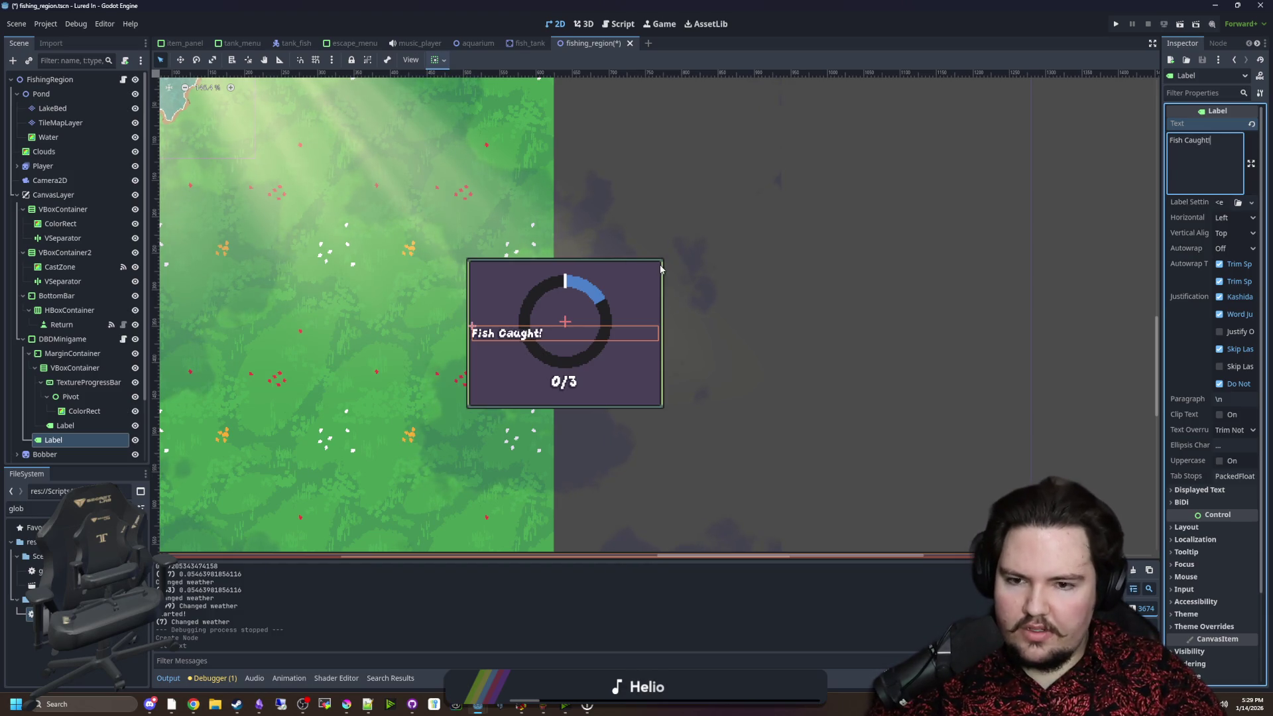
click(1237, 235)
click(1234, 263)
click(1233, 218)
click(1232, 248)
scroll(611, 366, up, 5)
right_click(65, 339)
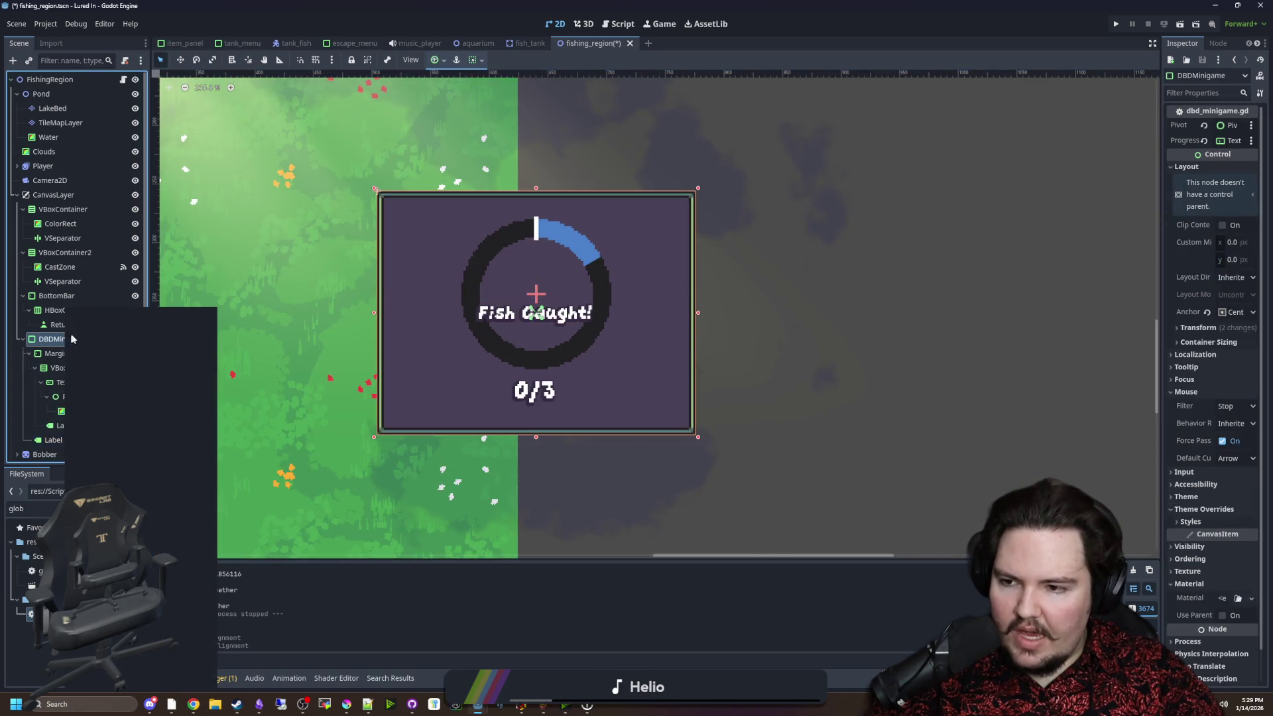
Add a PanelContainer child node under DBDMinigame.
click(107, 315)
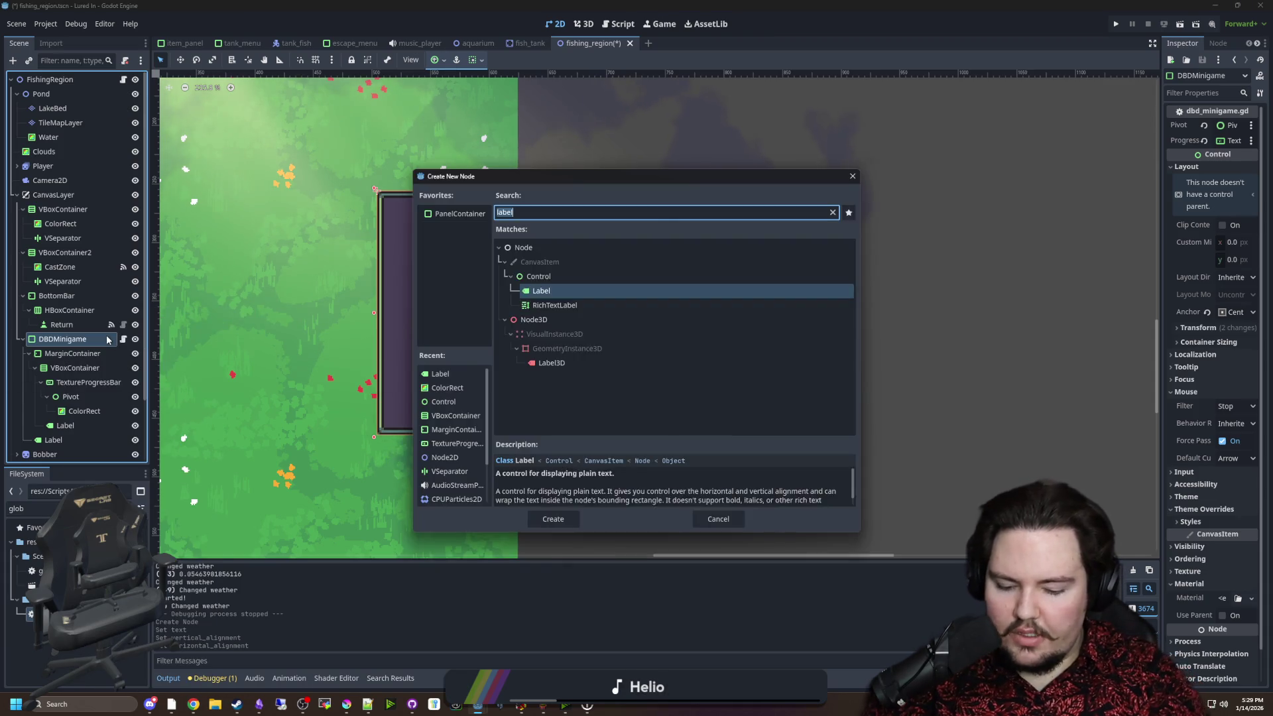
text(panel)
key(Down)
key(Down)
key(Return)
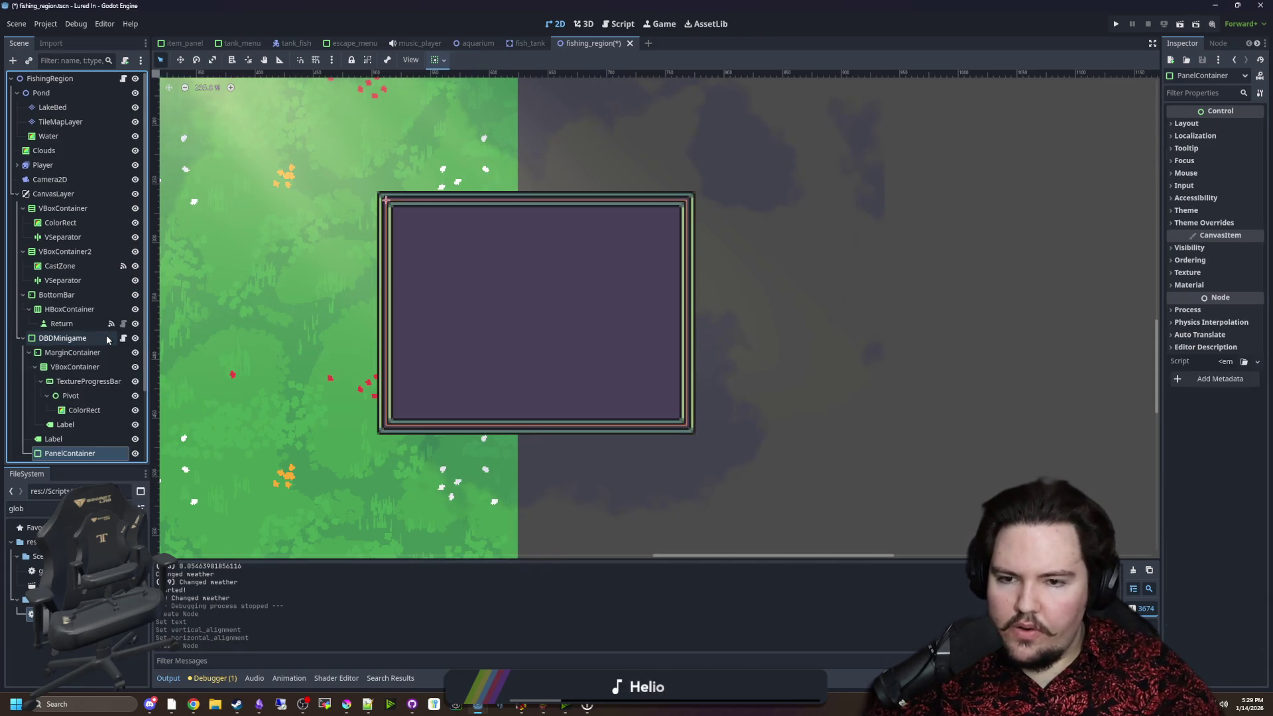
Move the Fish Caught! Label inside the new PanelContainer.
scroll(62, 449, down, 1)
click(59, 405)
drag(62, 416, 65, 345)
drag(57, 410, 58, 412)
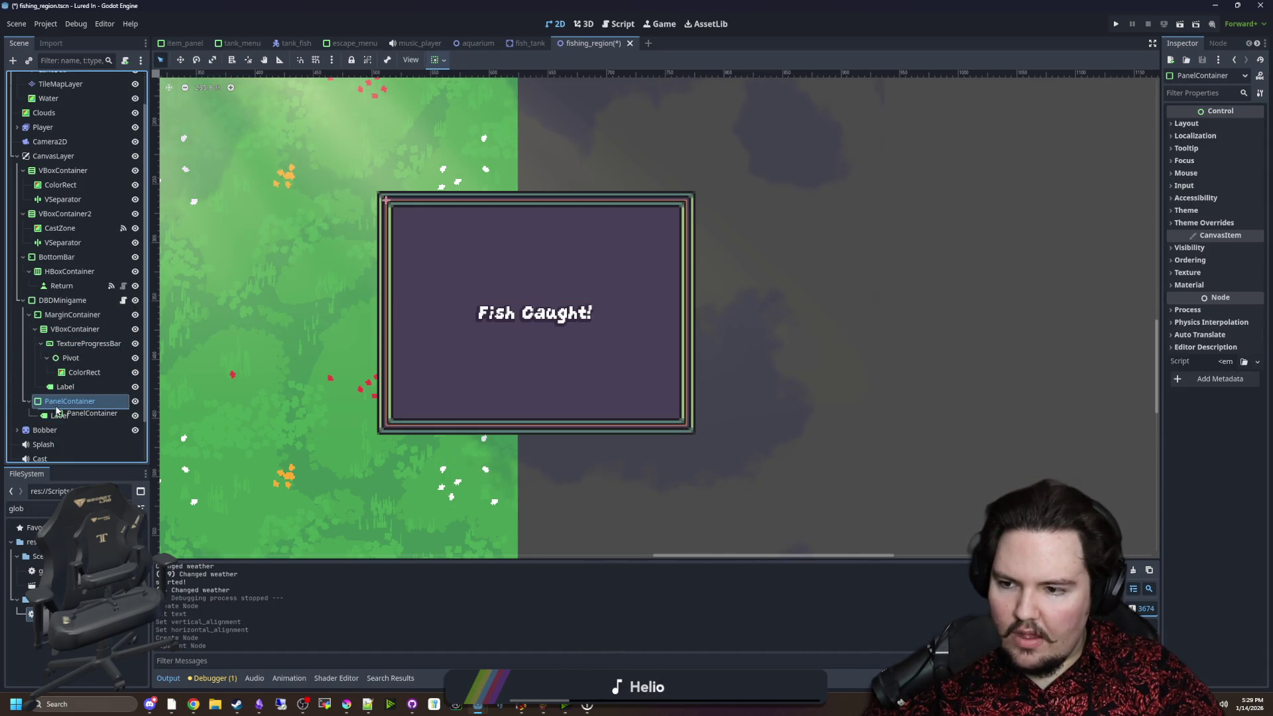
click(56, 429)
click(59, 416)
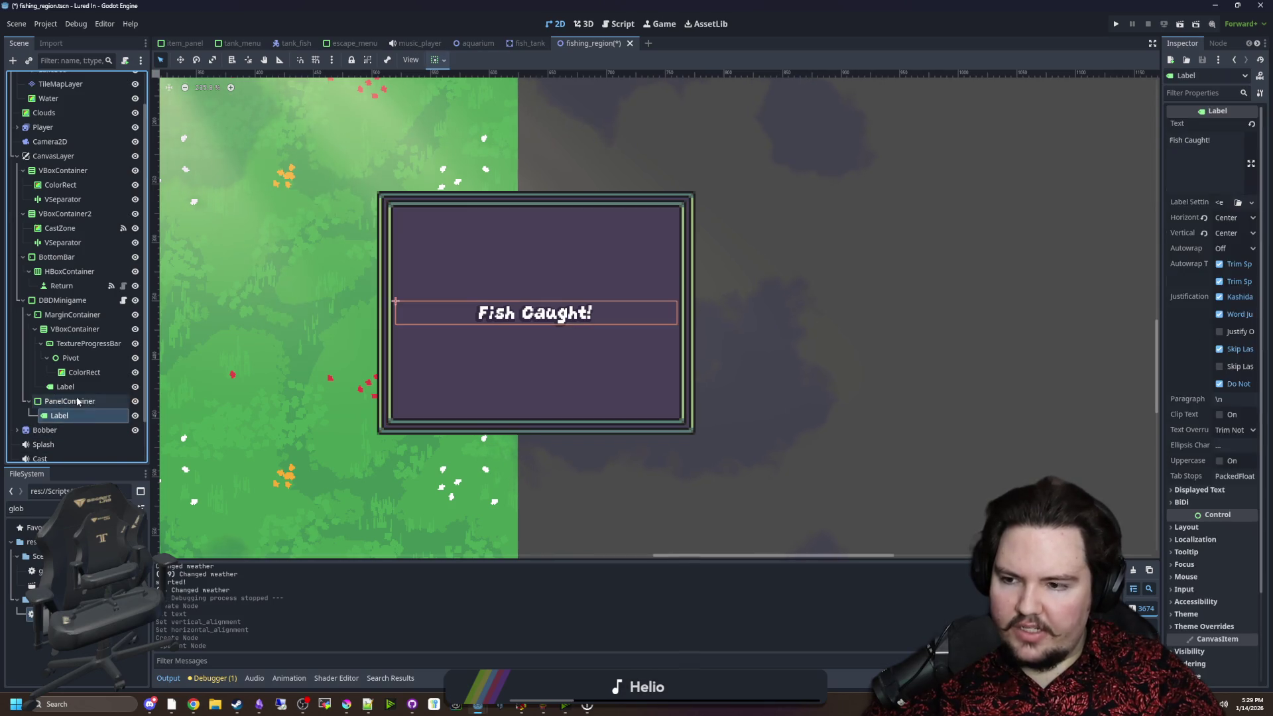
click(643, 364)
Widen the Inspector and expand the PanelContainer's Theme properties.
drag(1159, 211, 988, 211)
click(1034, 211)
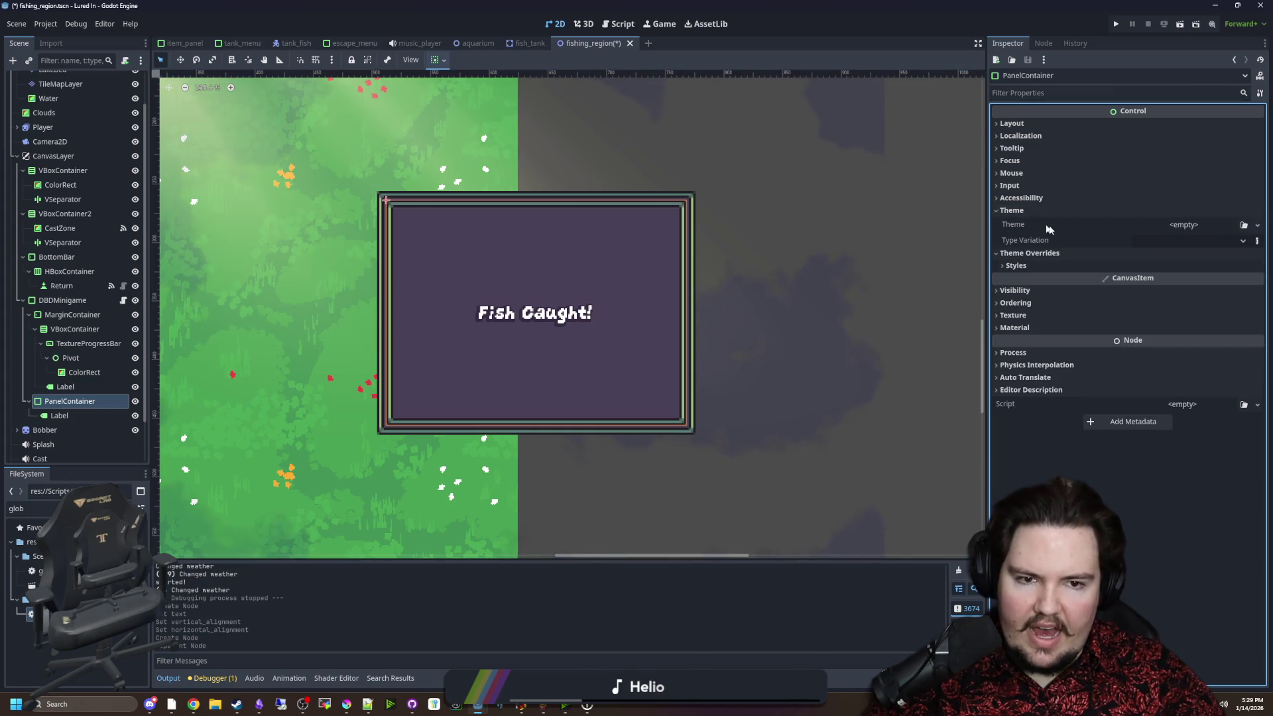
click(1138, 240)
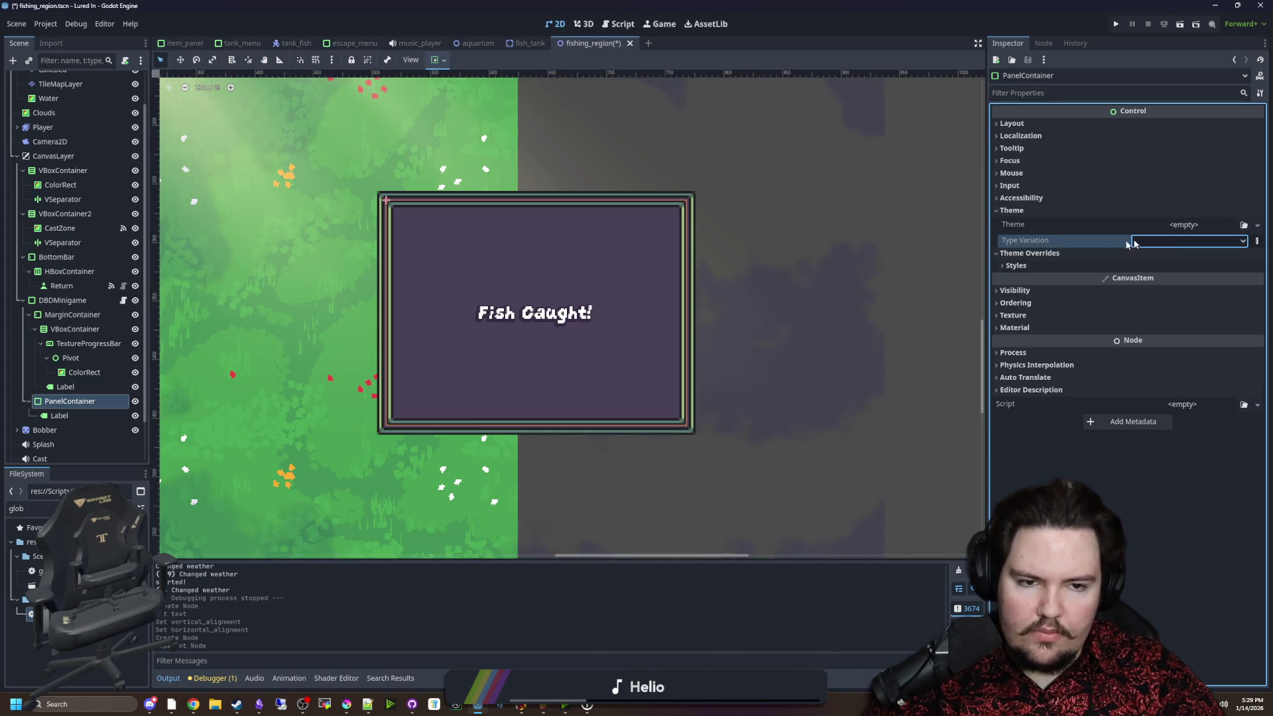
scroll(535, 305, up, 2)
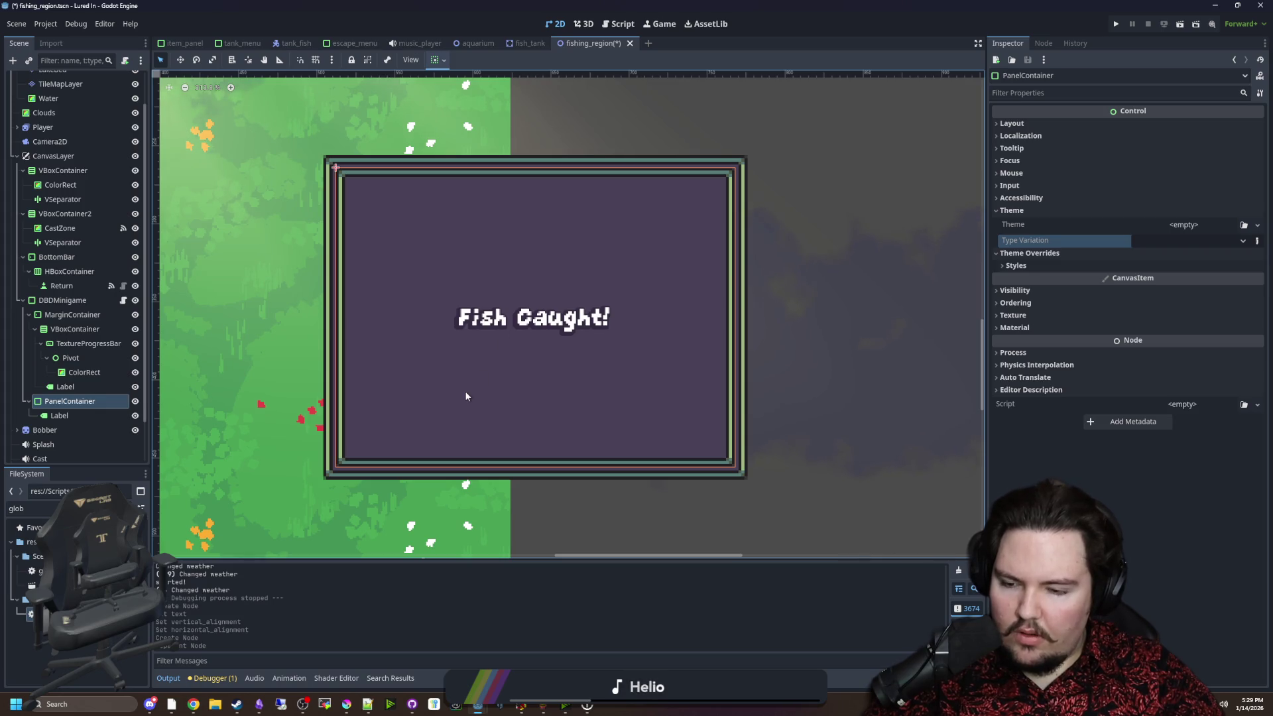
click(33, 509)
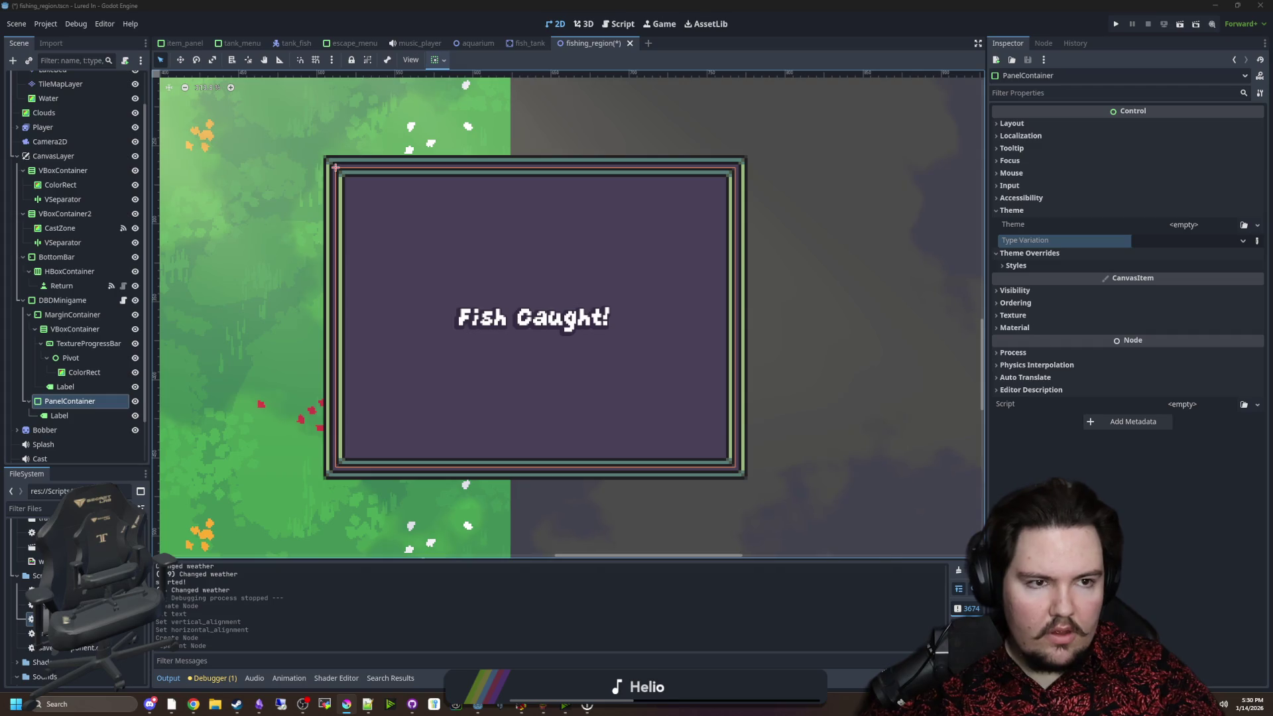
click(346, 704)
Open panel_background.png in Krita and flood-fill its purple centre with teal.
click(9, 16)
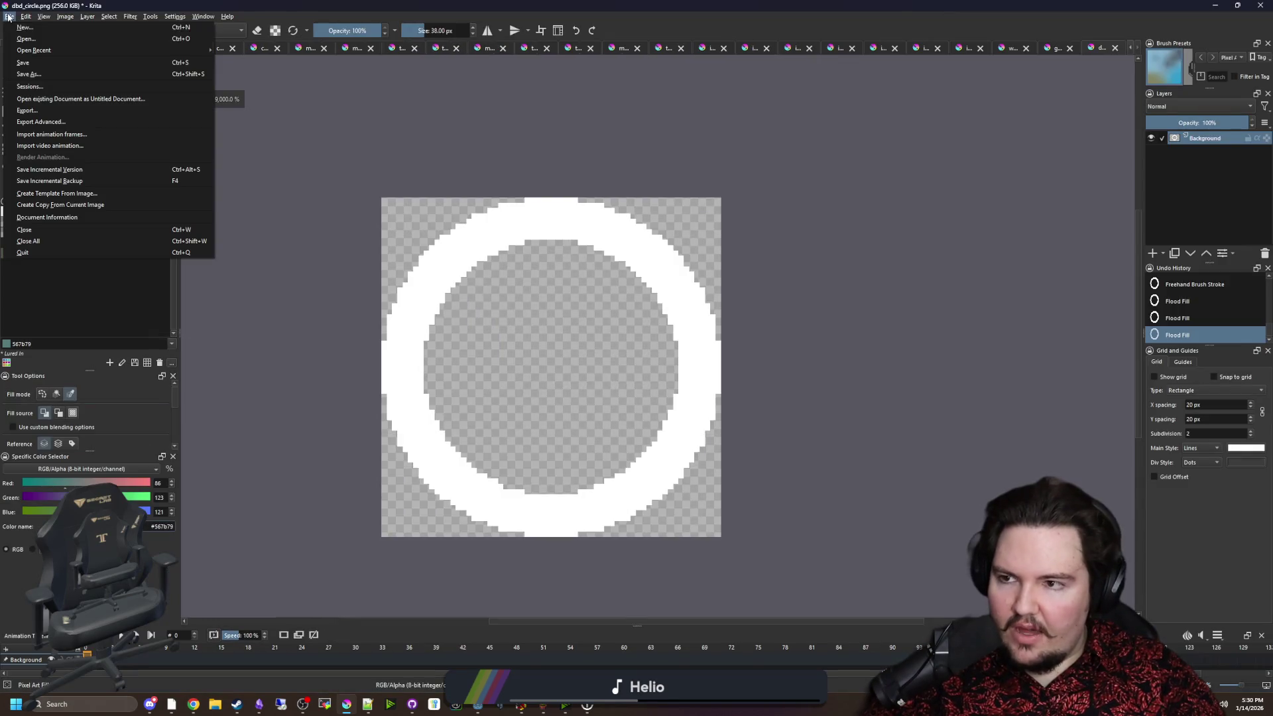
click(19, 38)
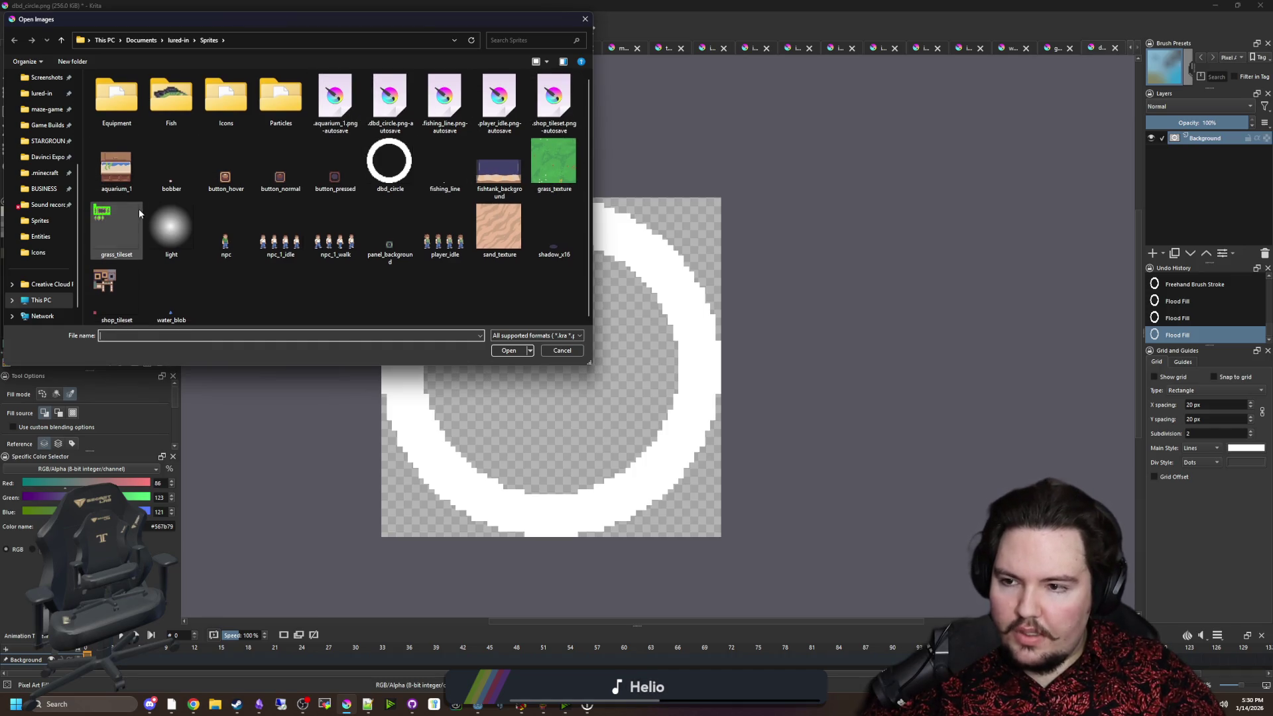
double_click(371, 252)
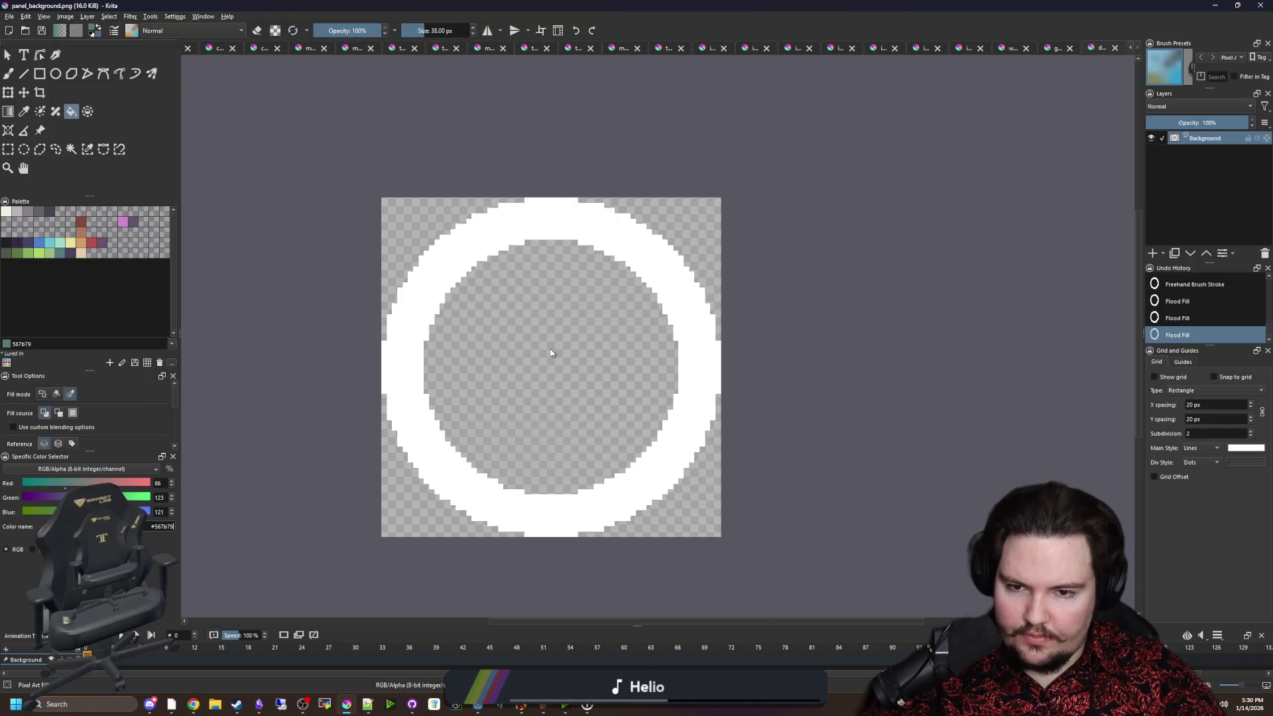
scroll(597, 344, down, 2)
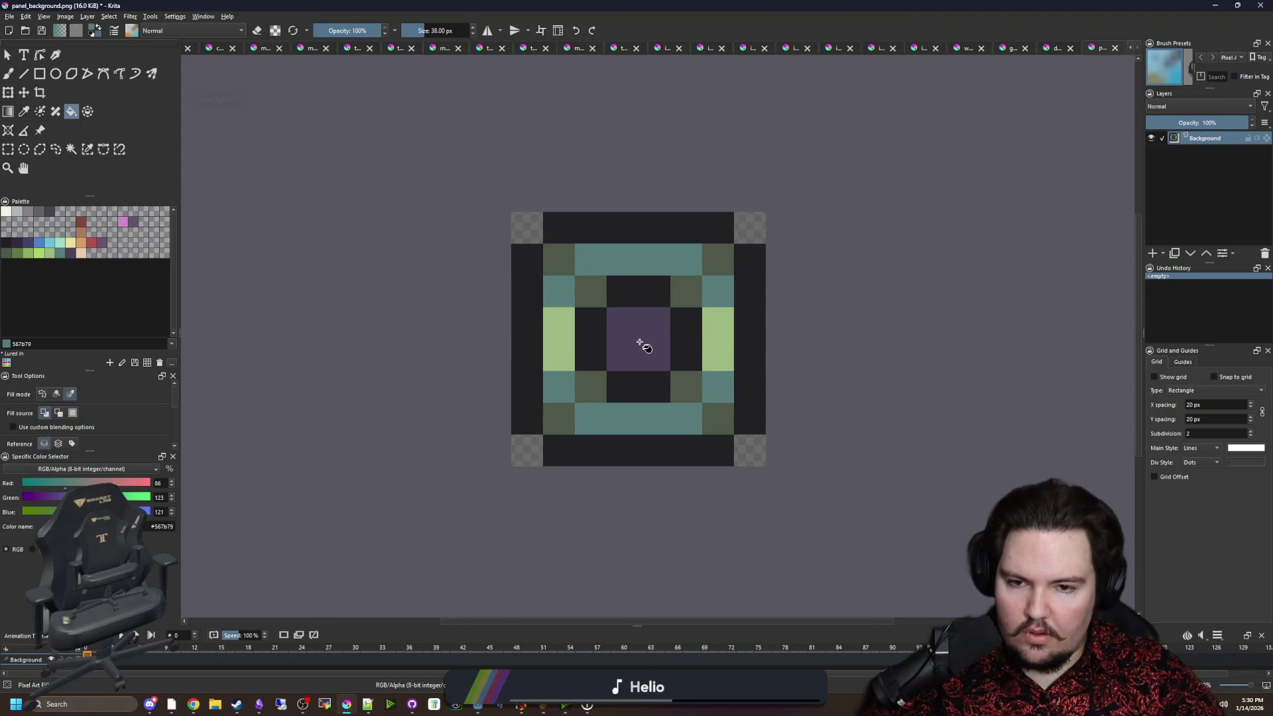
click(641, 342)
Save the recoloured image as panel_background_2.png with the default PNG options.
click(18, 13)
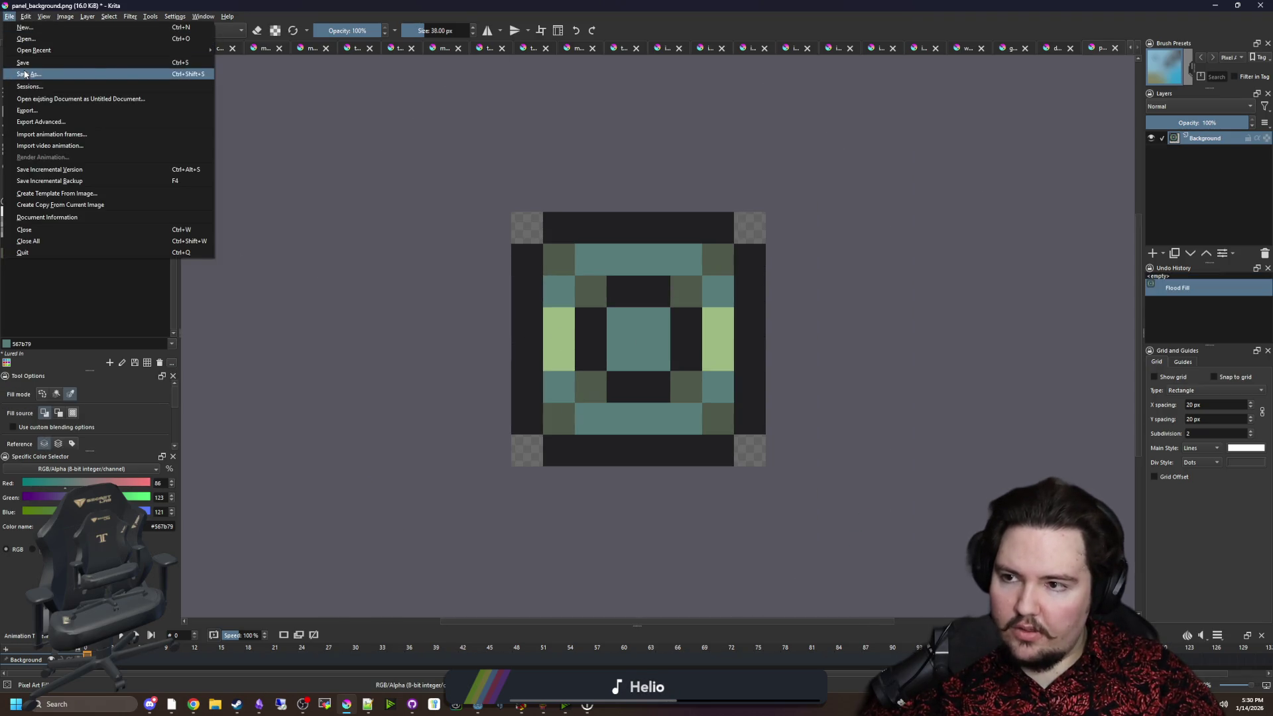
key(Escape)
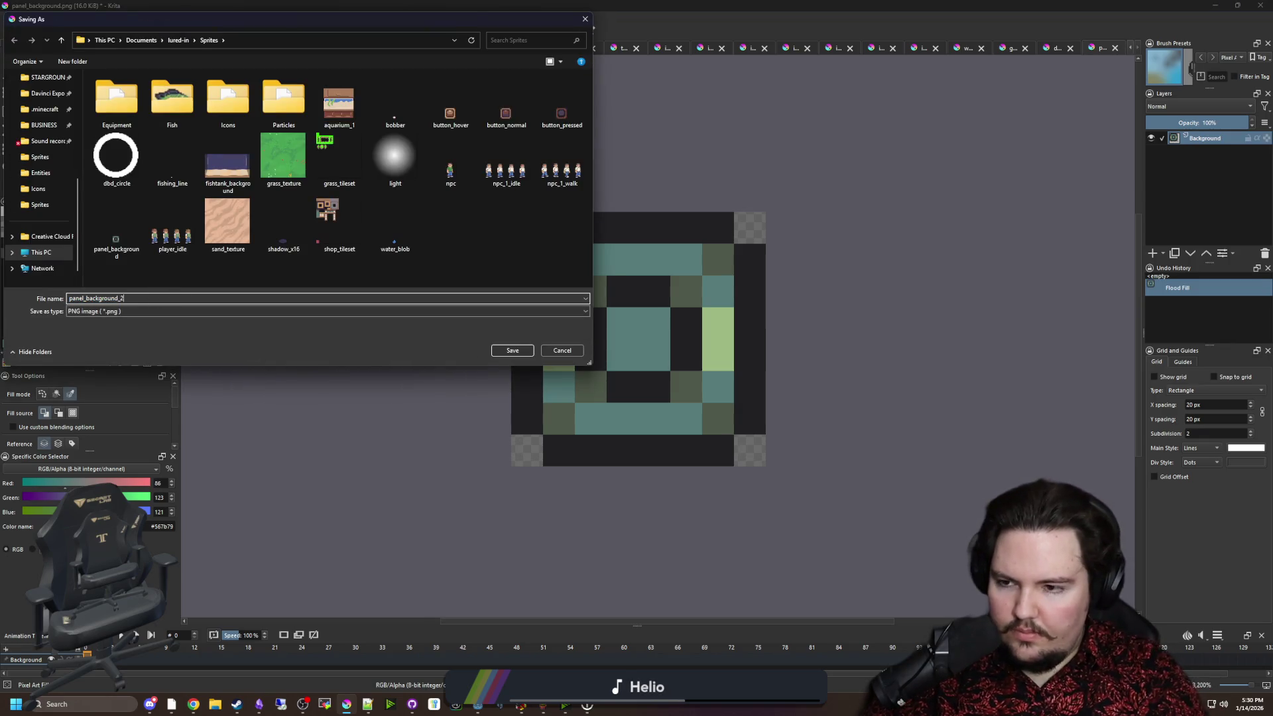
click(510, 350)
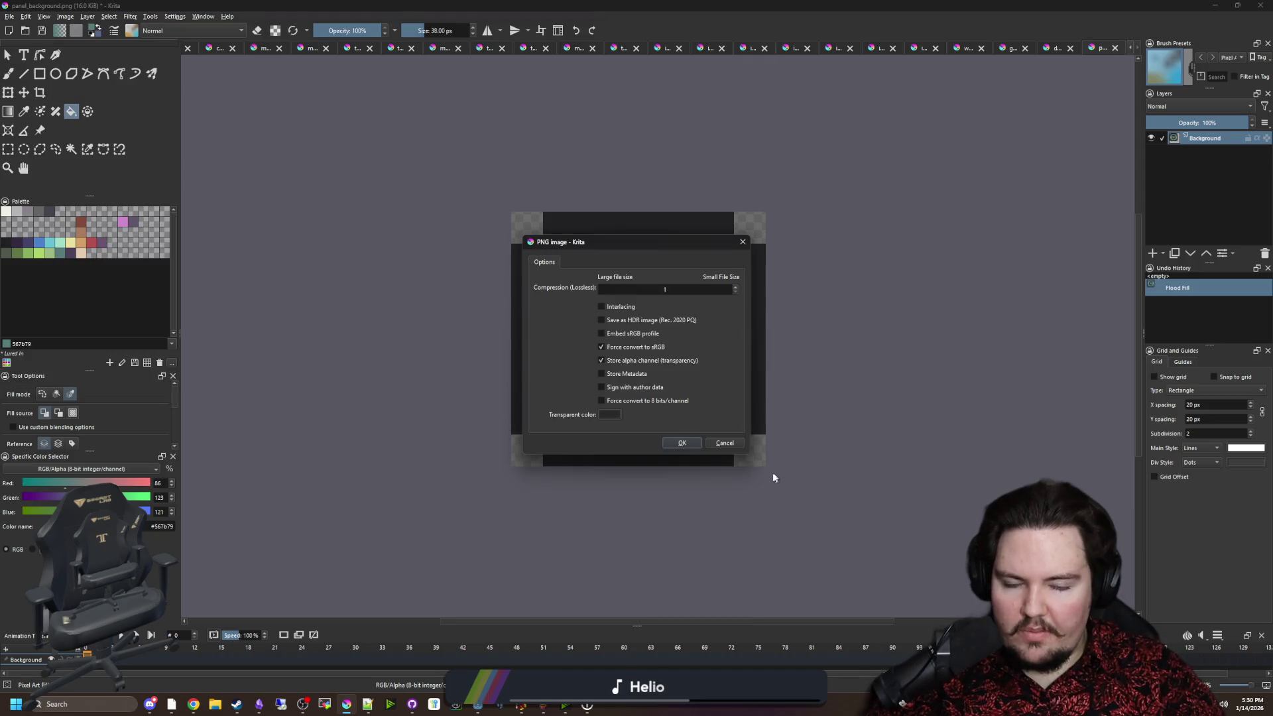
click(683, 445)
key(alt+Tab)
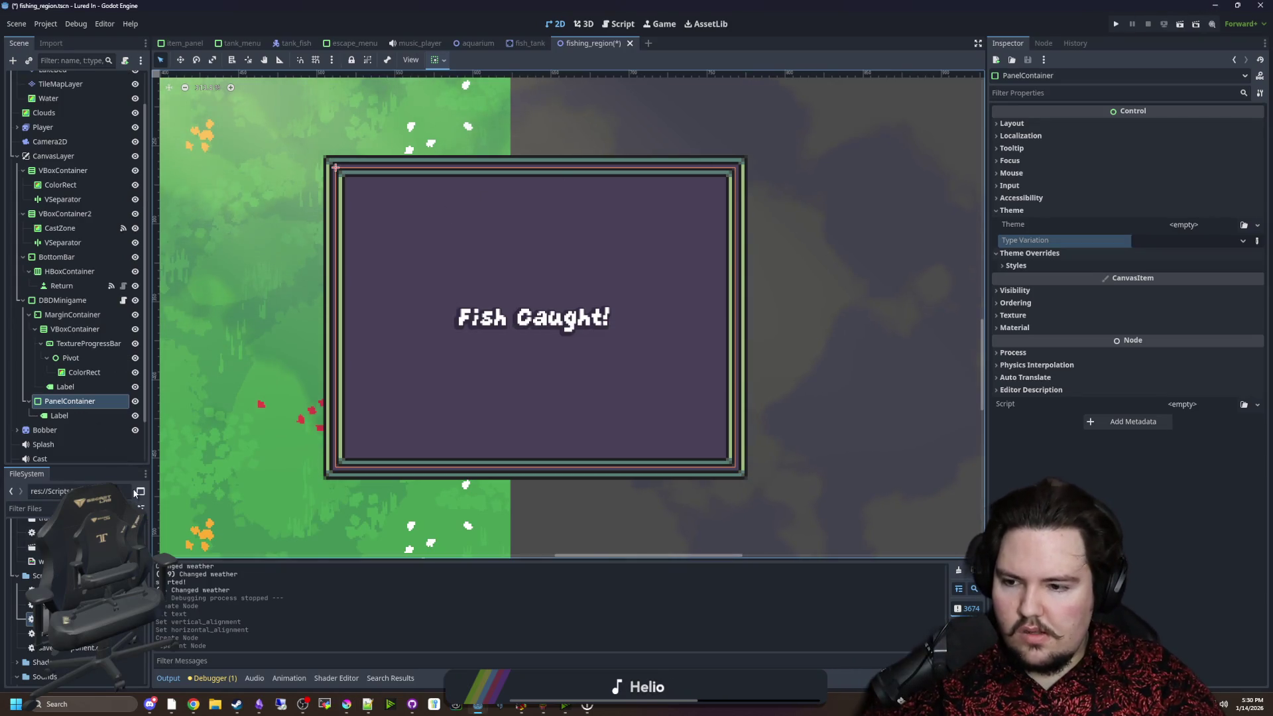
Open main_theme.tres in the theme editor and select the PanelContainer type.
text(theme)
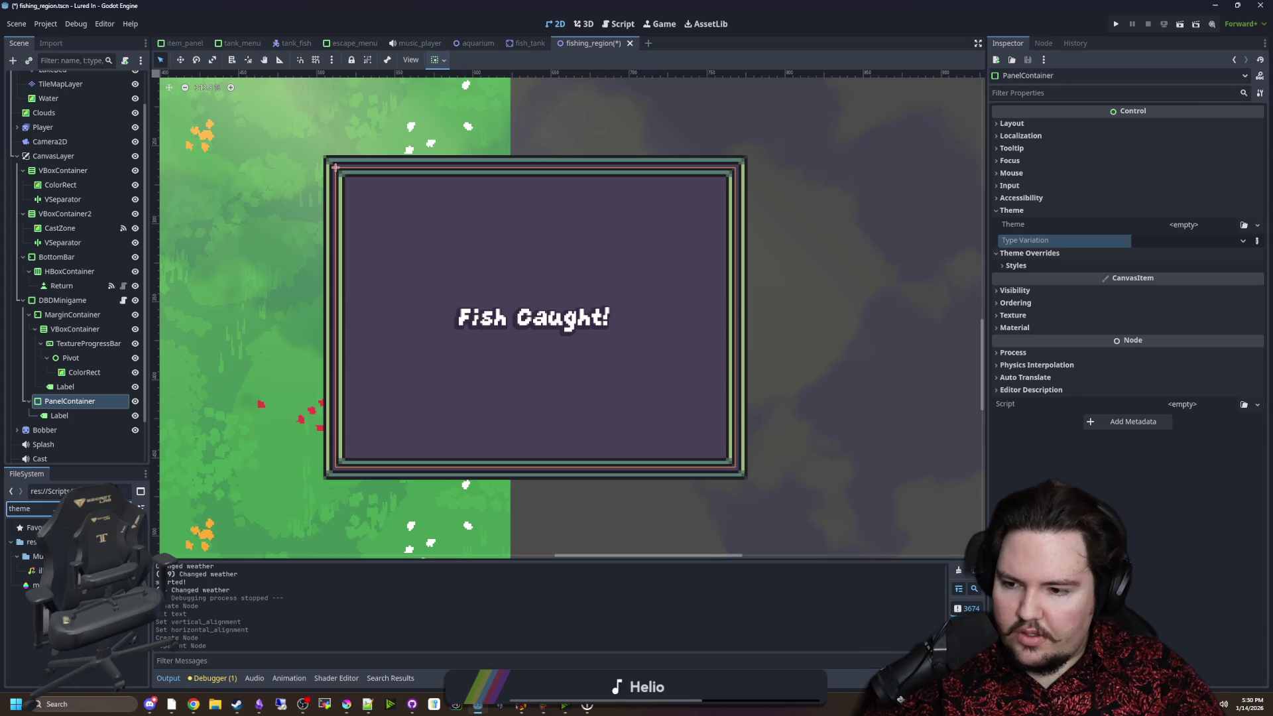
double_click(34, 585)
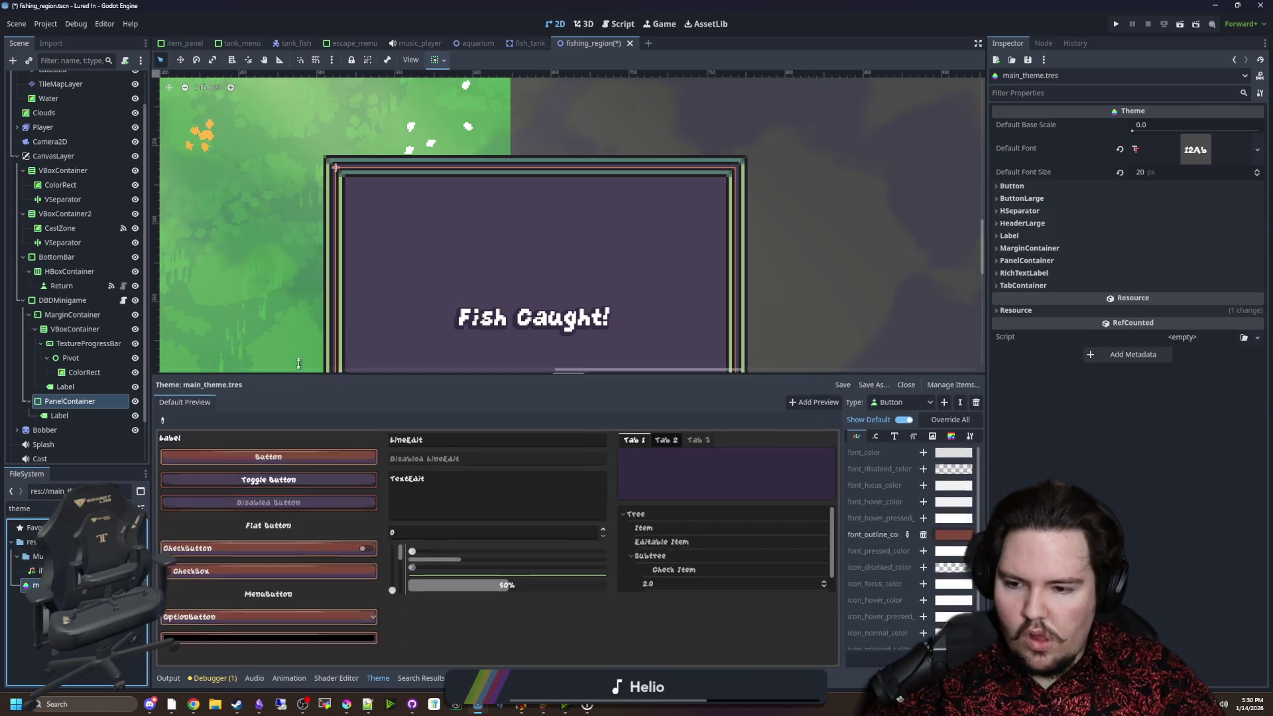
drag(986, 486, 1063, 487)
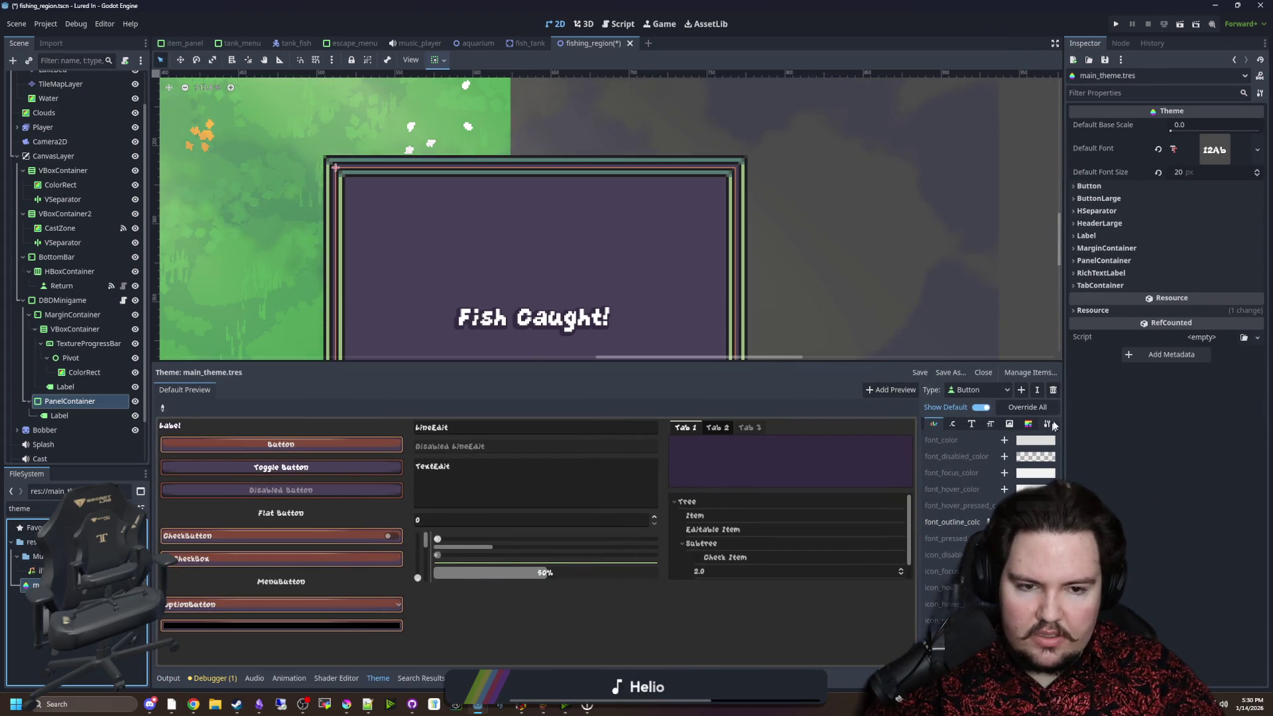
click(1002, 392)
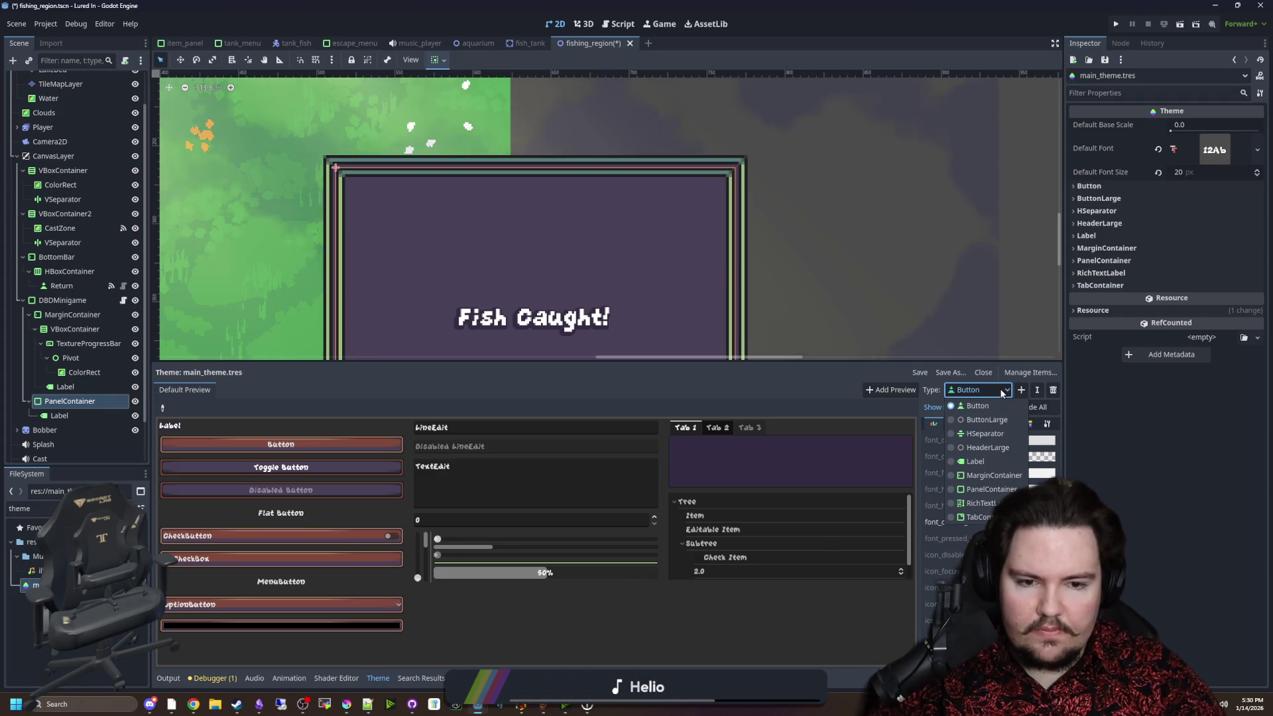
click(988, 489)
click(1054, 424)
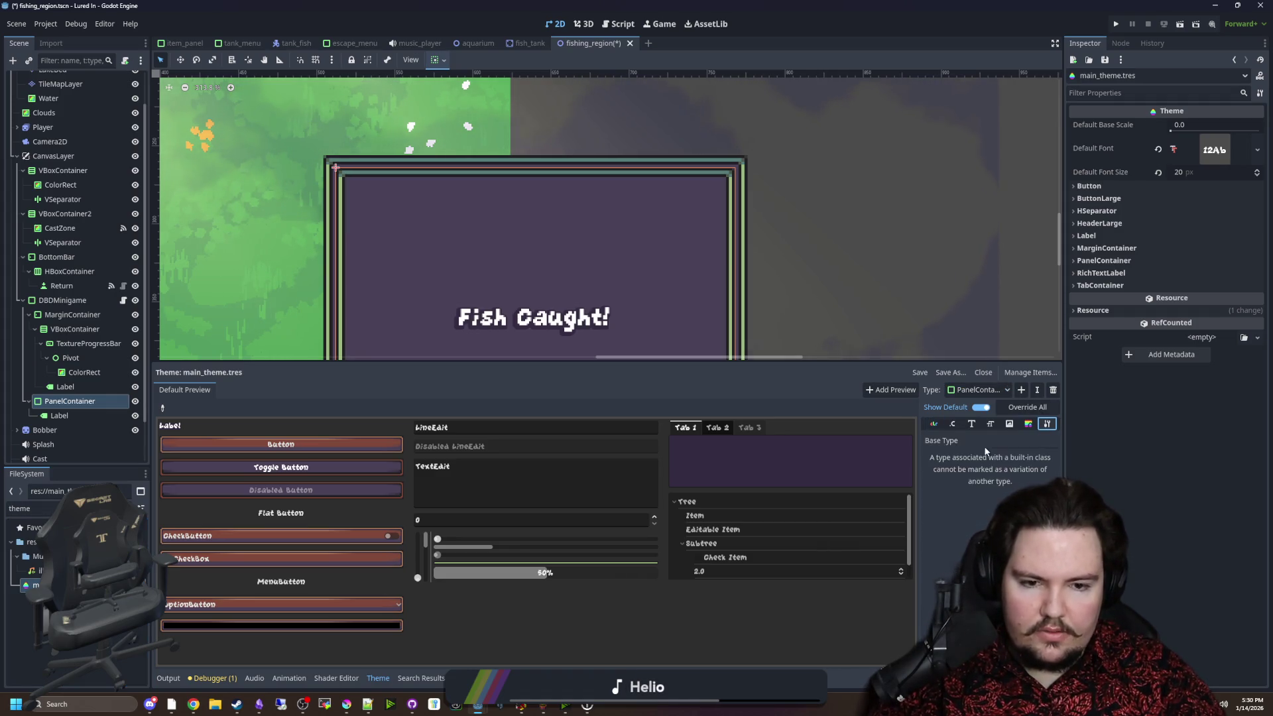
Add a custom theme type named PanelContainer2.
click(1021, 391)
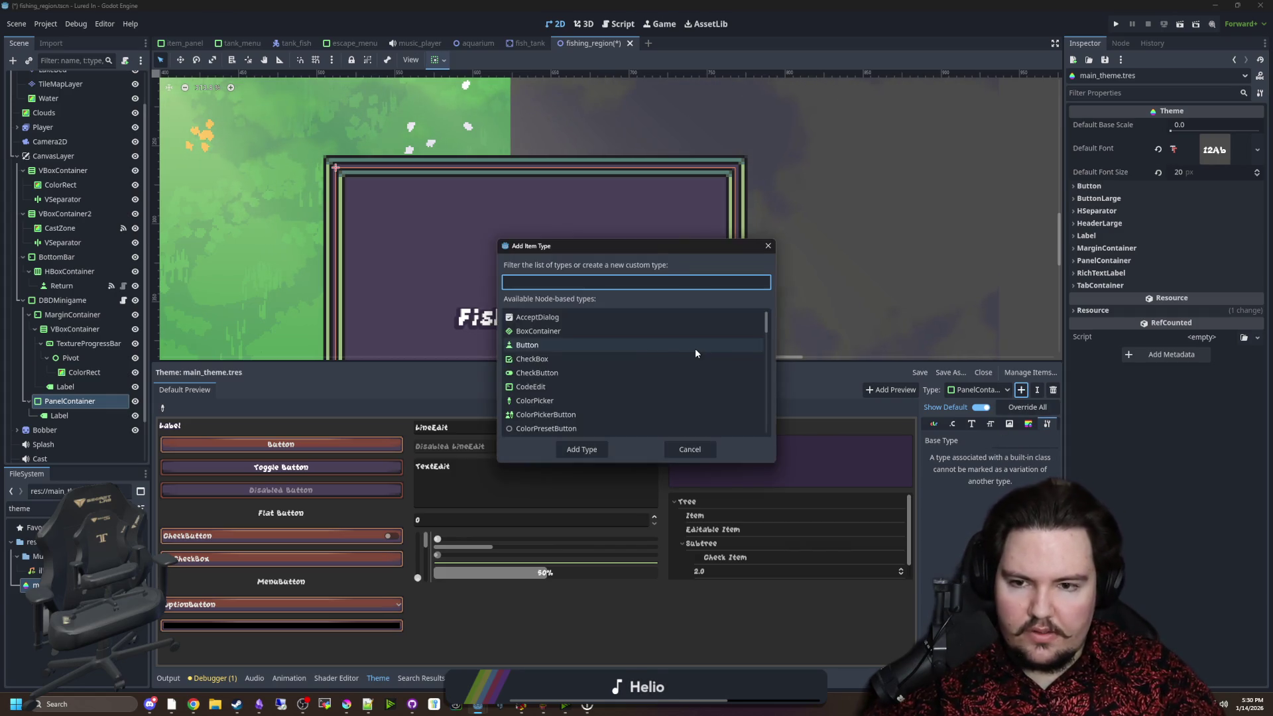
text(PanelContainer)
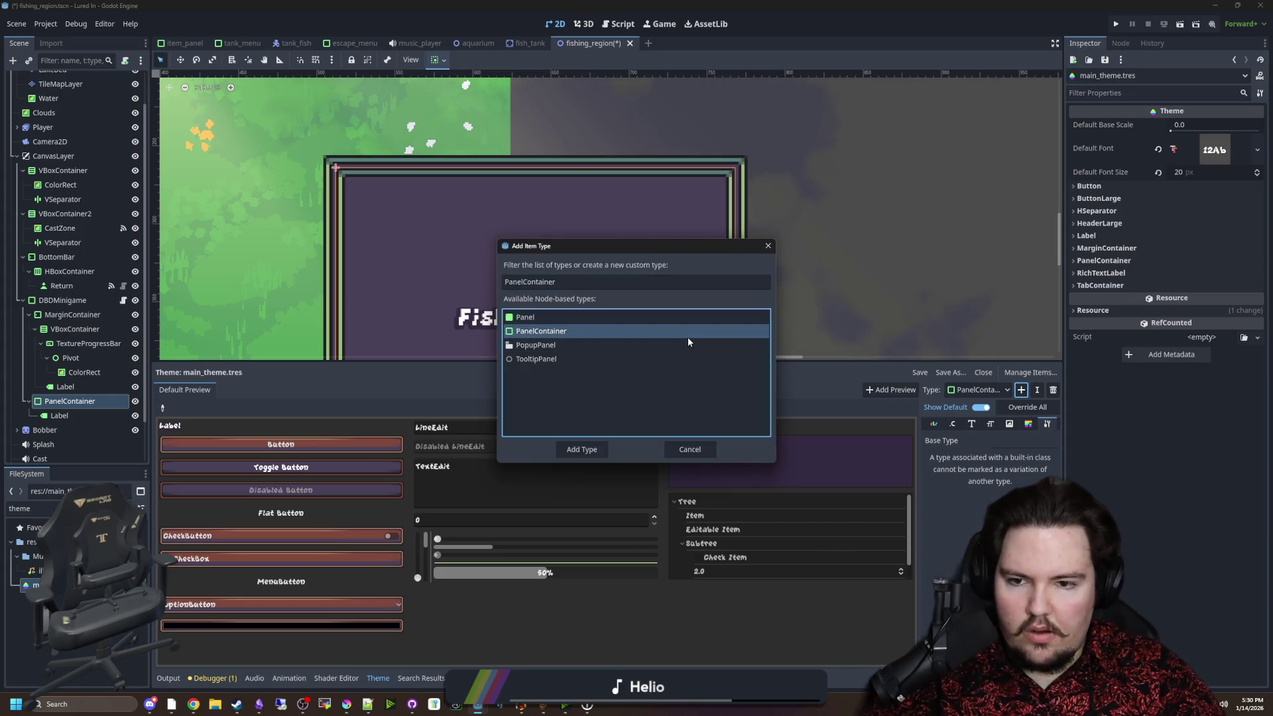
key(Return)
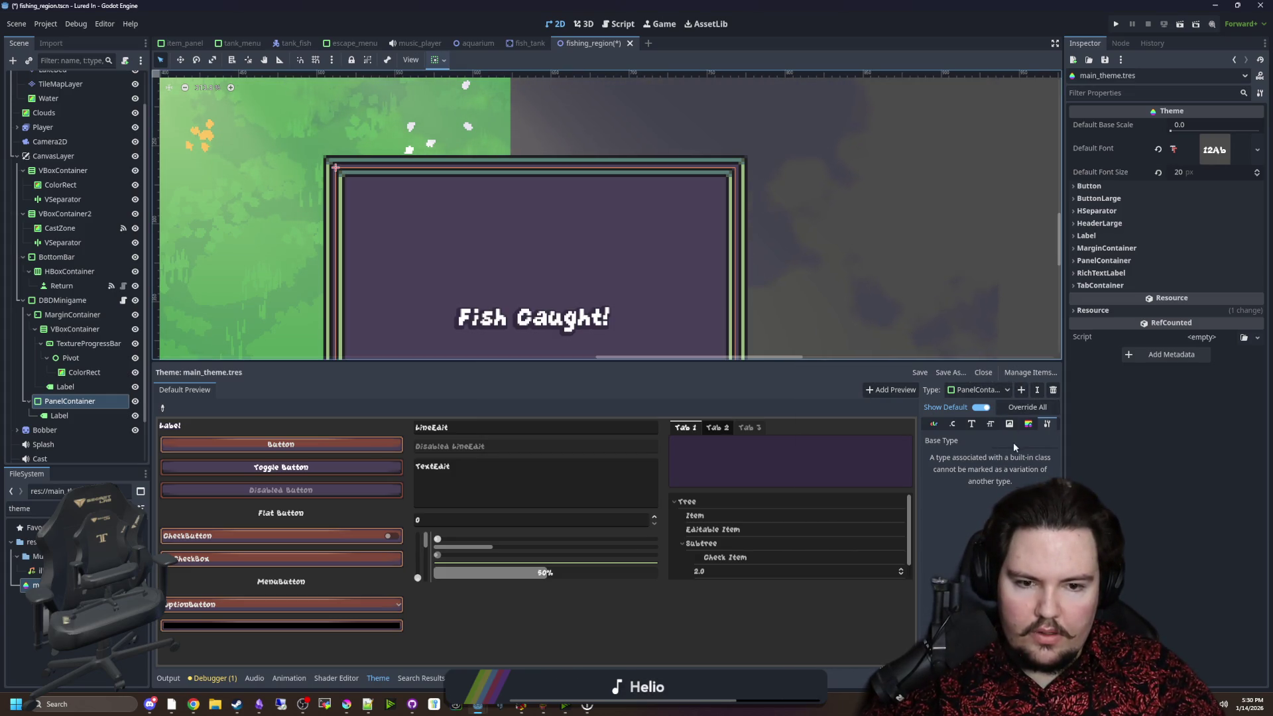
click(1022, 390)
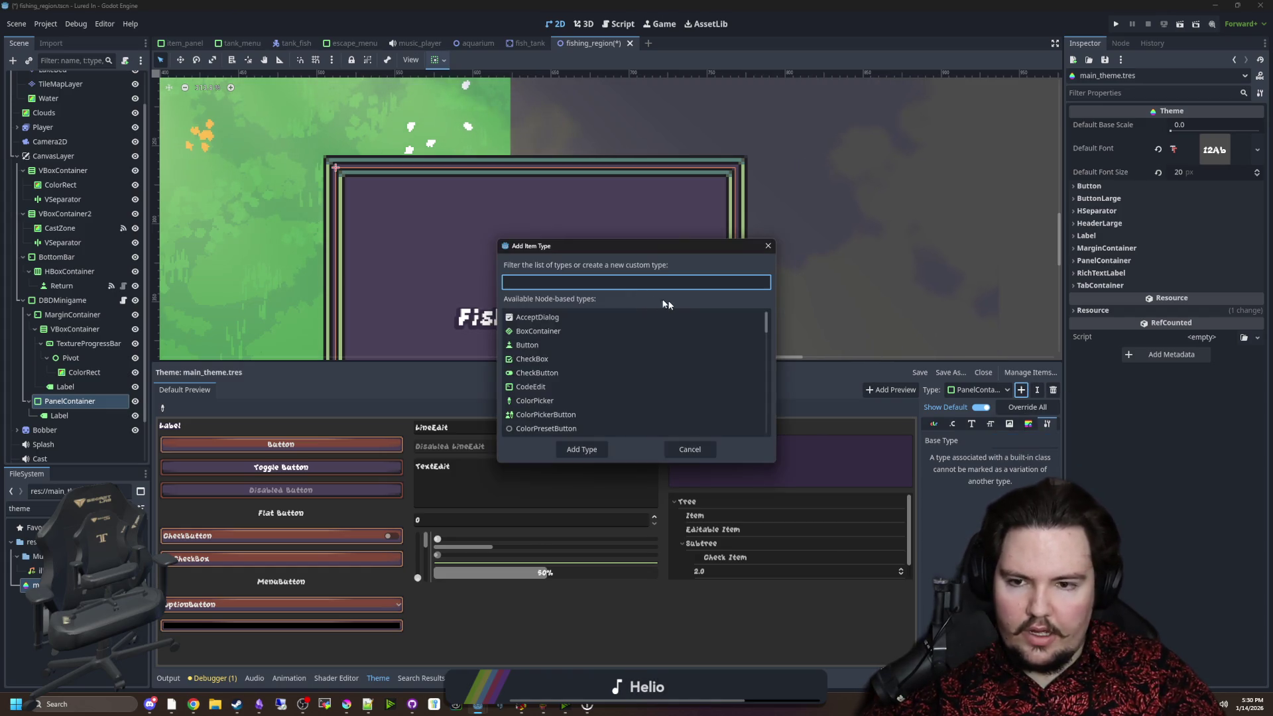
text(Pan)
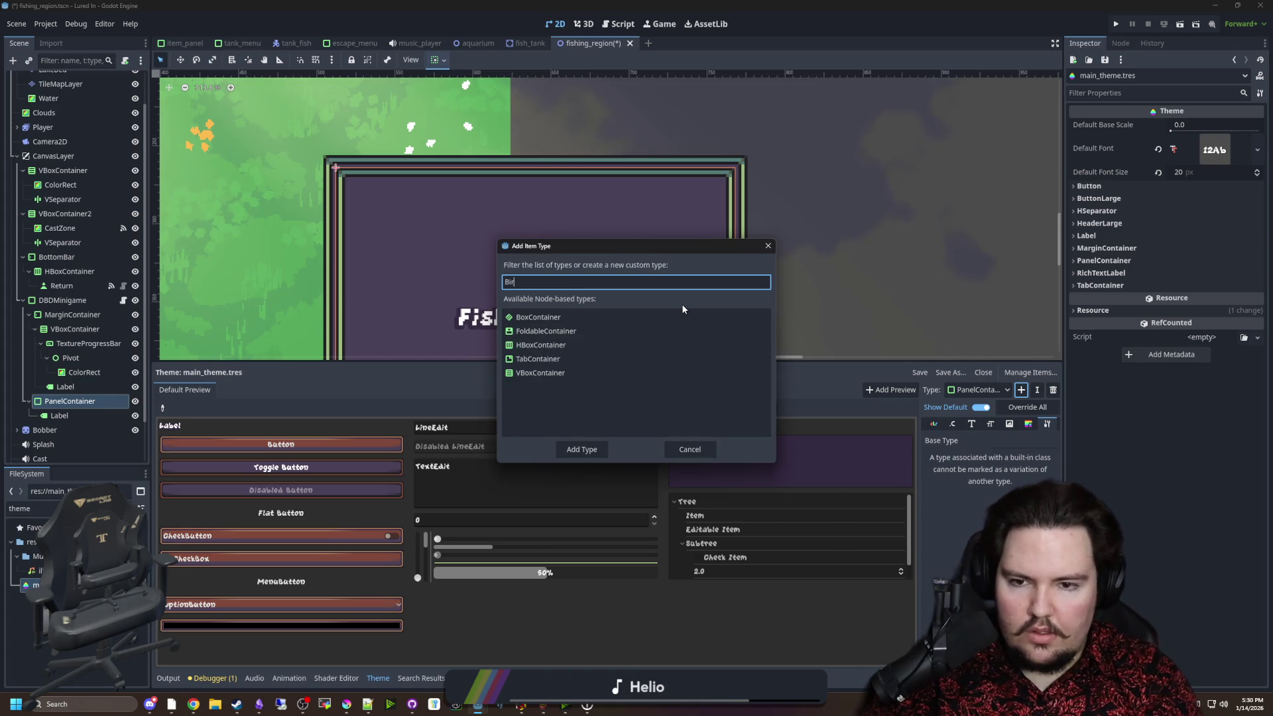
key(BackSpace)
key(BackSpace)
key(BackSpace)
text(PanelContainer2)
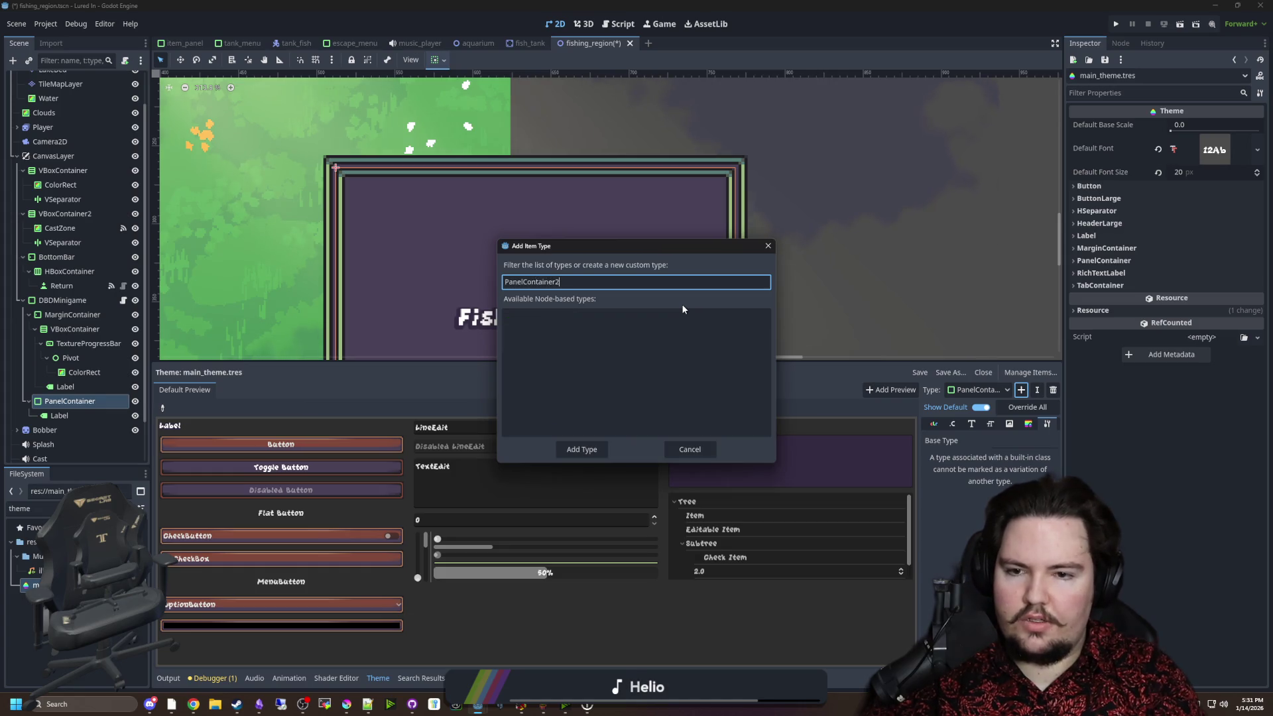
click(582, 449)
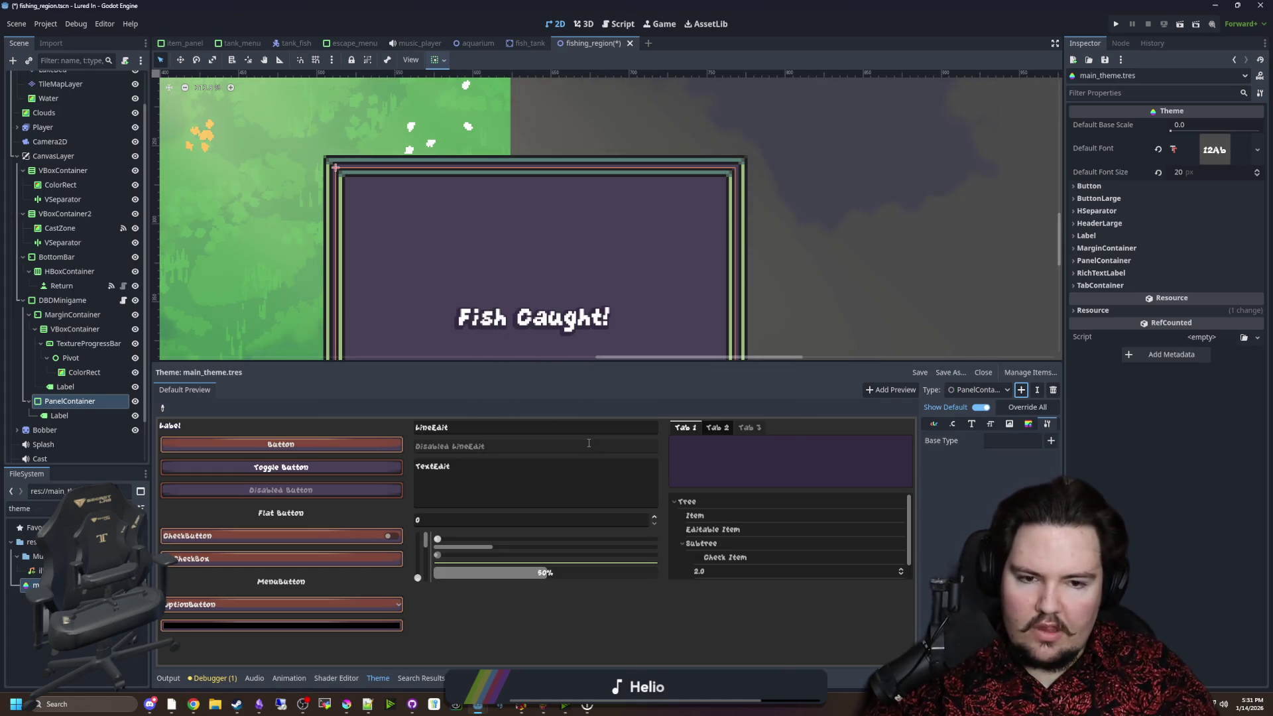
Set PanelContainer2's base type to PanelContainer and view its style box items.
click(1052, 443)
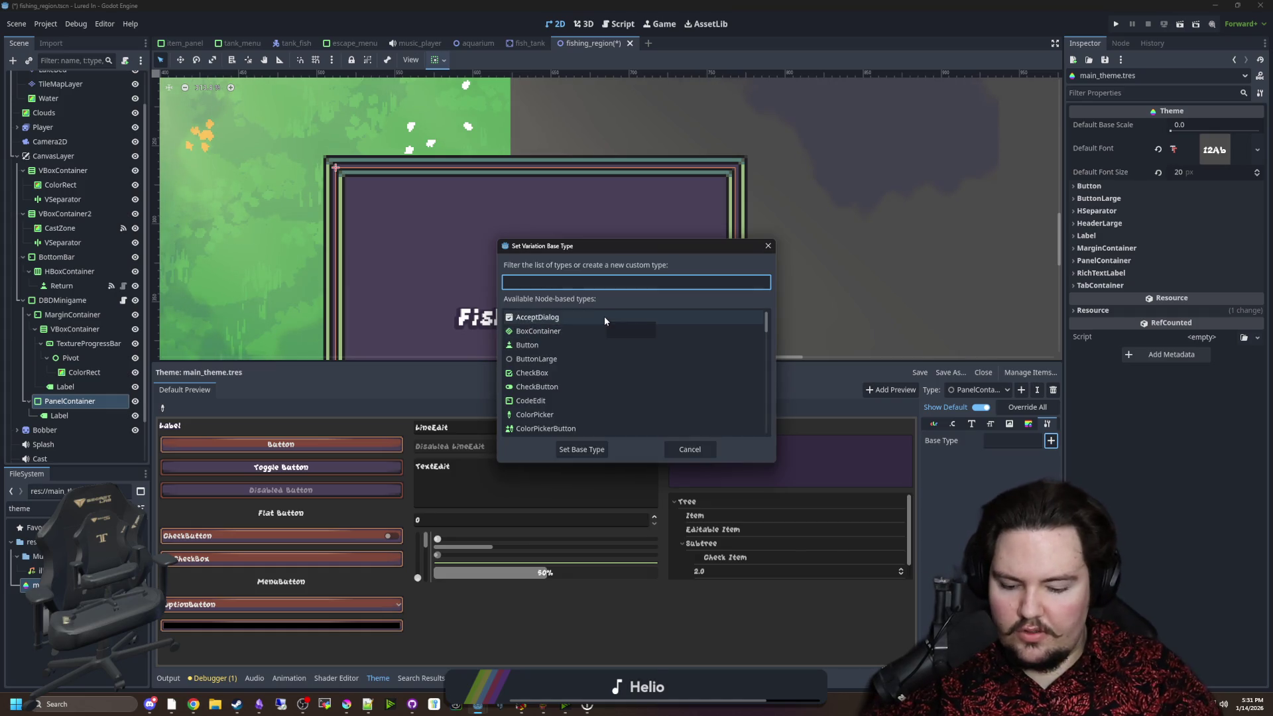
text(pane)
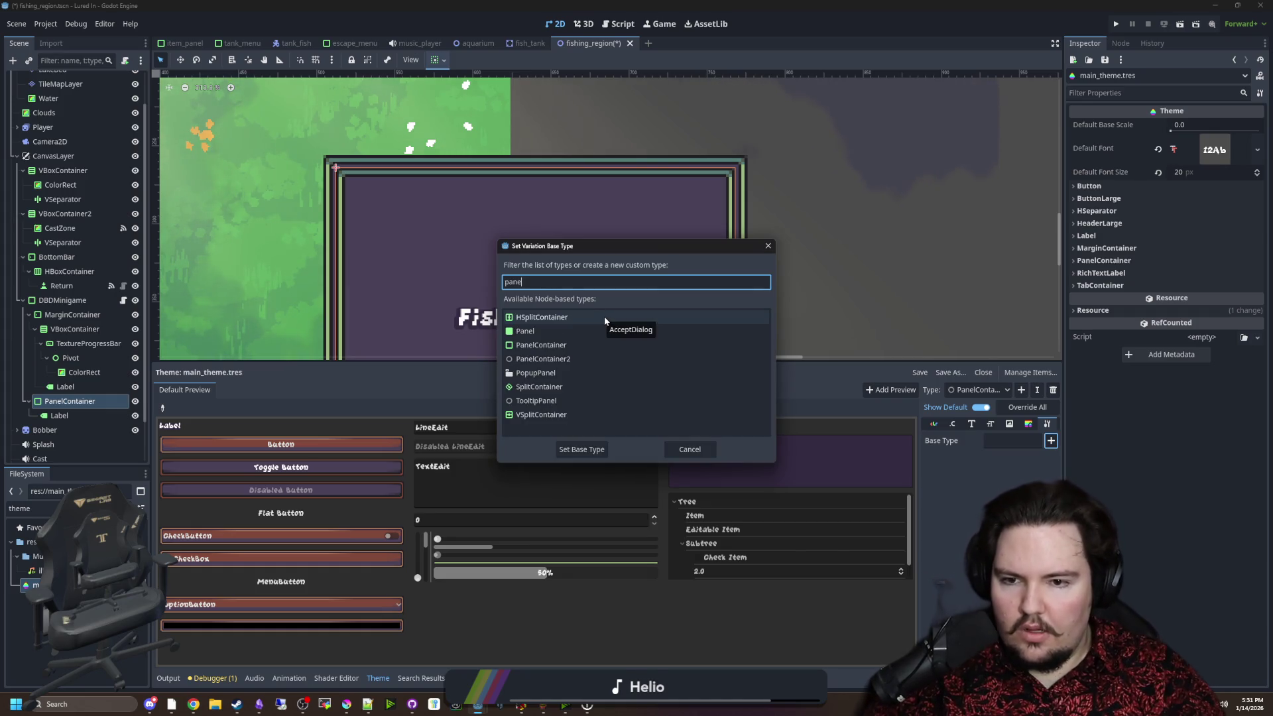
double_click(534, 345)
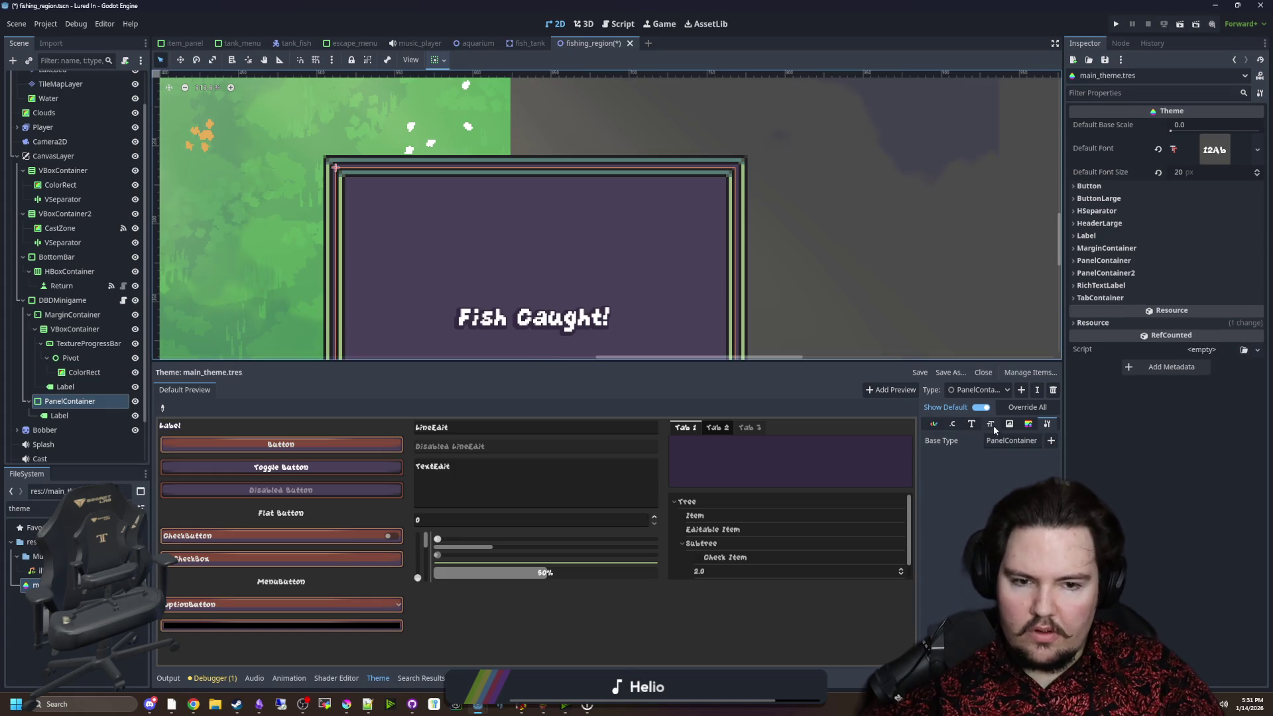
click(1026, 427)
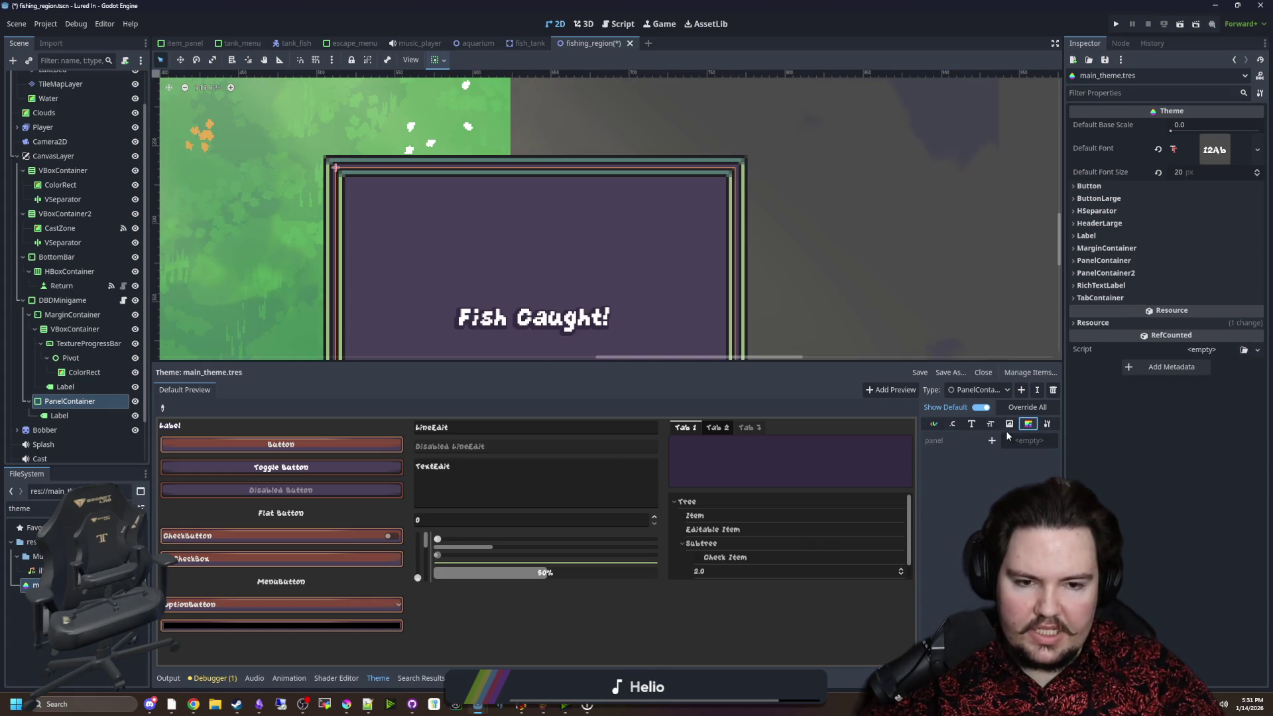
click(934, 423)
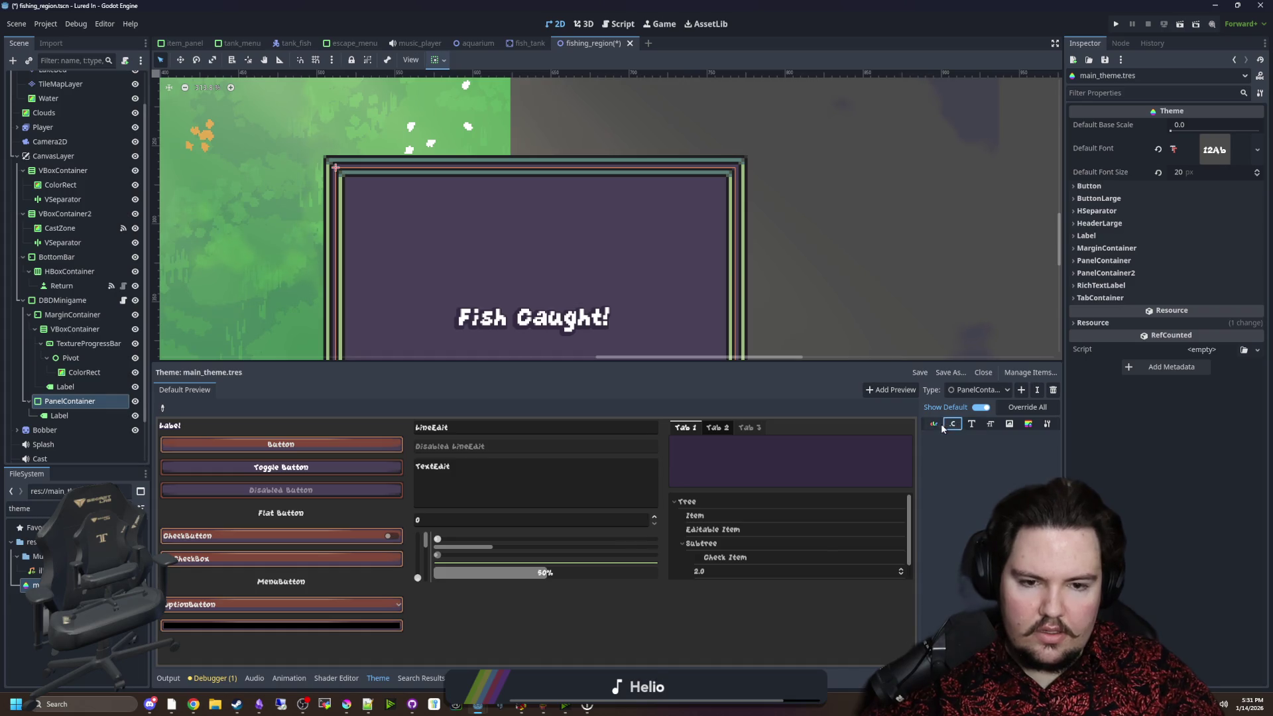
click(1030, 426)
Check the PanelContainer type's new panel style box options, then return to PanelContainer2.
click(980, 391)
click(1008, 446)
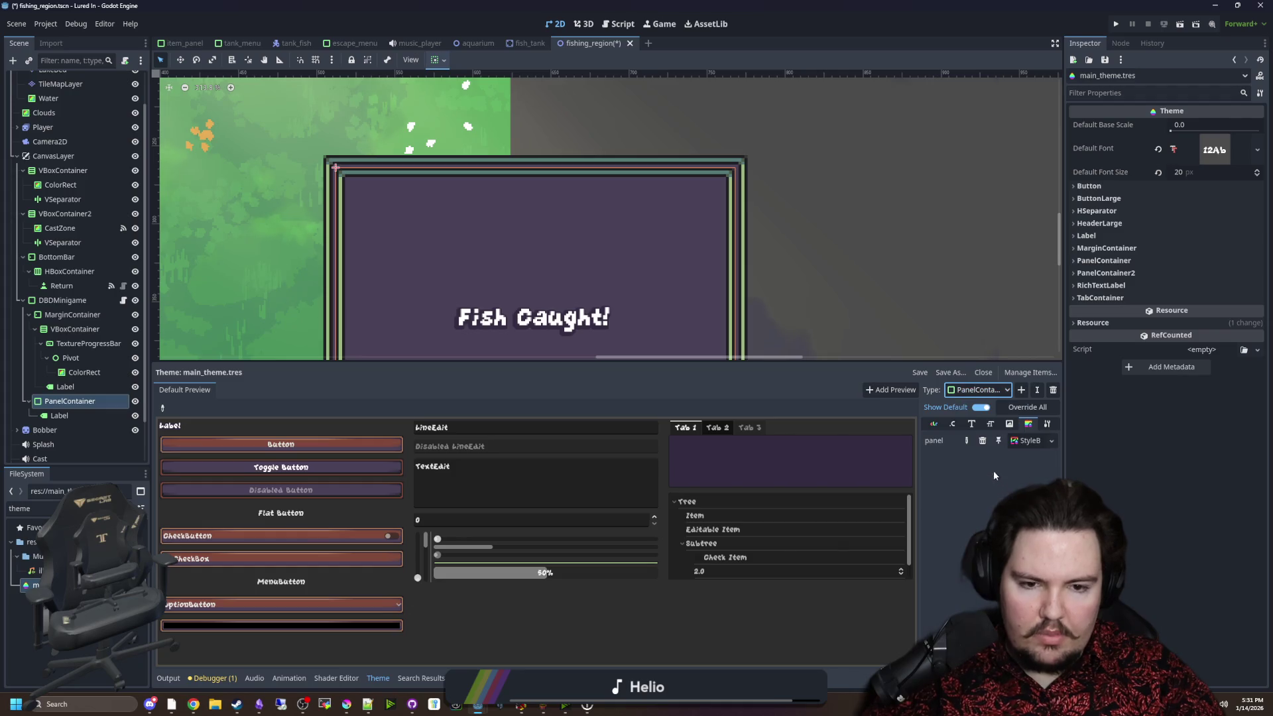
click(1032, 441)
click(990, 395)
click(990, 395)
click(991, 506)
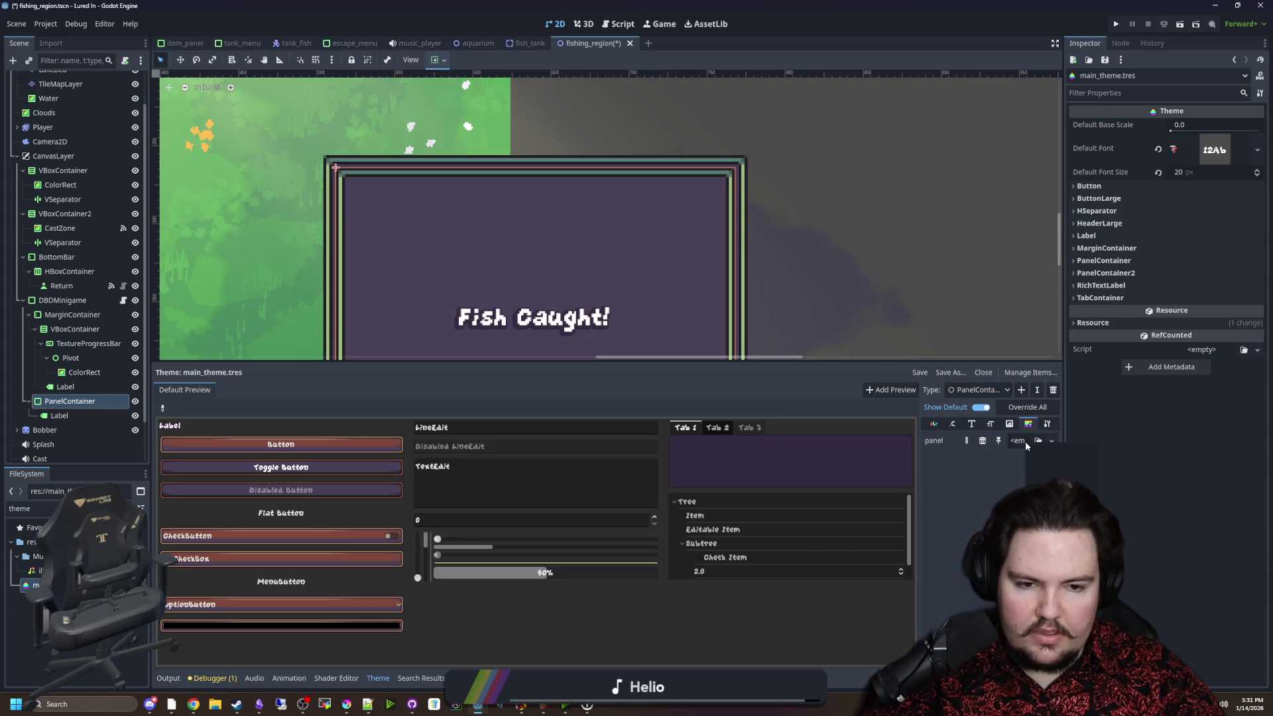
Give PanelContainer2 a textured panel style box using the teal panel texture, and save.
click(1025, 440)
click(1057, 532)
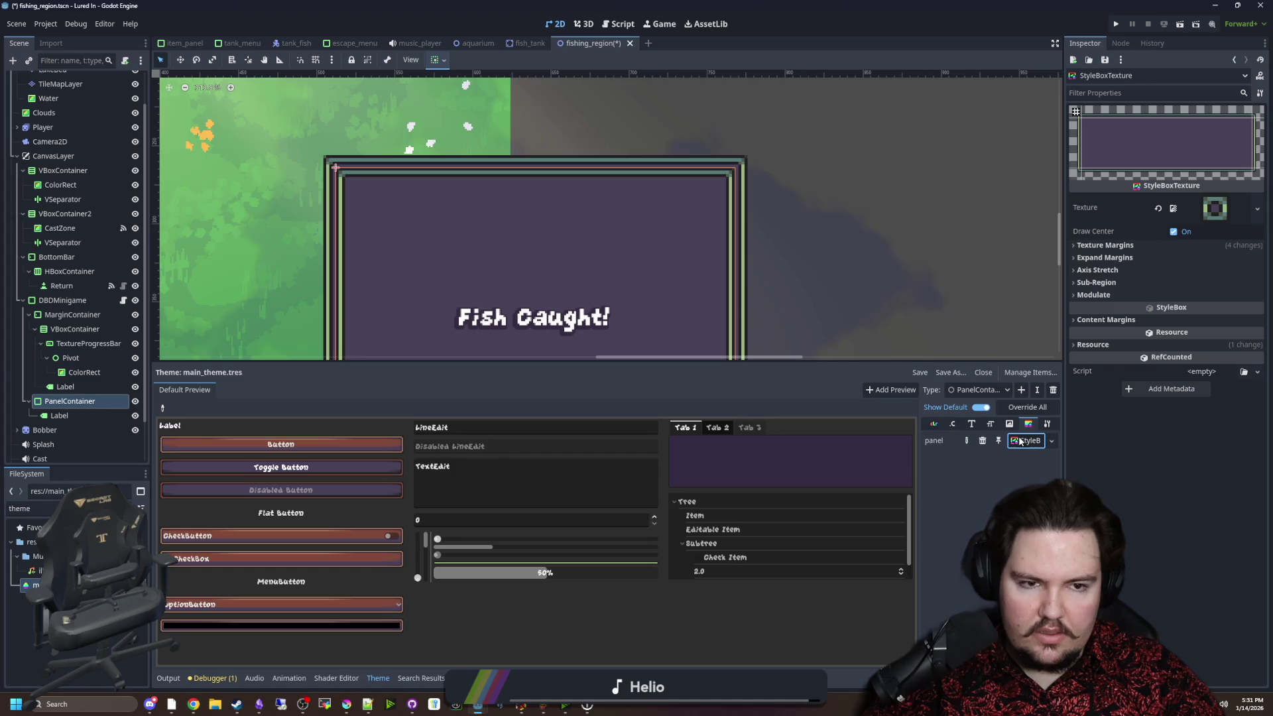
click(1019, 442)
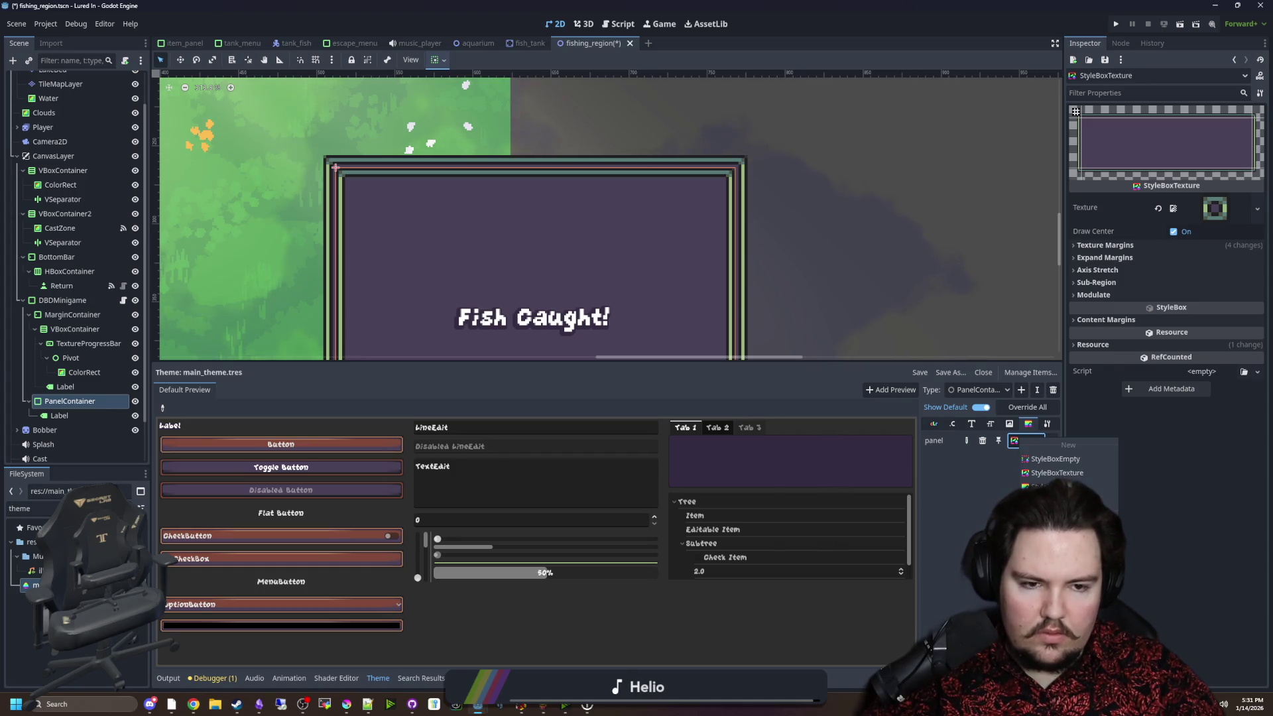
click(1123, 467)
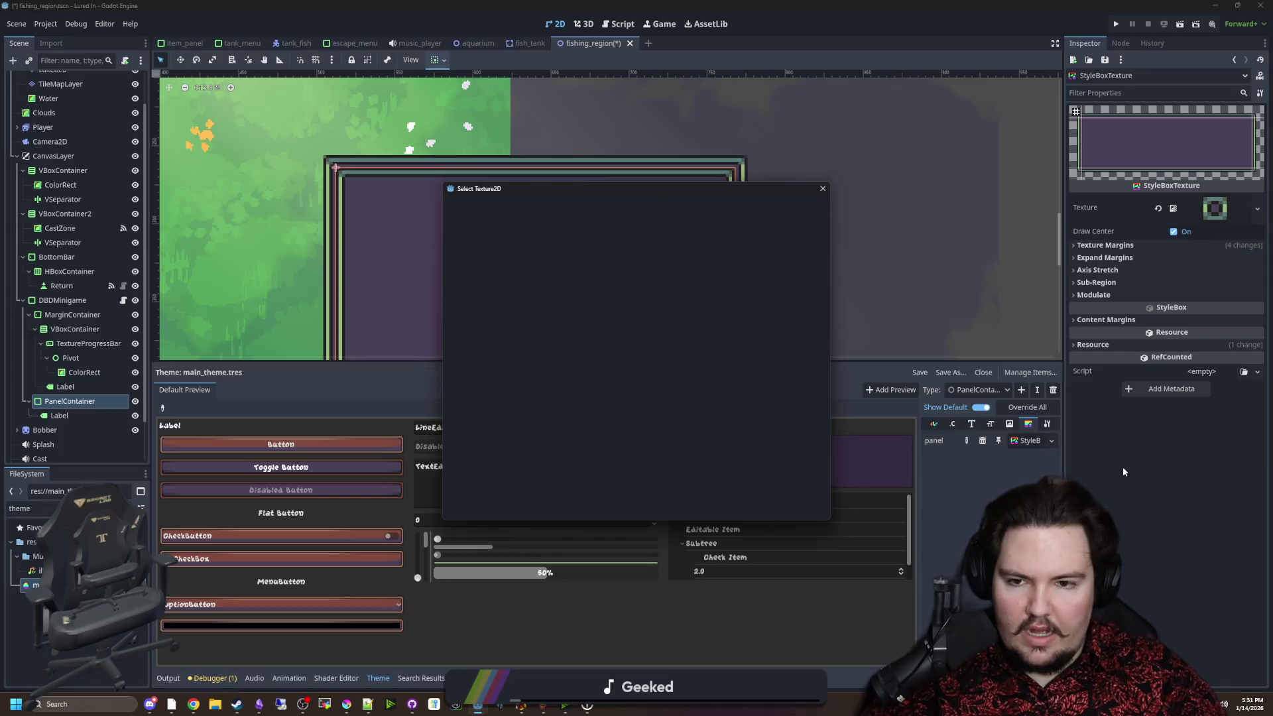
text(panel)
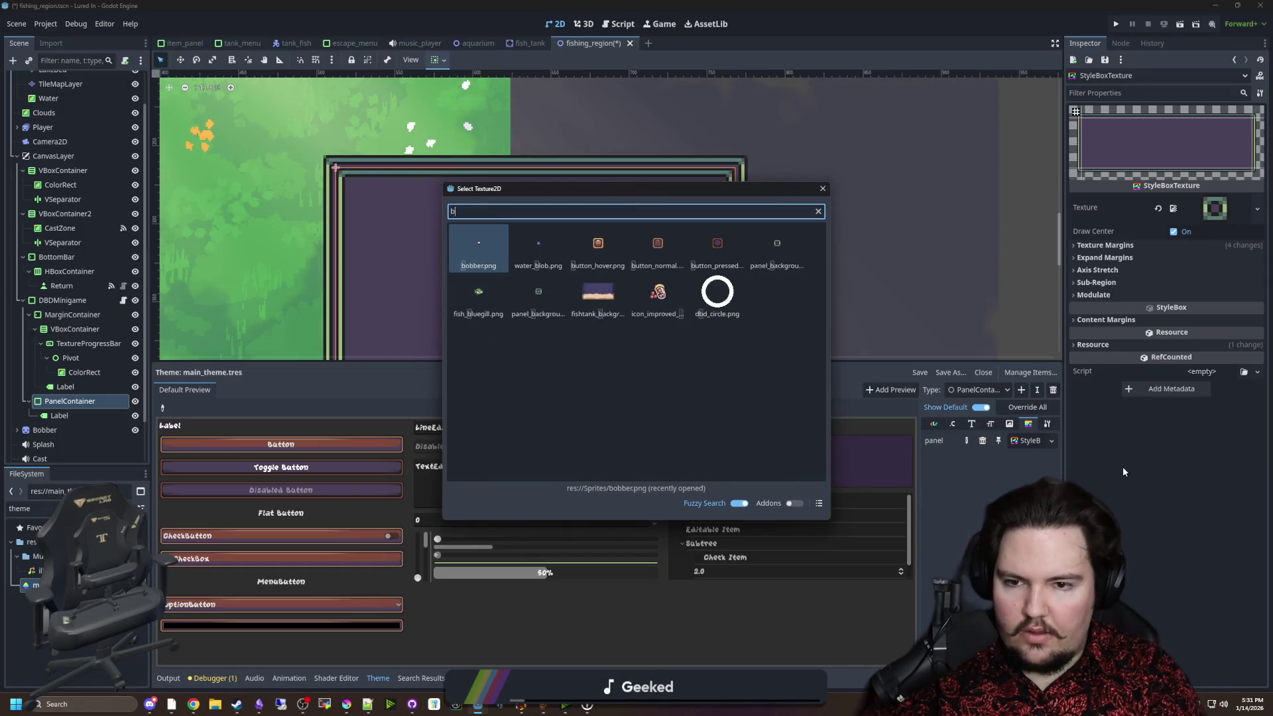
double_click(538, 241)
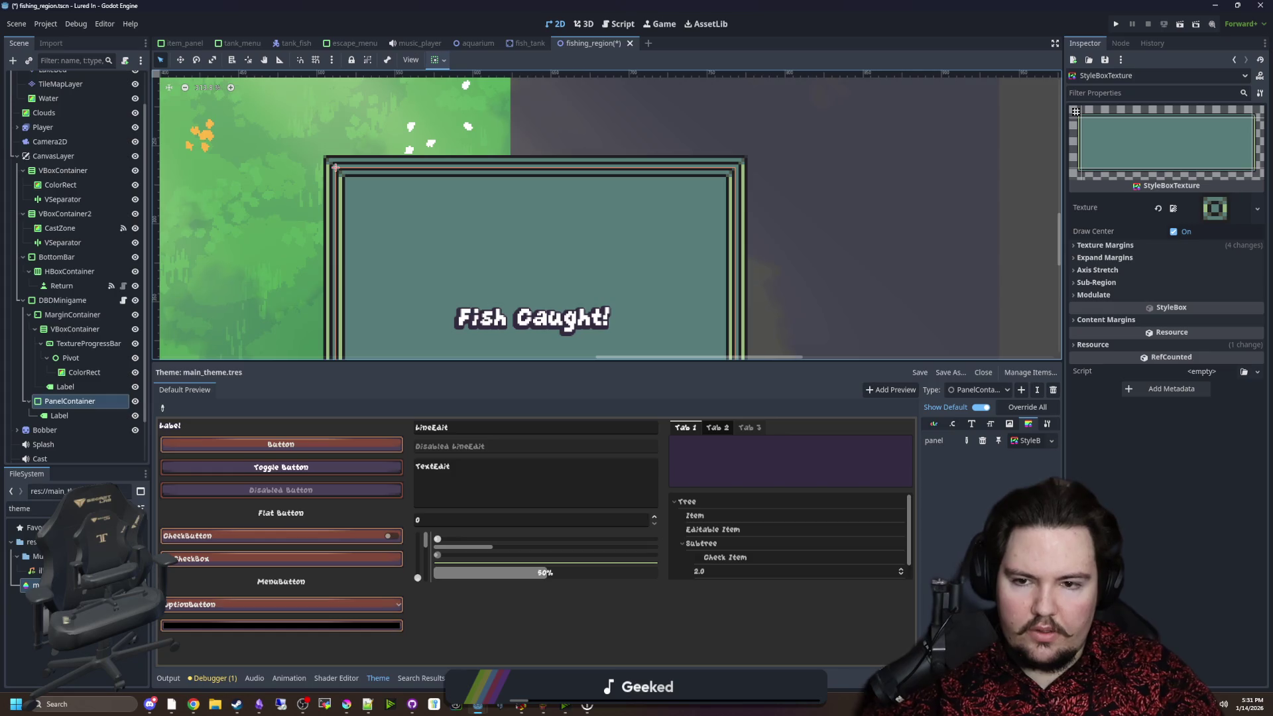
scroll(418, 196, down, 5)
scroll(410, 224, up, 2)
key(ctrl+s)
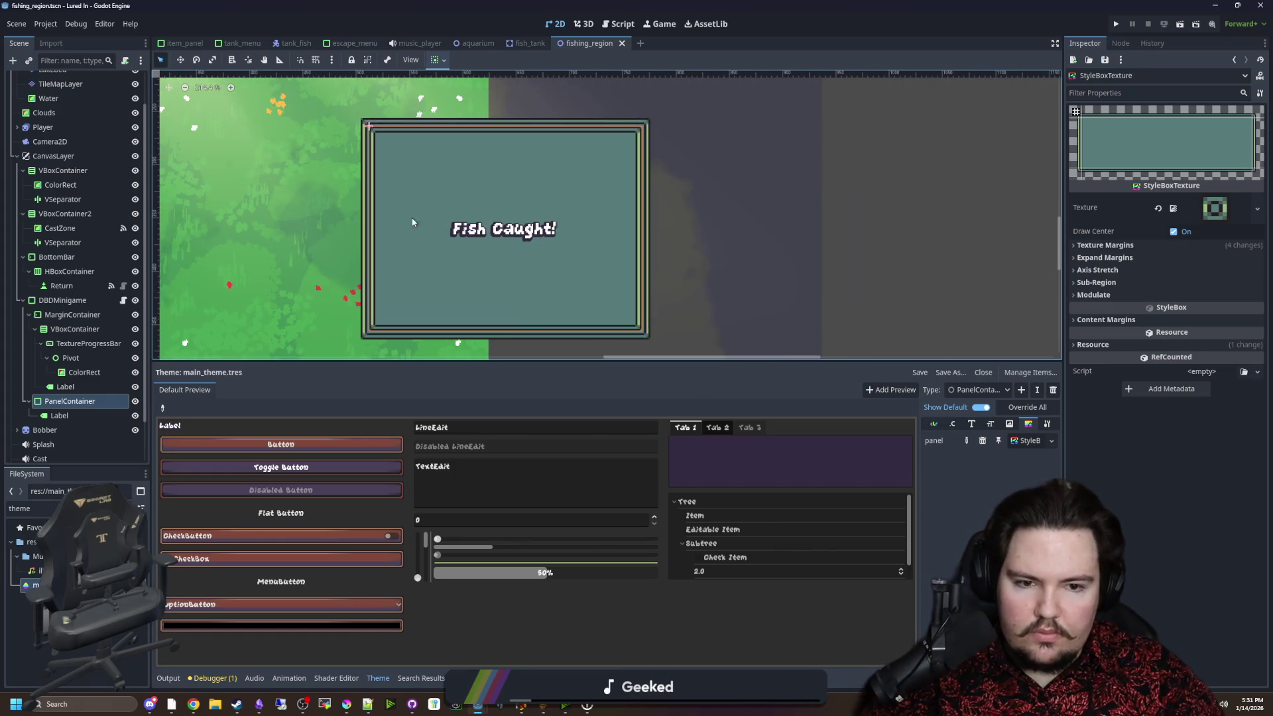
Quick Load the panel background texture into the theme's panel style and save.
click(1022, 444)
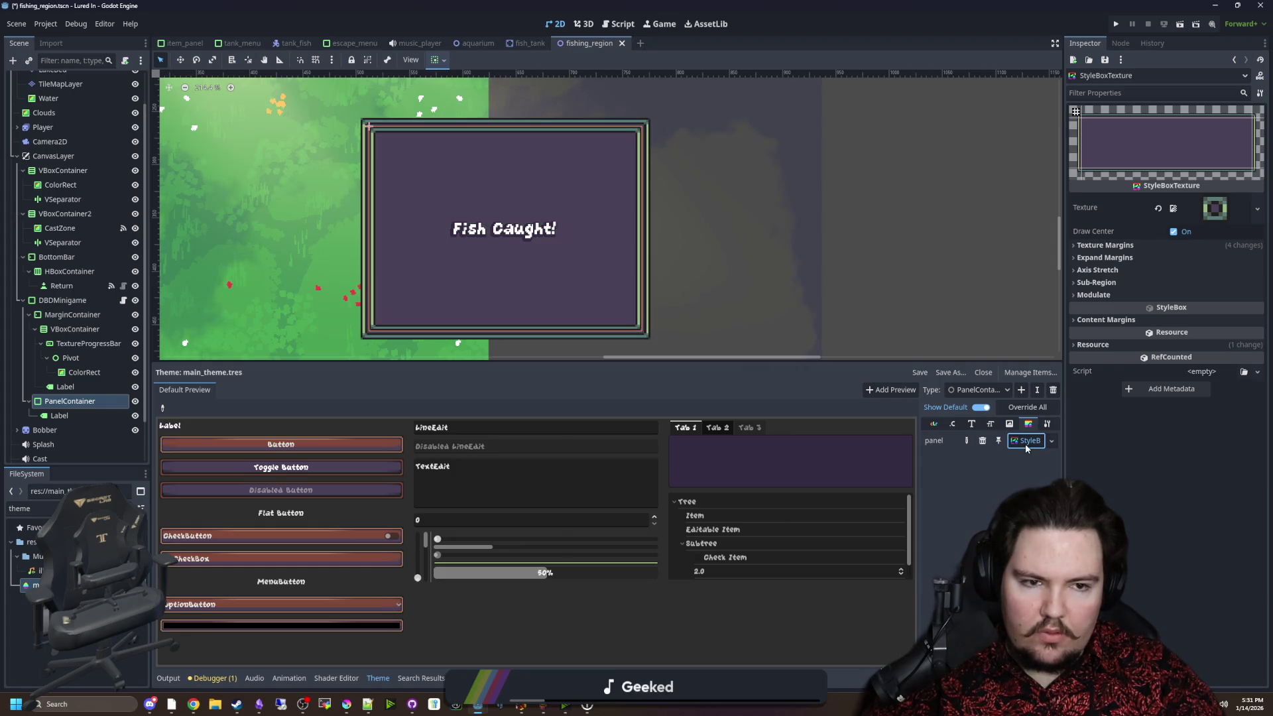
click(1257, 208)
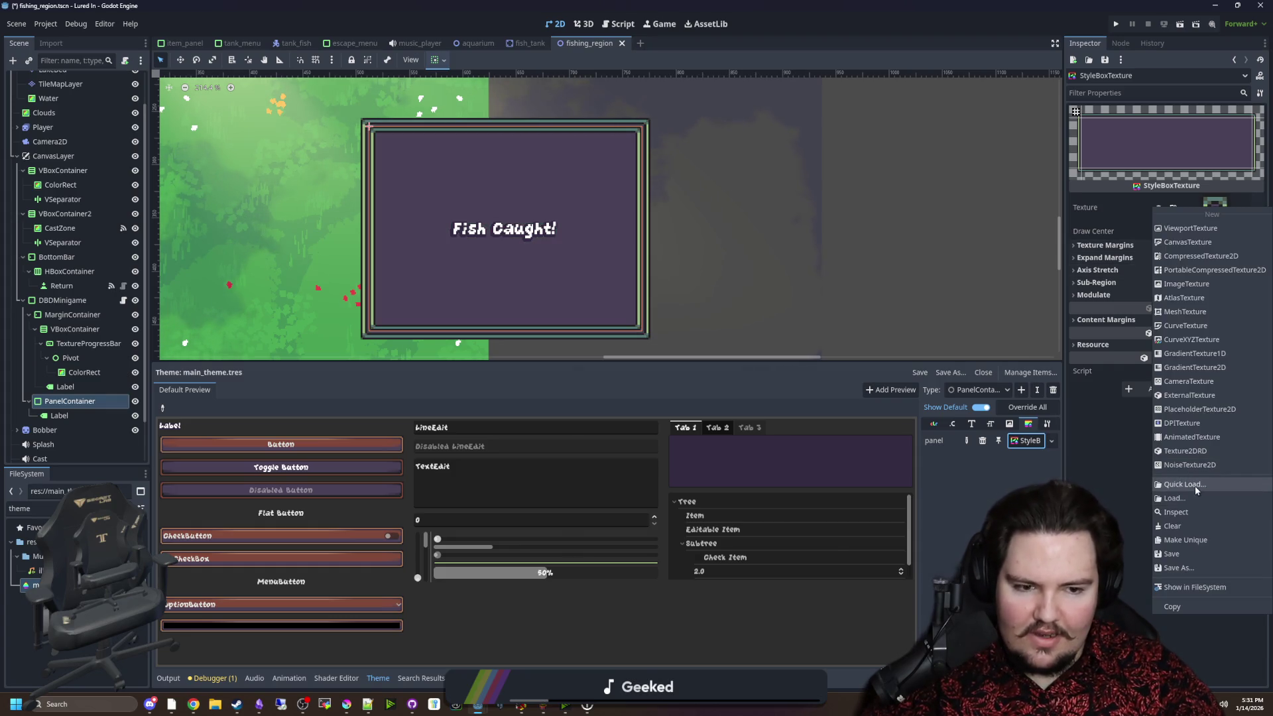
click(1196, 487)
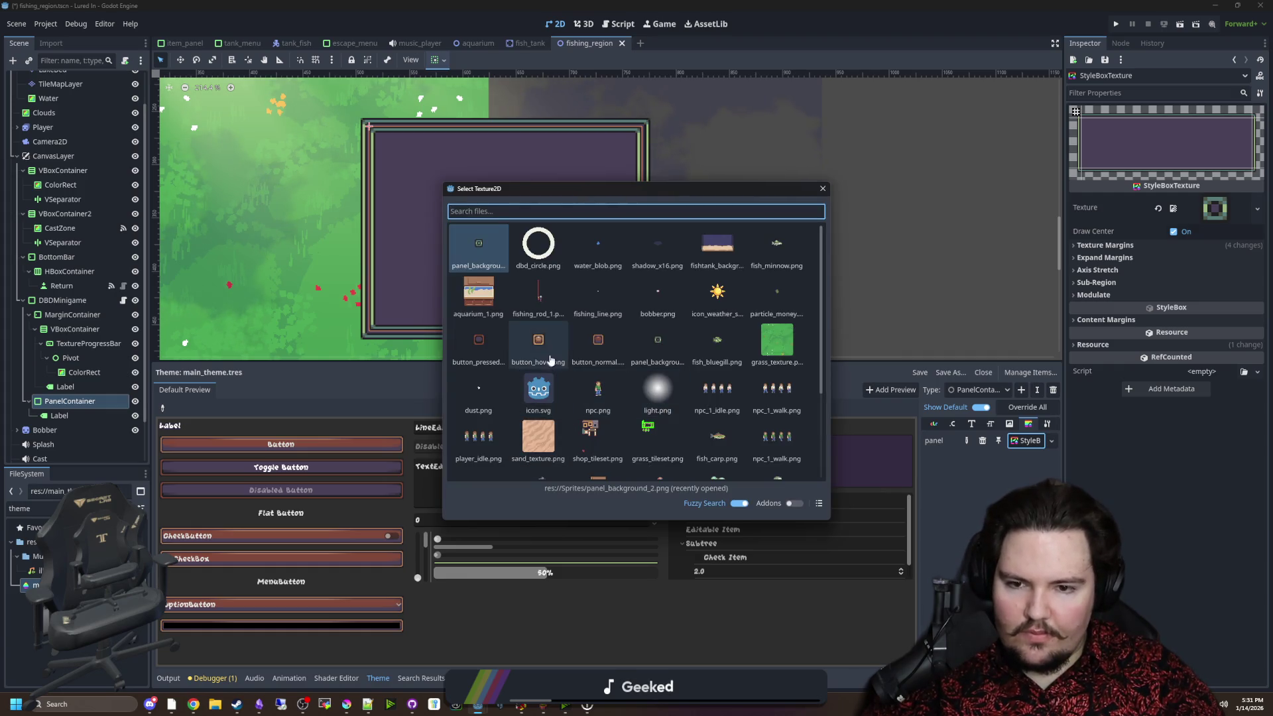
double_click(478, 260)
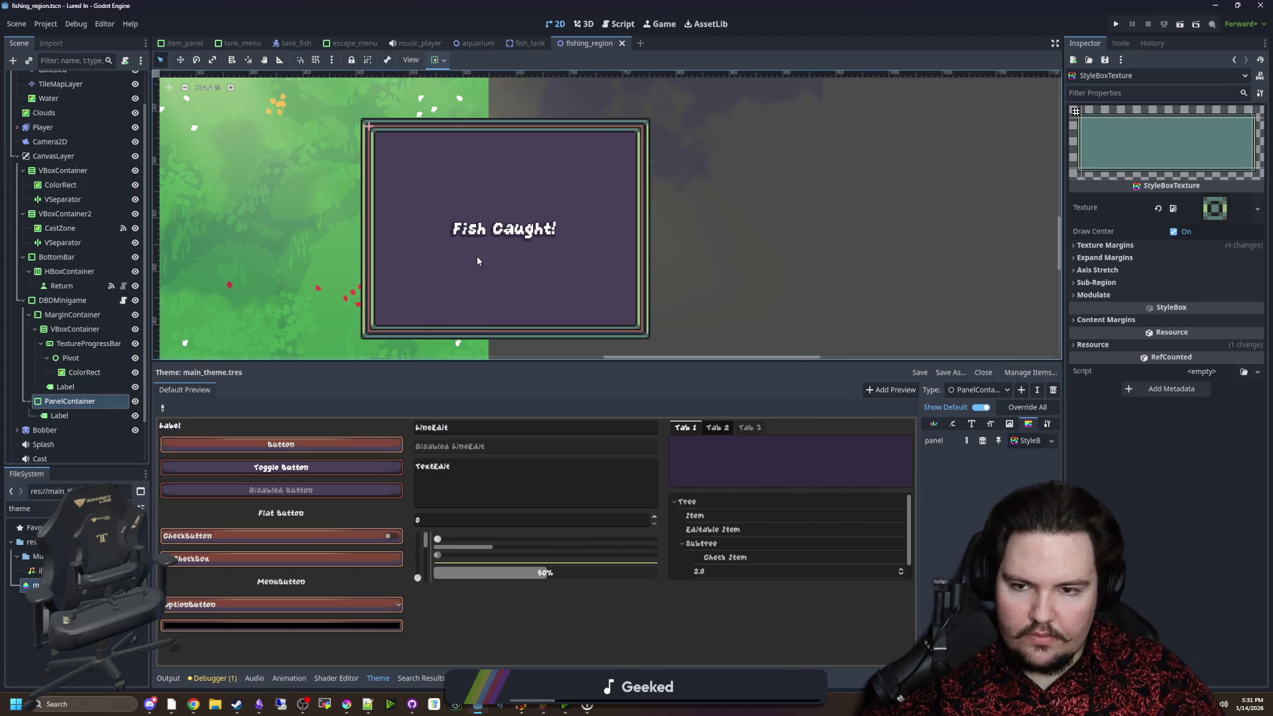
key(ctrl+s)
drag(436, 293, 620, 333)
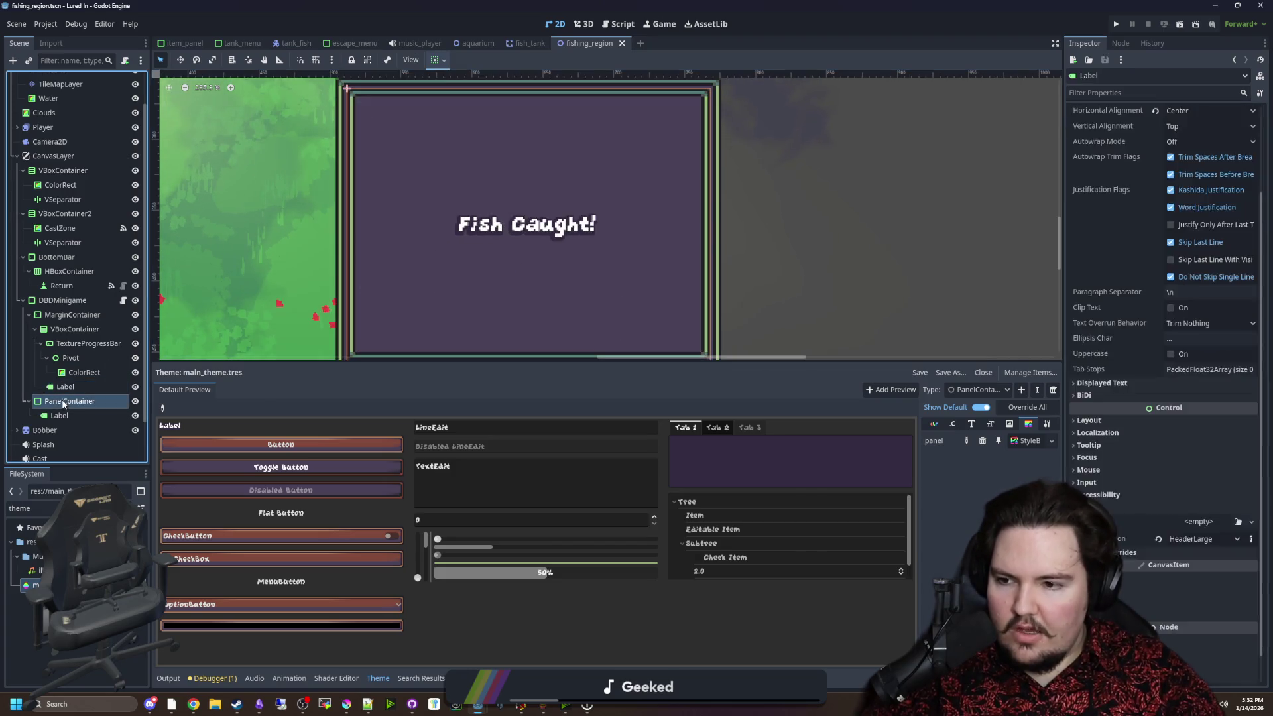
Set the panel's Type Variation to PanelContainer2.
scroll(655, 222, down, 1)
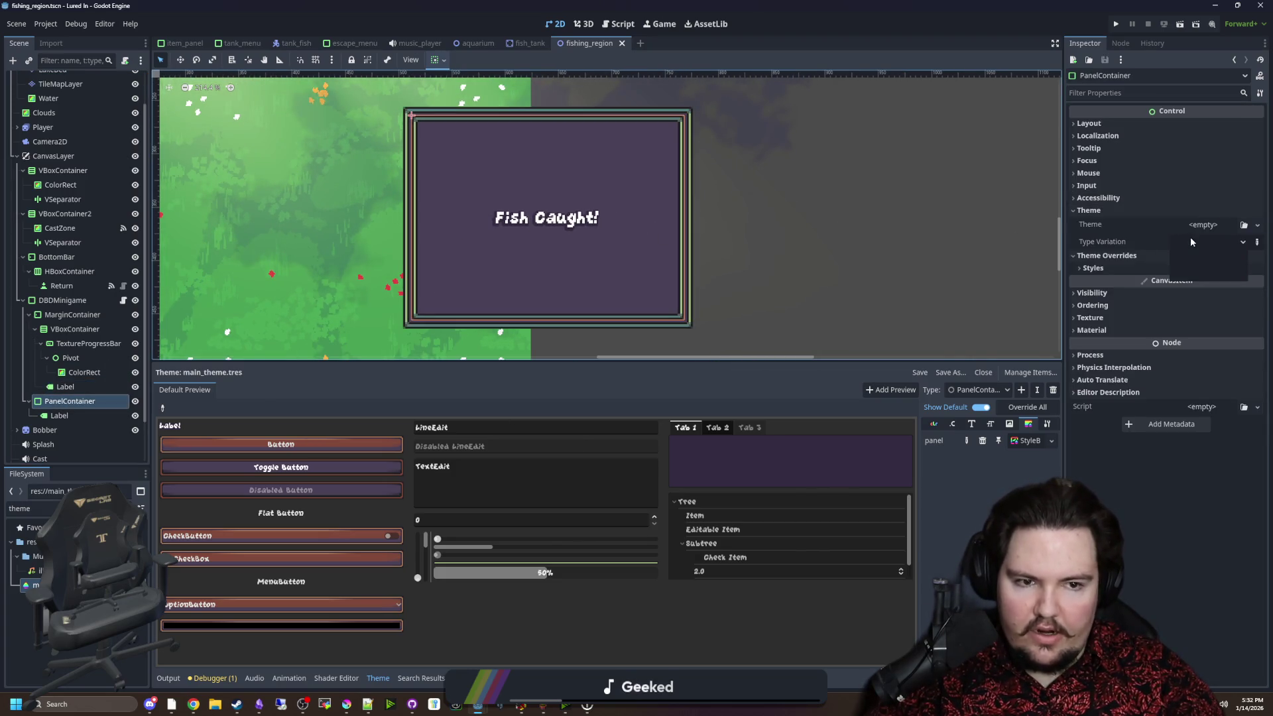
click(1242, 242)
click(1200, 273)
scroll(604, 232, up, 1)
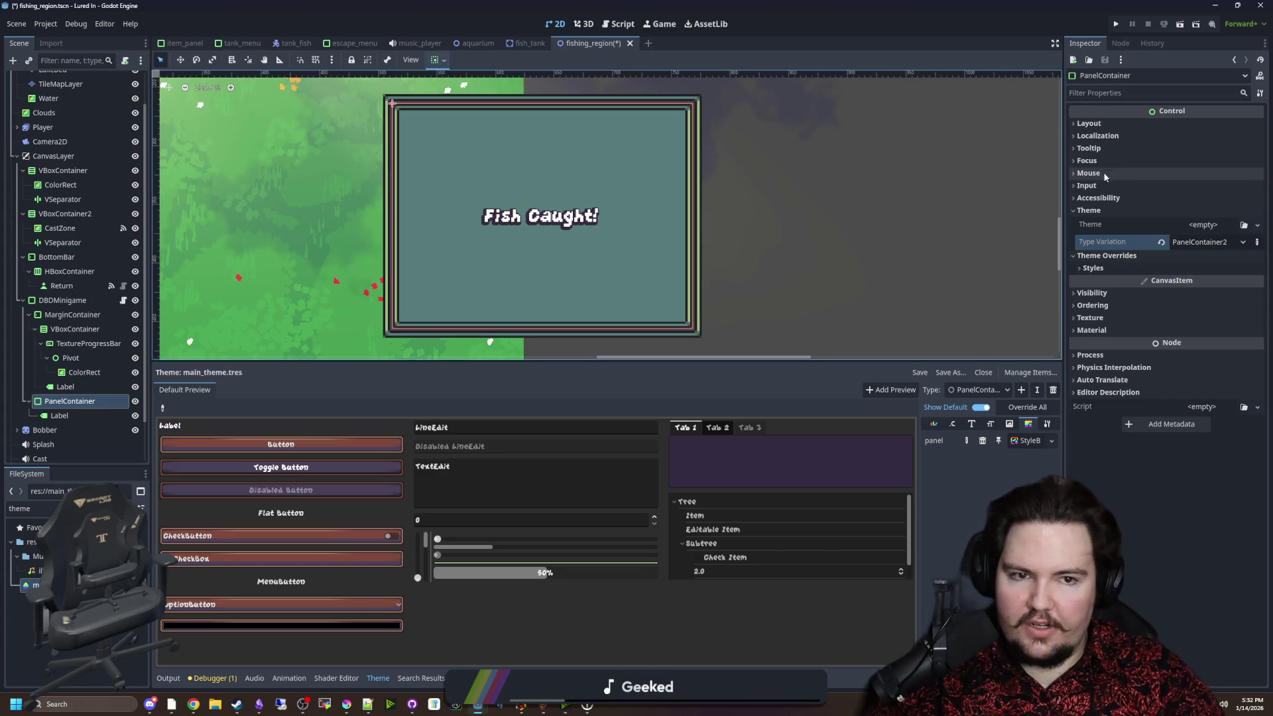
Set the panel's Container Sizing to Shrink Center horizontally and vertically.
click(1130, 126)
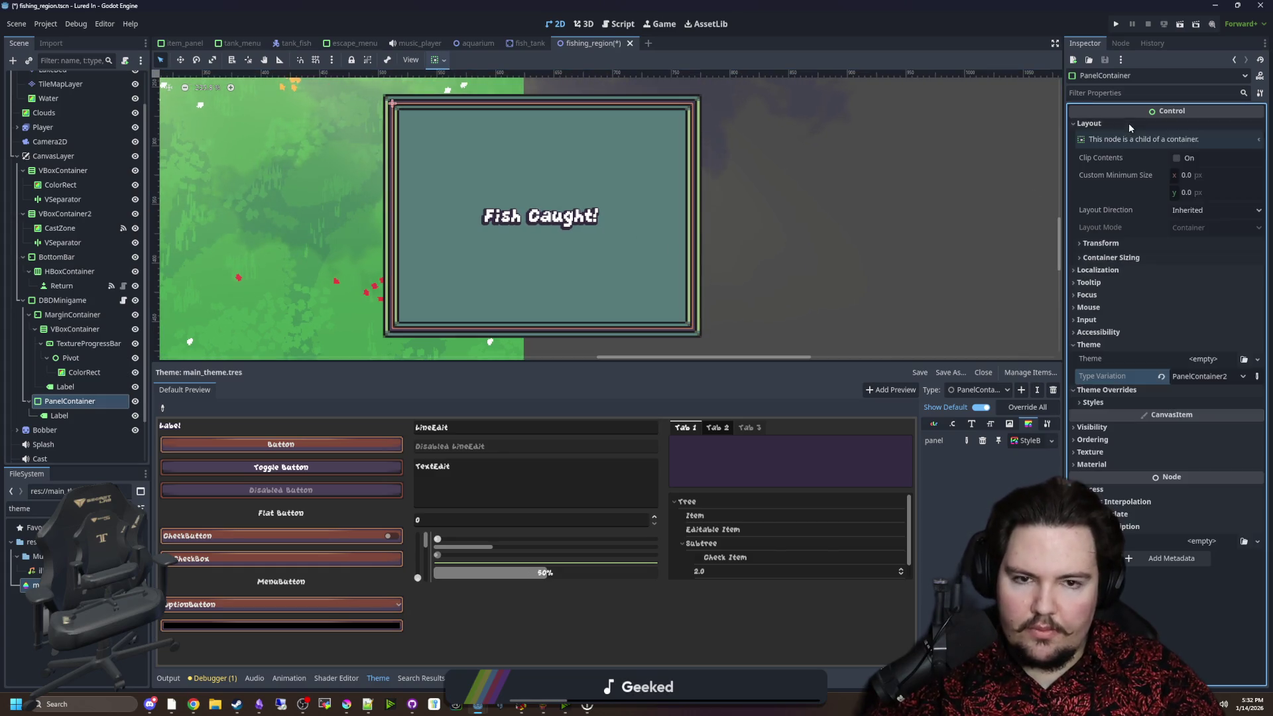
click(1110, 258)
click(1214, 289)
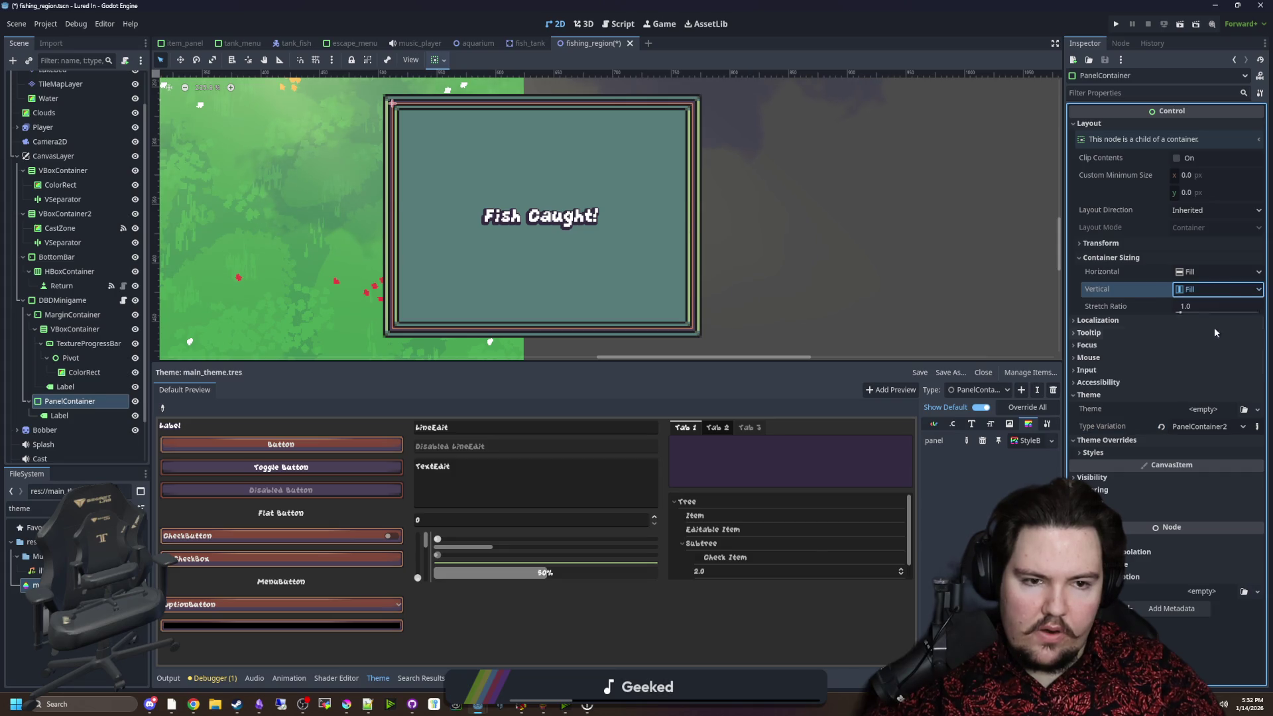
click(1213, 333)
click(1202, 272)
click(1214, 316)
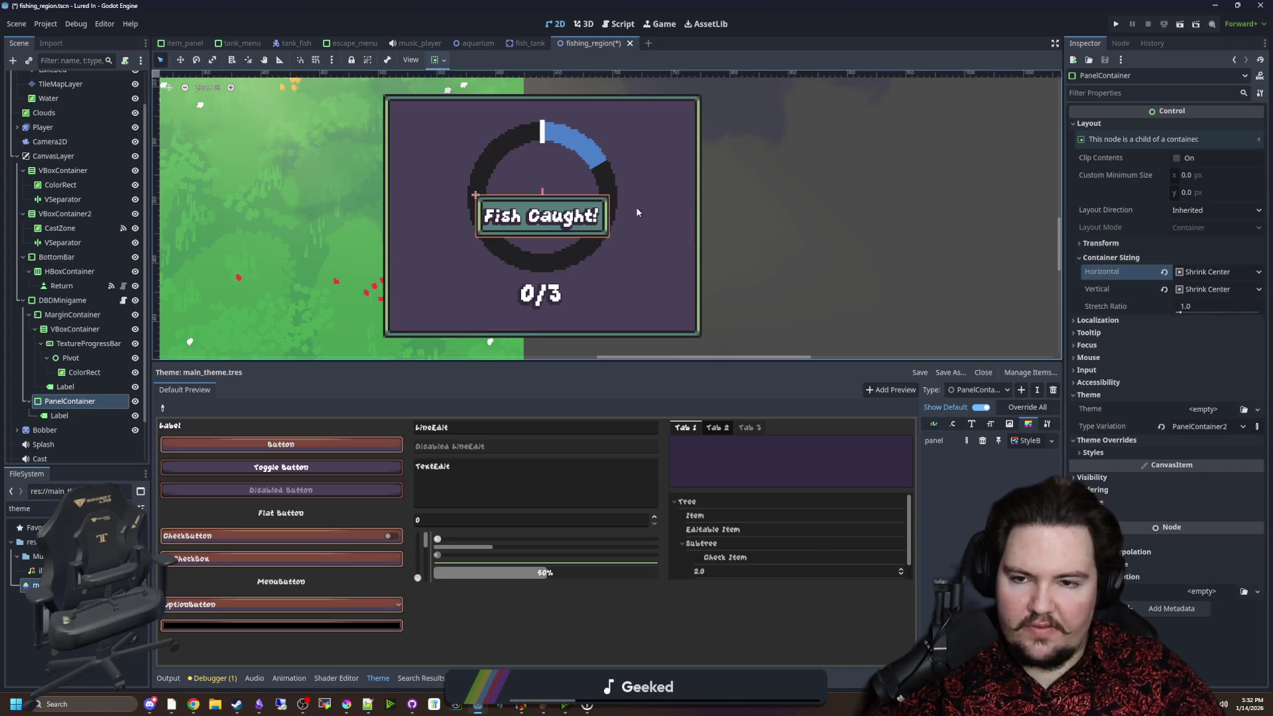
Set the panel's Custom Minimum Size width to 192.
drag(1190, 175, 1211, 175)
click(1190, 176)
text(128)
key(Return)
click(1205, 164)
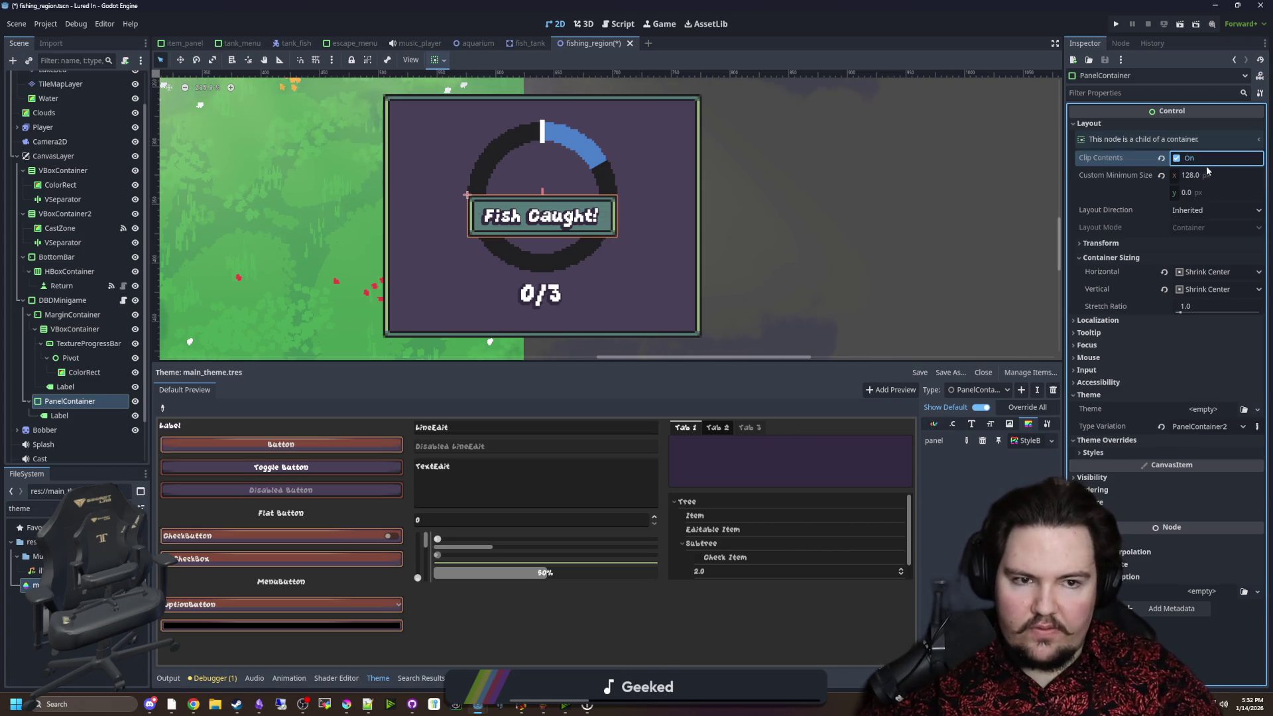
click(1198, 176)
text(256)
key(Return)
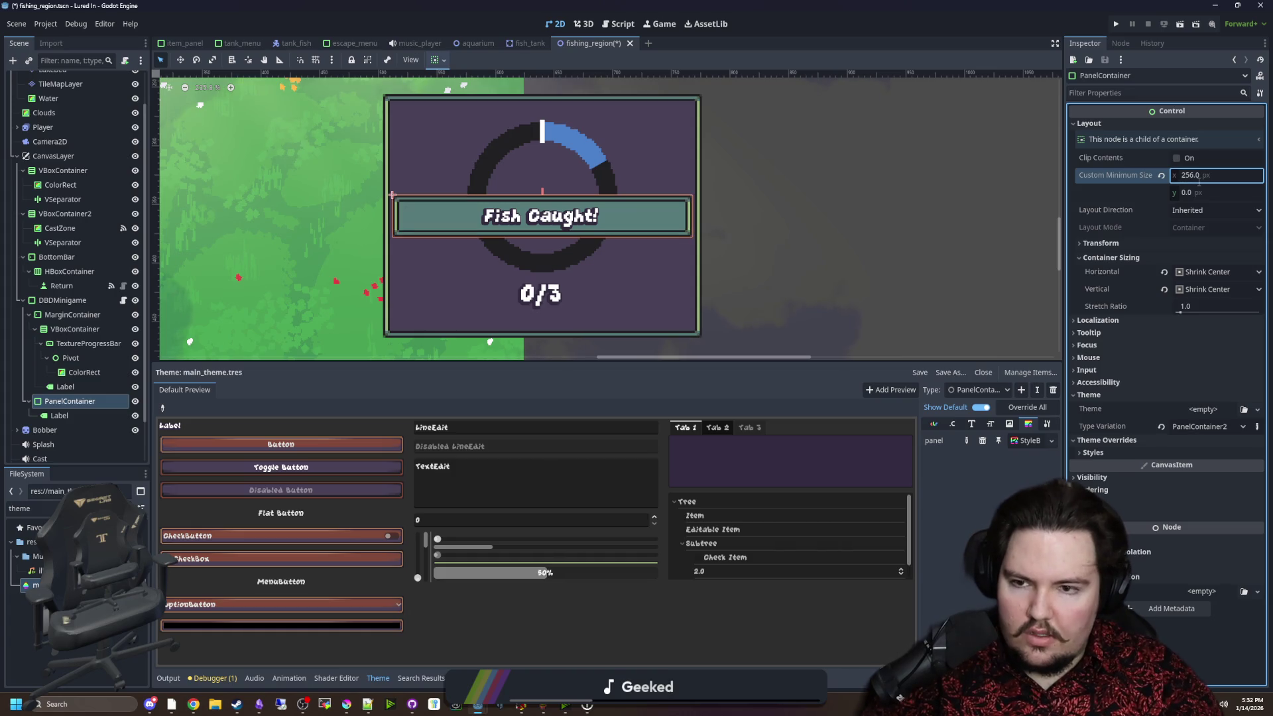
scroll(439, 238, down, 3)
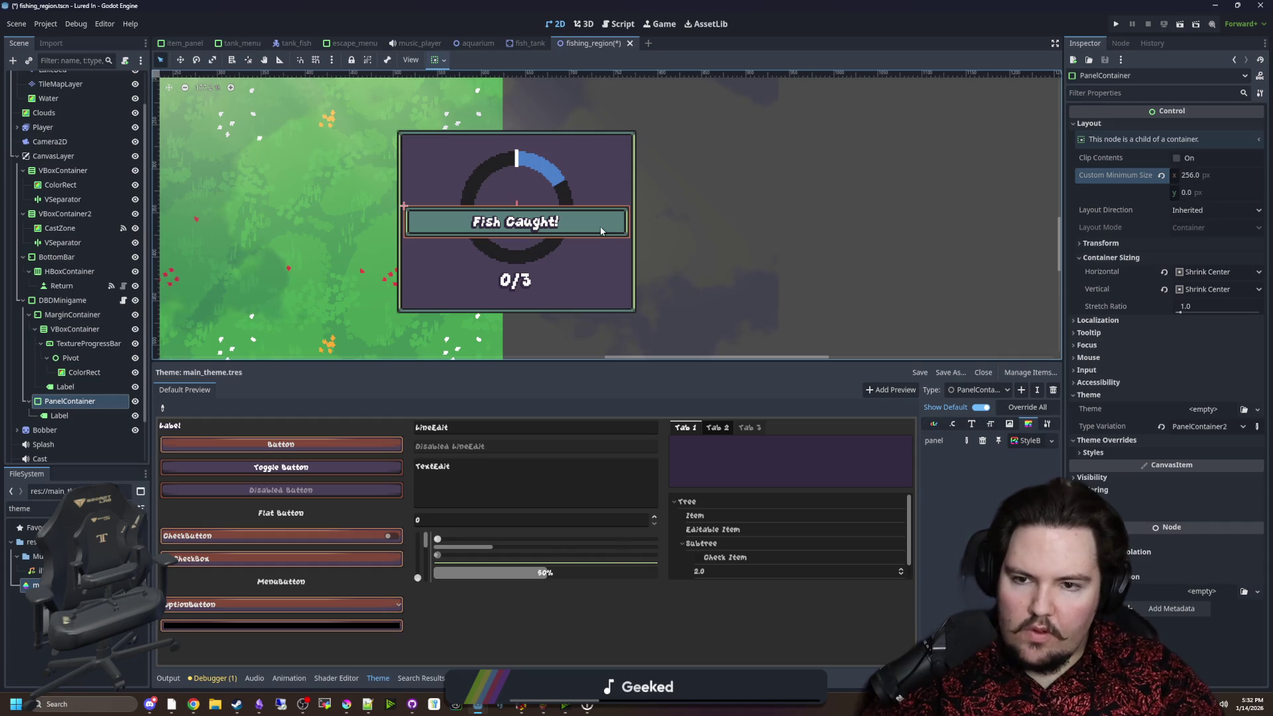
scroll(491, 236, up, 2)
click(1199, 177)
text(192)
key(Return)
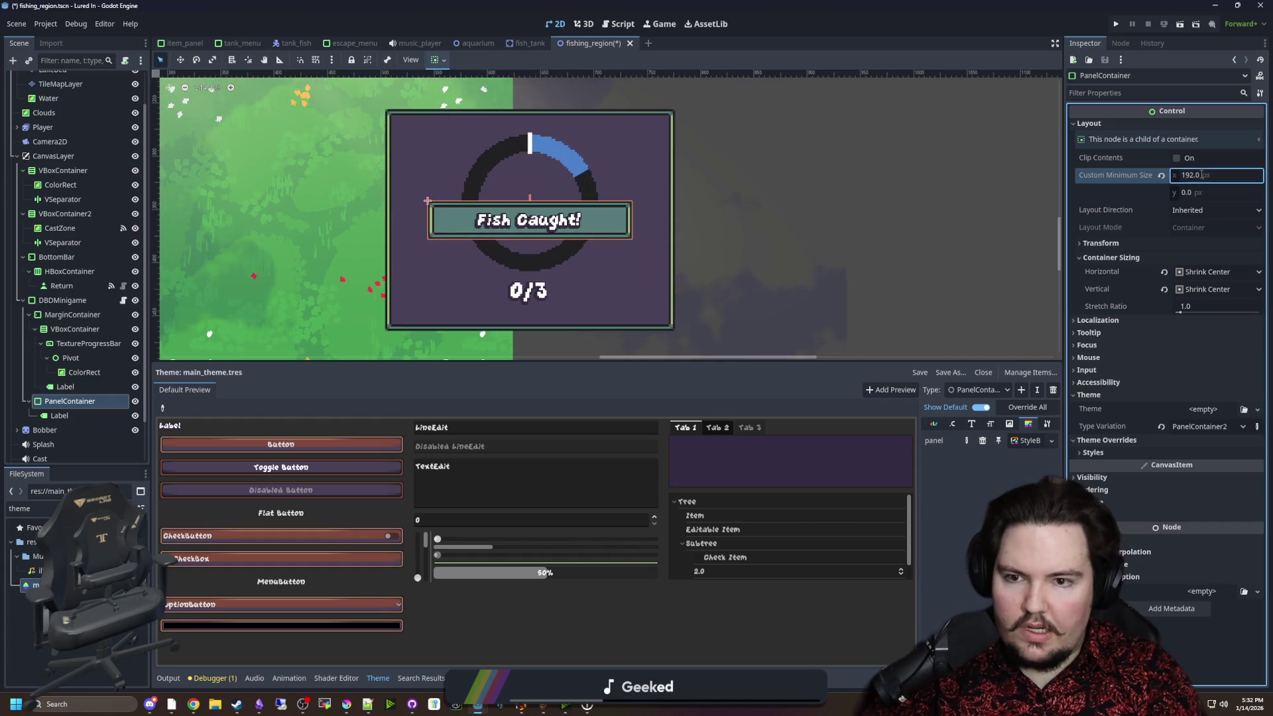
scroll(444, 314, down, 2)
click(511, 293)
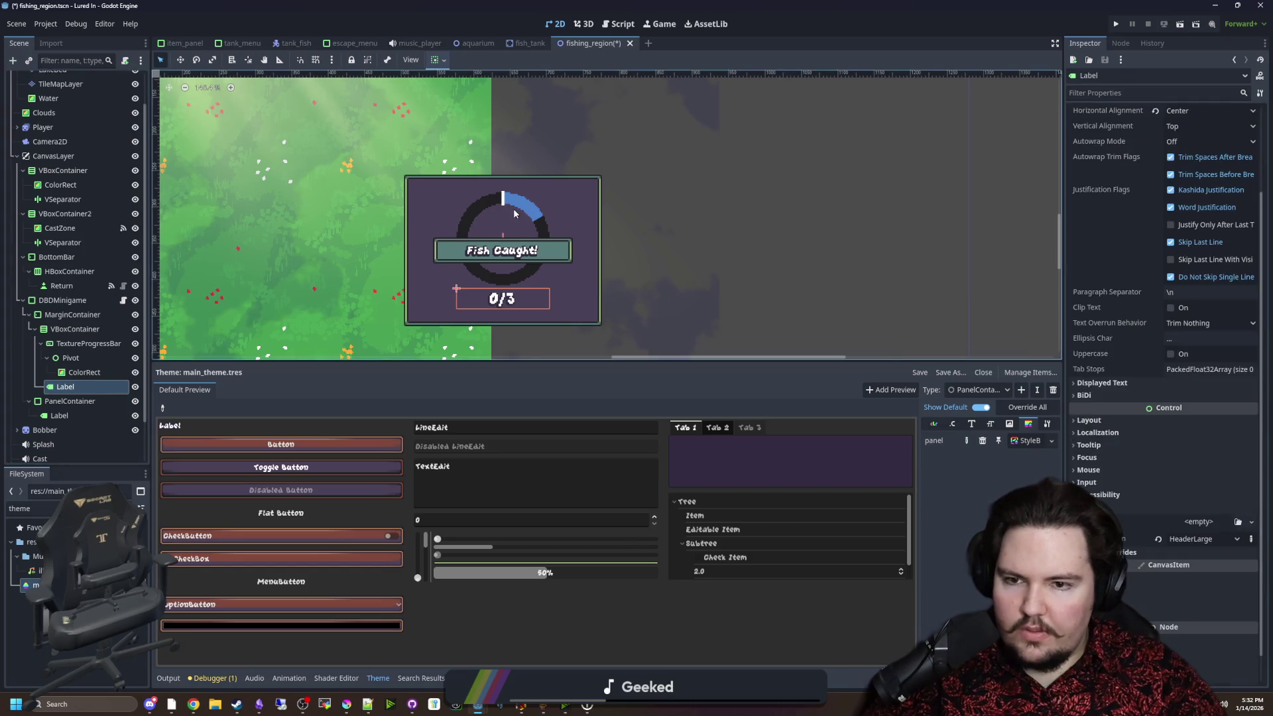
Save the scene and select the ColorRect and 0/3 Label nodes in turn.
scroll(434, 286, down, 2)
scroll(434, 286, up, 4)
key(ctrl+s)
scroll(434, 287, up, 1)
key(ctrl+s)
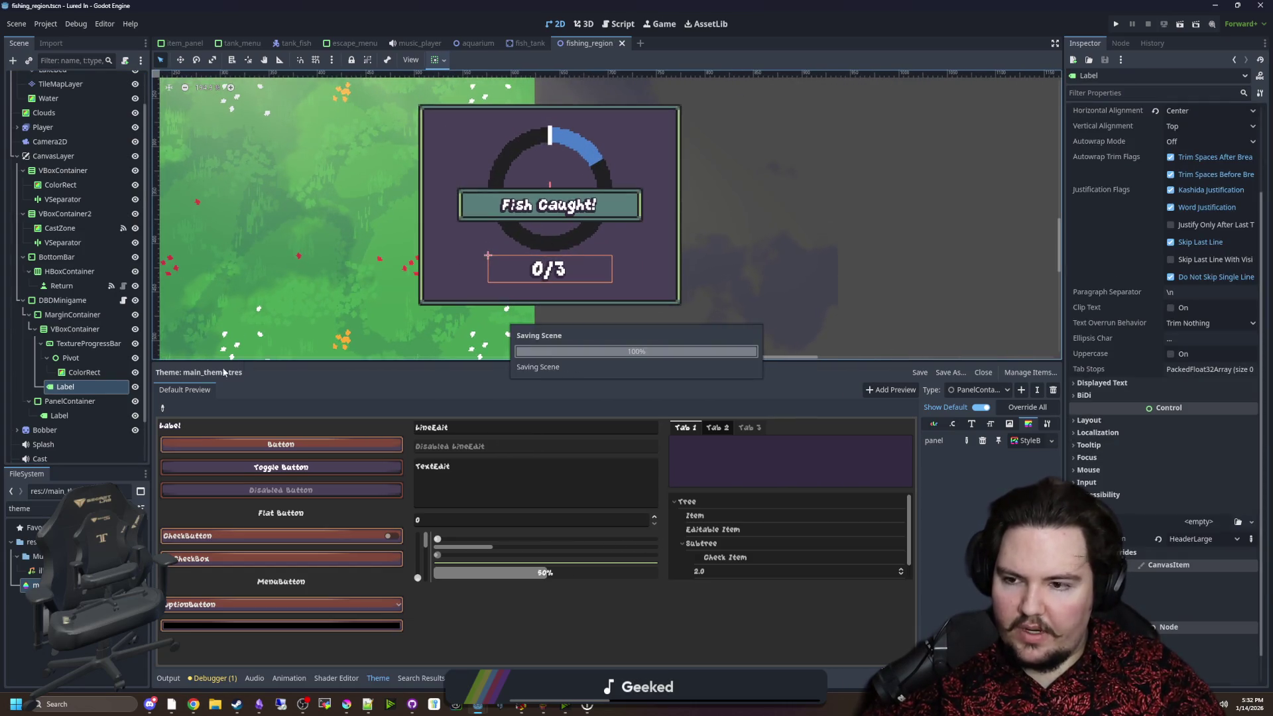
click(82, 372)
click(69, 387)
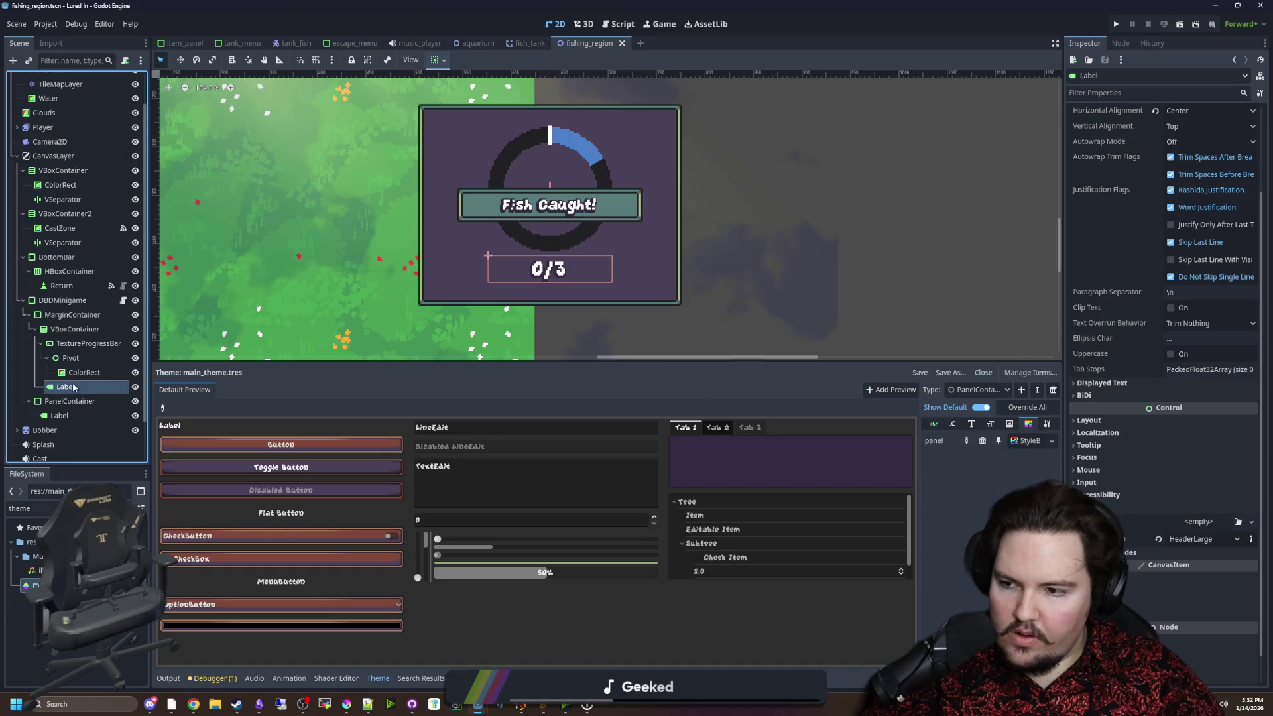
Change the label text to Fail! and back to Fish Caught!, then save.
click(59, 416)
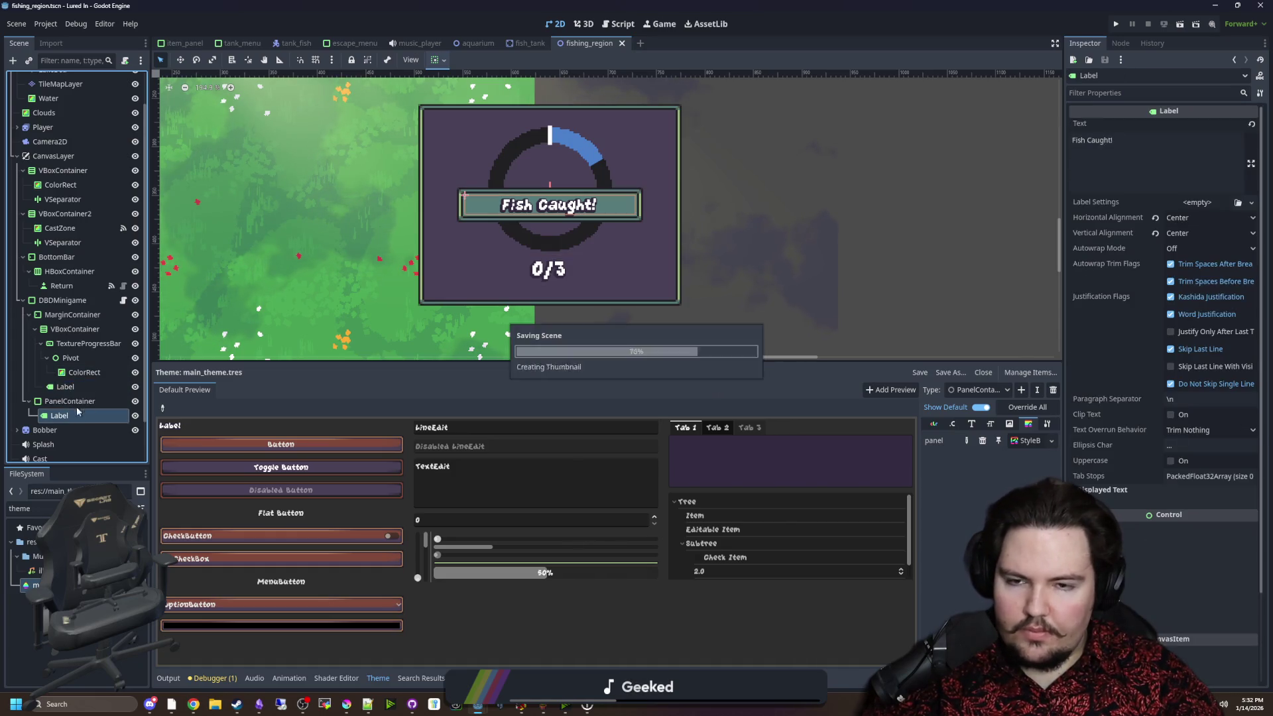
drag(1125, 150, 1054, 143)
text(Fail!)
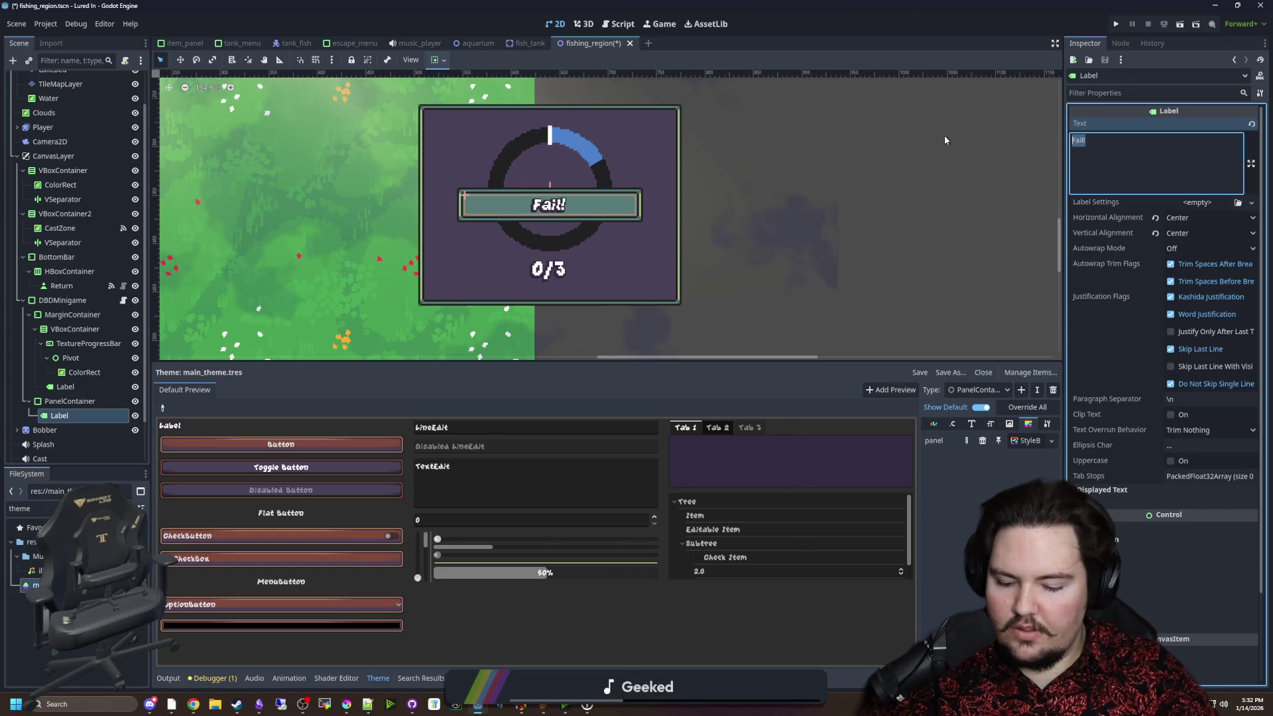
text(Fish Caught!)
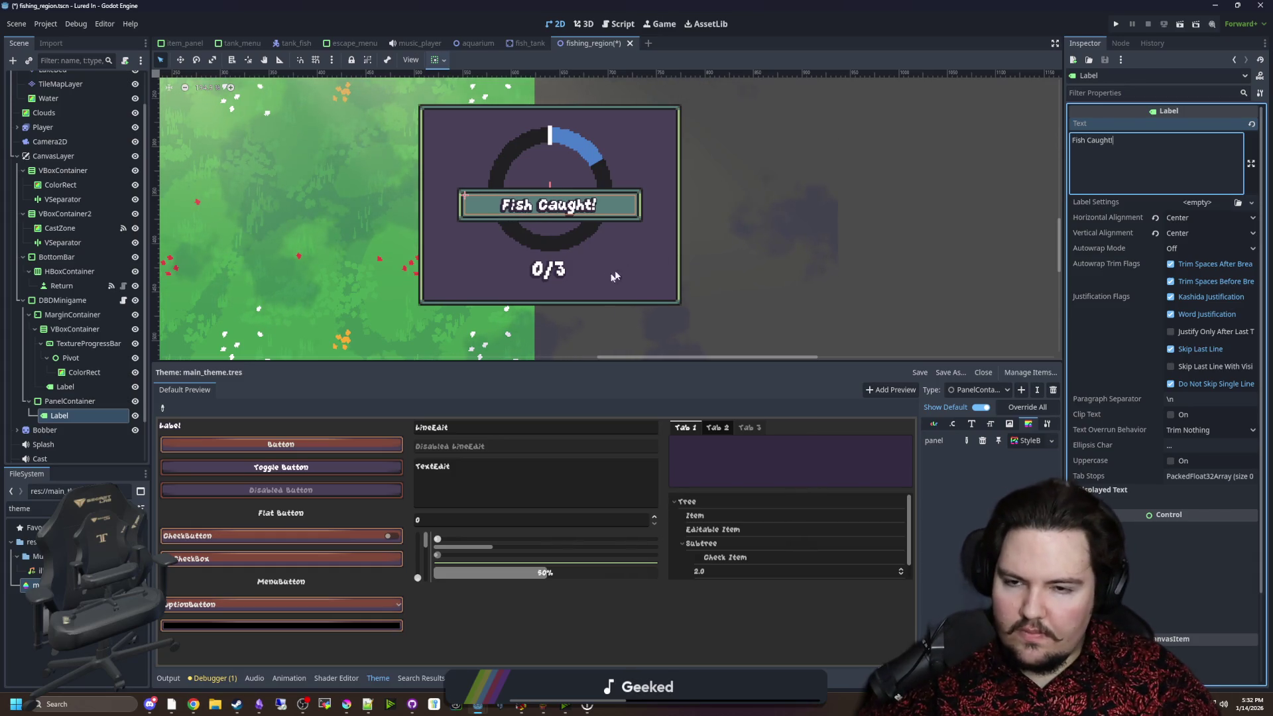
scroll(460, 310, down, 1)
click(69, 401)
key(ctrl+s)
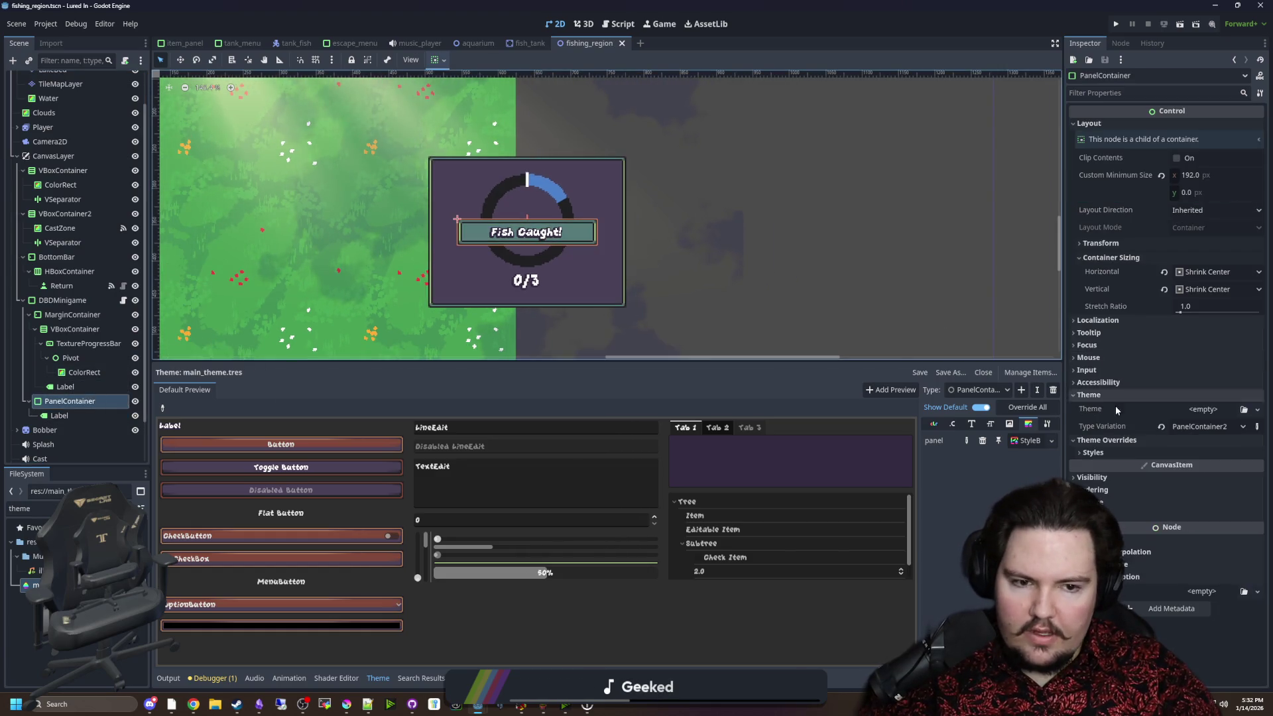
Zoom in on the Fish Caught! panel and open the dbd_minigame.gd script.
click(1127, 394)
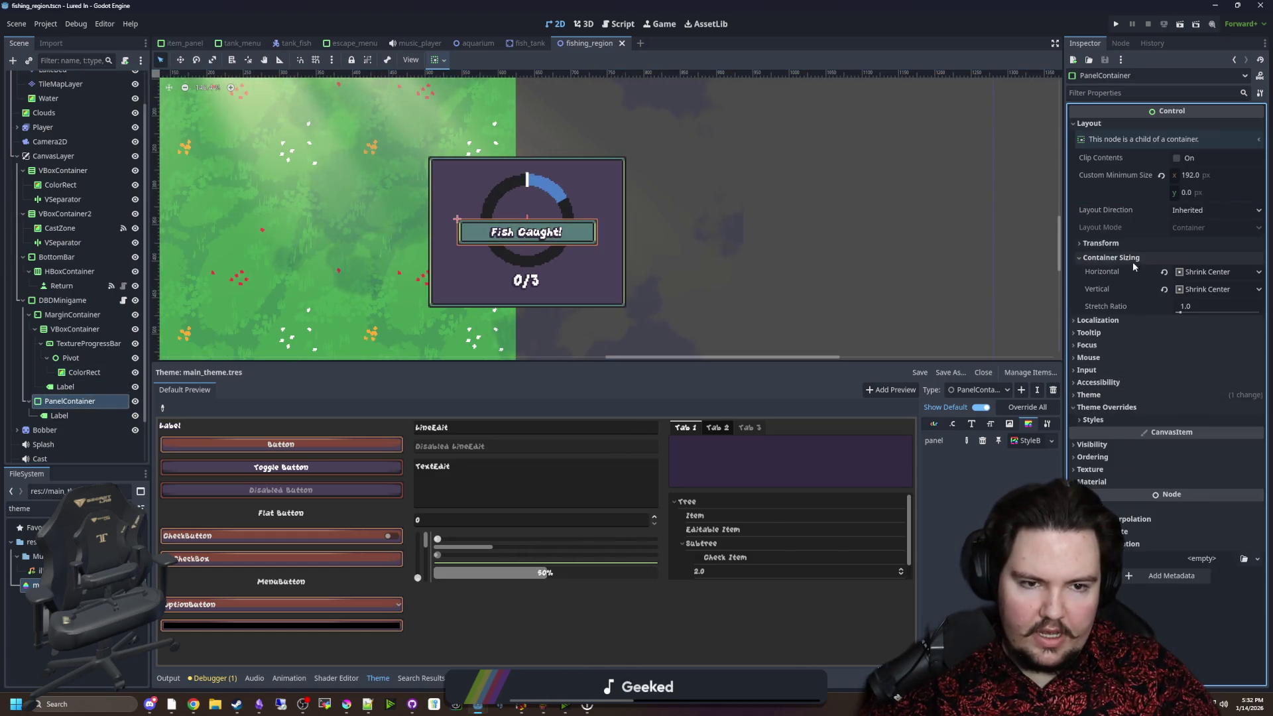
click(1134, 244)
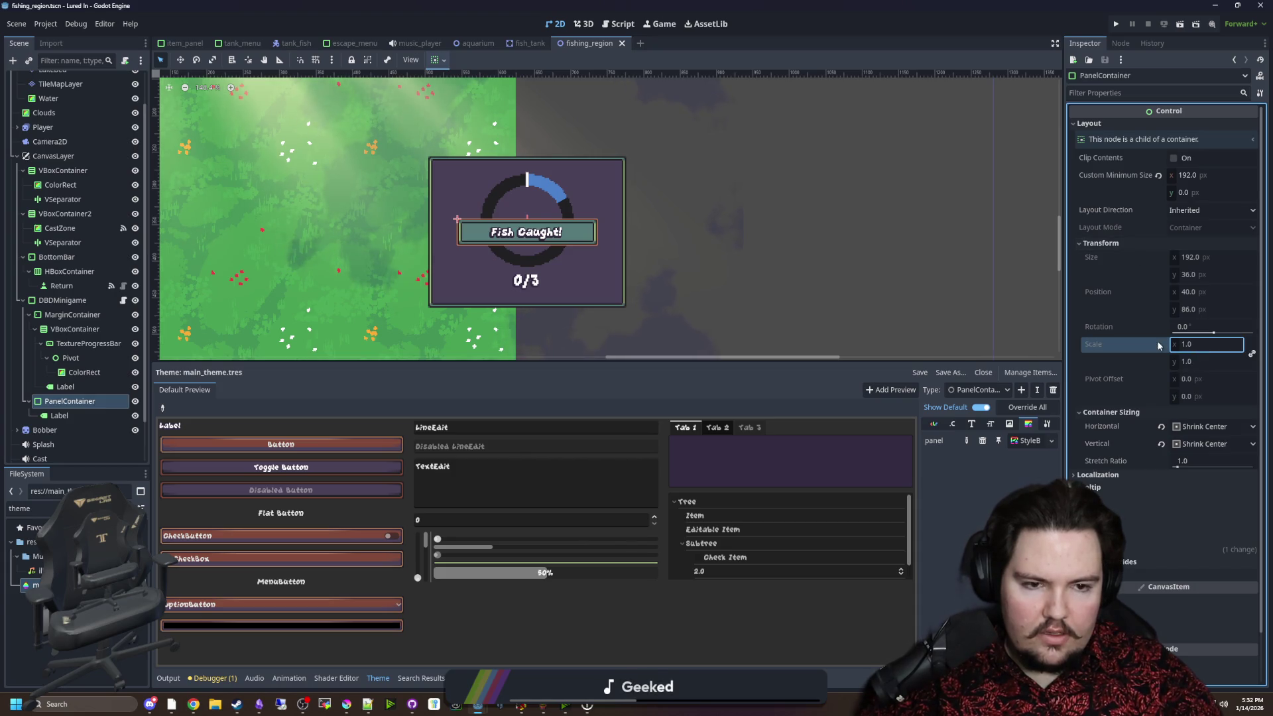
key(ctrl+equal)
scroll(371, 308, up, 2)
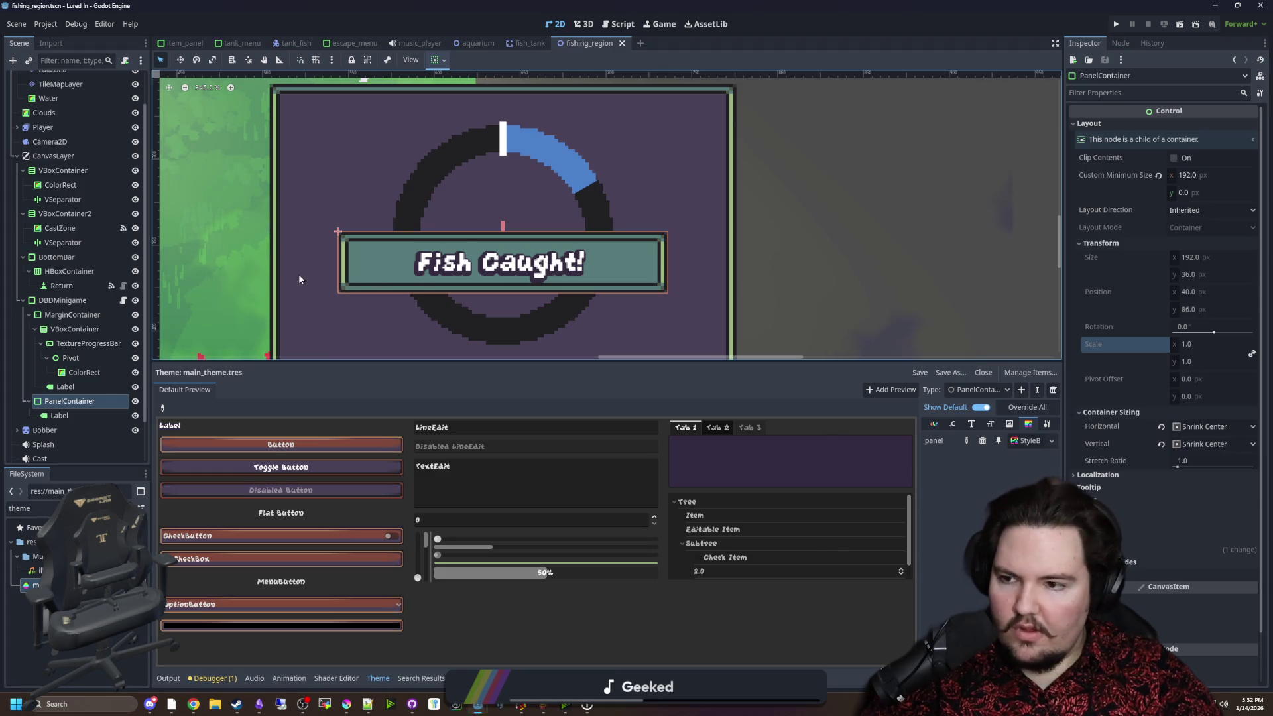
click(123, 302)
key(Up)
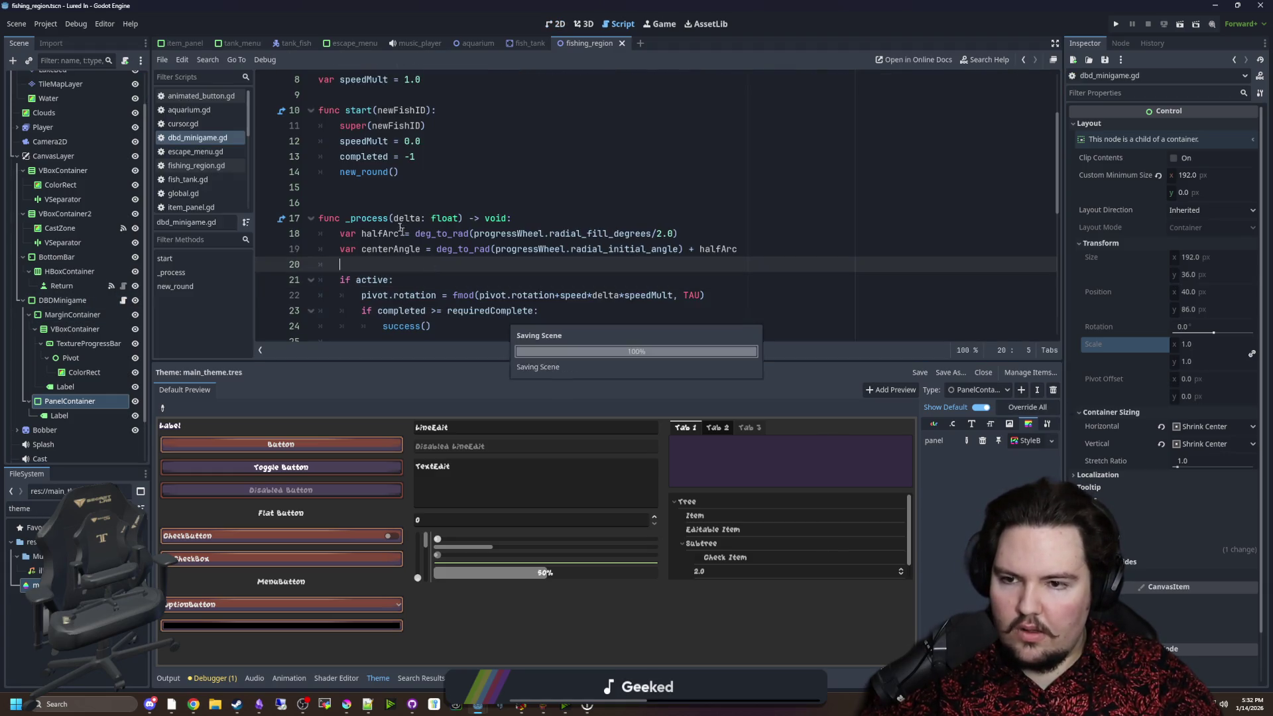
Rename the PanelContainer node to Message and save the scene.
scroll(307, 276, up, 3)
double_click(120, 404)
key(BackSpace)
key(ctrl+z)
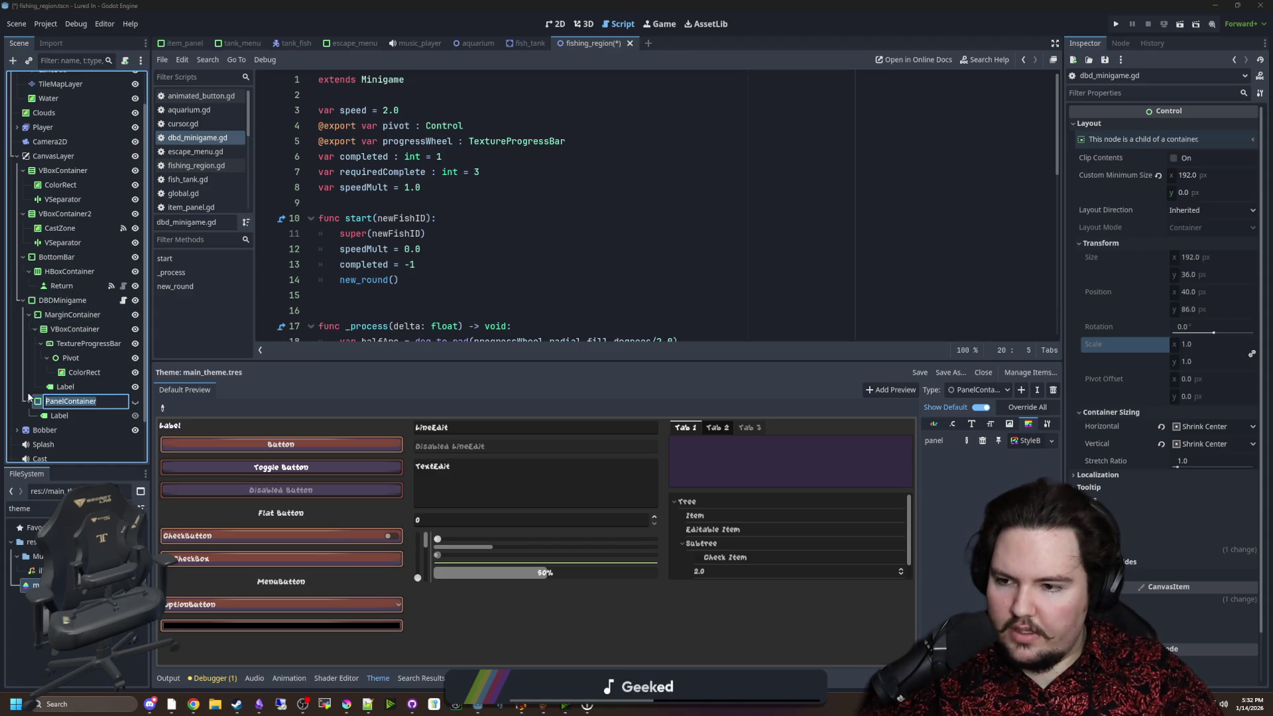
text(Mesage)
key(Return)
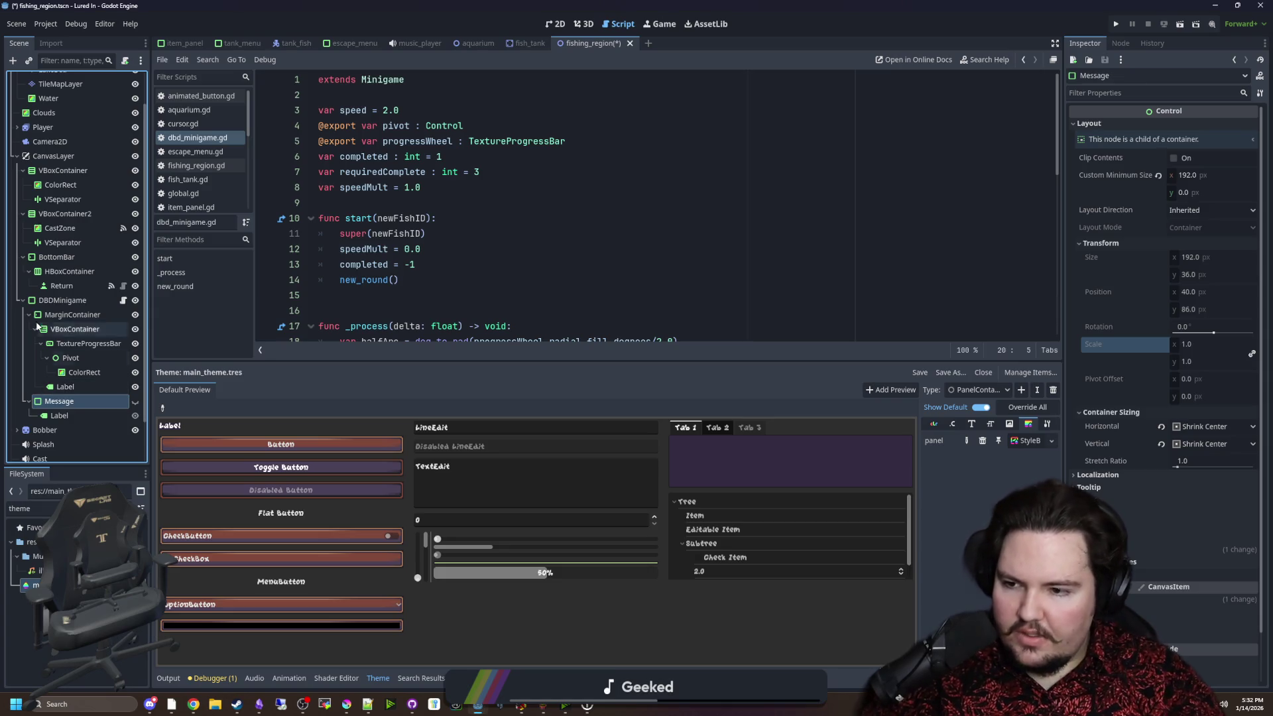
click(383, 197)
key(ctrl+s)
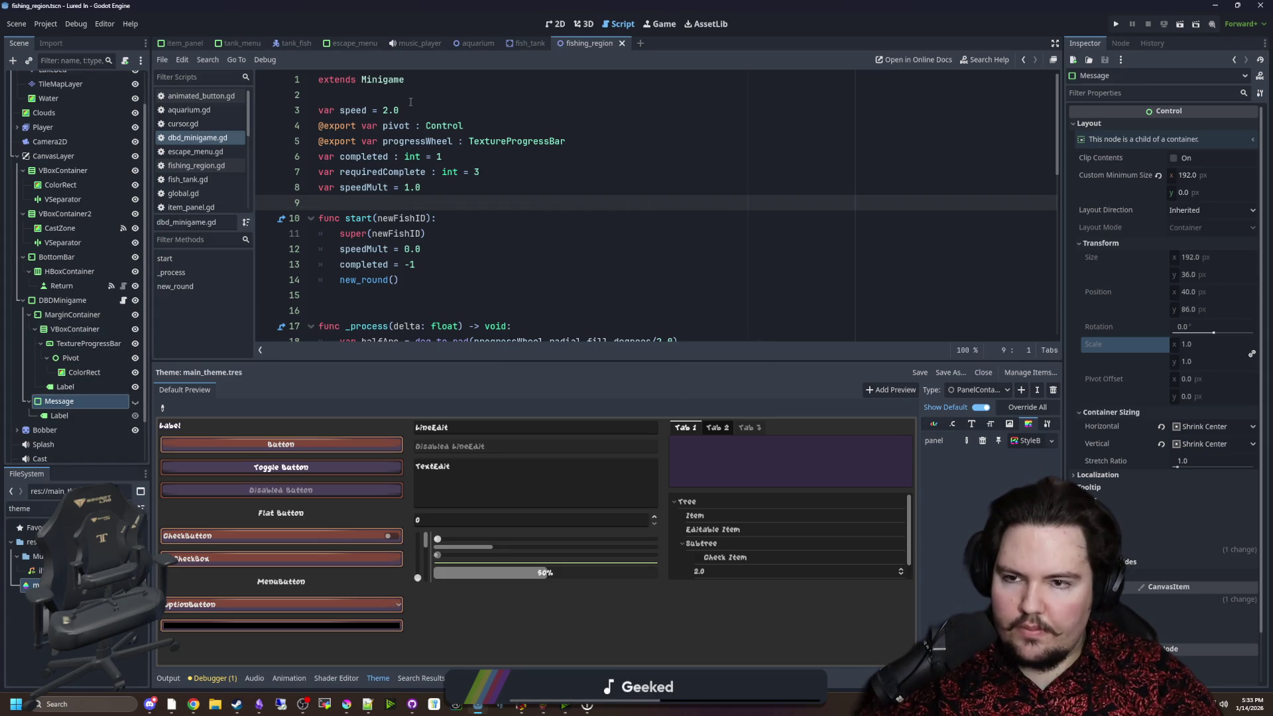
ctrl+click(389, 85)
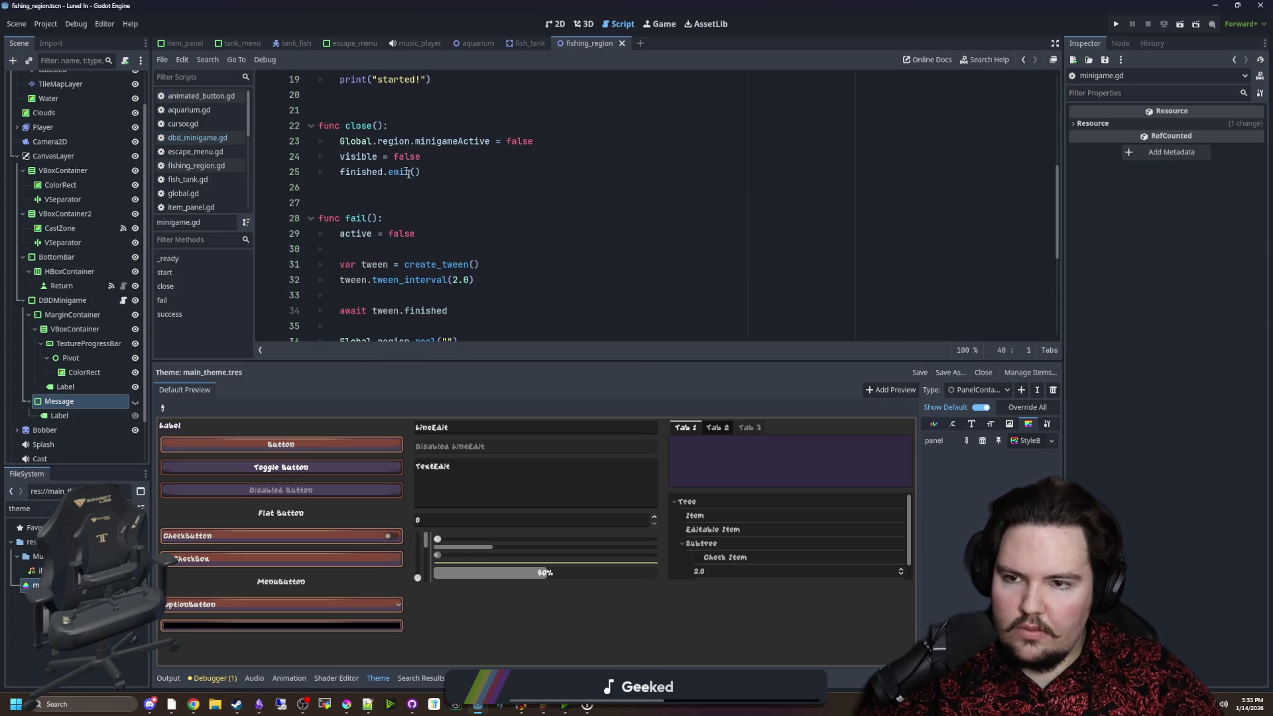
scroll(405, 171, up, 6)
click(449, 159)
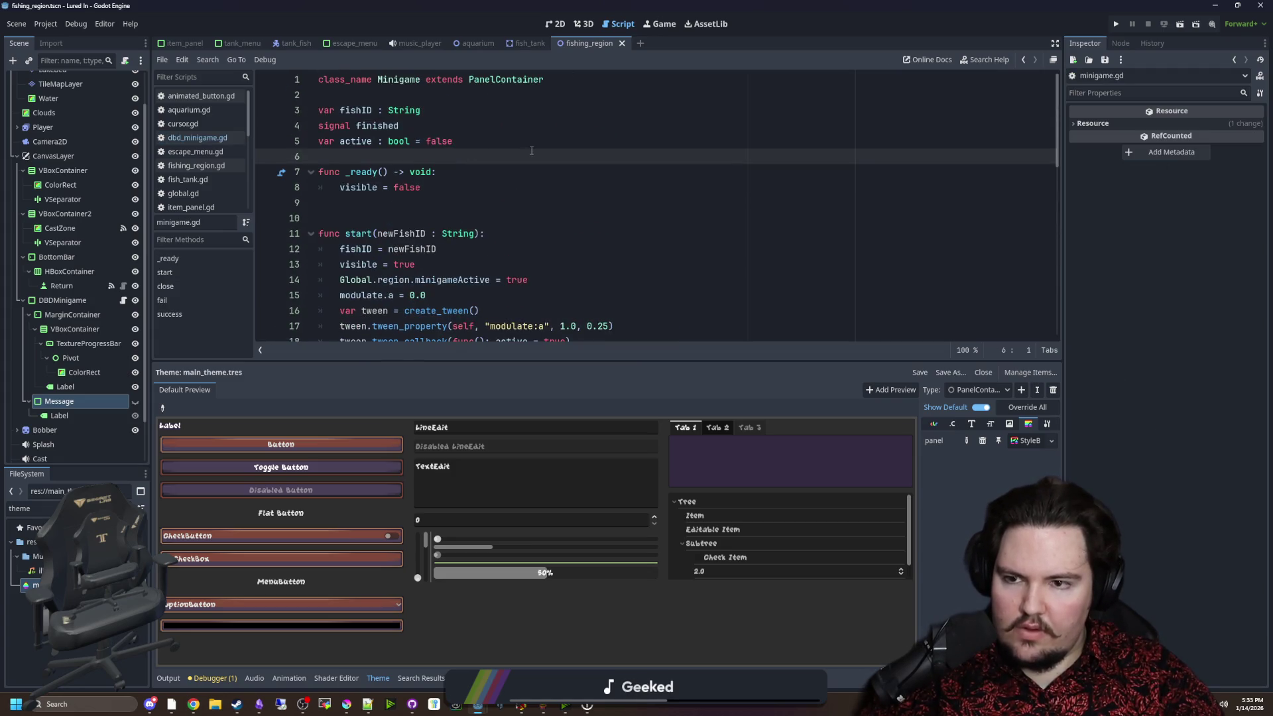
key(Return)
key(Up)
text(@)
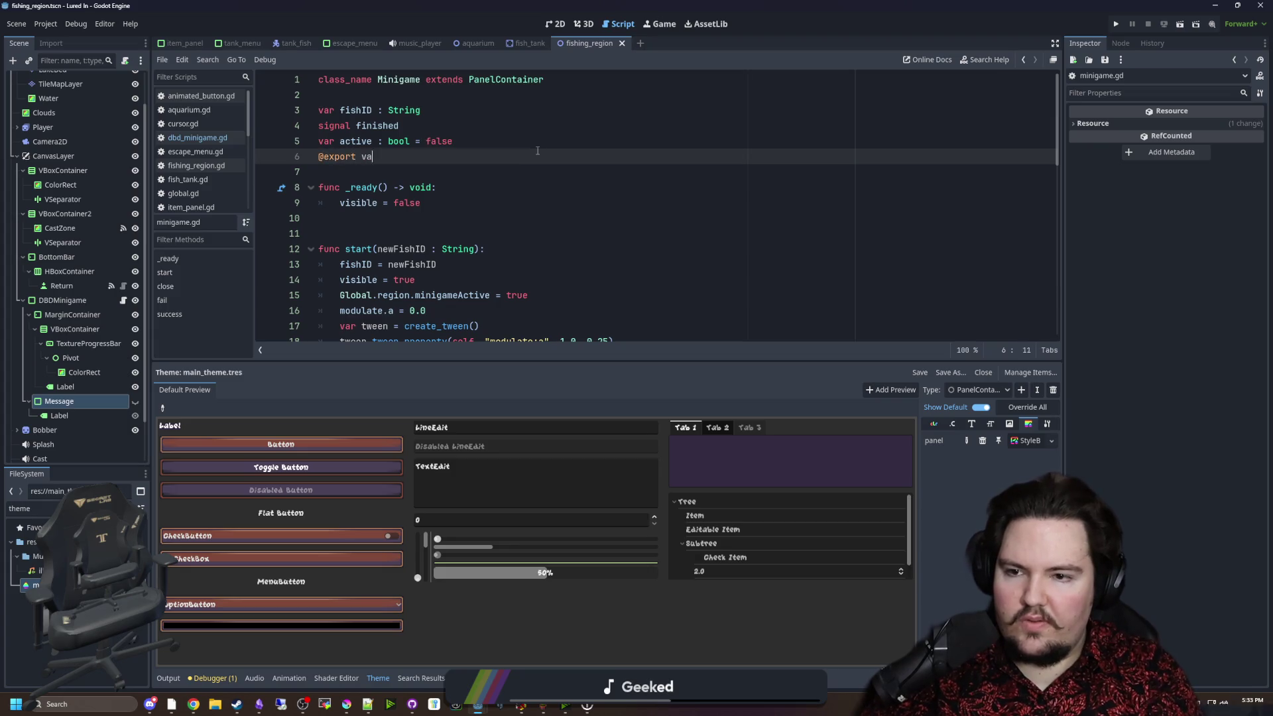
text(r message : C)
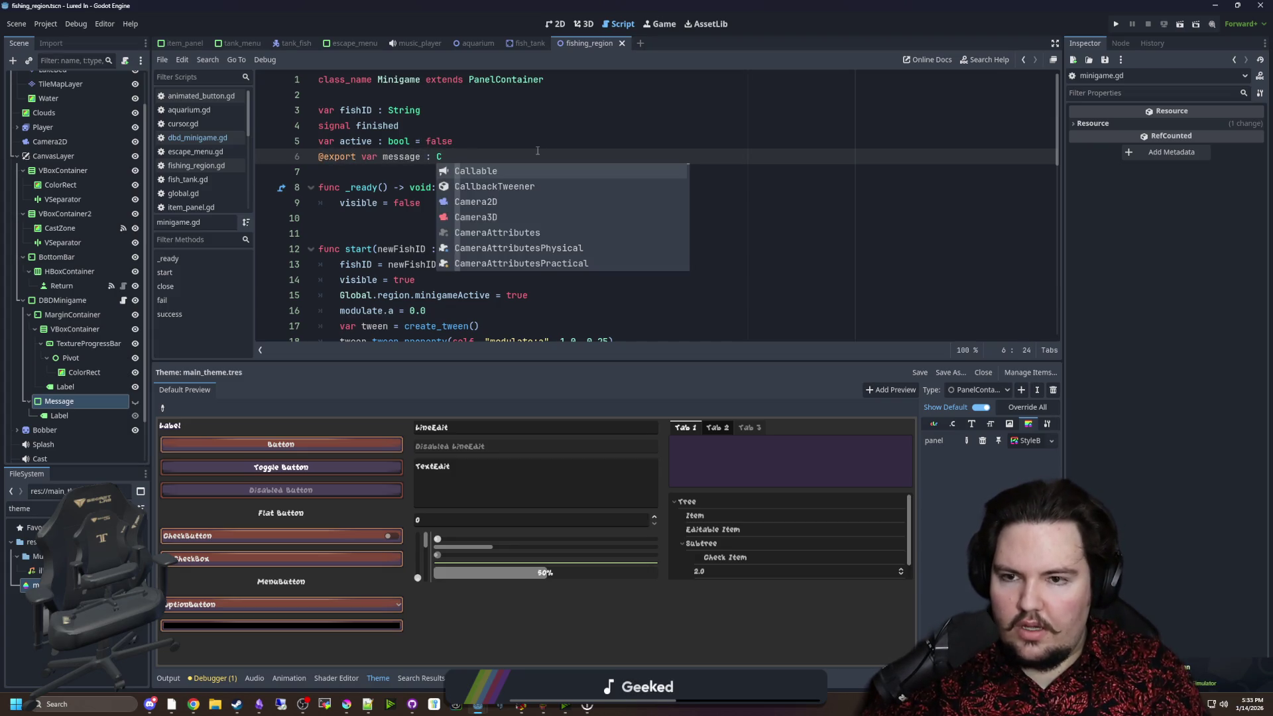
key(BackSpace)
text(PanelCo)
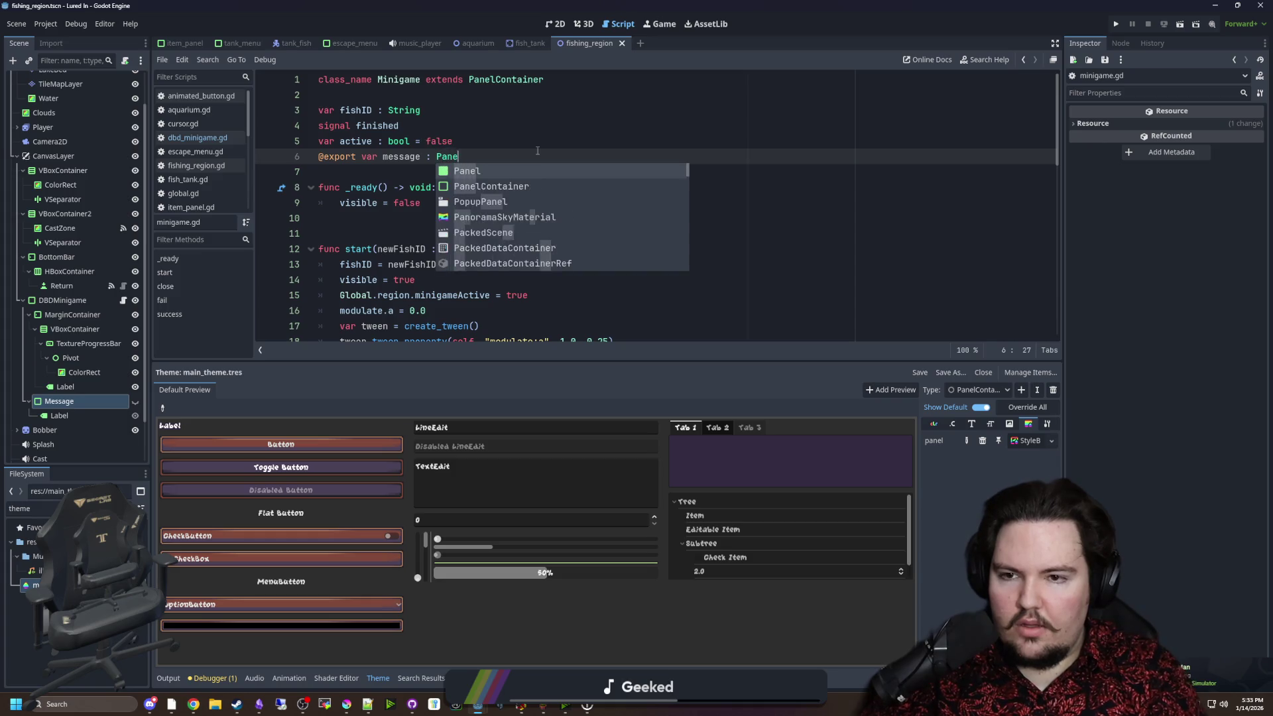
key(Return)
key(Up)
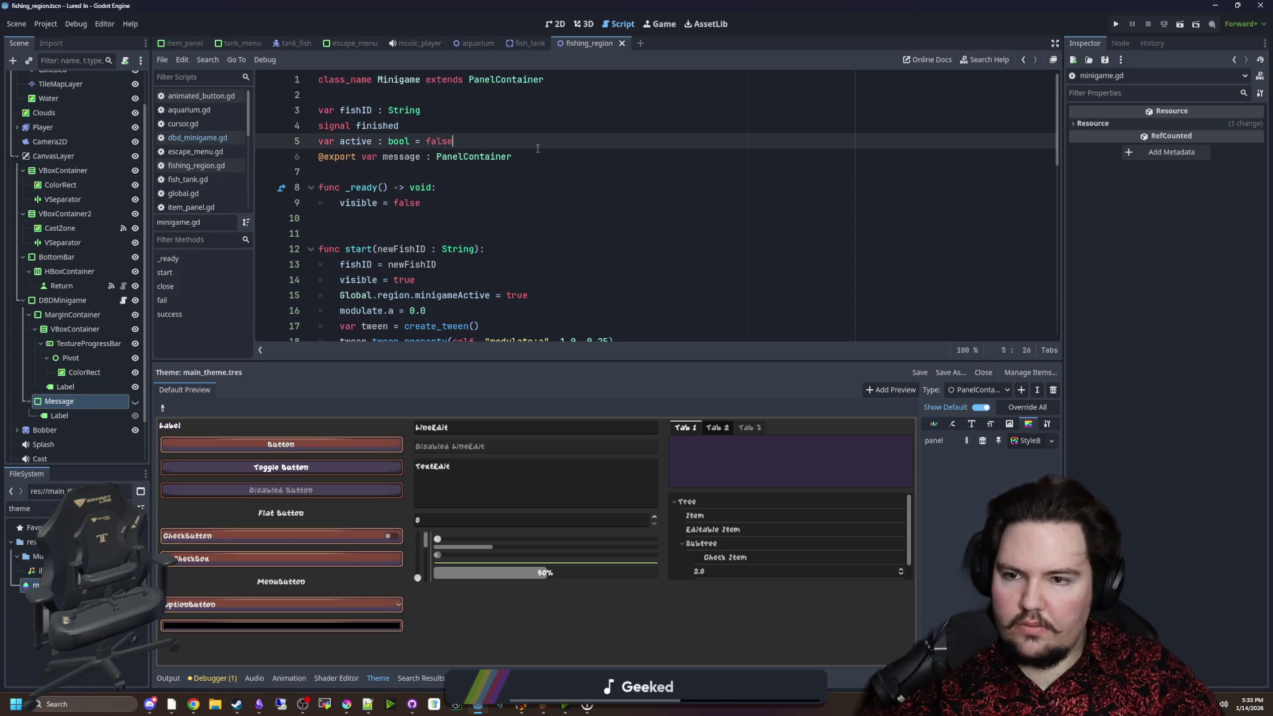
key(ctrl+s)
Assign the Message node to DBDMinigame's exported message property.
click(61, 415)
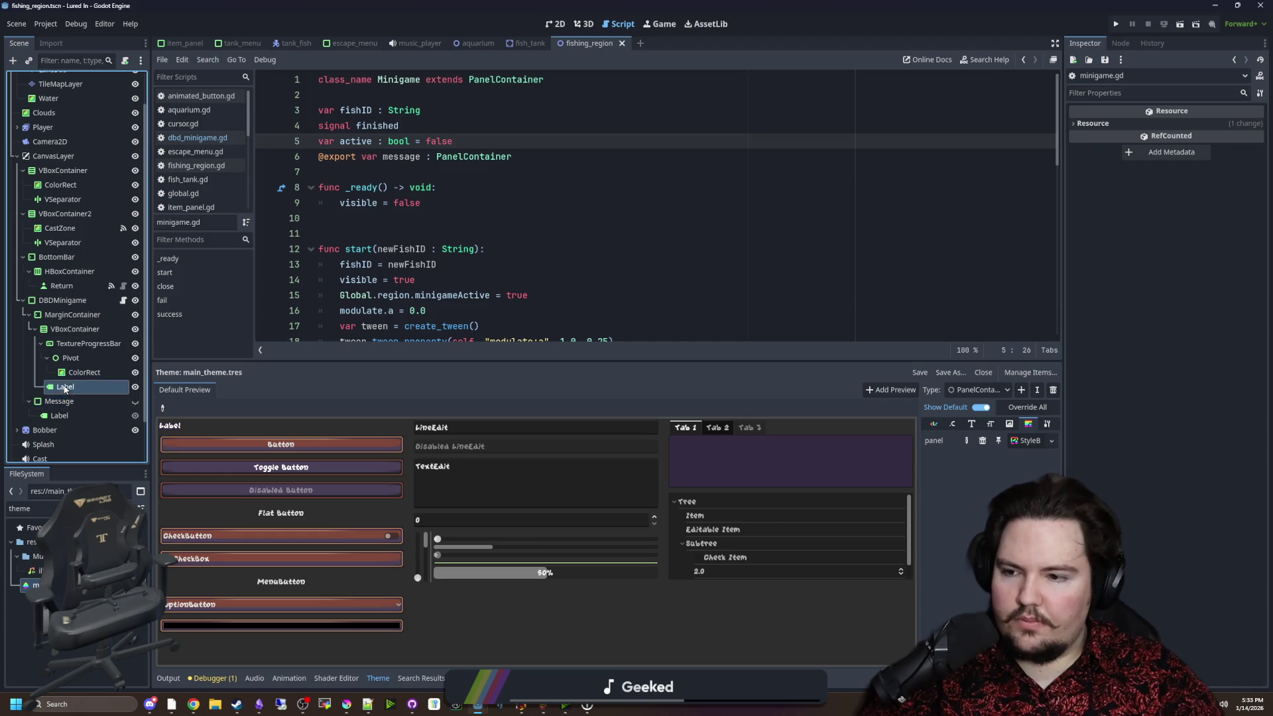
click(63, 300)
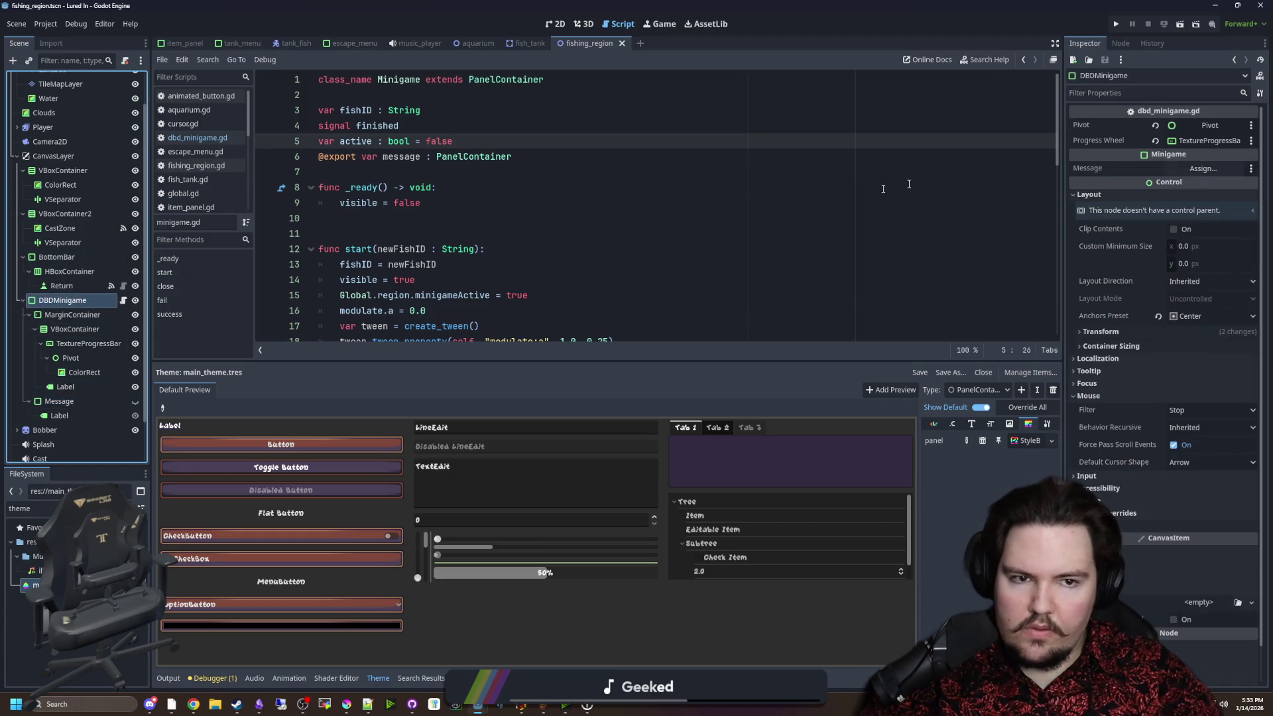
mouse_move(58, 401)
mouse_down()
mouse_move(861, 250)
mouse_move(1204, 168)
mouse_up()
click(506, 232)
scroll(464, 228, down, 8)
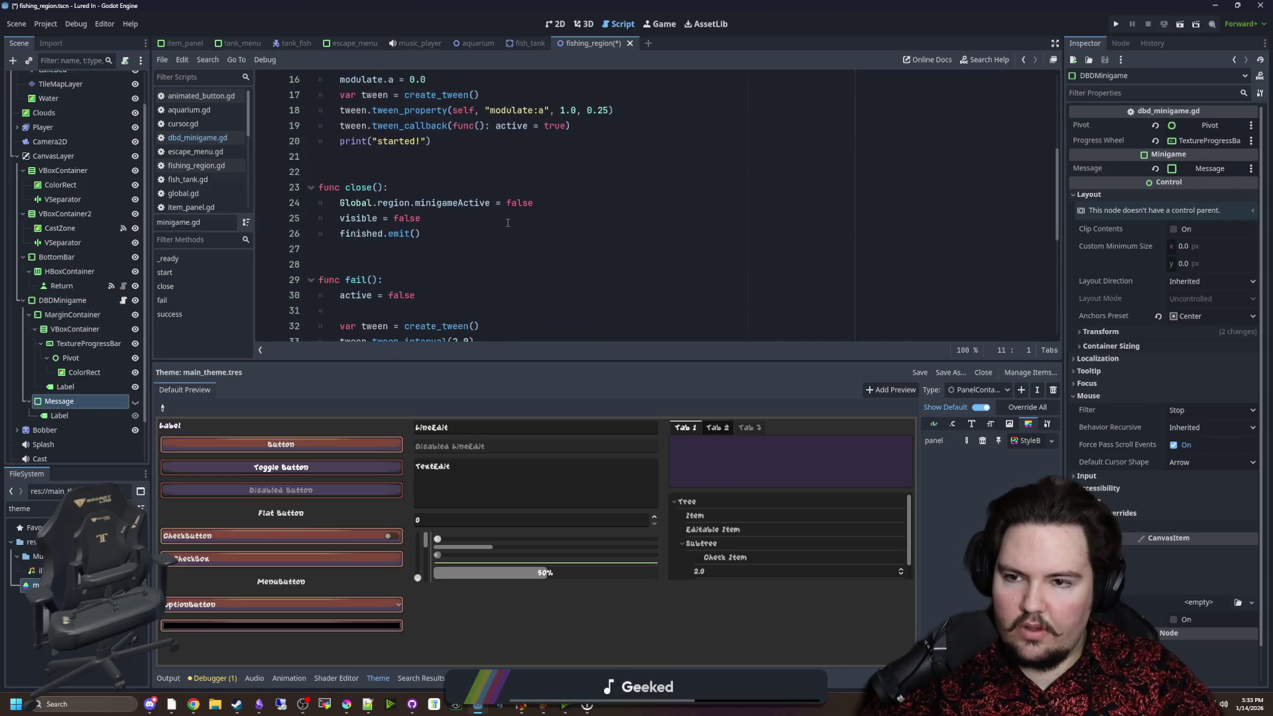
Add a tween.tween_property() call below the tween creation line in success().
scroll(423, 226, down, 3)
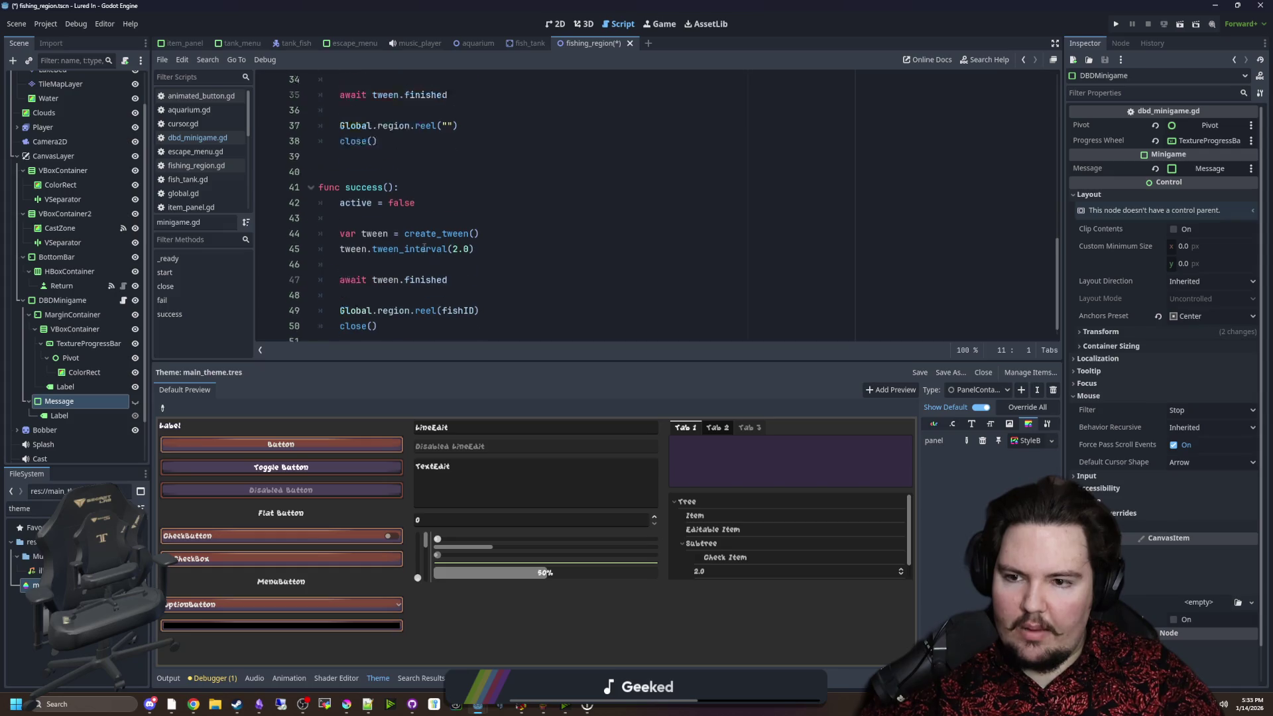
click(500, 226)
click(495, 223)
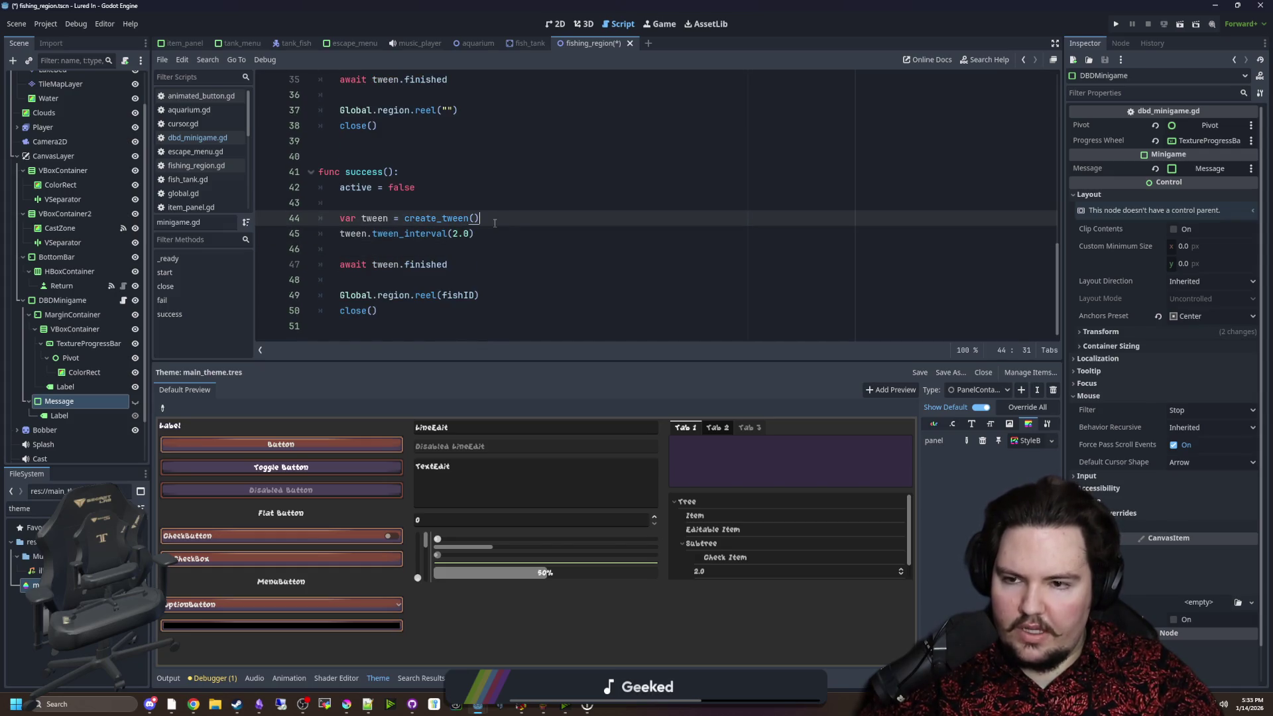
key(Return)
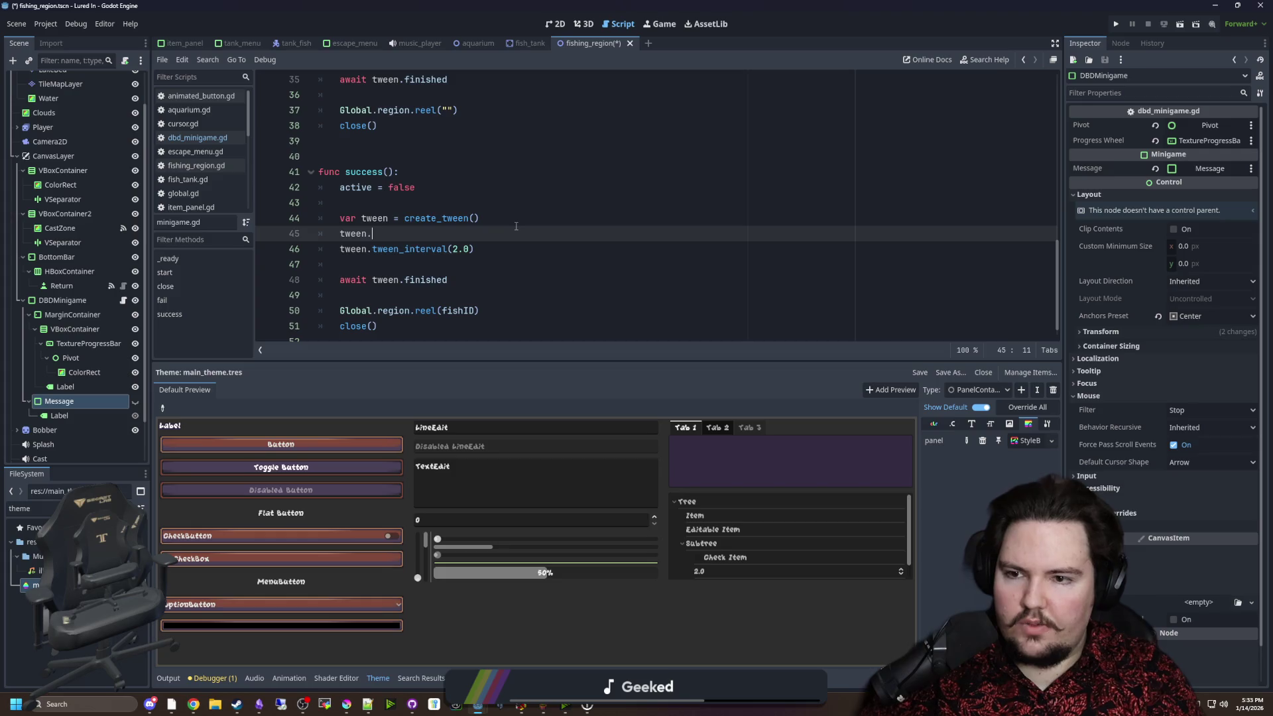
text(tween_pr)
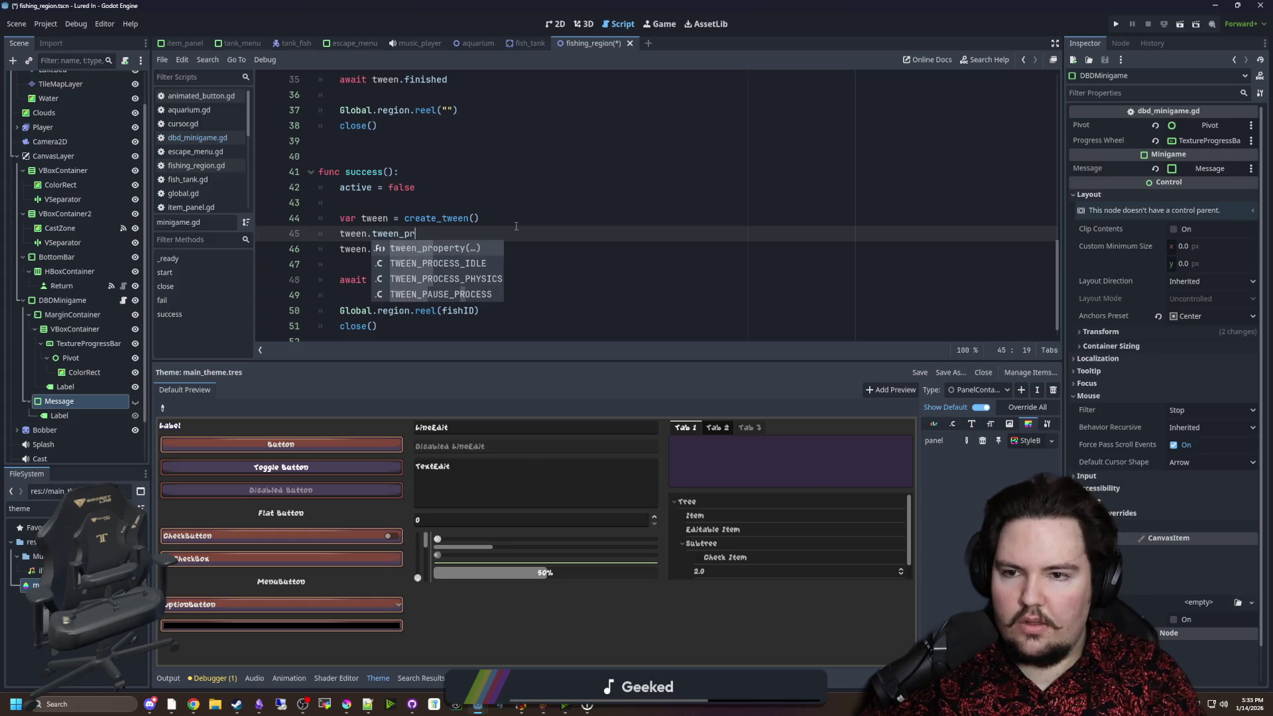
key(Return)
Begin a message.pivot_offset line above the tween code.
click(461, 203)
key(Return)
key(Return)
key(Up)
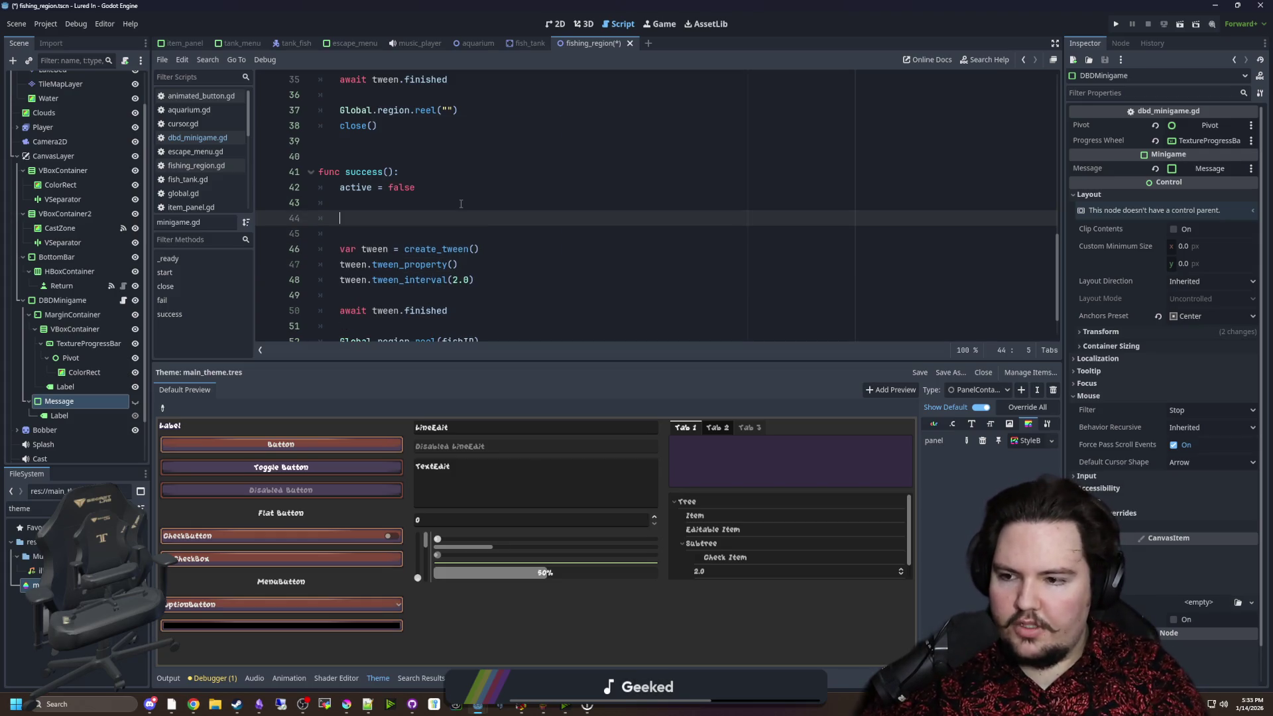
text(message.piv)
key(Return)
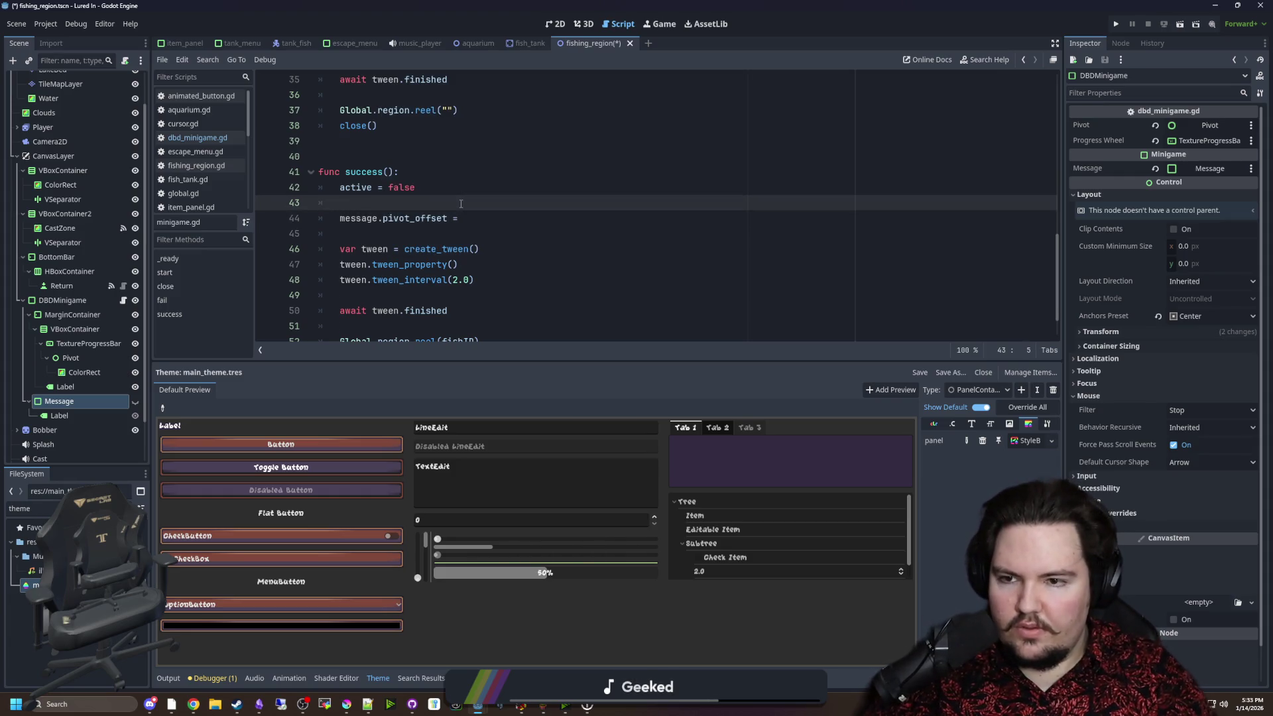
Insert message.get_node("Label").text = "Fish Caught!" above the unfinished pivot_offset line.
key(Home)
key(Return)
key(Up)
text(message)
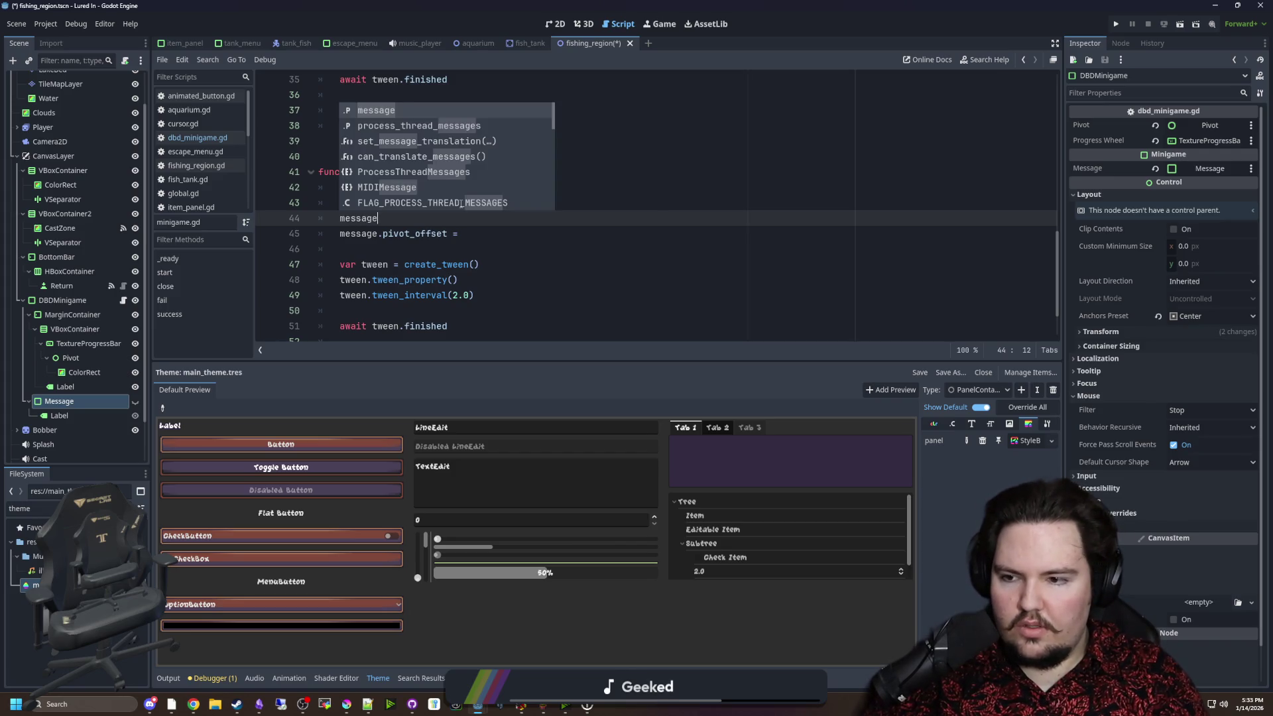
text(.get_node)
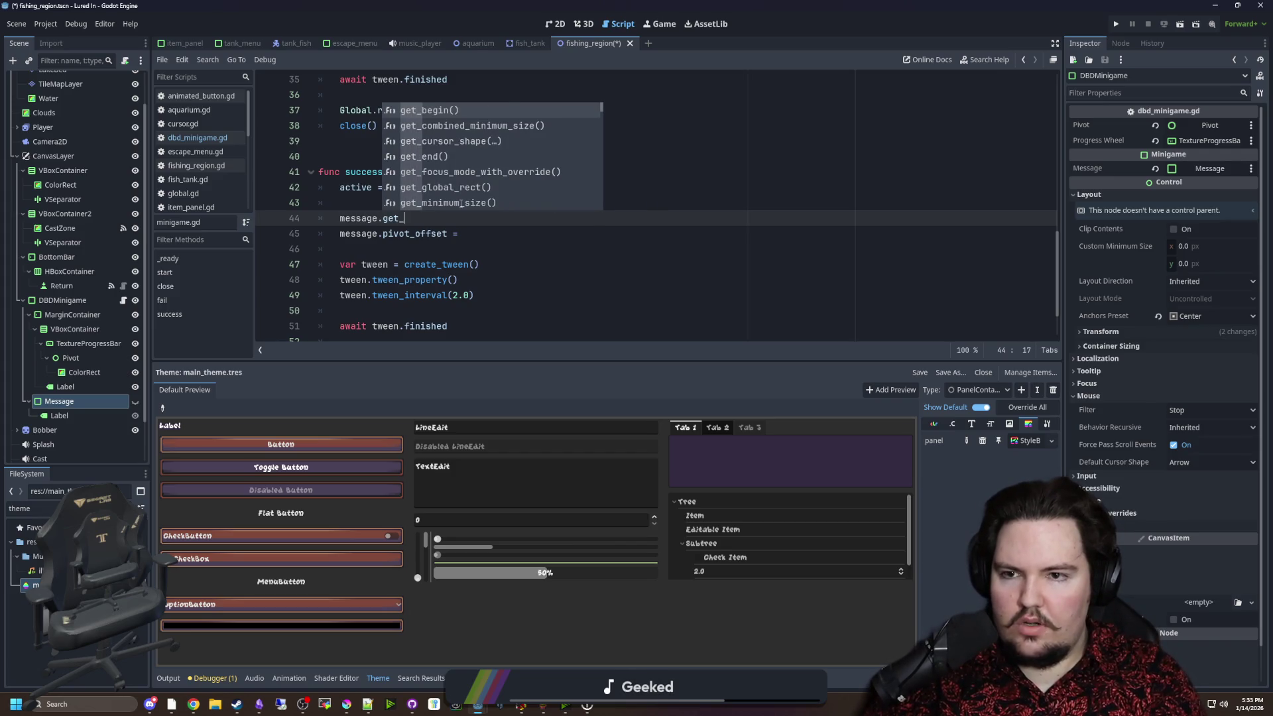
text((")
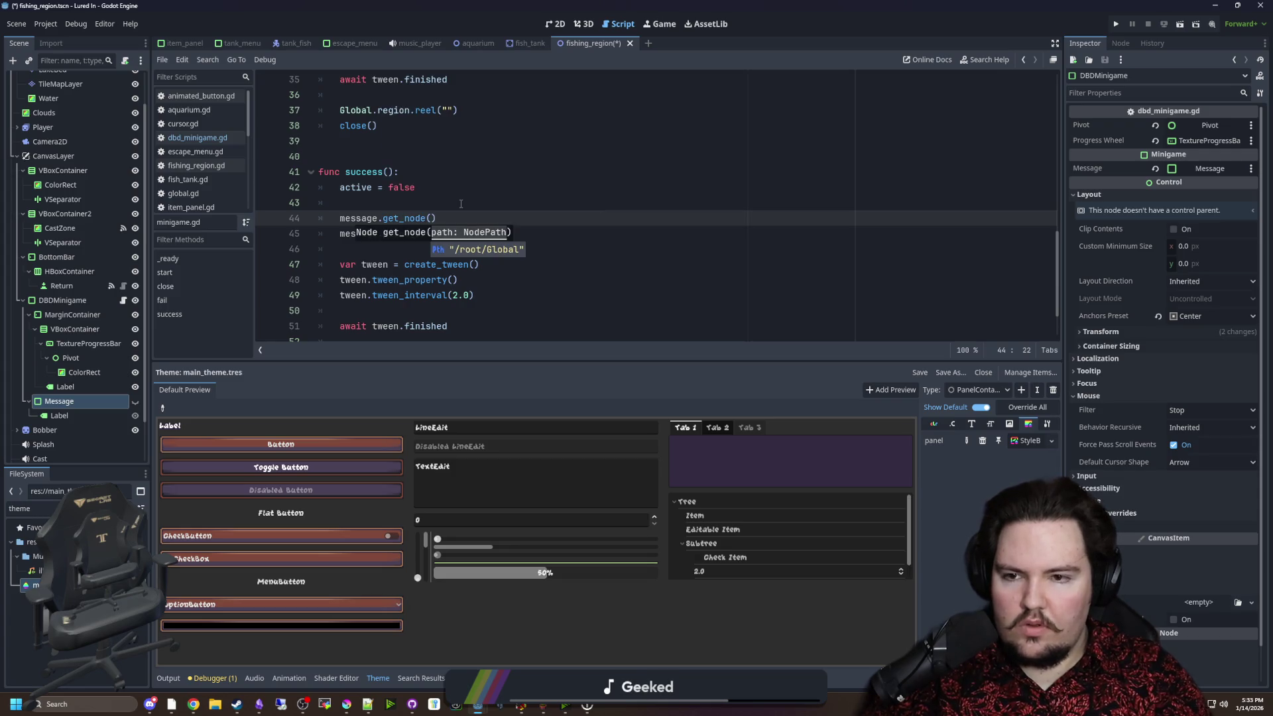
text(Label)
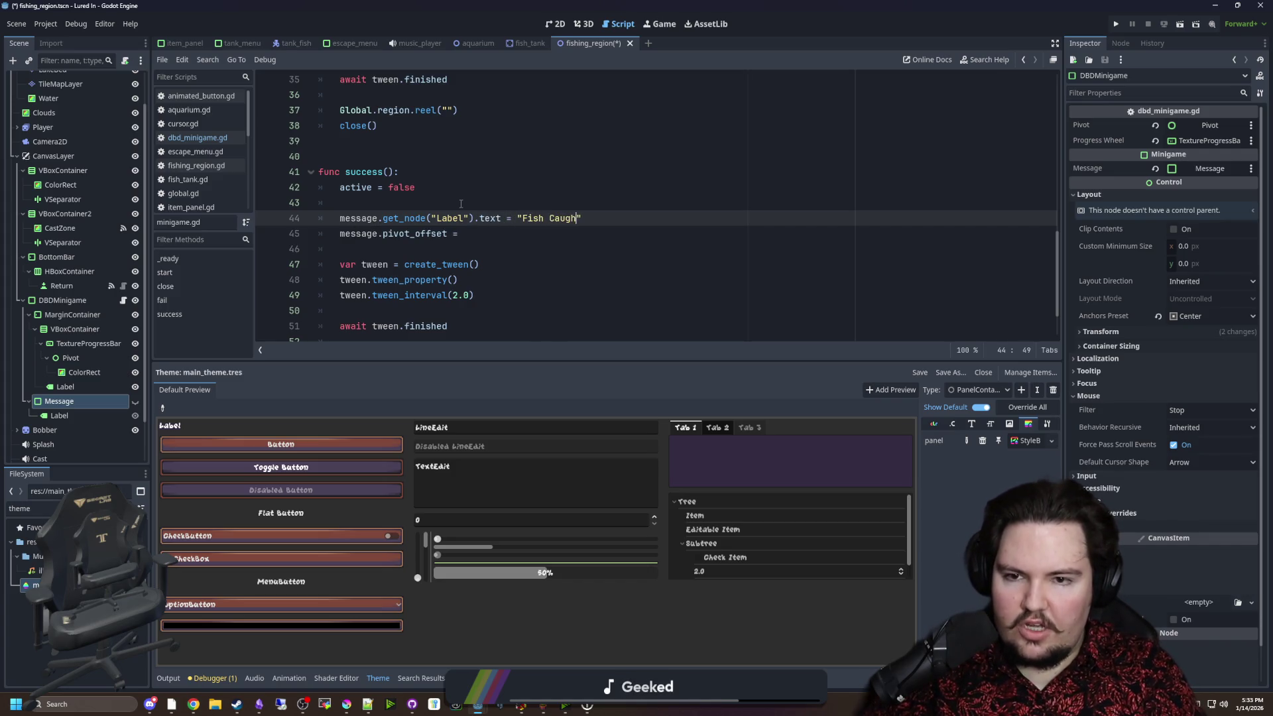
text(t!)
click(481, 240)
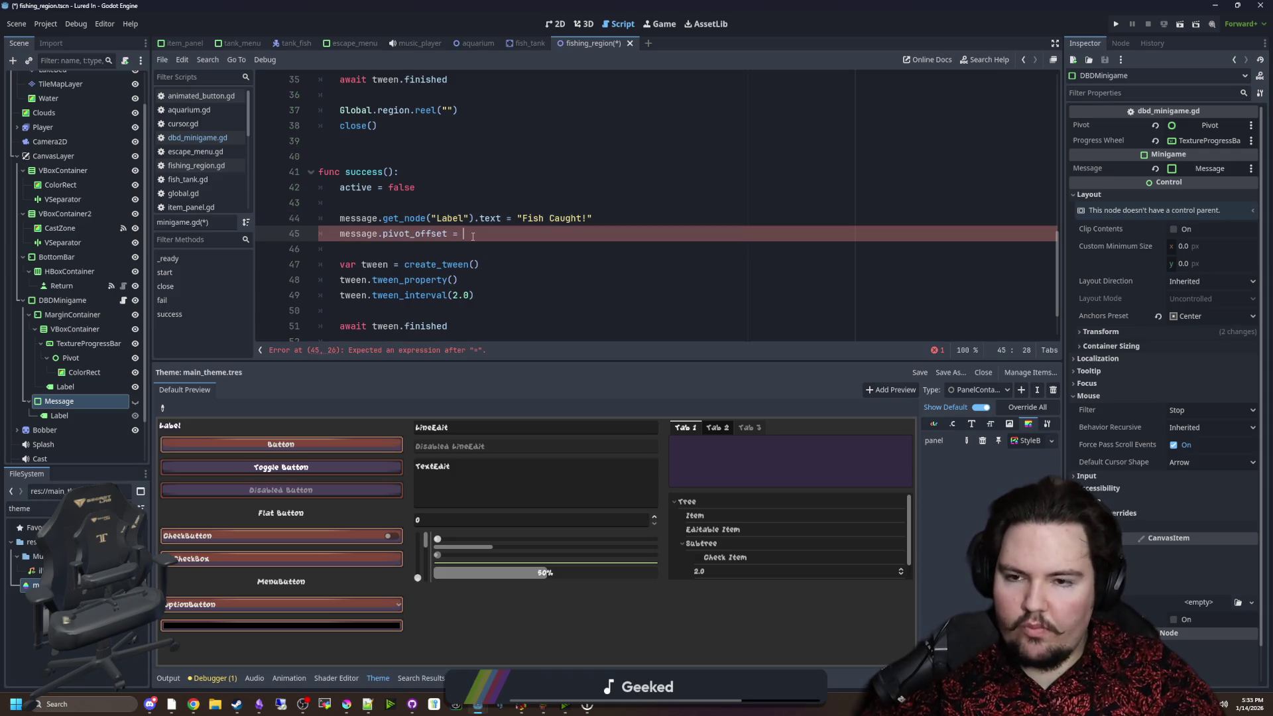
click(506, 196)
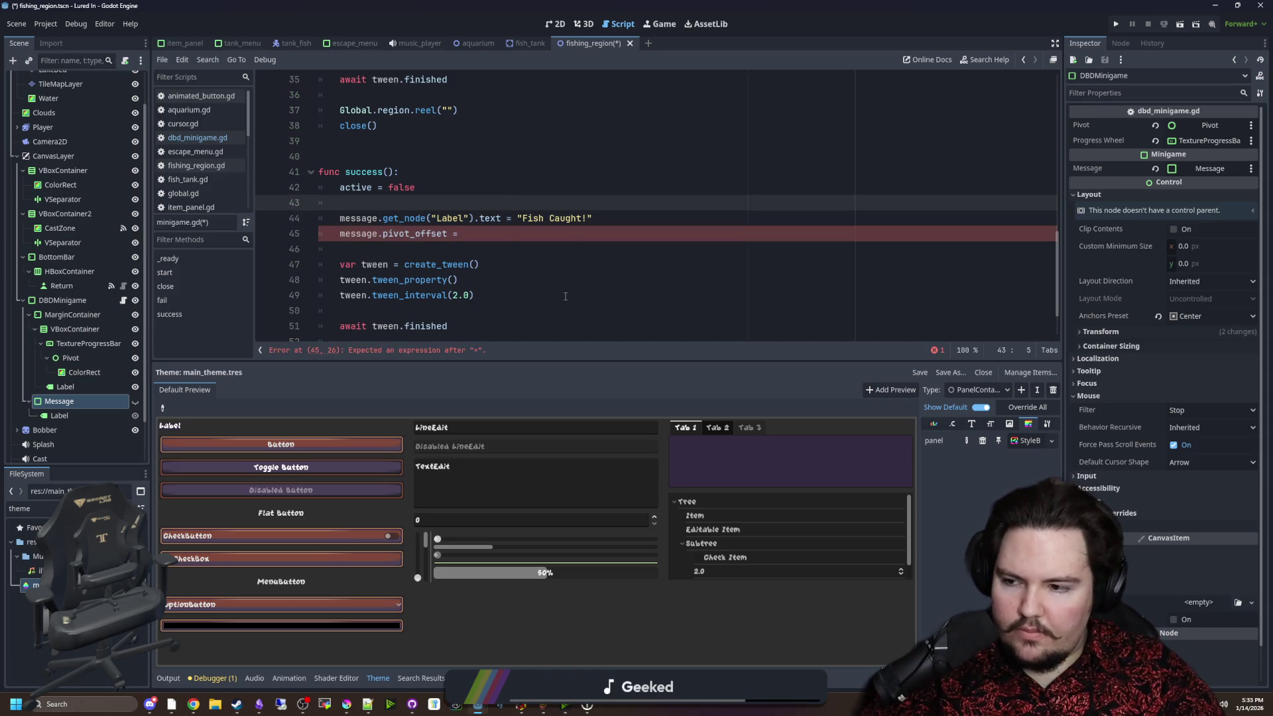
click(513, 237)
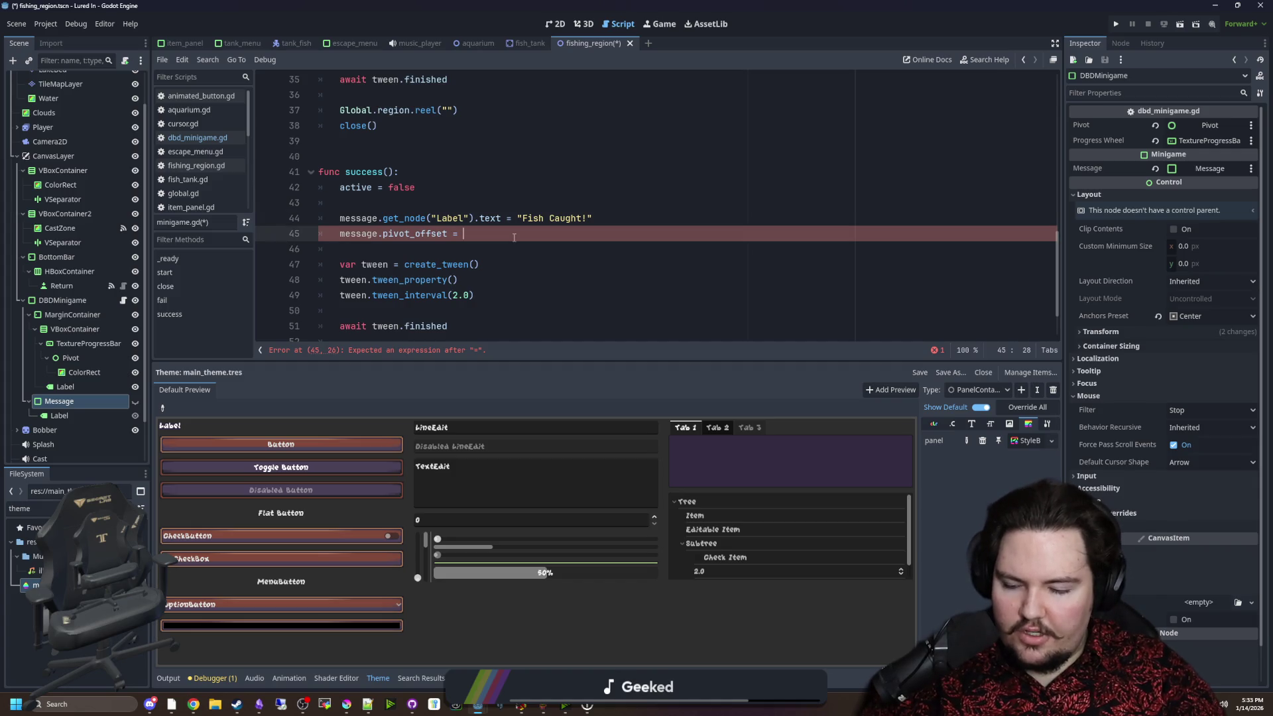
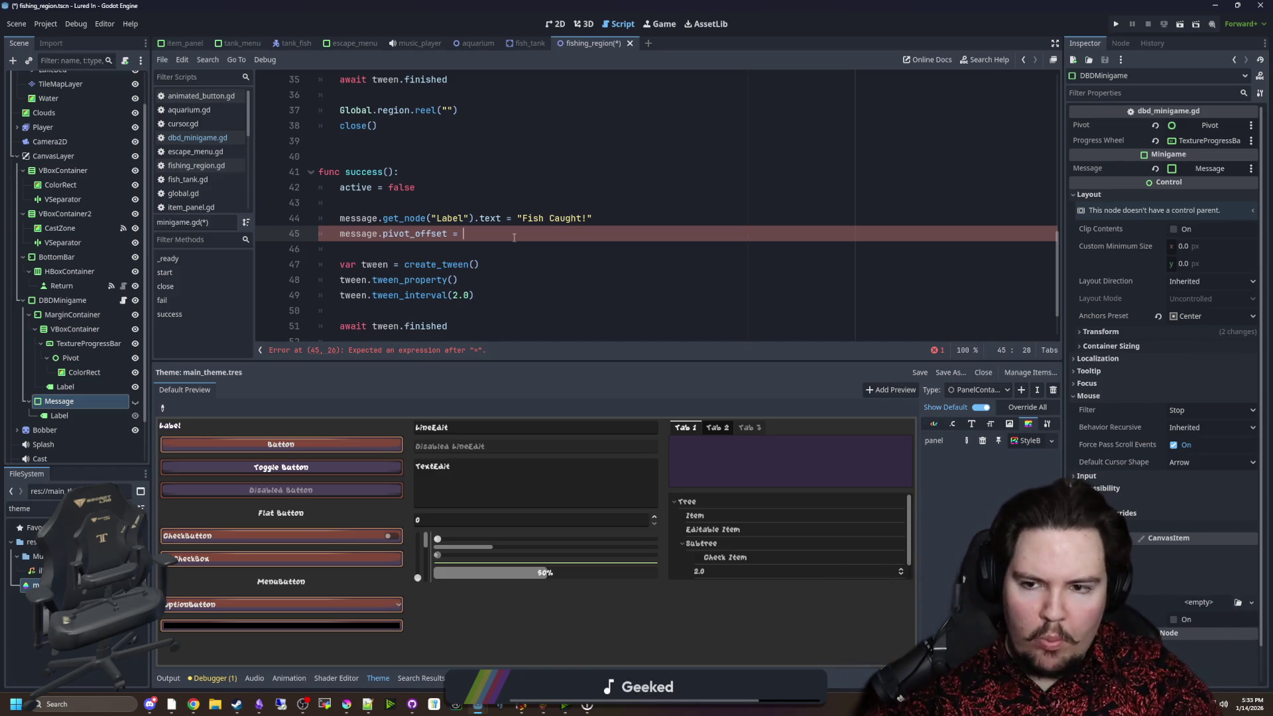
Set the message's scale and tween_property its "scale" to Vector2.ONE in success().
text(message)
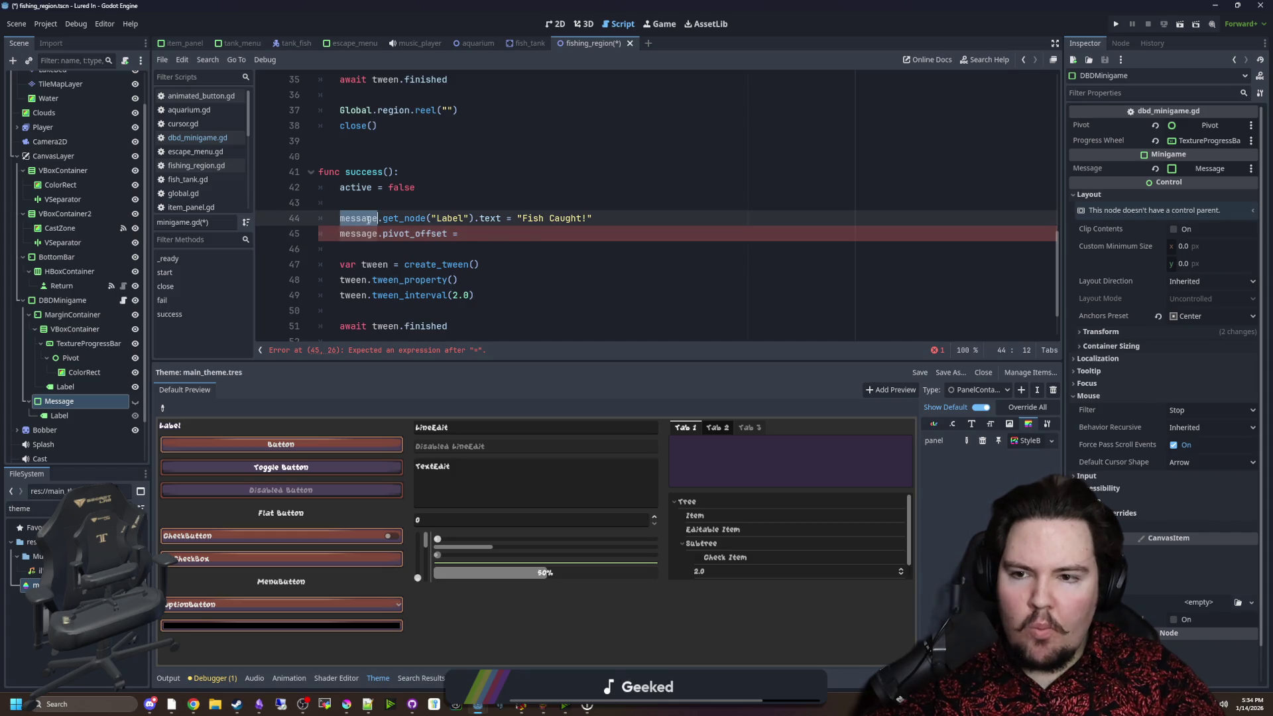
text(.s)
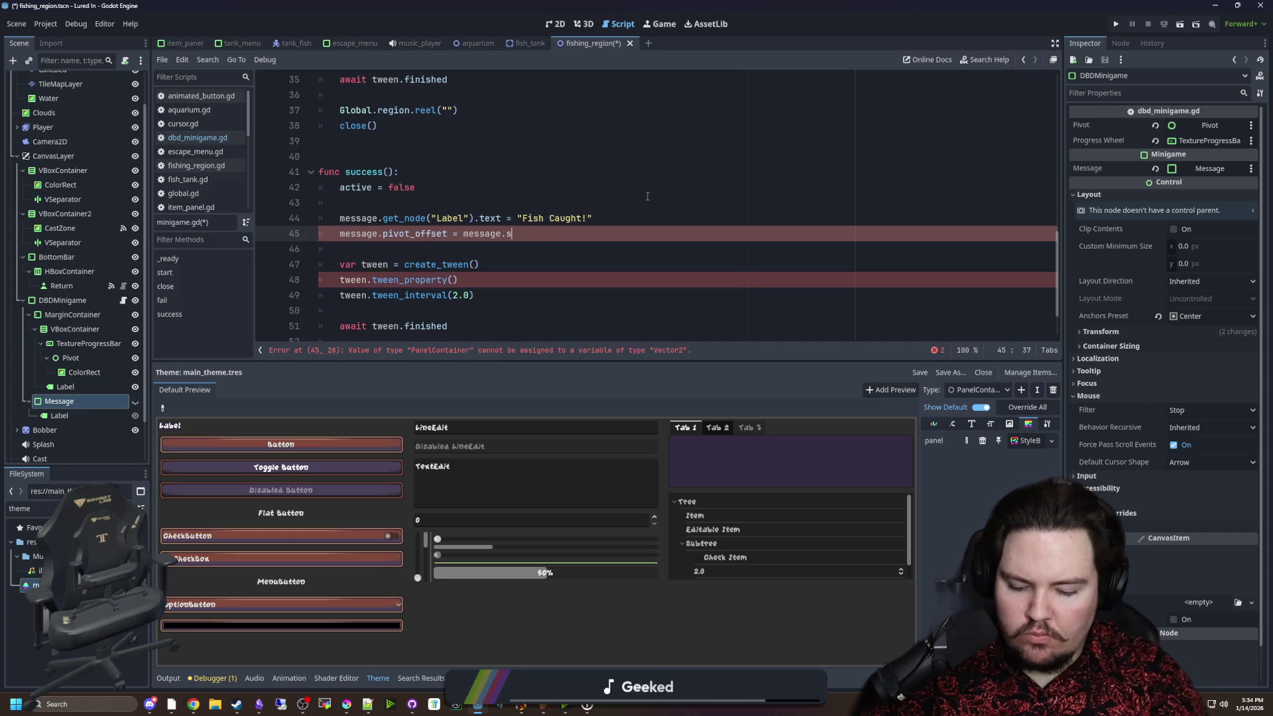
click(647, 196)
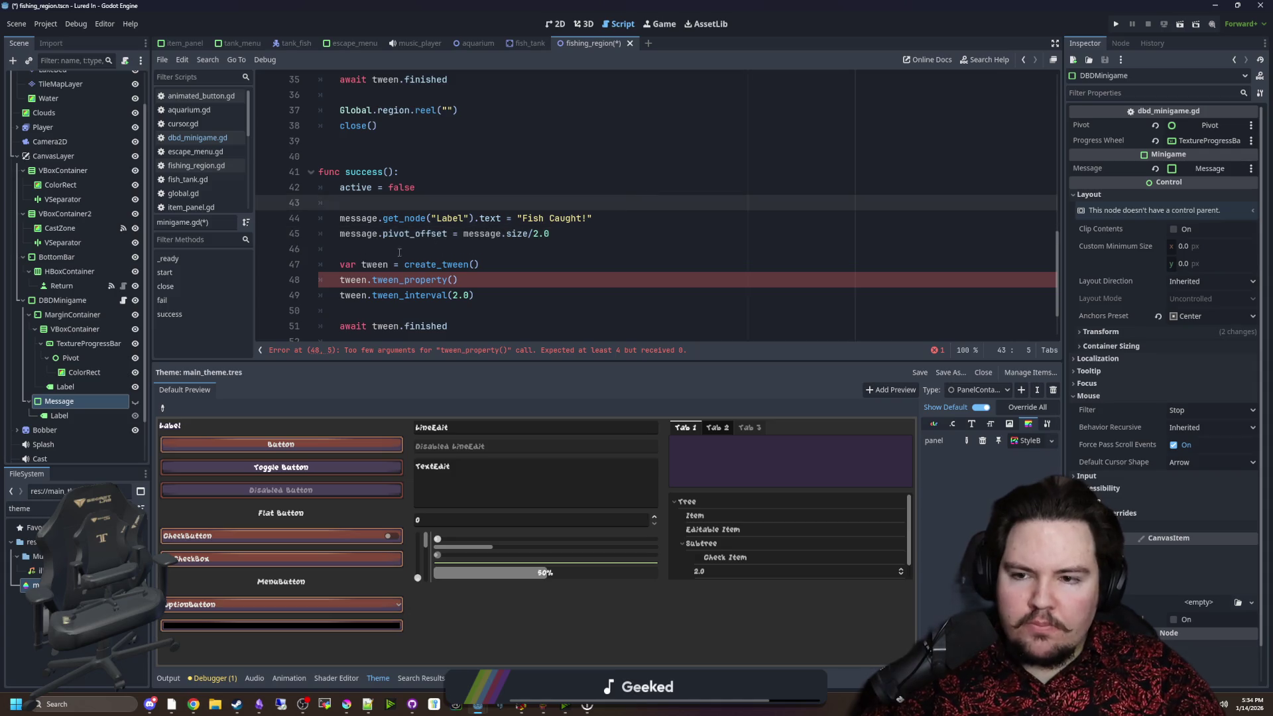
double_click(367, 240)
key(ctrl+c)
click(453, 279)
key(ctrl+v)
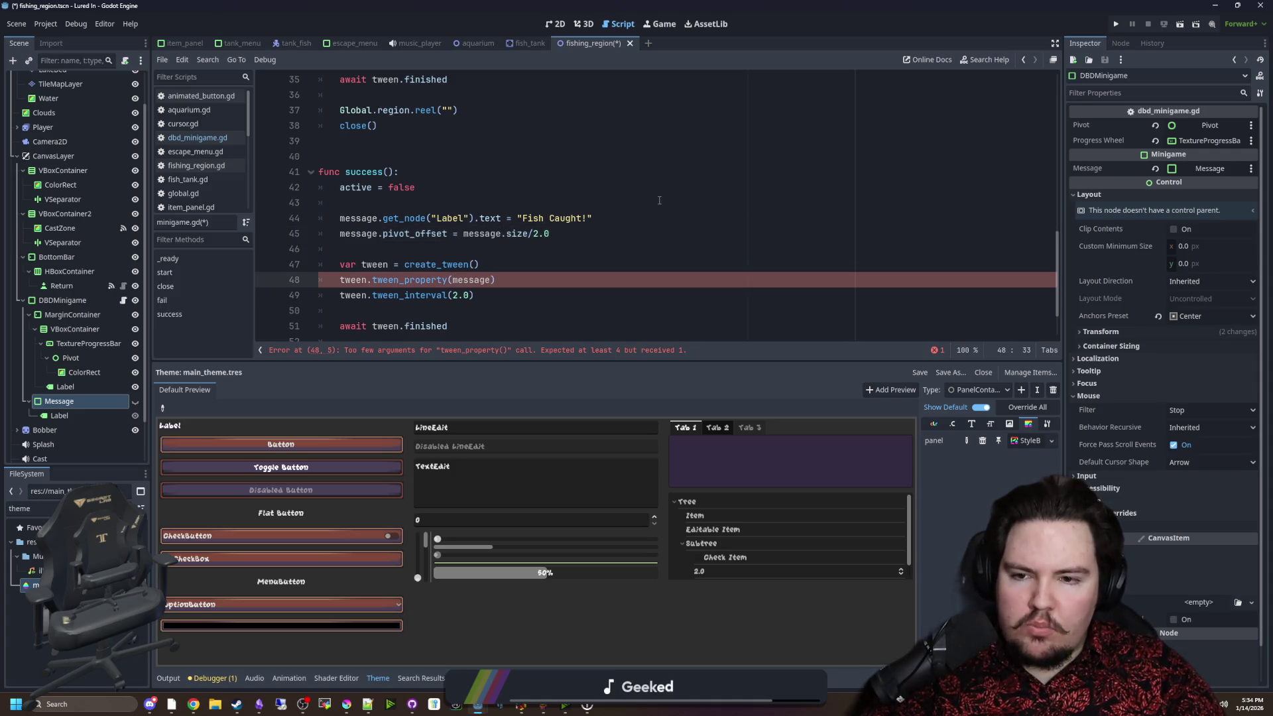
text(, )
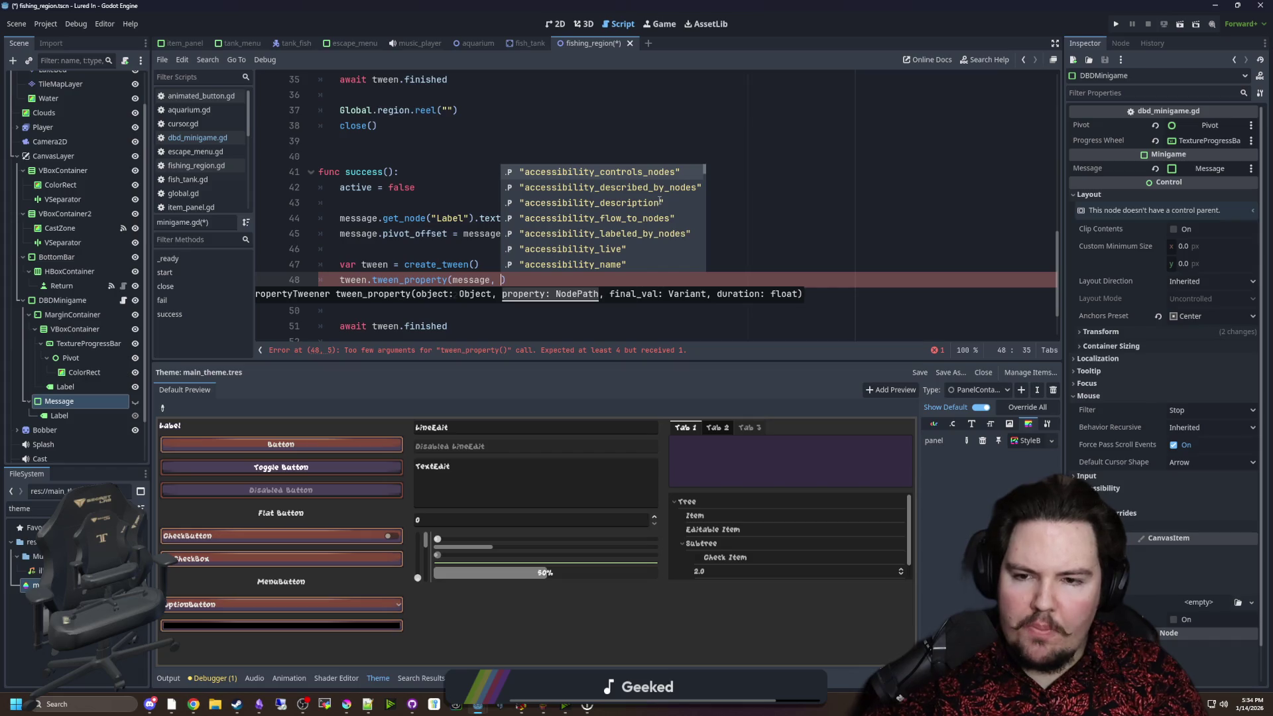
text("scale", Vectro2)
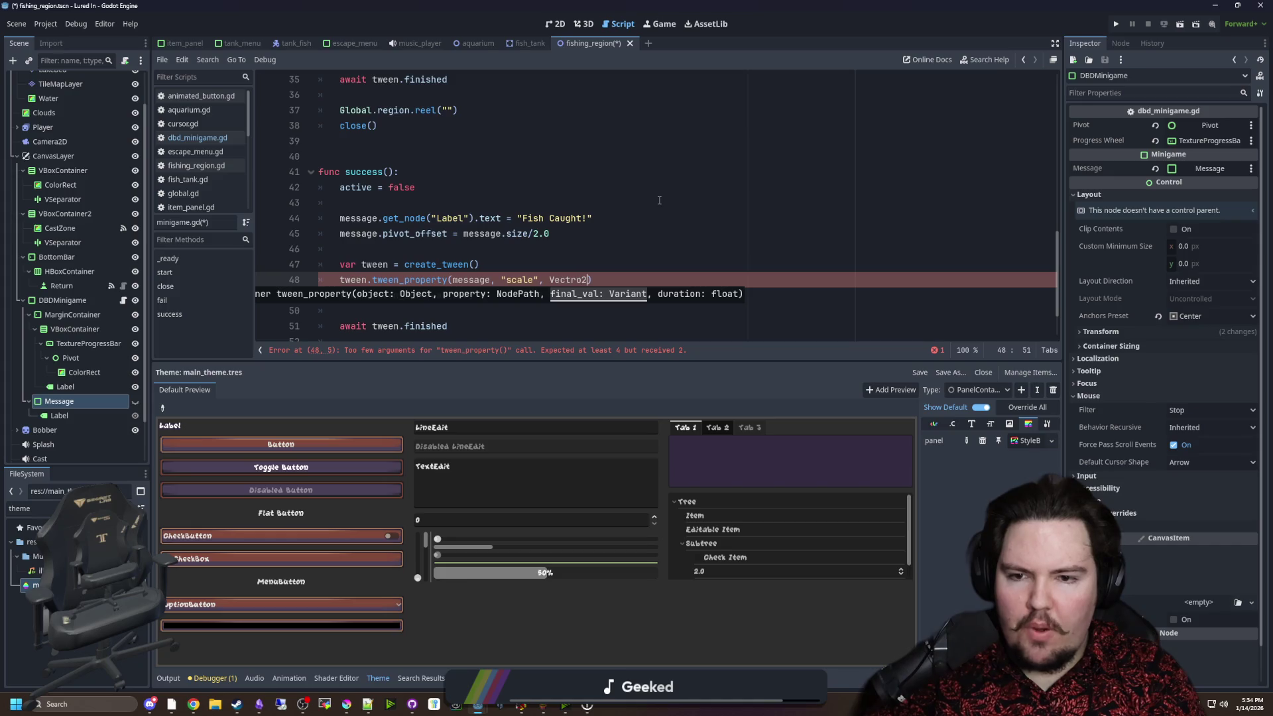
key(BackSpace)
key(BackSpace)
text(()
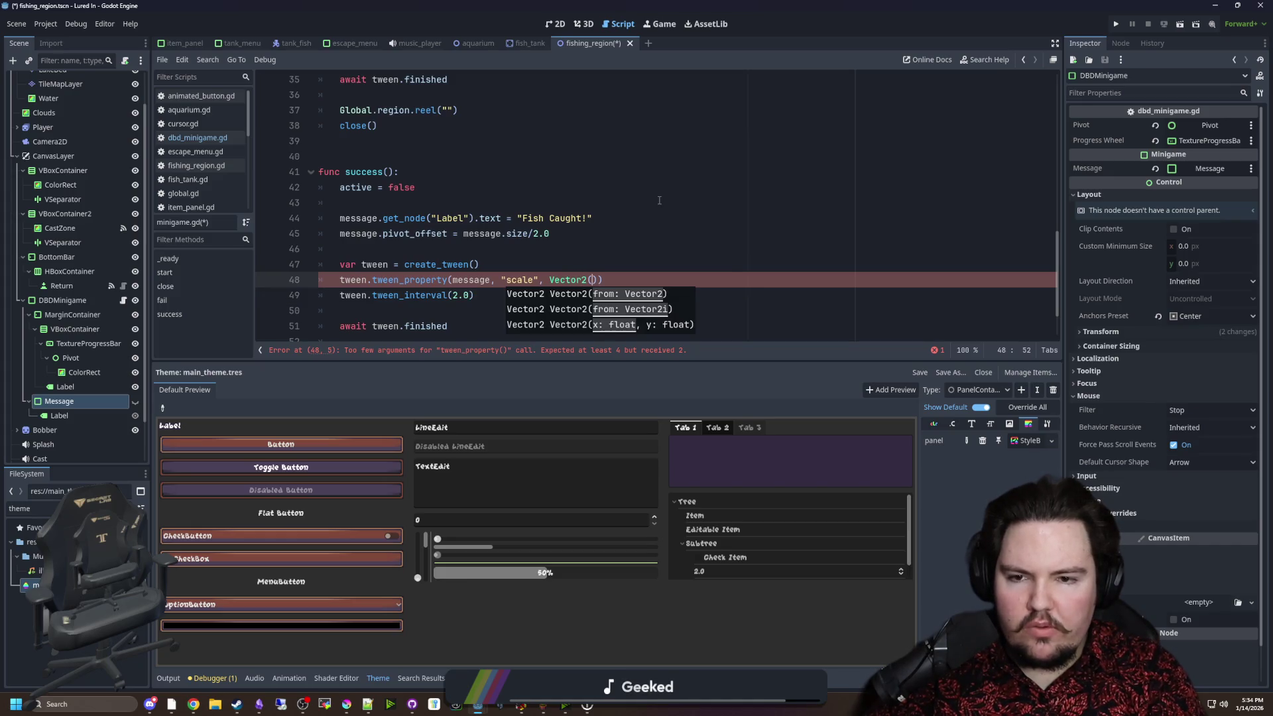
text(ONE, 0.5)
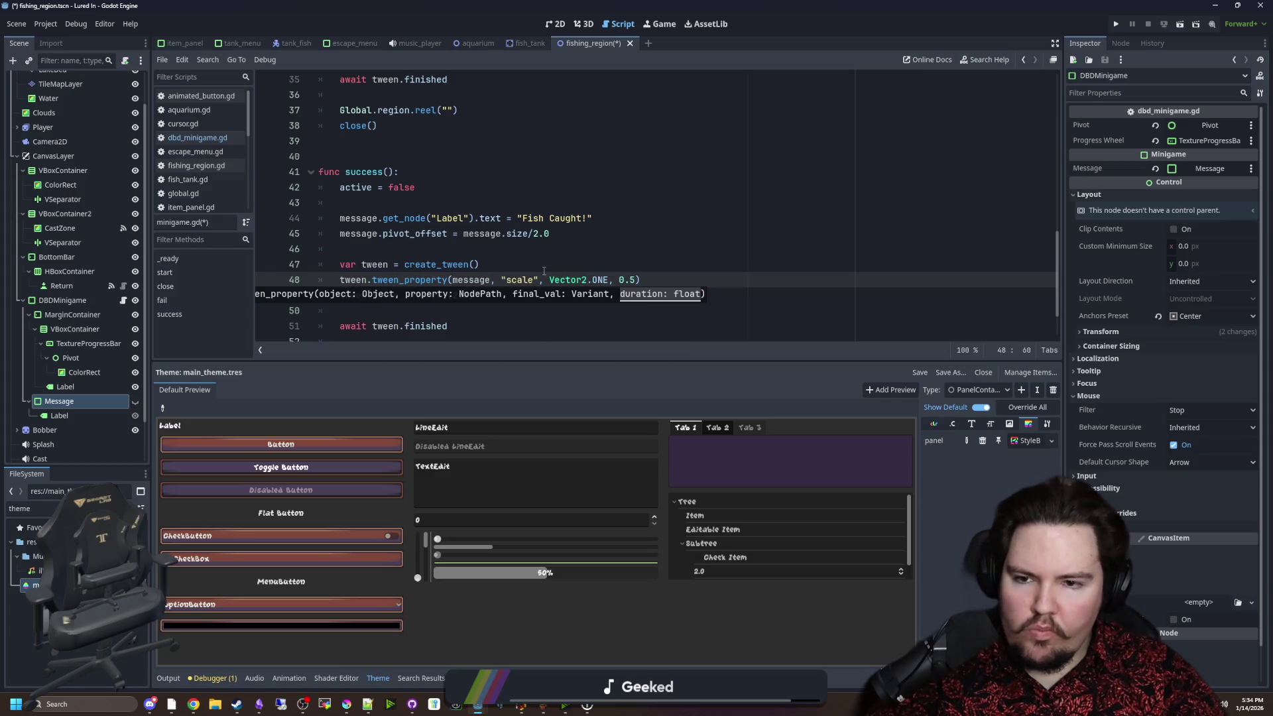
key(Up)
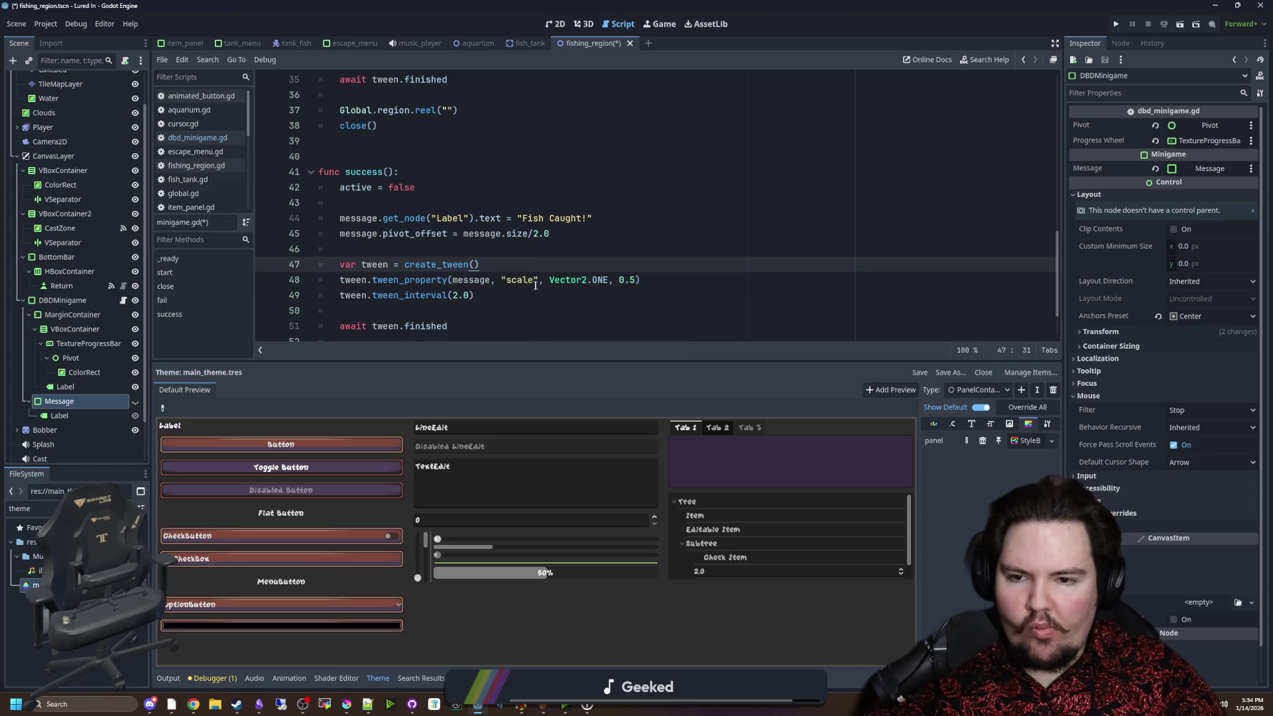
key(Up)
key(Return)
key(Up)
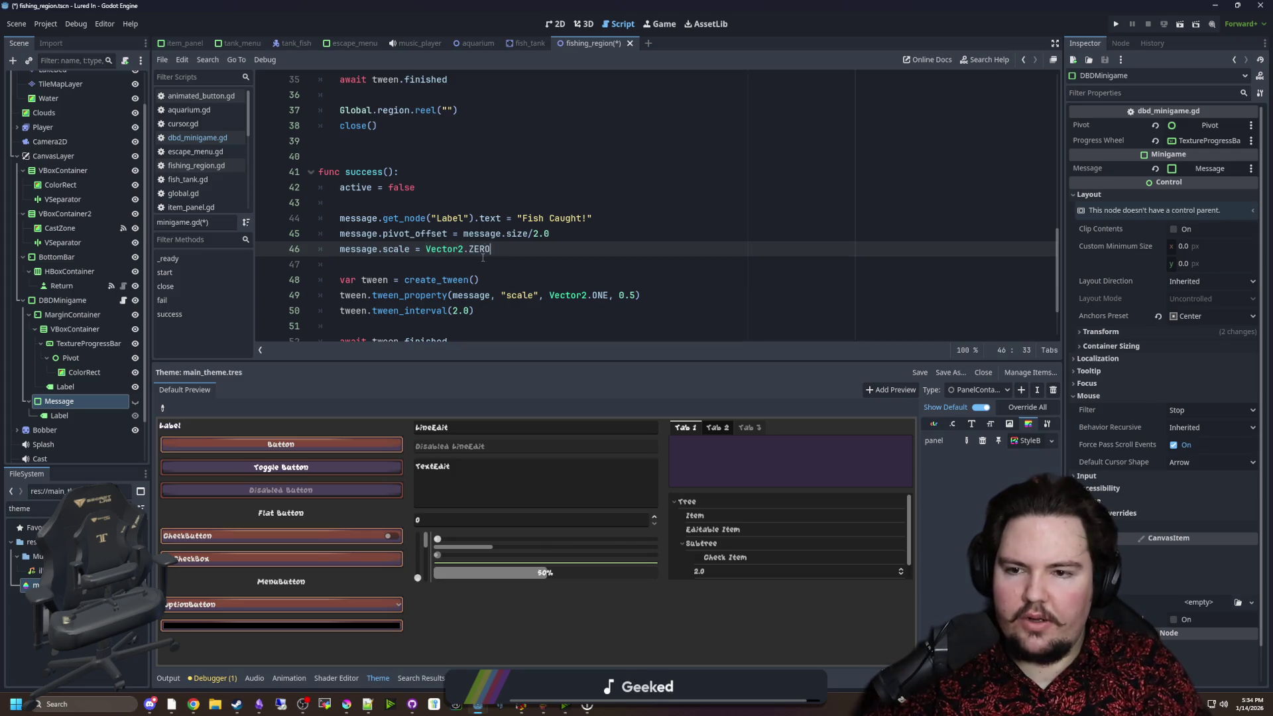
Add tween.set_trans(Tween.TRANS_SPRING) below create_tween and save the script.
scroll(482, 257, down, 1)
click(499, 233)
key(Return)
text(tw)
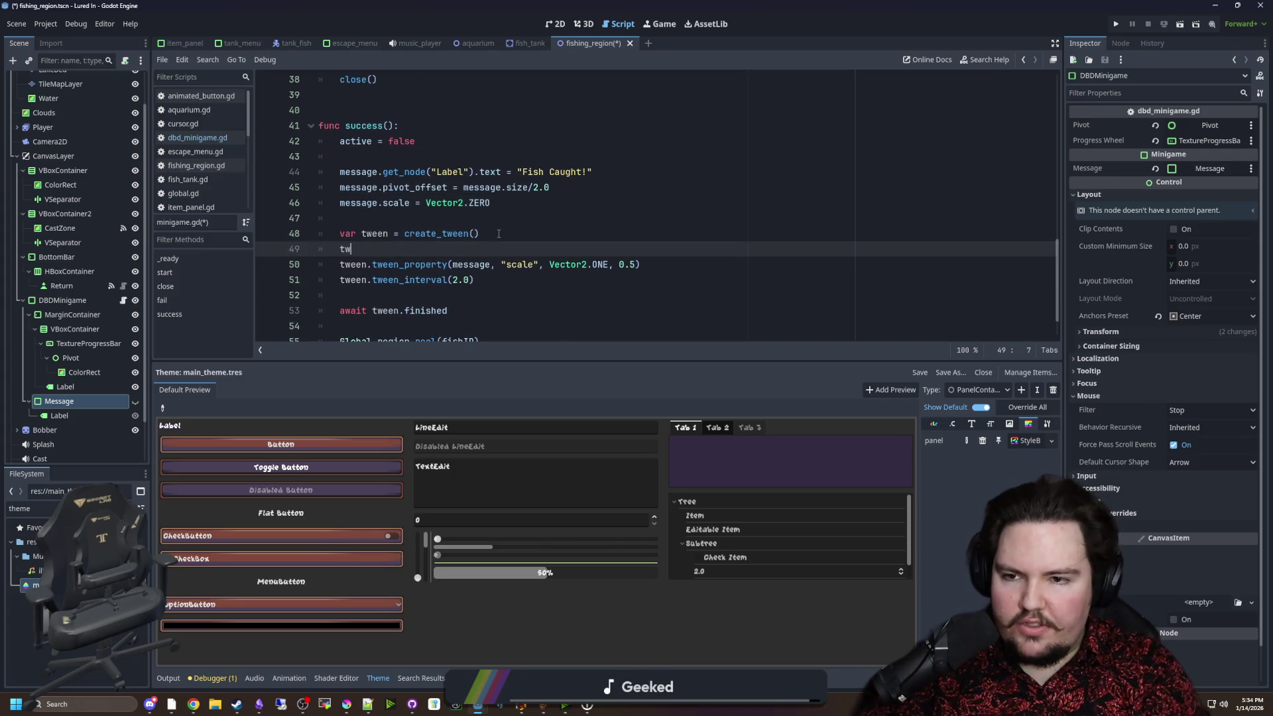
text(een.tween)
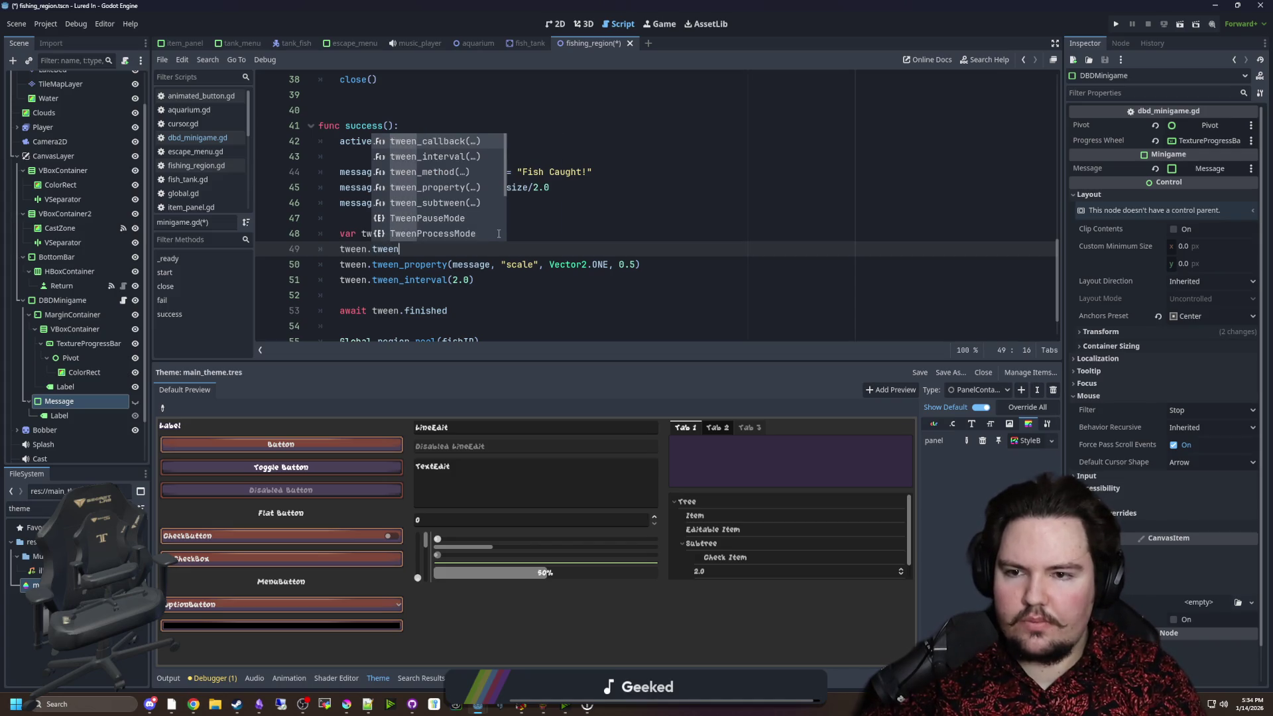
key(BackSpace)
key(BackSpace)
key(BackSpace)
text(set_tr)
key(Return)
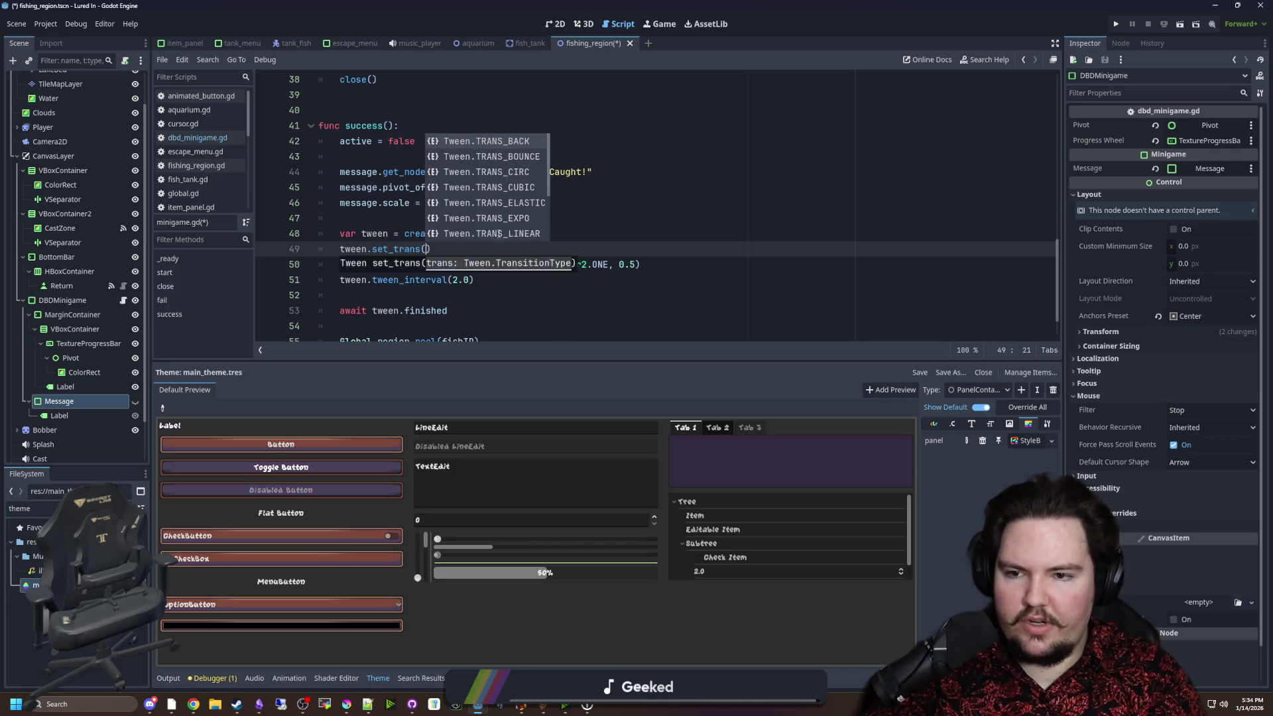
key(Down)
key(Down)
key(Down)
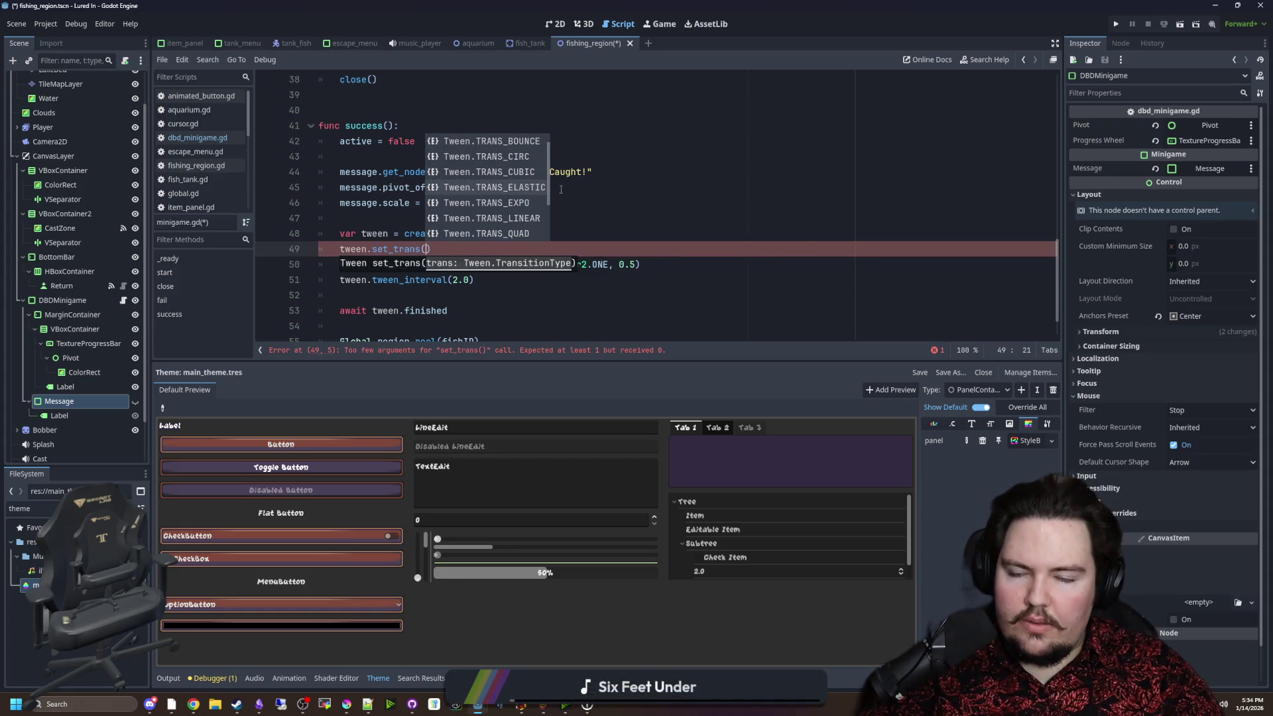
scroll(536, 195, down, 5)
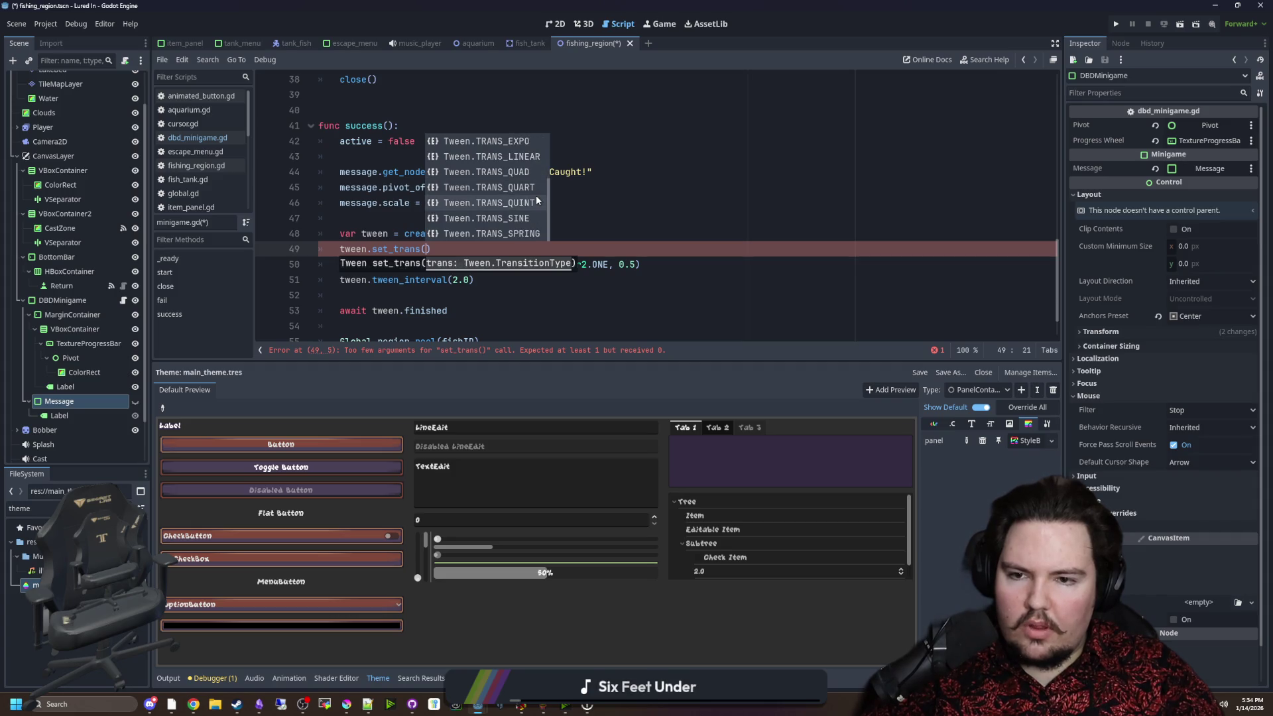
click(523, 233)
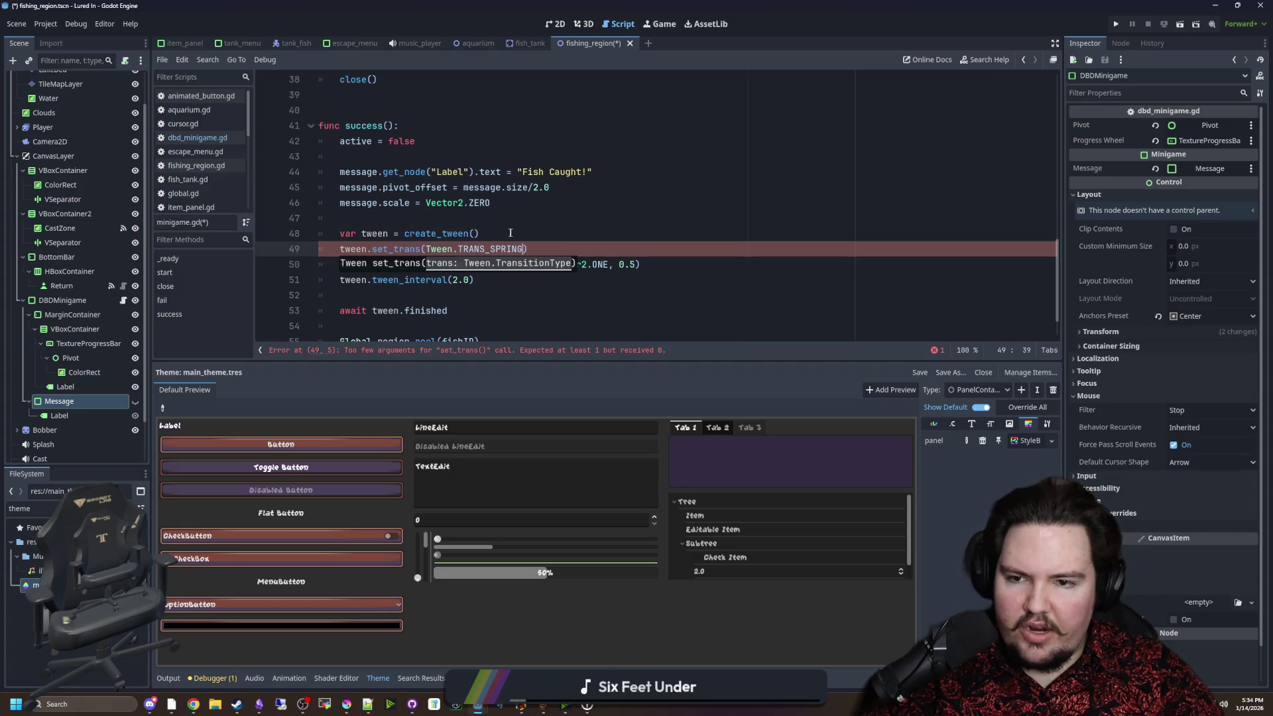
click(519, 231)
click(568, 246)
key(ctrl+s)
Shorten the success tween interval from 2.0 to 1.0 seconds and run the project.
scroll(405, 261, down, 1)
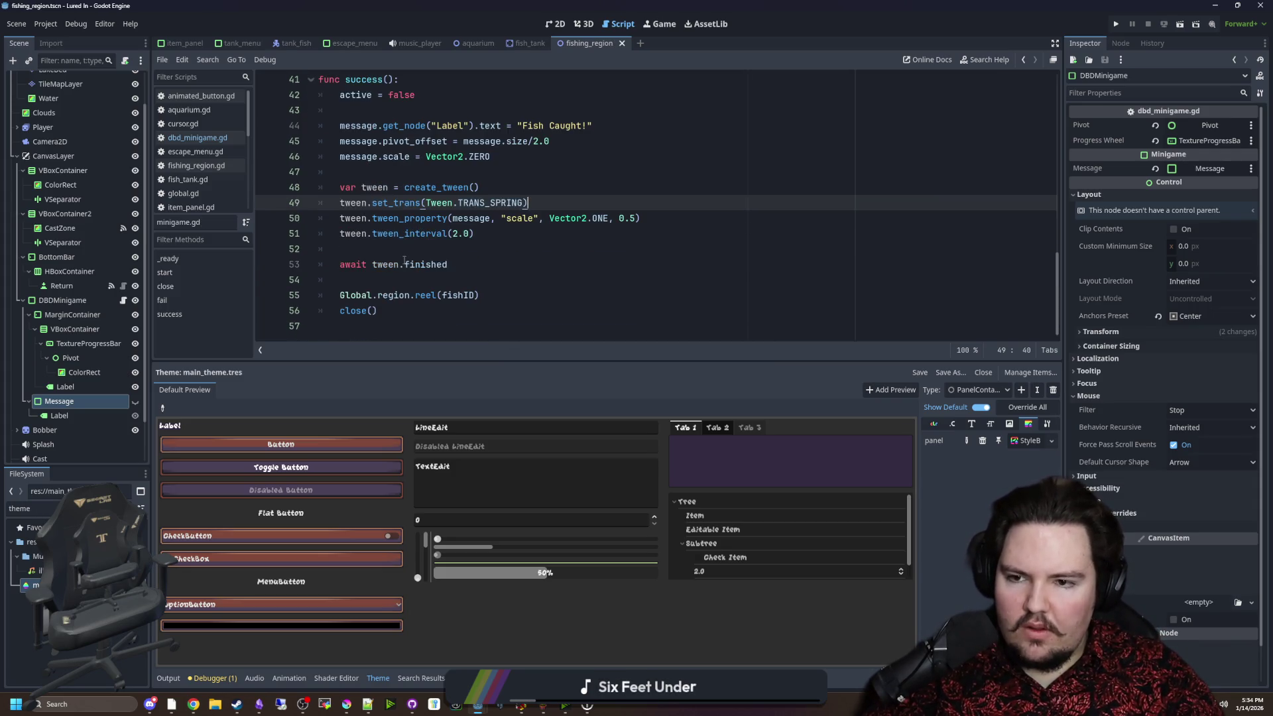
double_click(462, 233)
text(1.0)
click(469, 251)
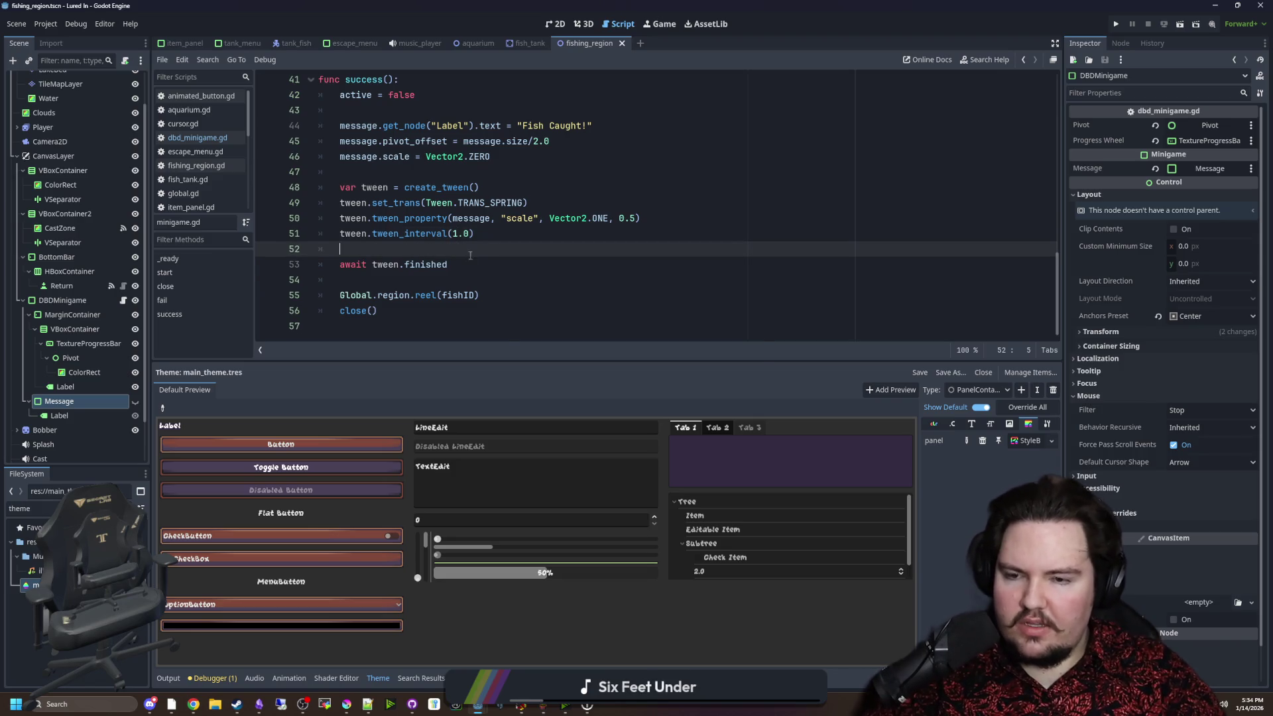
scroll(412, 238, up, 4)
click(397, 233)
scroll(398, 234, down, 4)
click(1115, 25)
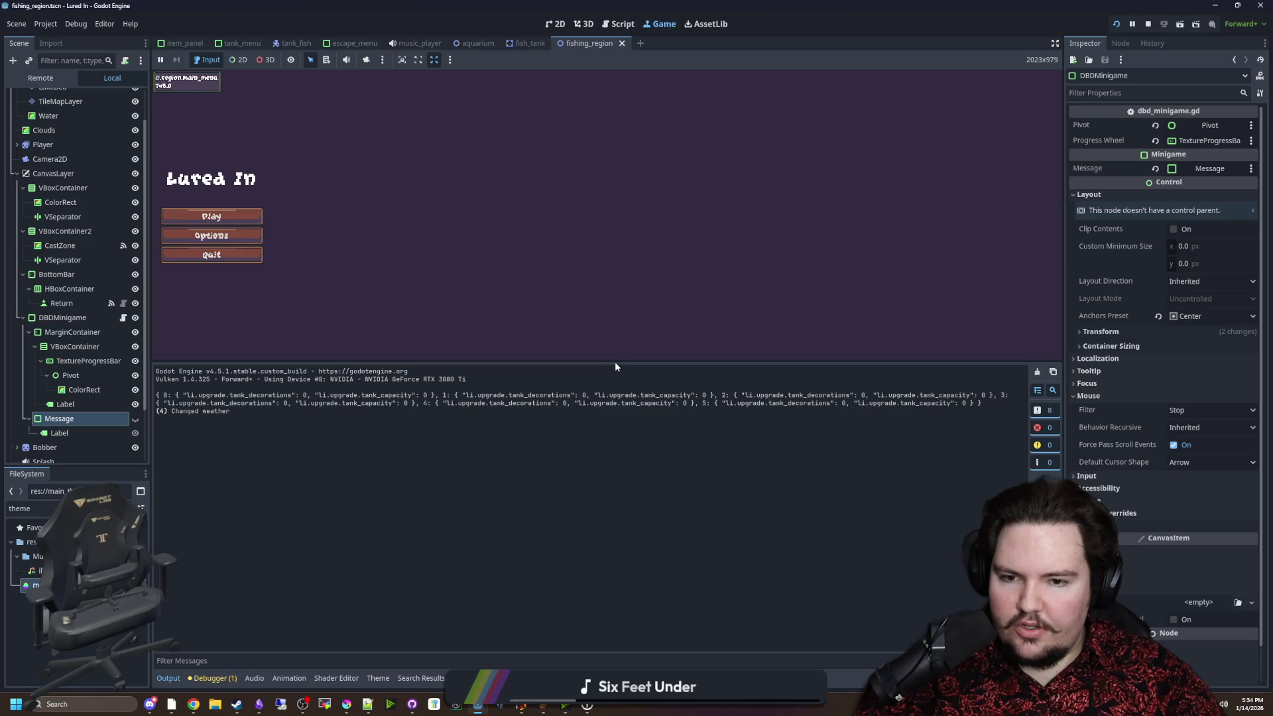
Start the game, travel to the Pond, land the skill-check hits, then reopen dbd_minigame.gd.
drag(615, 362, 615, 507)
click(260, 290)
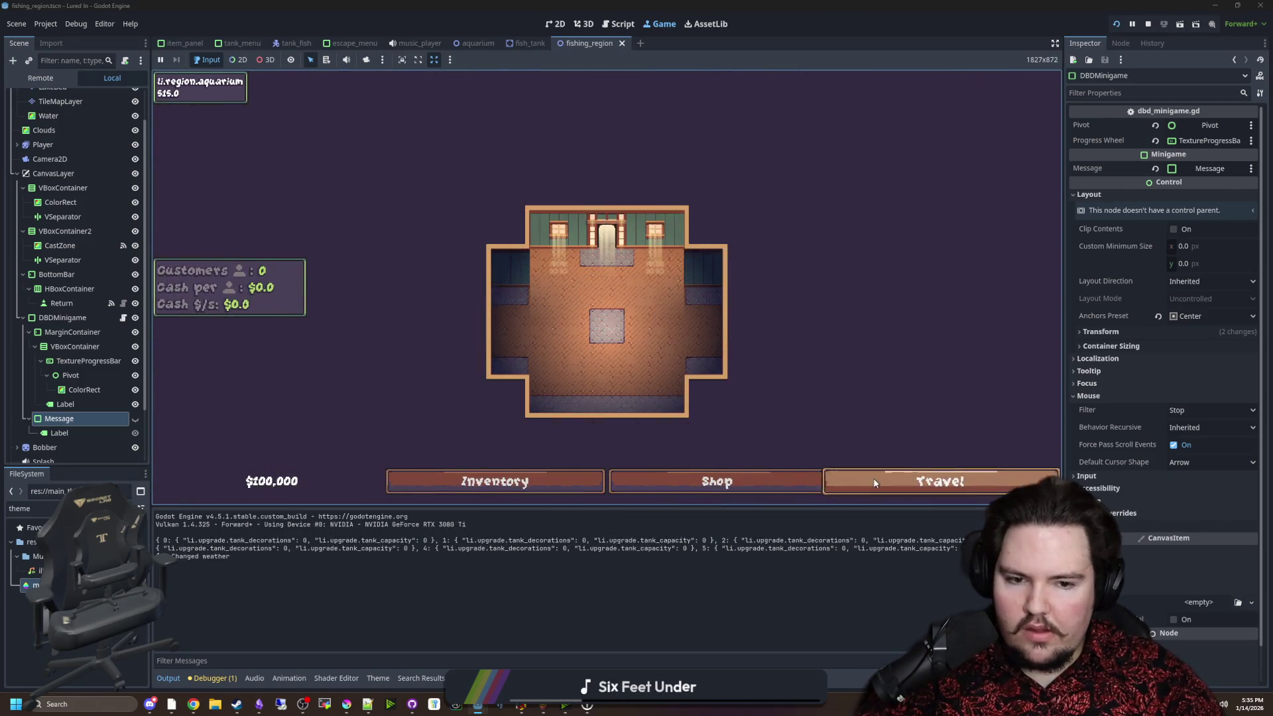
click(935, 481)
click(781, 208)
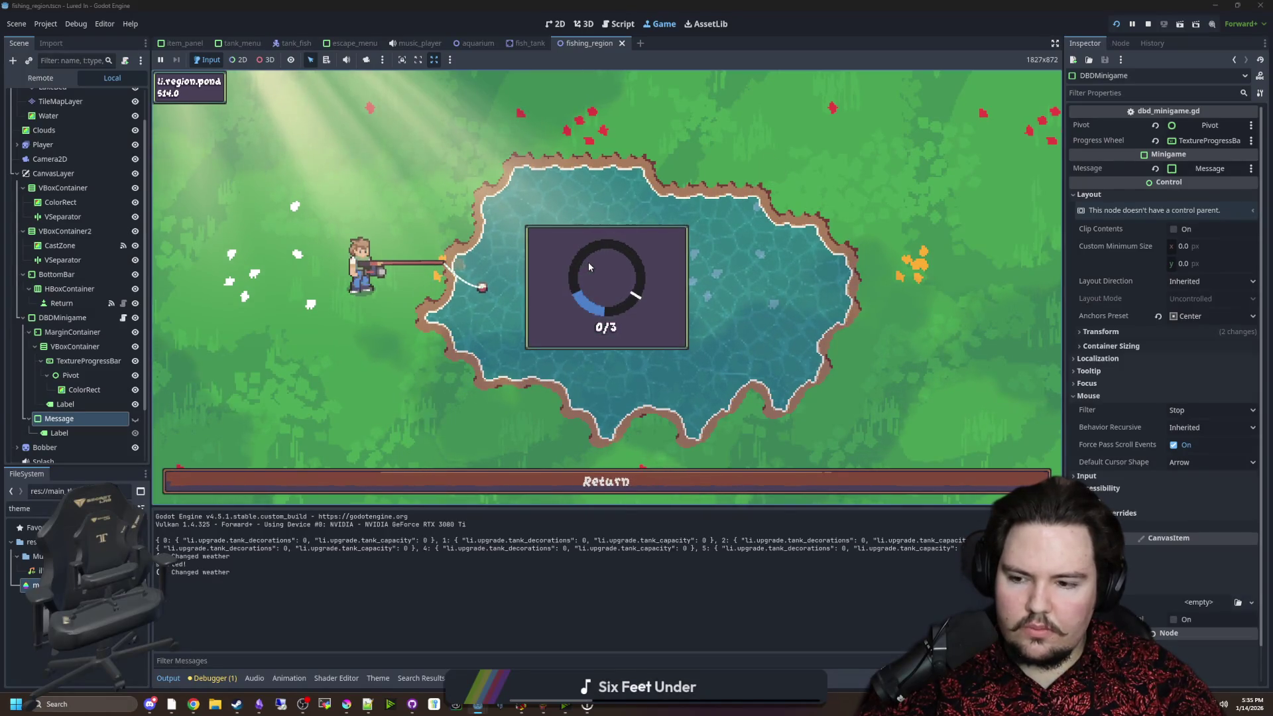
click(590, 268)
click(604, 263)
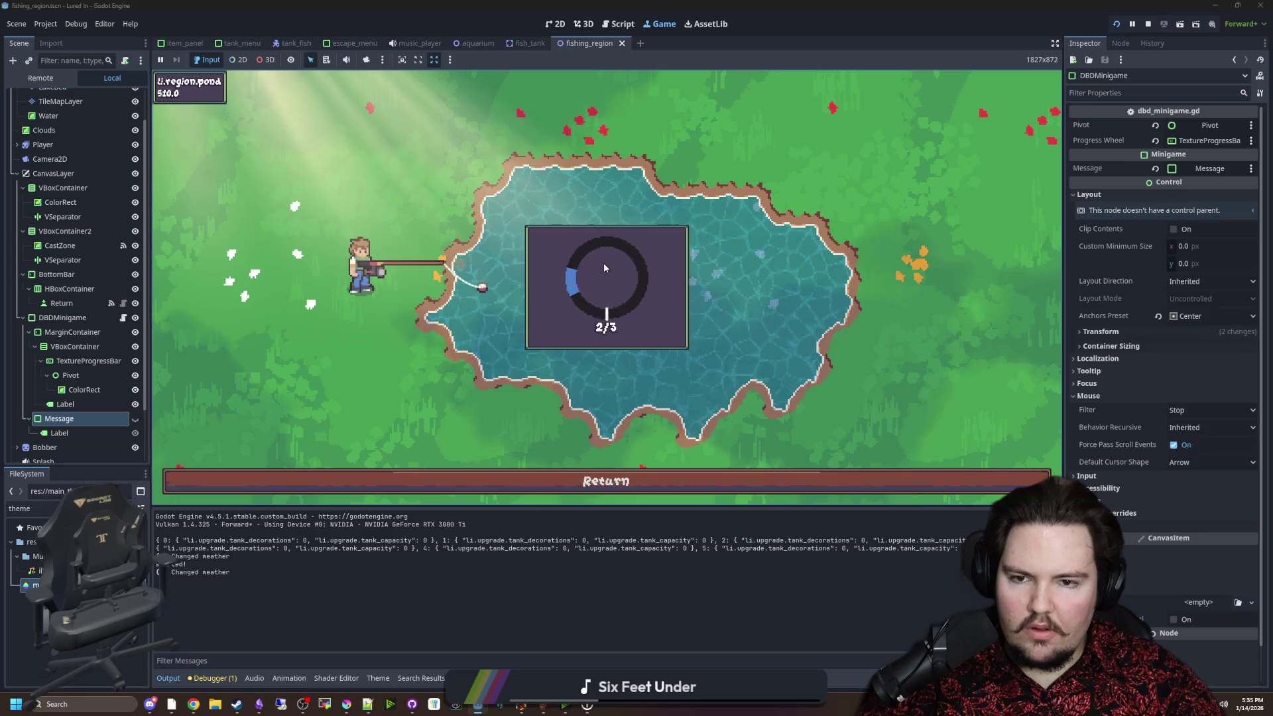
click(603, 263)
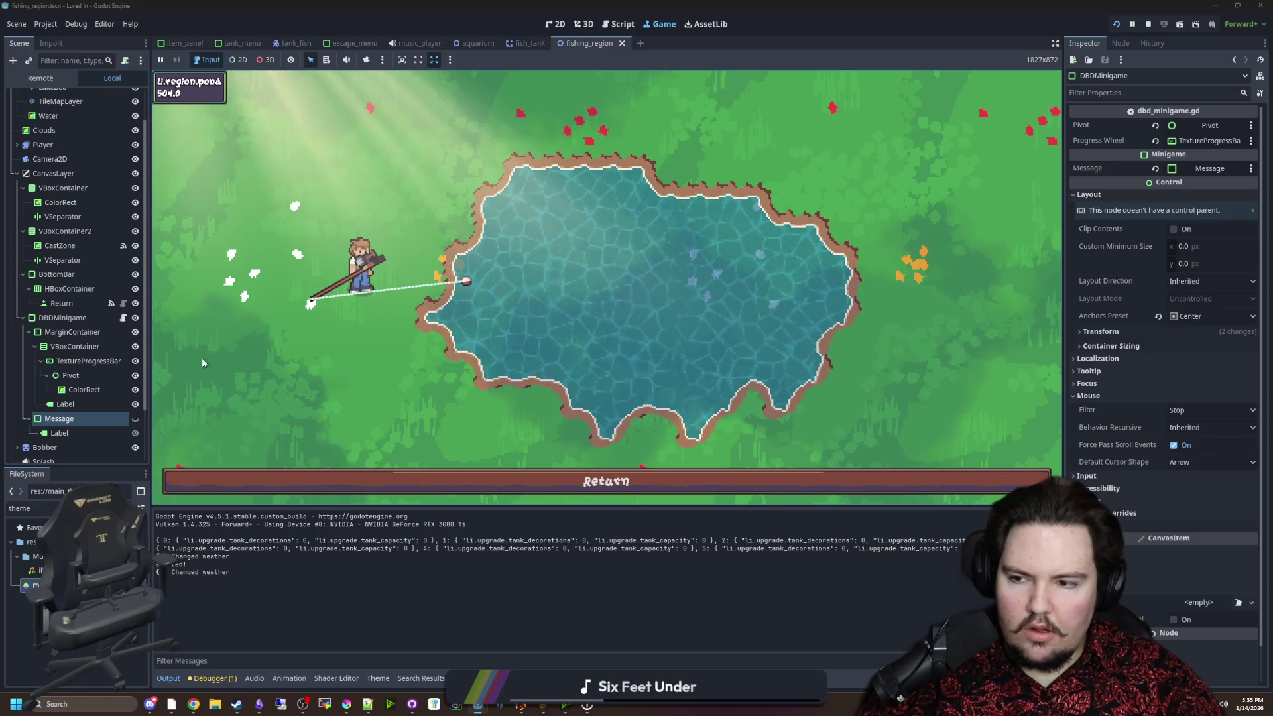
click(122, 317)
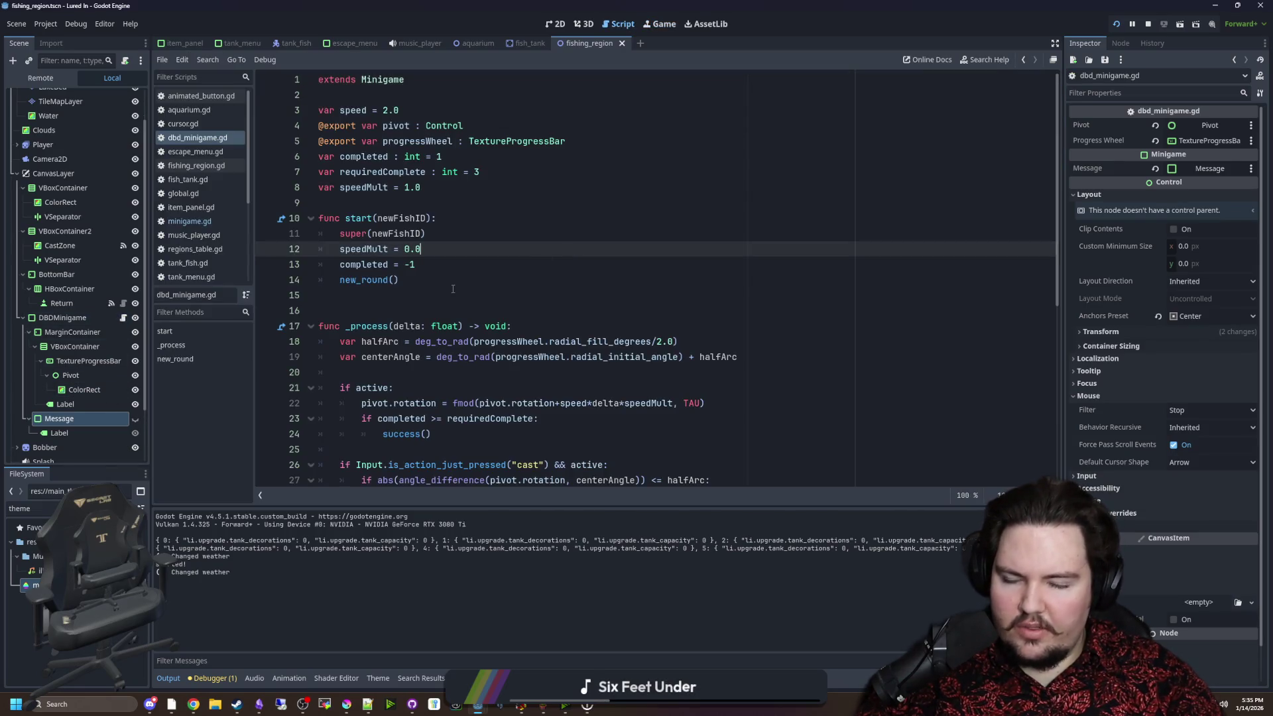
Remove the message-hiding line from start() in dbd_minigame.gd.
scroll(455, 292, down, 2)
scroll(456, 292, down, 1)
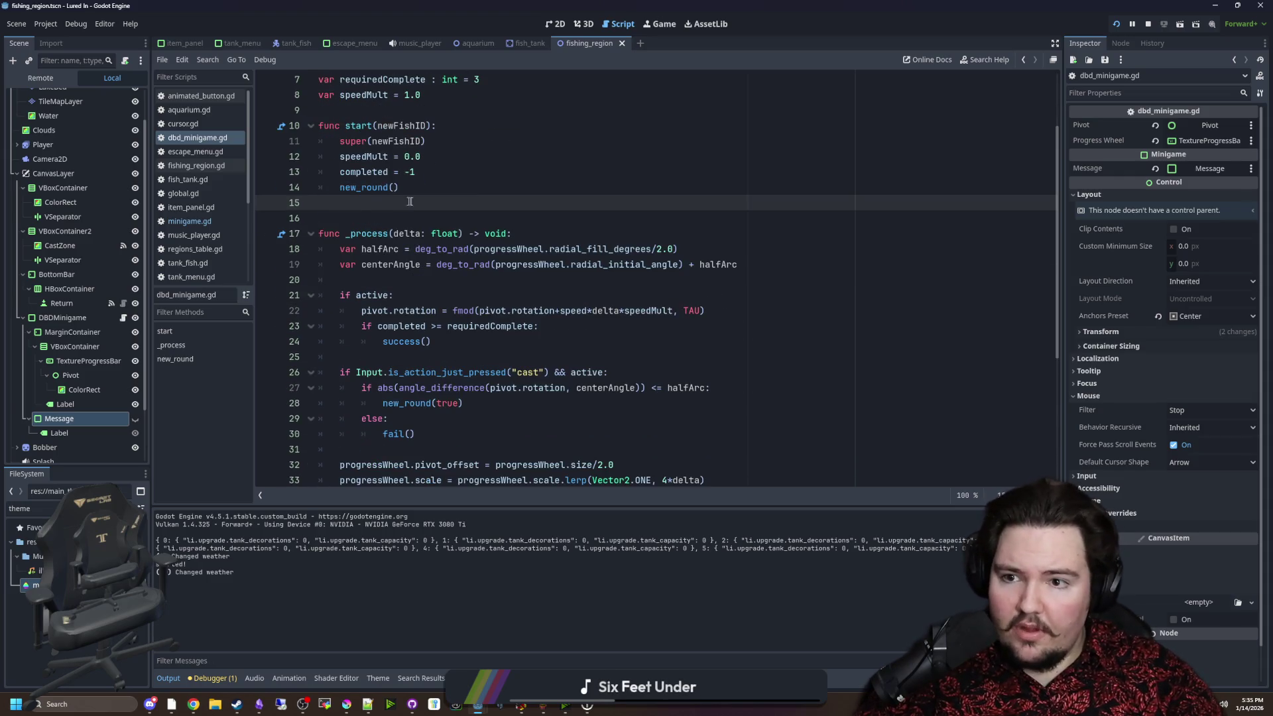
click(443, 130)
key(Return)
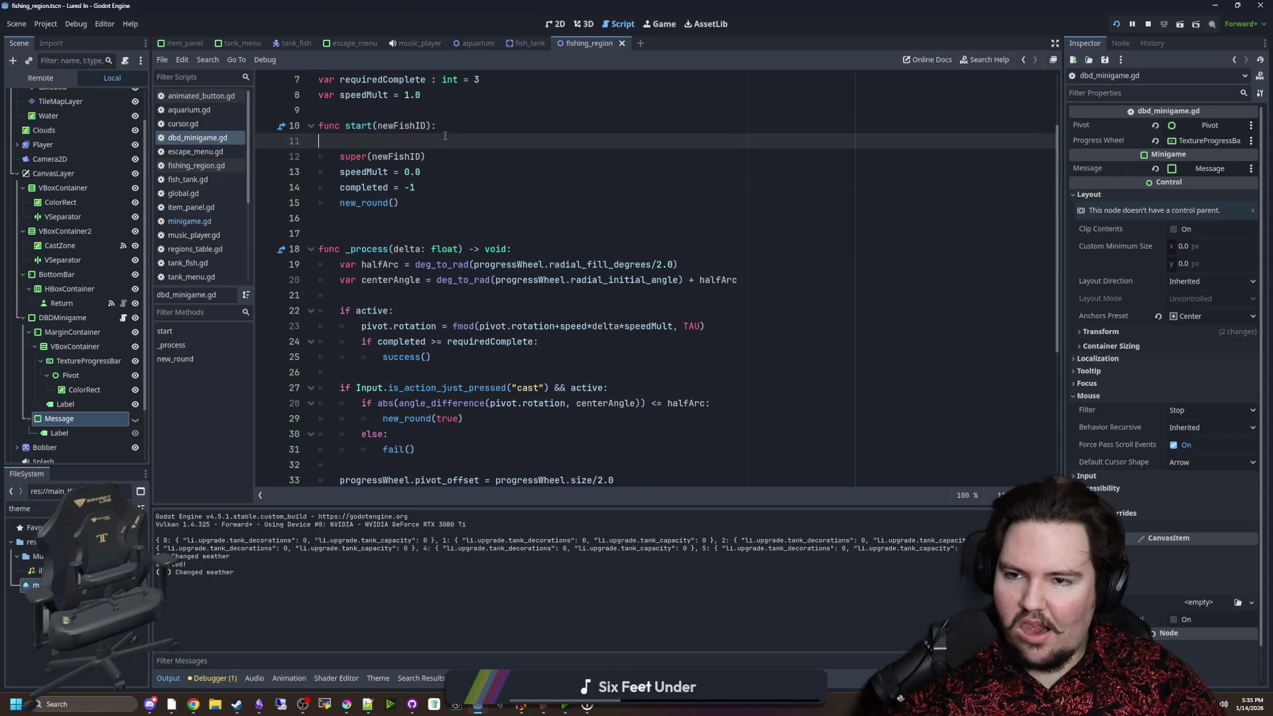
key(alt+Down)
mouse_move(67, 421)
mouse_down()
mouse_move(373, 164)
mouse_move(404, 156)
mouse_up()
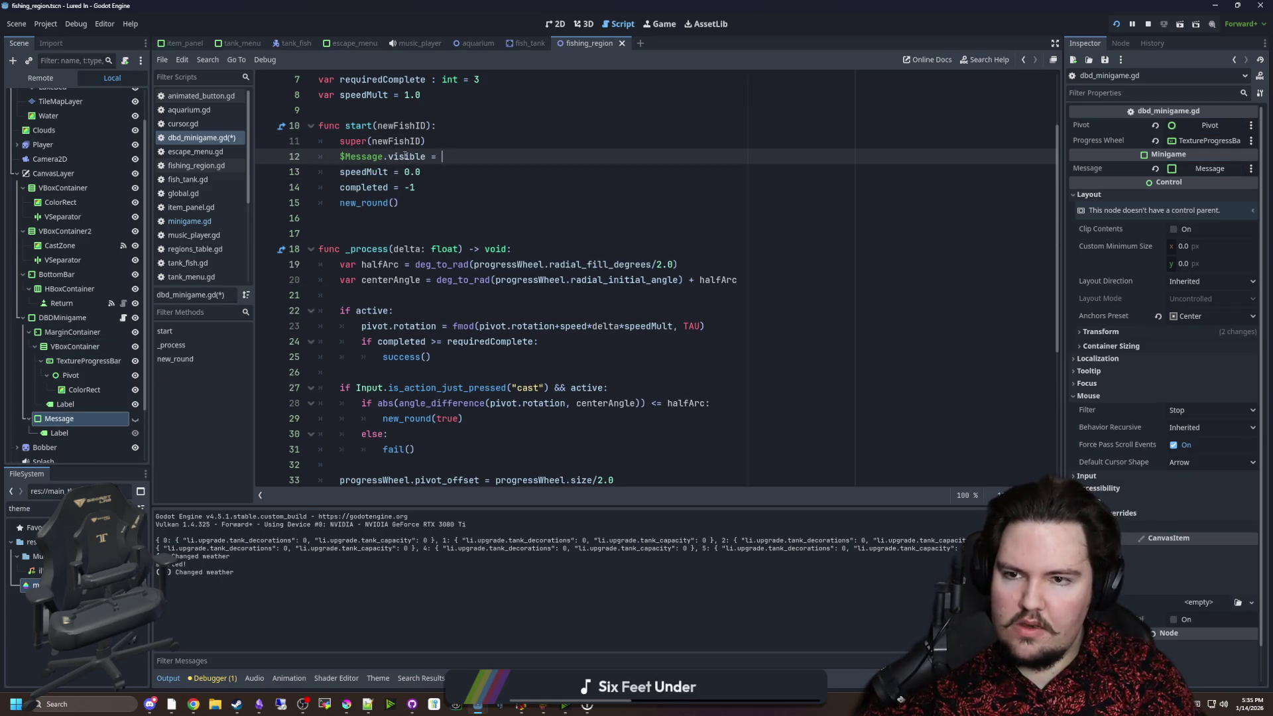
double_click(362, 157)
key(BackSpace)
key(BackSpace)
text(message)
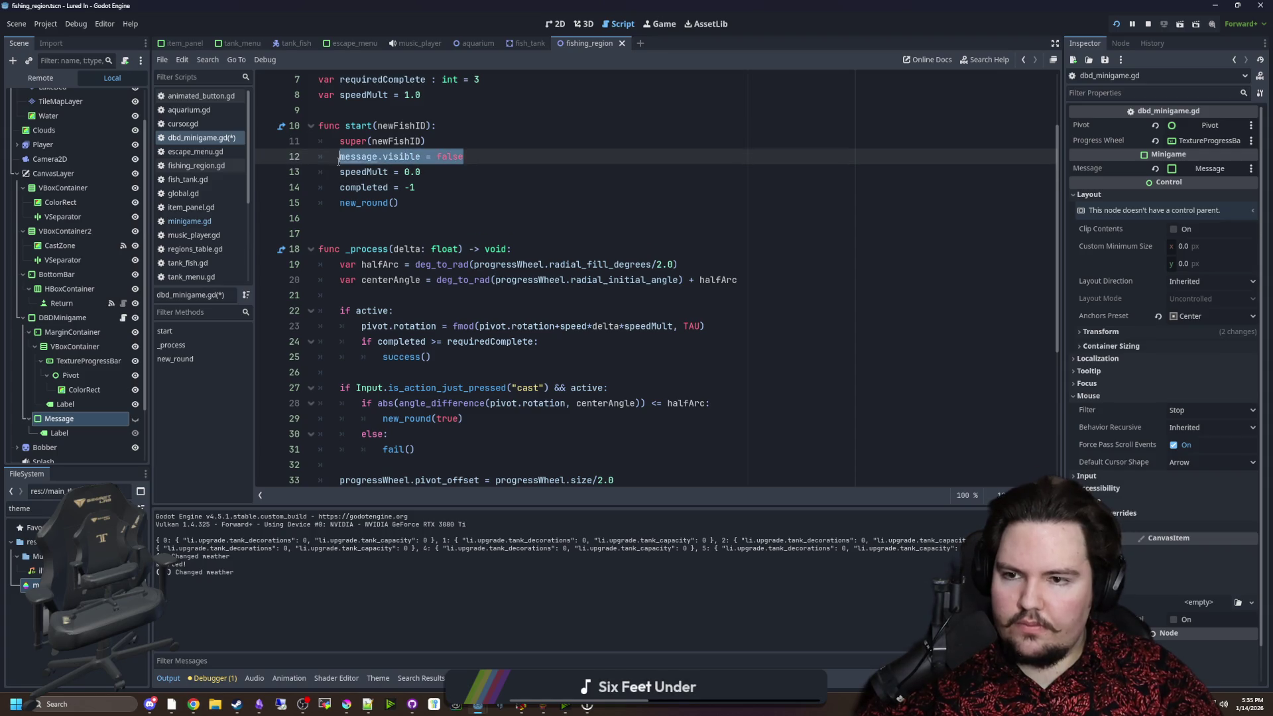
scroll(496, 351, down, 5)
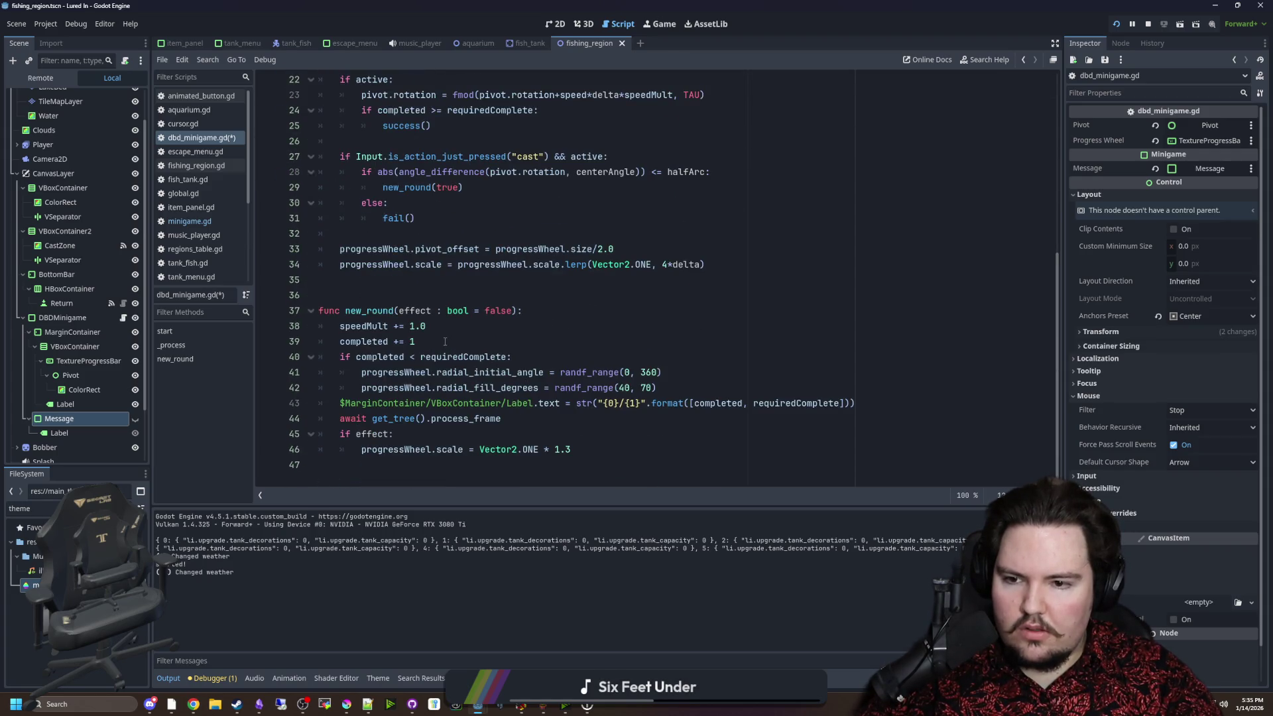
scroll(358, 240, up, 7)
key(shift+Home)
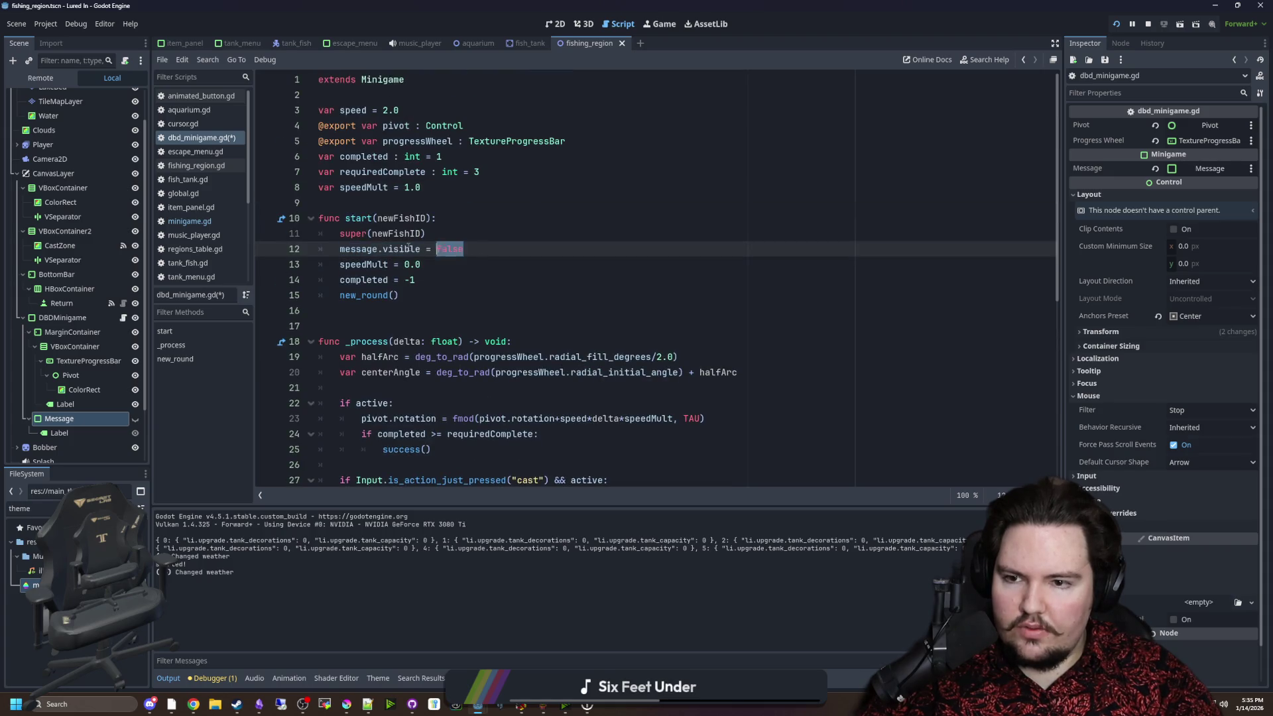
key(BackSpace)
key(BackSpace)
In the base minigame.gd, hide the message inside start().
ctrl+click(385, 80)
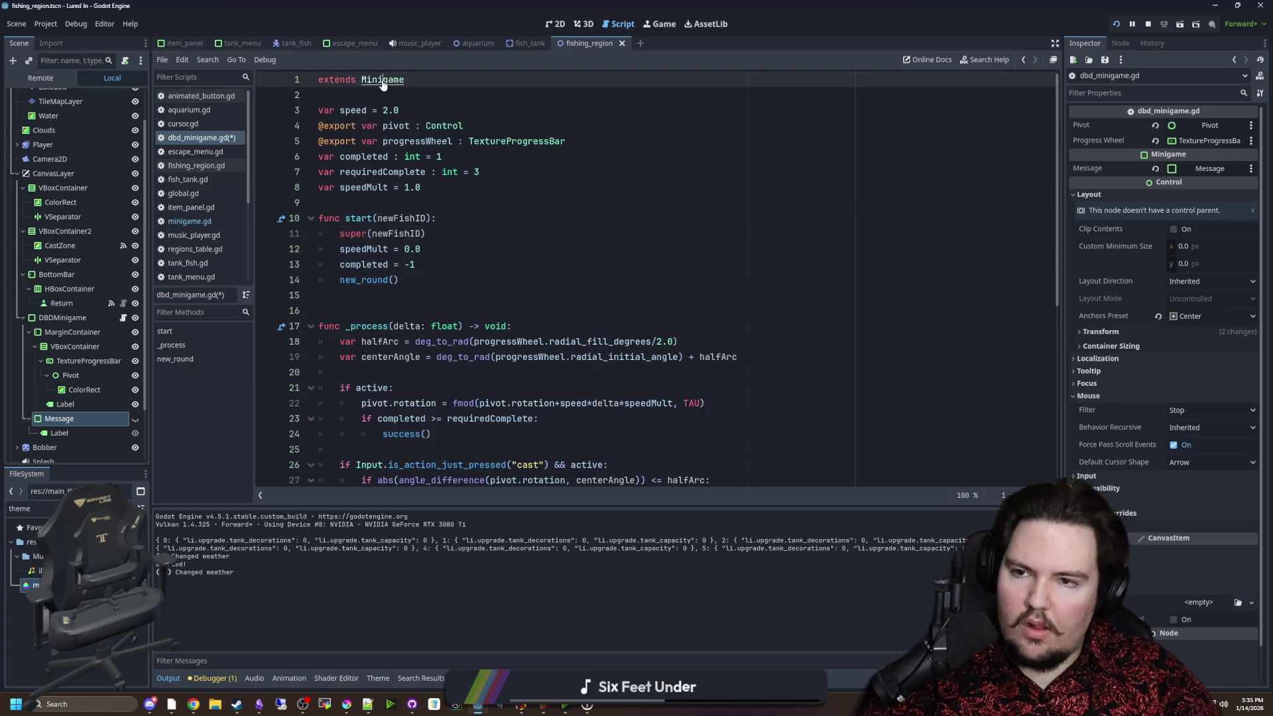
scroll(456, 283, up, 11)
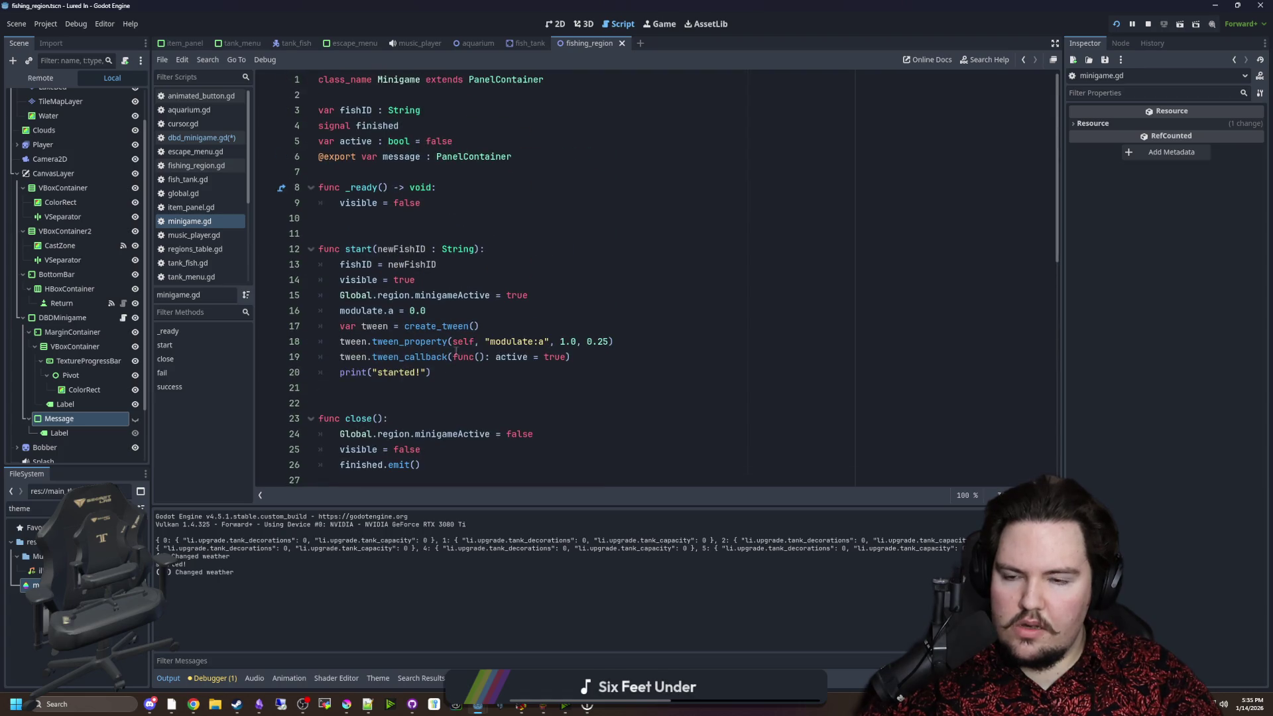
click(461, 373)
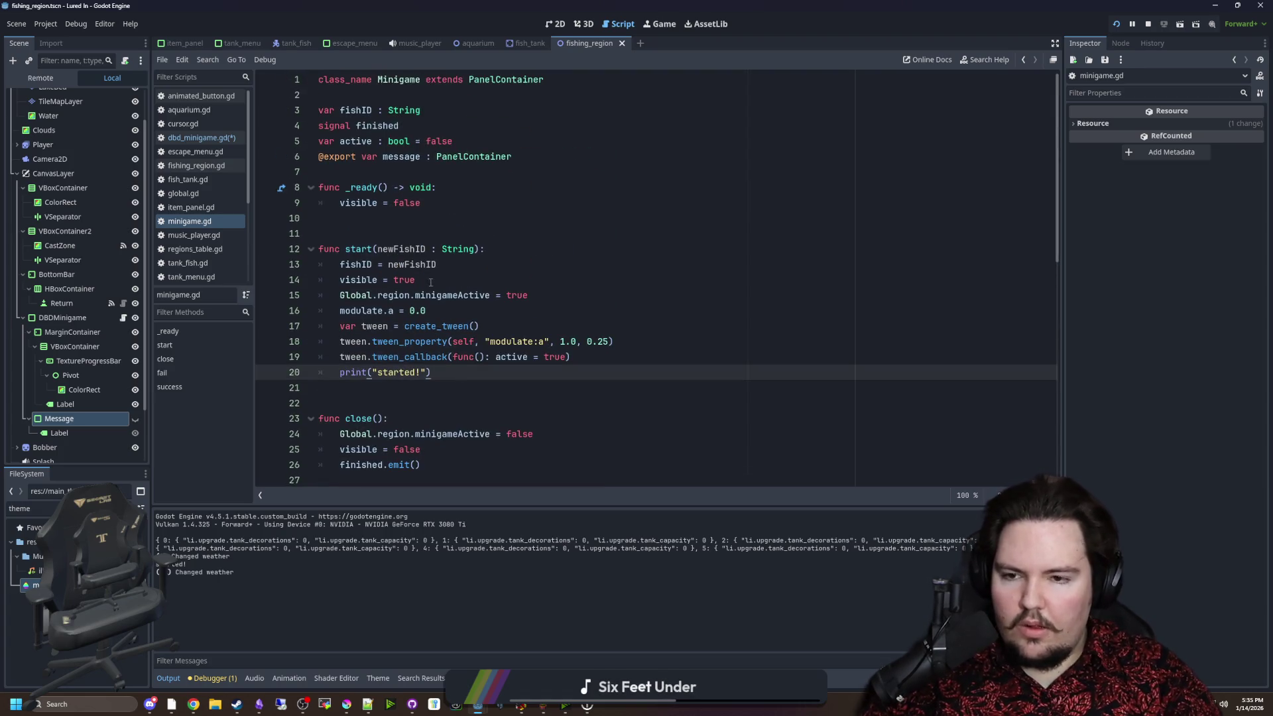
click(538, 294)
key(Return)
text(\message.visible = false)
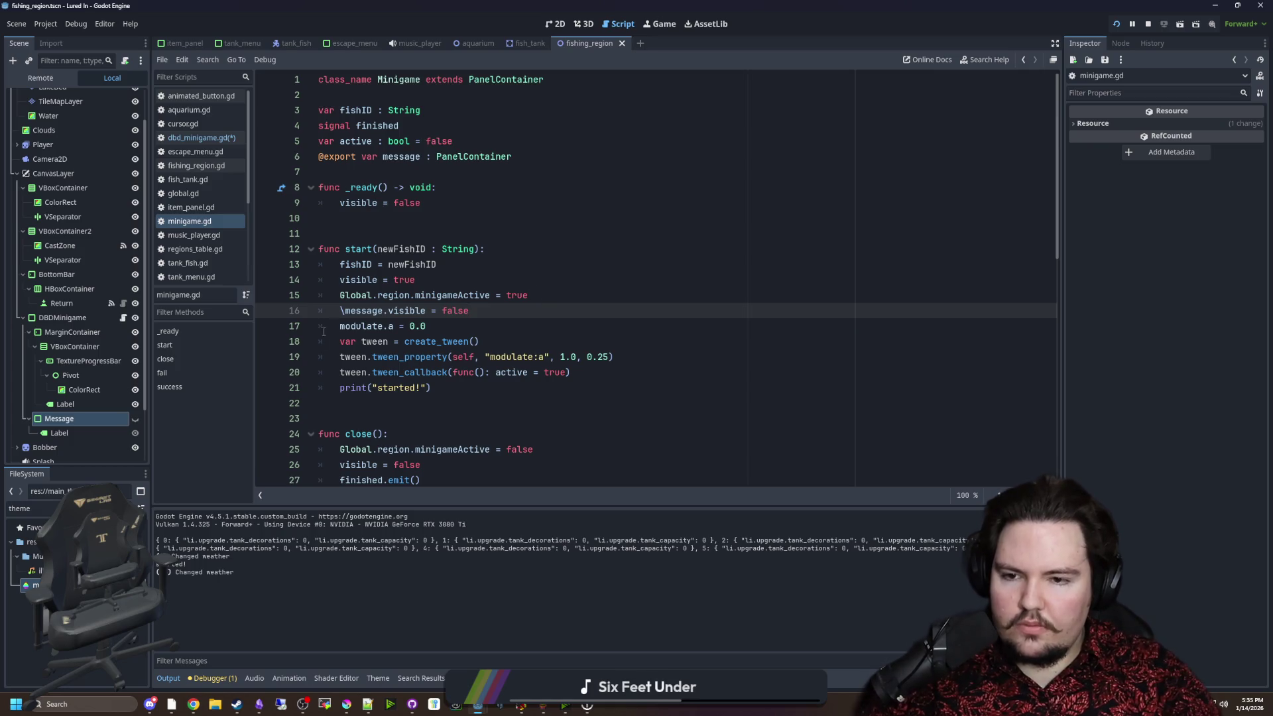
Add message.visible = true to success(), save, and run the game.
scroll(448, 339, down, 10)
click(424, 255)
key(Return)
text(message.visible = false)
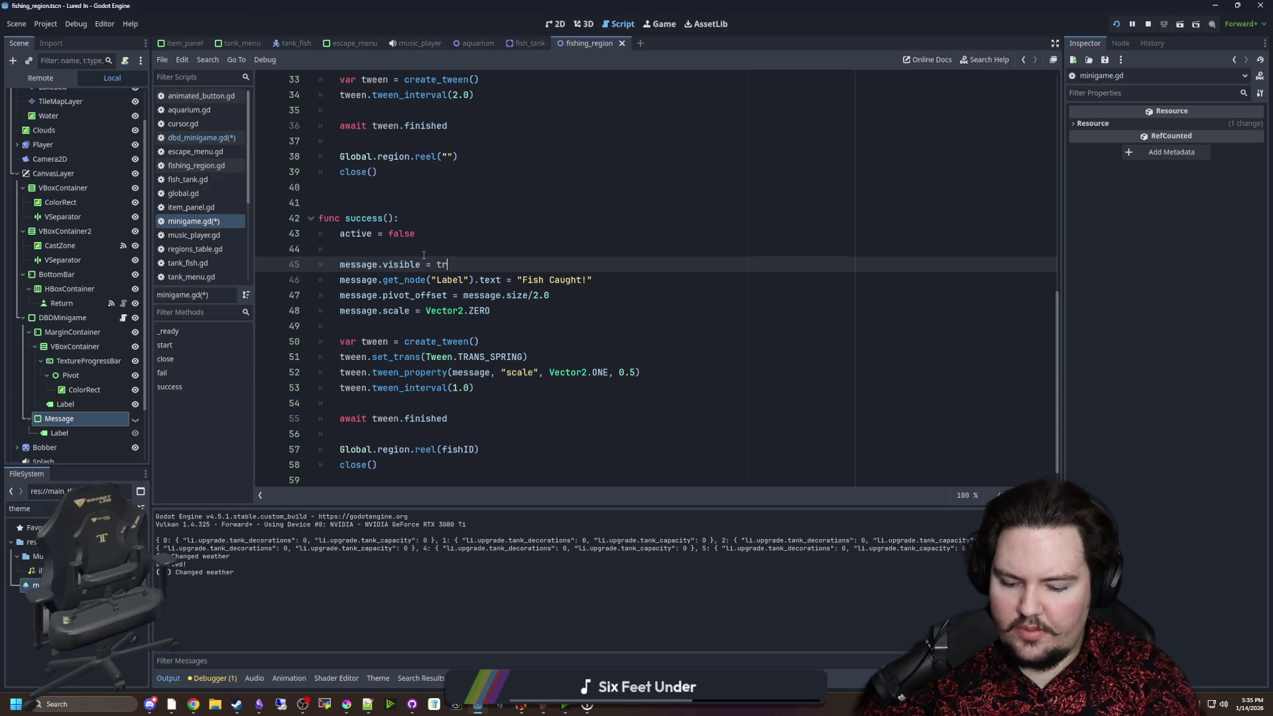
click(424, 256)
key(ctrl+s)
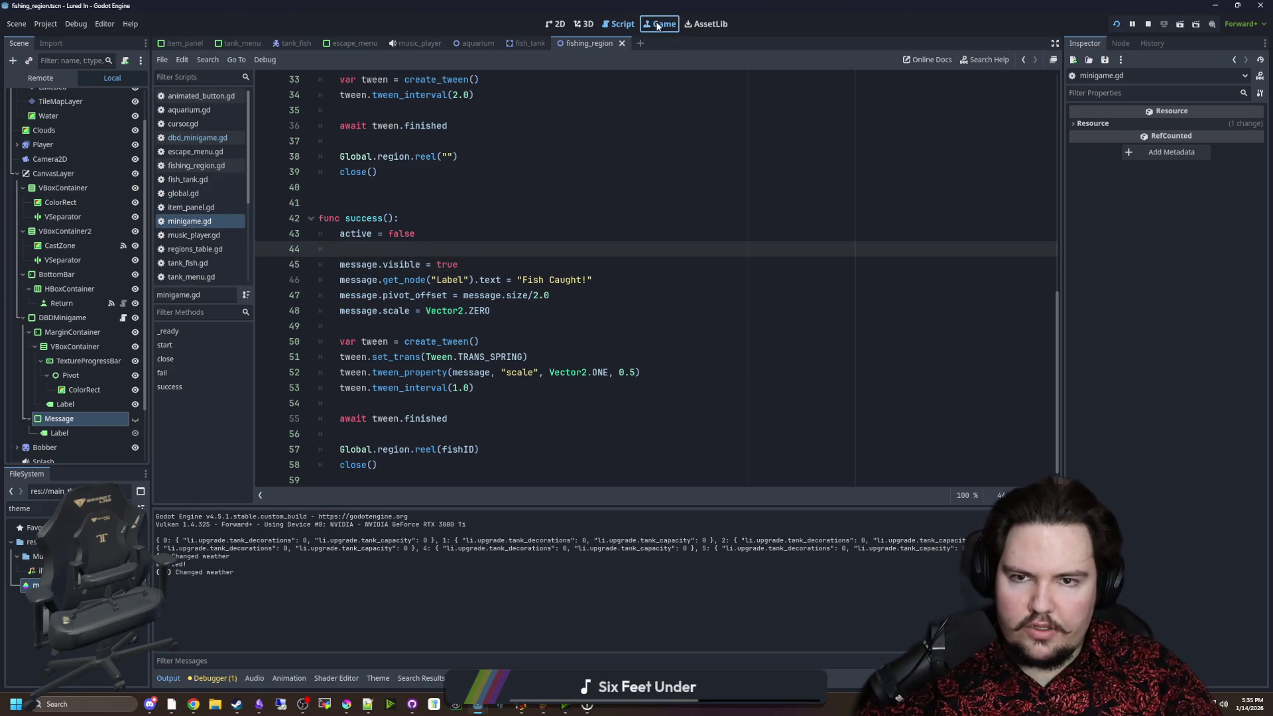
click(657, 25)
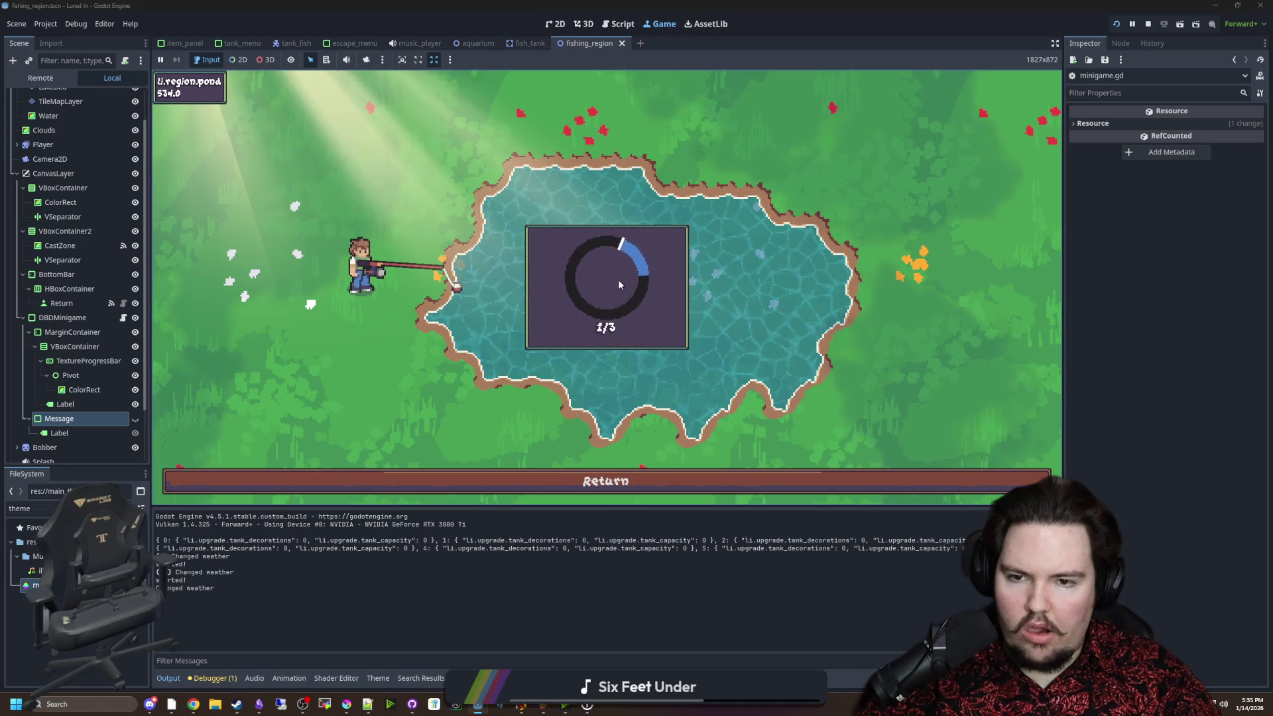
Hit the final skill checks to catch the fish, then return to minigame.gd.
click(622, 275)
click(630, 281)
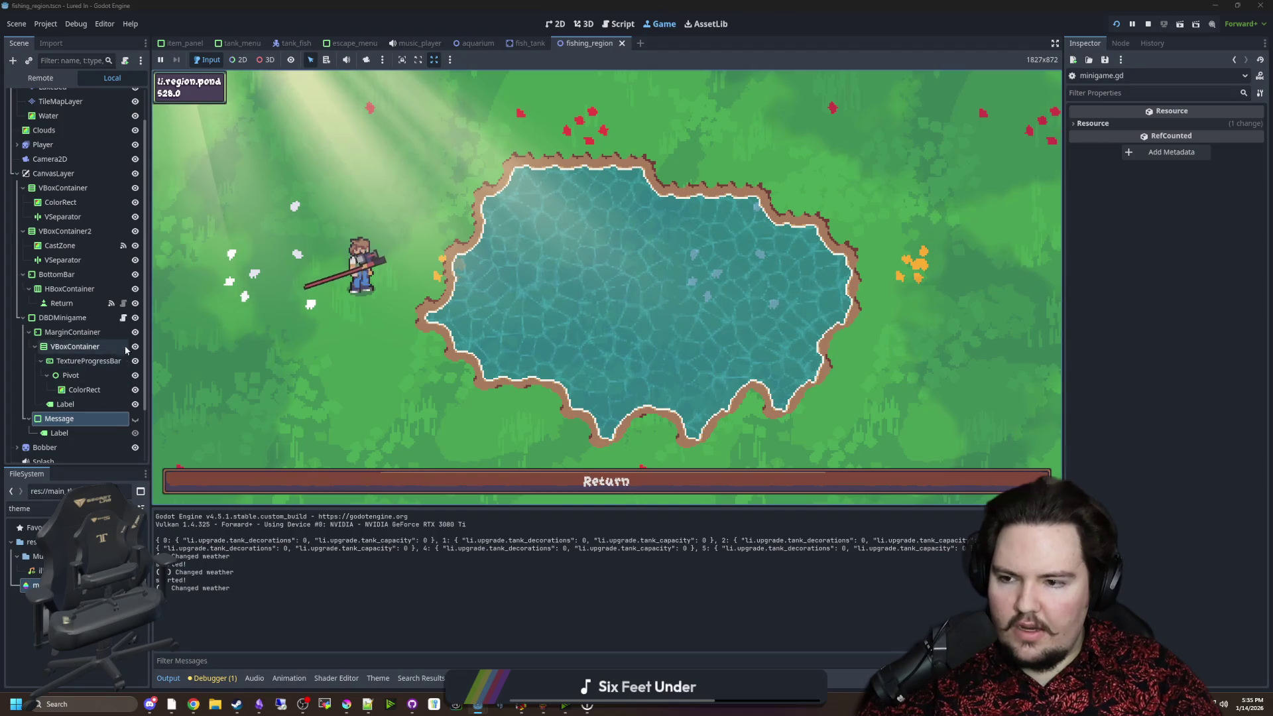
click(122, 317)
scroll(425, 305, down, 5)
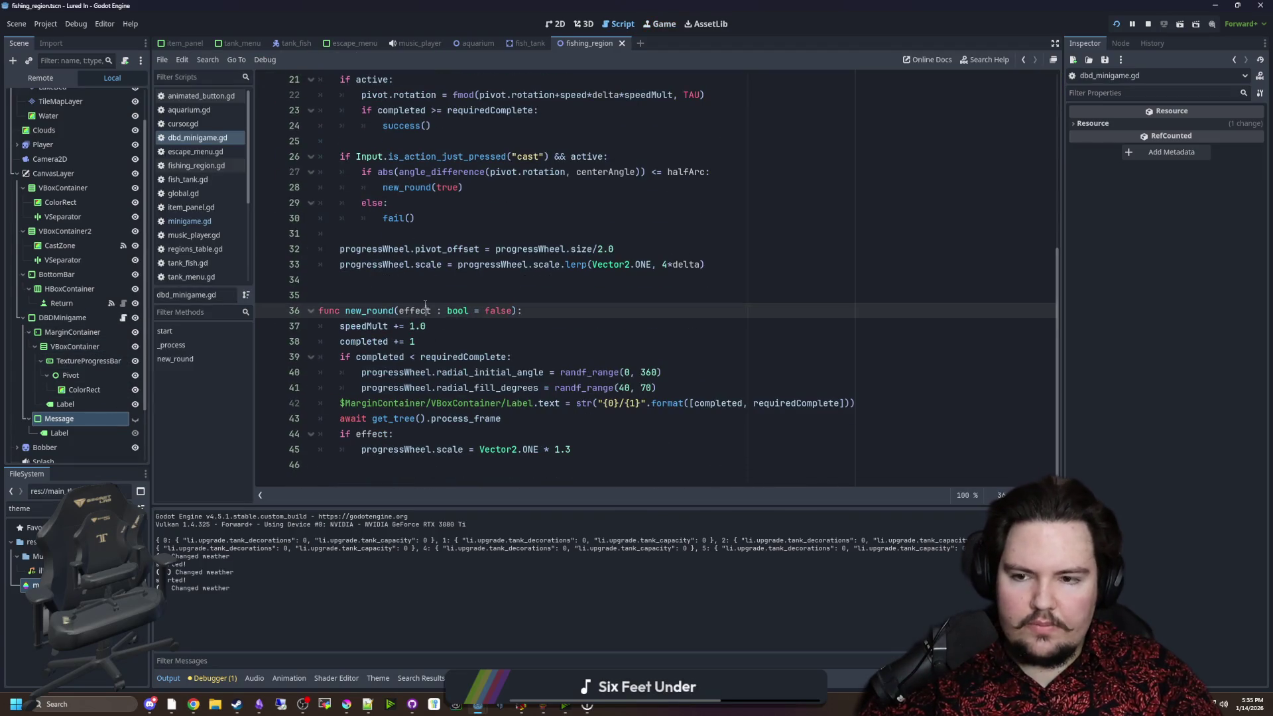
click(411, 280)
scroll(391, 345, up, 1)
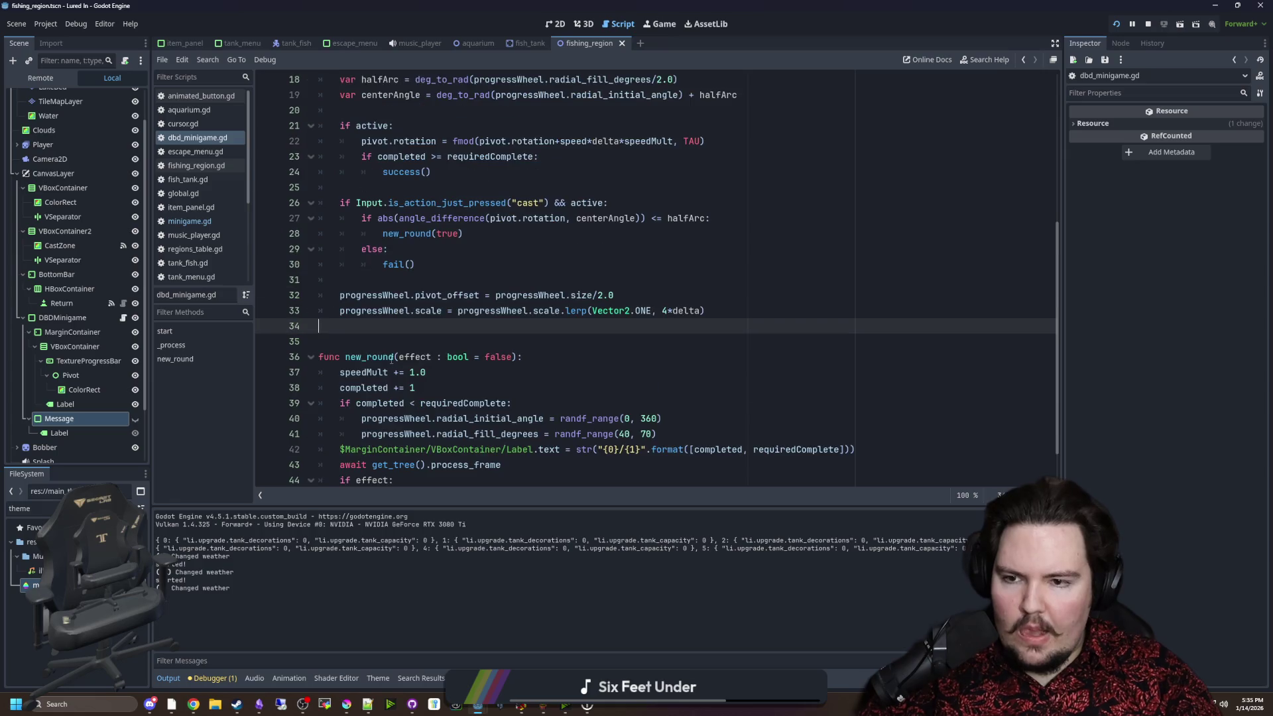
click(199, 220)
key(Up)
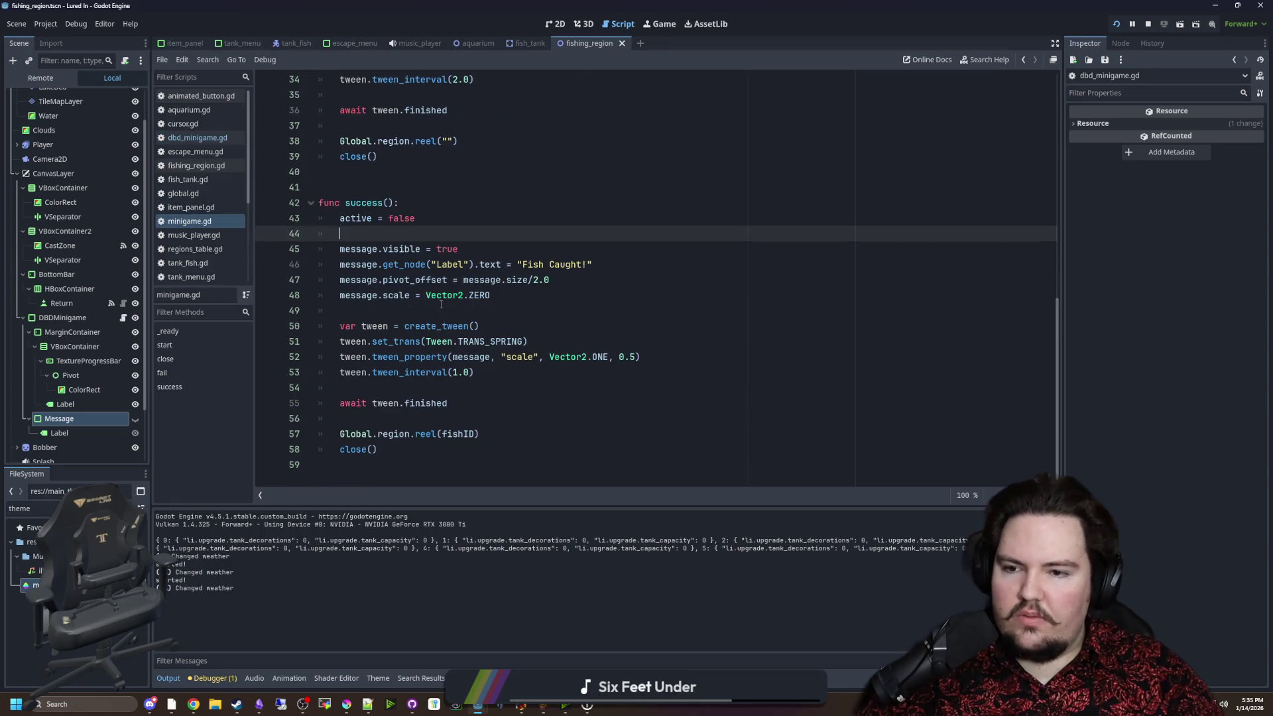
click(443, 309)
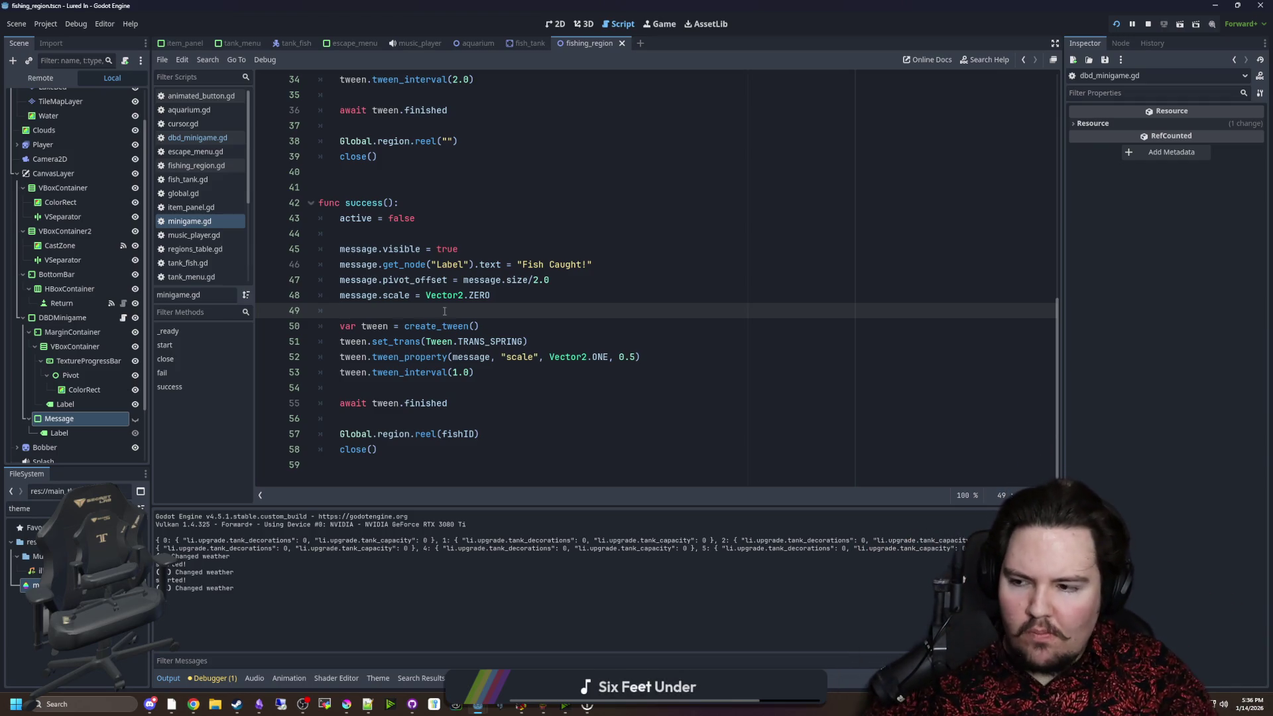
Select the Message node, inspect its Scale property, and rerun the game.
click(73, 435)
click(78, 418)
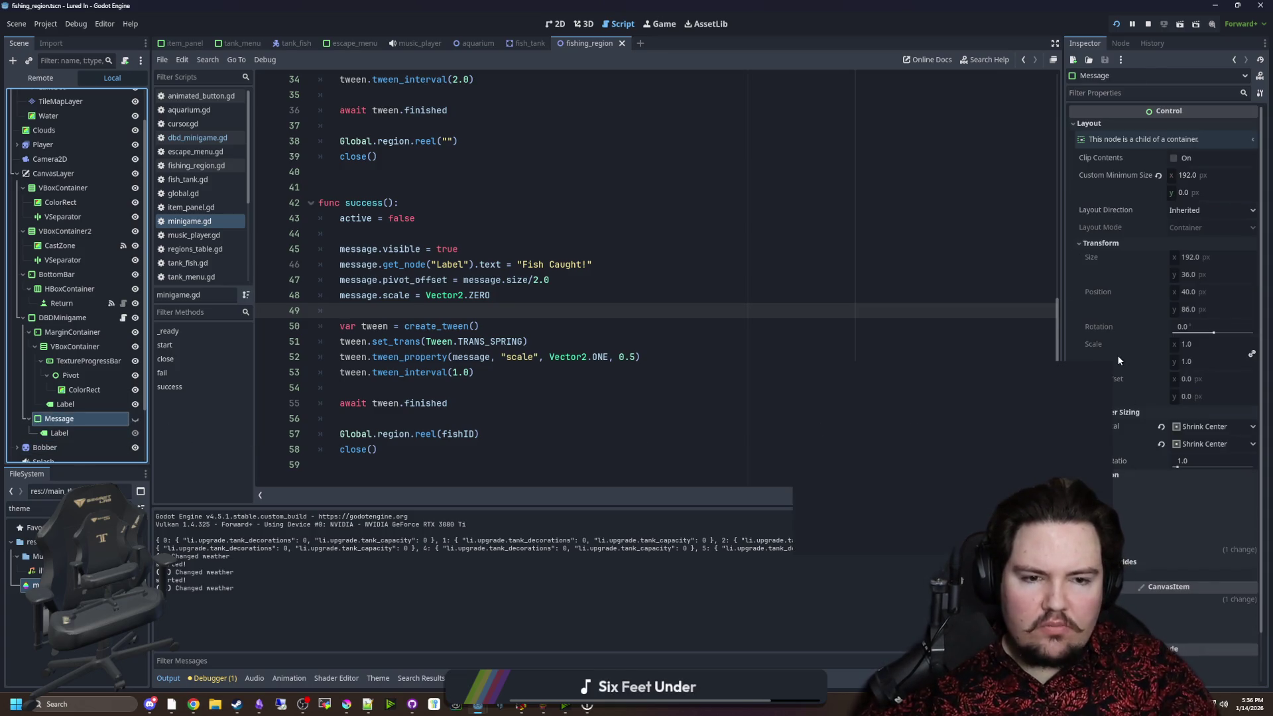
mouse_move(1118, 358)
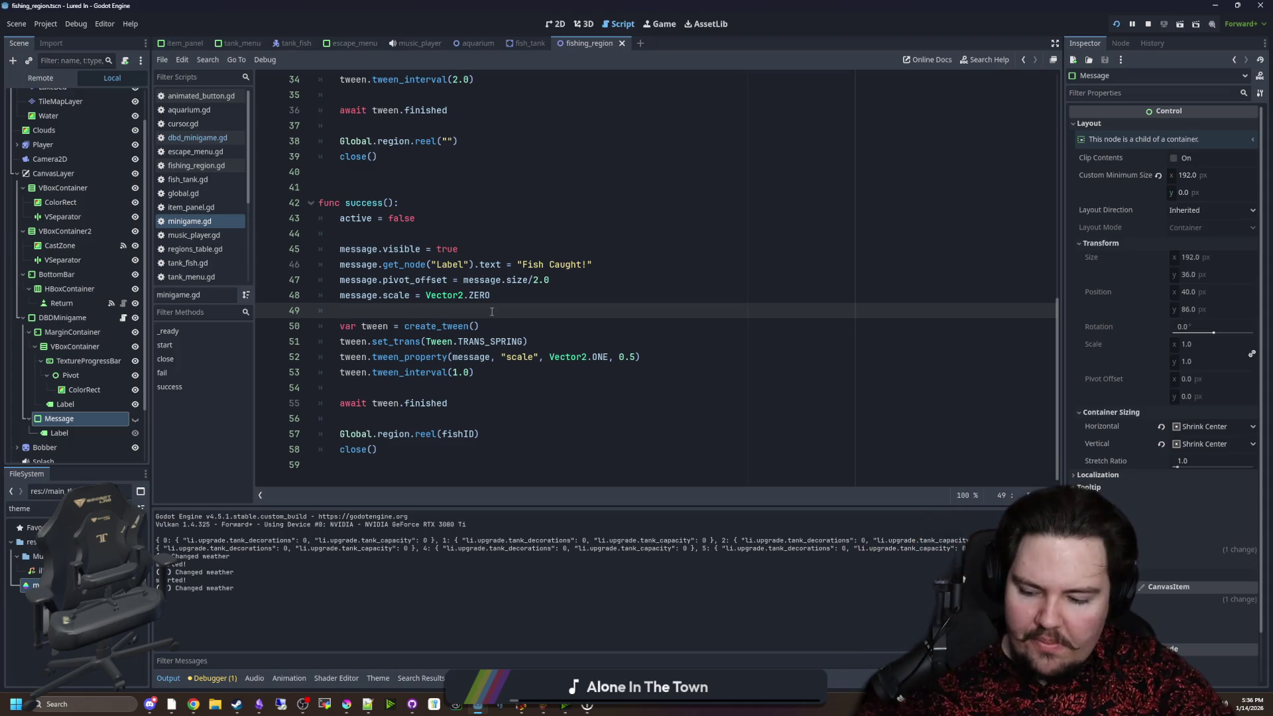
click(660, 24)
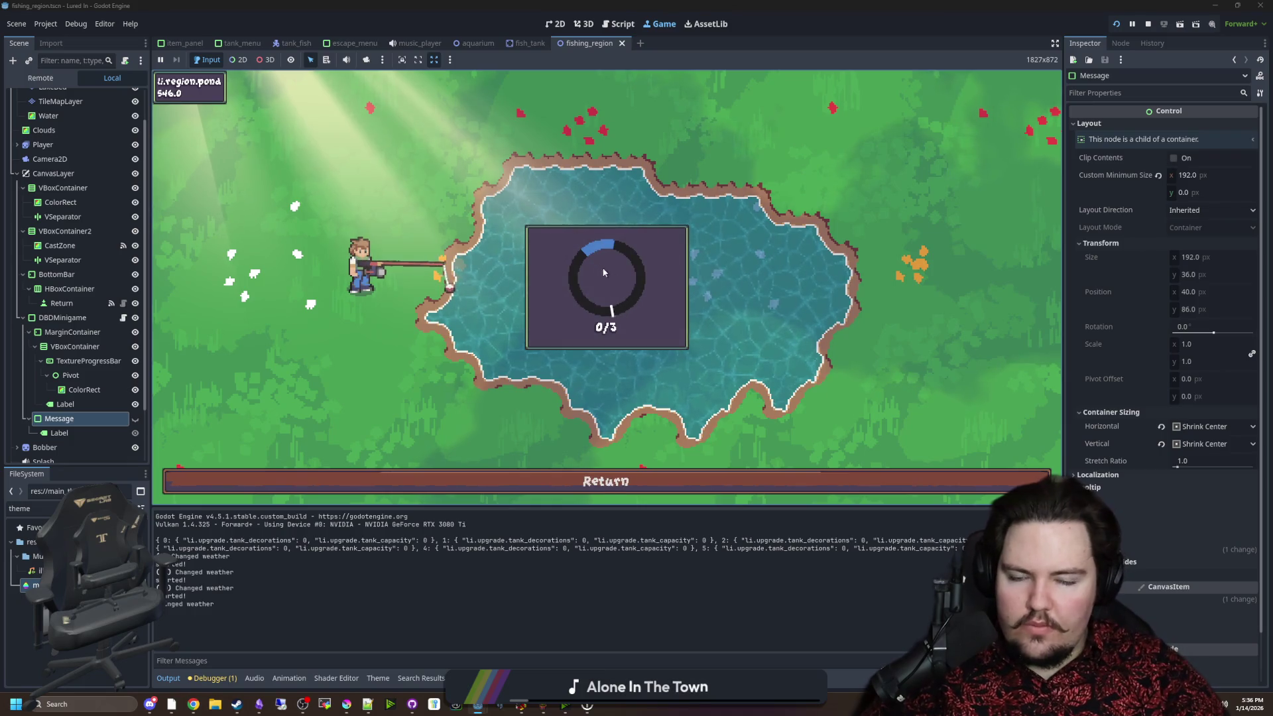
click(628, 265)
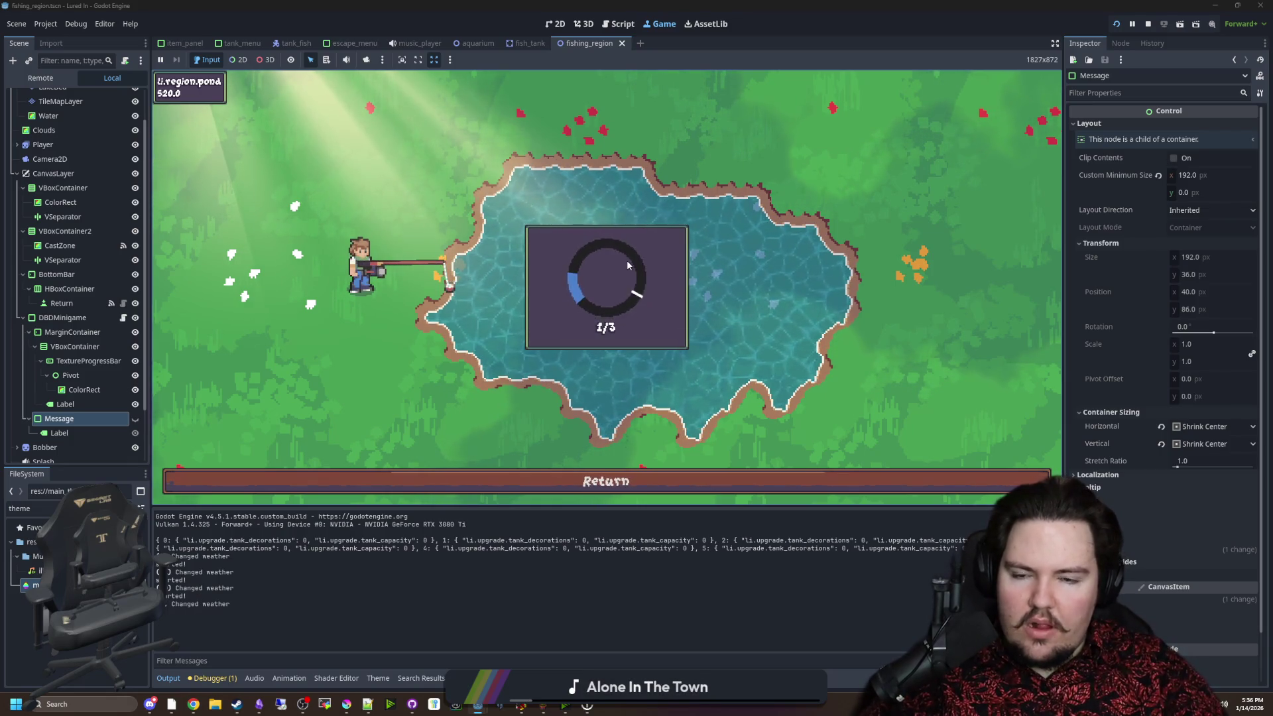
click(629, 265)
click(651, 249)
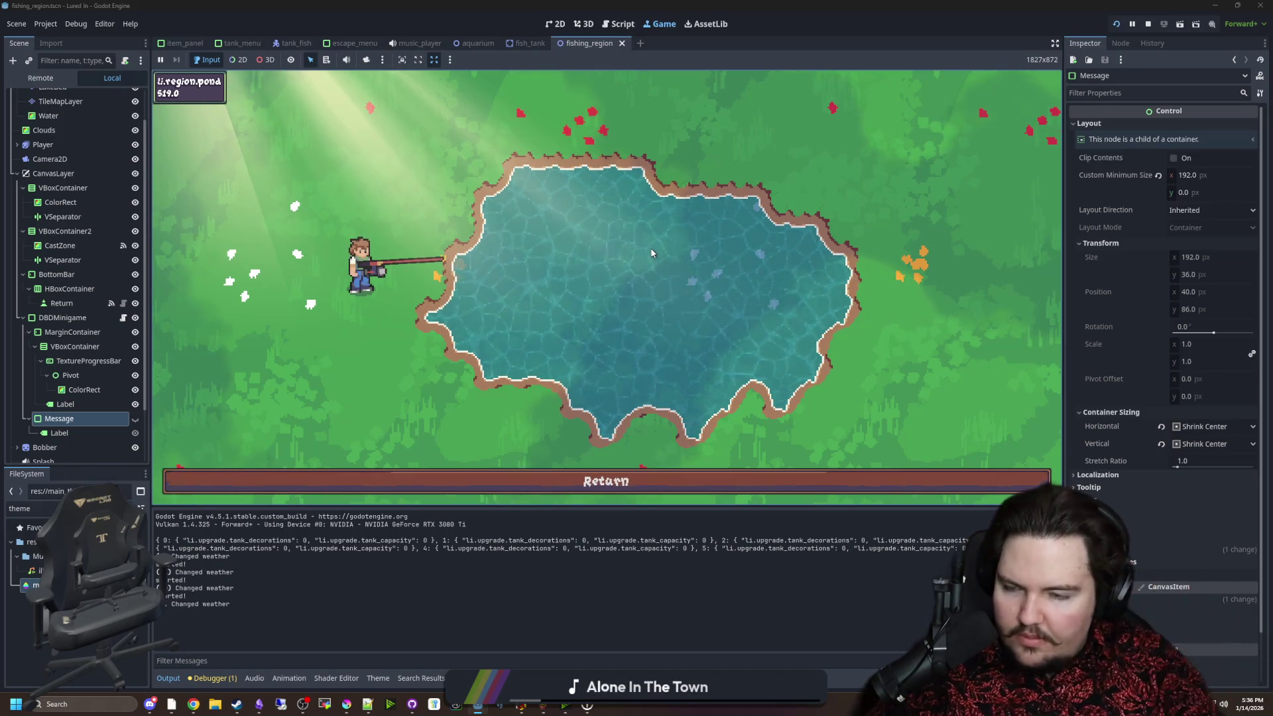
click(126, 318)
scroll(596, 265, up, 5)
ctrl+click(392, 80)
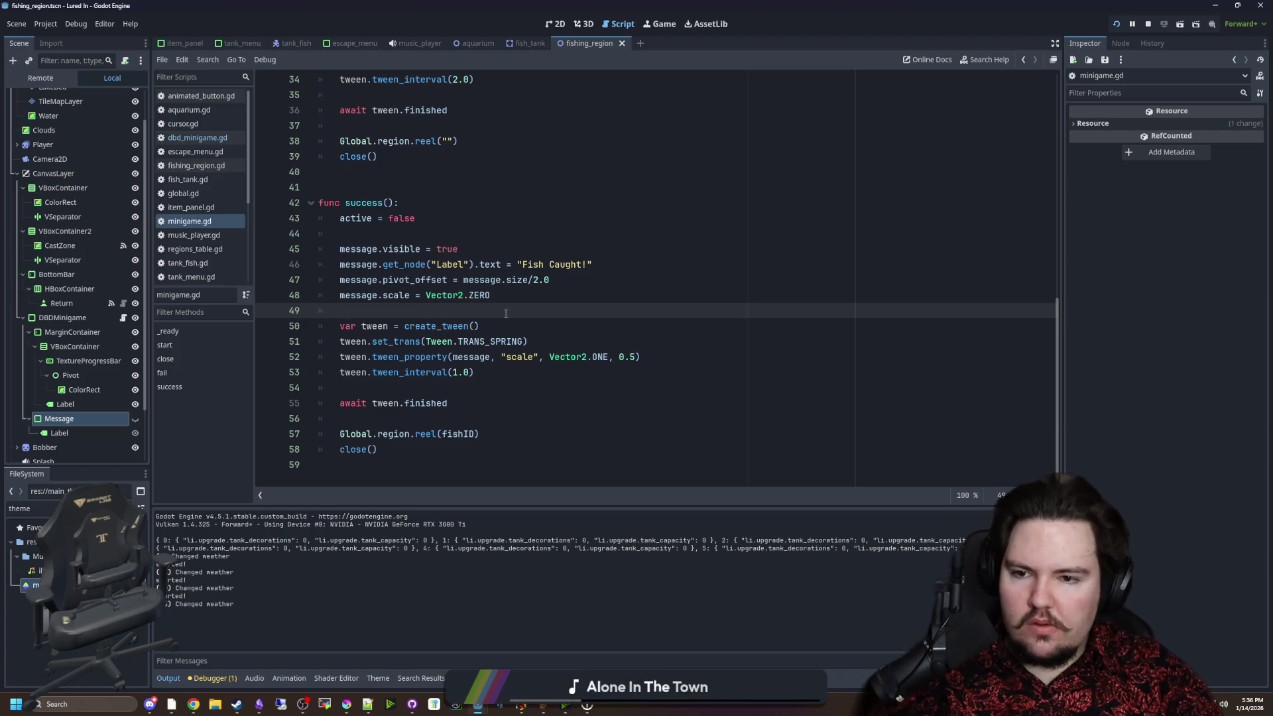
Comment out the scale tween line in success() and run the game.
drag(475, 372, 279, 327)
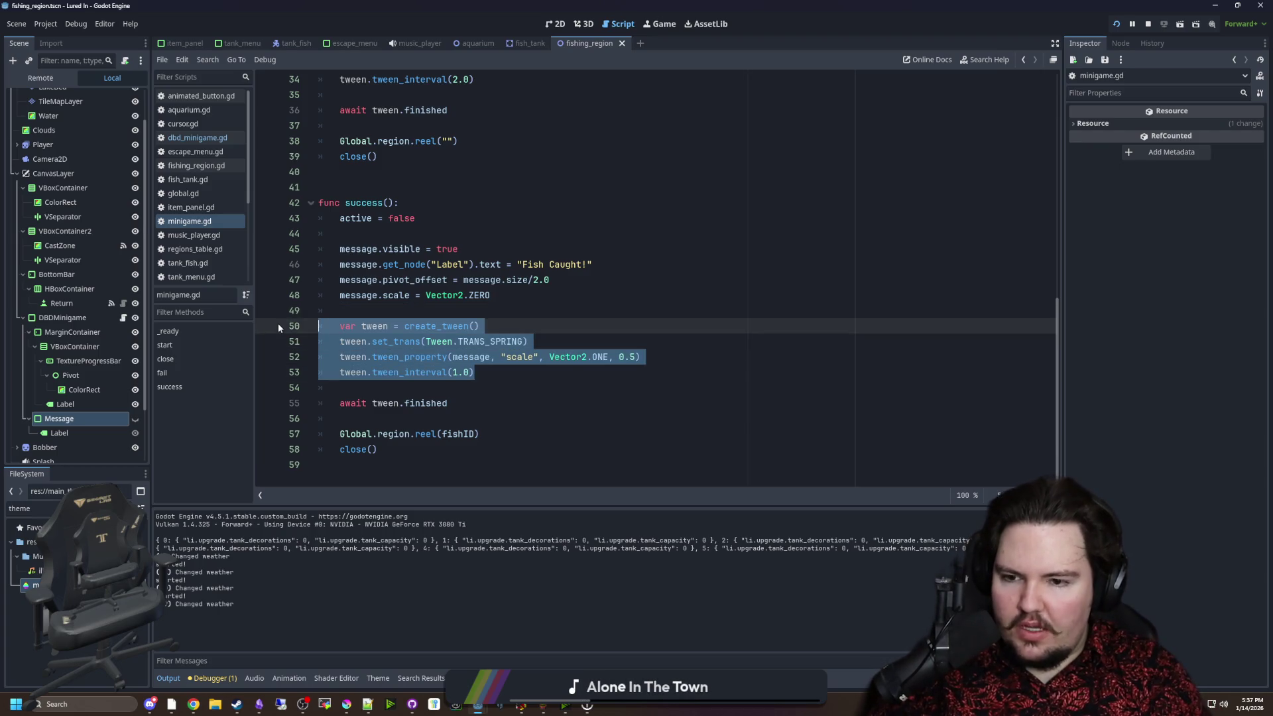
click(476, 418)
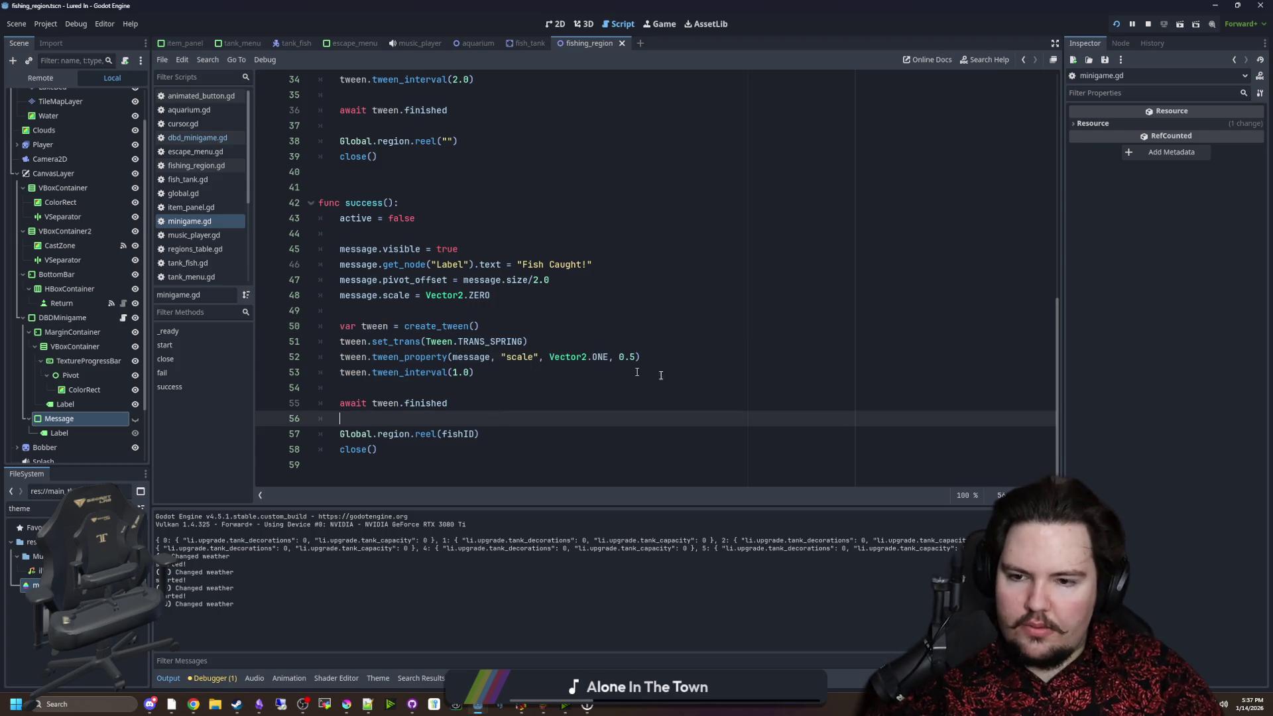
click(346, 352)
key(ctrl+k)
click(504, 326)
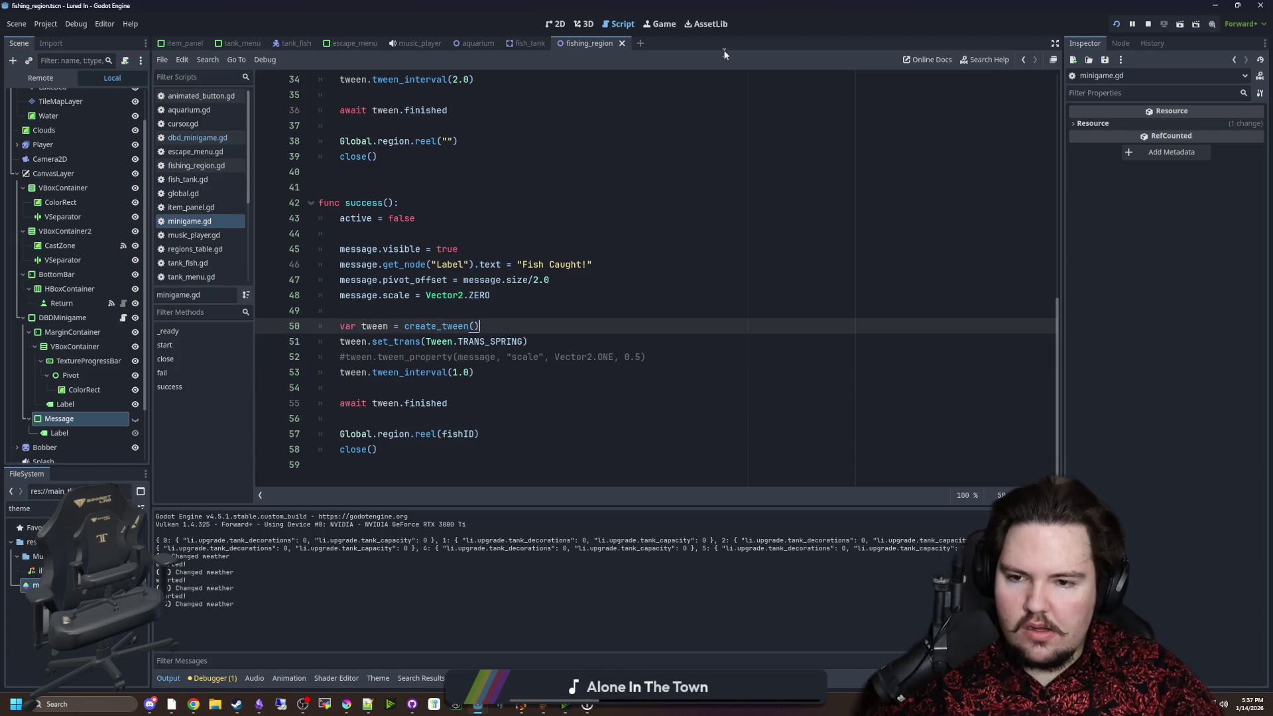
click(671, 30)
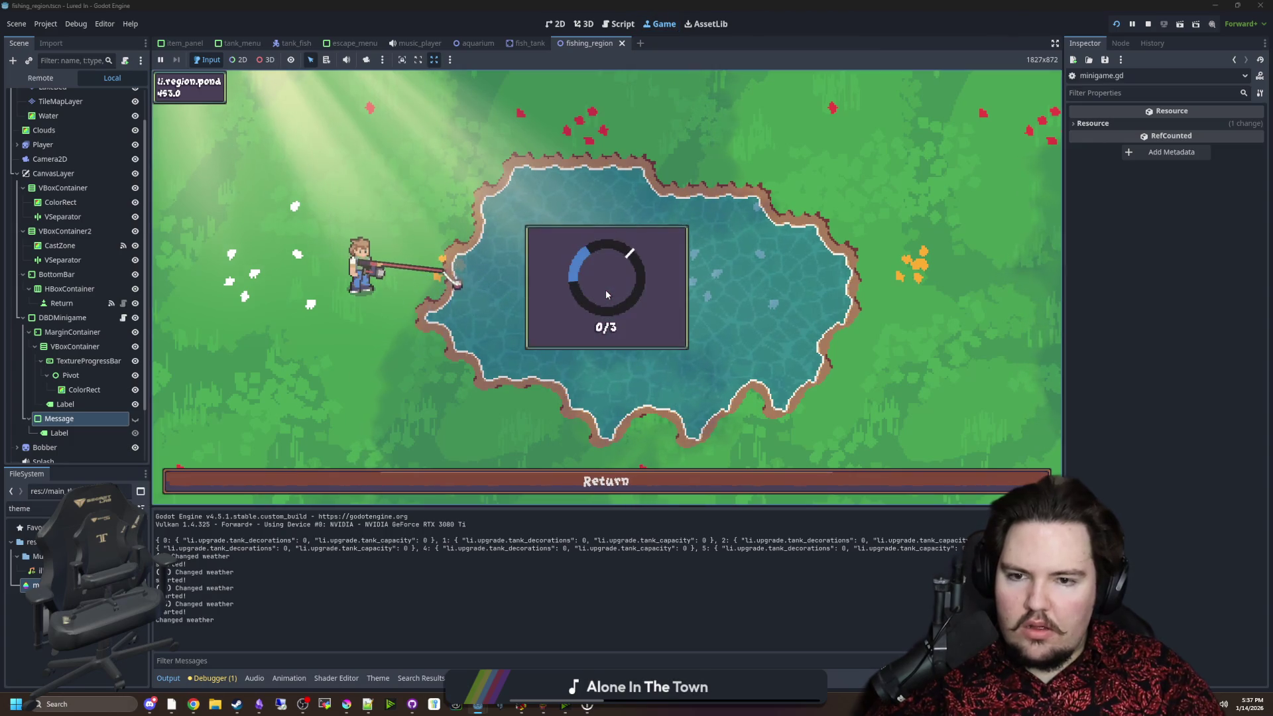
Catch the fish with three skill-check hits.
click(606, 289)
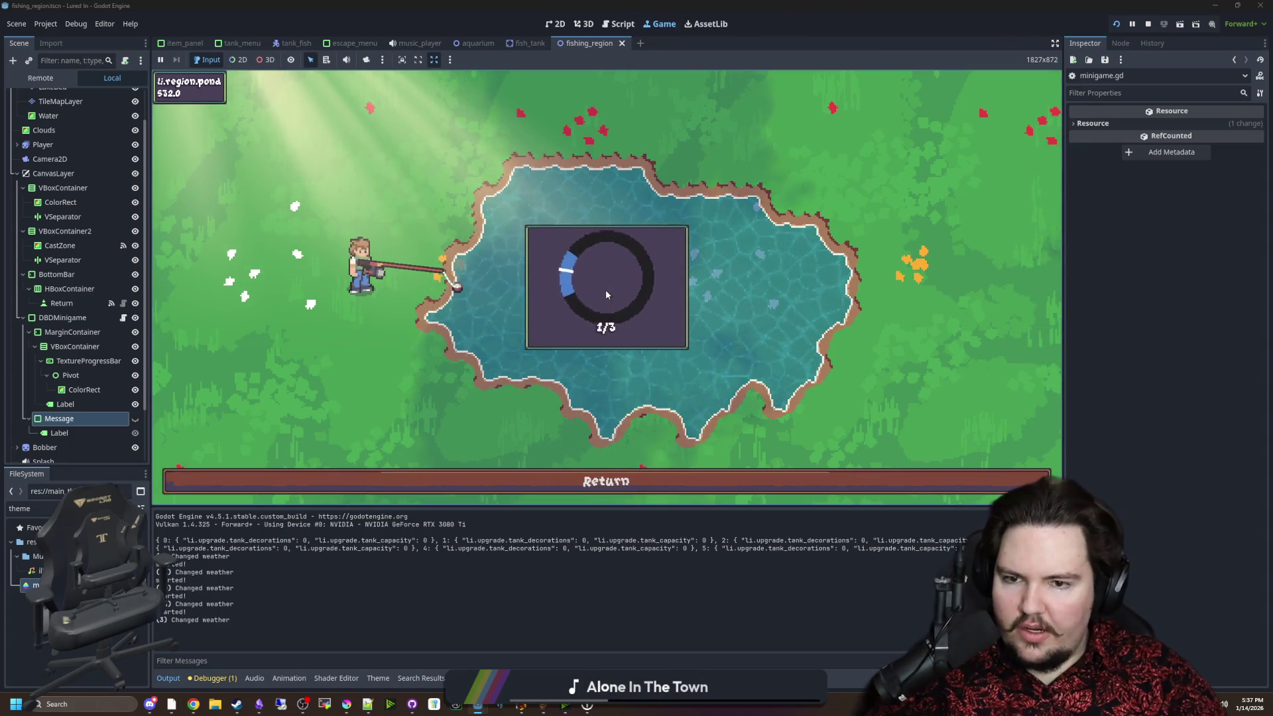
click(606, 289)
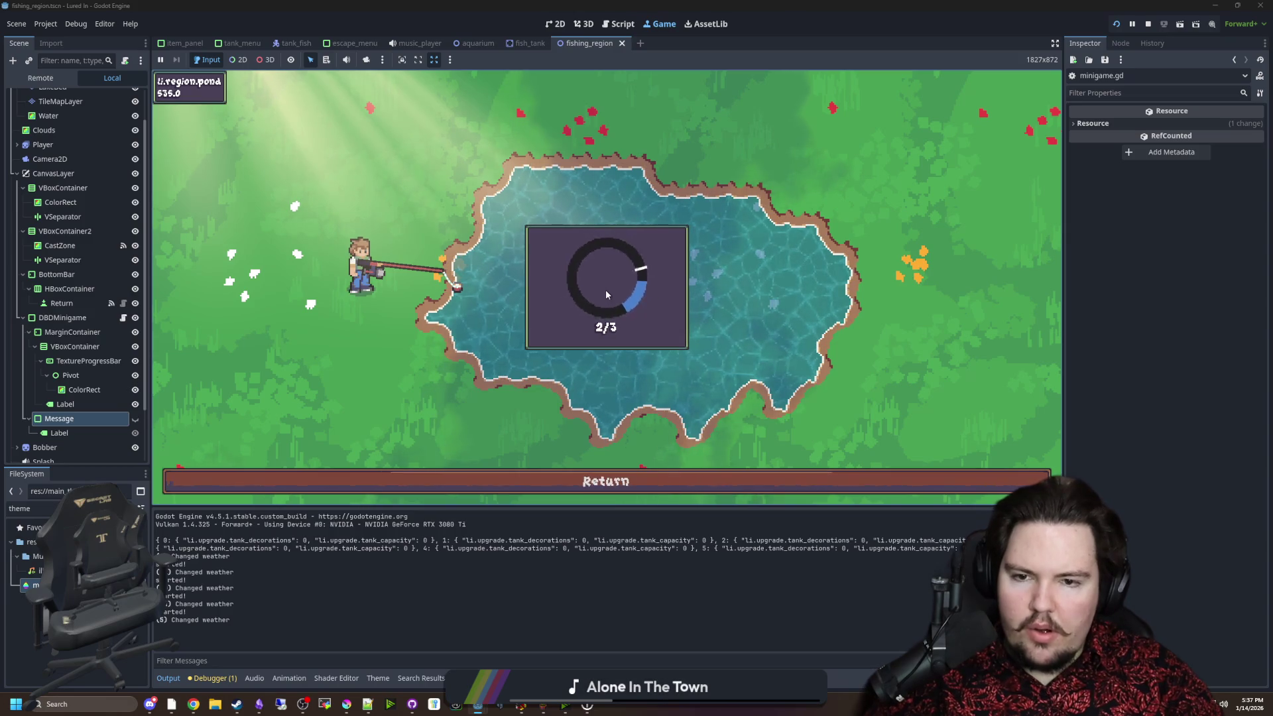
click(606, 289)
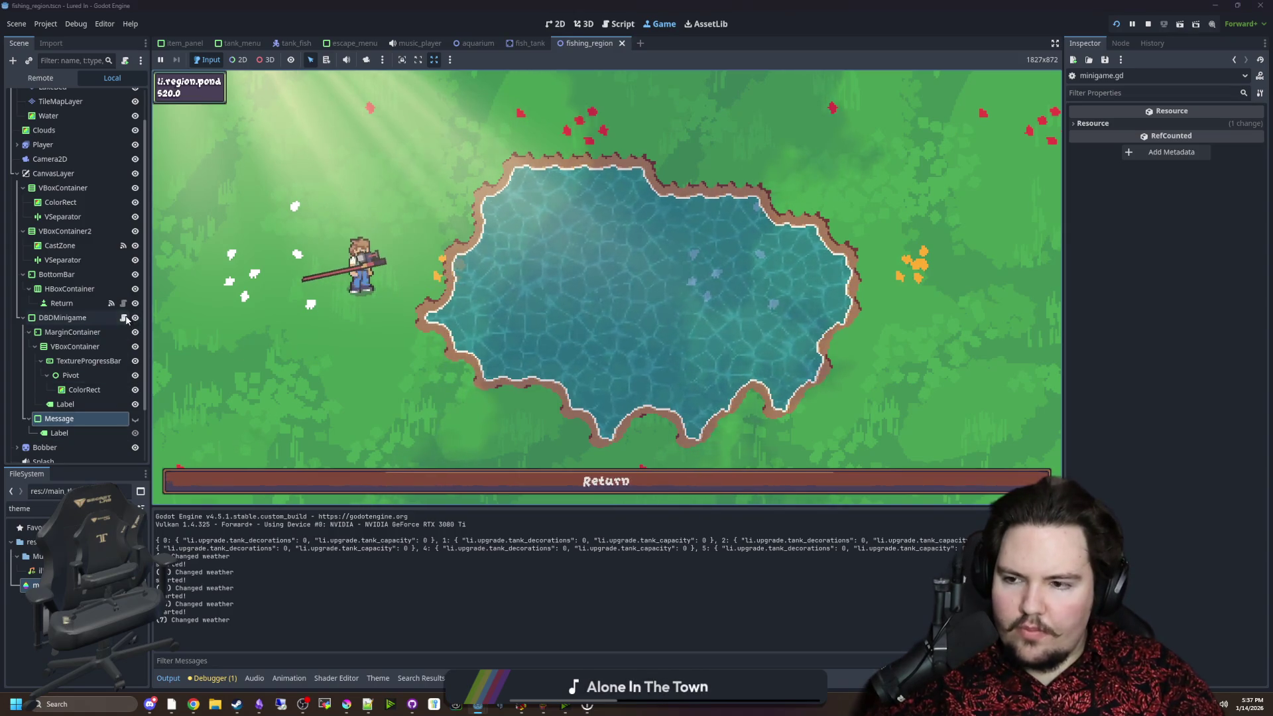
Uncomment the scale tween line in minigame.gd and relaunch the game.
click(122, 317)
ctrl+click(375, 77)
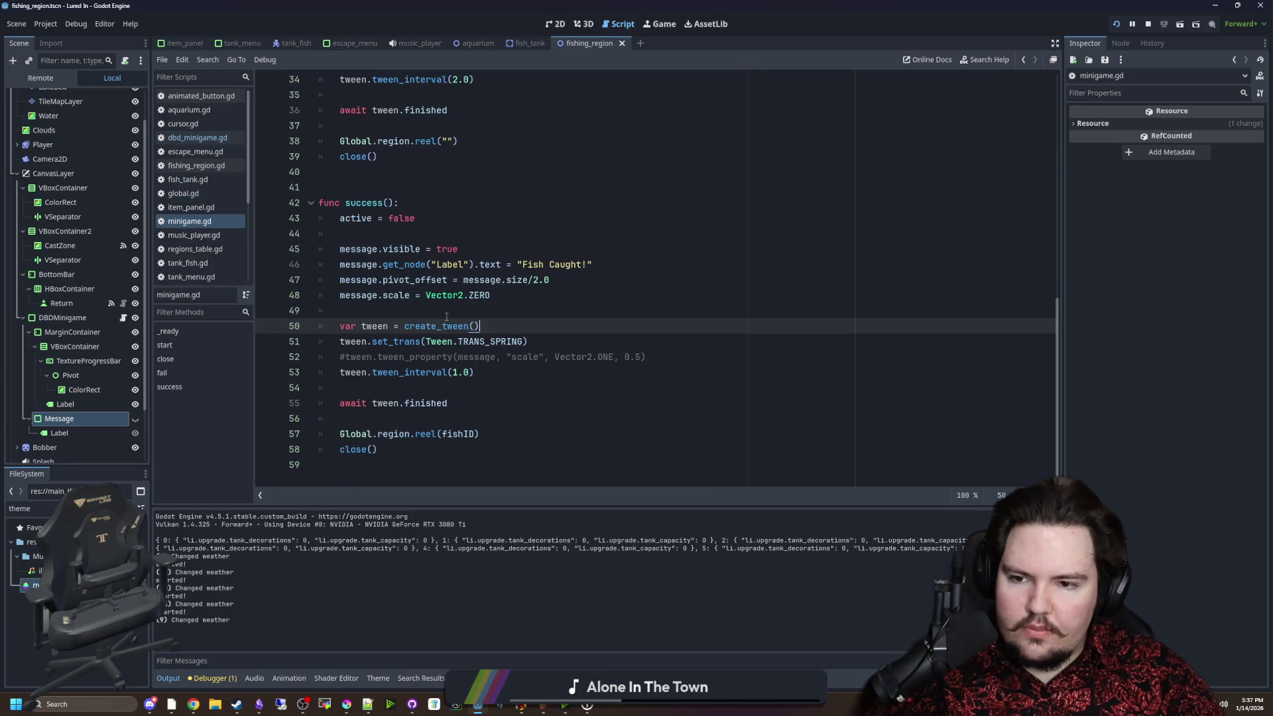
click(355, 356)
key(ctrl+k)
click(393, 321)
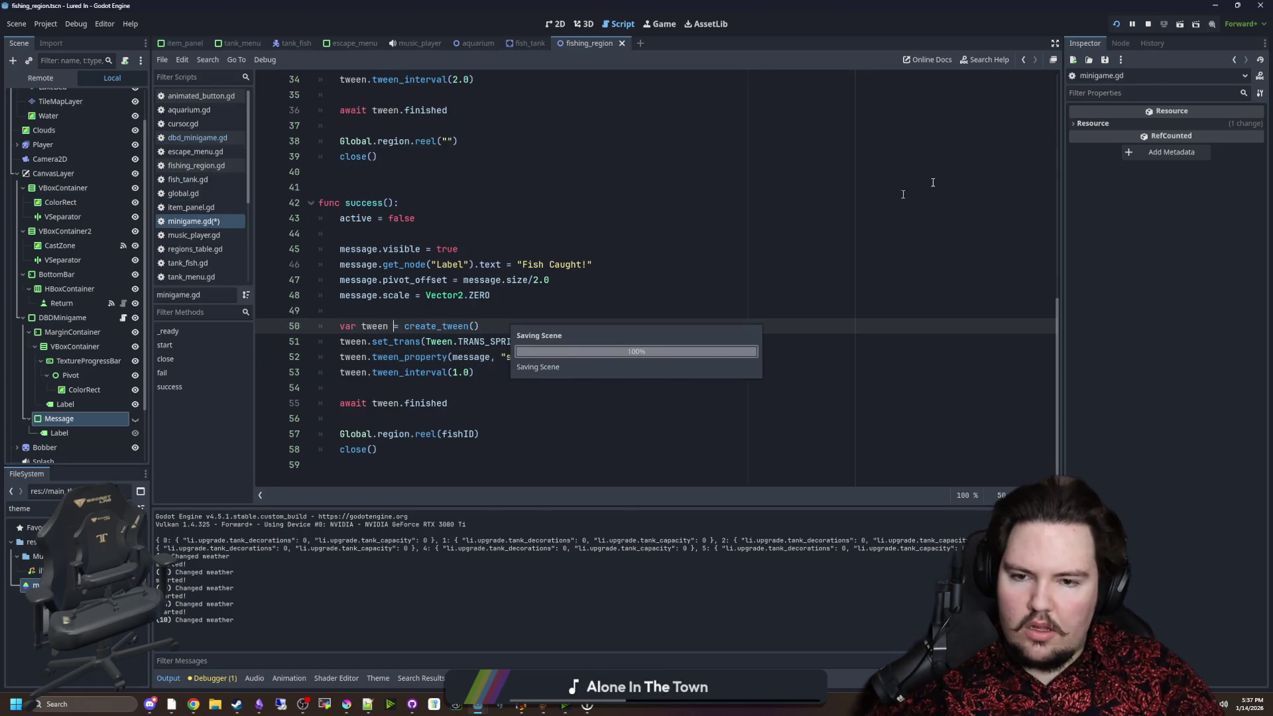
click(1117, 26)
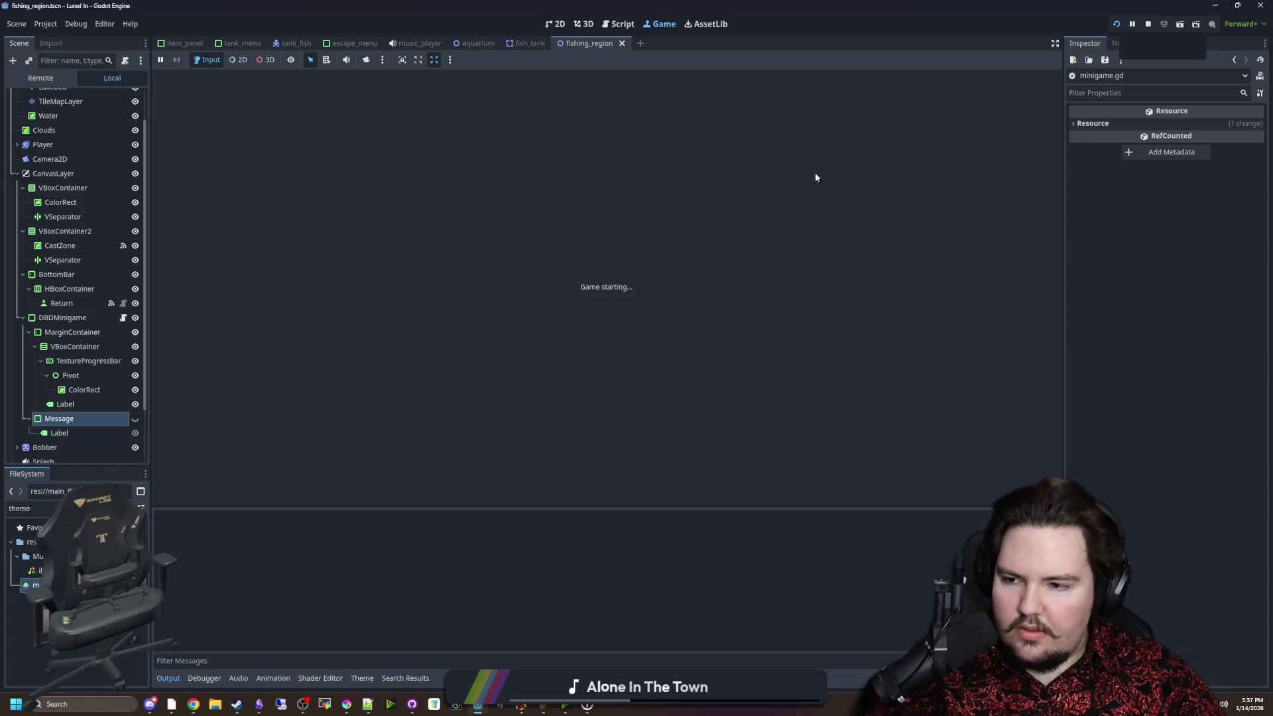
Travel to the pond, hit the skill check, then open minigame.gd at success().
click(86, 317)
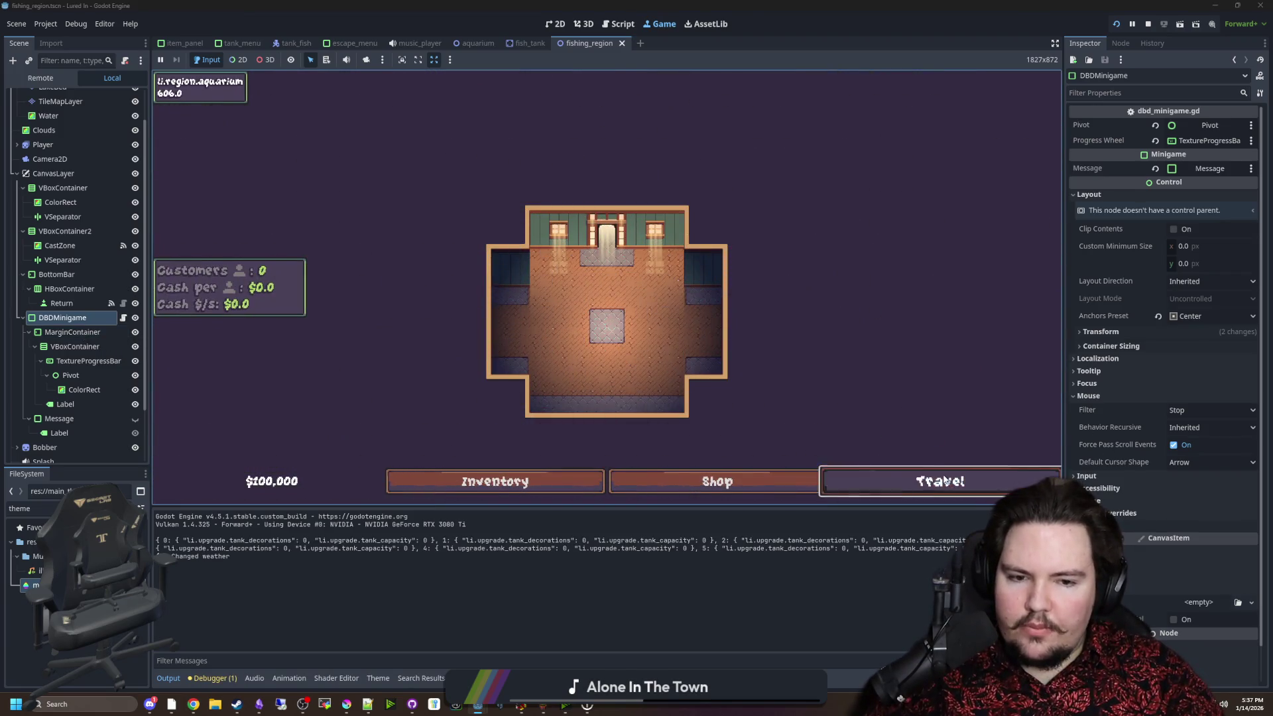
click(922, 480)
click(756, 197)
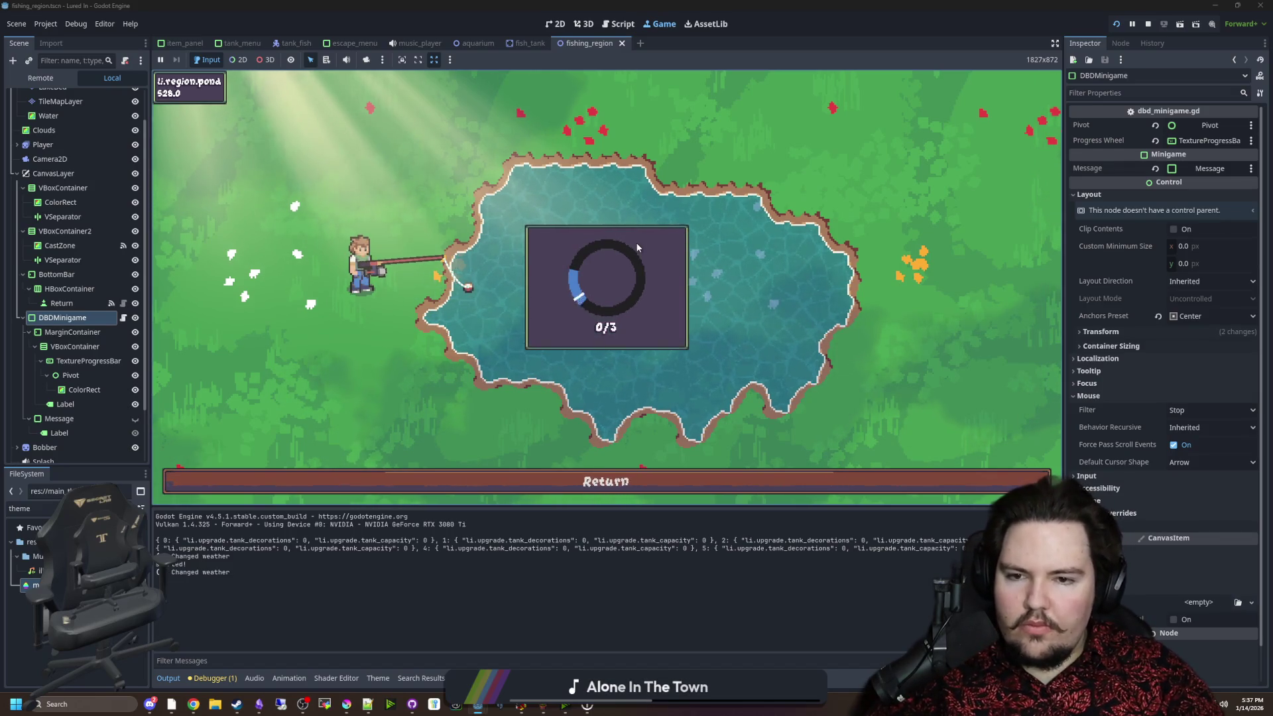
key(space)
key(space)
key(space)
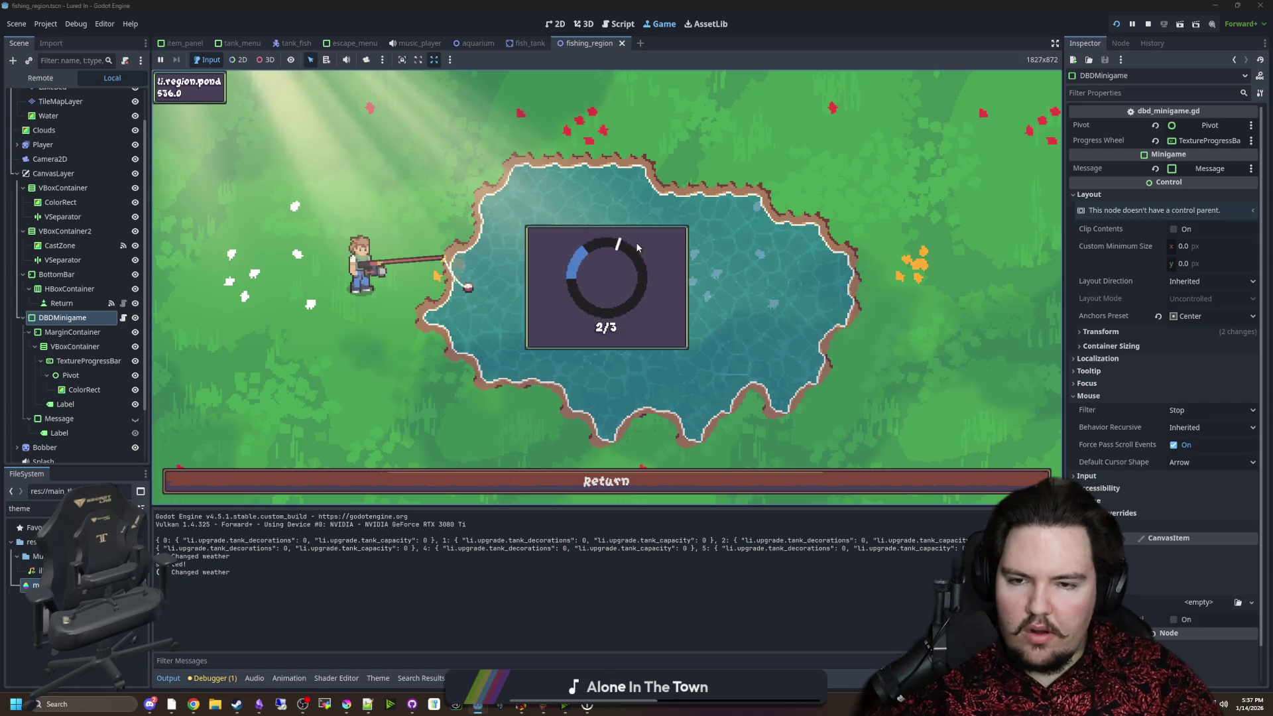
click(123, 318)
ctrl+click(406, 434)
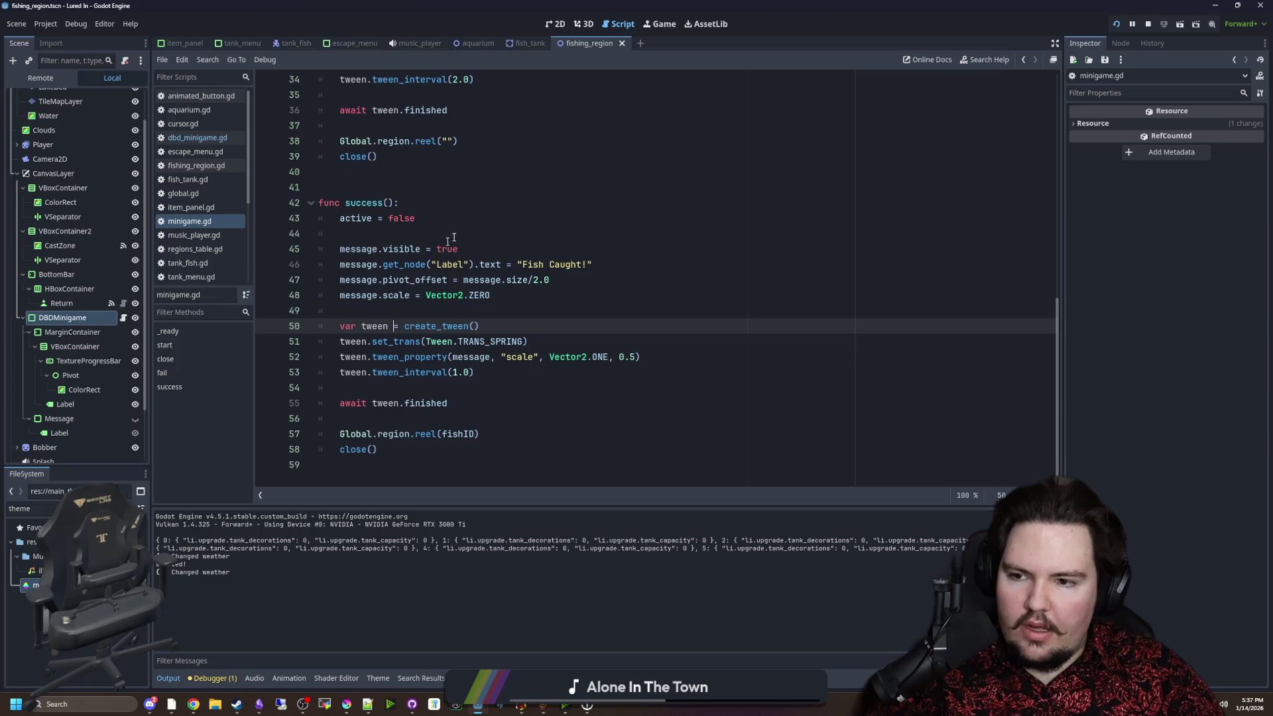
Select the Message node and read the Scale property's tooltip in the Inspector.
click(87, 413)
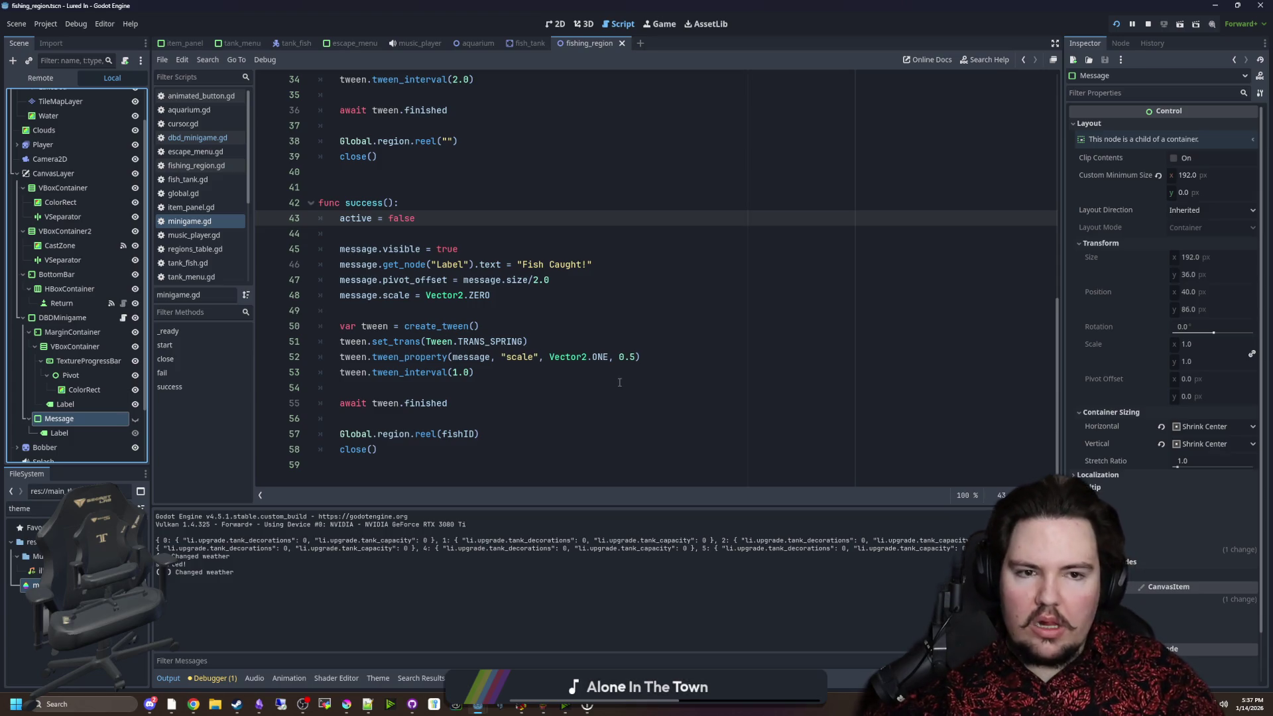
scroll(1144, 521, down, 2)
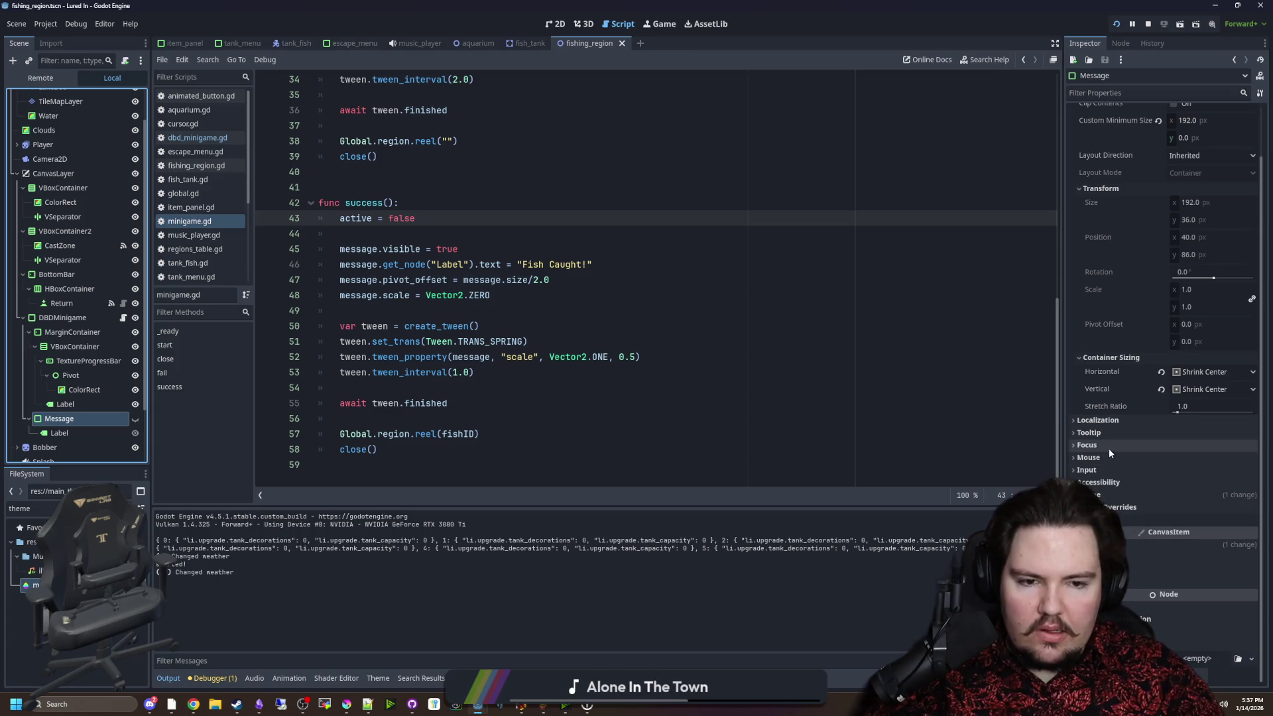
scroll(1083, 277, up, 2)
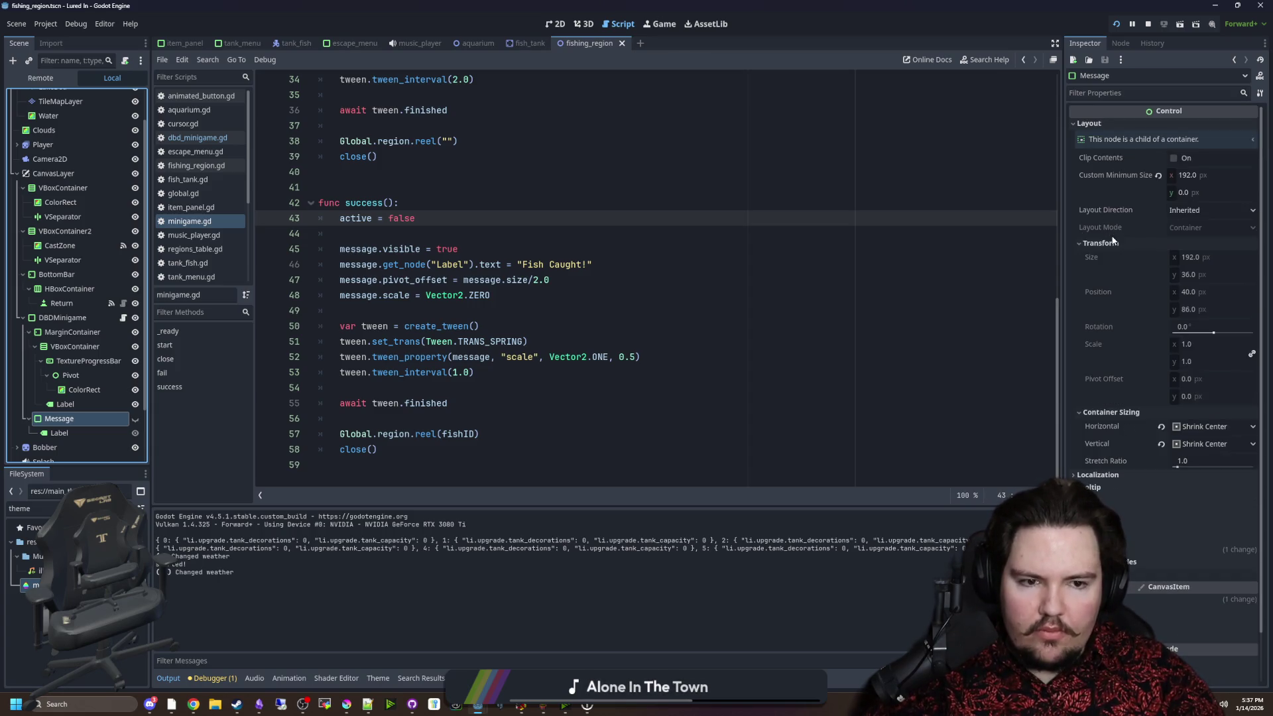
mouse_move(1105, 353)
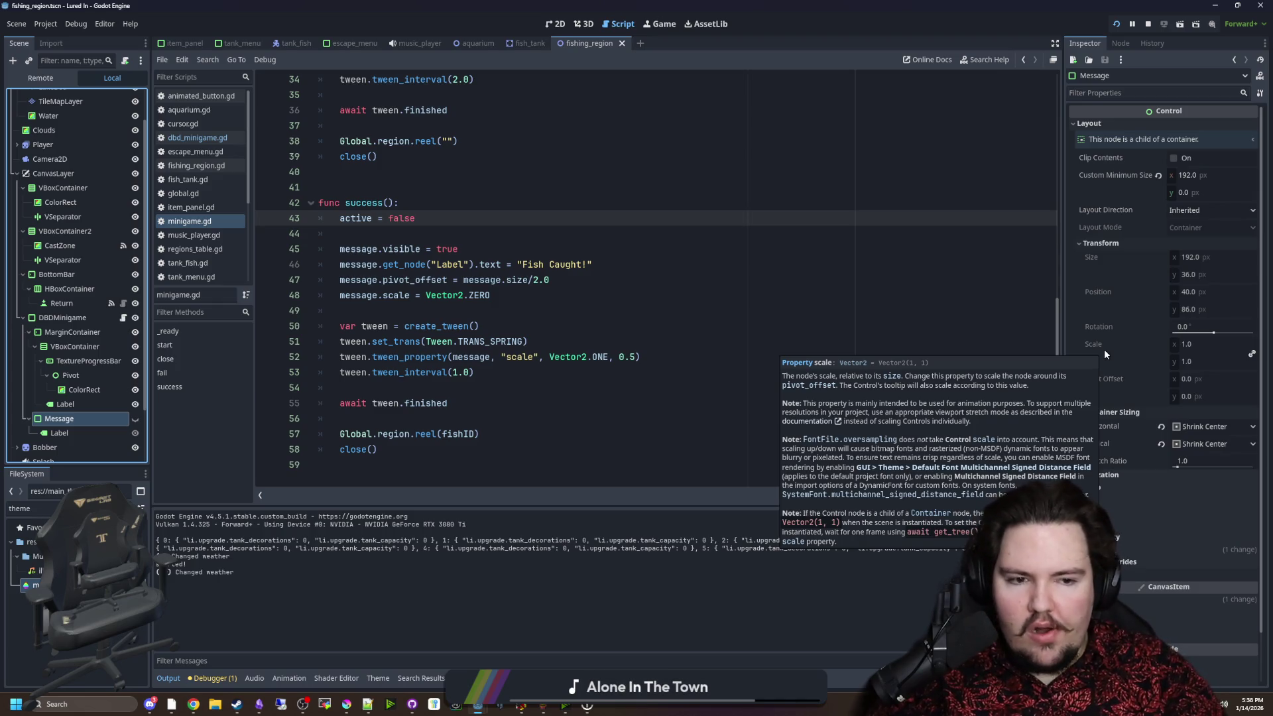
click(430, 311)
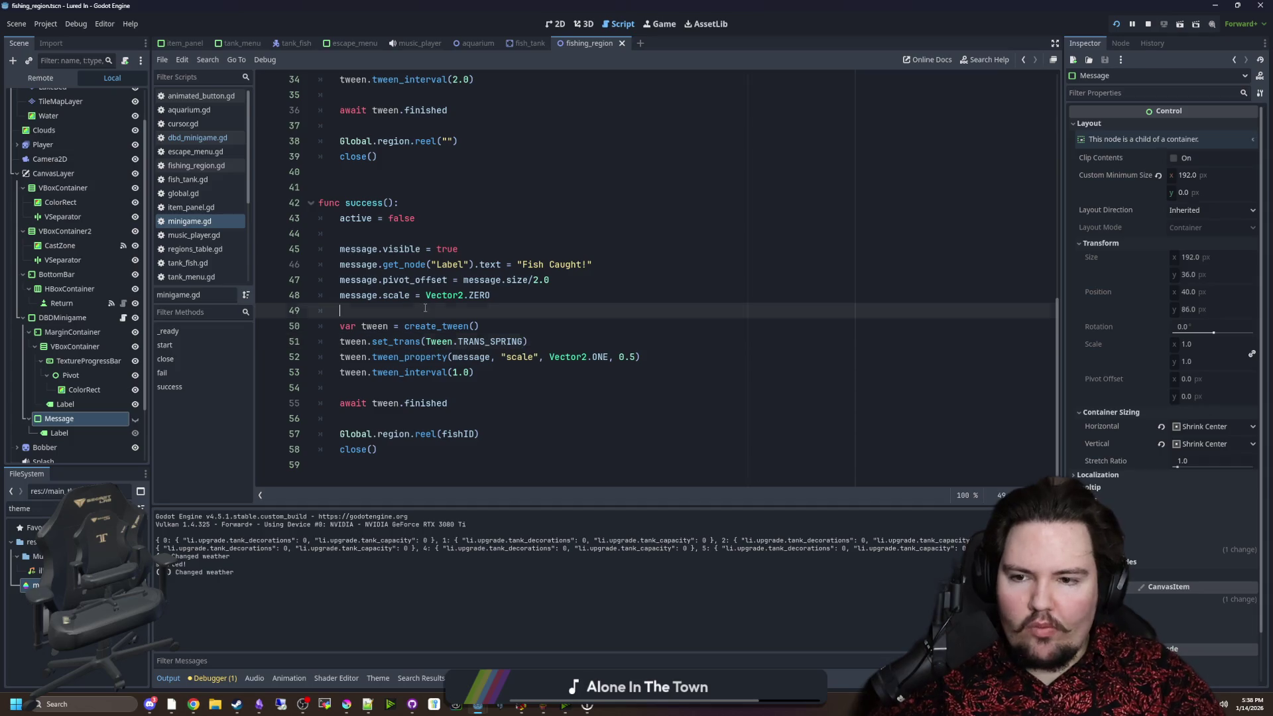
click(655, 23)
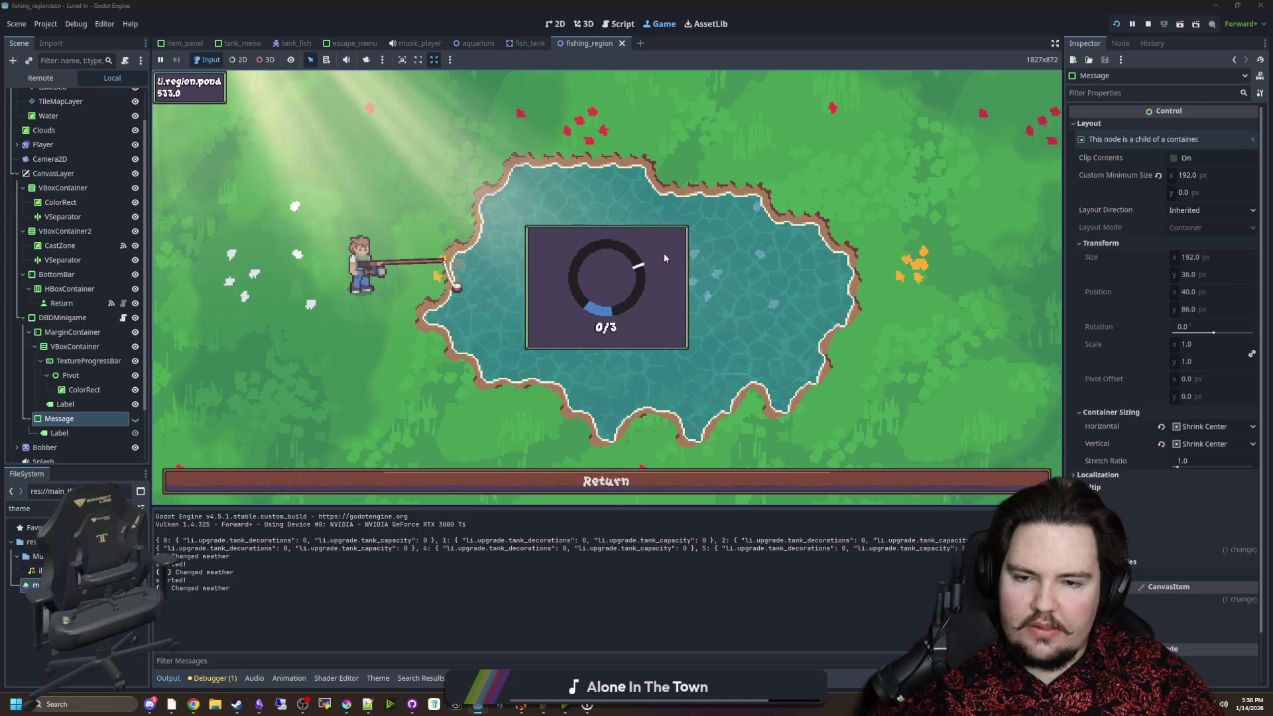
click(663, 252)
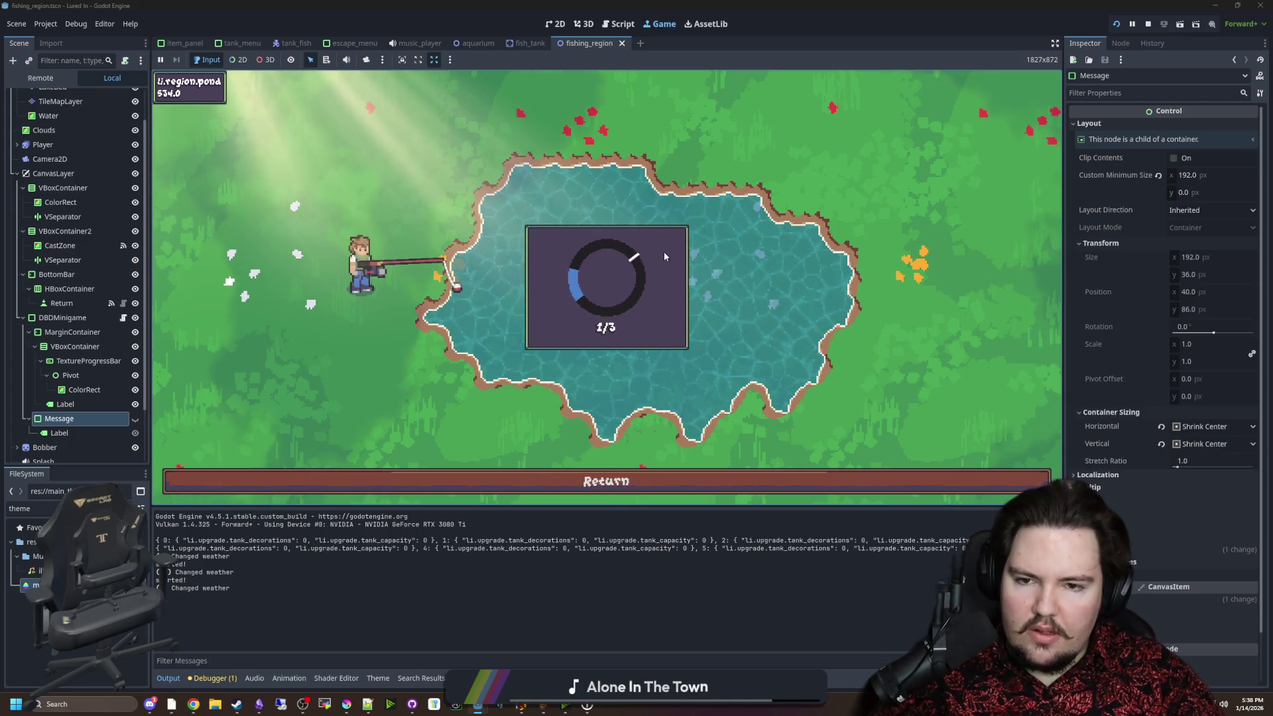
click(663, 252)
click(661, 257)
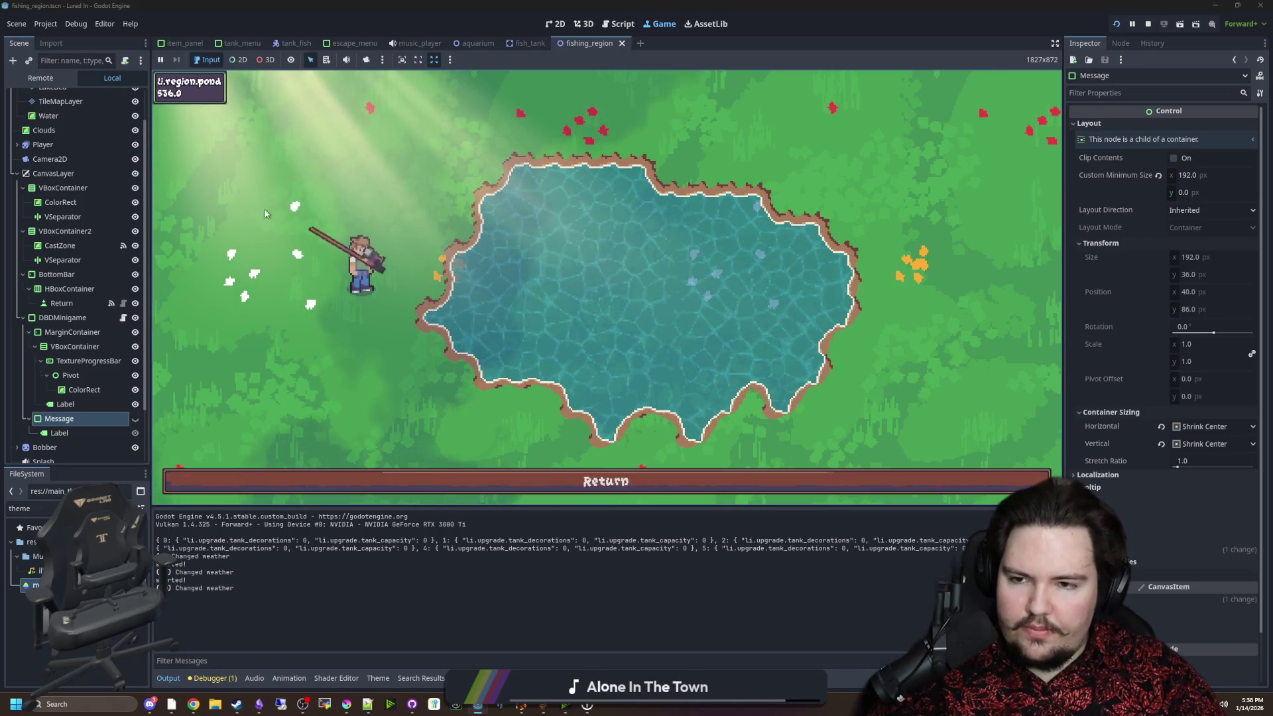
drag(564, 179, 562, 171)
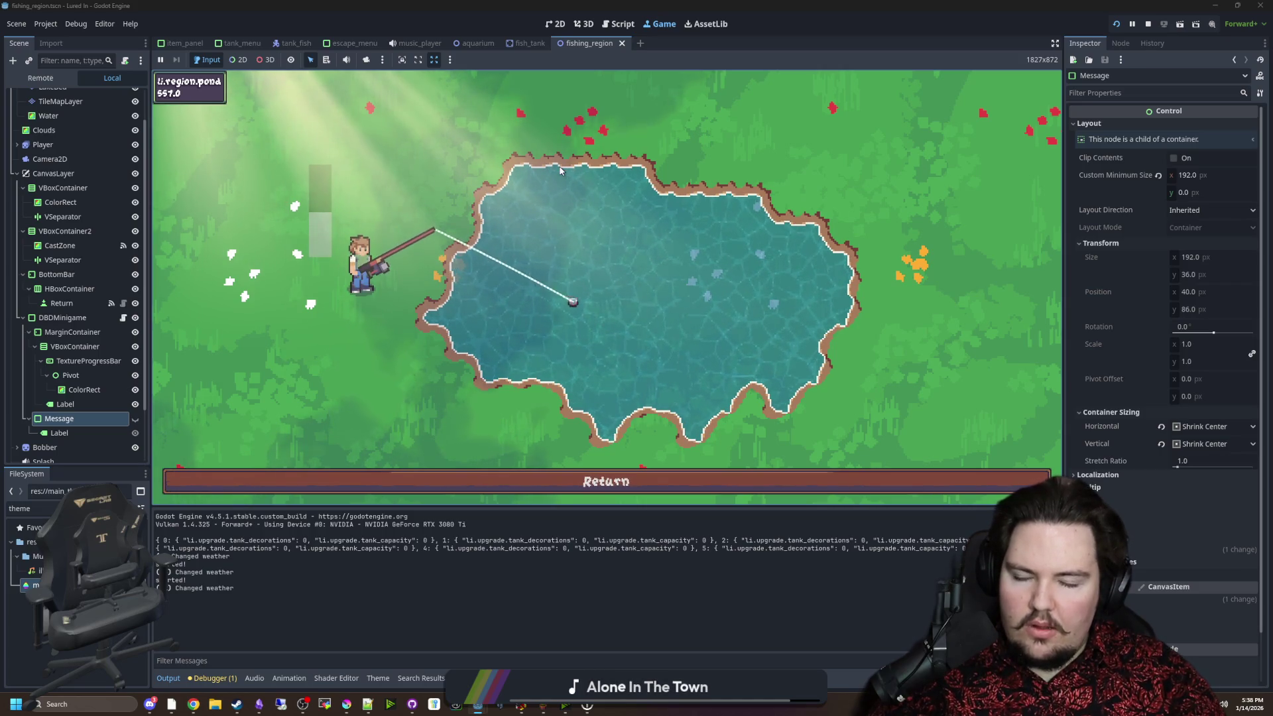
click(604, 180)
click(603, 181)
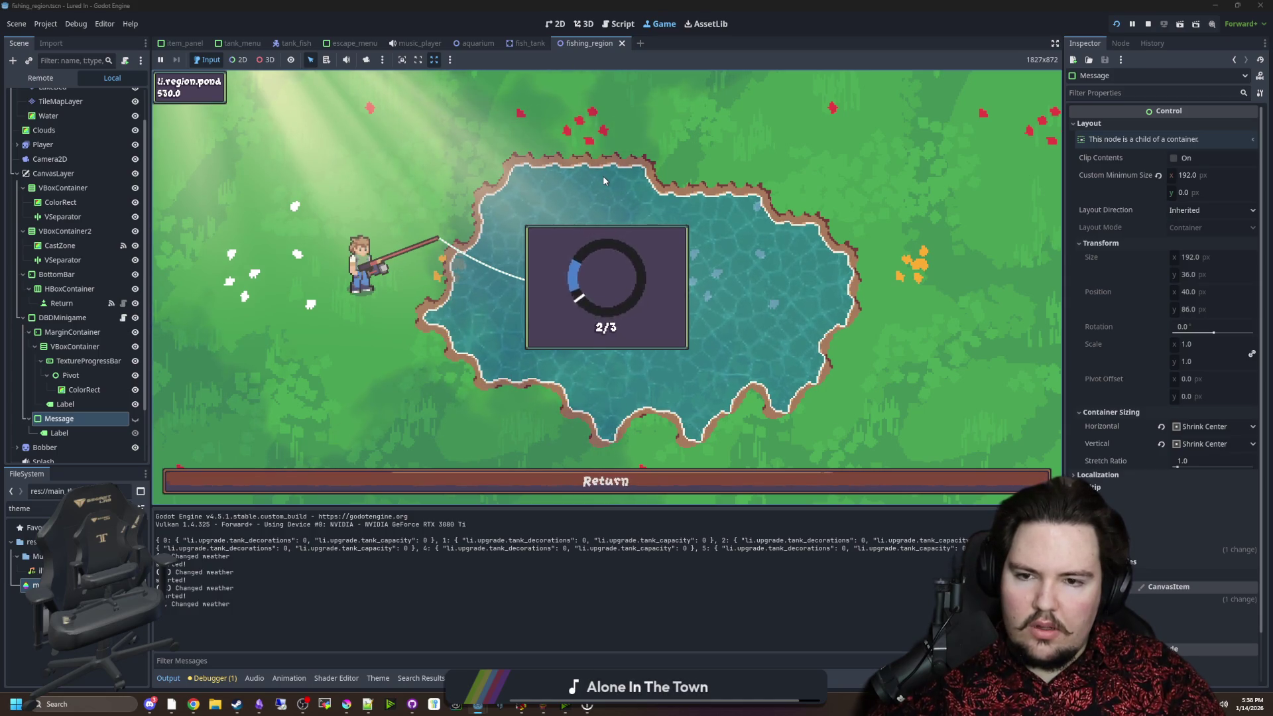
click(604, 181)
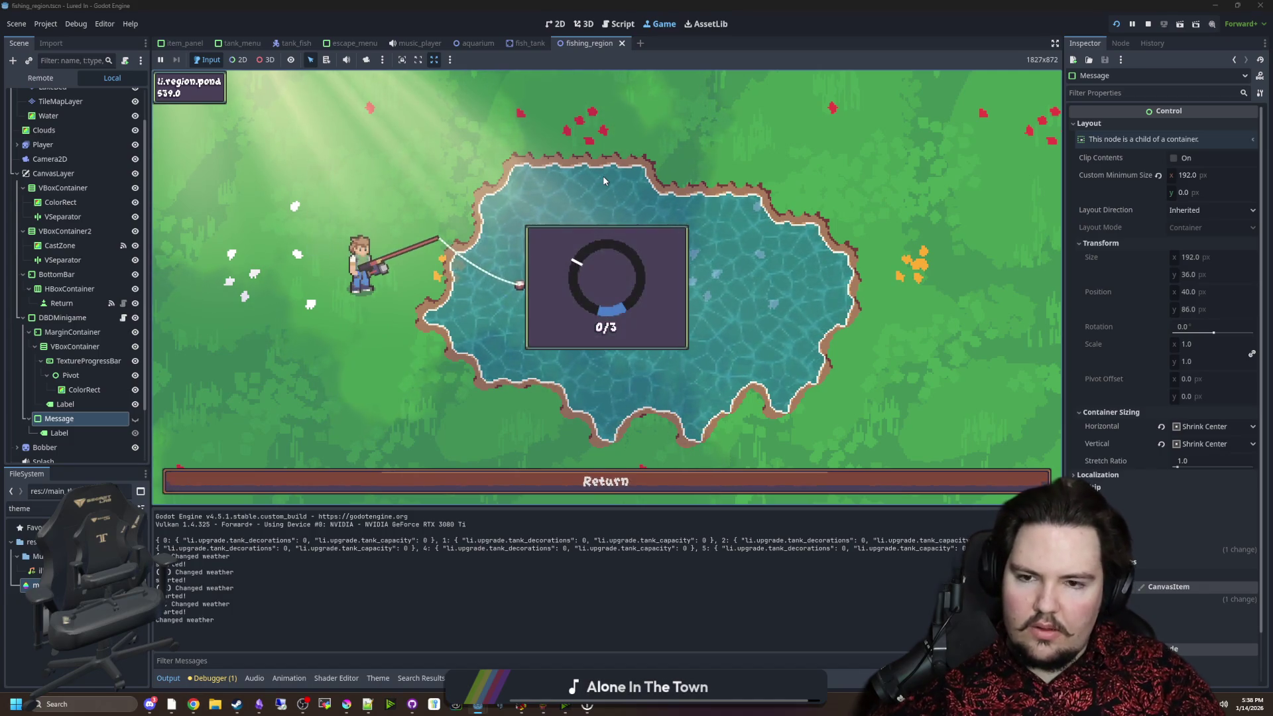
click(615, 257)
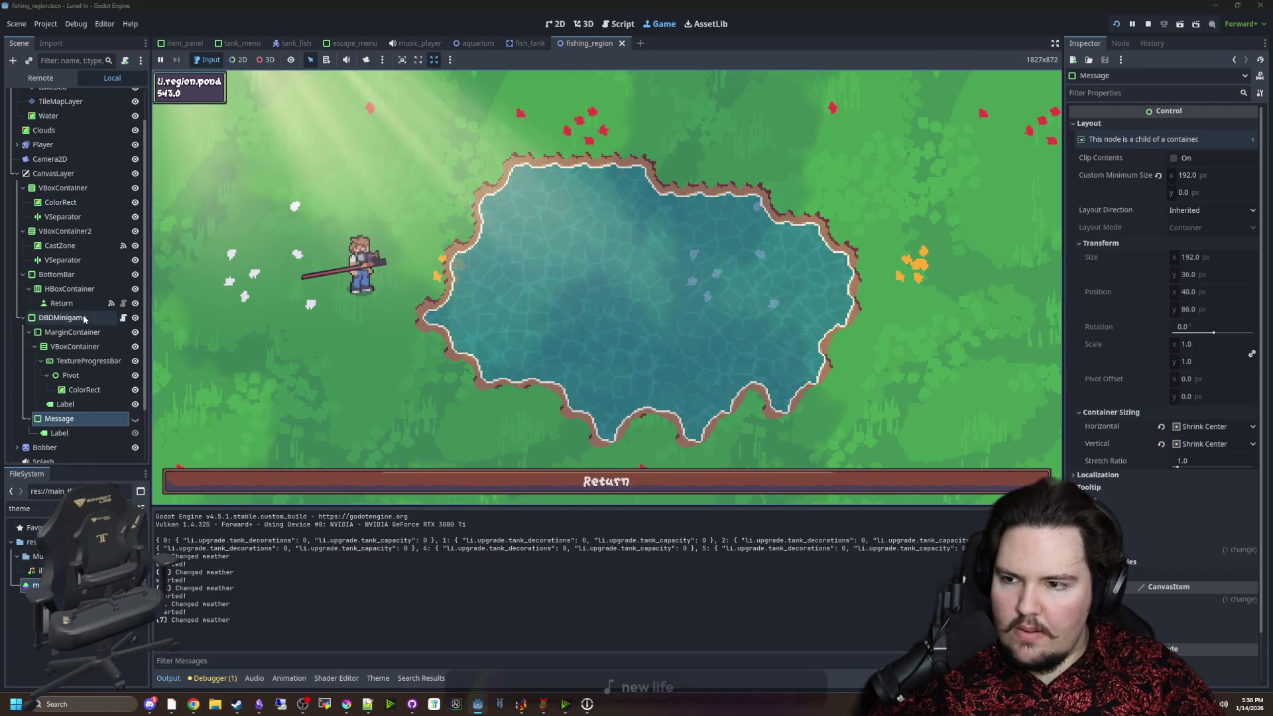
click(123, 318)
ctrl+click(388, 84)
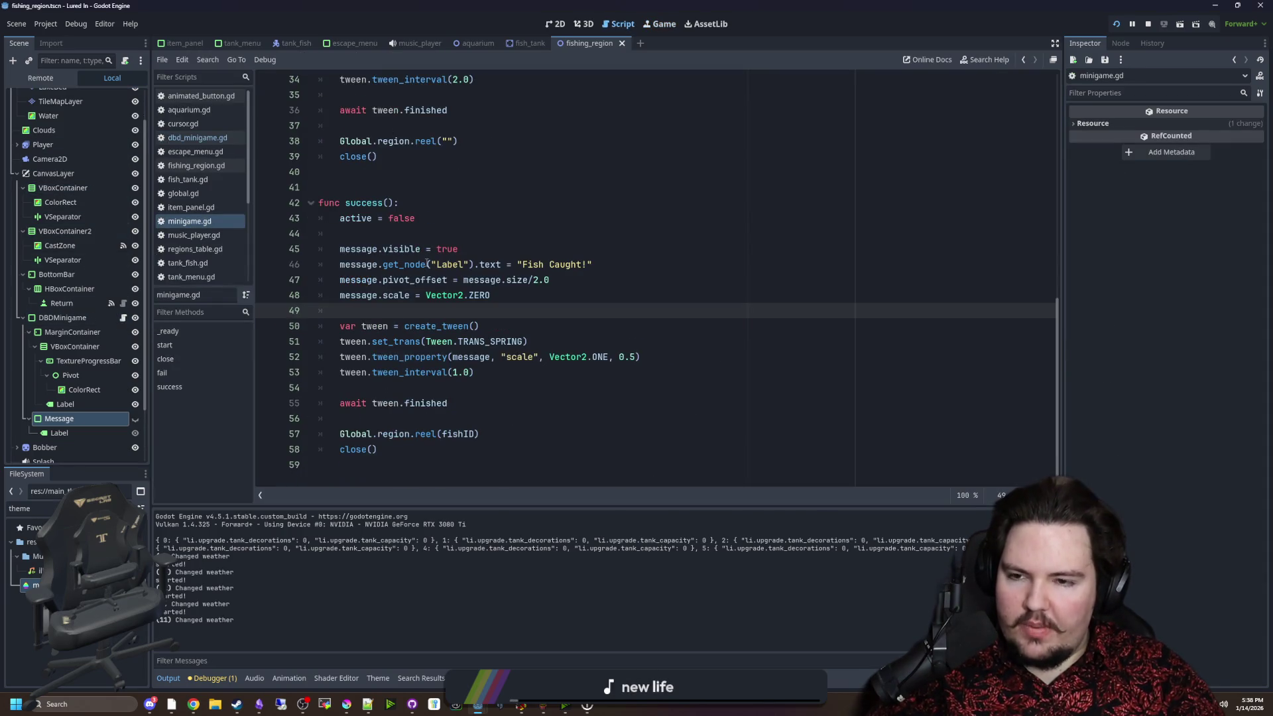
Paste the message.visible and Label text lines from success() into fail().
click(553, 214)
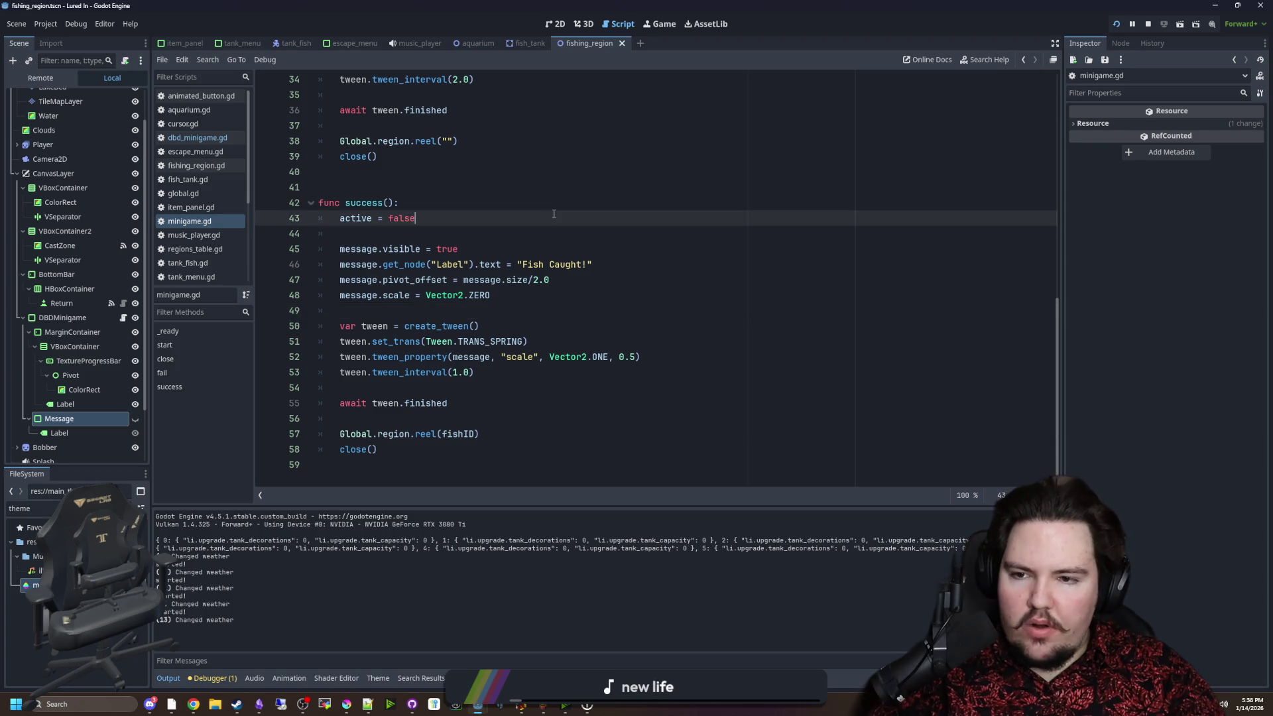
drag(612, 265, 301, 250)
key(ctrl+c)
scroll(483, 276, up, 3)
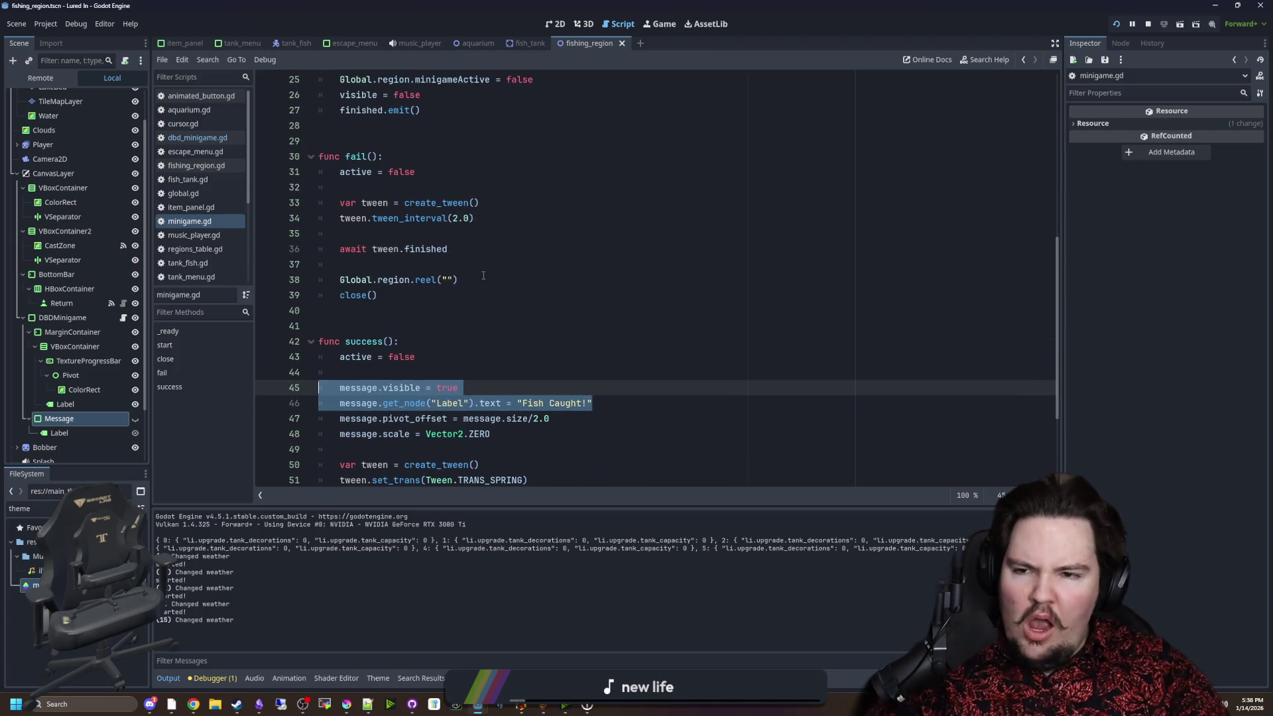
click(417, 240)
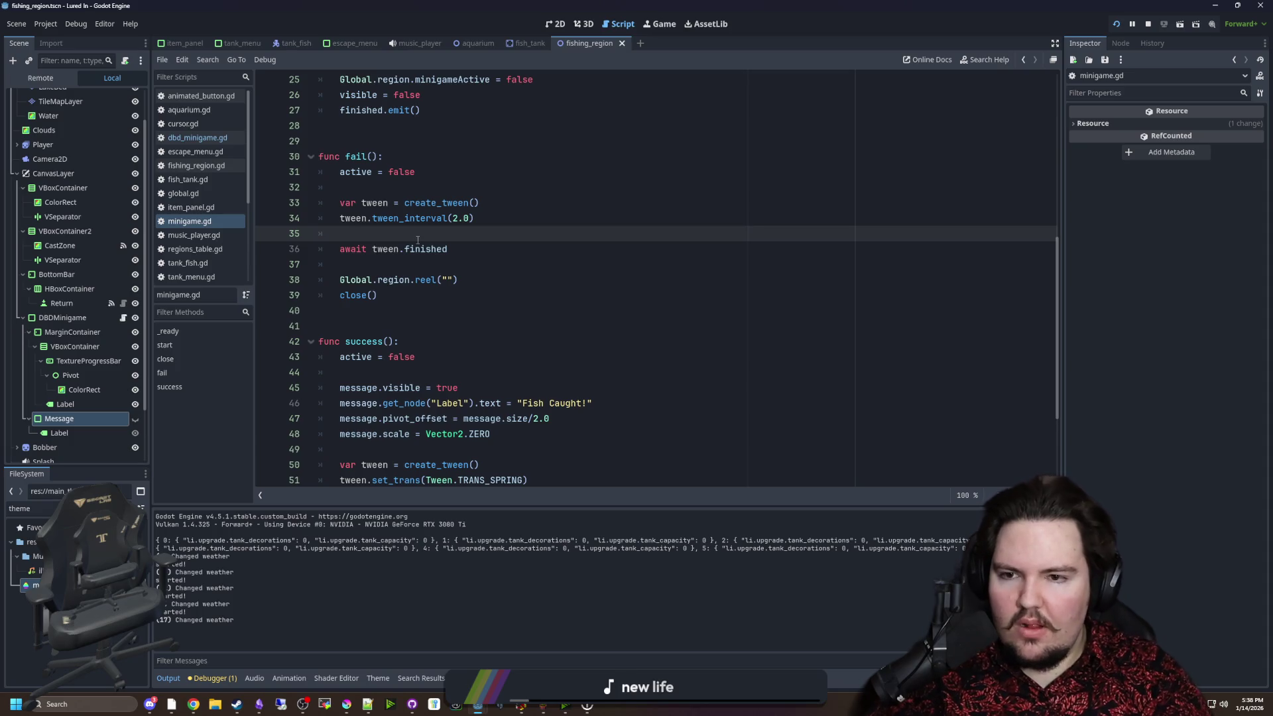
key(Up)
key(Up)
key(ctrl+v)
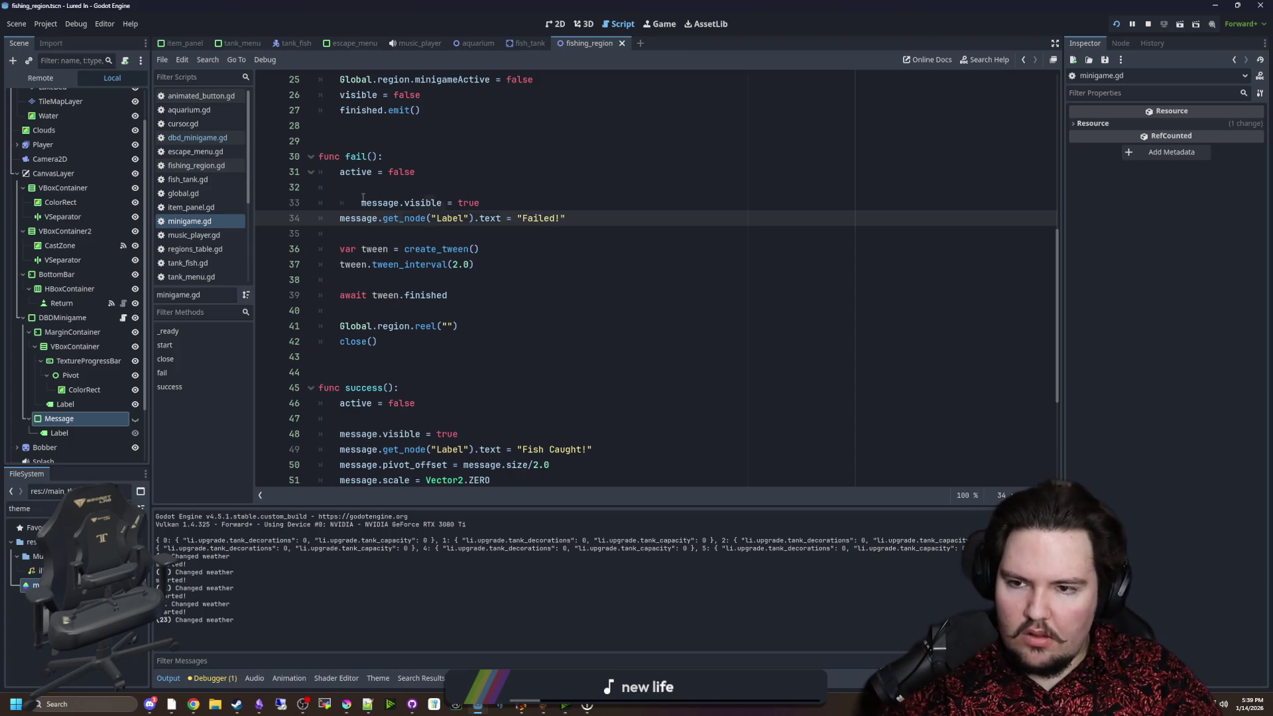
Fix the pasted line's indentation, then bring up the Message Label node's context menu.
click(363, 197)
key(BackSpace)
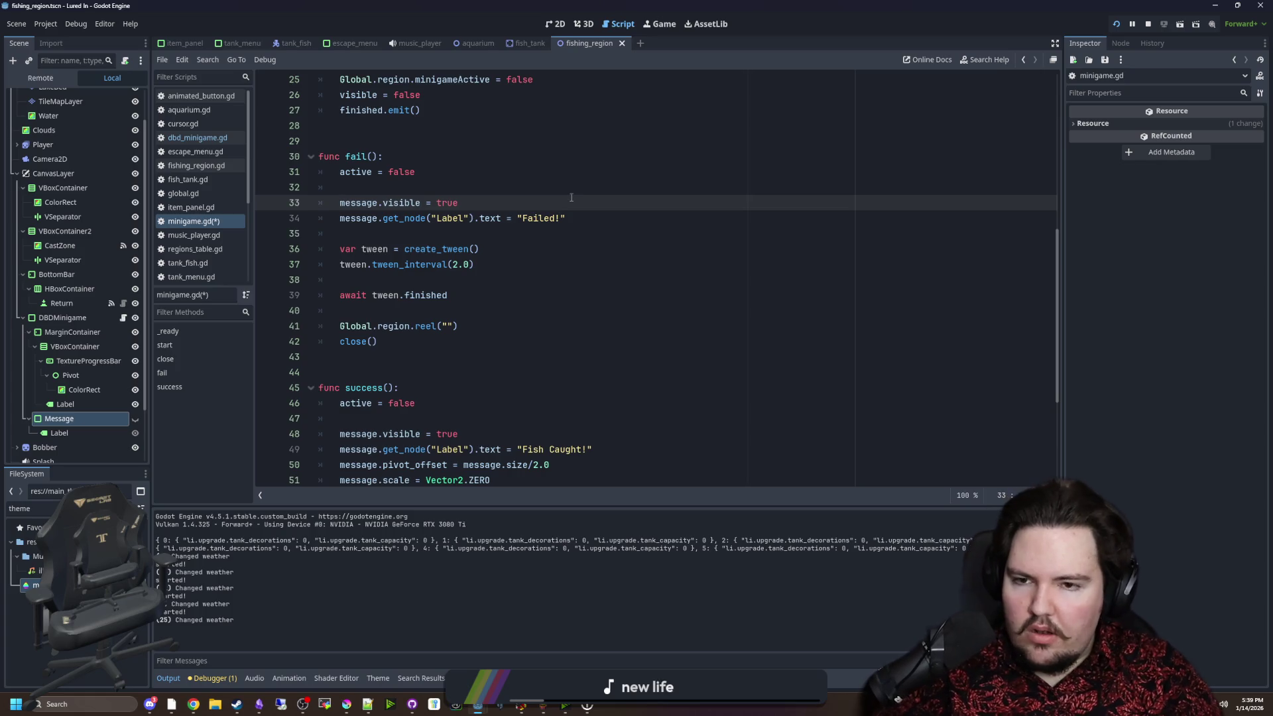
click(231, 385)
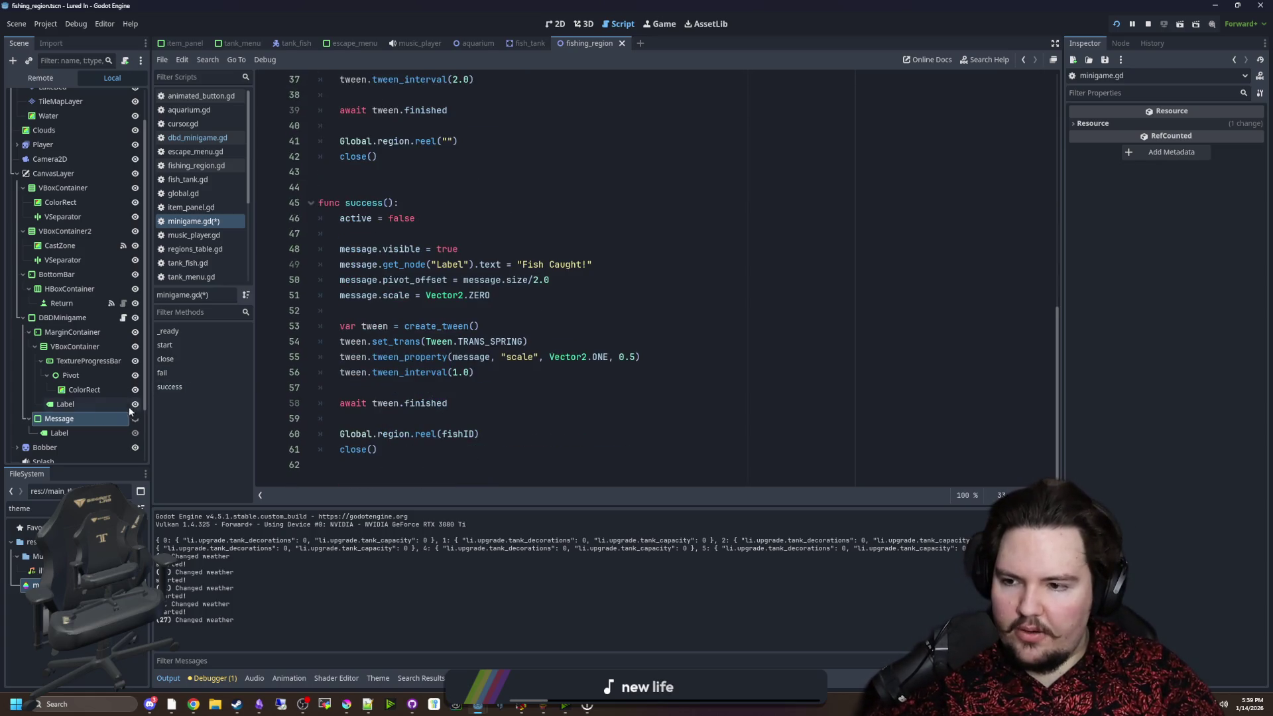
right_click(58, 433)
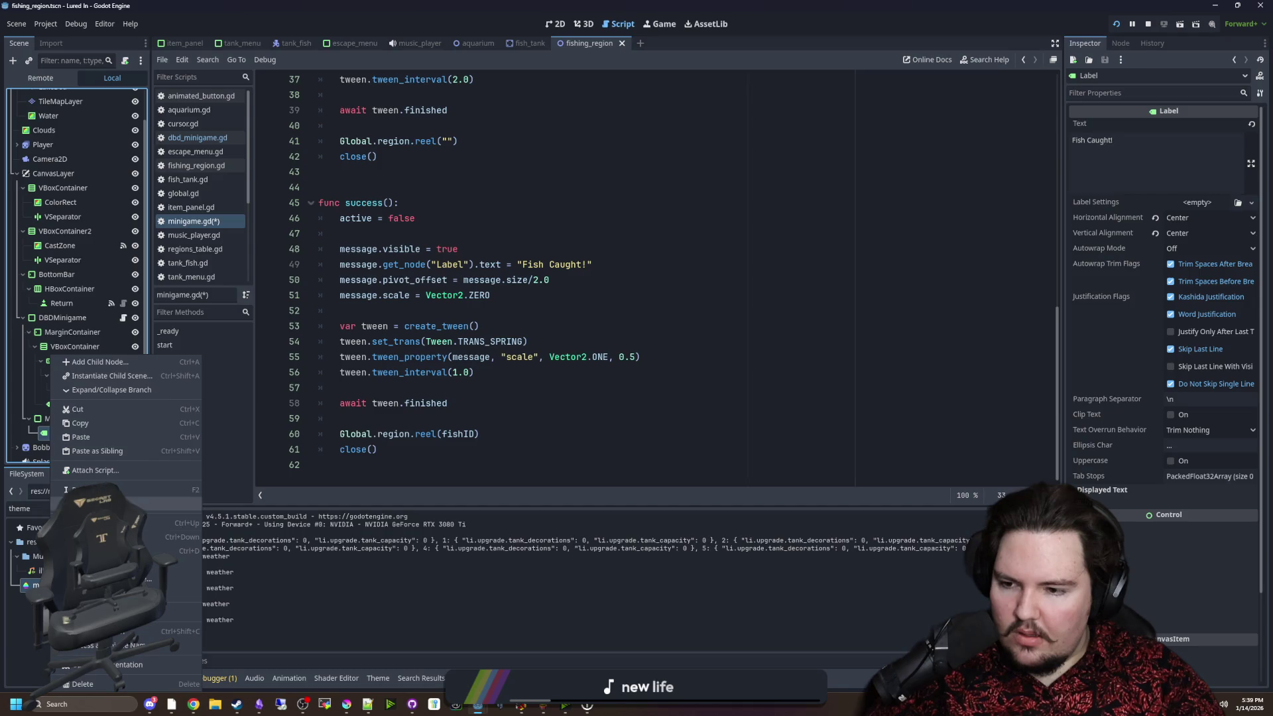
Change the Message's Label node to a RichTextLabel and tick BBCode Enabled.
click(99, 504)
text(rich)
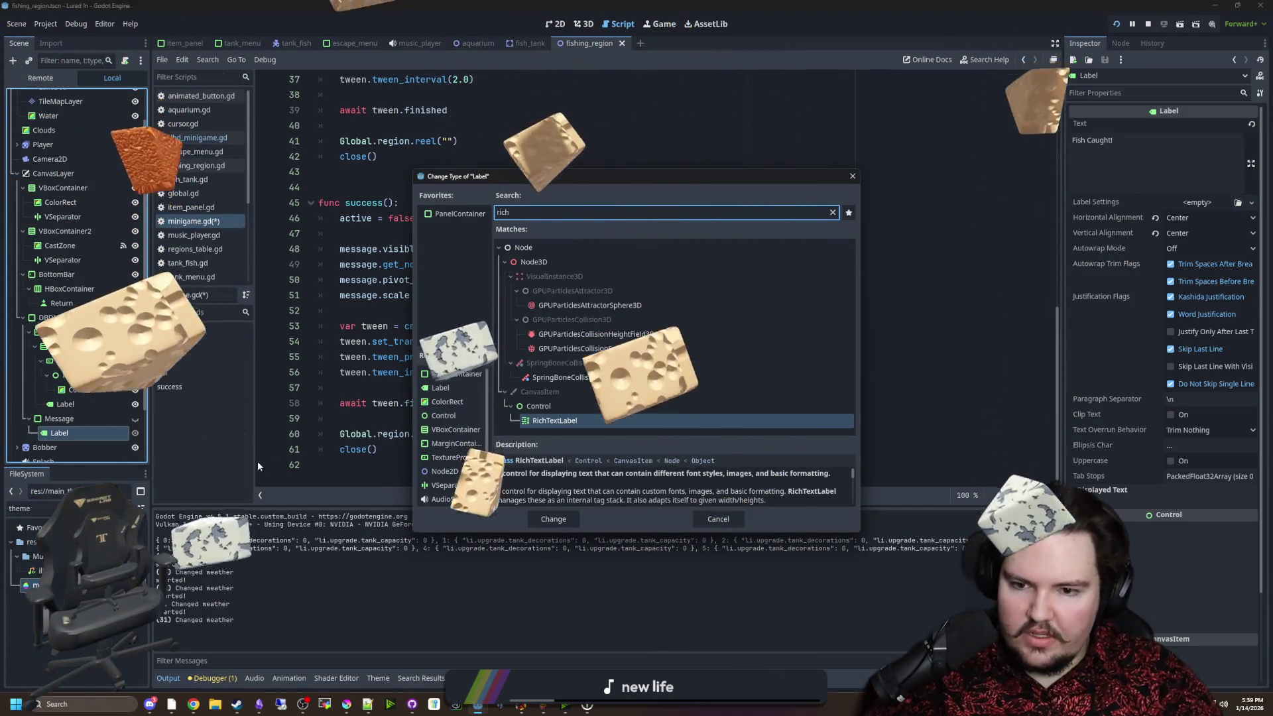
key(Return)
click(960, 187)
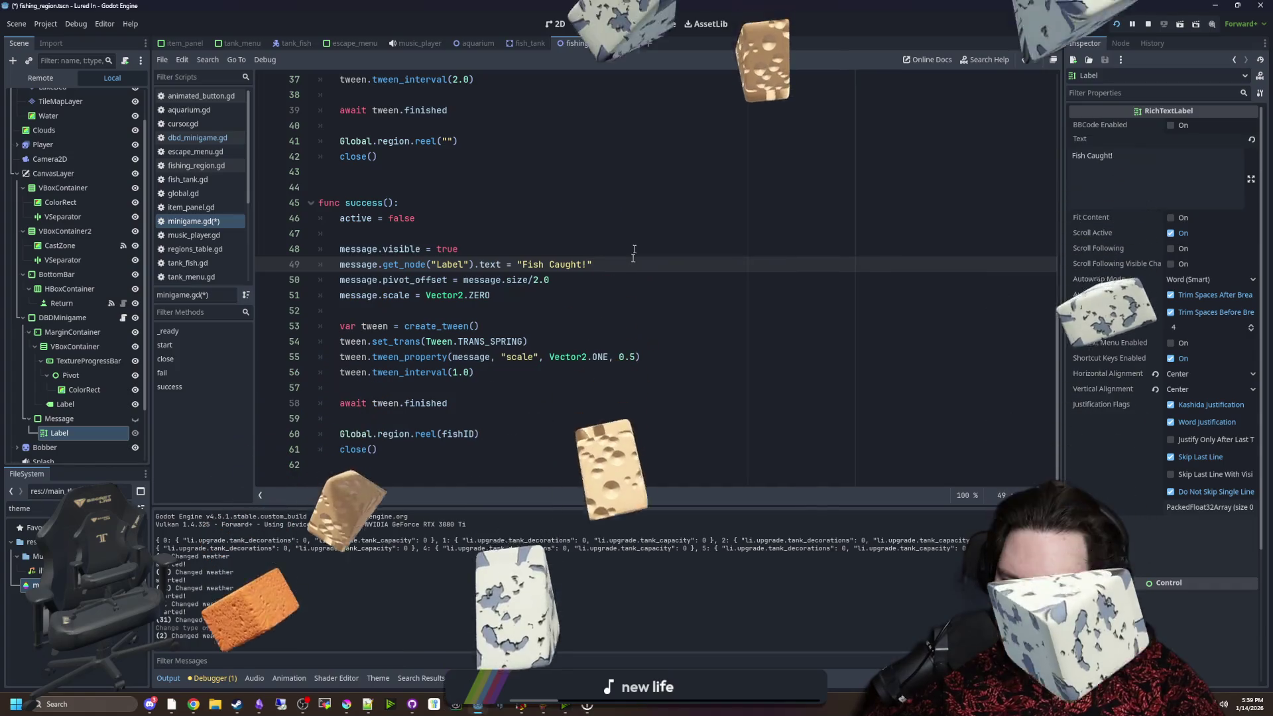
click(1171, 125)
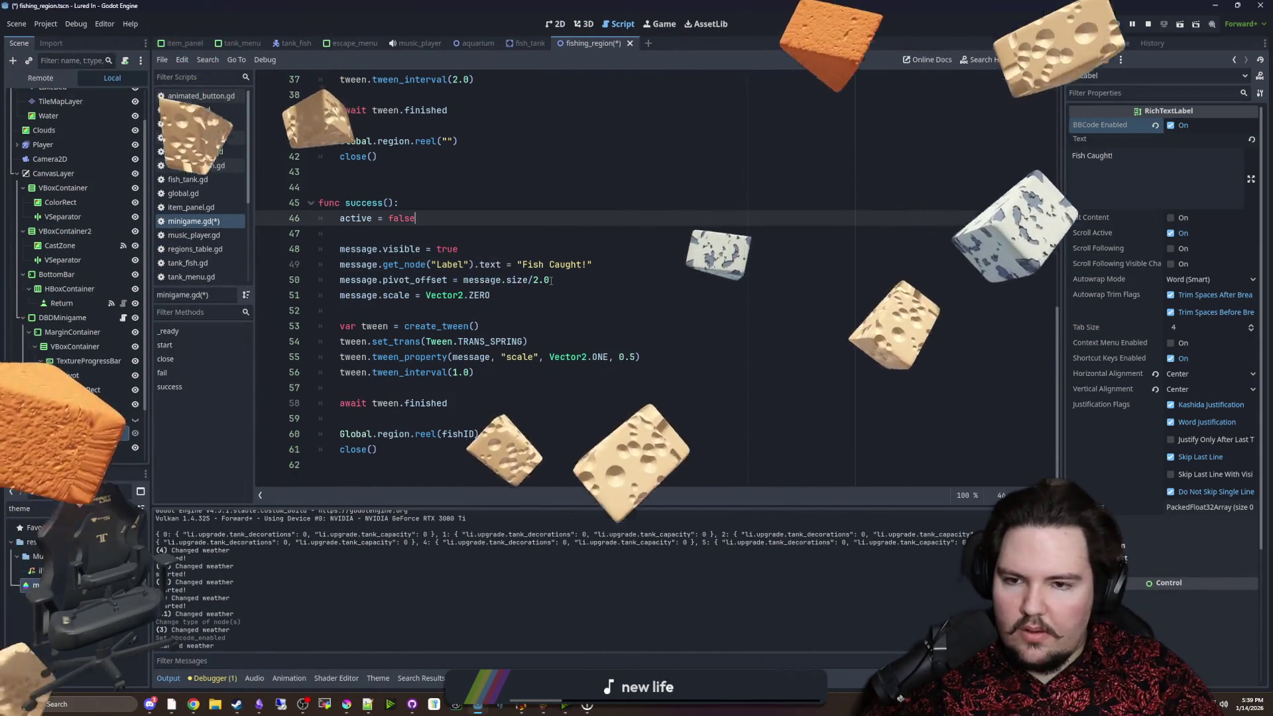
click(637, 265)
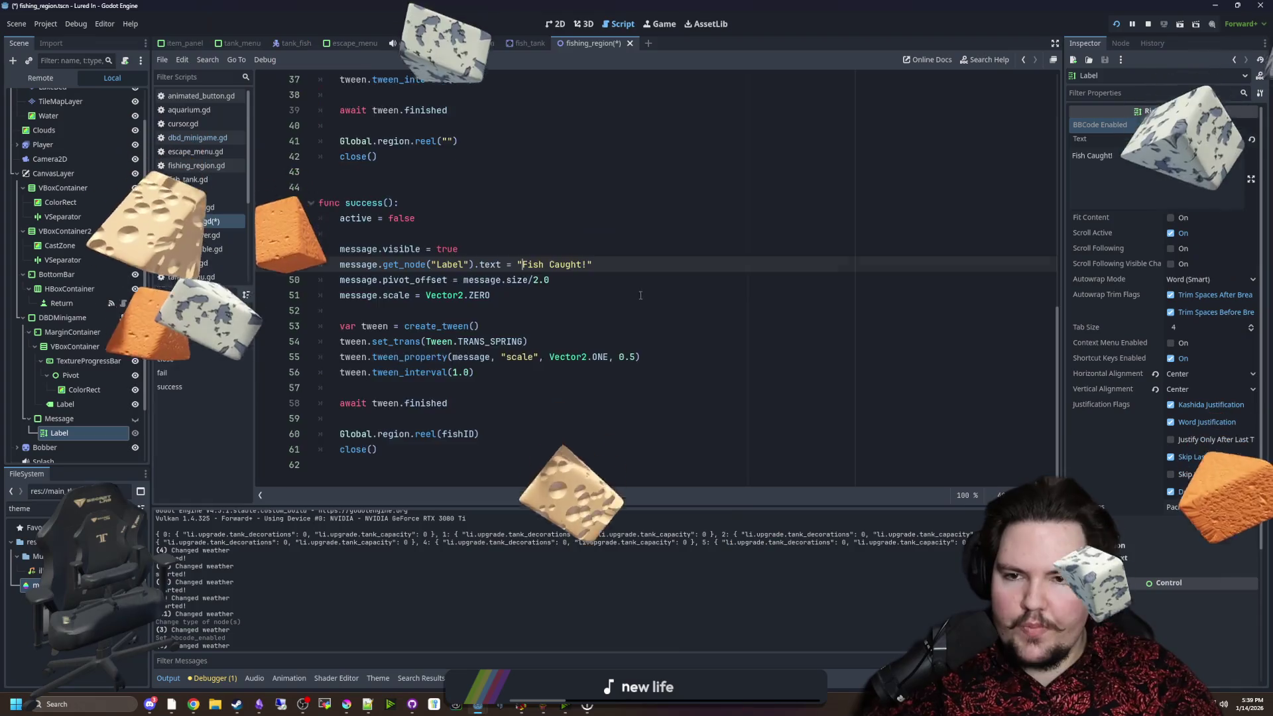
Prefix the fail text with [color=pink] so it reads "[color=pink]Failed!", and save.
scroll(519, 212, up, 4)
click(521, 219)
text([color=)
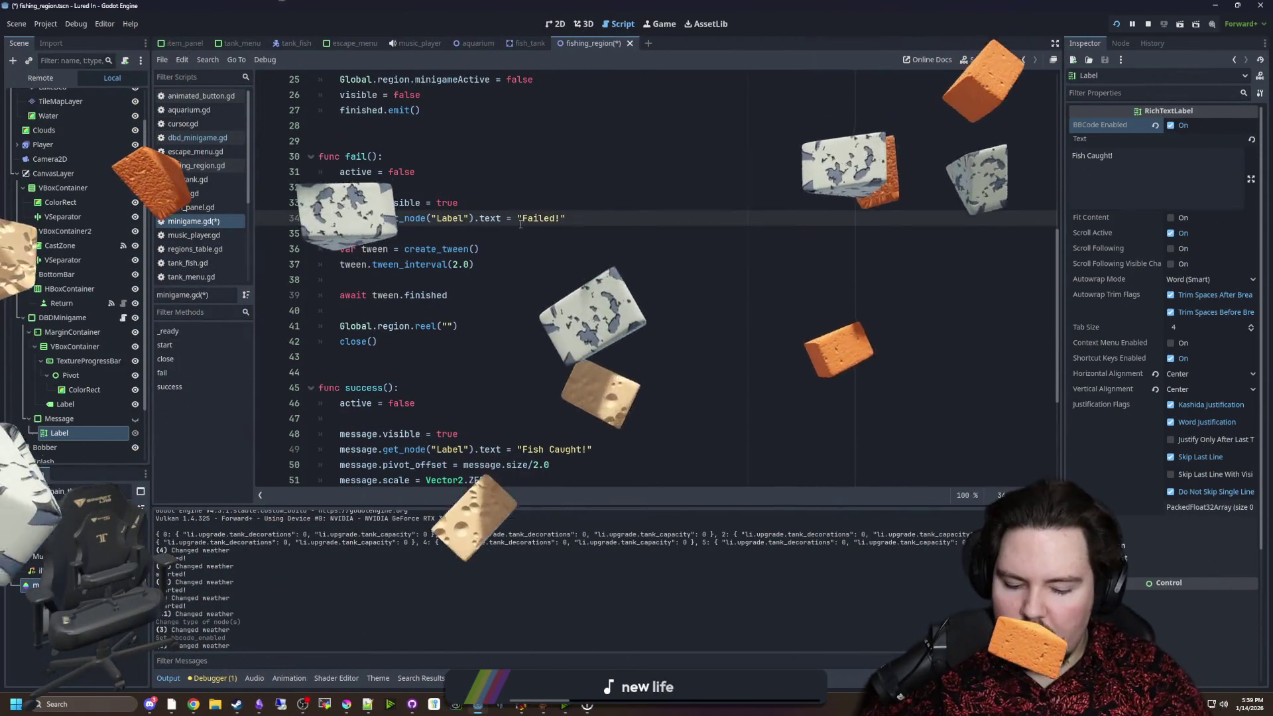
text(red)
key(Down)
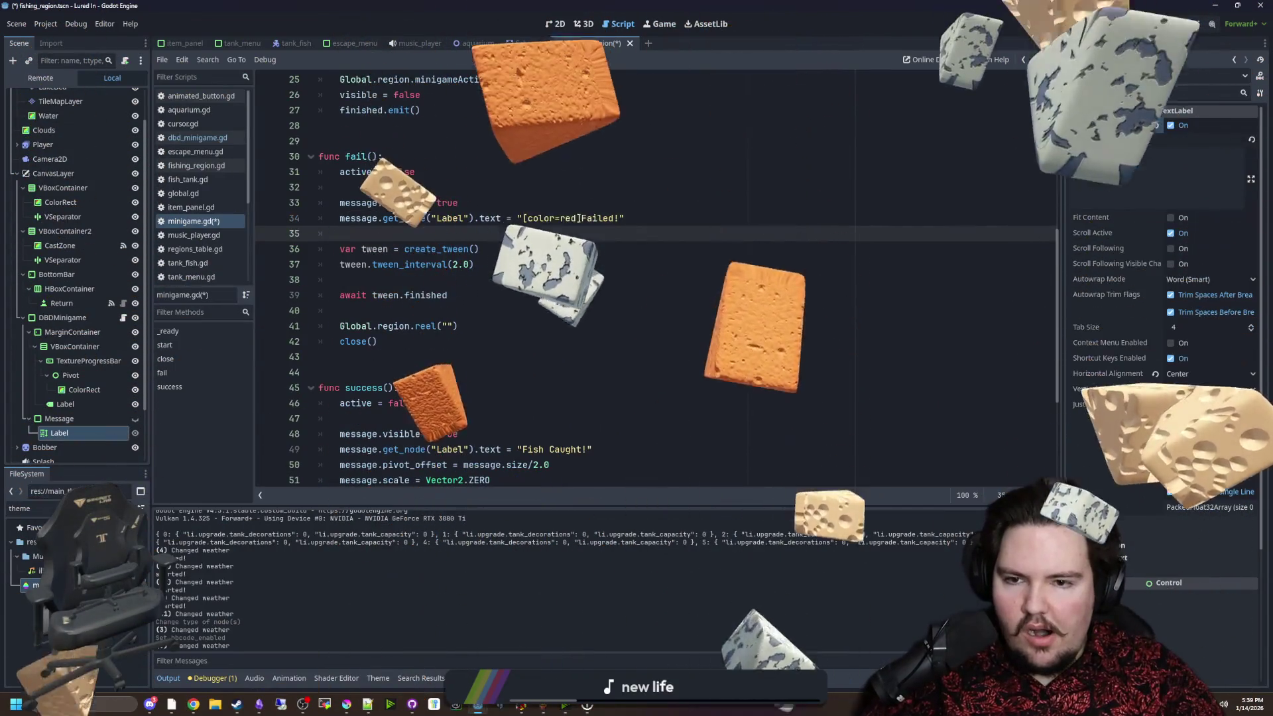
double_click(562, 218)
text(pink)
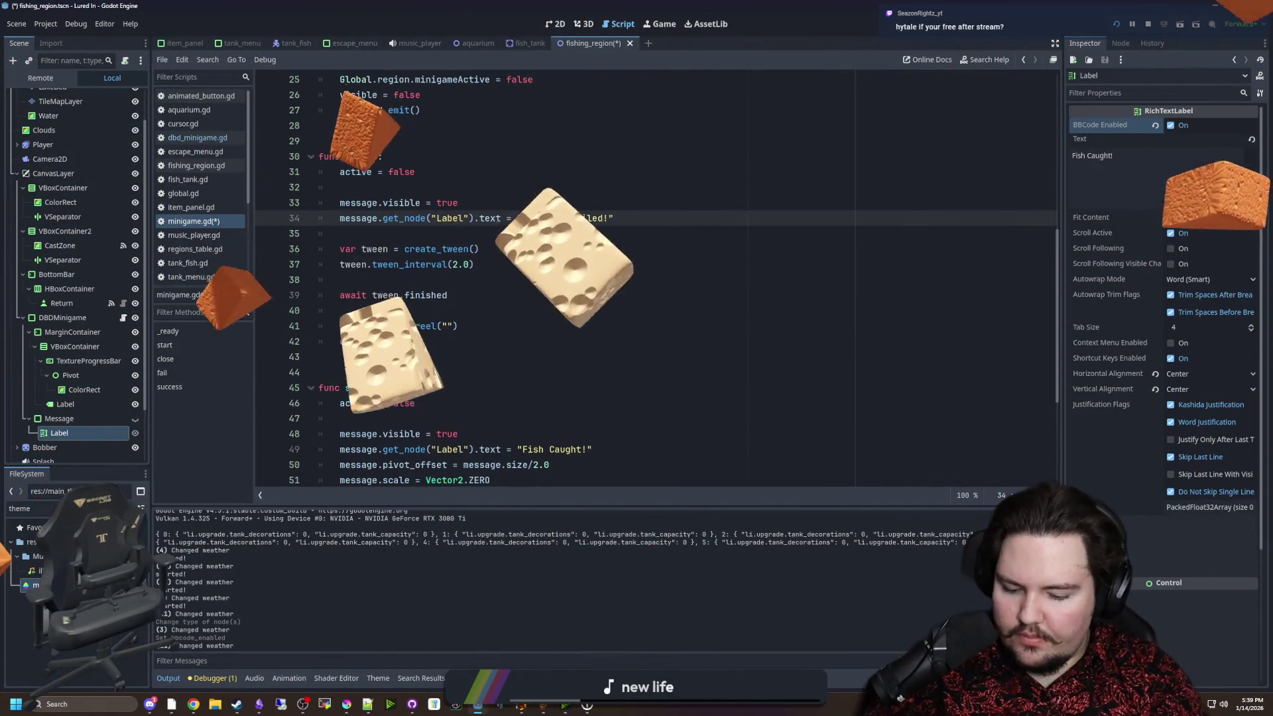
click(591, 266)
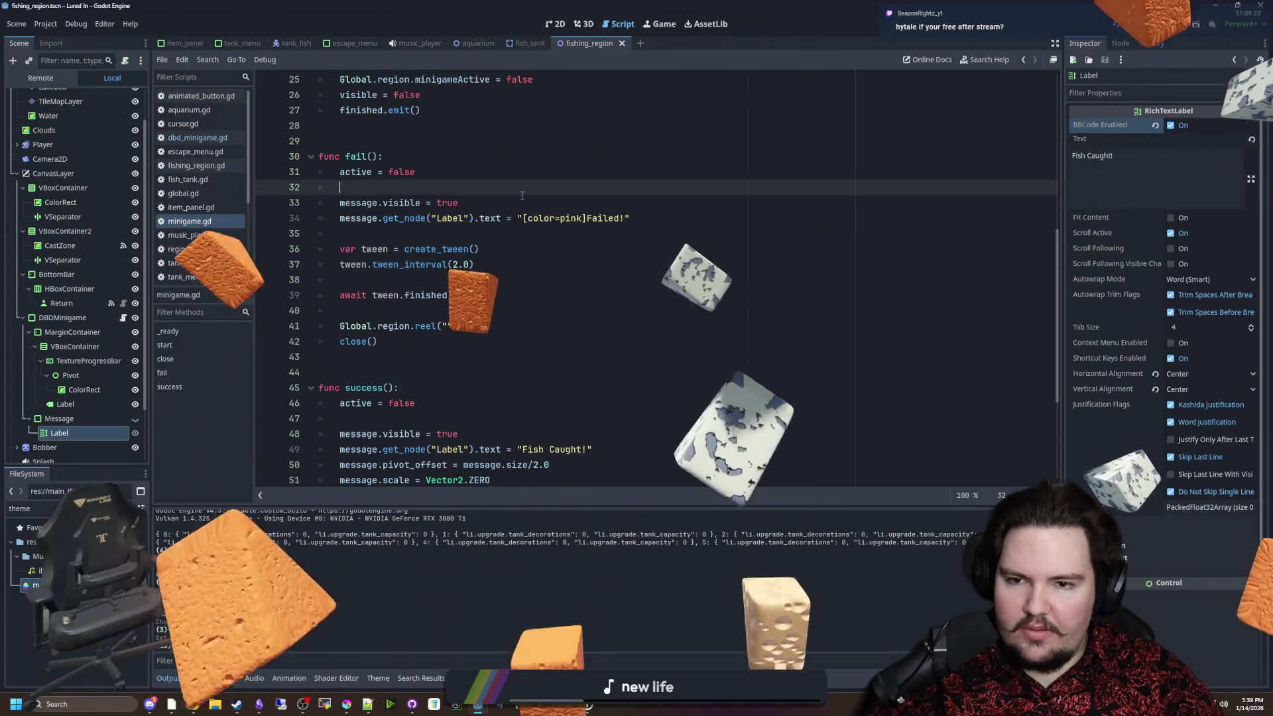
key(ctrl+s)
Run the game with F5 and cast the fishing line into the pond.
click(421, 235)
scroll(422, 234, down, 4)
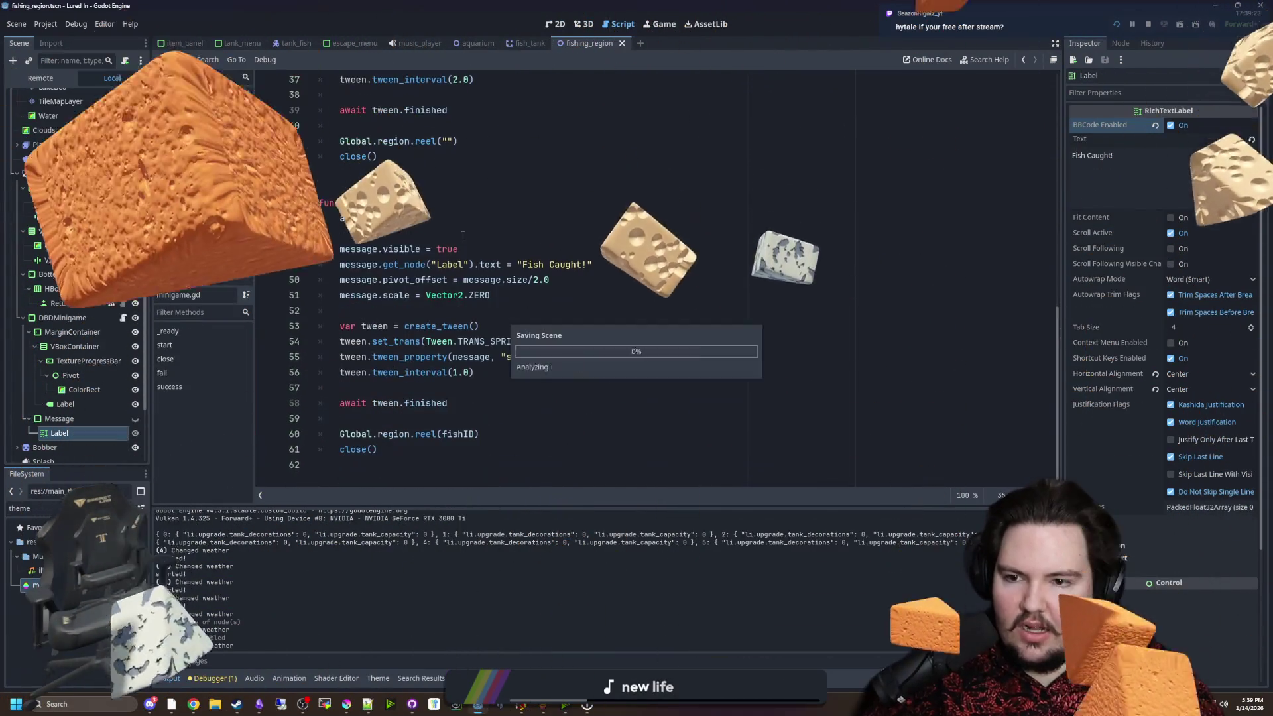
key(F5)
click(579, 217)
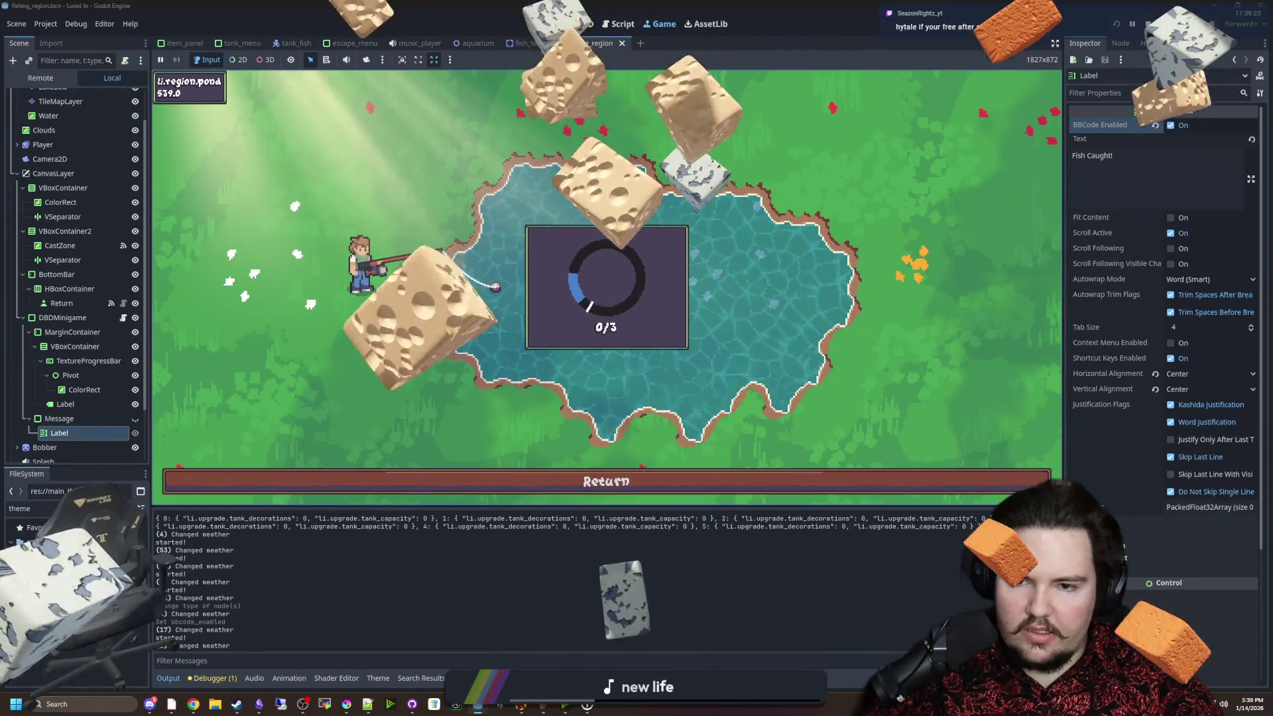
Hit the three ring zones, cast again, then stop and relaunch the game.
click(614, 220)
click(630, 213)
click(634, 213)
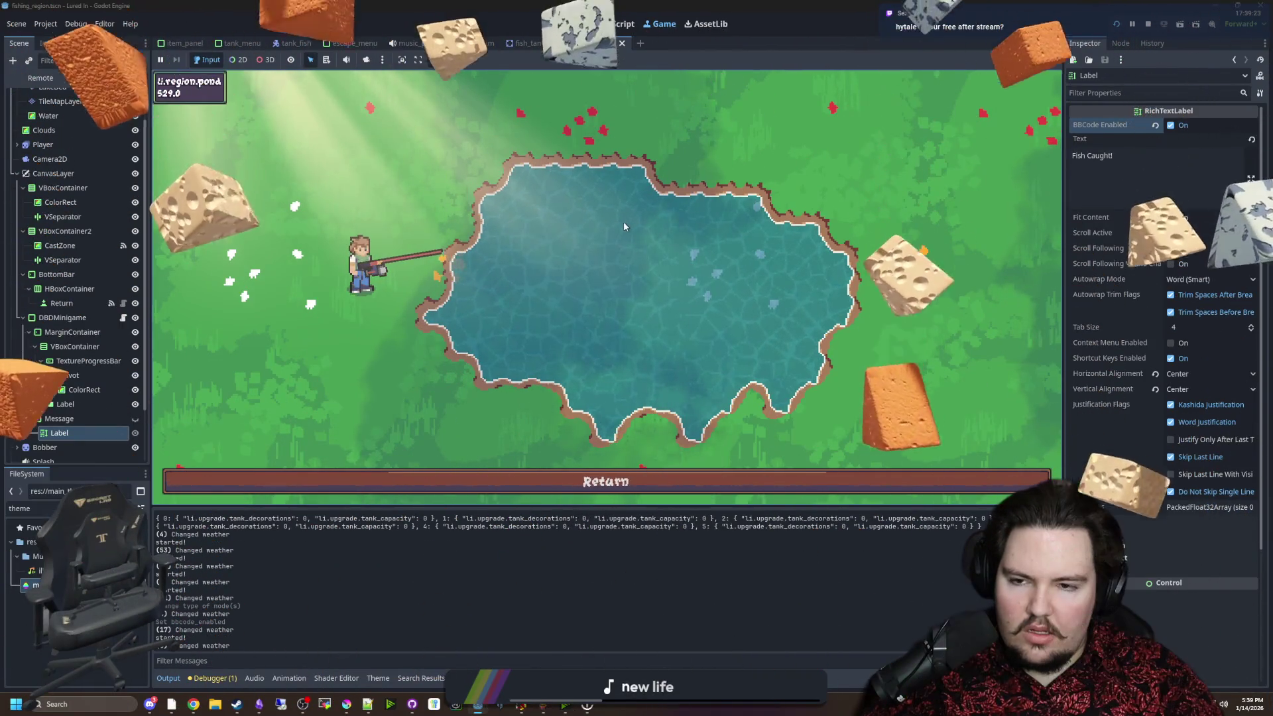
click(622, 224)
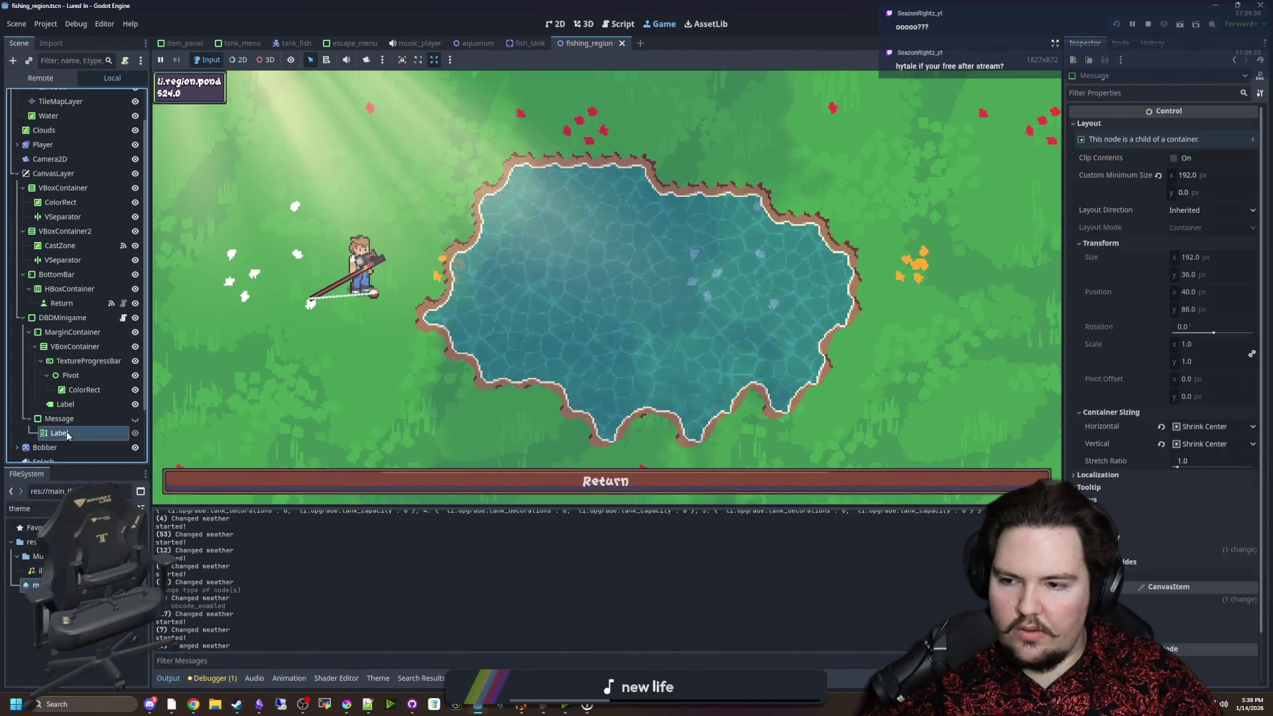
click(1153, 24)
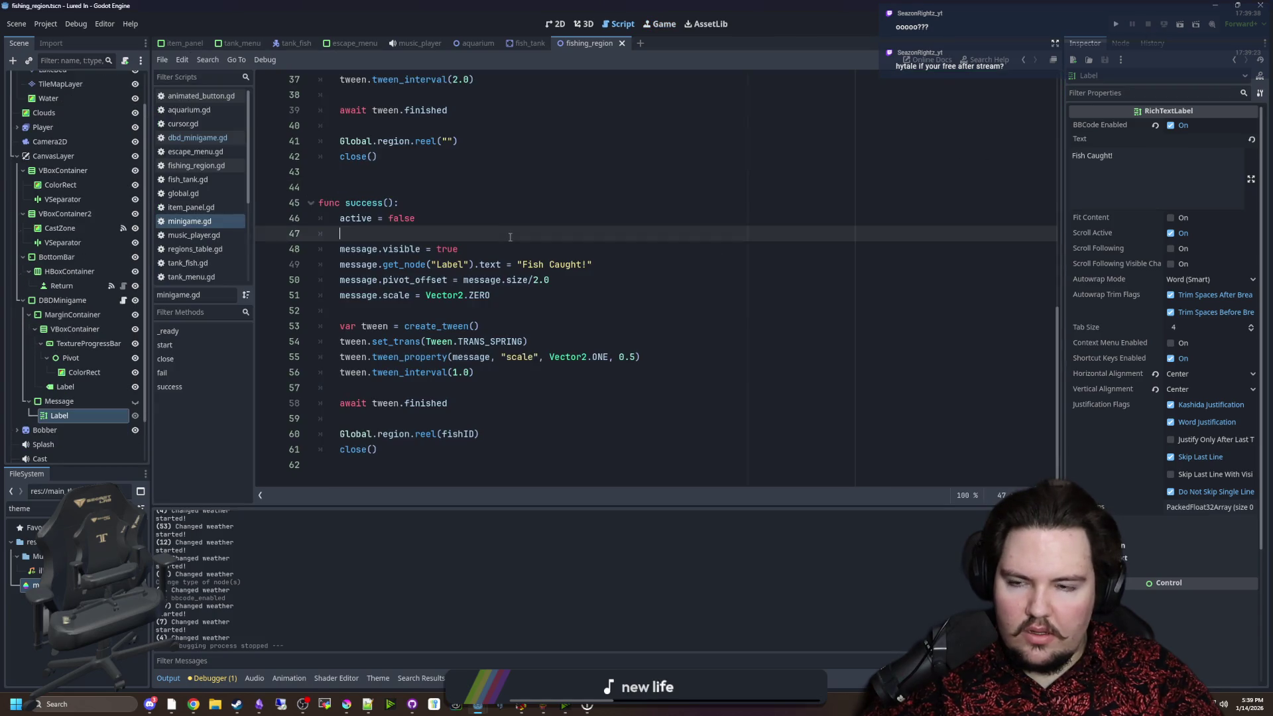
click(1115, 26)
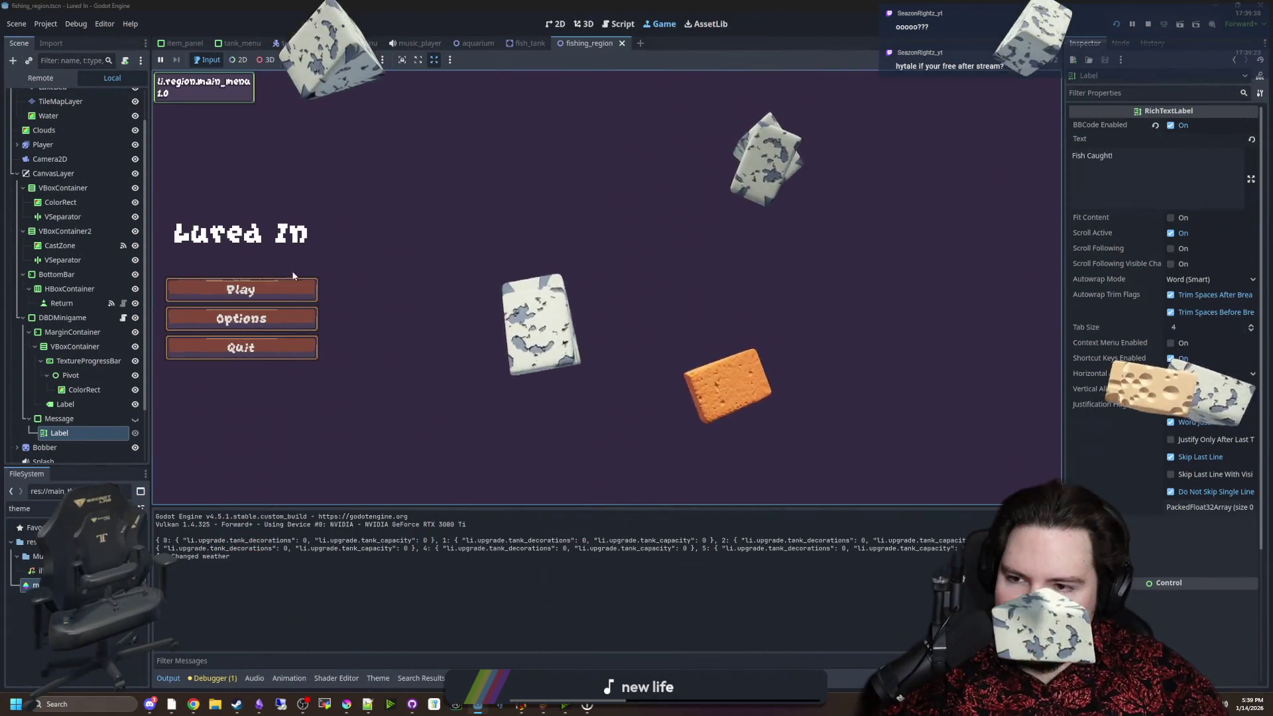
Start the game, travel to the pond region and cast the fishing line.
click(294, 286)
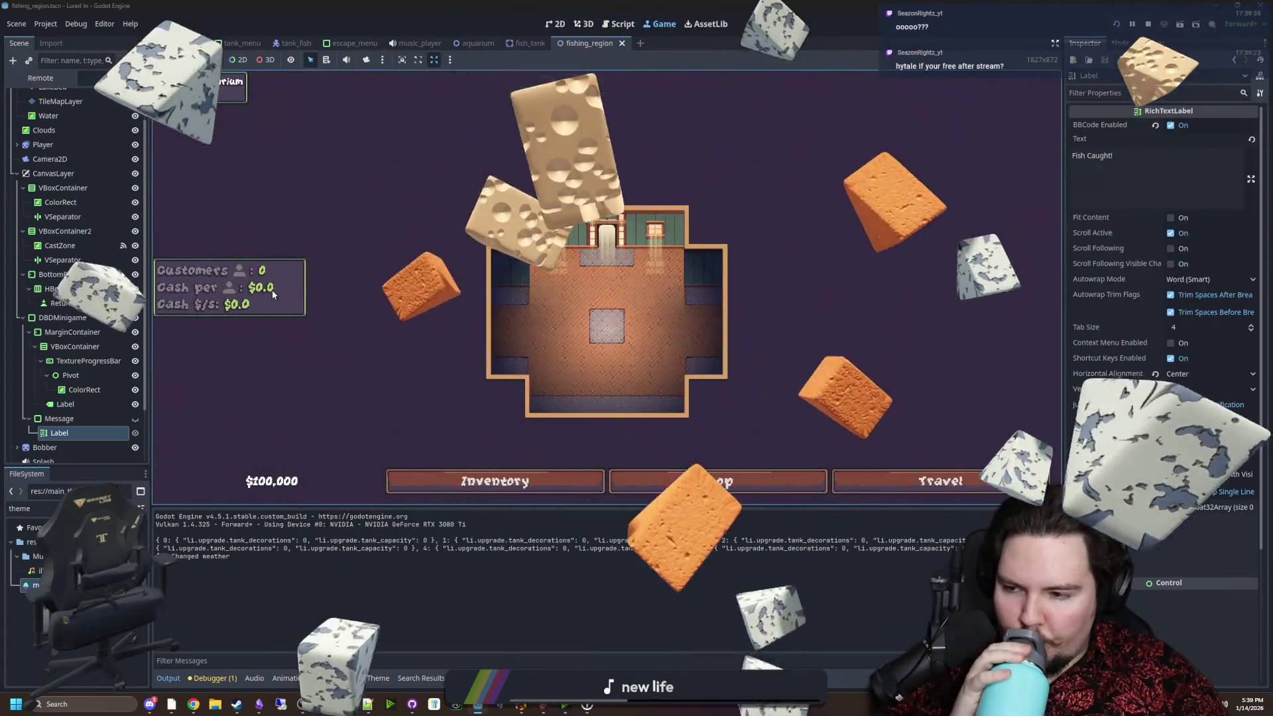
click(965, 481)
click(775, 192)
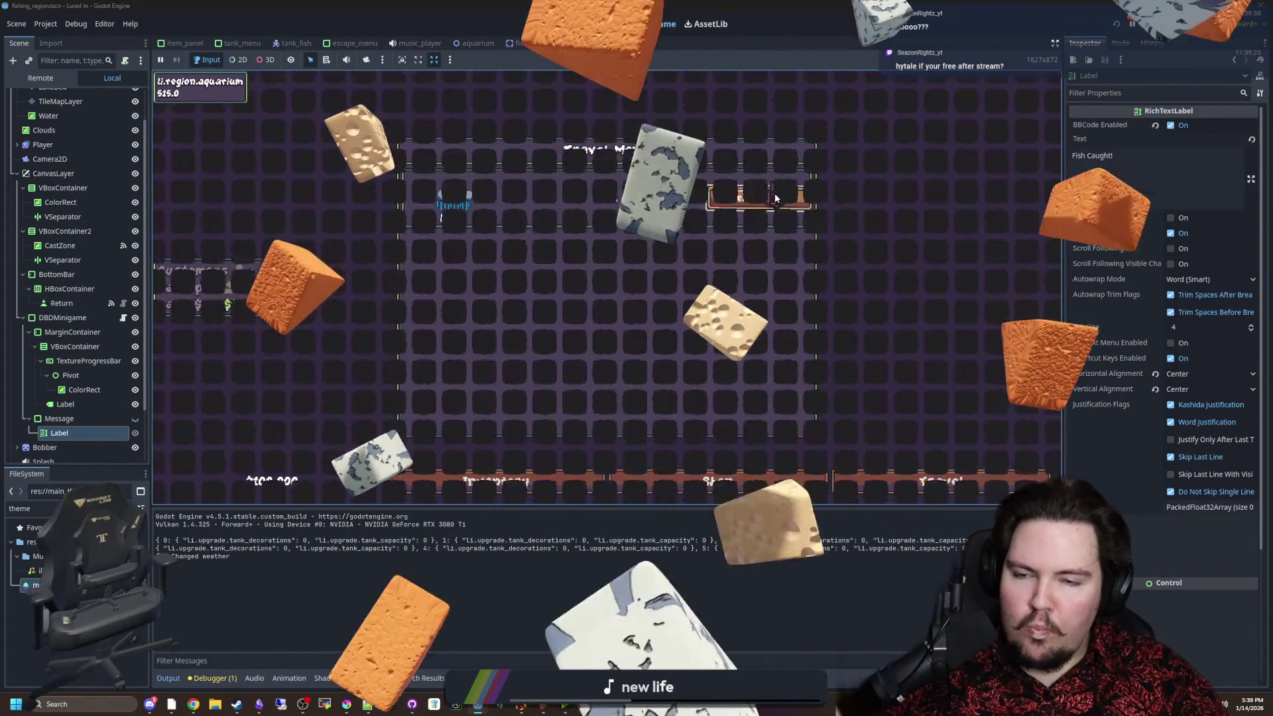
click(666, 363)
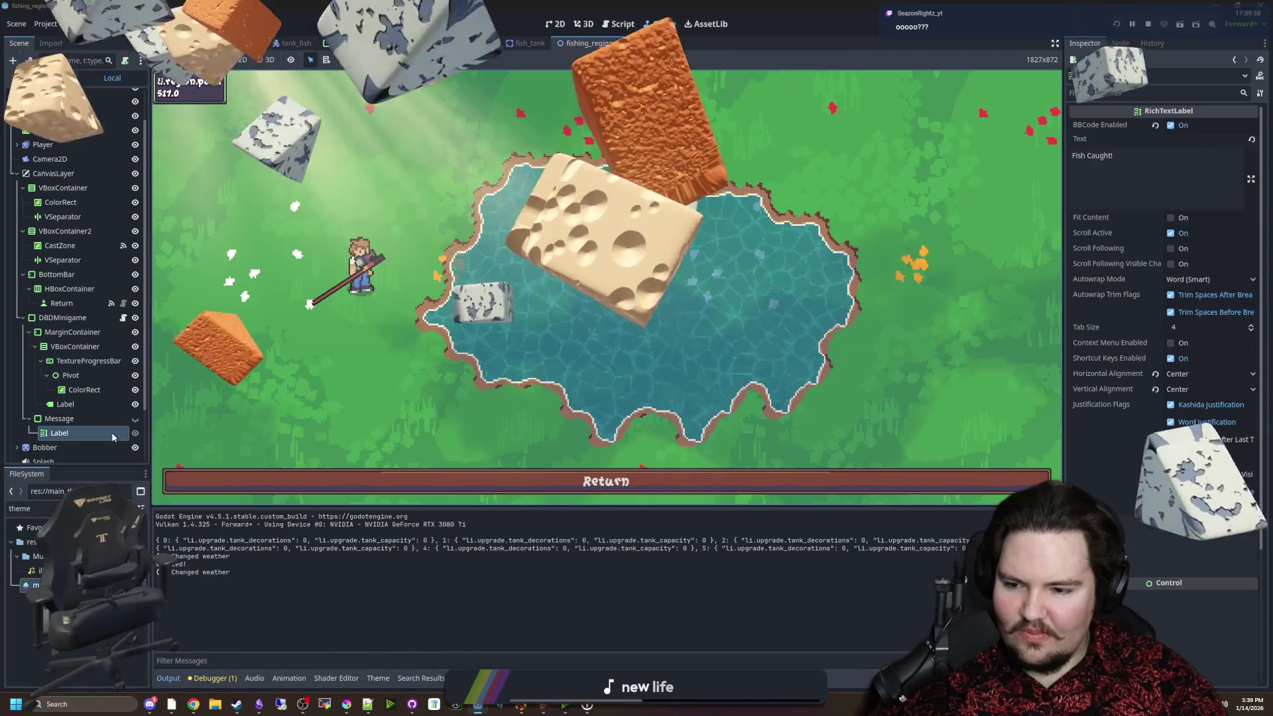
On the Message's Label, turn off Scroll Active, set Autowrap Mode to Off, and enable Fit Content.
click(59, 418)
click(59, 433)
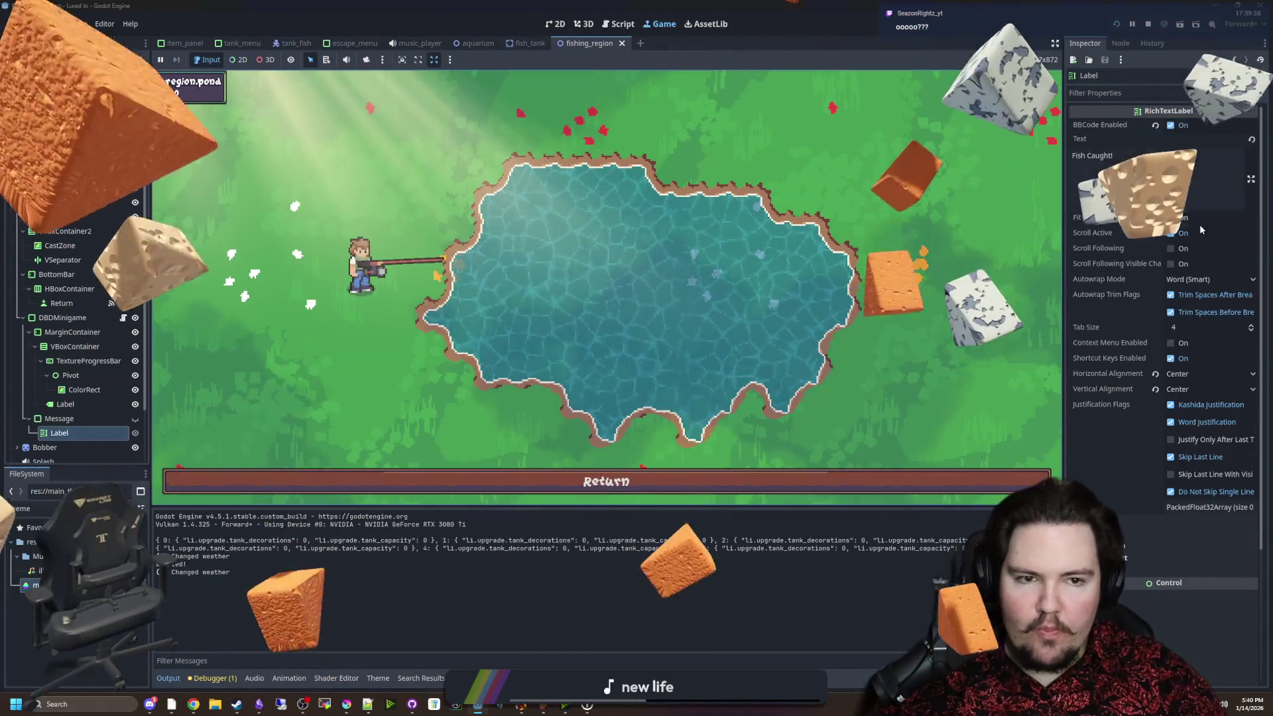
click(1171, 232)
click(1207, 279)
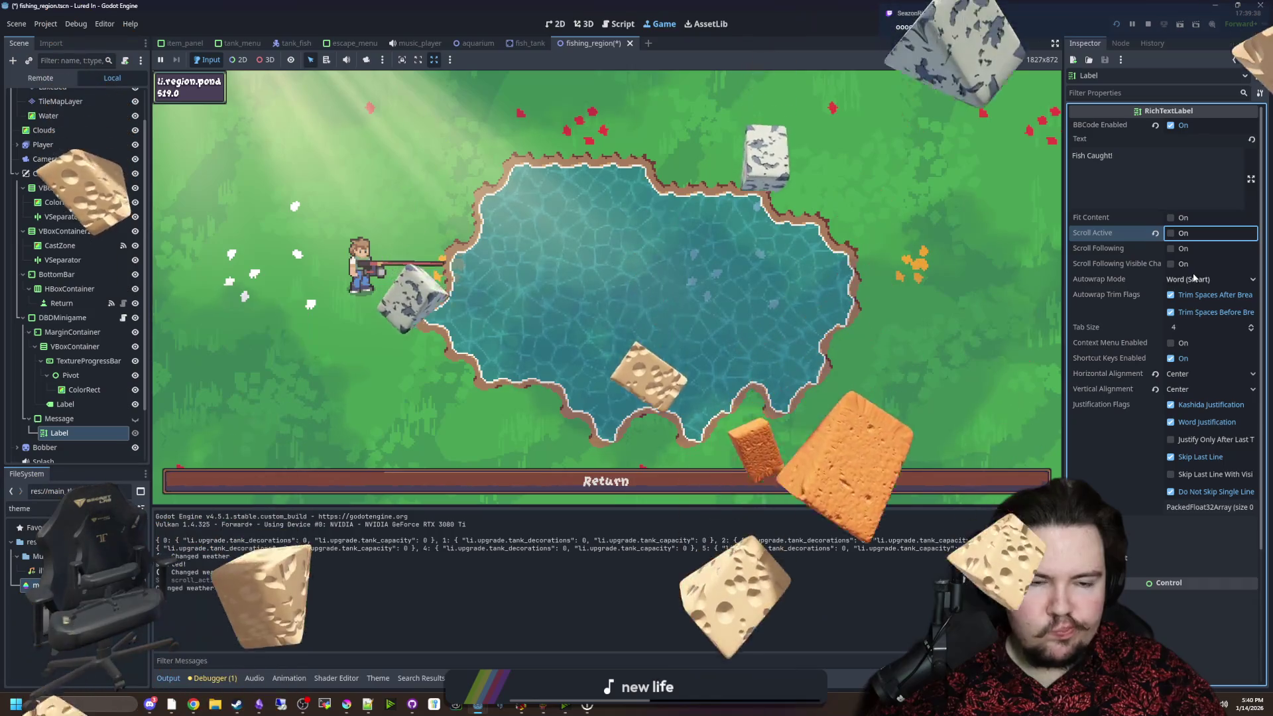
click(1190, 296)
click(1171, 217)
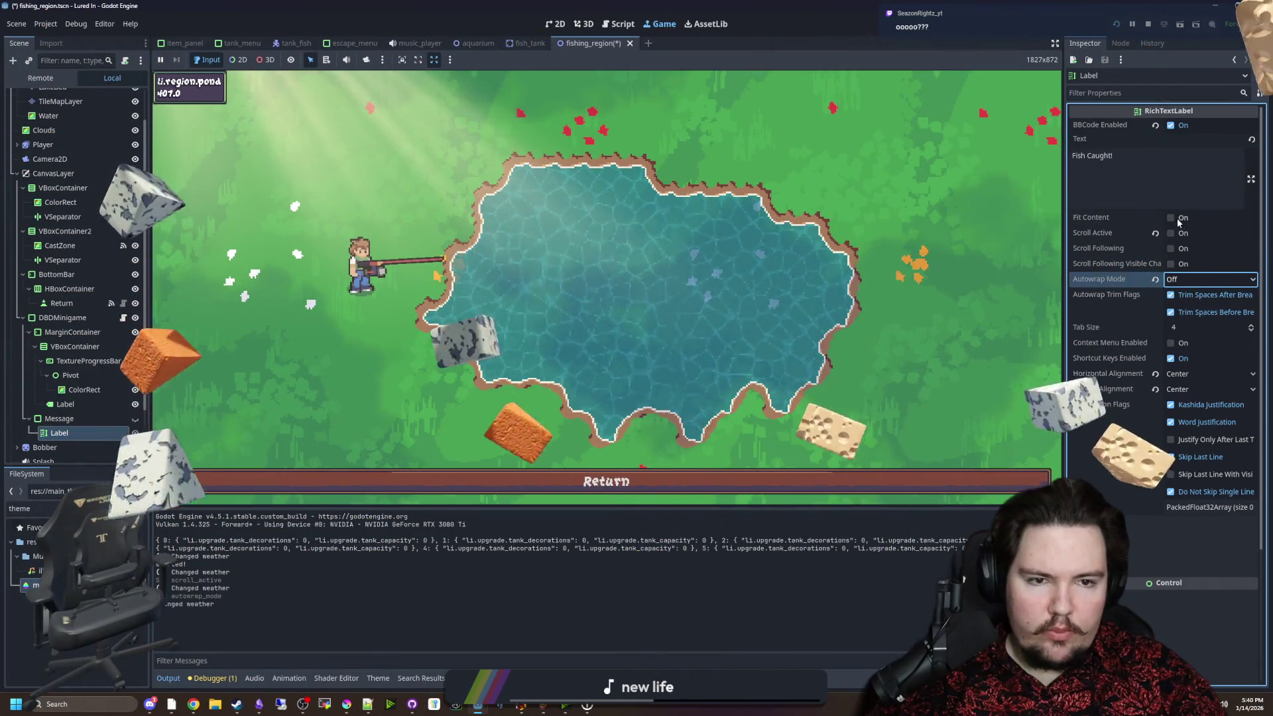
Save the scene, stop the running game and relaunch it with F5.
key(ctrl+s)
click(1148, 24)
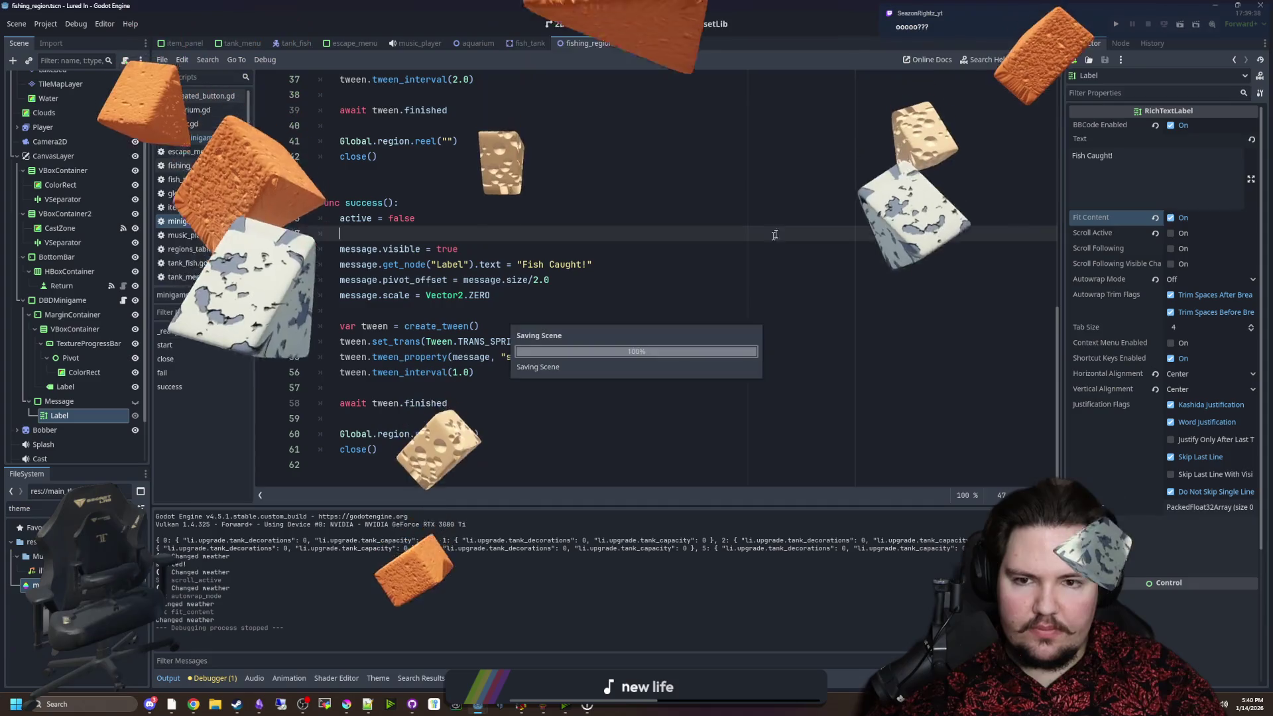
key(F5)
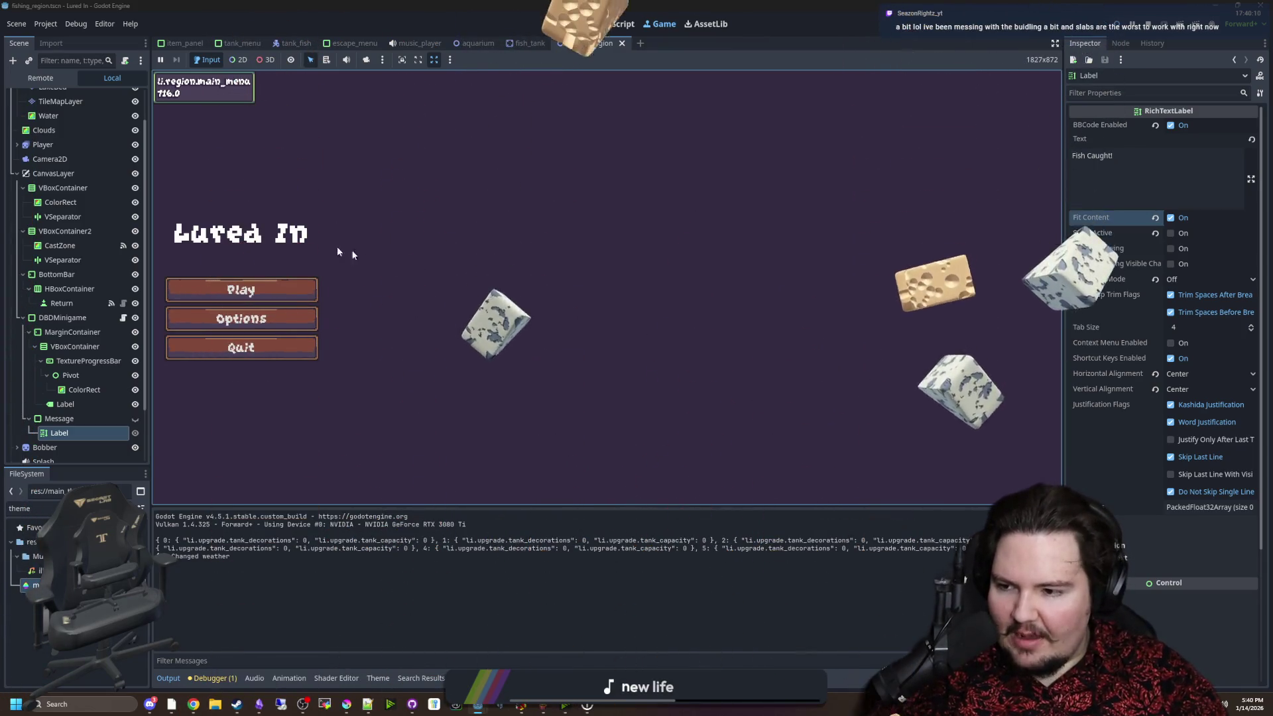
Start the game from the main menu and travel to the pond region.
click(254, 288)
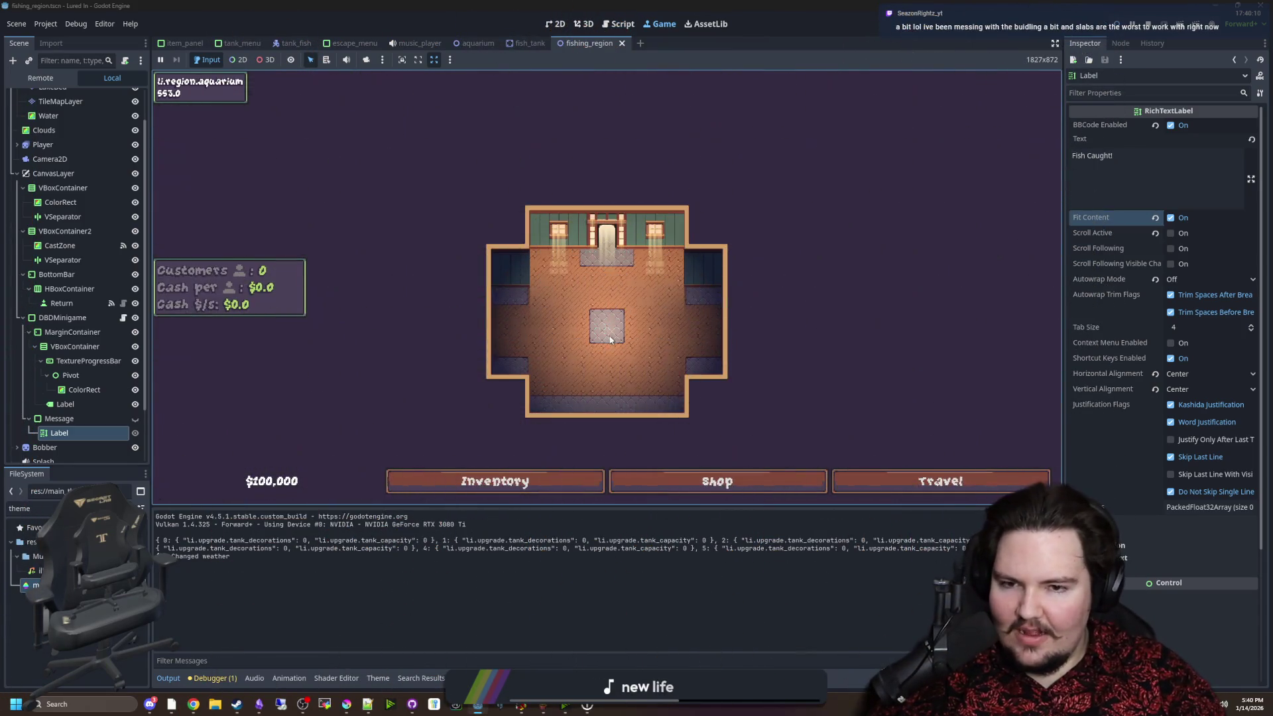
click(932, 481)
click(752, 198)
Cast, miss the ring zone to trigger the 'Failed!' message, then open dbd_minigame.gd.
click(618, 227)
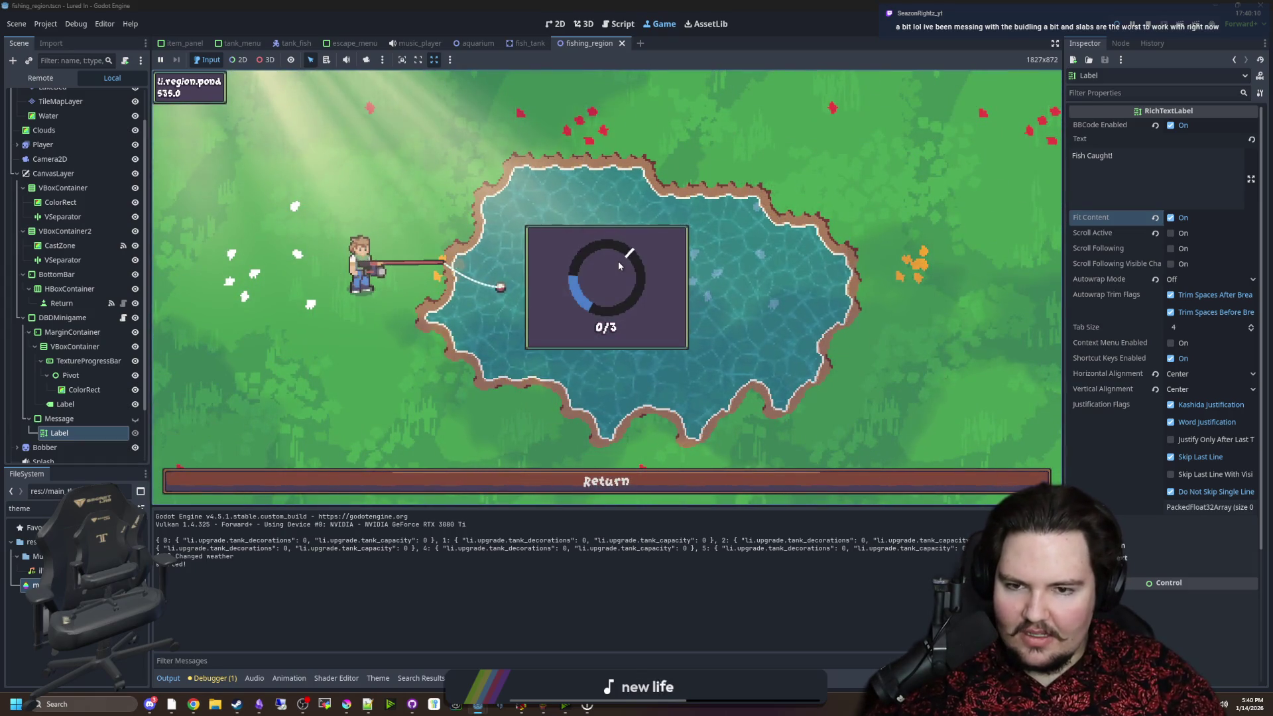
click(613, 299)
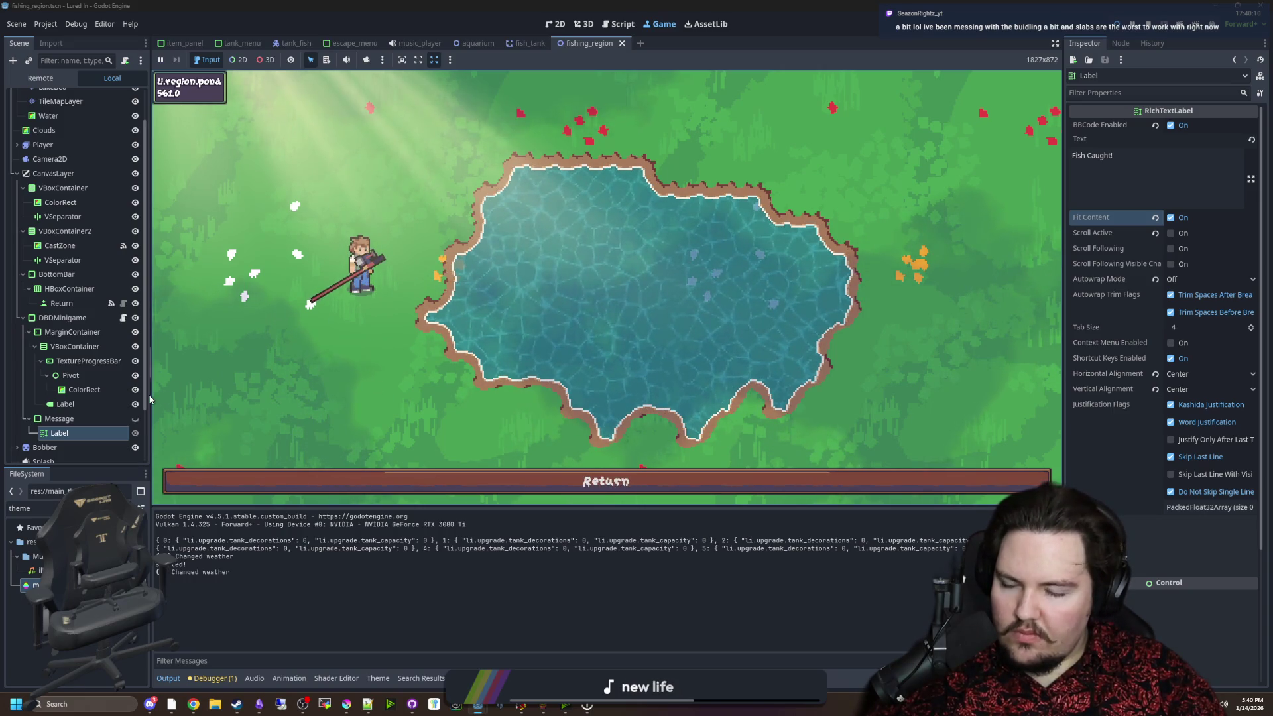
click(122, 318)
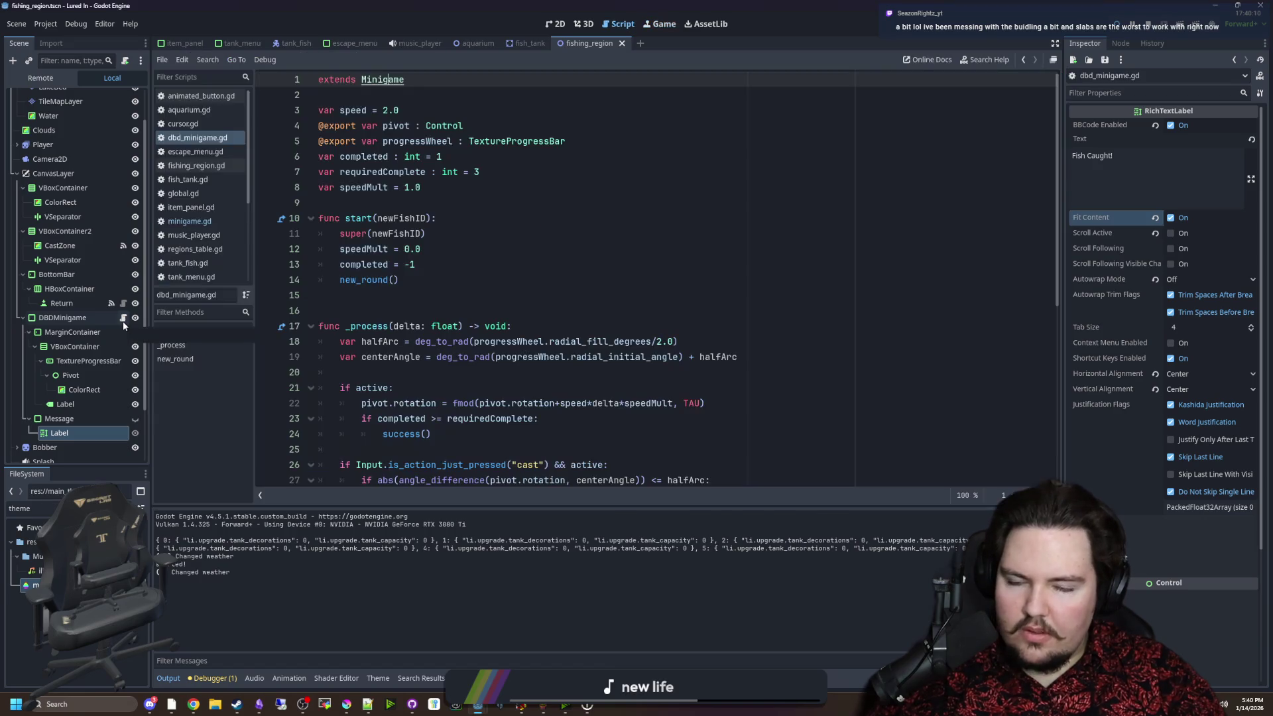
Select the Message node and open the minigame.gd script.
scroll(501, 319, down, 7)
click(443, 292)
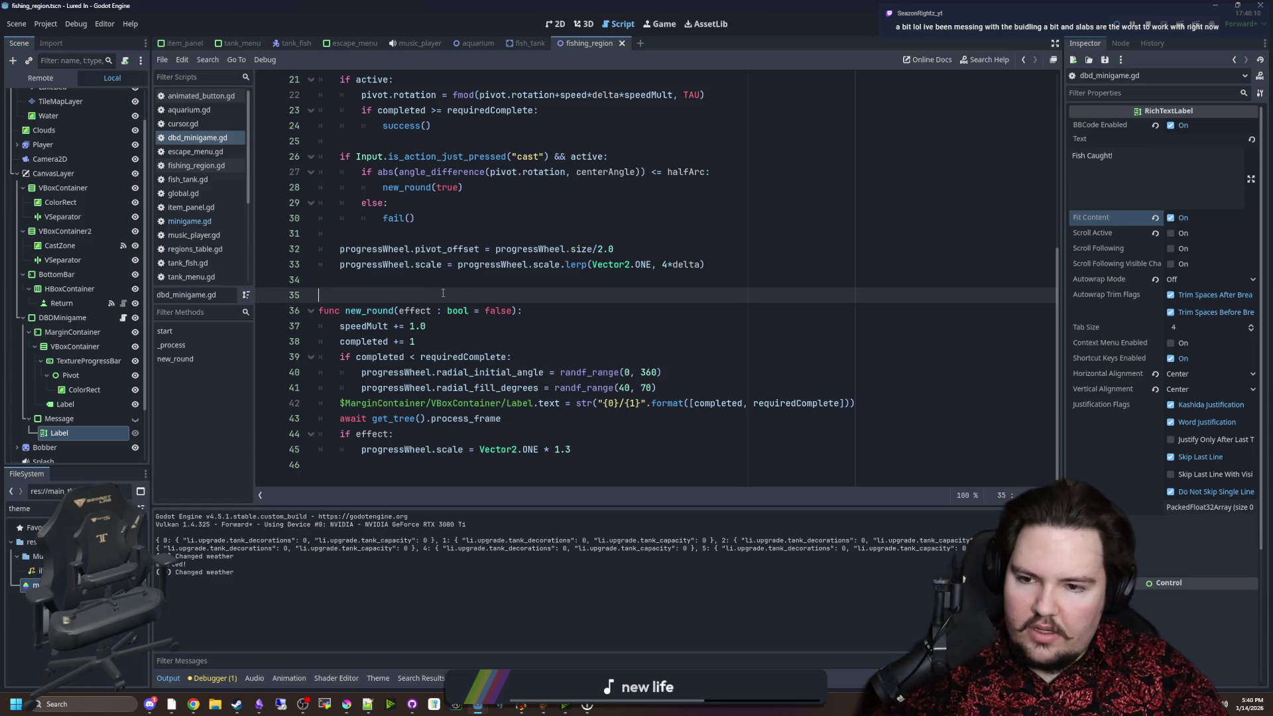
click(73, 416)
click(529, 281)
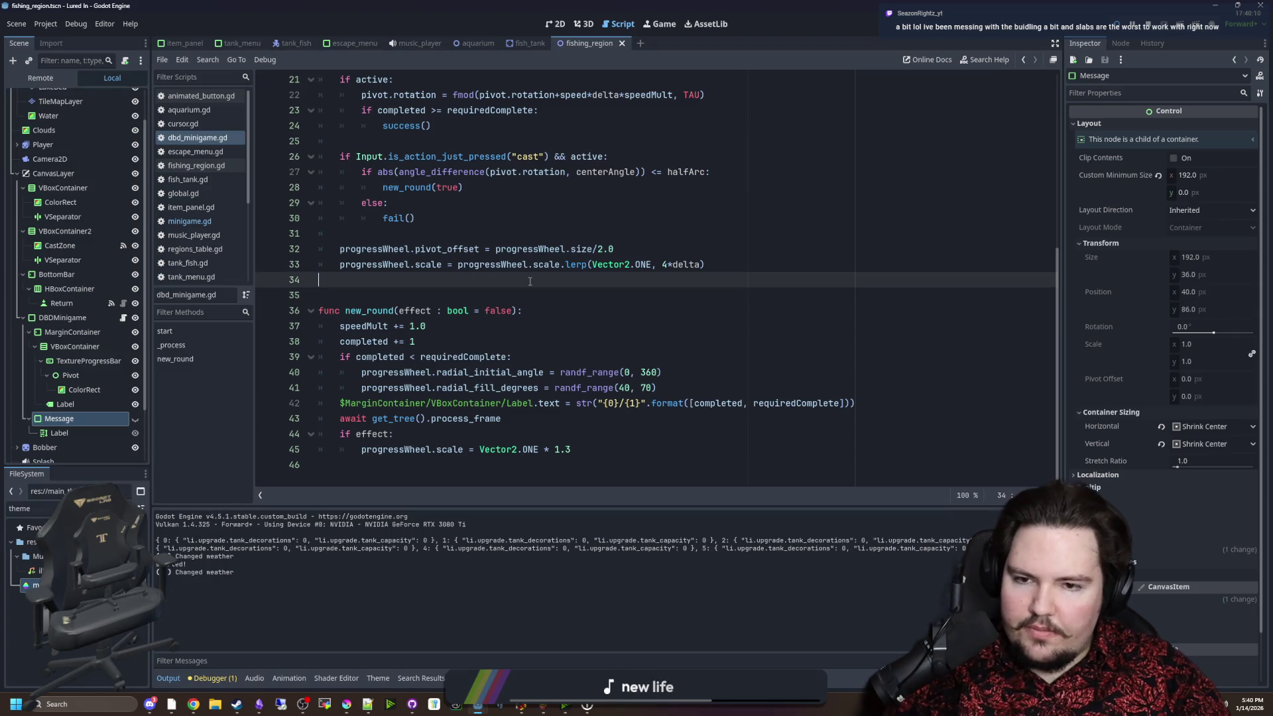
click(189, 220)
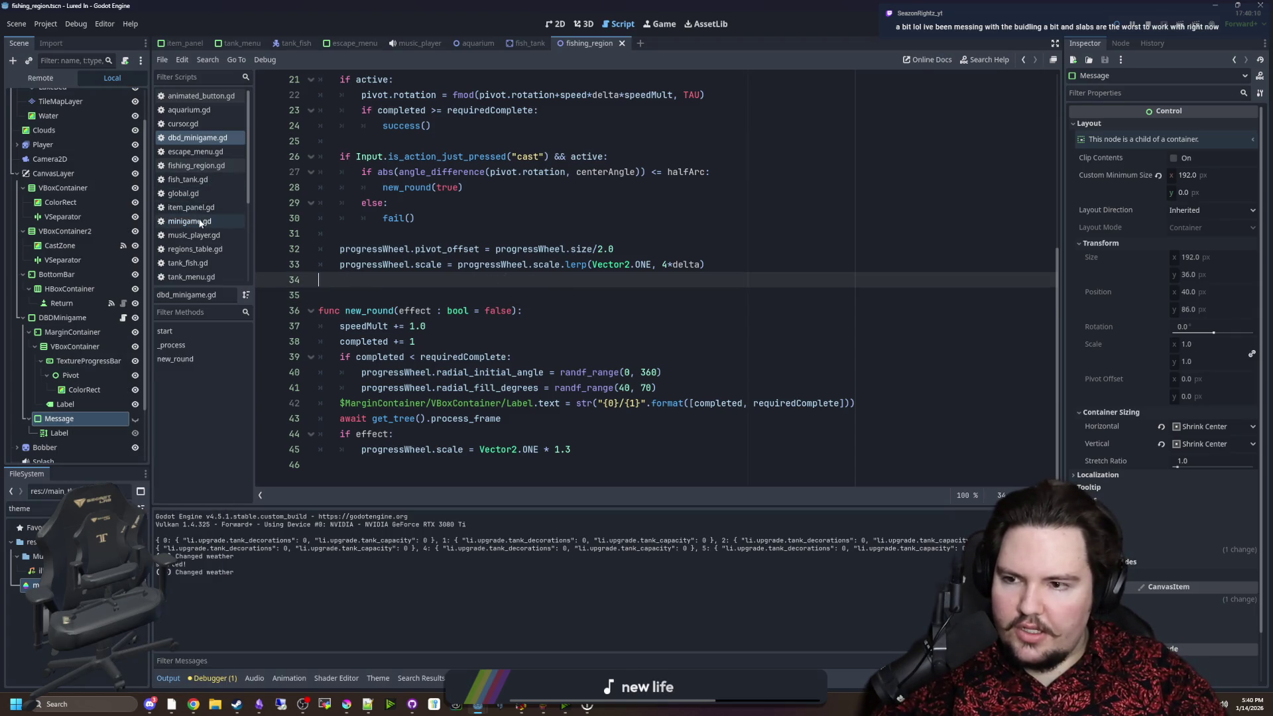
Comment out the tween.set_trans(Tween.TRANS_SPRING) line in success().
scroll(464, 232, up, 4)
scroll(575, 299, down, 3)
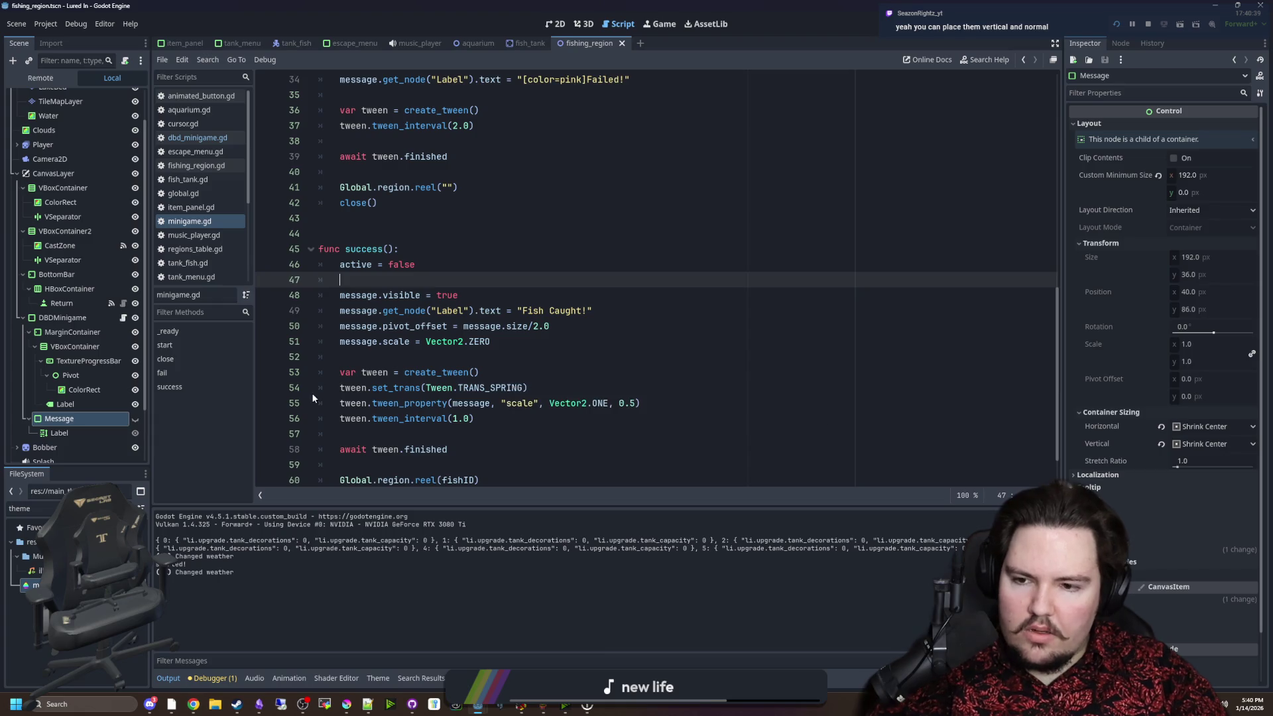
click(335, 385)
key(ctrl+k)
Change the message's starting scale from Vector2.ZERO to Vector2.ONE * 3.0 and save.
scroll(411, 352, down, 1)
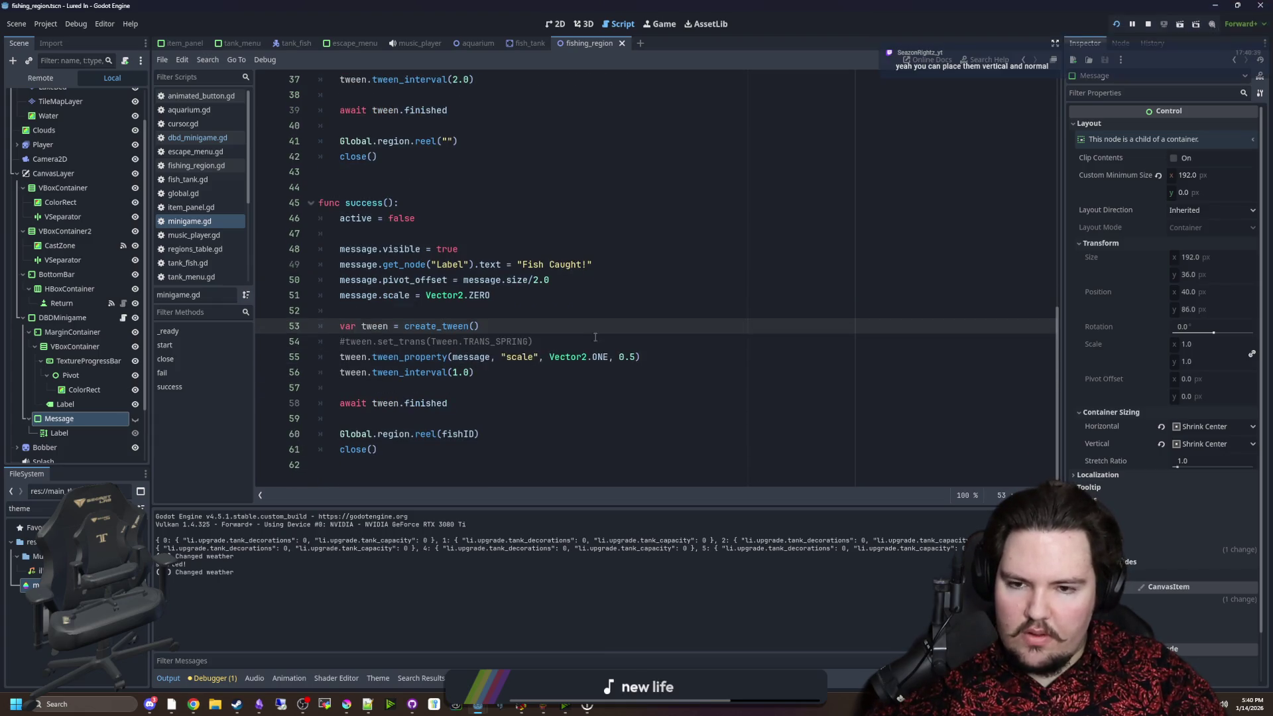
double_click(472, 297)
text(ONE * 3.0)
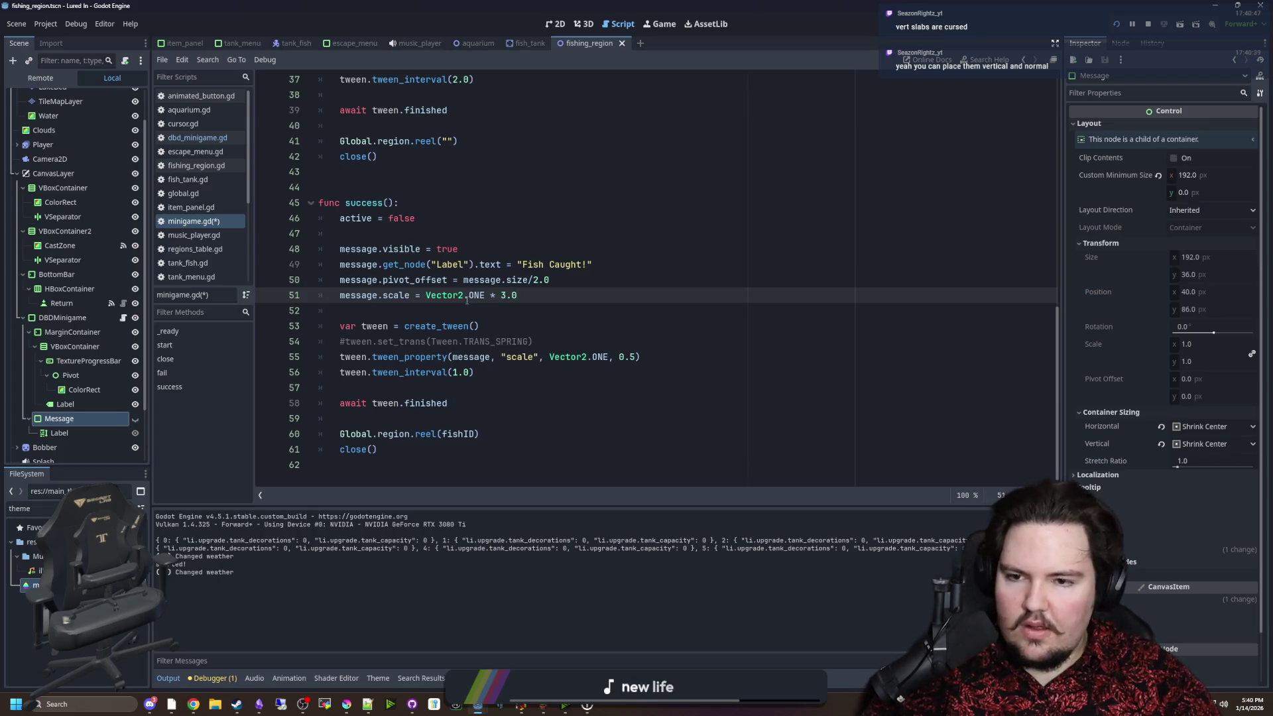
click(467, 309)
key(ctrl+s)
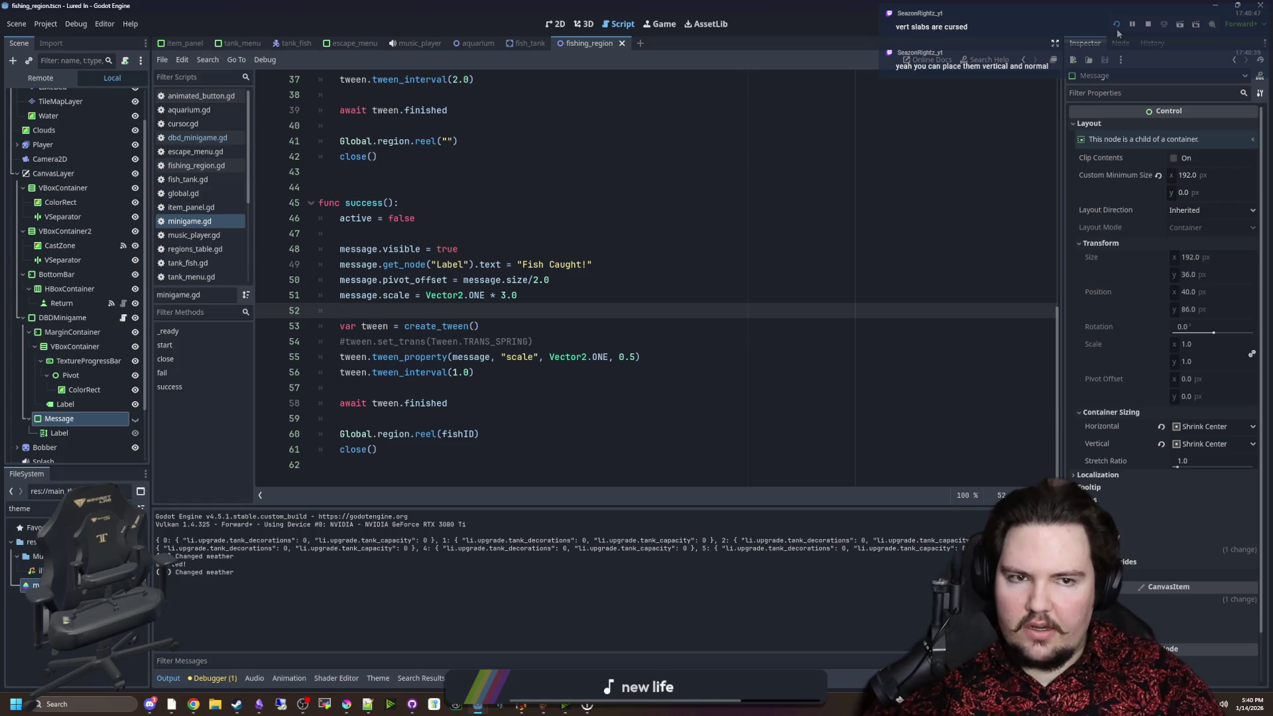
Run the game, travel to the pond and make a failed first attempt on the timing ring.
click(1119, 24)
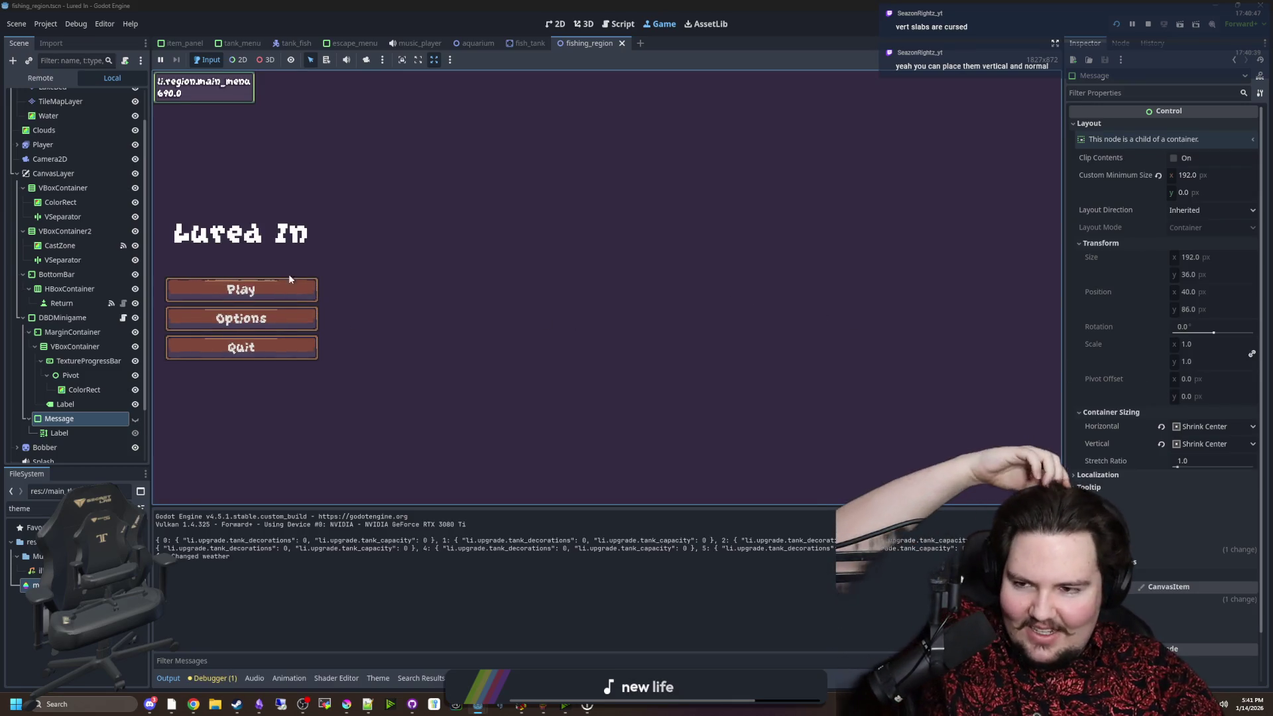
click(286, 284)
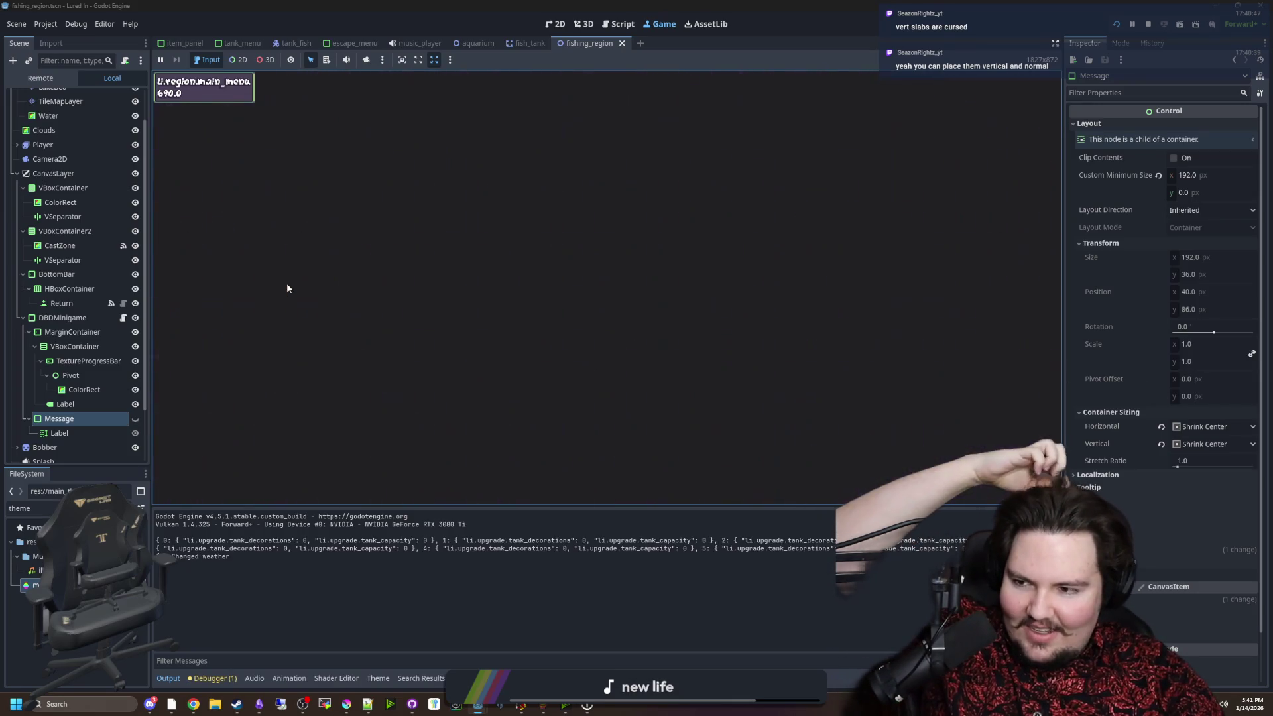
click(941, 475)
click(762, 202)
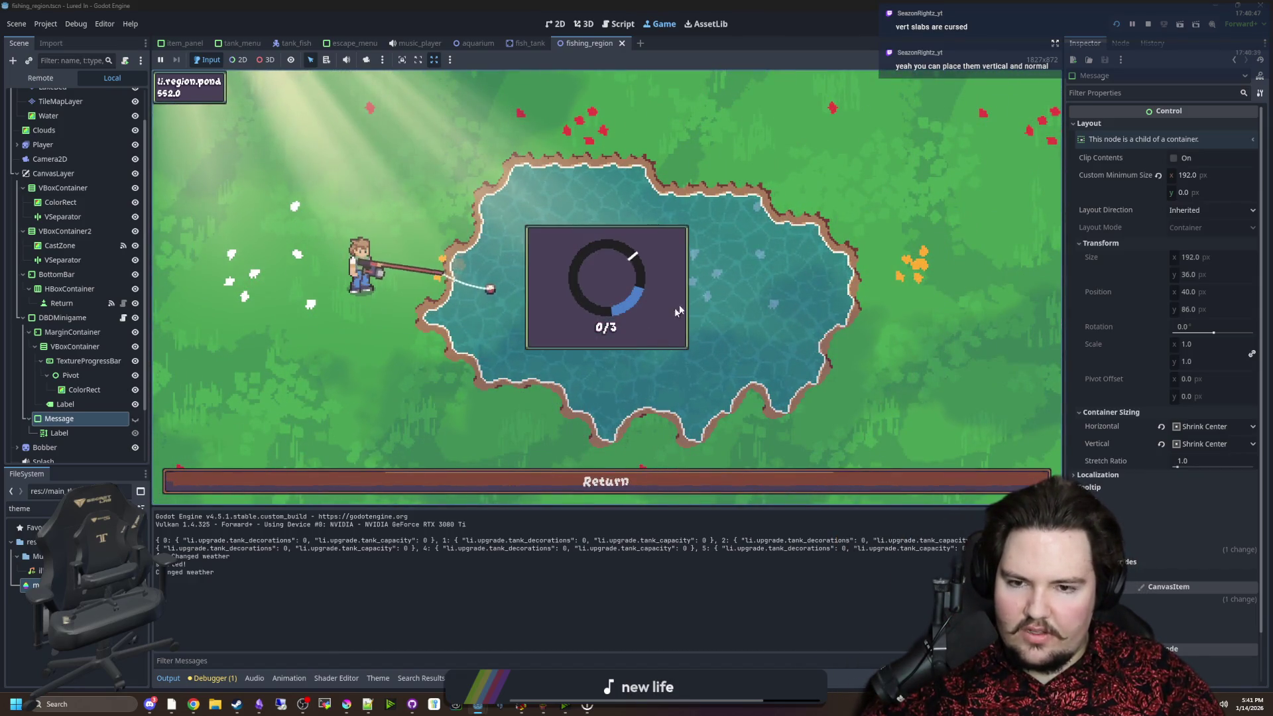
click(703, 267)
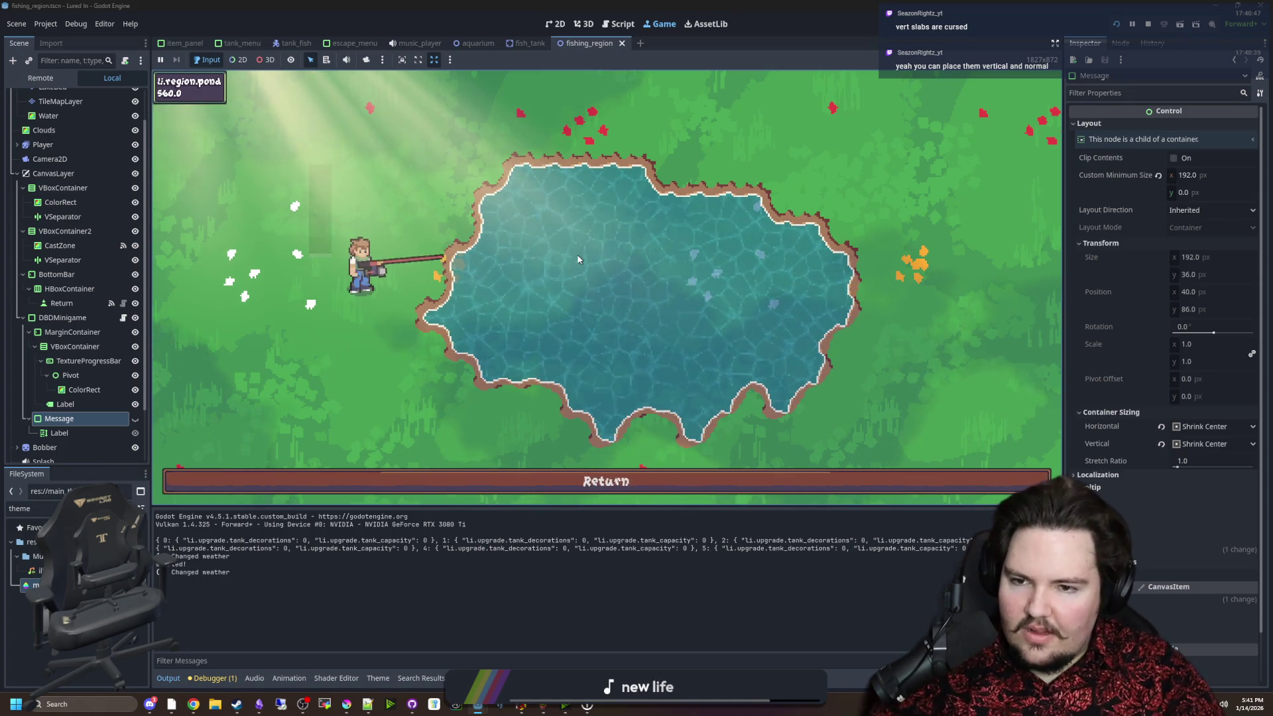
Recast and hit the blue target zone three times to reach 3/3 and catch the fish.
click(613, 218)
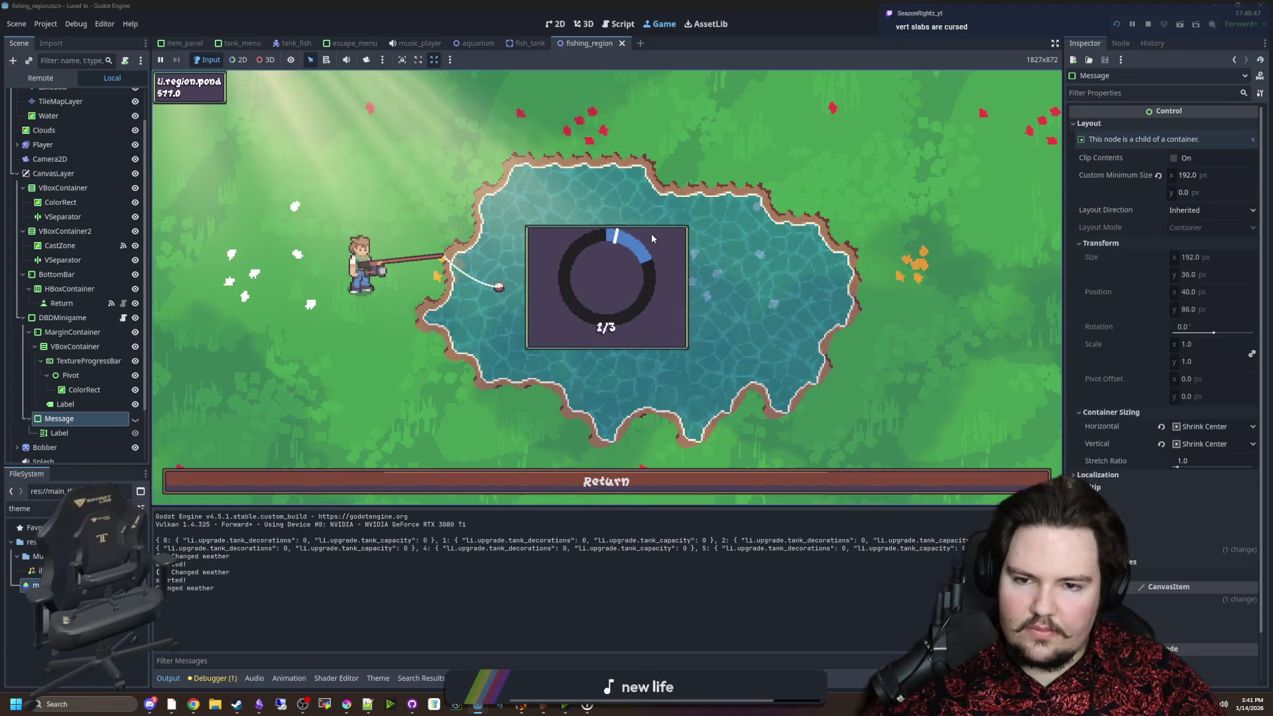
click(651, 233)
click(651, 233)
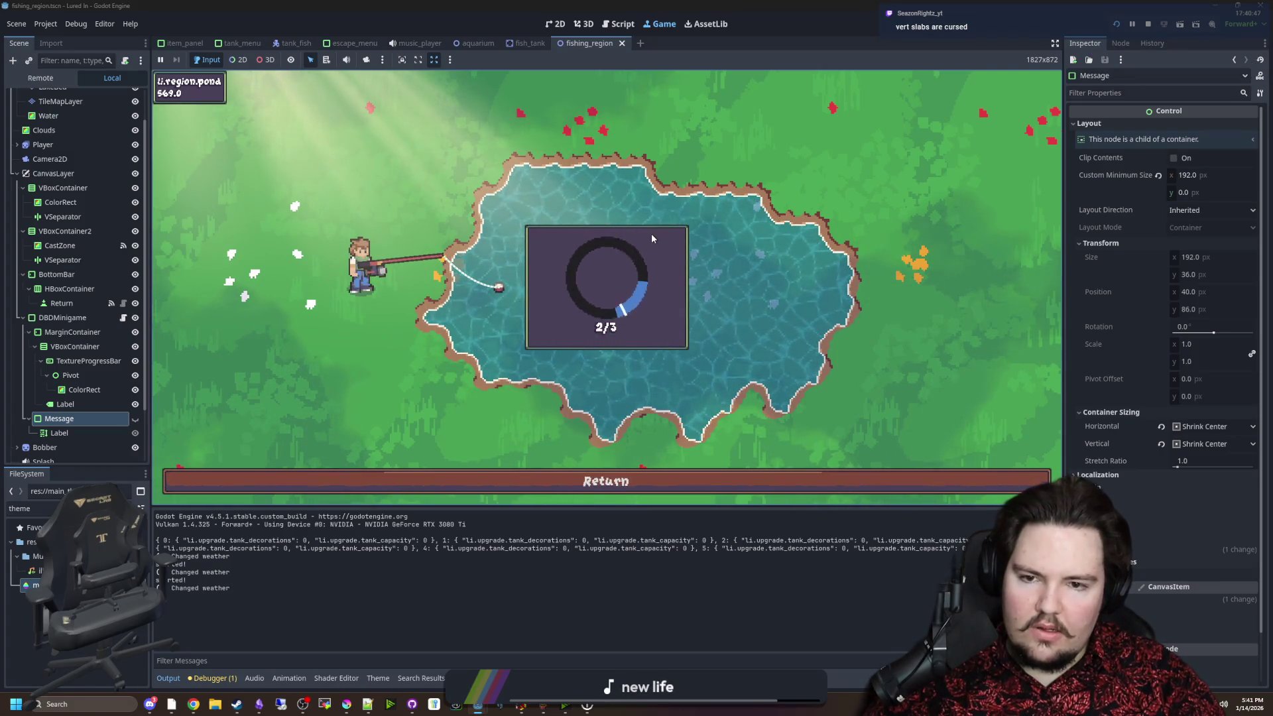
click(651, 233)
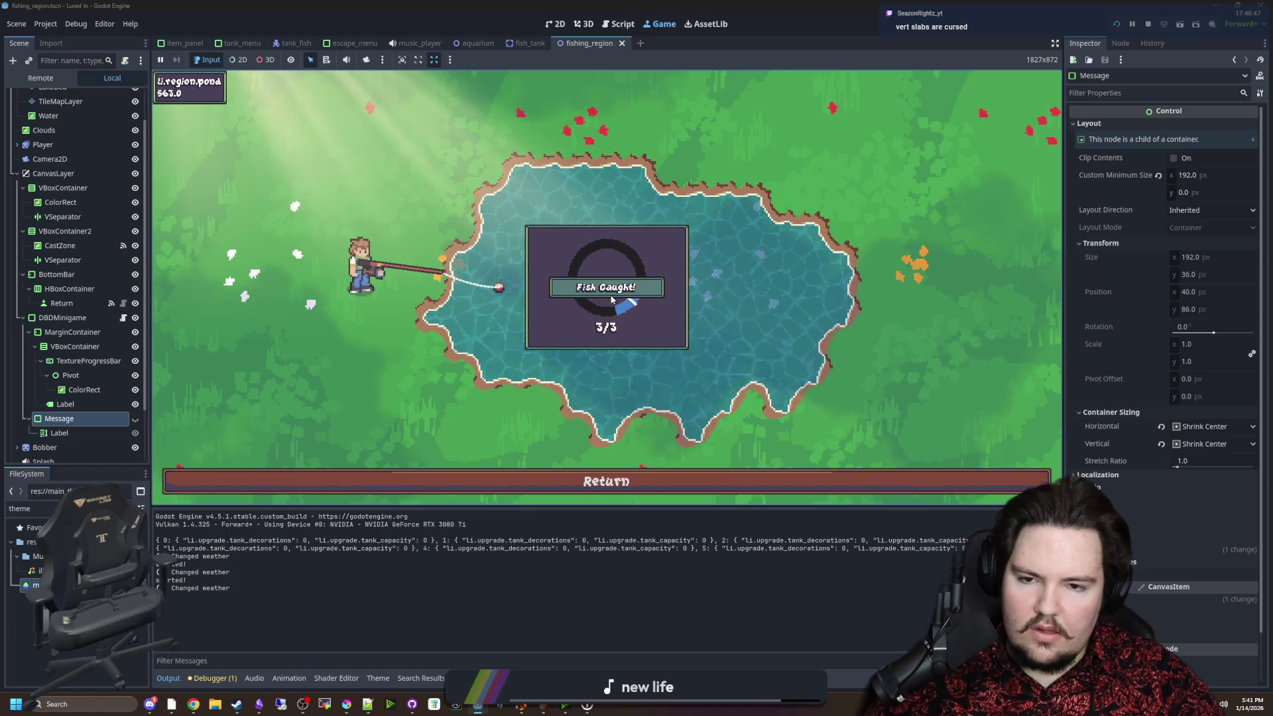
Return to dbd_minigame.gd and inspect the Label and Message nodes' properties.
click(124, 318)
click(484, 265)
click(487, 280)
click(65, 404)
click(70, 418)
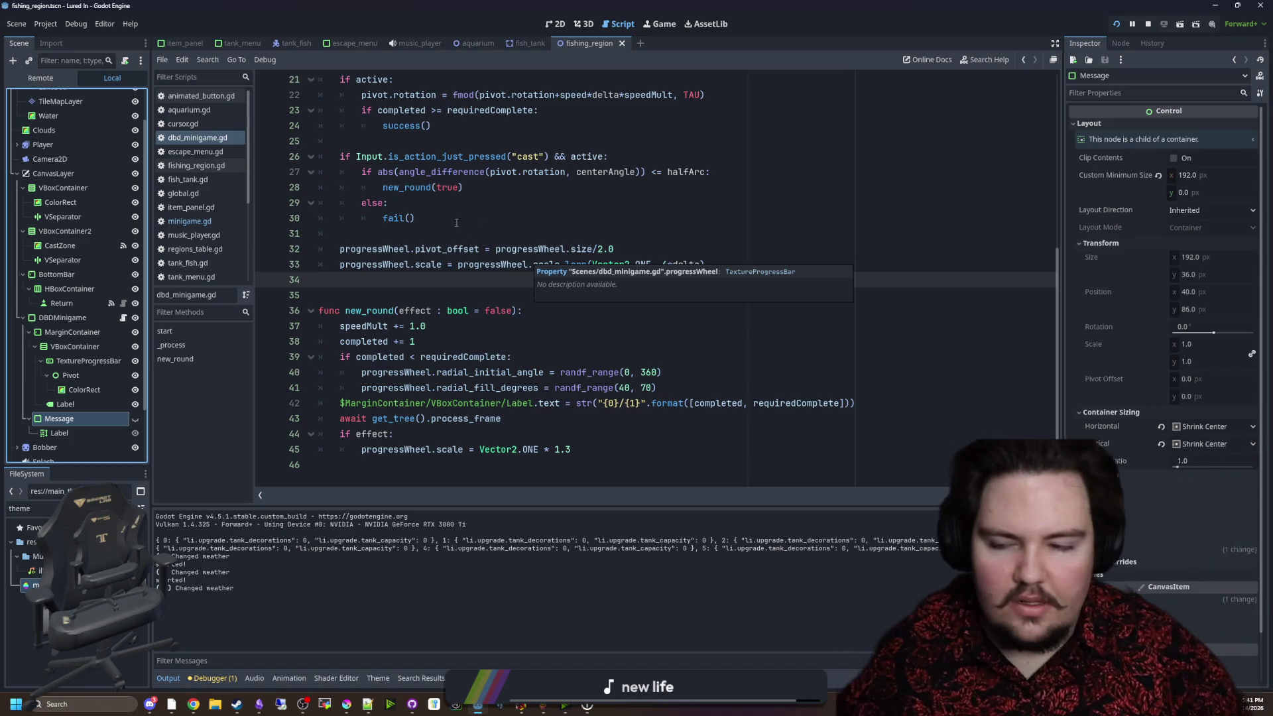
Inspect the Message's Label and review lines 35–42 of dbd_minigame.gd, including new_round.
click(85, 433)
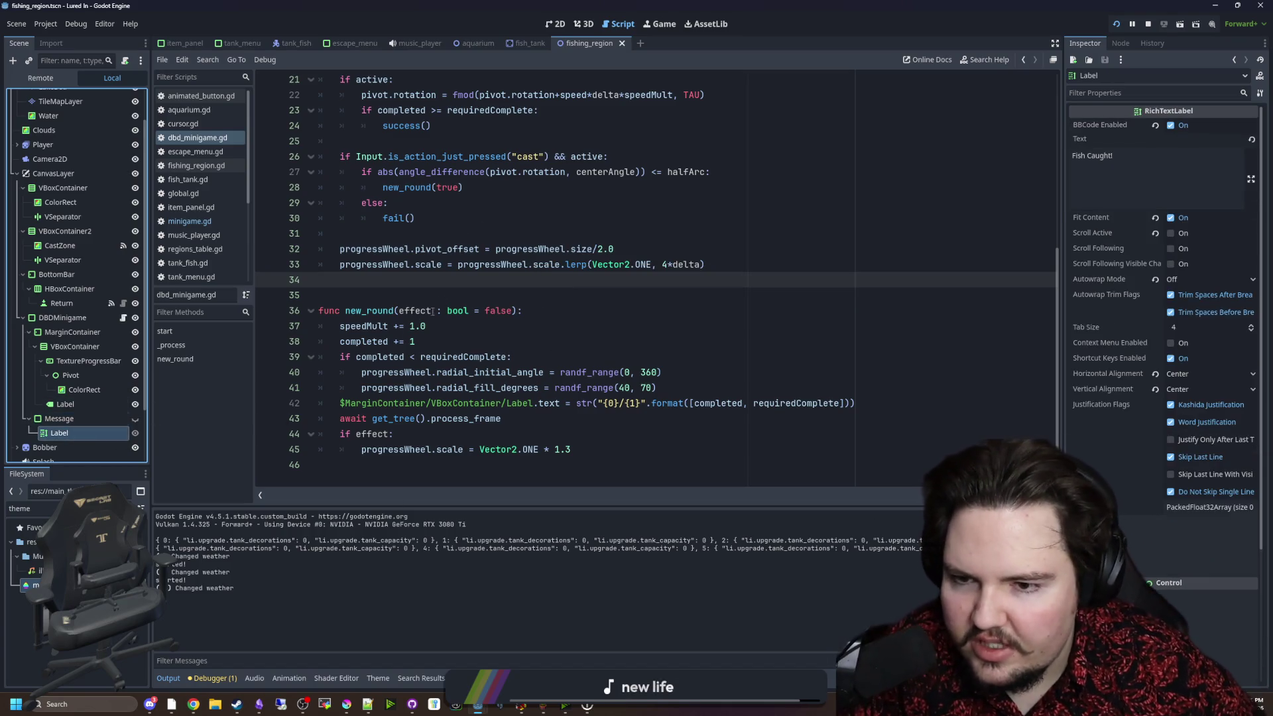
click(450, 298)
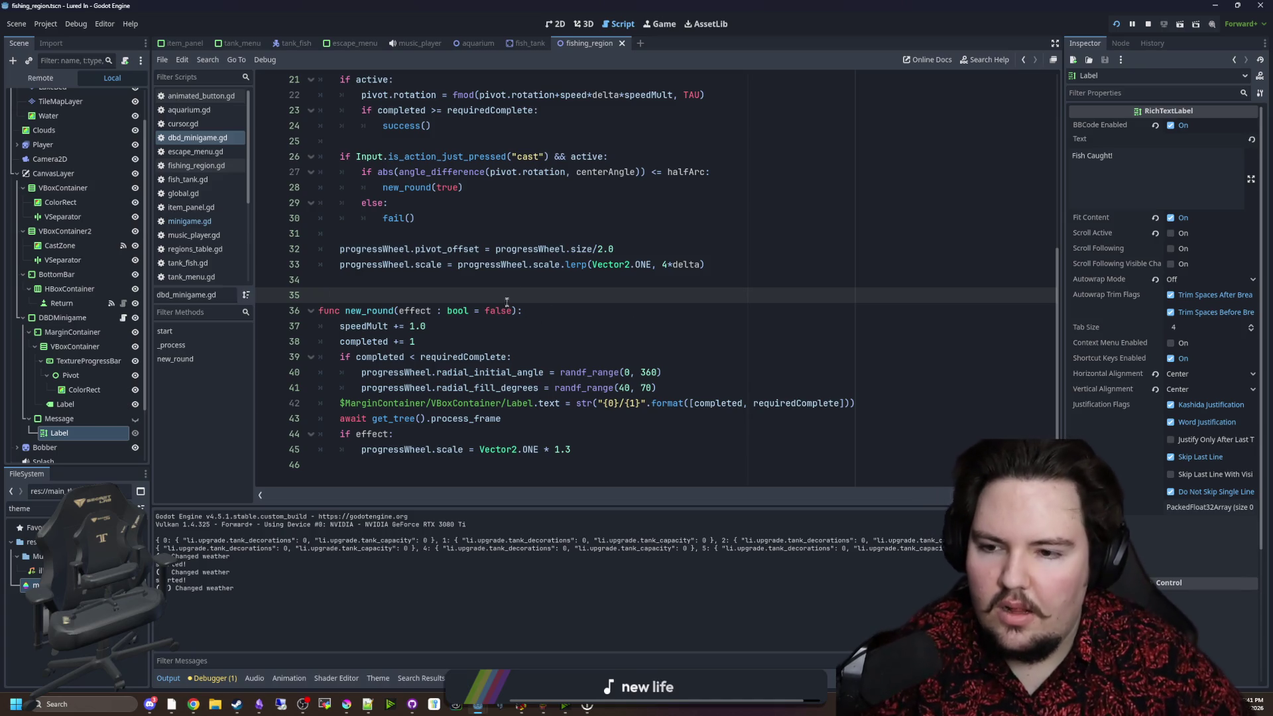
click(534, 403)
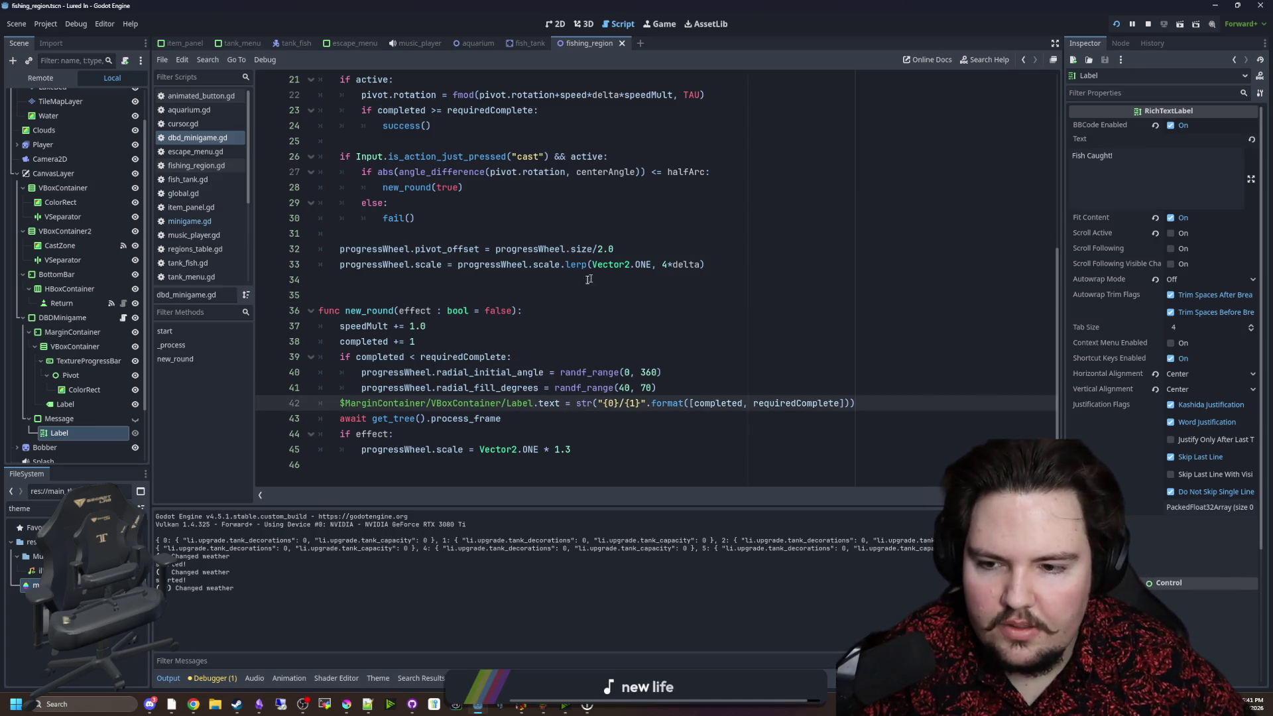
click(523, 311)
click(558, 290)
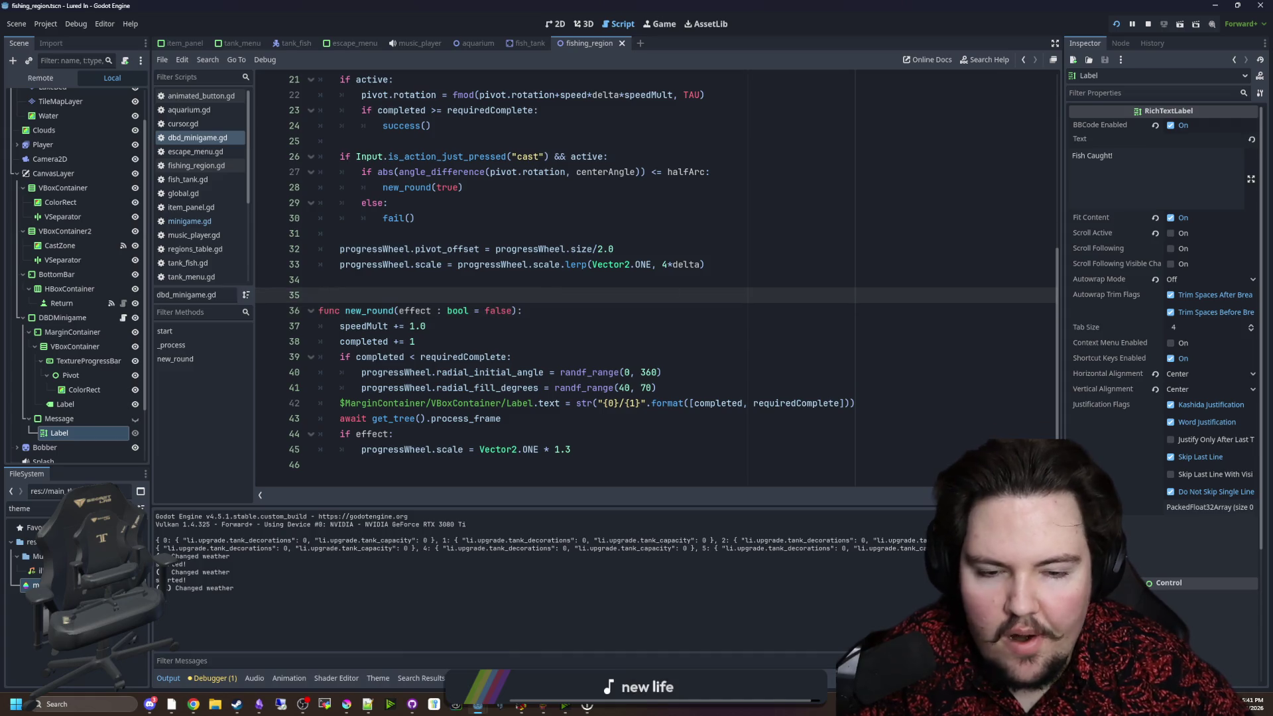
scroll(606, 186, up, 5)
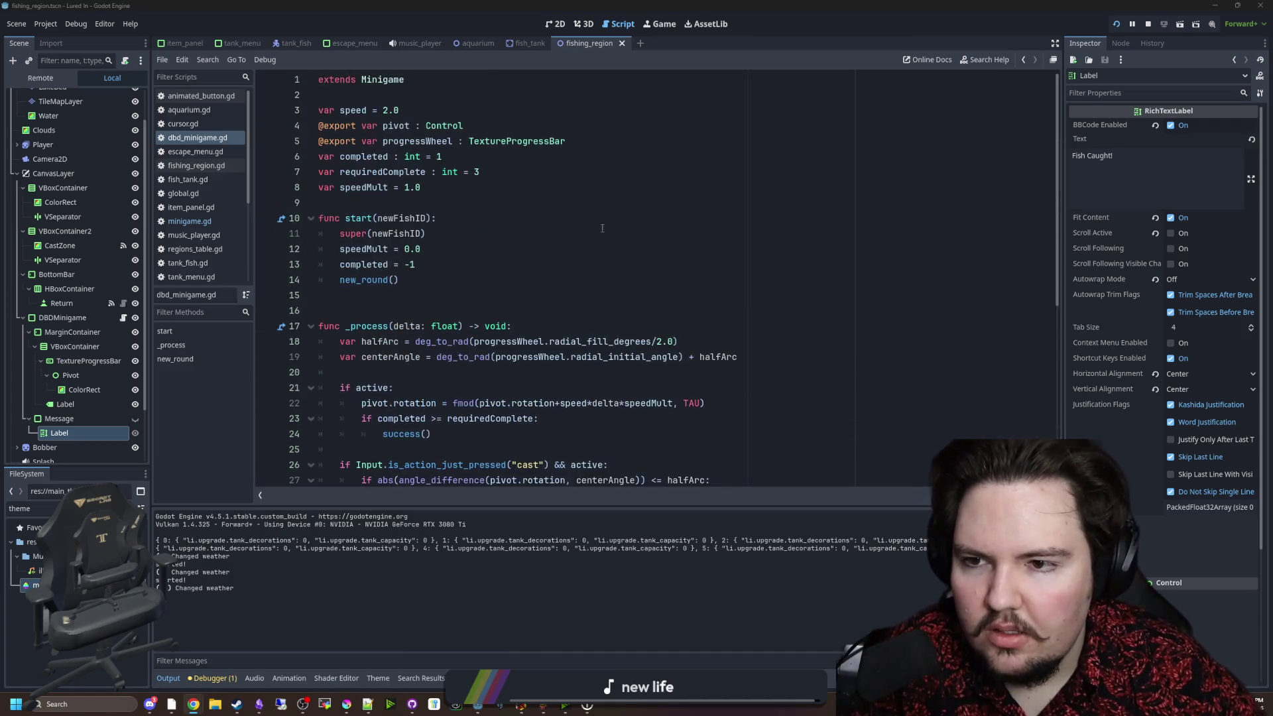
Open minigame.gd's success(), then open the Reddit PanelContainer result in a background browser tab.
ctrl+click(397, 79)
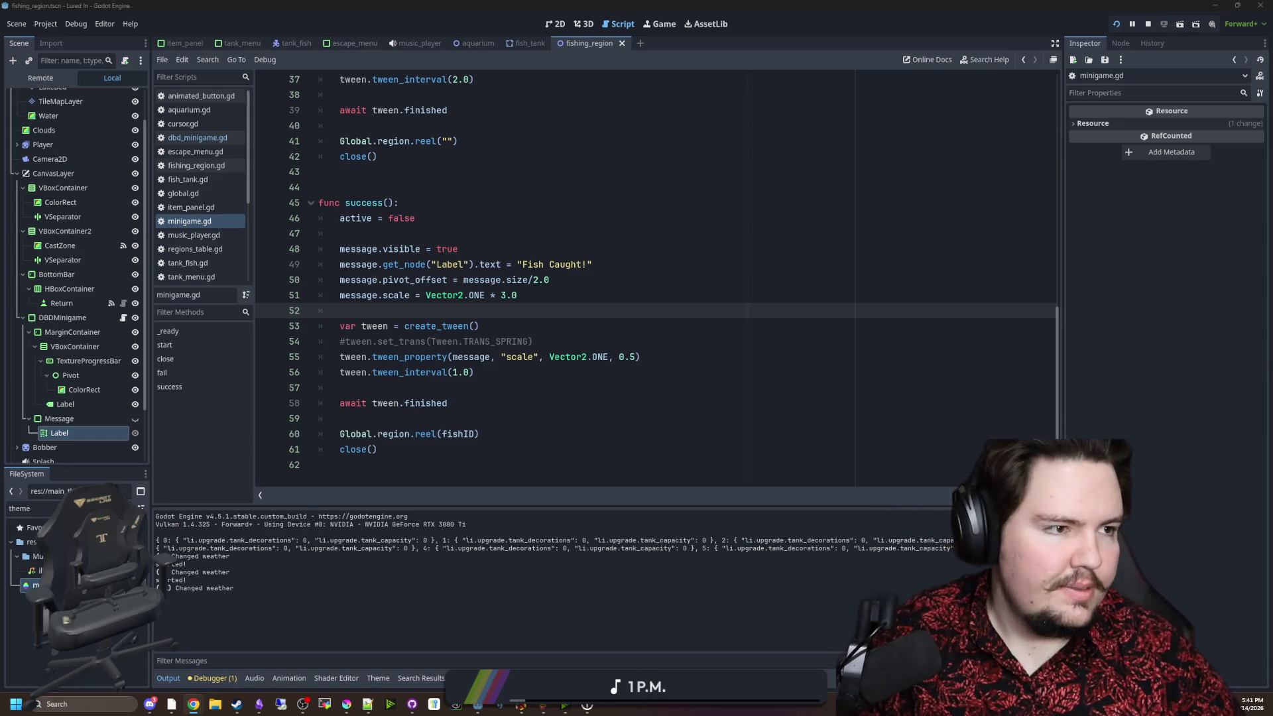
key(alt+Tab)
middle_click(368, 195)
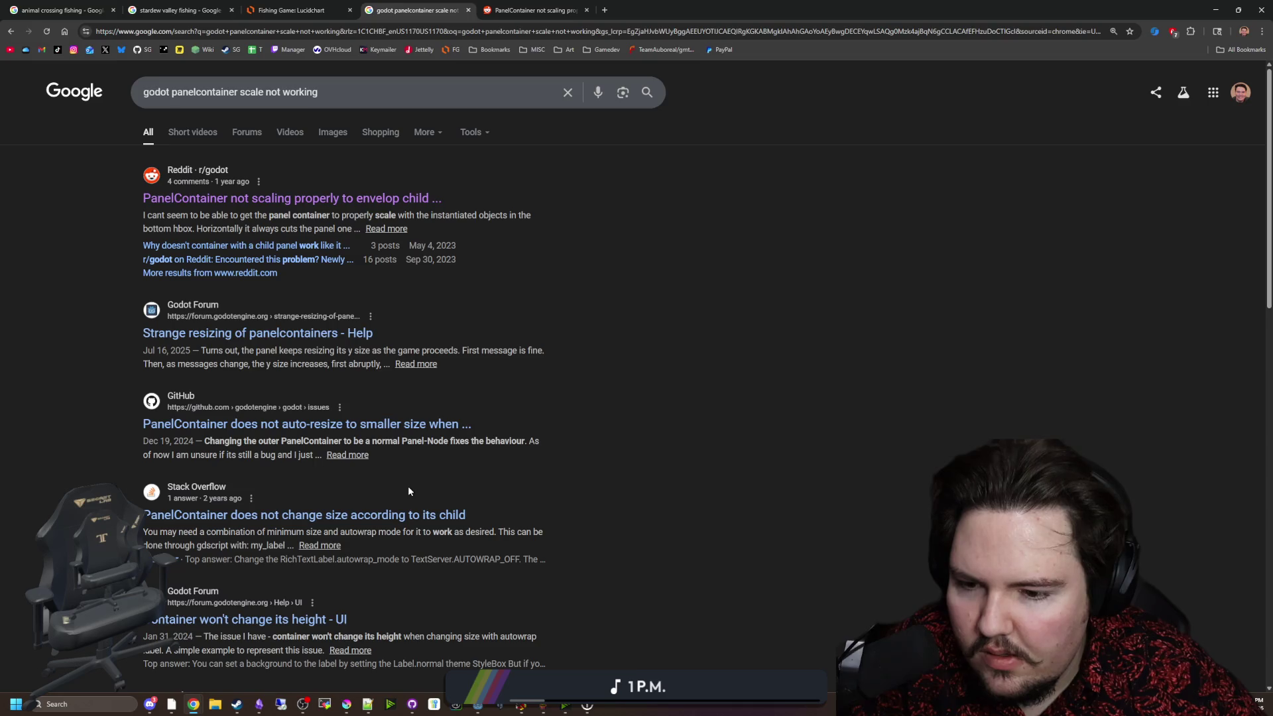
Search Google for 'godot control node scale not working'.
scroll(376, 499, down, 5)
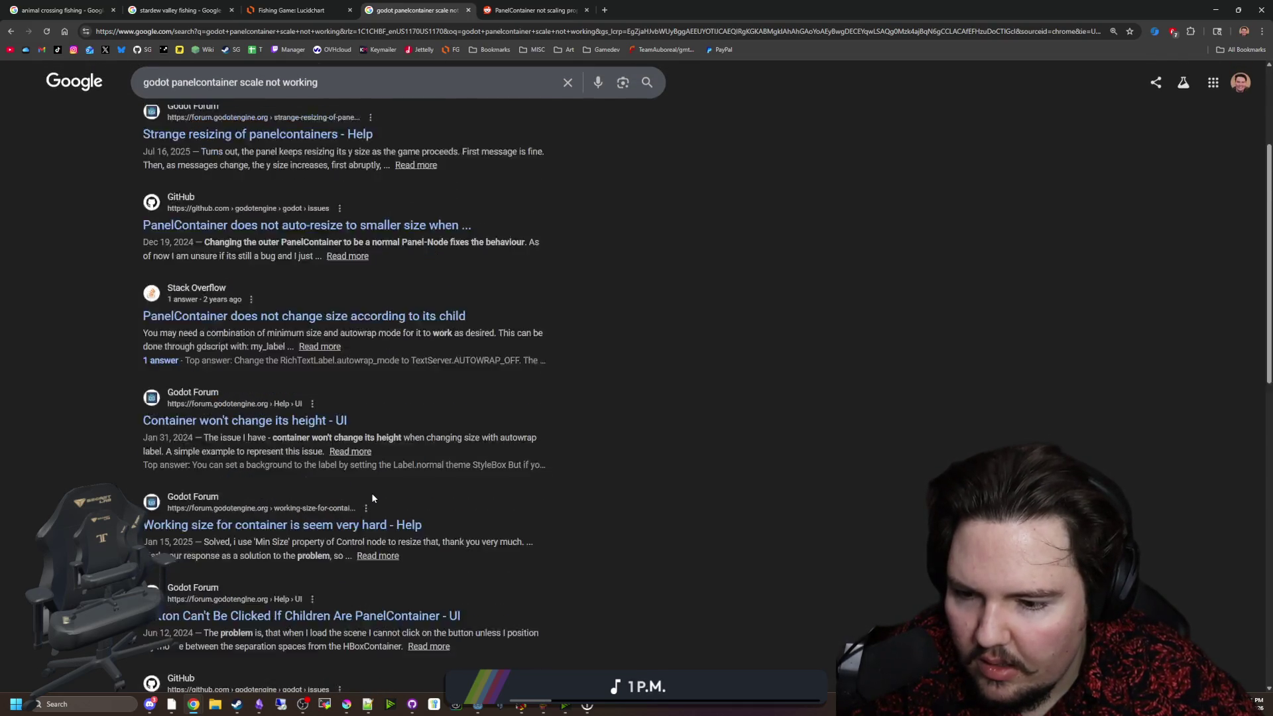
scroll(342, 240, up, 5)
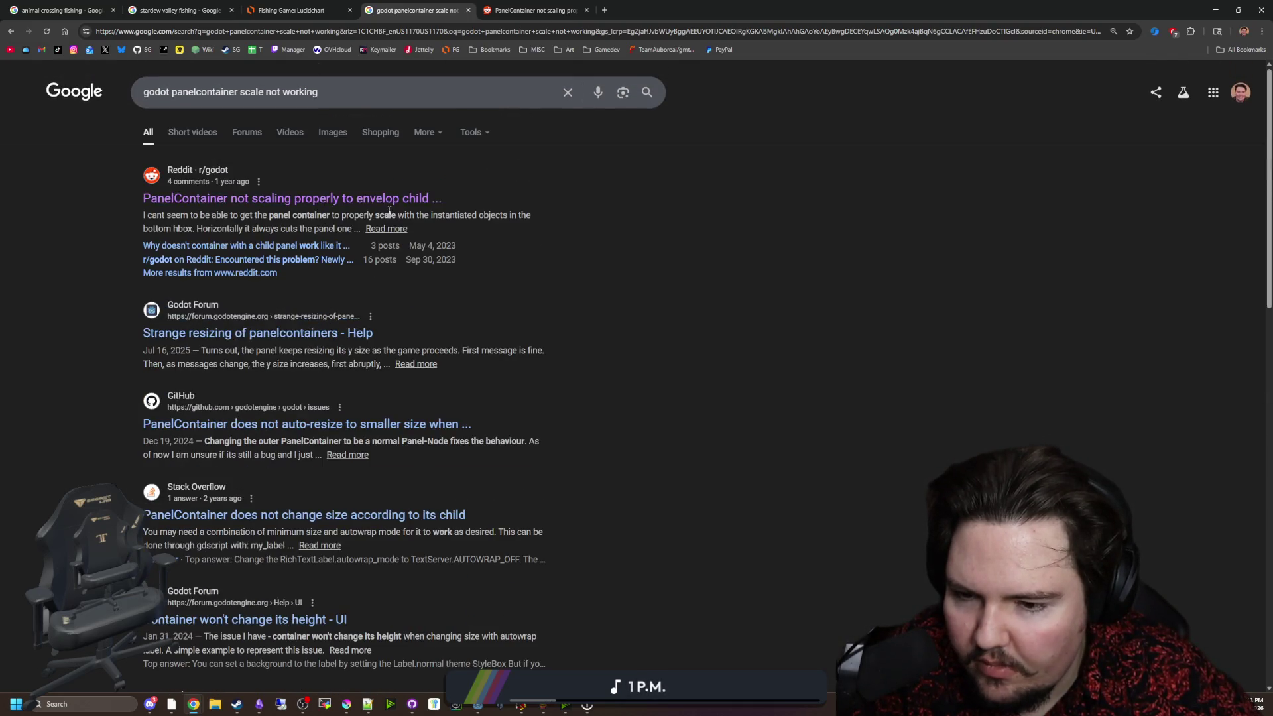
click(412, 38)
text(godot control node )
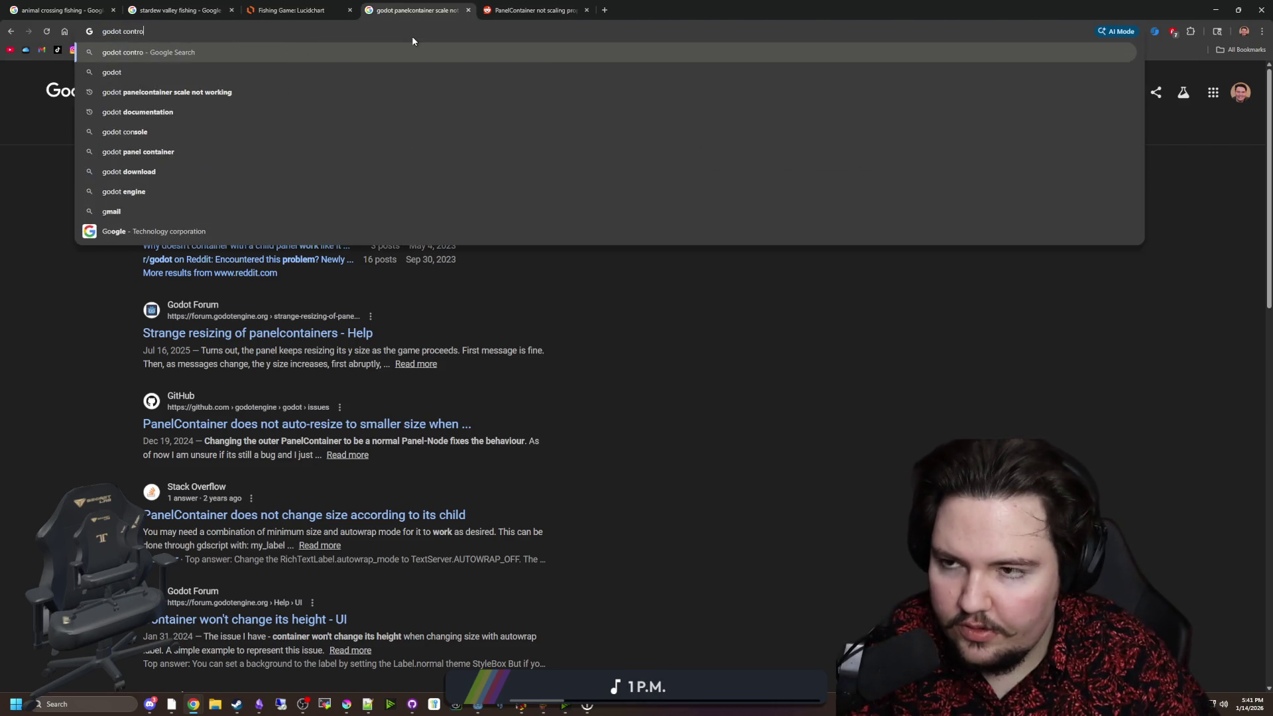
text(scale )
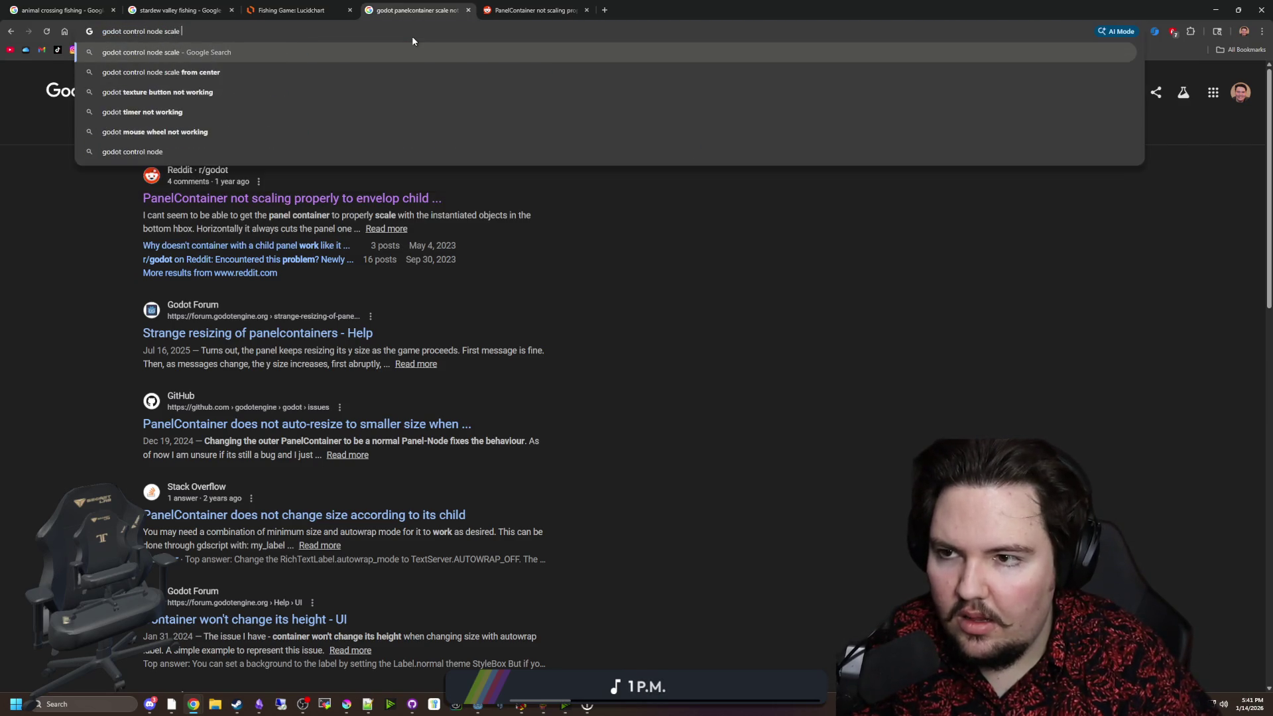
text(not working)
key(Return)
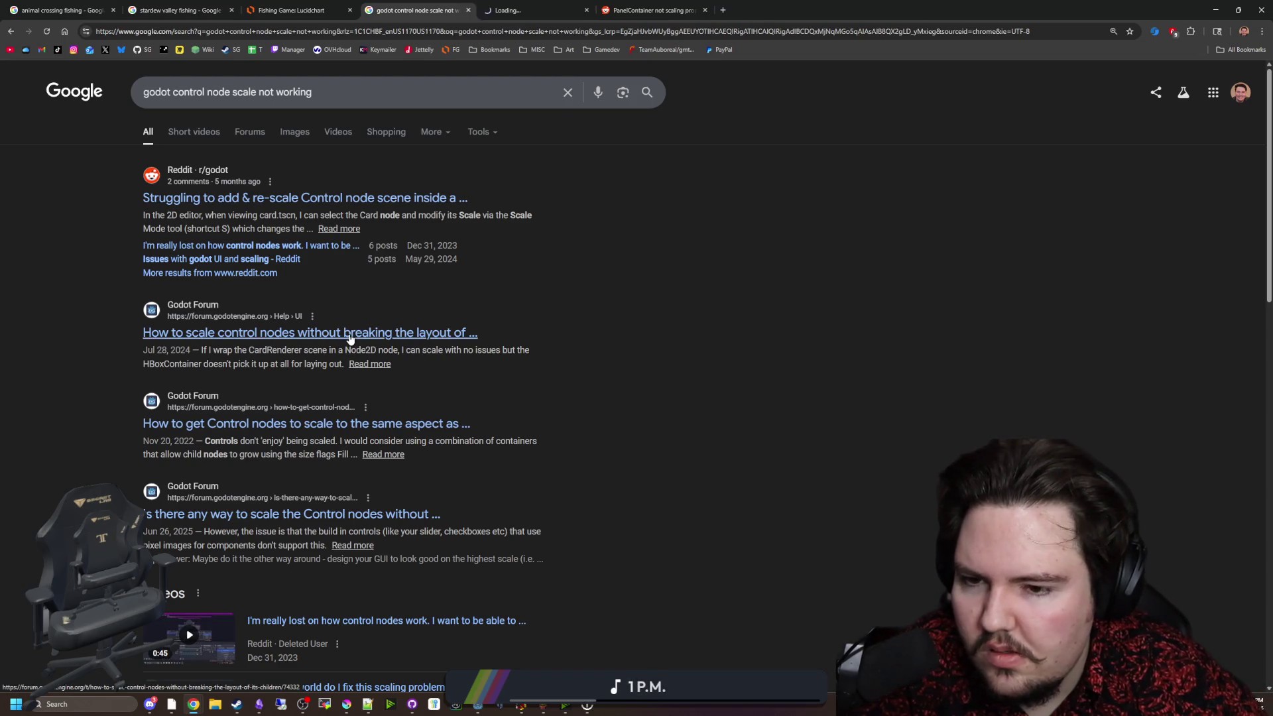
Read the Godot forum thread on scaling Control nodes and return to the results.
click(555, 5)
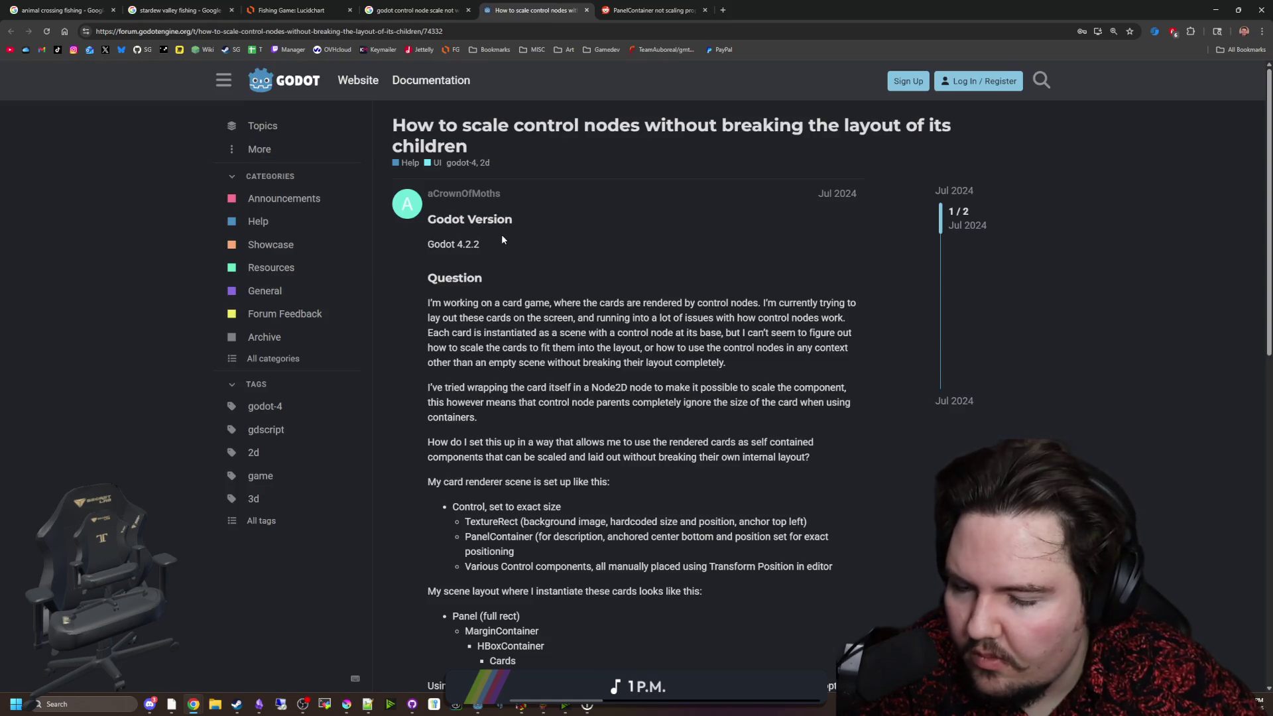
scroll(502, 237, down, 4)
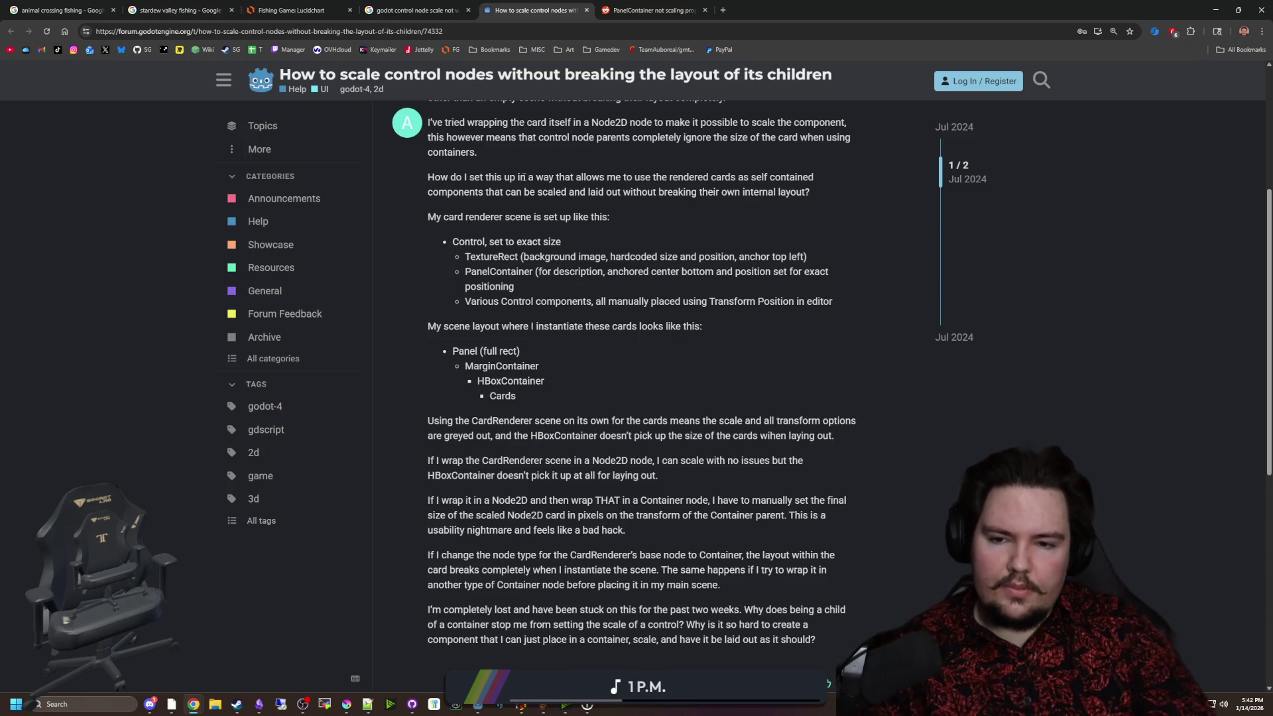
scroll(623, 297, down, 4)
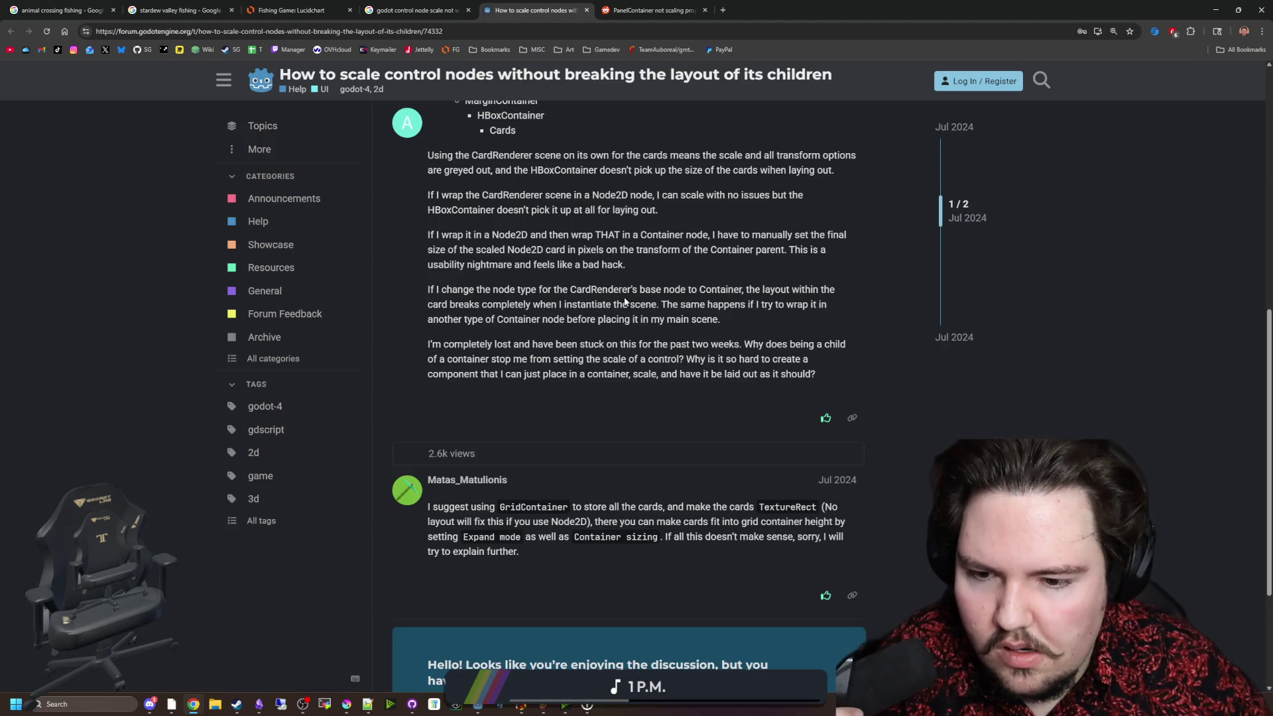
click(405, 9)
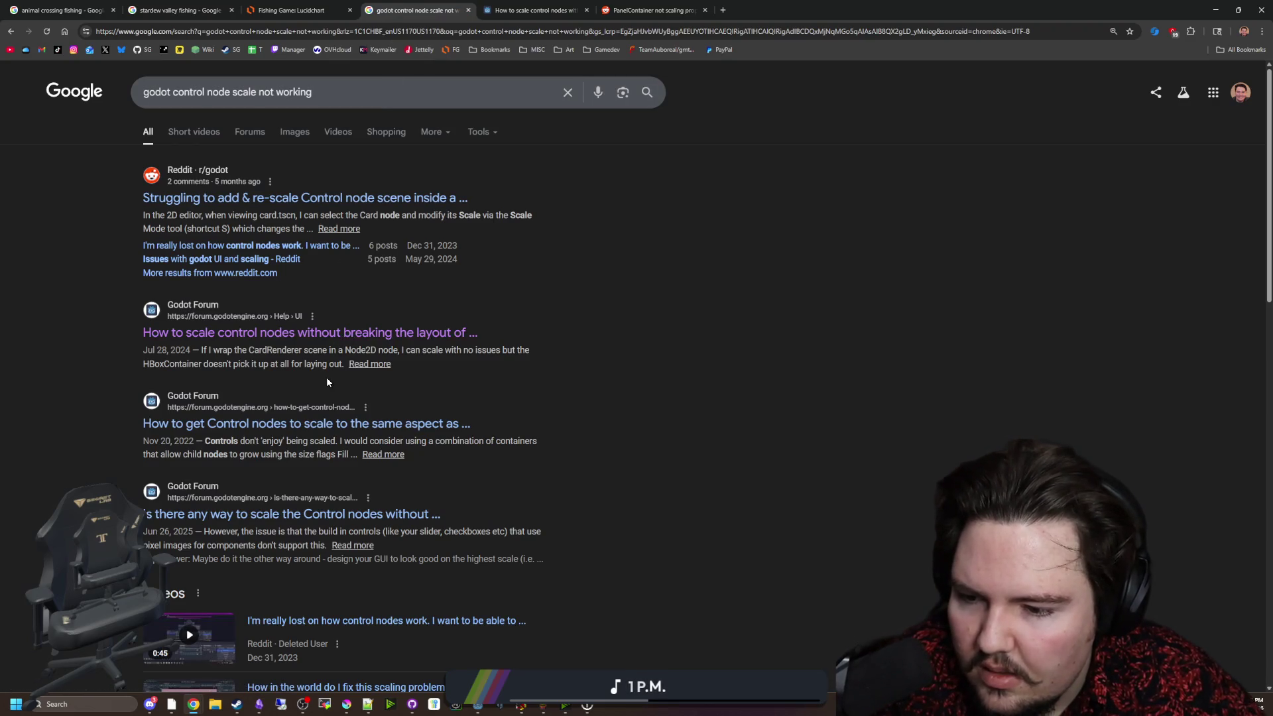
Highlight the tip about setting minimum size to Vector2(0, 0), then return to Godot.
scroll(326, 376, down, 7)
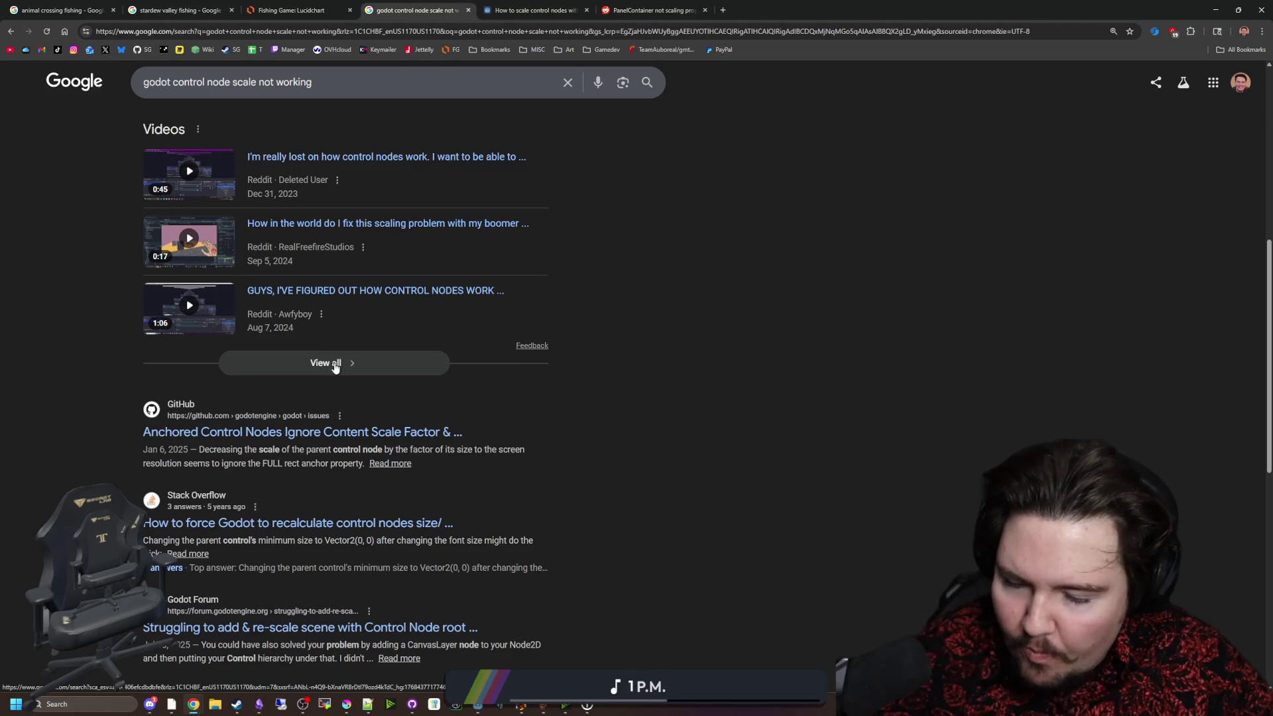
drag(287, 540, 375, 541)
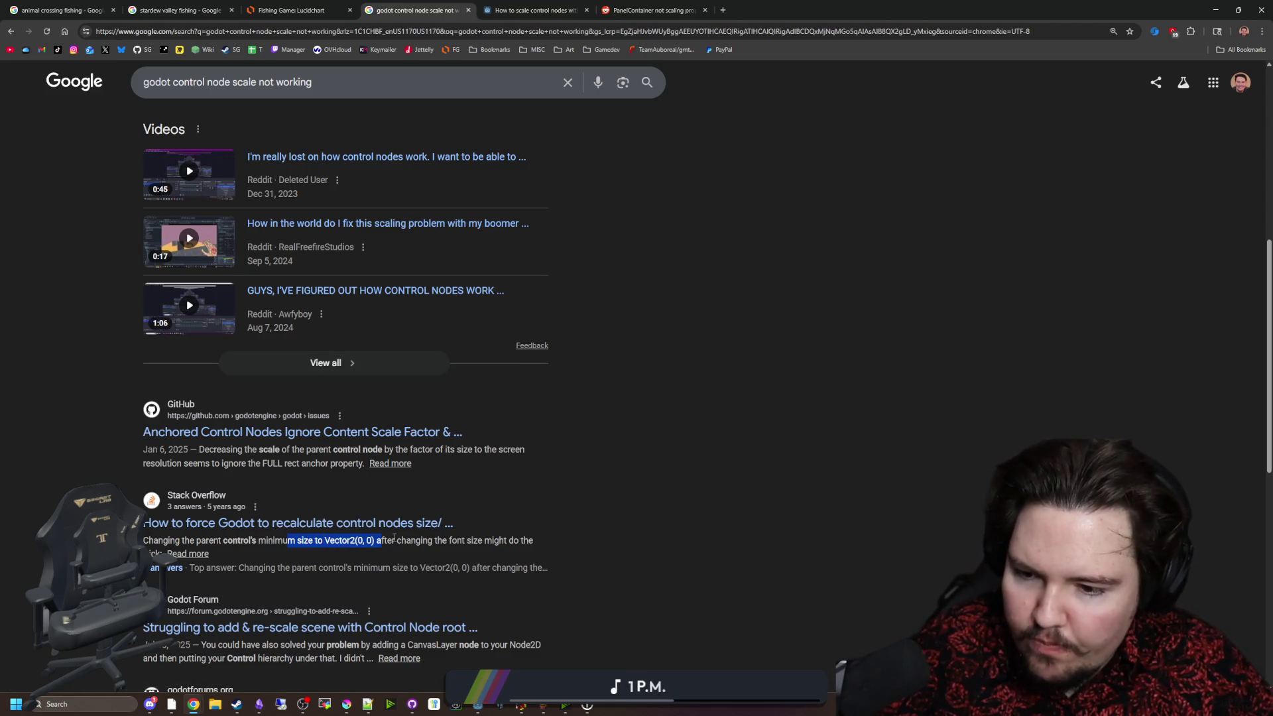
click(447, 539)
key(alt+Tab)
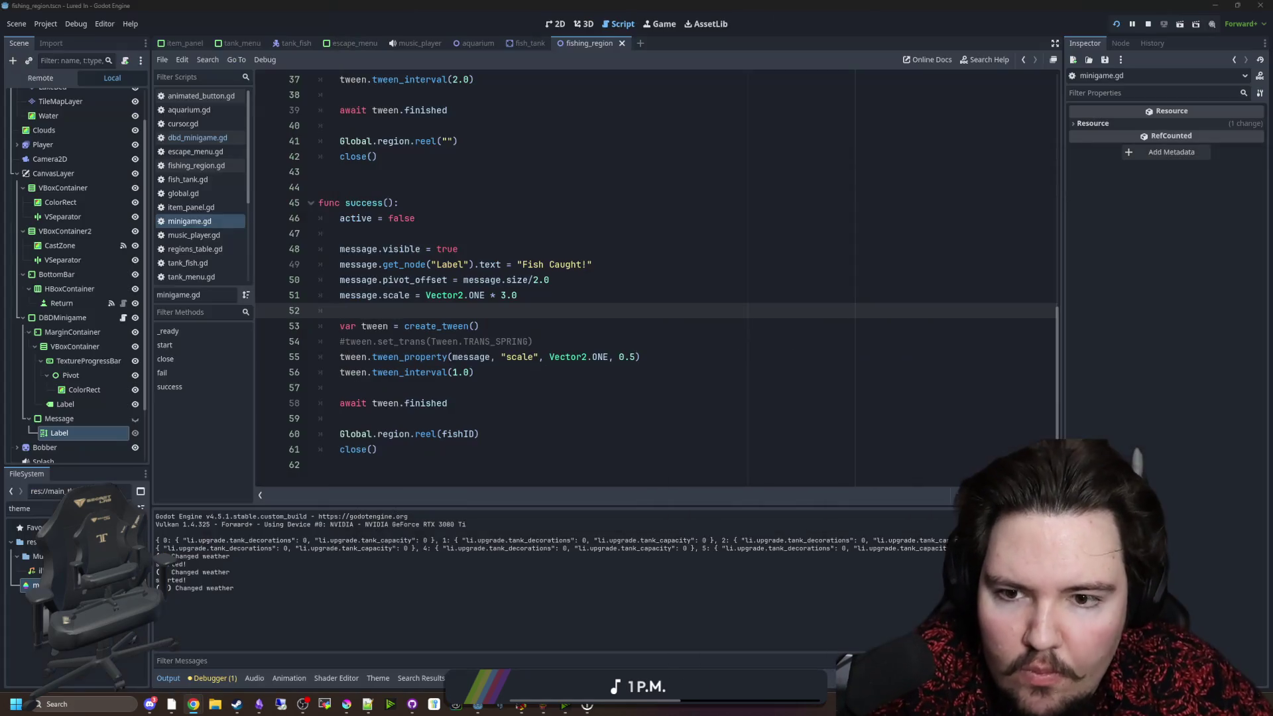
Reset the Message node's Custom Minimum Size width to 0.
click(517, 295)
click(453, 326)
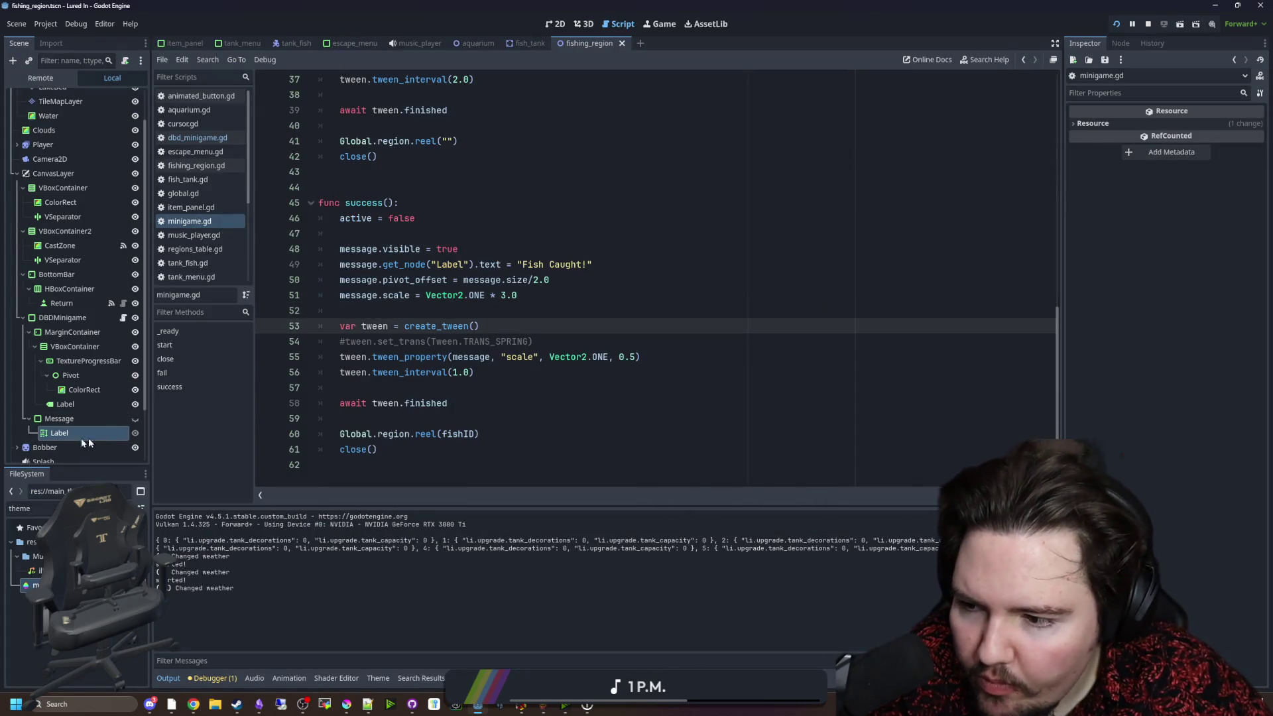
click(72, 419)
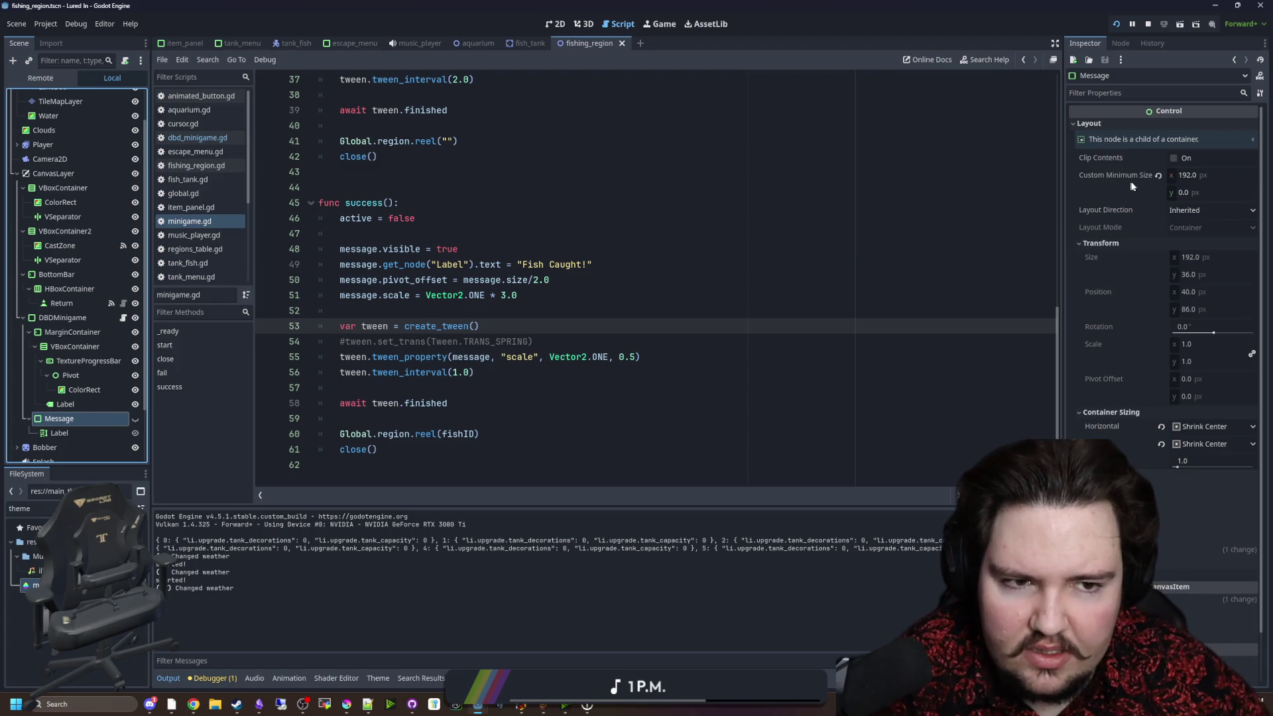
click(1151, 176)
click(1159, 175)
click(928, 218)
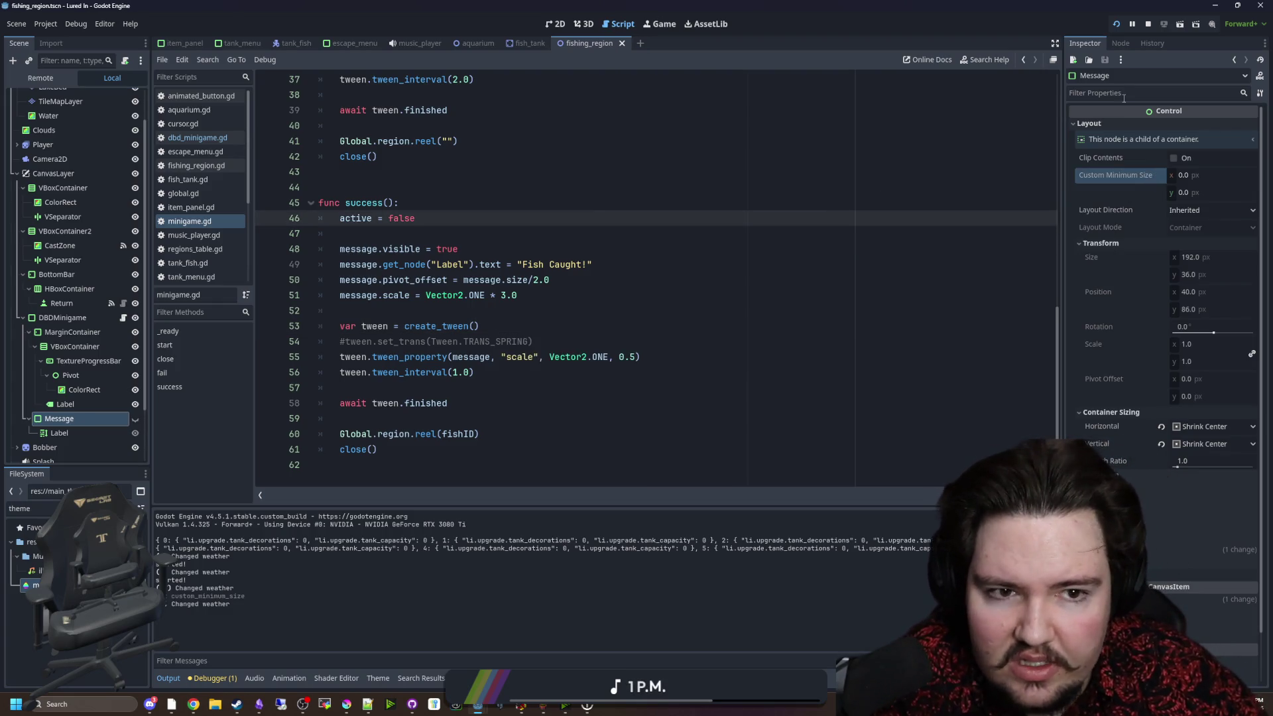
Relaunch the game, travel to the pond and play the minigame until Fish Caught! appears.
click(1147, 26)
key(F5)
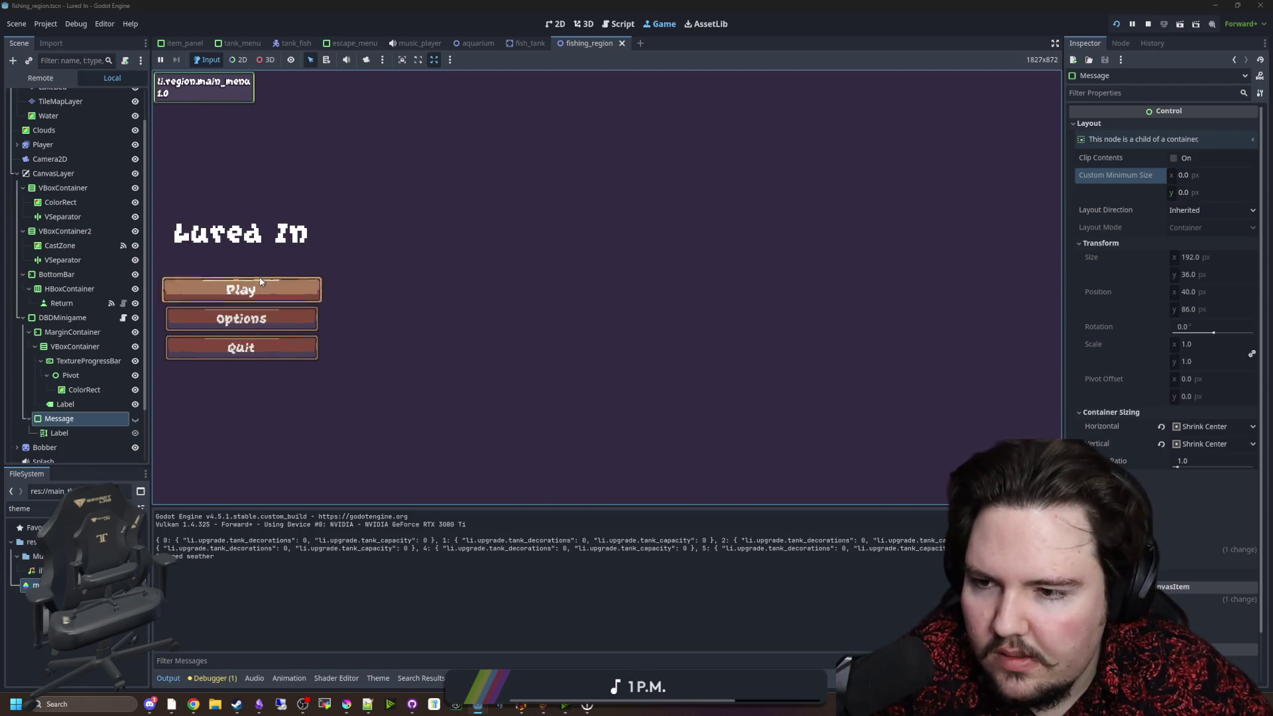
click(298, 285)
click(901, 496)
click(773, 202)
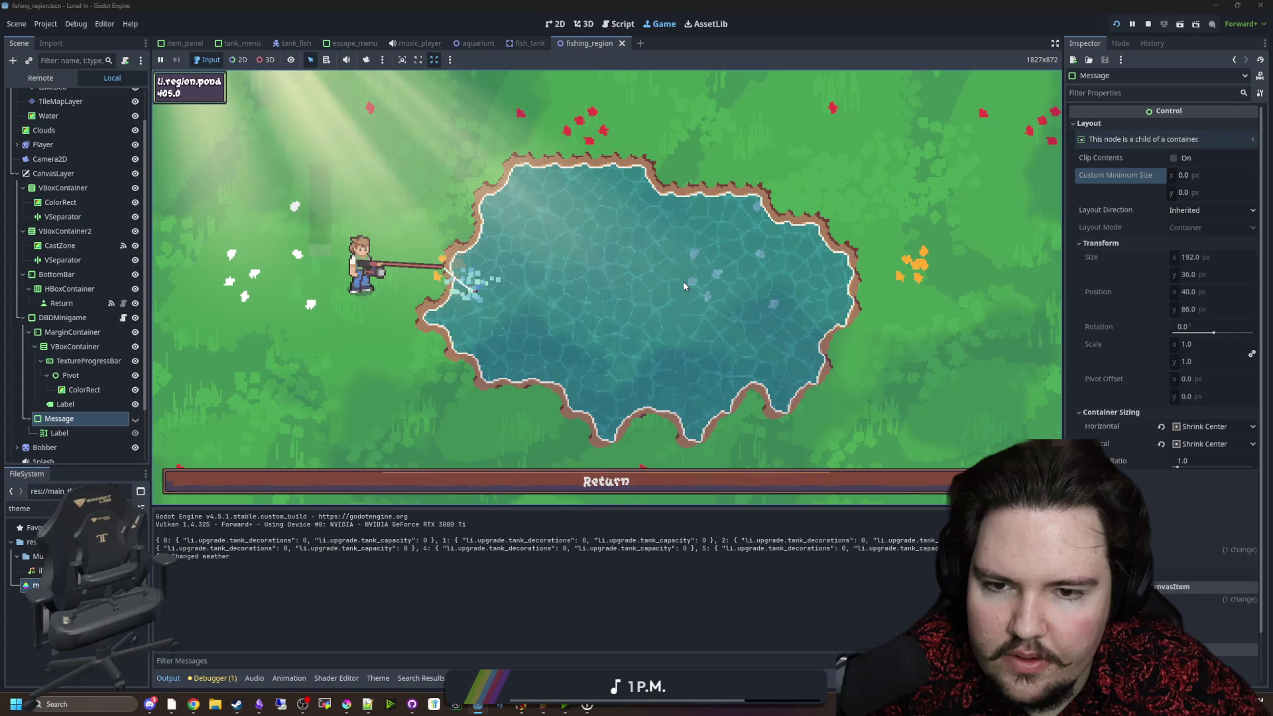
click(683, 285)
click(683, 285)
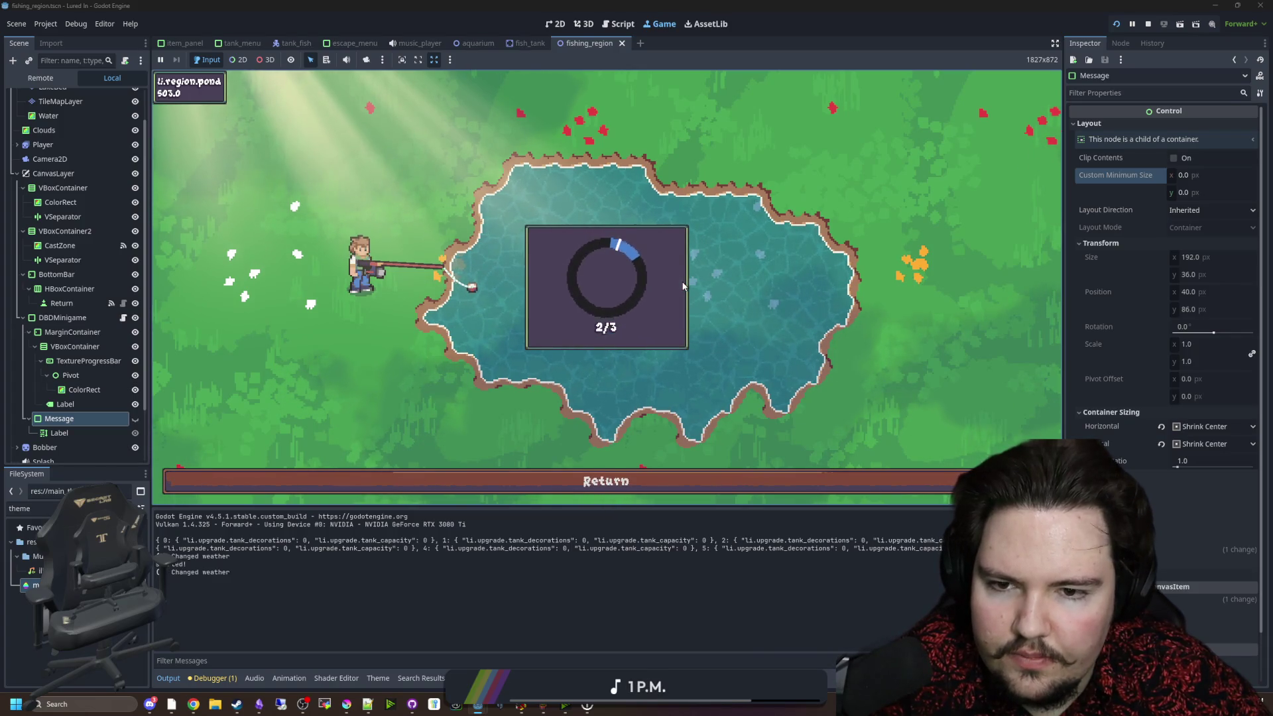
click(683, 285)
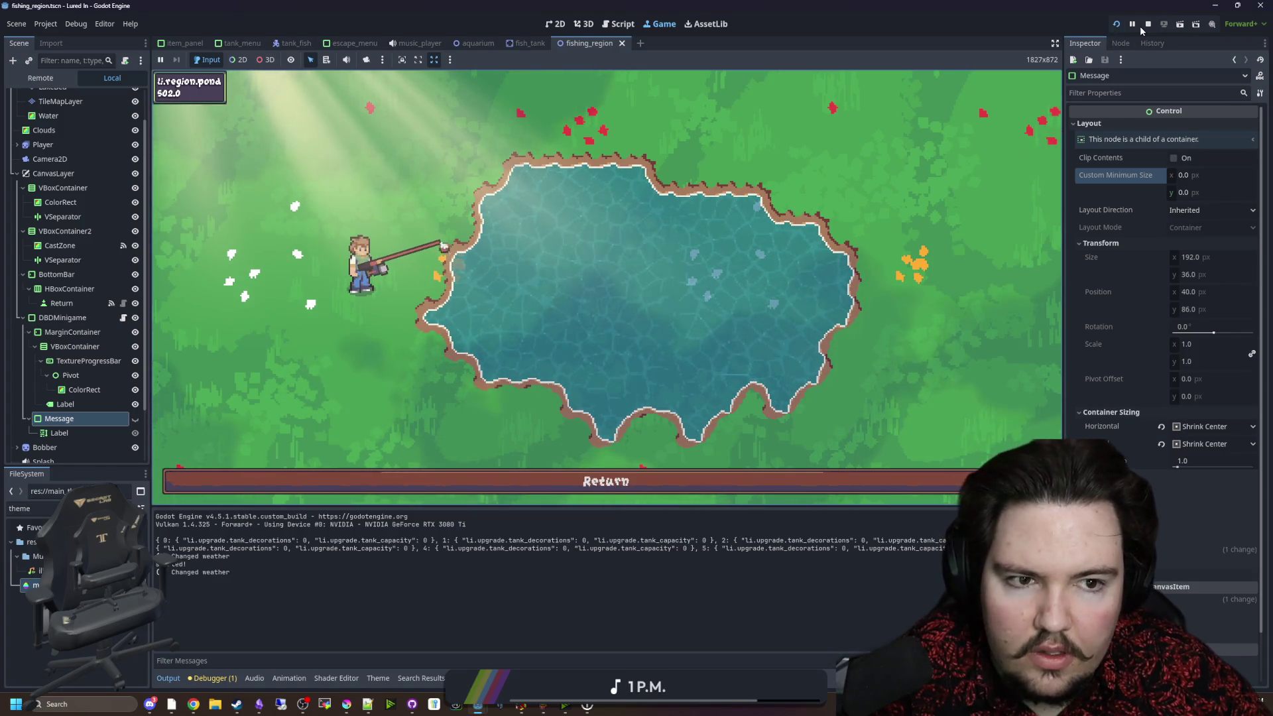
Set the Message's Custom Minimum Size width back to 192 and open dbd_minigame.gd.
click(1190, 176)
text(192)
key(Return)
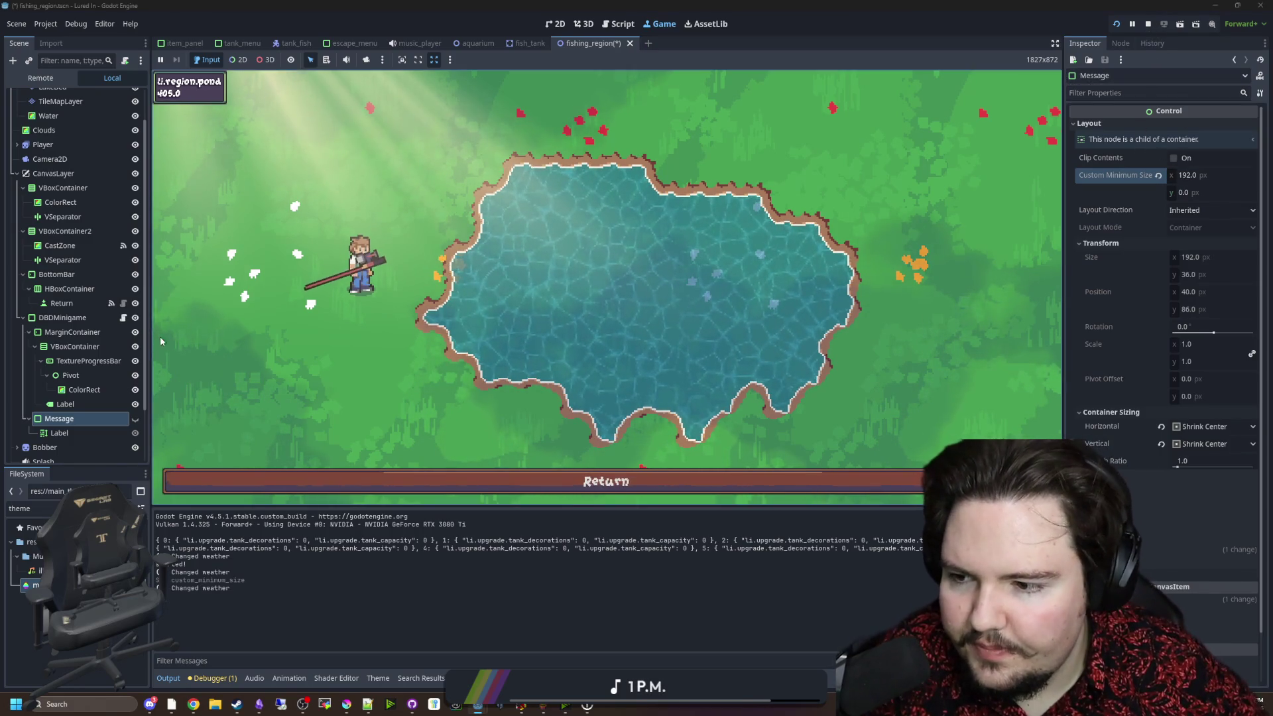
click(124, 318)
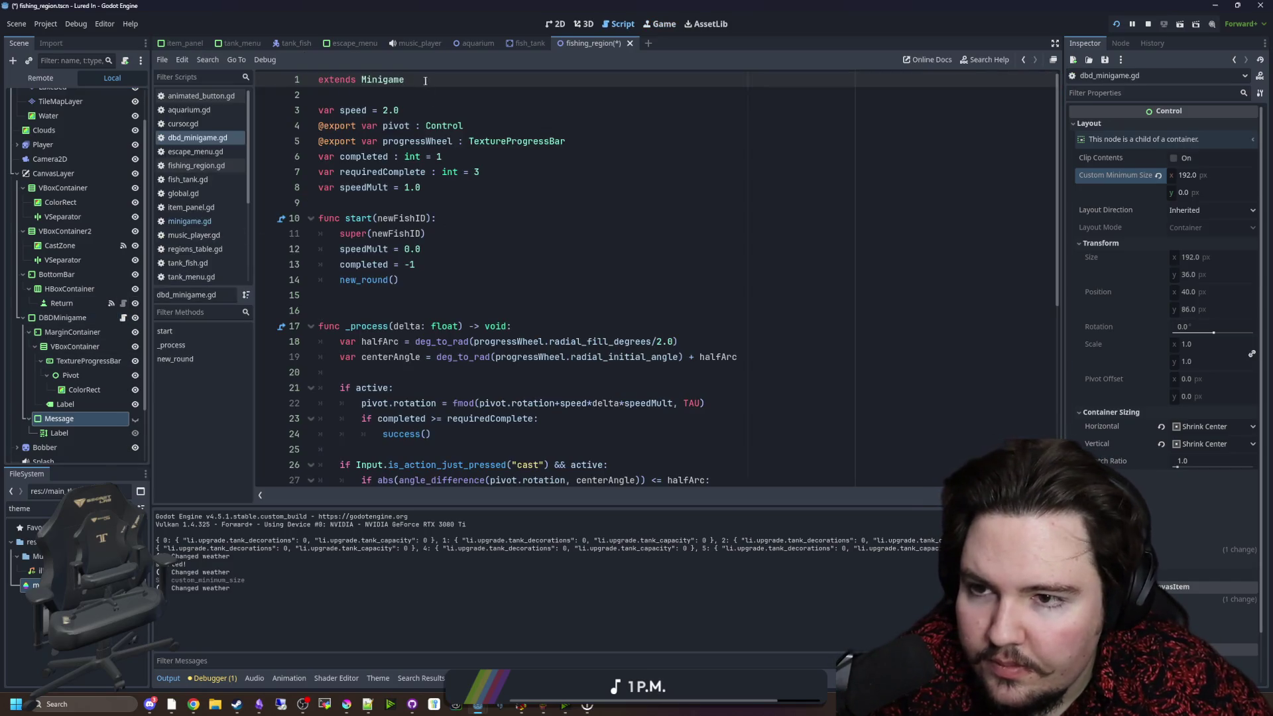
Open minigame.gd and comment out the tween lines in success() with Ctrl+K.
ctrl+click(398, 80)
click(441, 307)
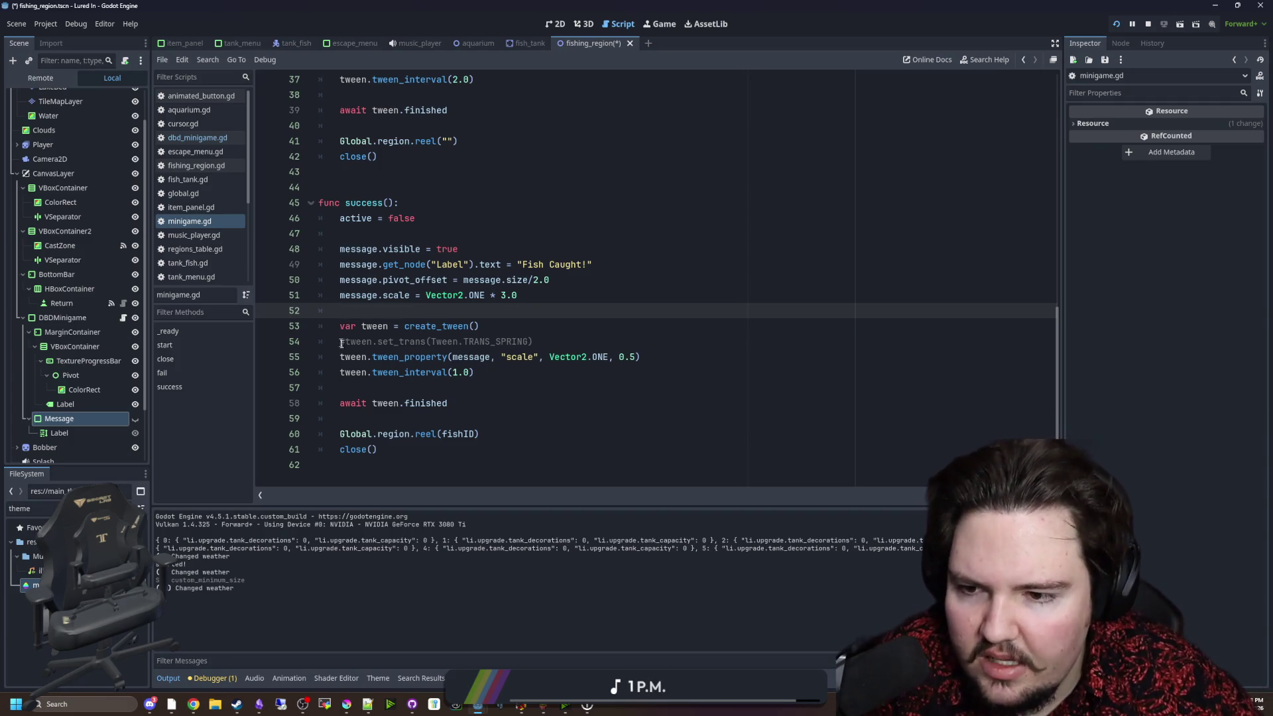
drag(340, 357, 477, 372)
key(ctrl+k)
click(340, 326)
key(ctrl+k)
click(340, 310)
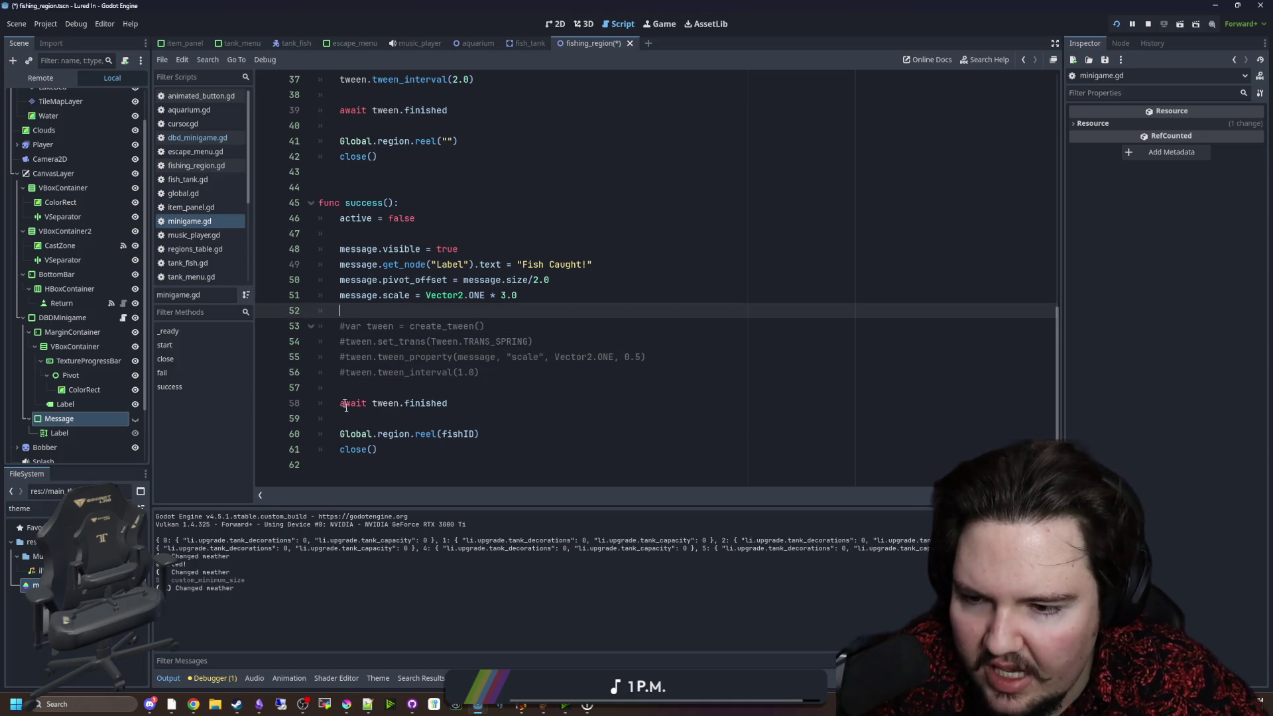
Adjust the commenting so only set_trans and tween_property stay disabled, keeping create_tween active.
click(342, 398)
key(ctrl+k)
click(363, 387)
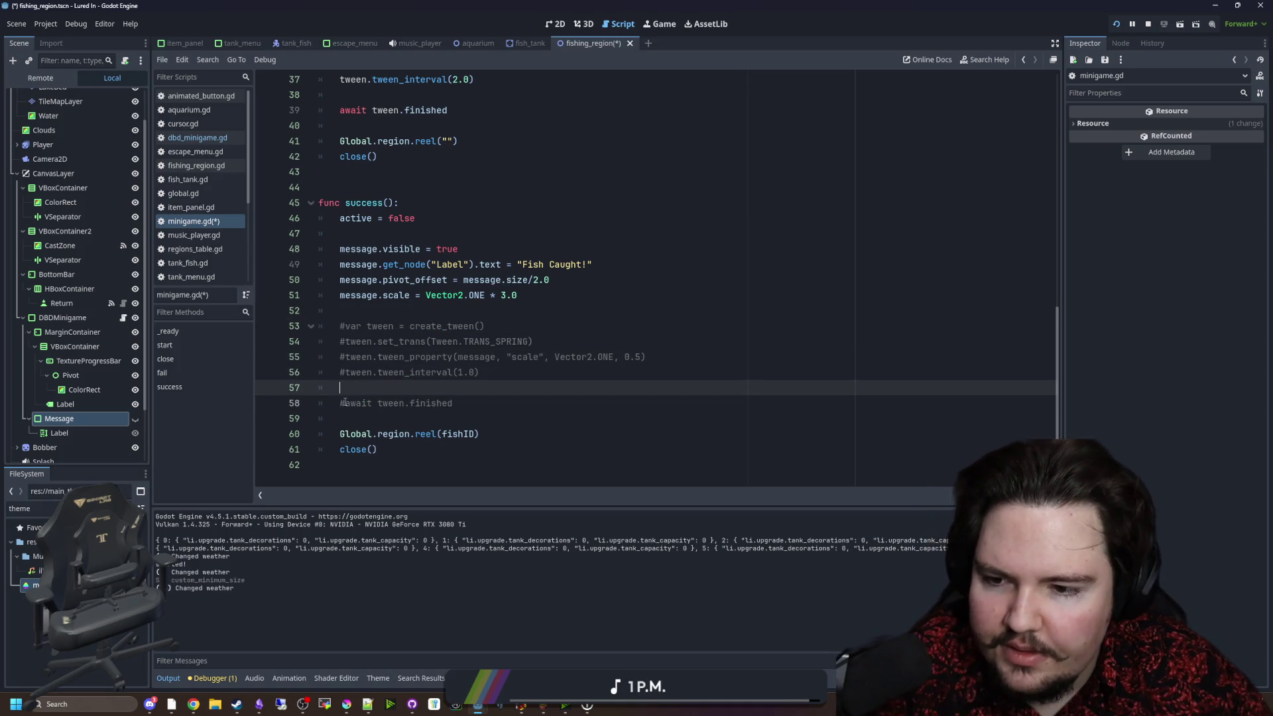
click(344, 402)
key(ctrl+k)
click(345, 372)
key(ctrl+k)
click(345, 325)
key(ctrl+k)
click(352, 310)
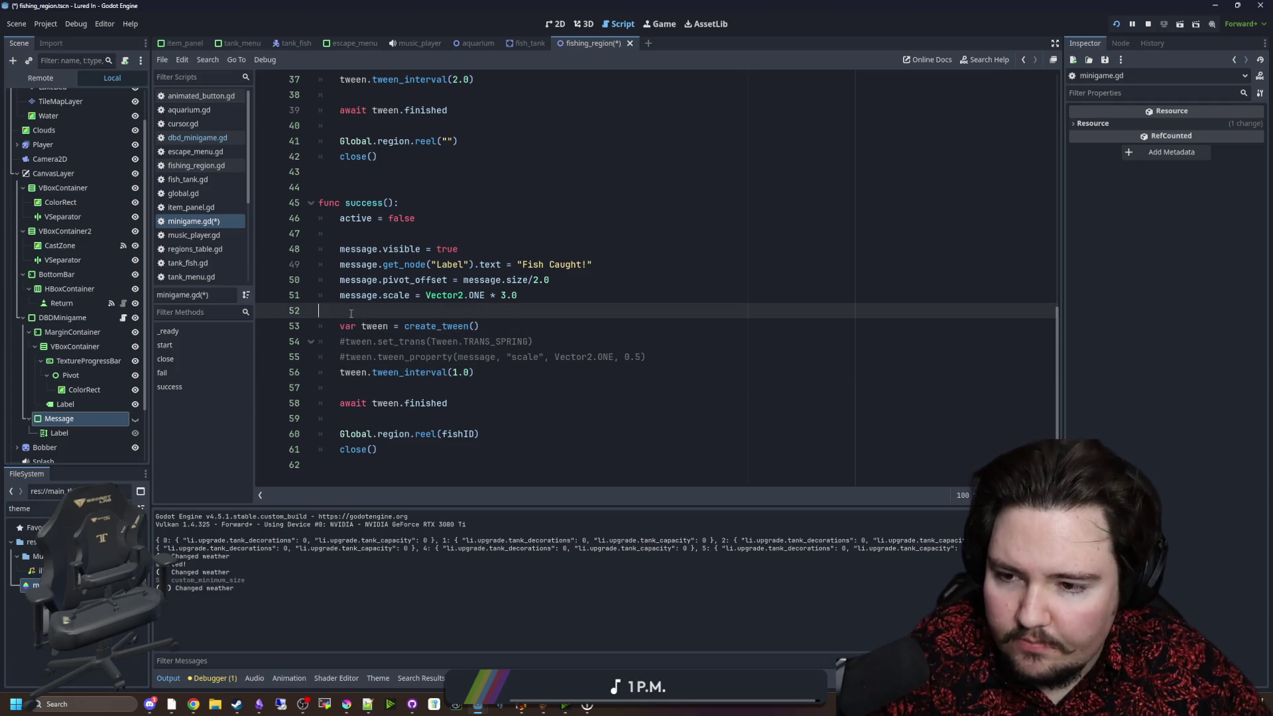
Save and run the game, play the pond minigame to 2/3 hits, then stop it with F8.
click(1117, 24)
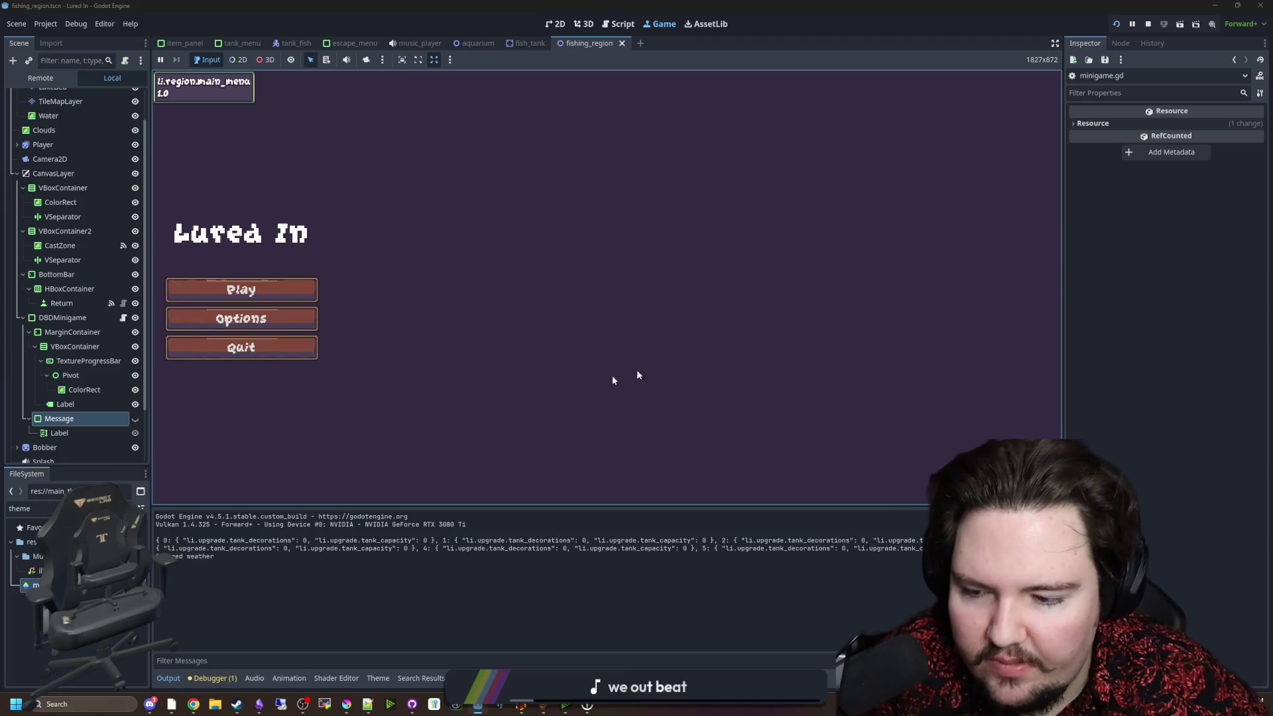
click(241, 285)
click(857, 478)
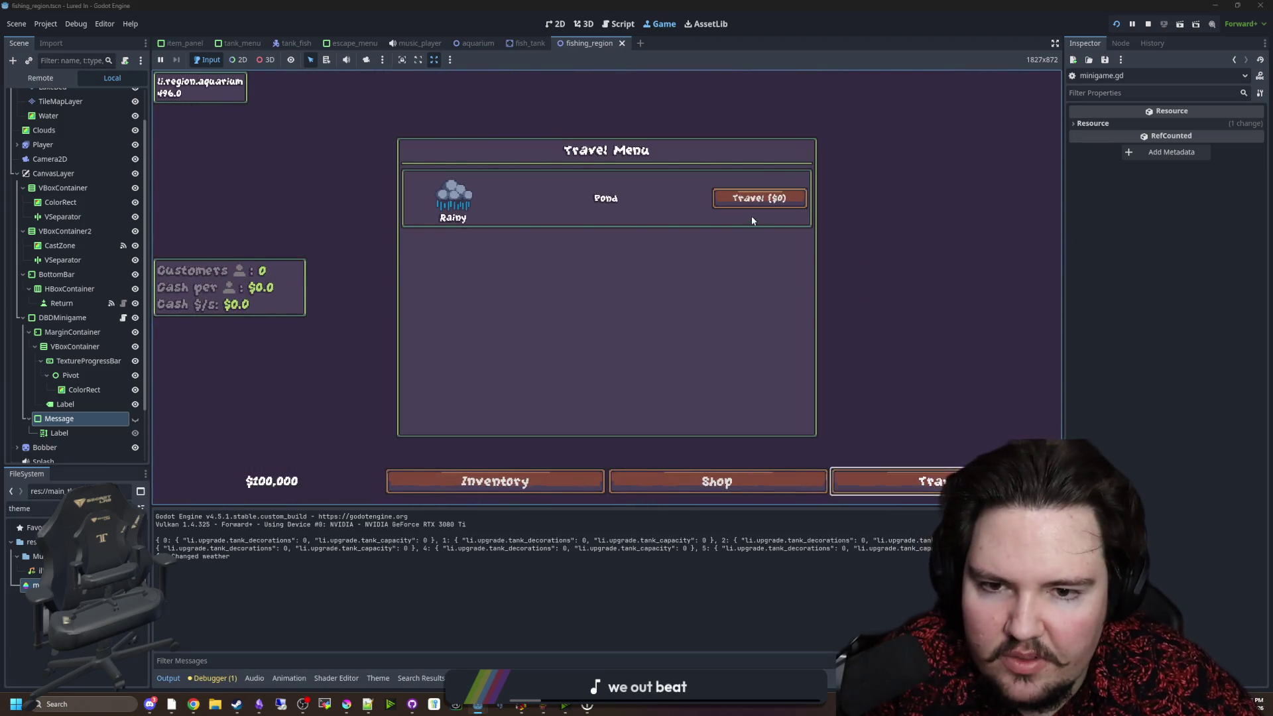
click(754, 199)
click(719, 236)
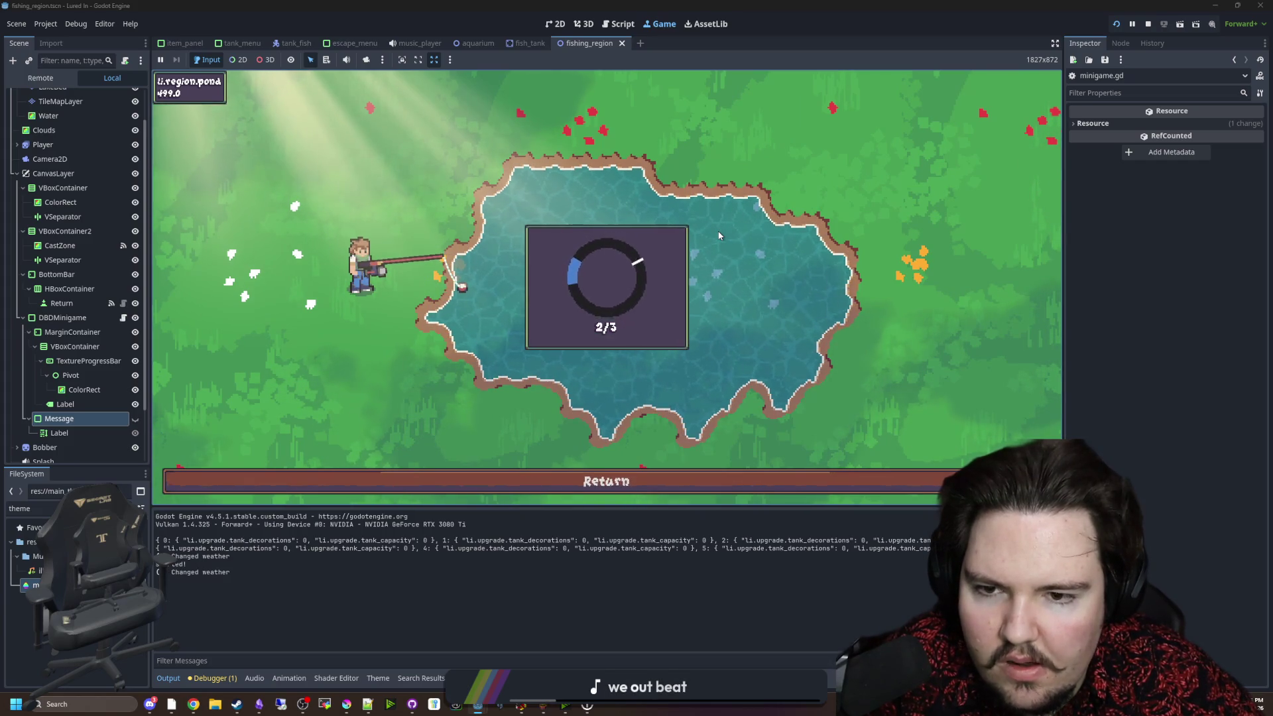
click(718, 235)
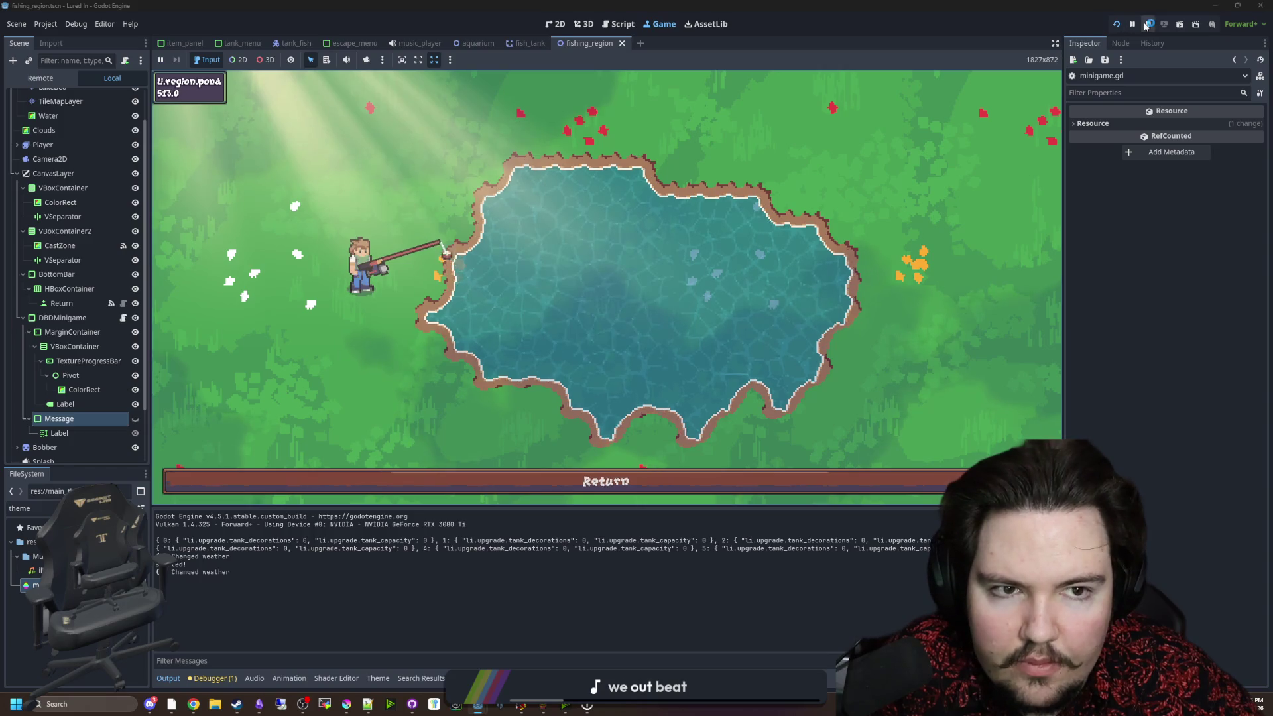
key(F8)
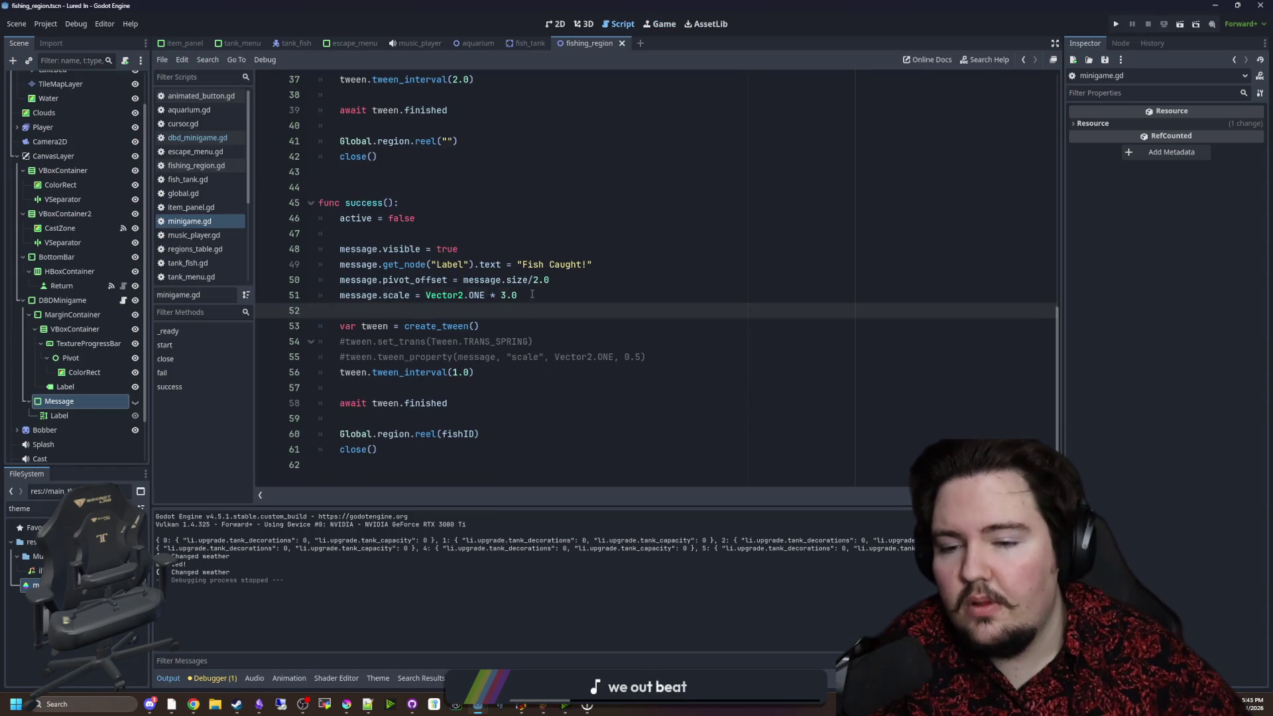
Uncomment the set_trans and tween_property lines in success().
click(346, 341)
key(BackSpace)
key(Down)
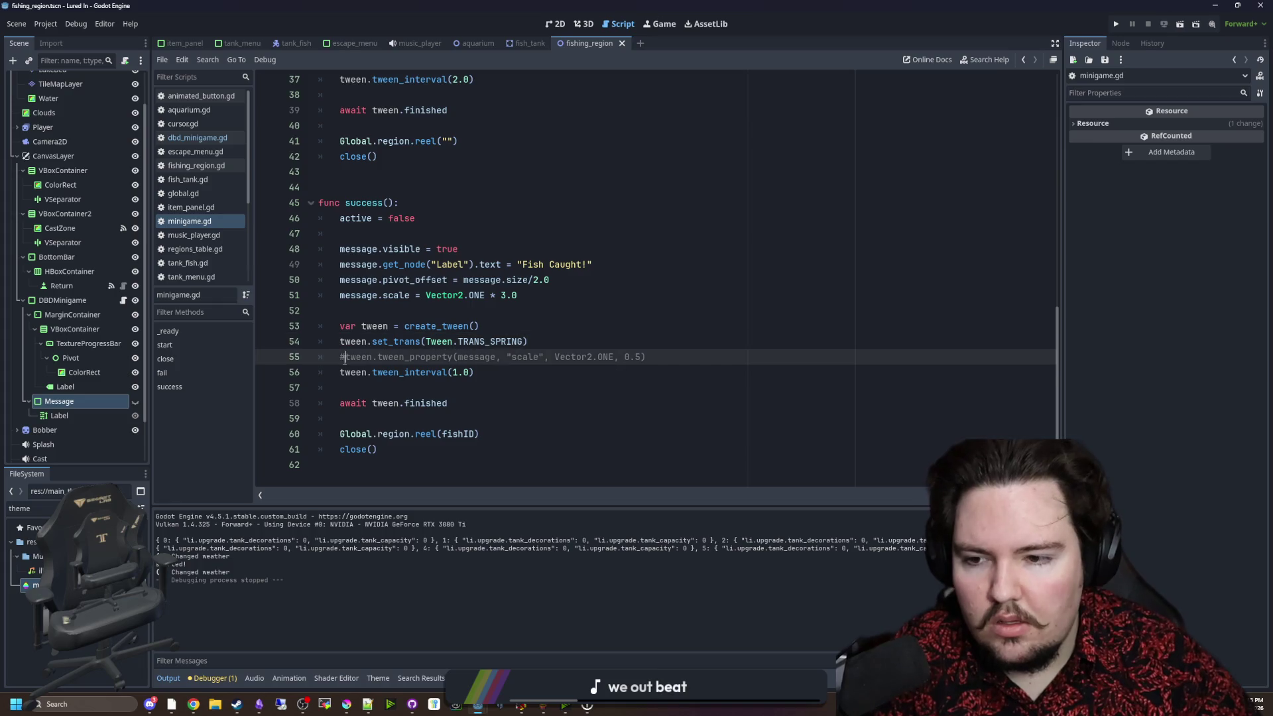
key(BackSpace)
Add 'await get_tree().process_frame' after message.visible = true.
click(479, 248)
key(Return)
key(Return)
key(Return)
text(get_tree)
key(Return)
text(.pro)
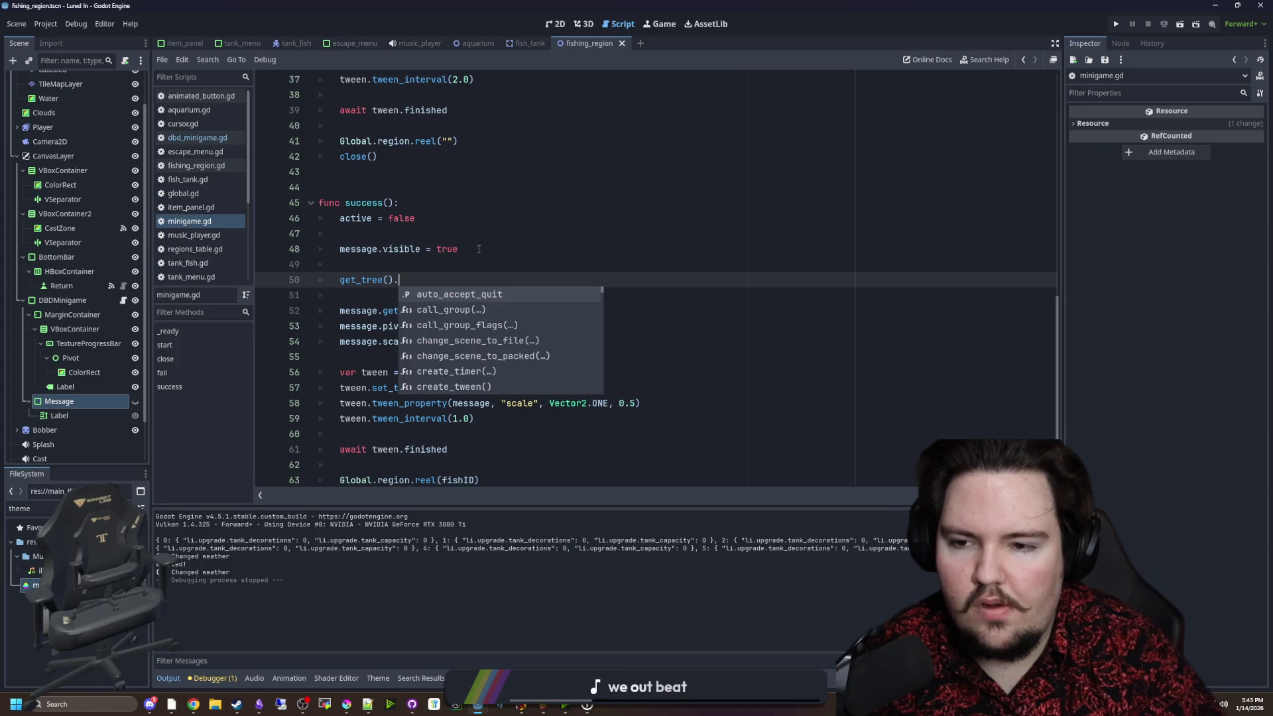
key(Return)
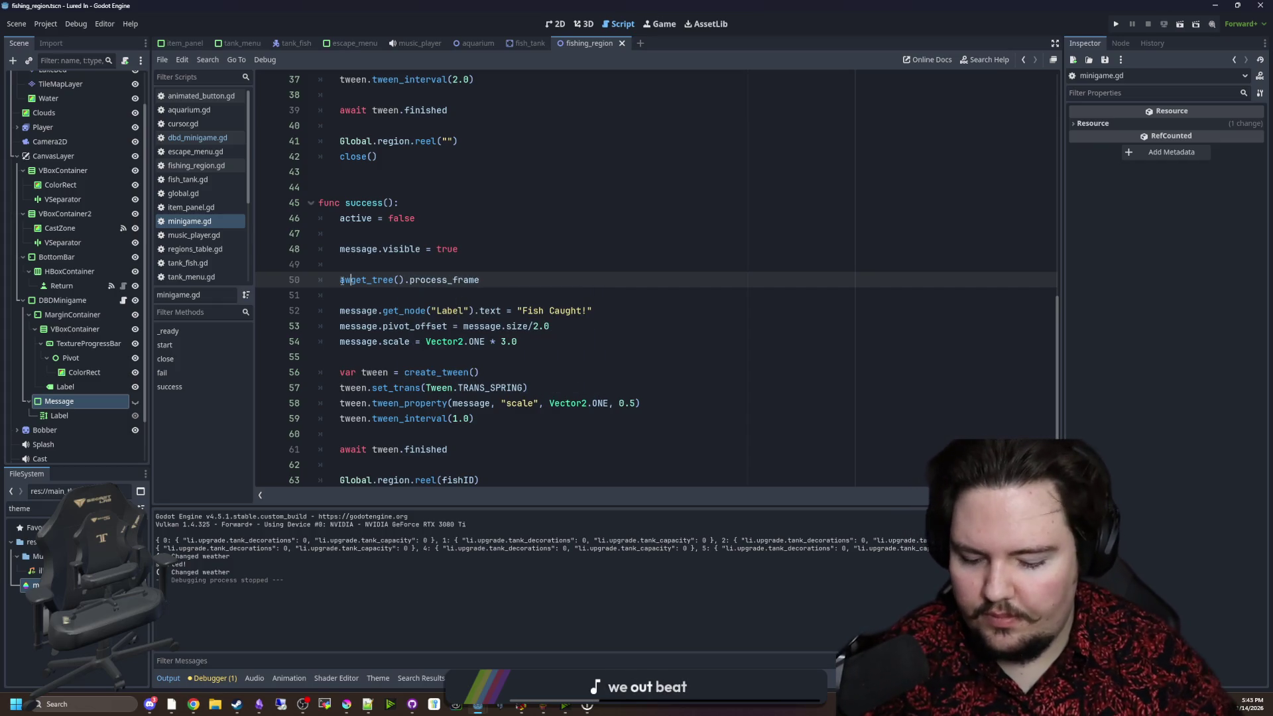
Run the game with F5 and play the pond minigame to 3/3 with Fish Caught! shown.
key(F5)
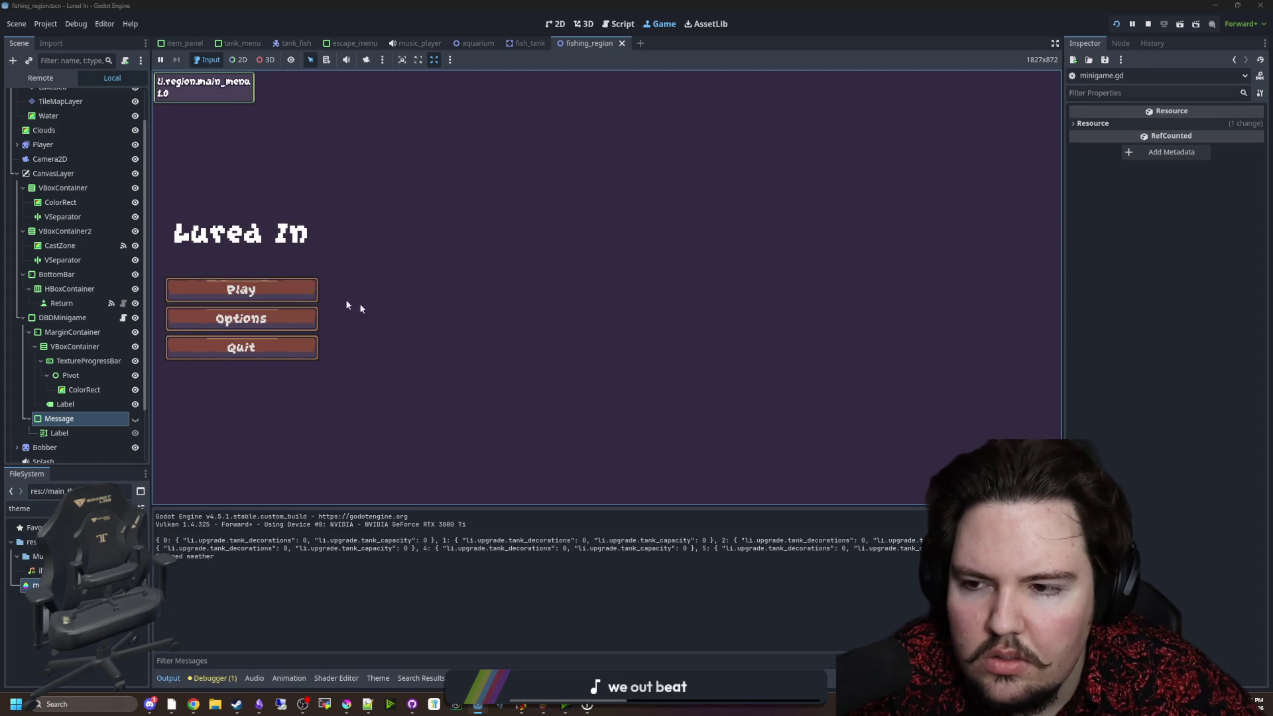
click(242, 287)
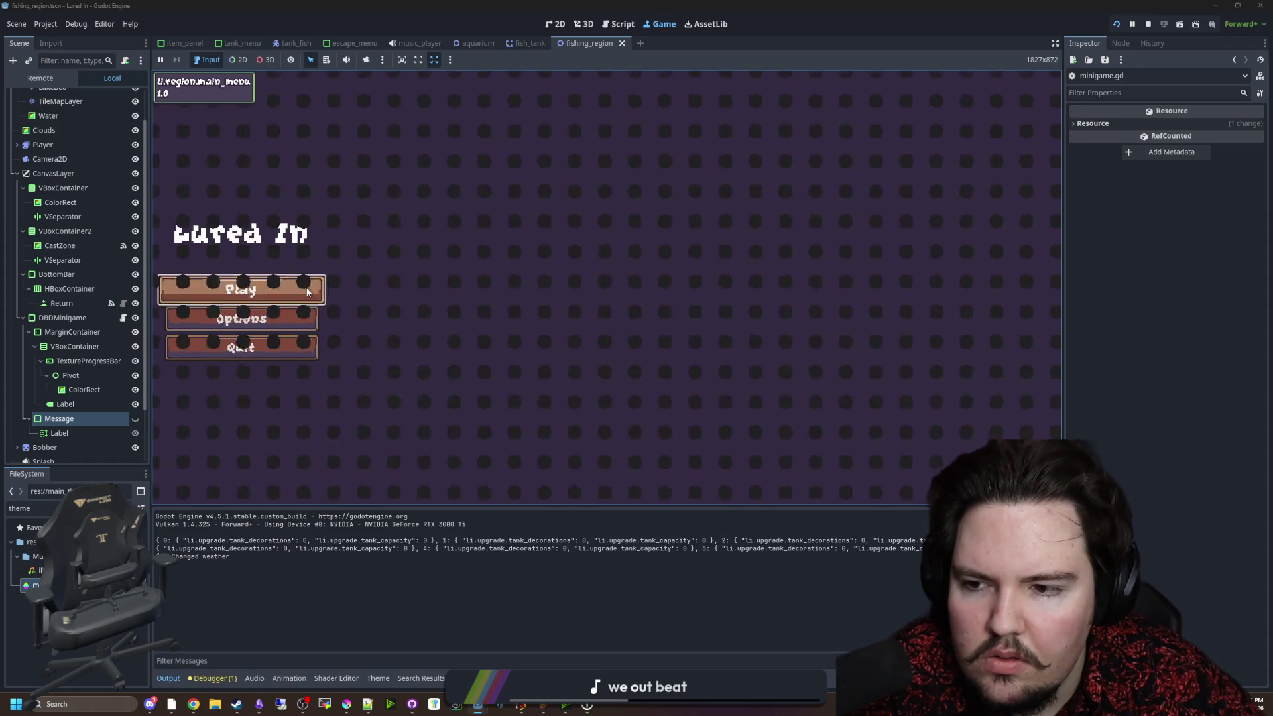
click(875, 479)
click(759, 197)
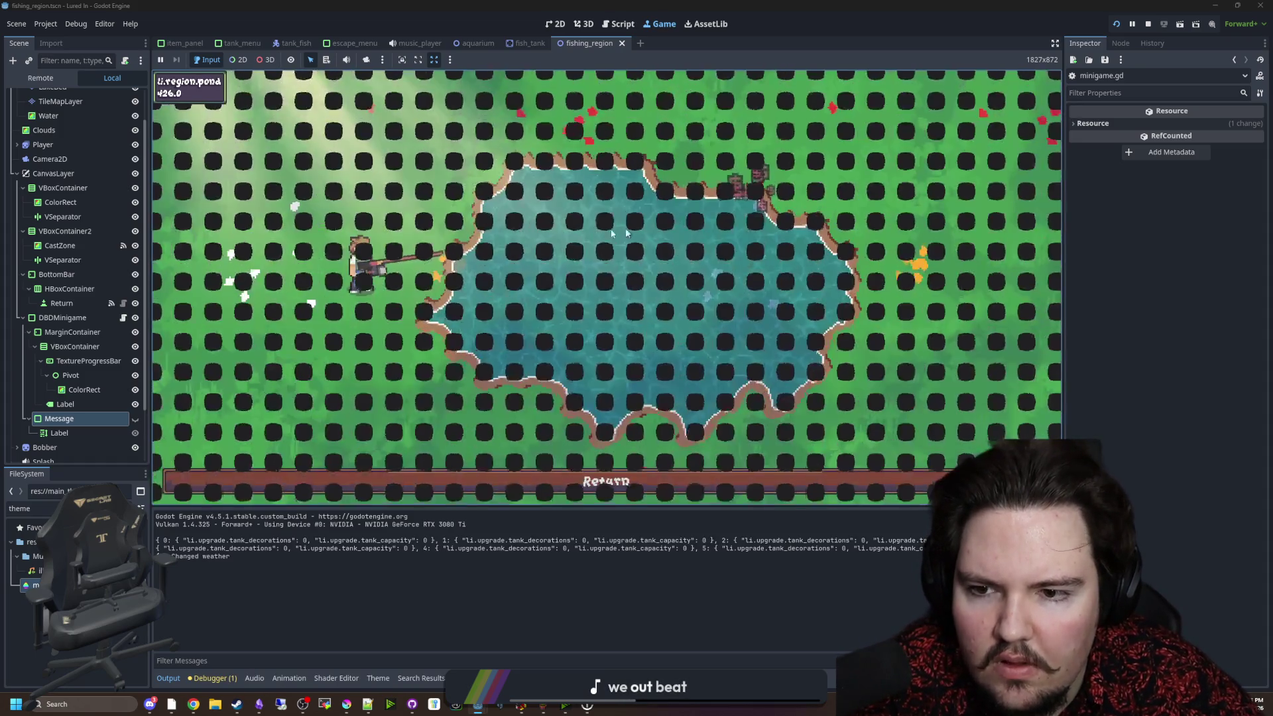
click(623, 267)
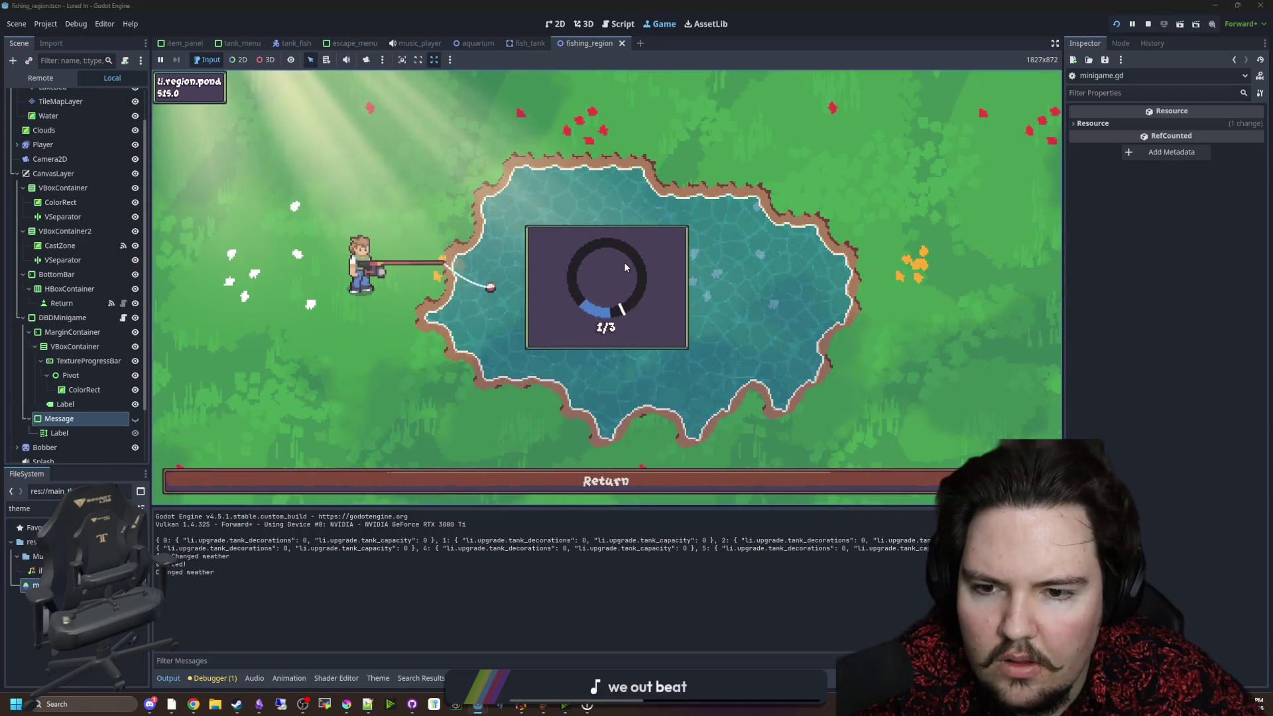
click(623, 267)
click(647, 266)
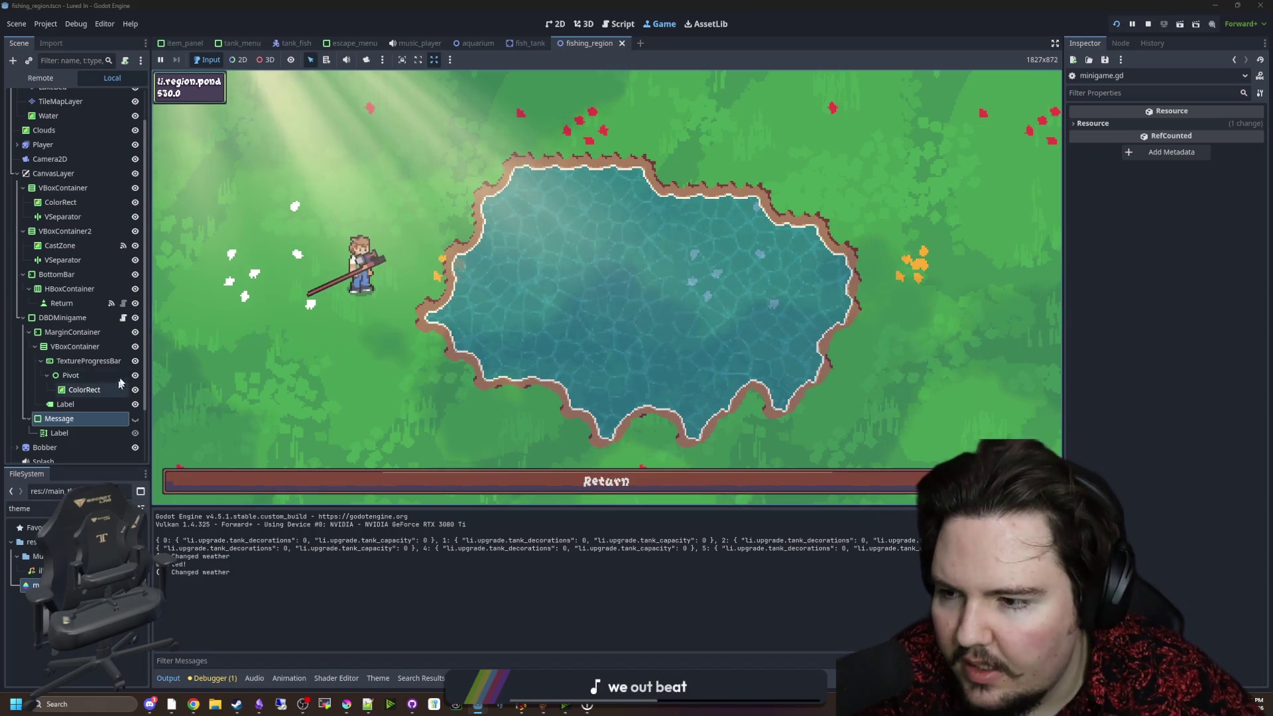
Review dbd_minigame.gd, then return to minigame.gd at empty line 51.
click(123, 318)
click(447, 305)
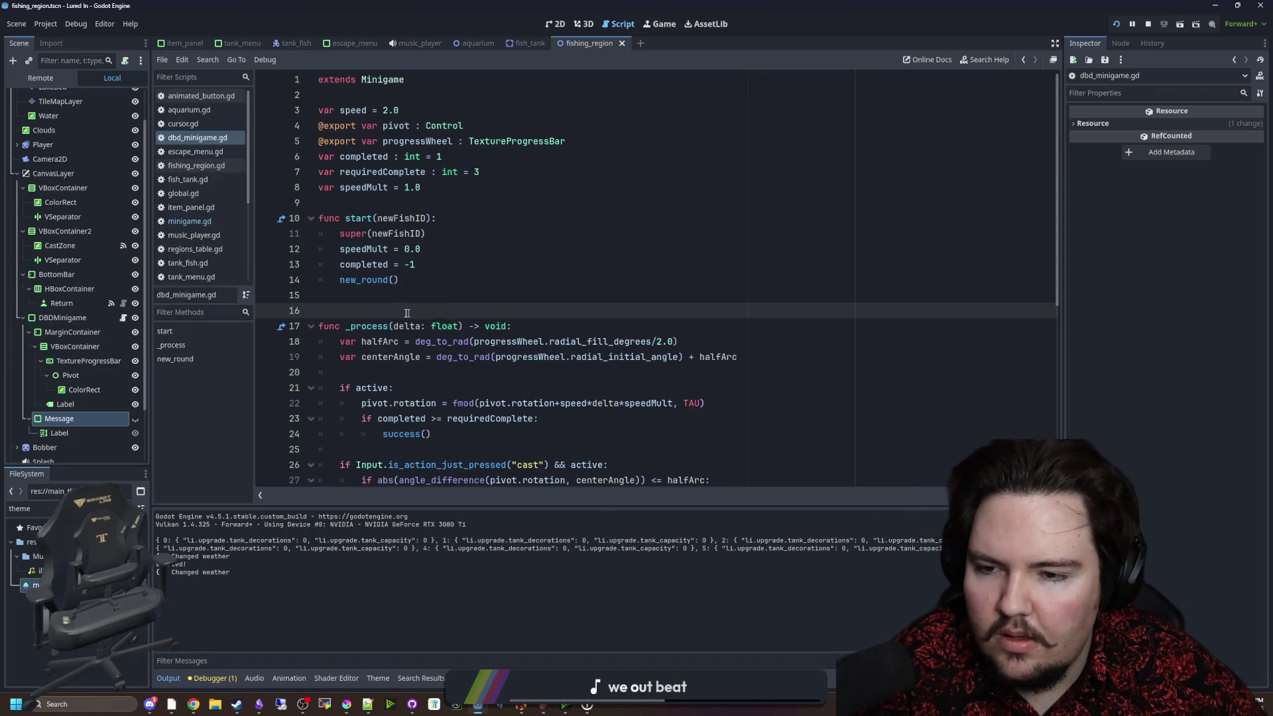
click(386, 296)
scroll(438, 291, down, 3)
scroll(438, 291, down, 3)
scroll(366, 93, up, 5)
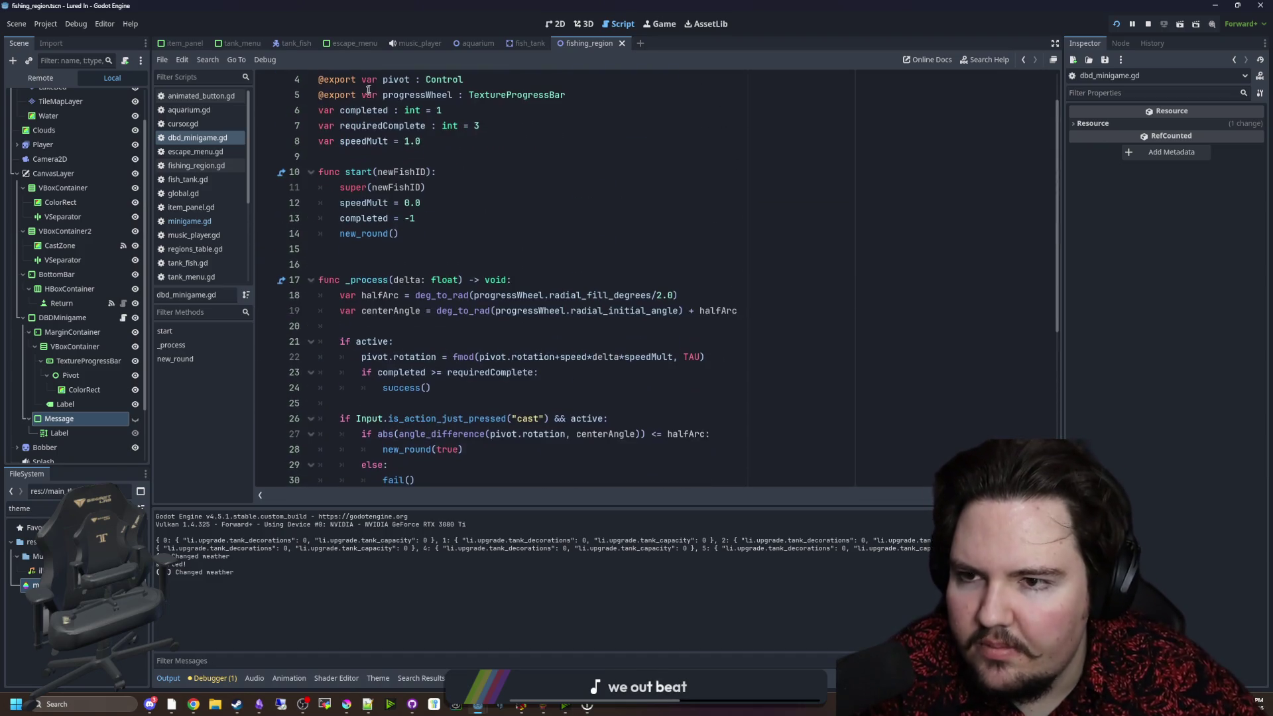
scroll(366, 93, up, 1)
ctrl+click(379, 87)
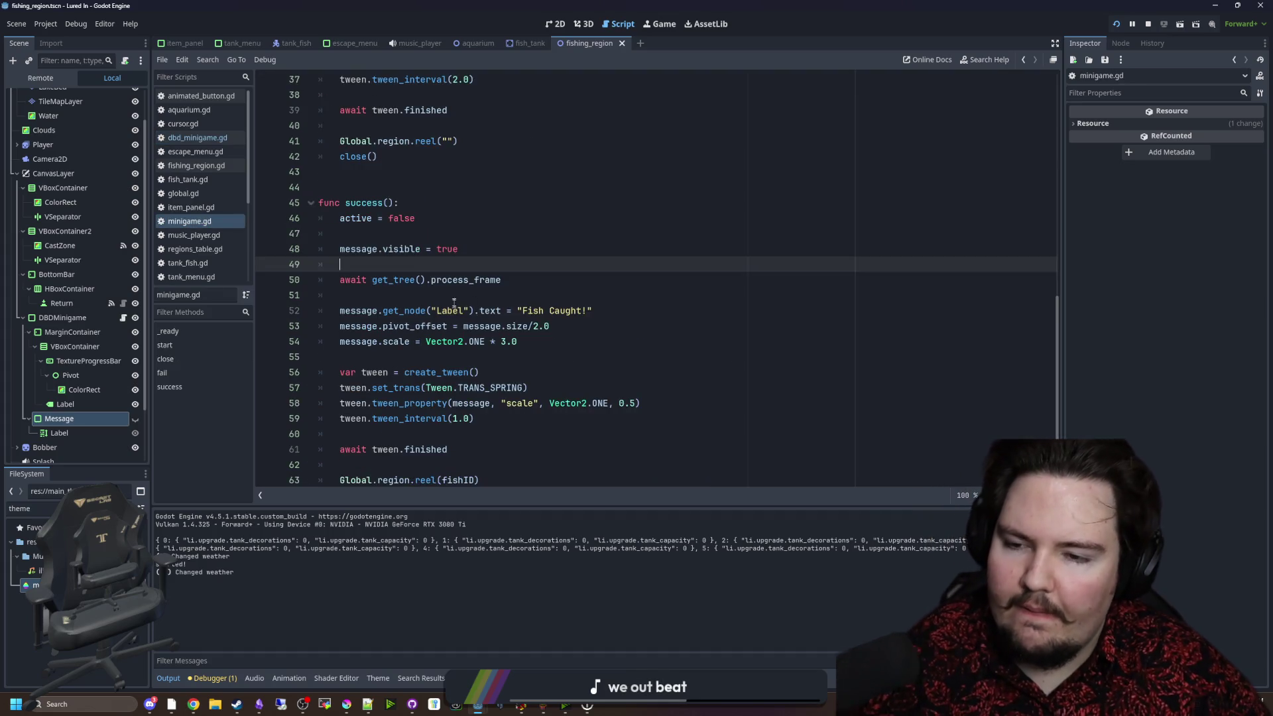
click(455, 294)
Add a message.modulate.a = 0.0 line and paste a copy below the process_frame await to restore opacity.
click(428, 264)
click(430, 233)
key(Return)
text(message.)
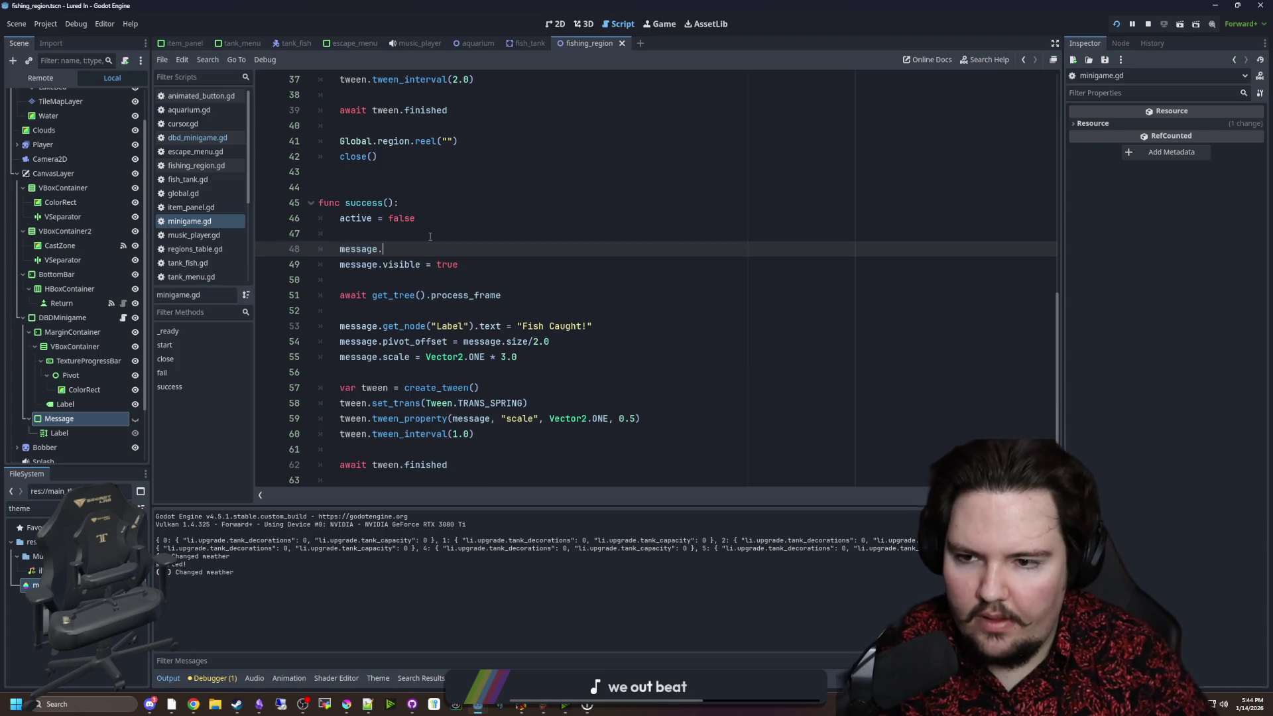
text(modulate.a = 0-.0)
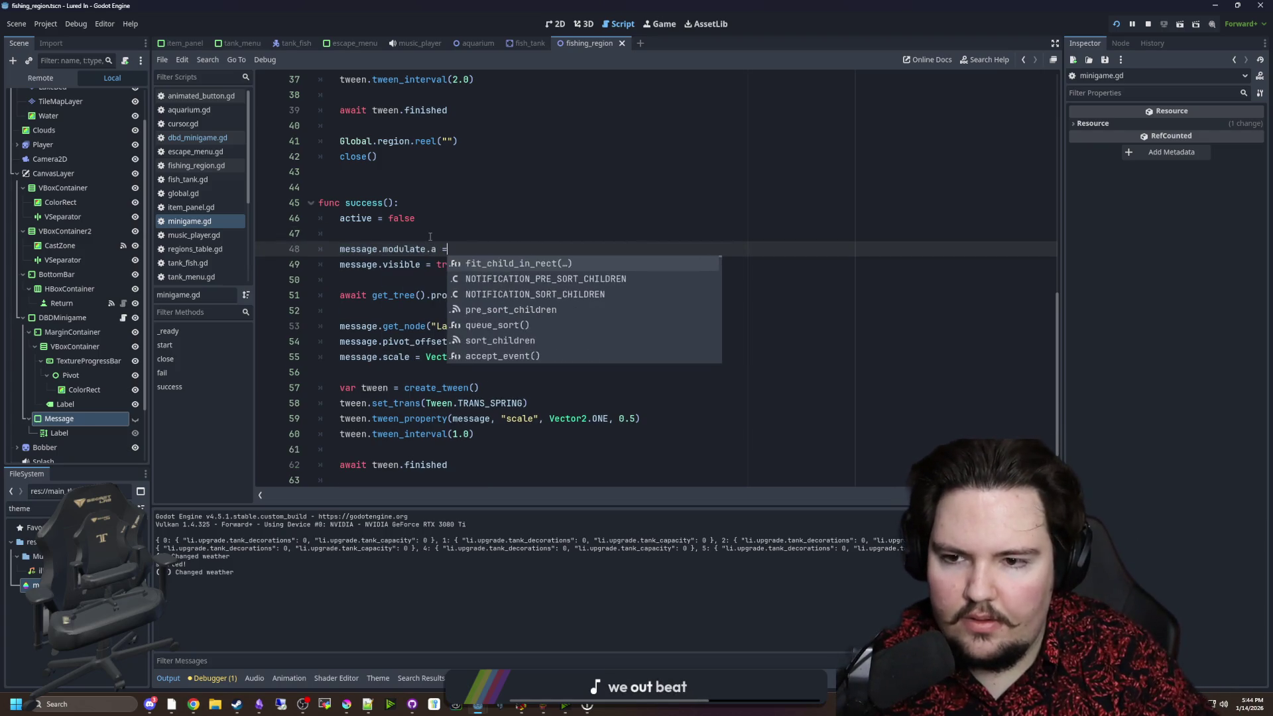
click(431, 235)
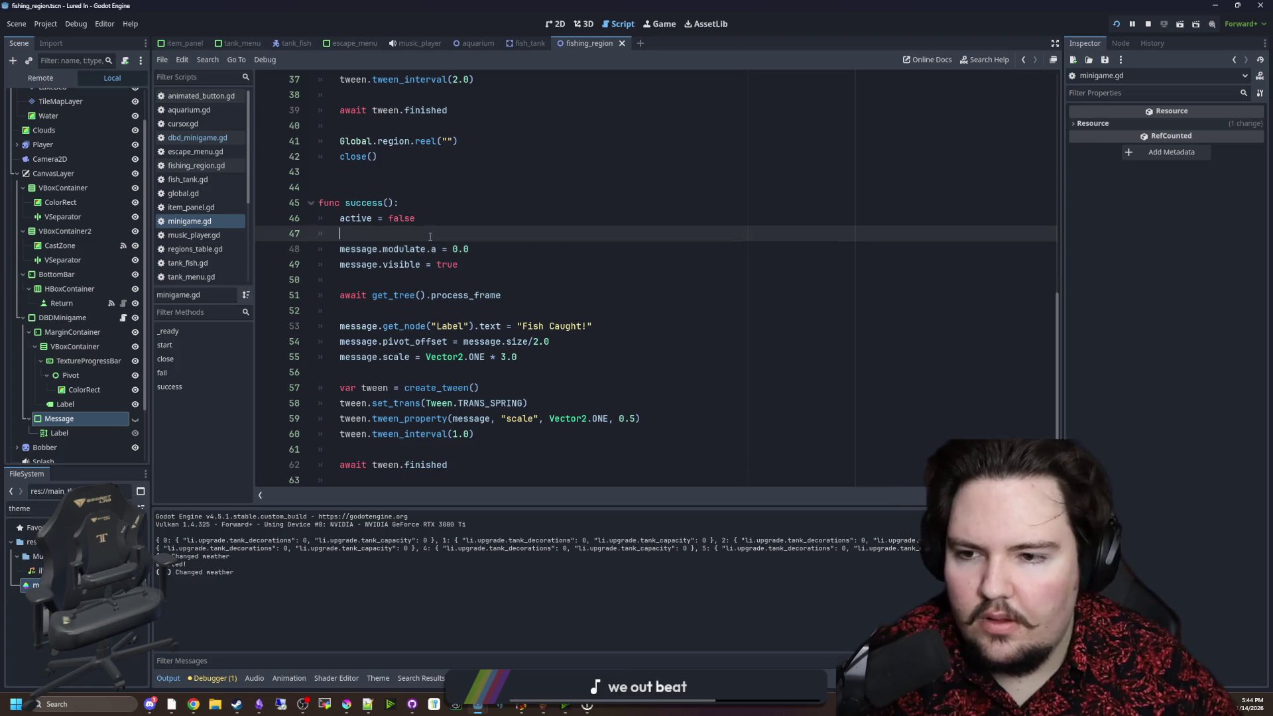
drag(489, 244, 342, 249)
key(ctrl+c)
click(375, 307)
key(Return)
key(ctrl+v)
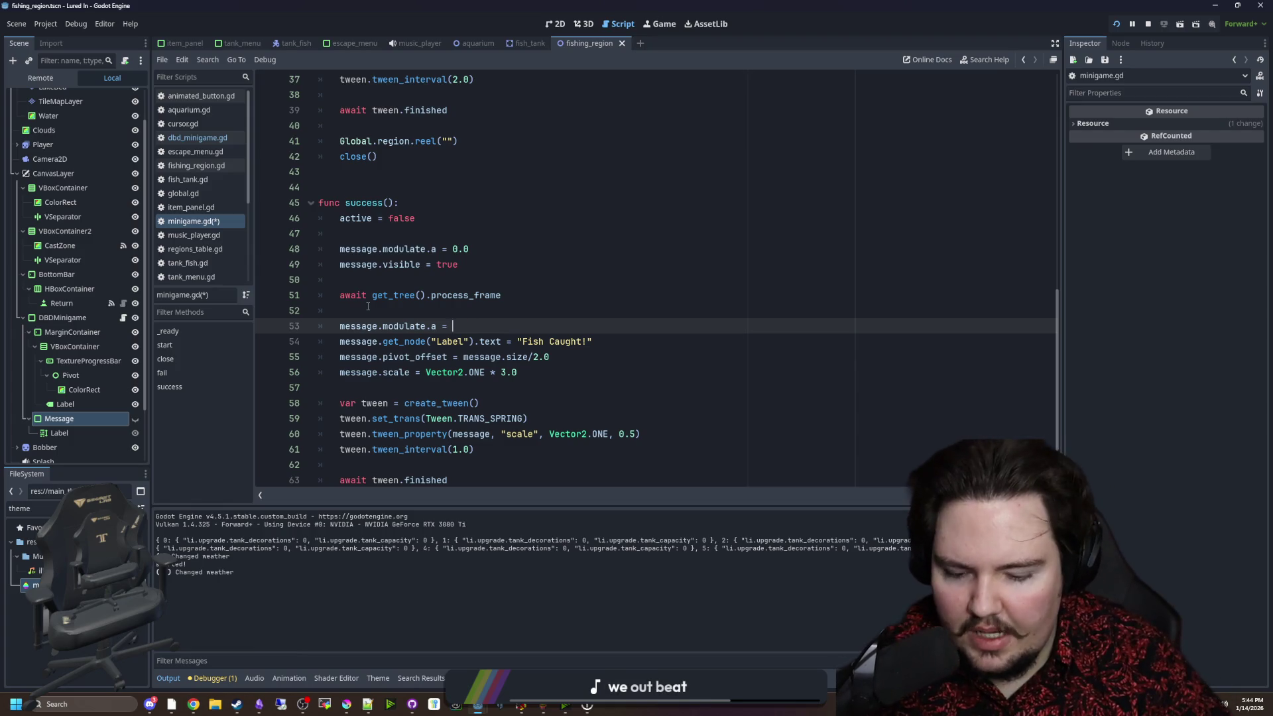
scroll(432, 323, down, 2)
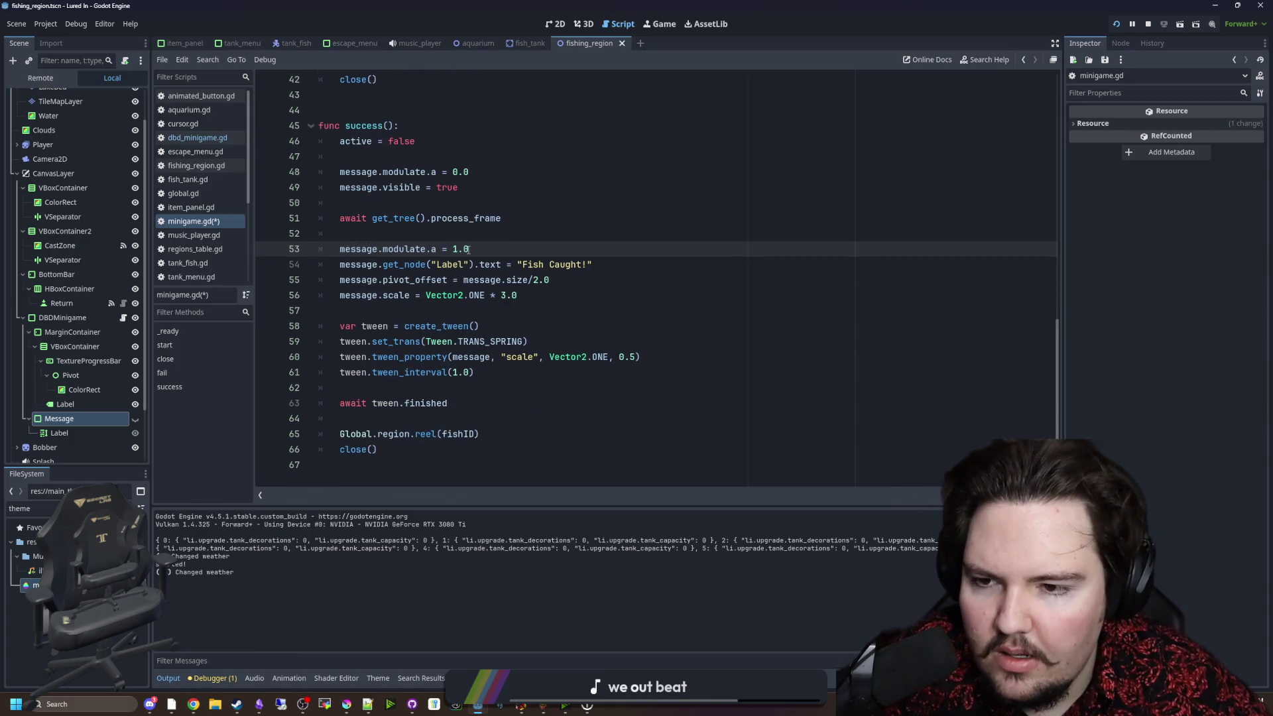
key(Up)
key(Up)
key(Down)
Change the starting scale from Vector2.ONE * 3.0 to Vector2.ZERO, save minigame.gd, and rerun the game.
click(505, 323)
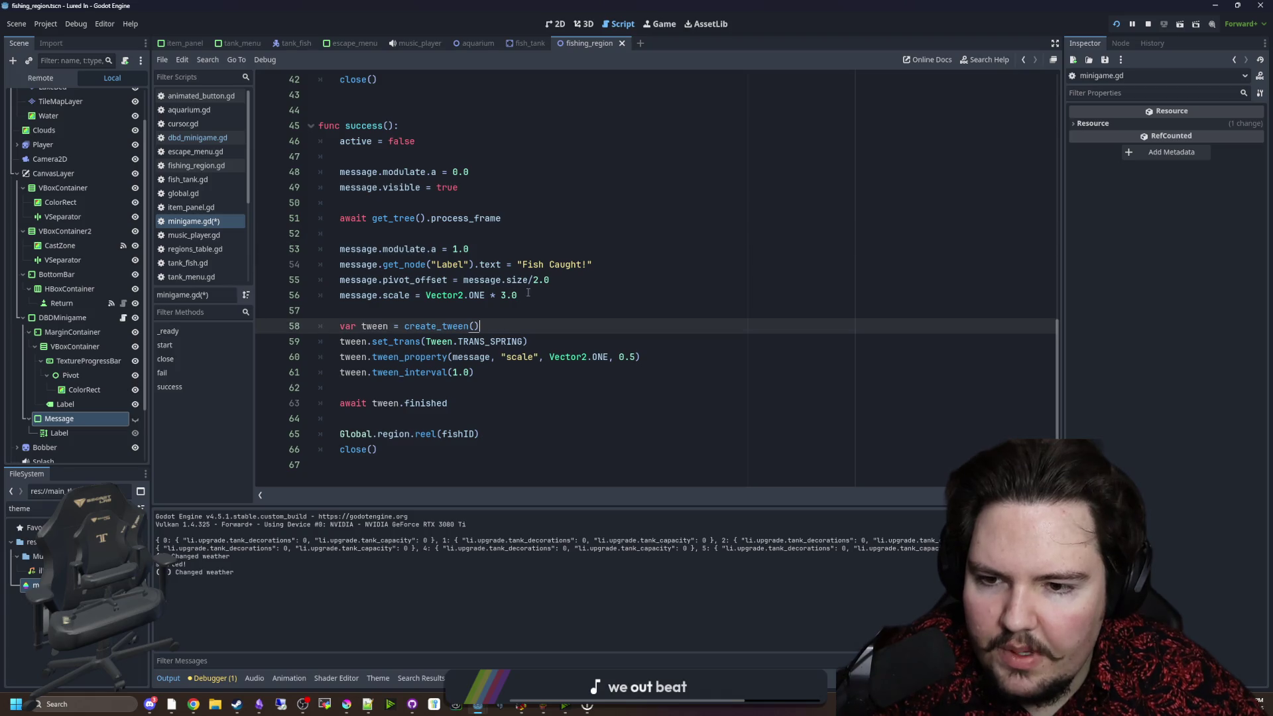
drag(517, 295, 500, 295)
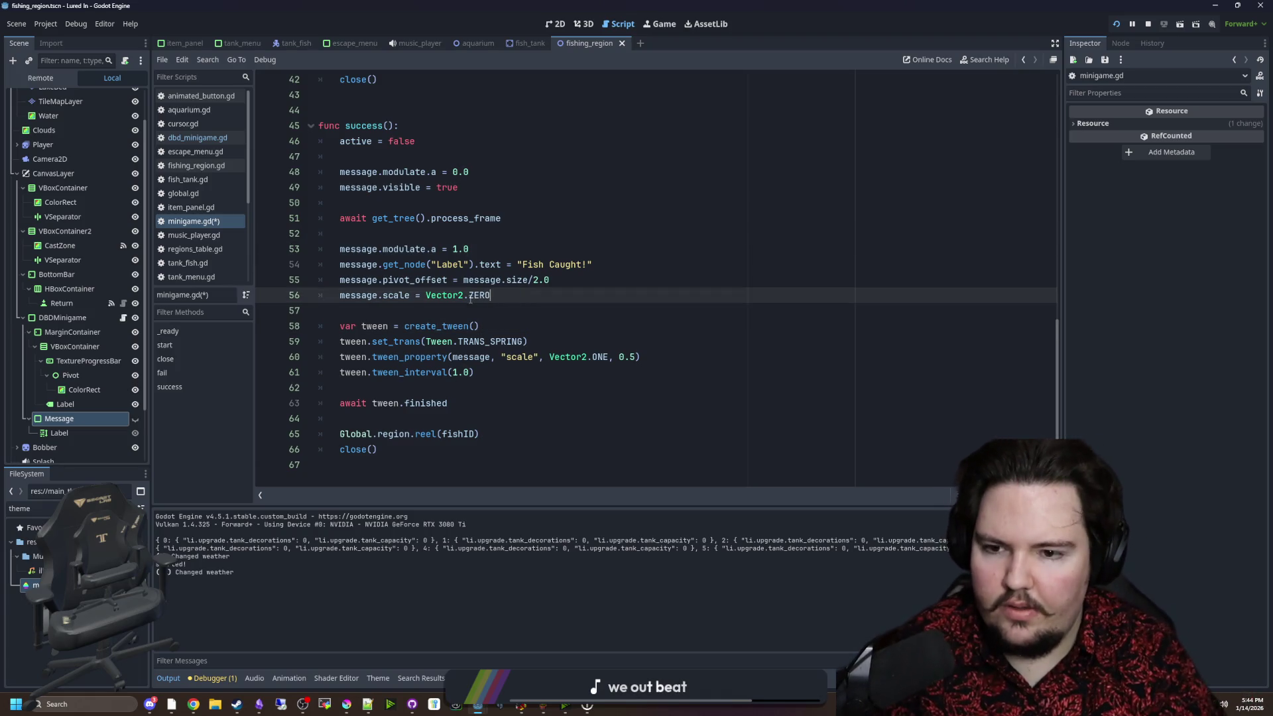
click(541, 309)
key(ctrl+s)
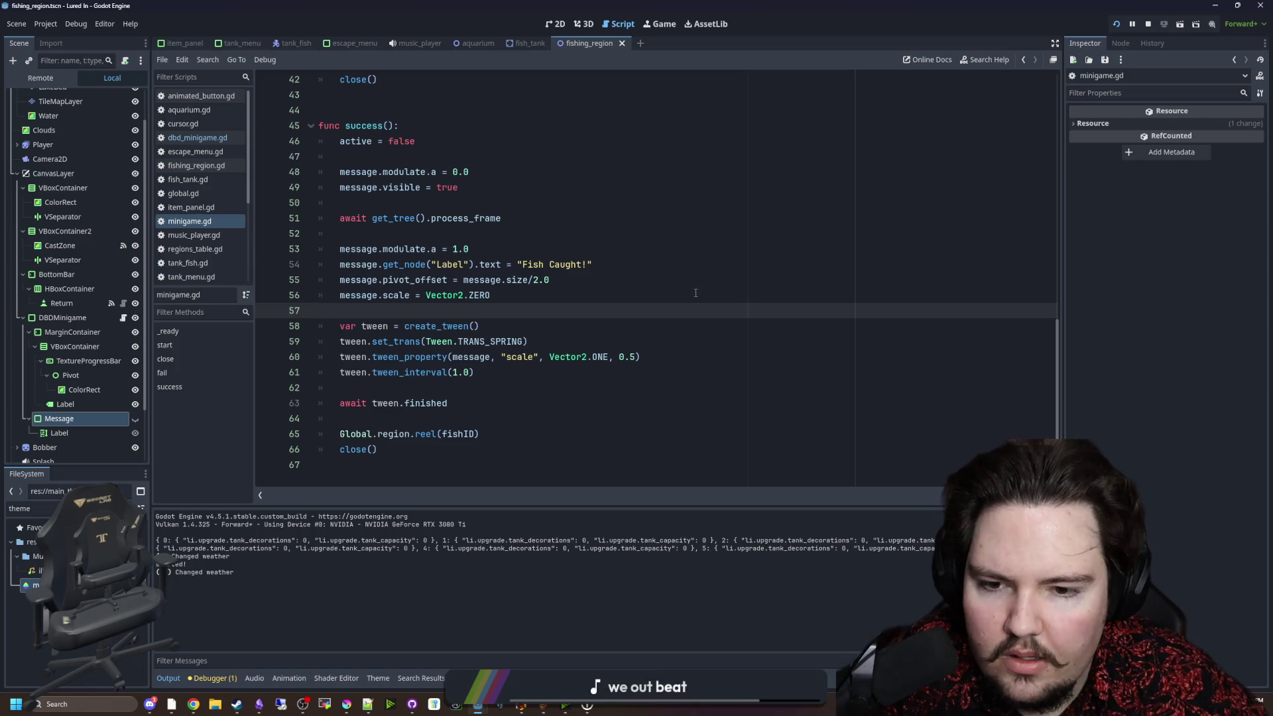
click(653, 27)
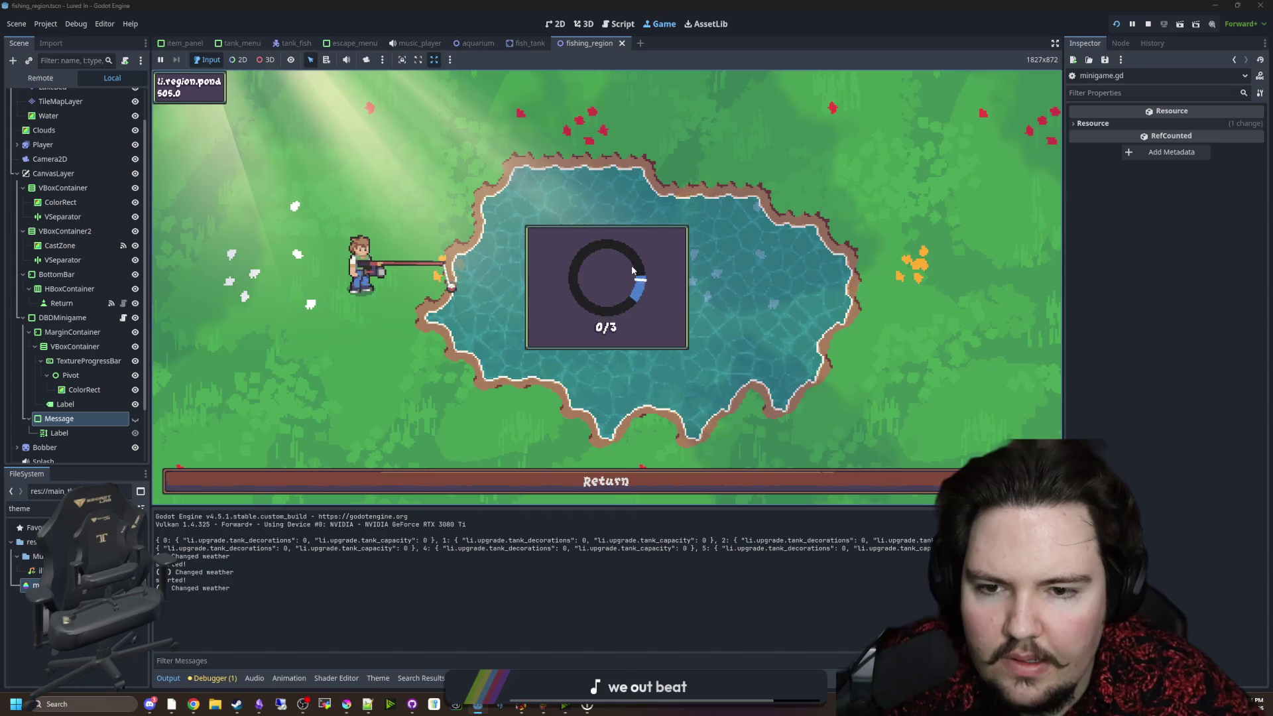
Win two catches in the pond minigame, hitting the blue zone three times each.
click(631, 266)
click(631, 265)
click(631, 266)
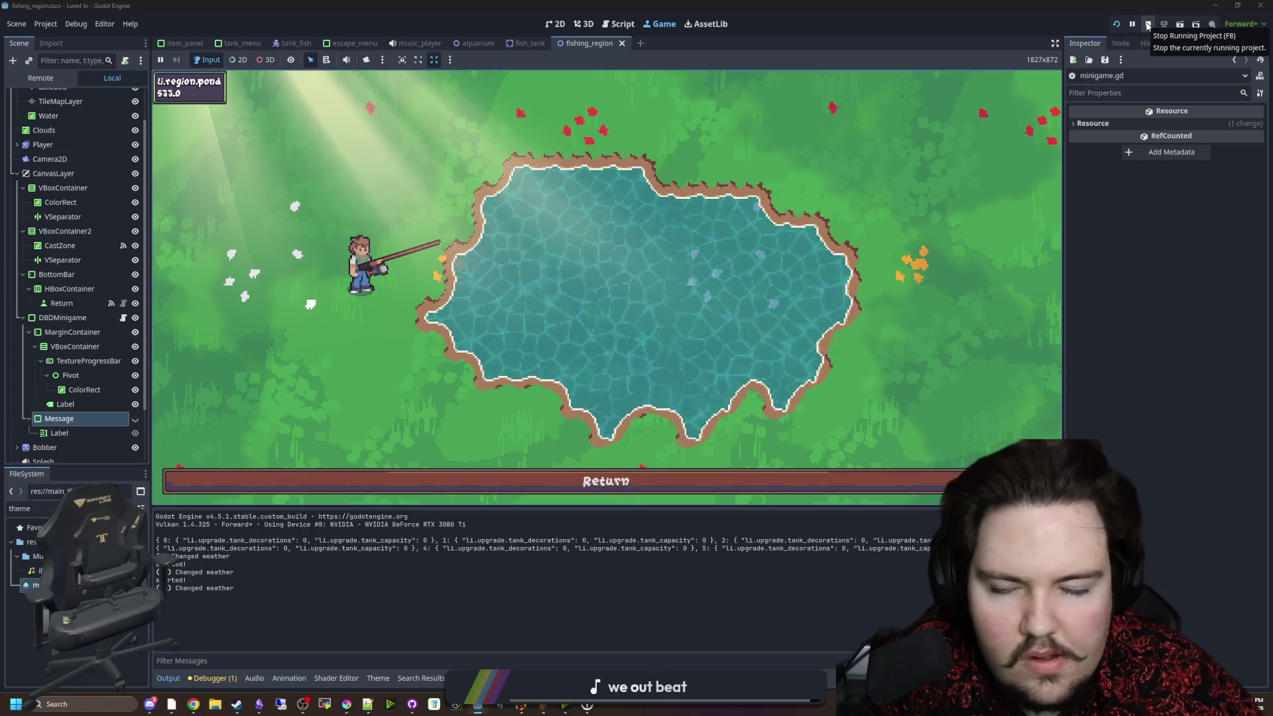
click(572, 214)
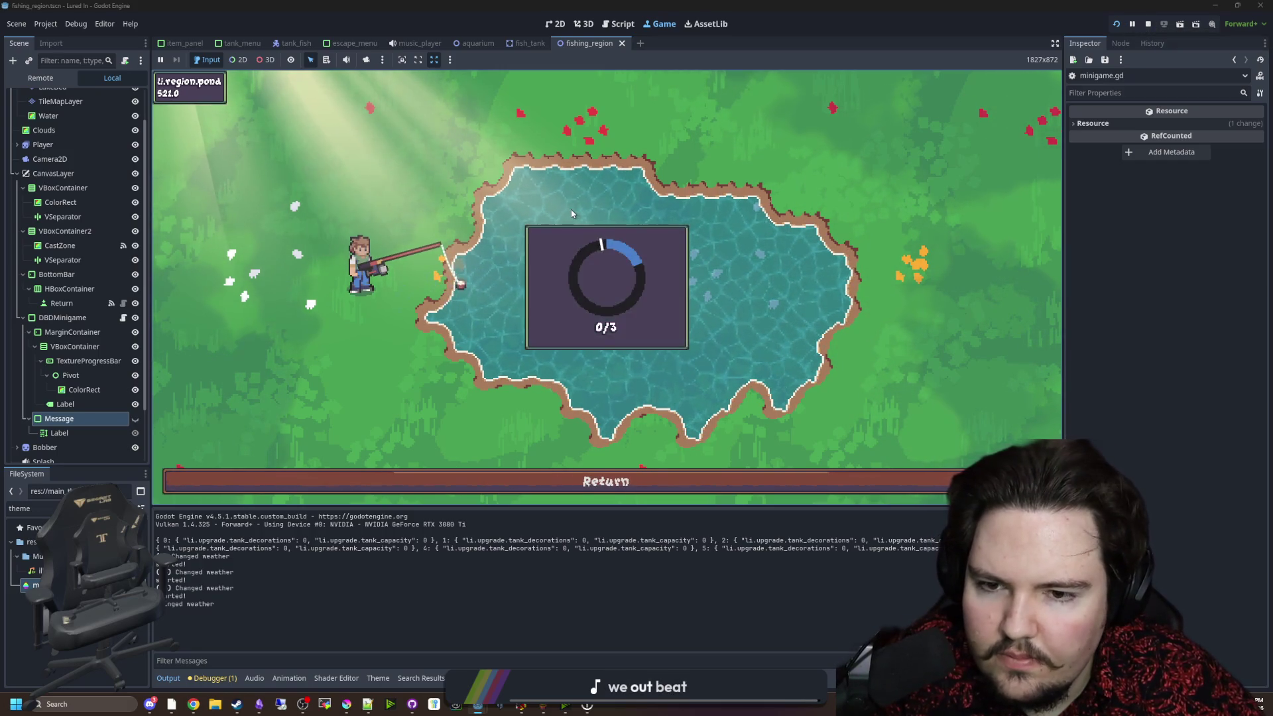
click(572, 214)
click(572, 214)
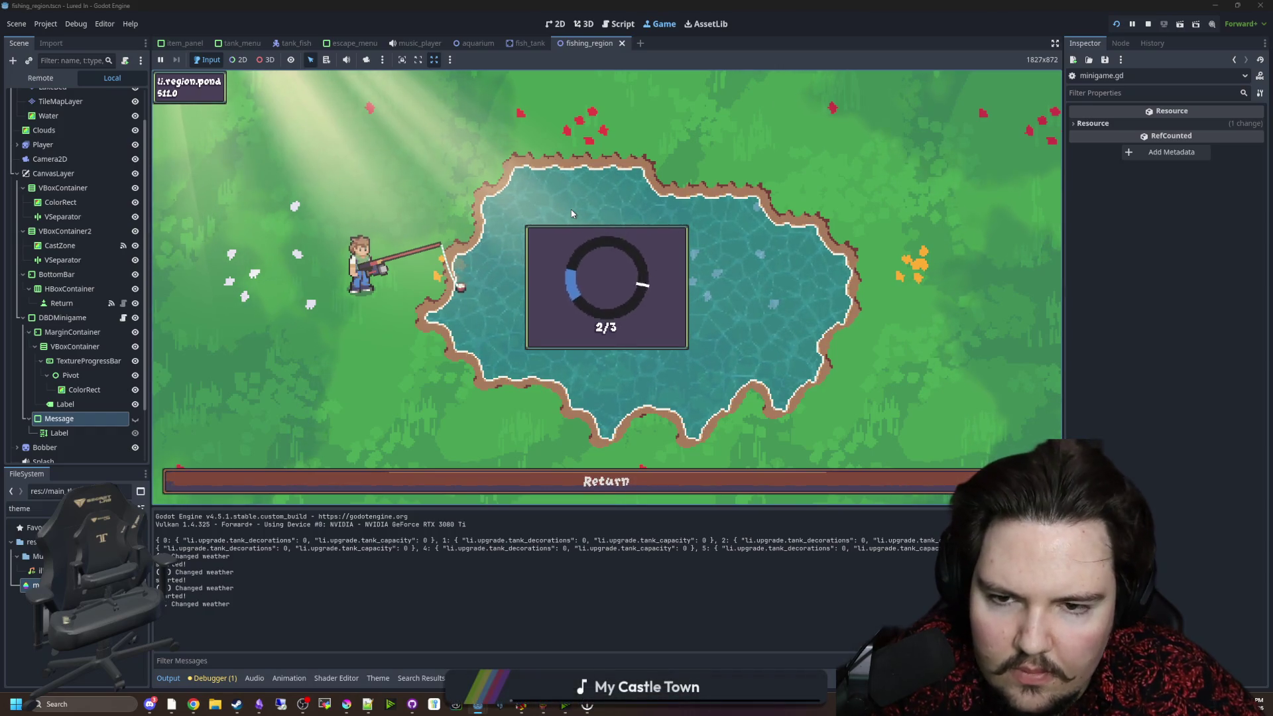
click(572, 214)
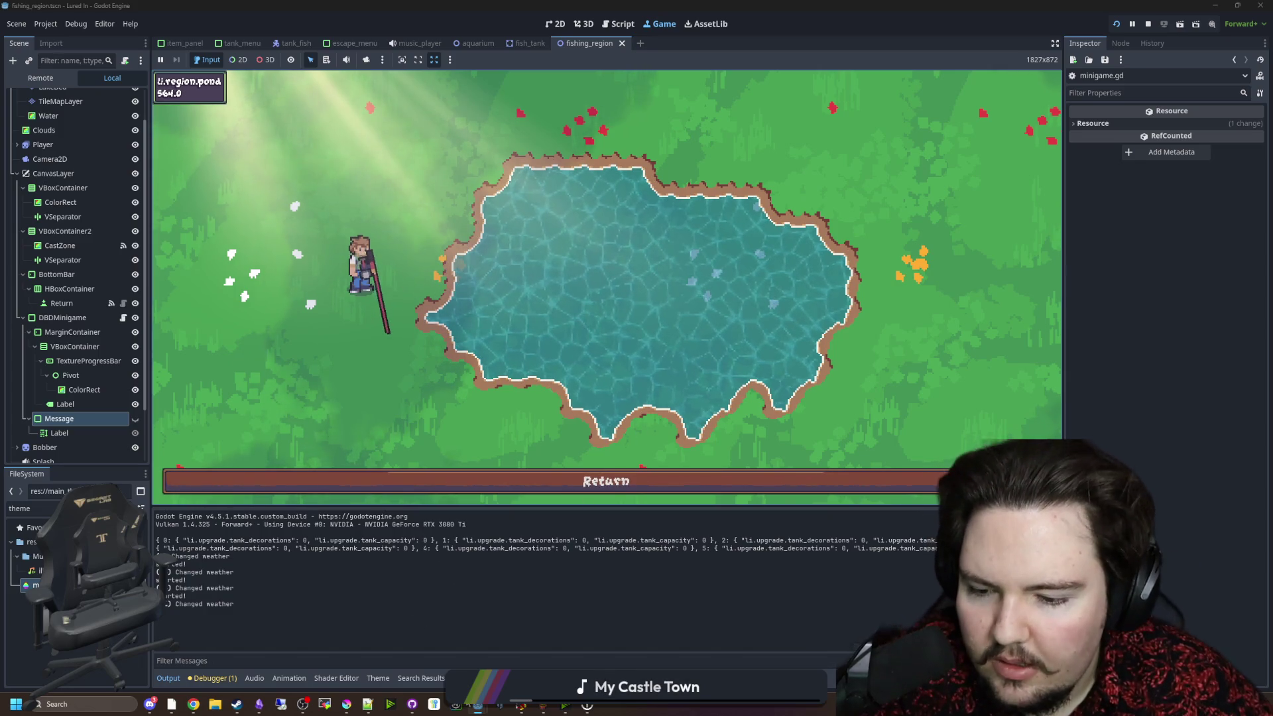
In the Starground project, filter FileSystem for 'suc' and preview chance_shrine_success.wav and skate_success.wav.
mouse_move(477, 704)
click(532, 660)
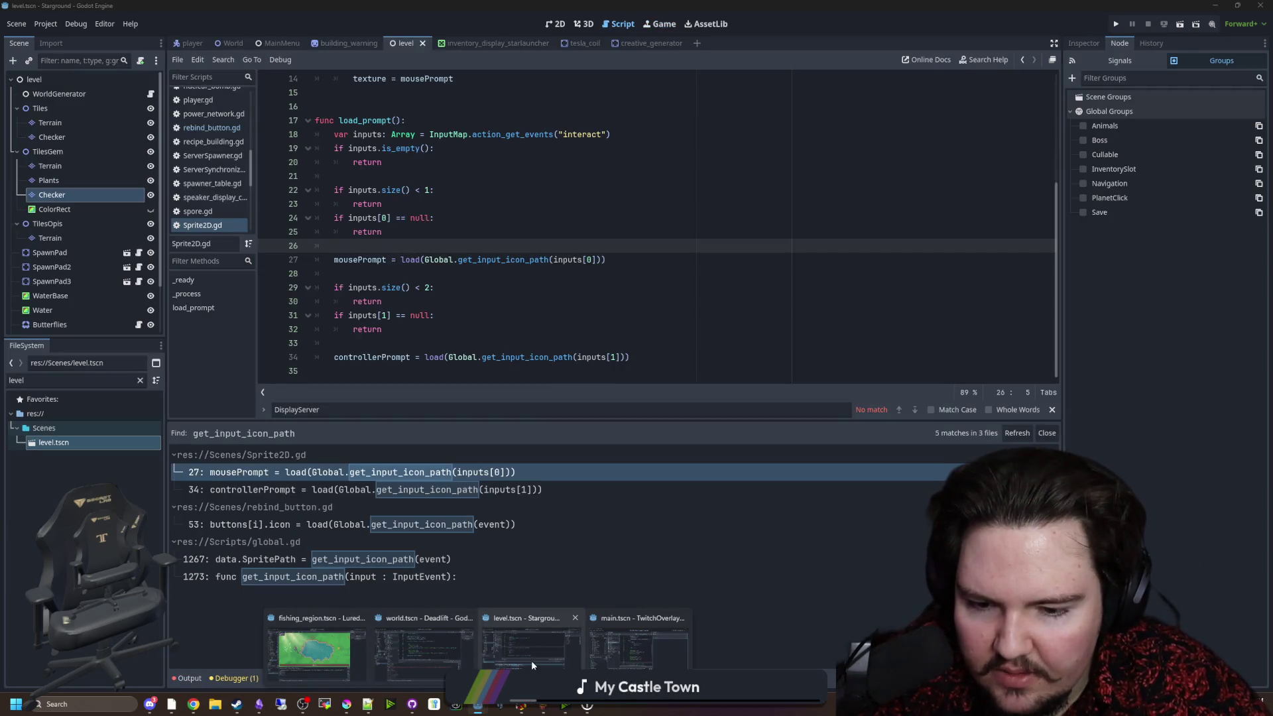
click(531, 660)
key(BackSpace)
key(BackSpace)
key(BackSpace)
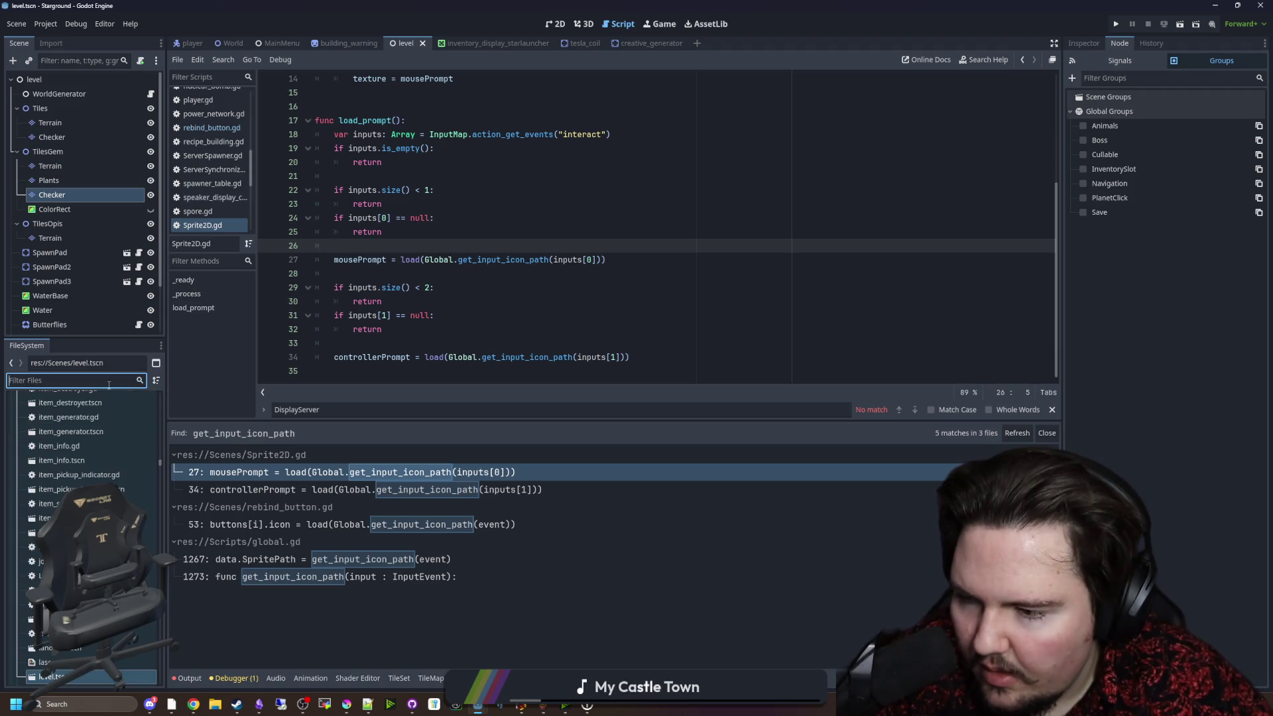
text(suc)
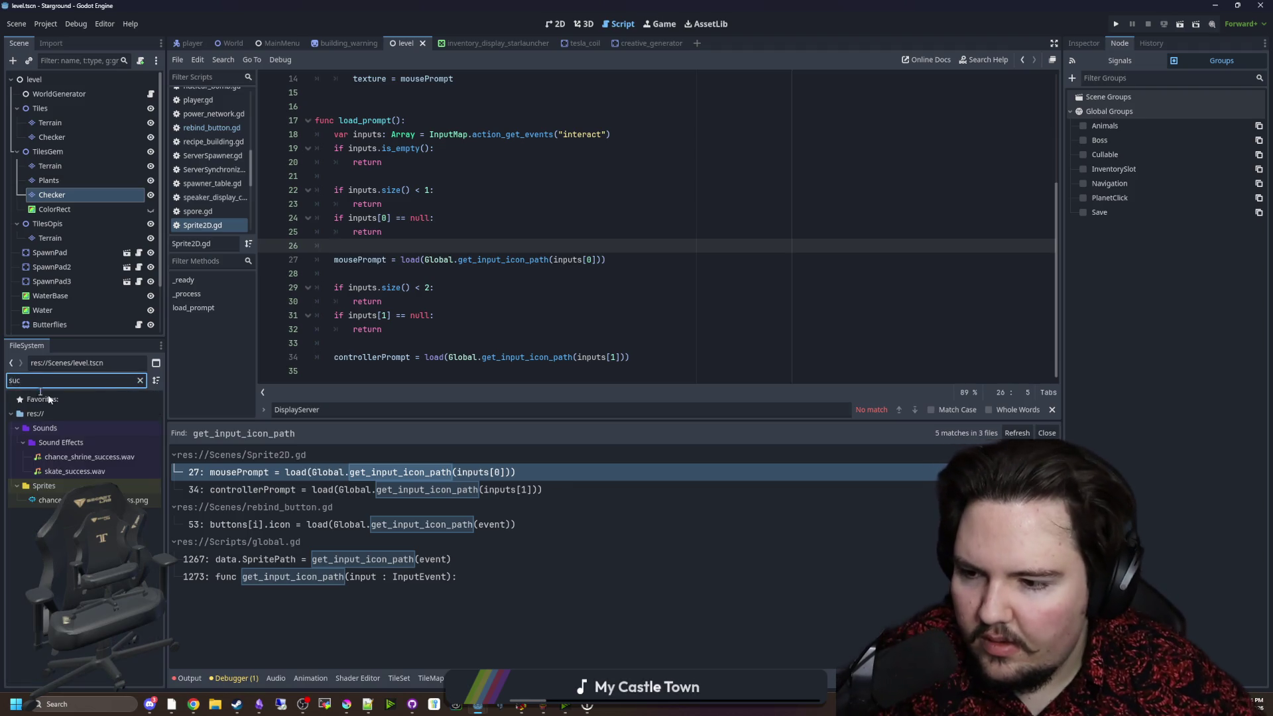
click(95, 463)
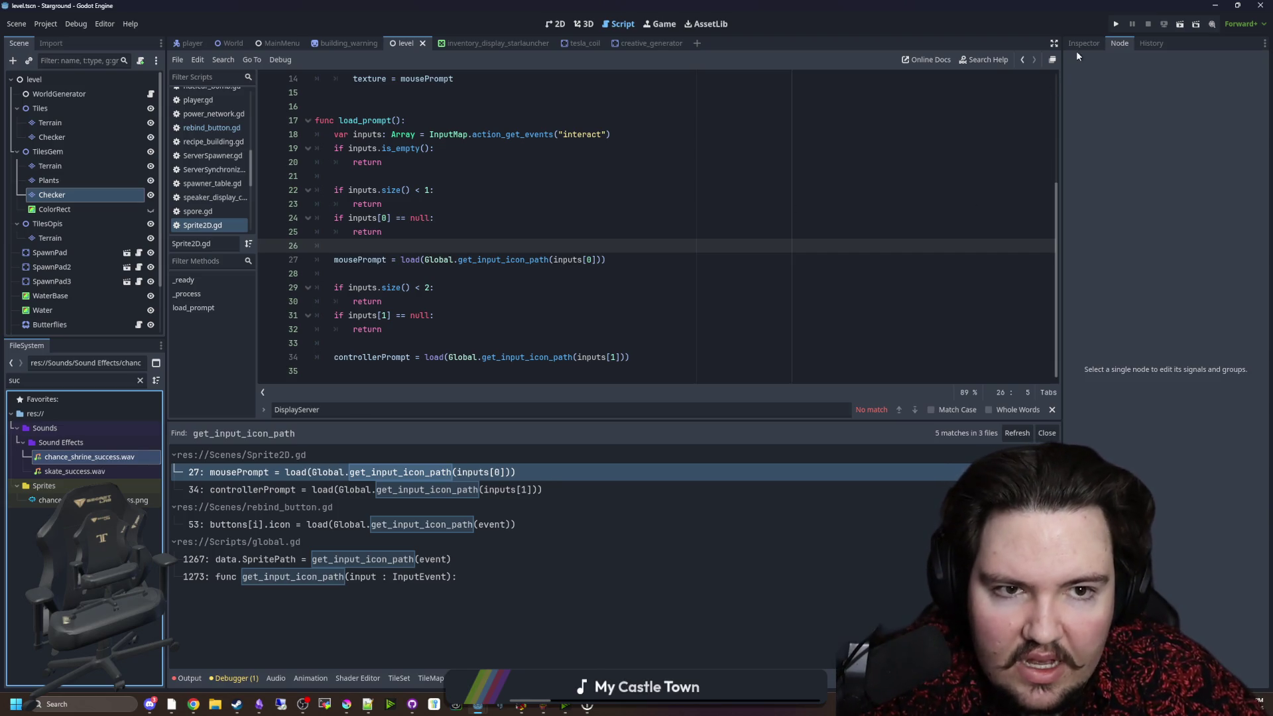
click(1079, 45)
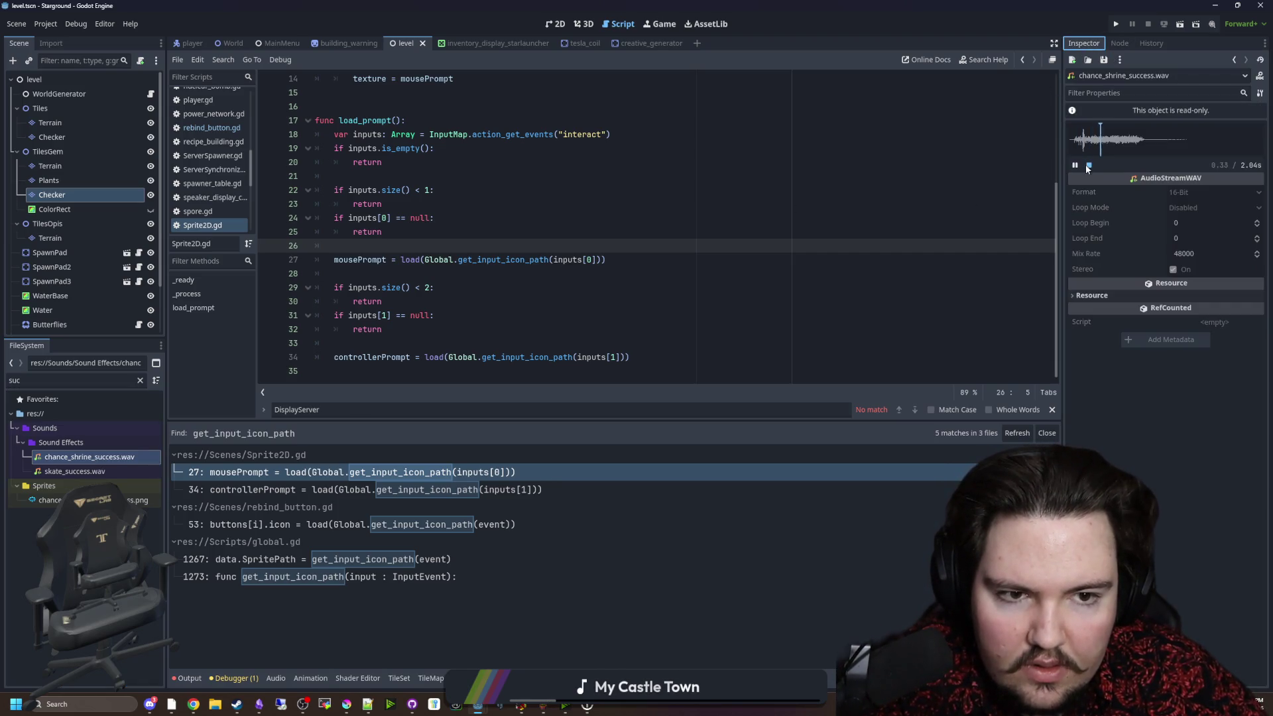
click(94, 472)
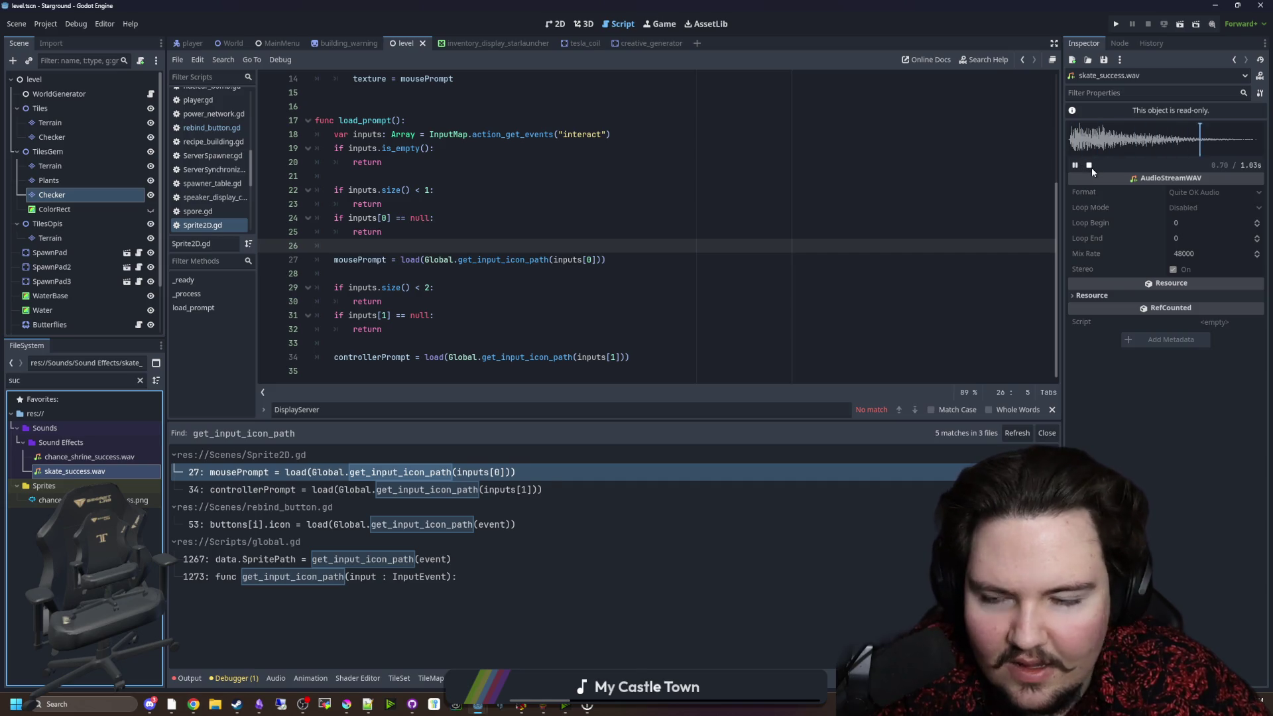
Filter FileSystem for 'fish' and preview the fish_held.wav sound effect.
click(140, 380)
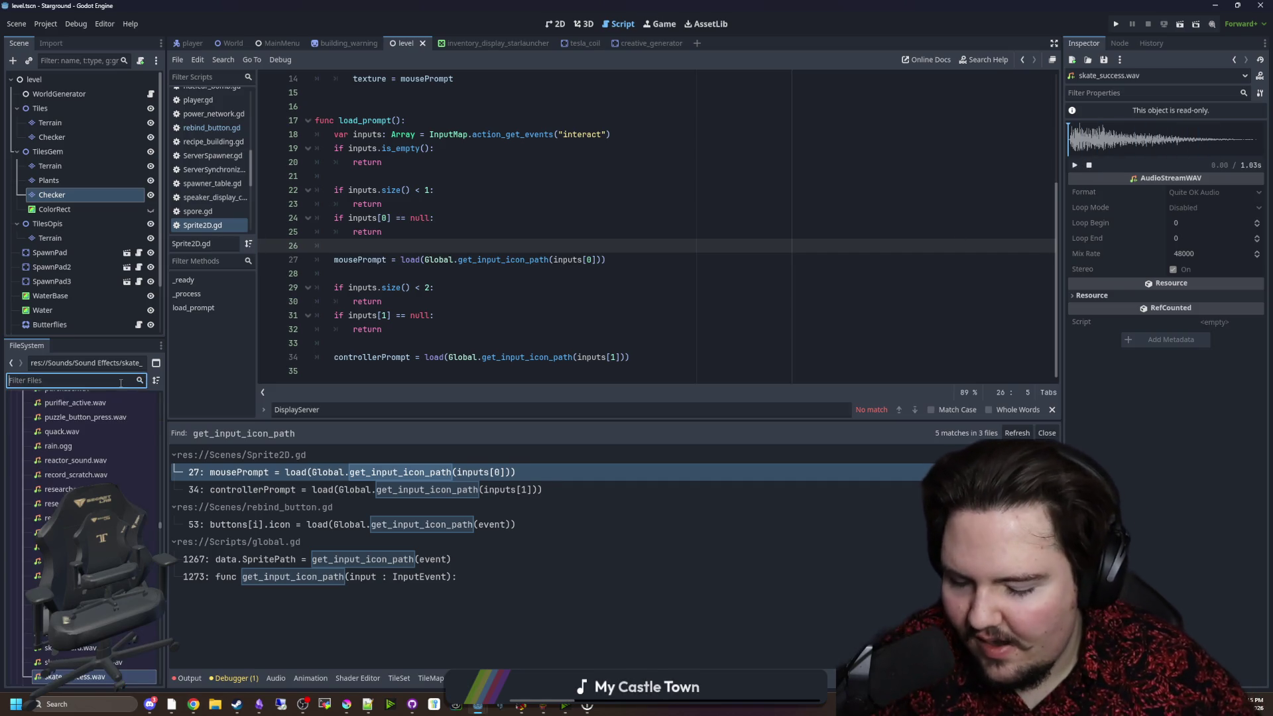
text(fish)
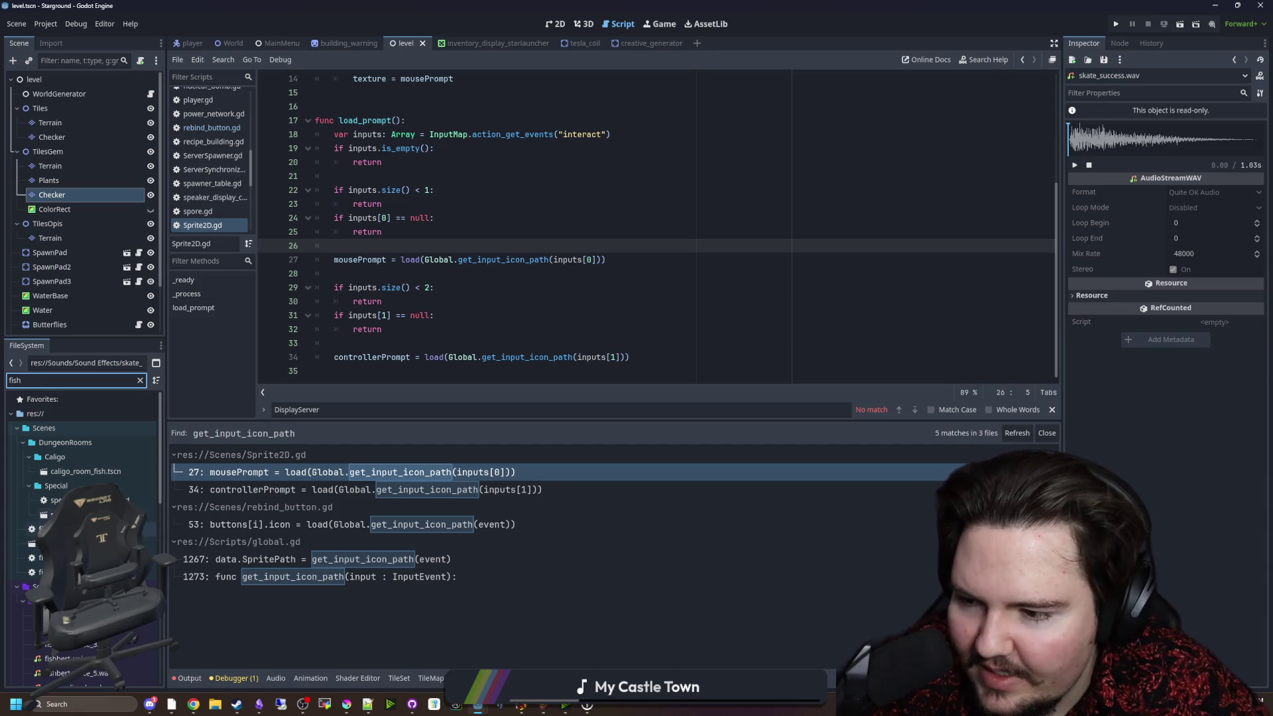
scroll(83, 530, down, 10)
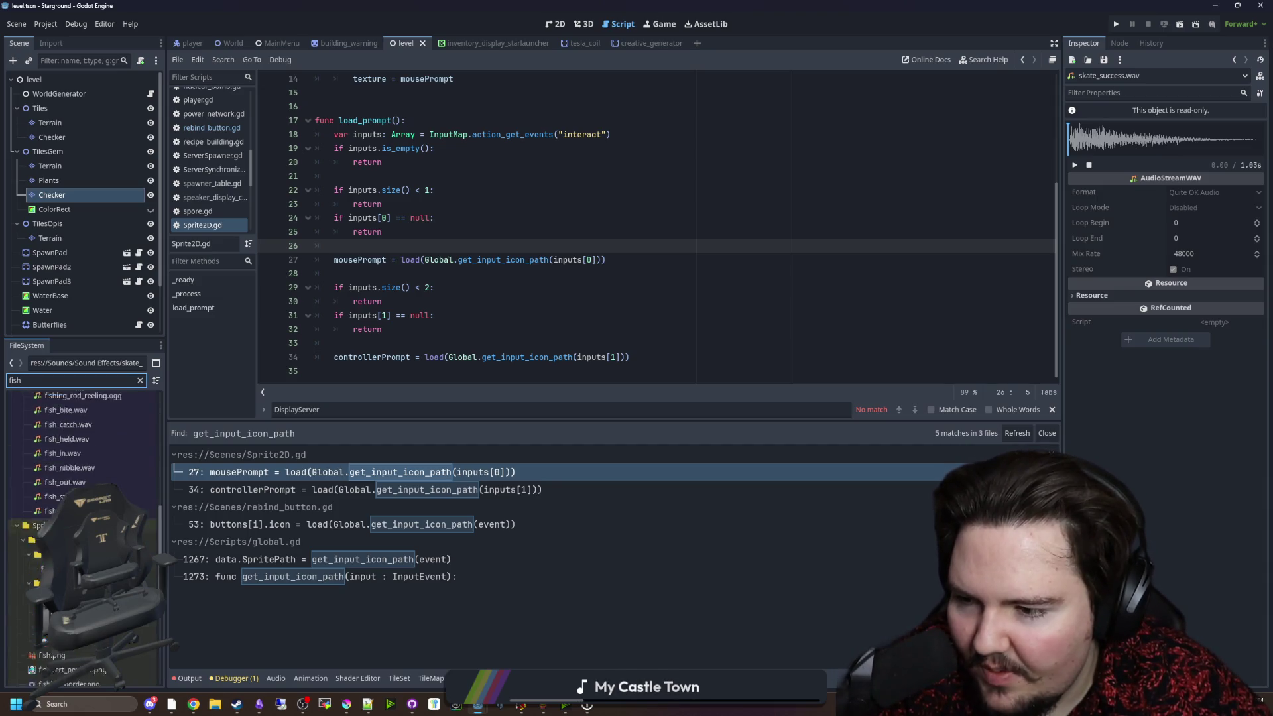
scroll(82, 517, up, 2)
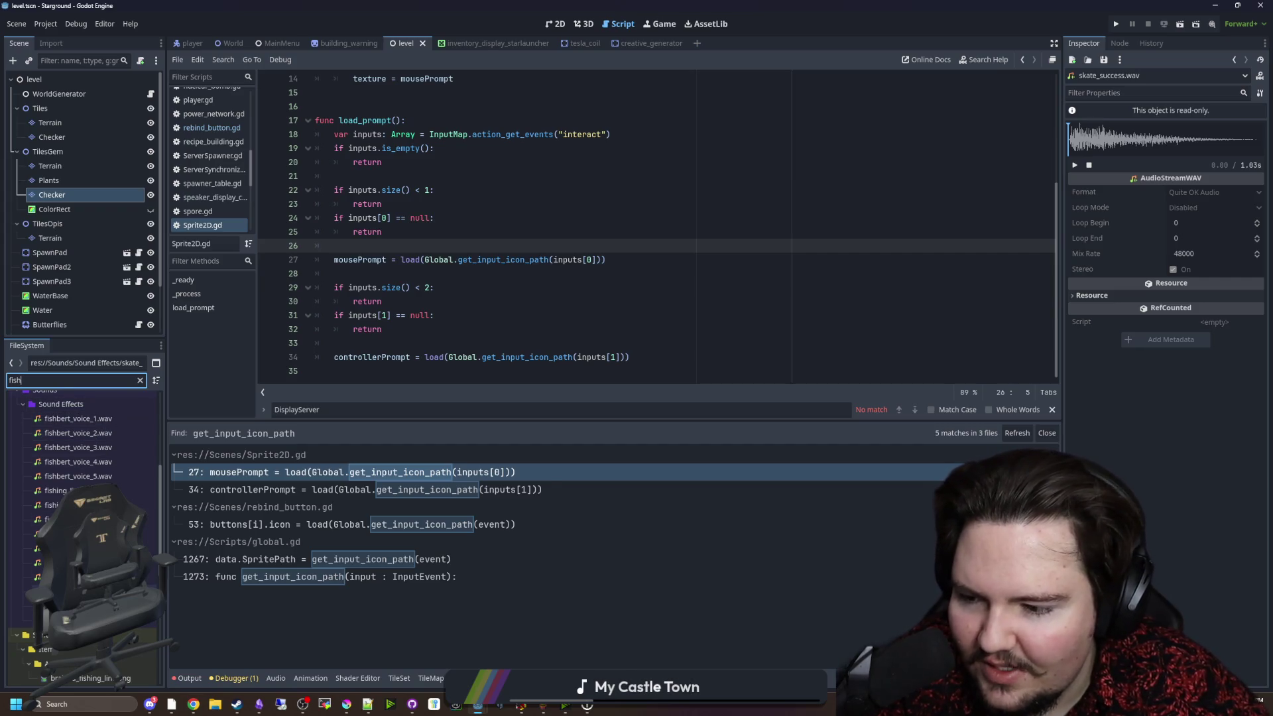
click(66, 534)
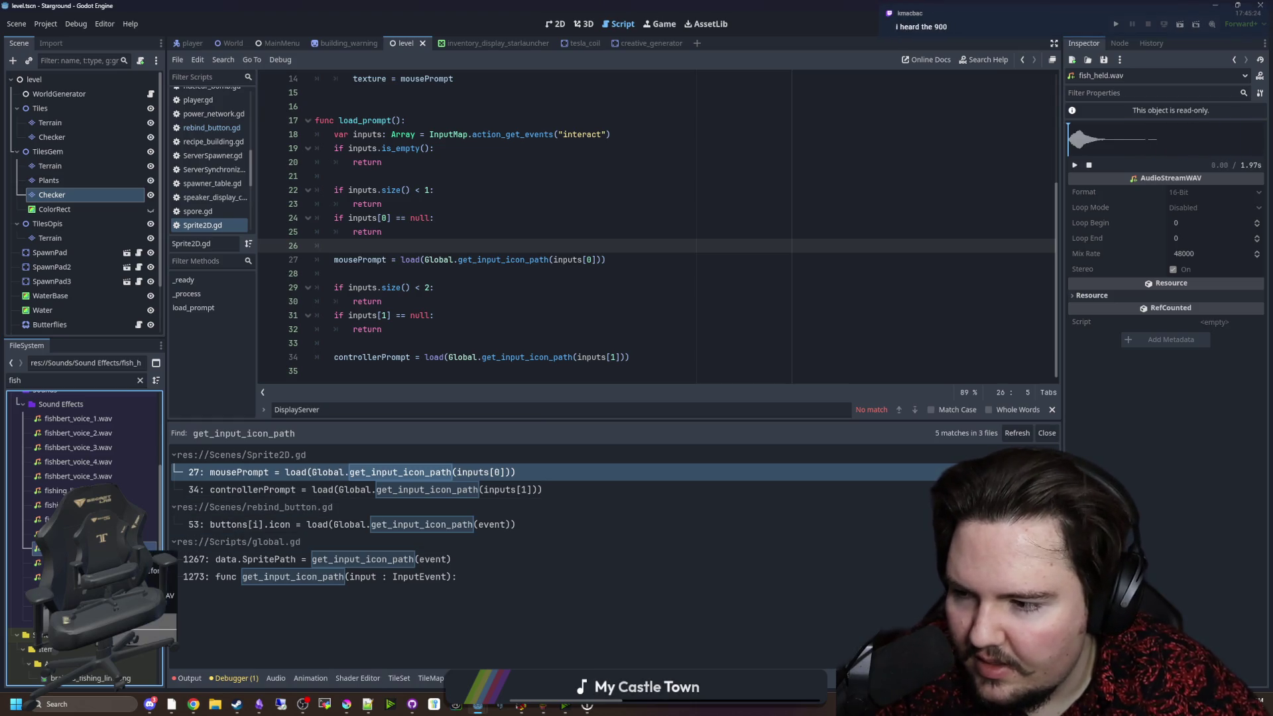
right_click(82, 547)
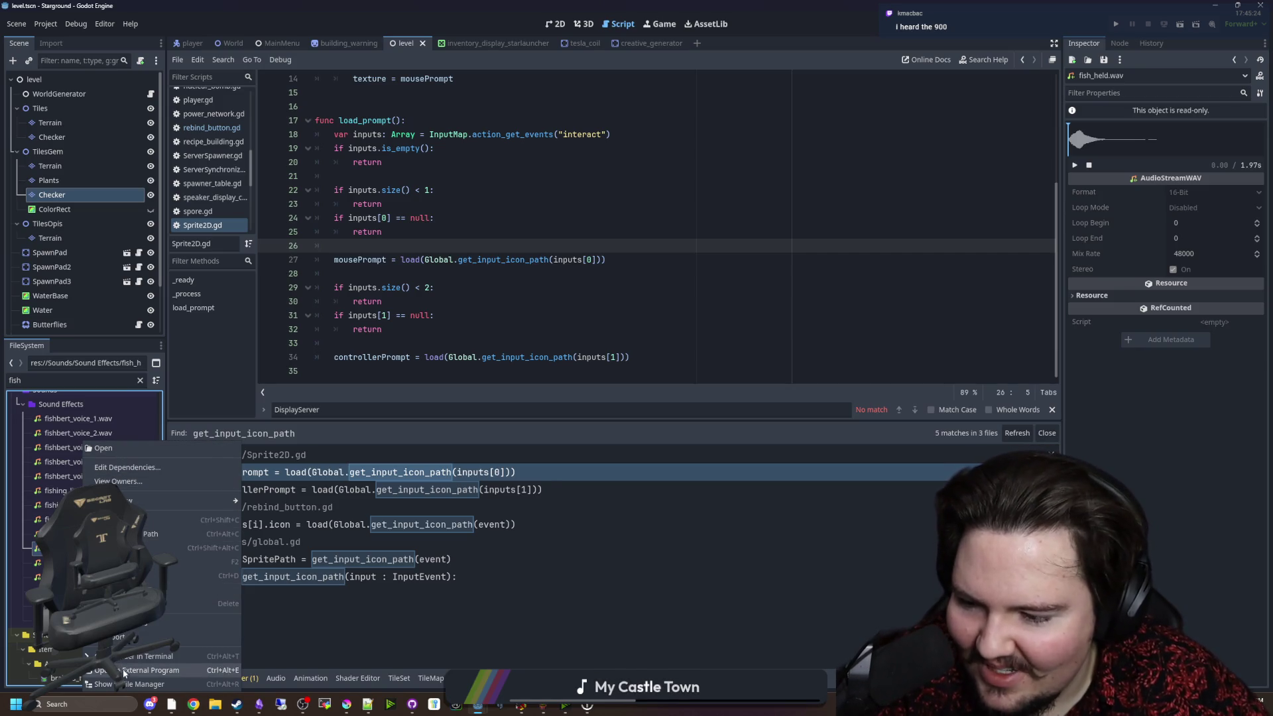
key(Escape)
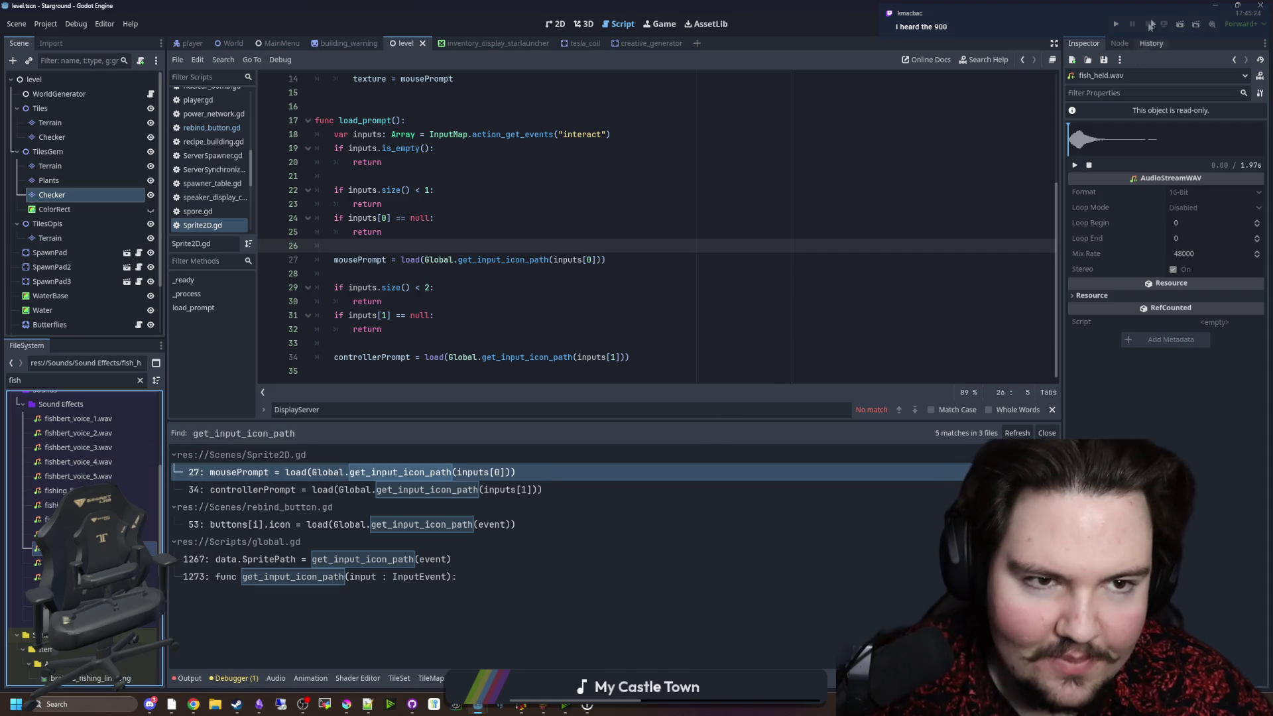
Return to the Lured In editor and expand the audio folder in FileSystem.
click(1216, 4)
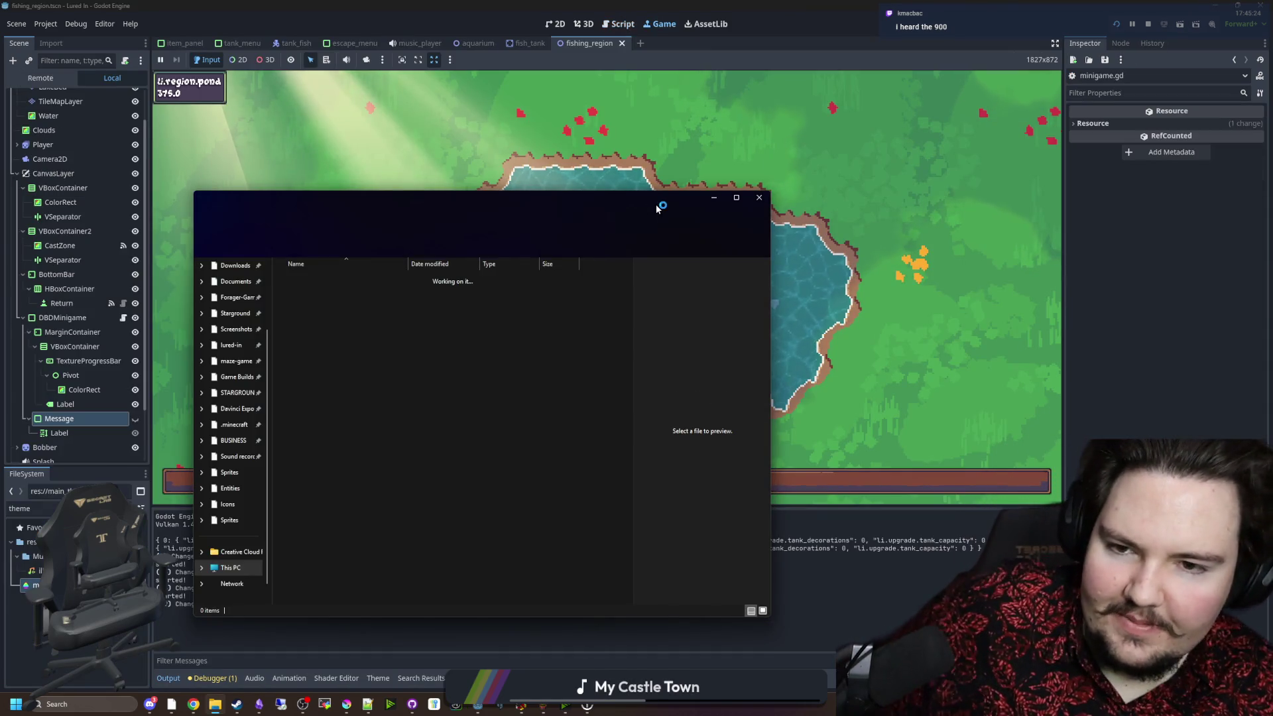
drag(464, 219, 7, 179)
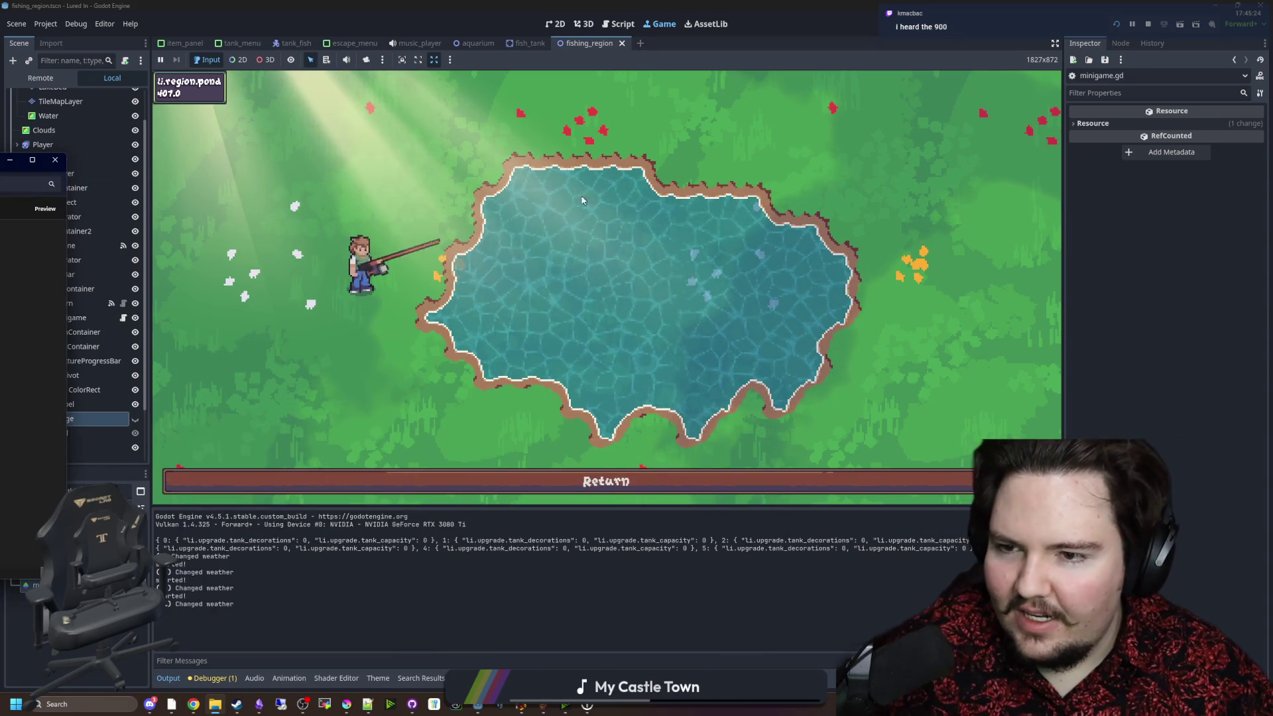
key(space)
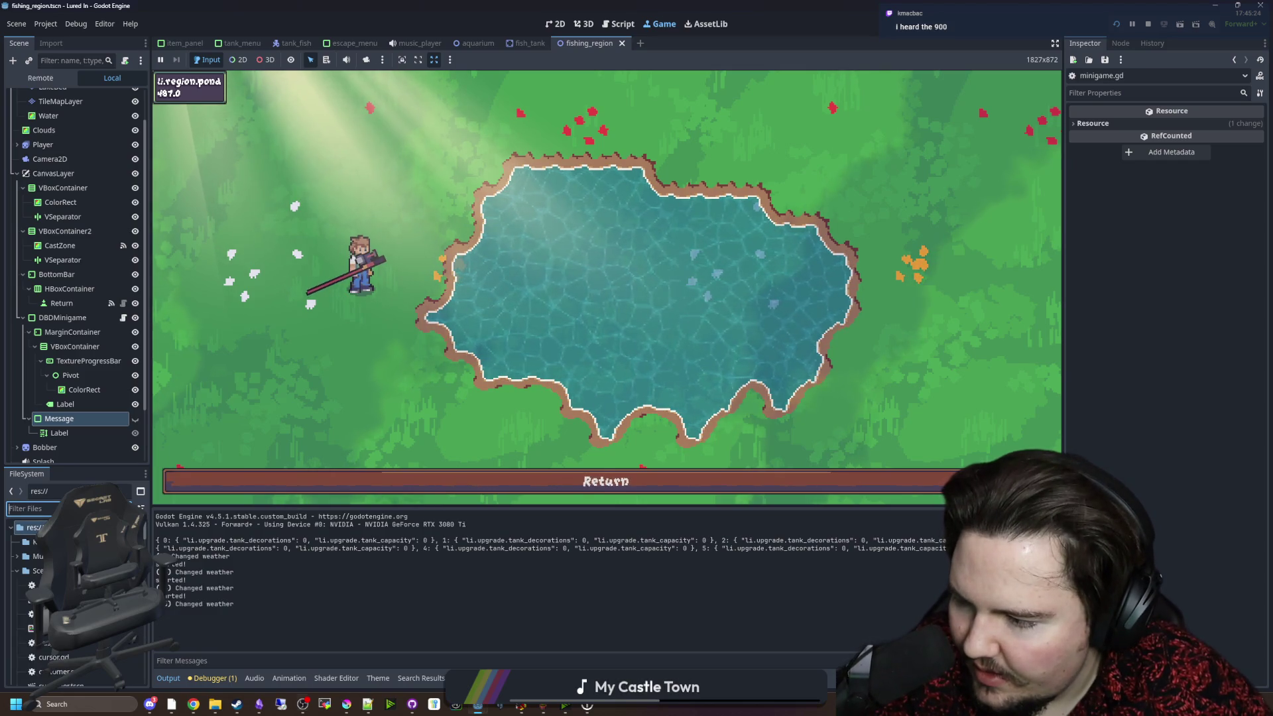
click(213, 707)
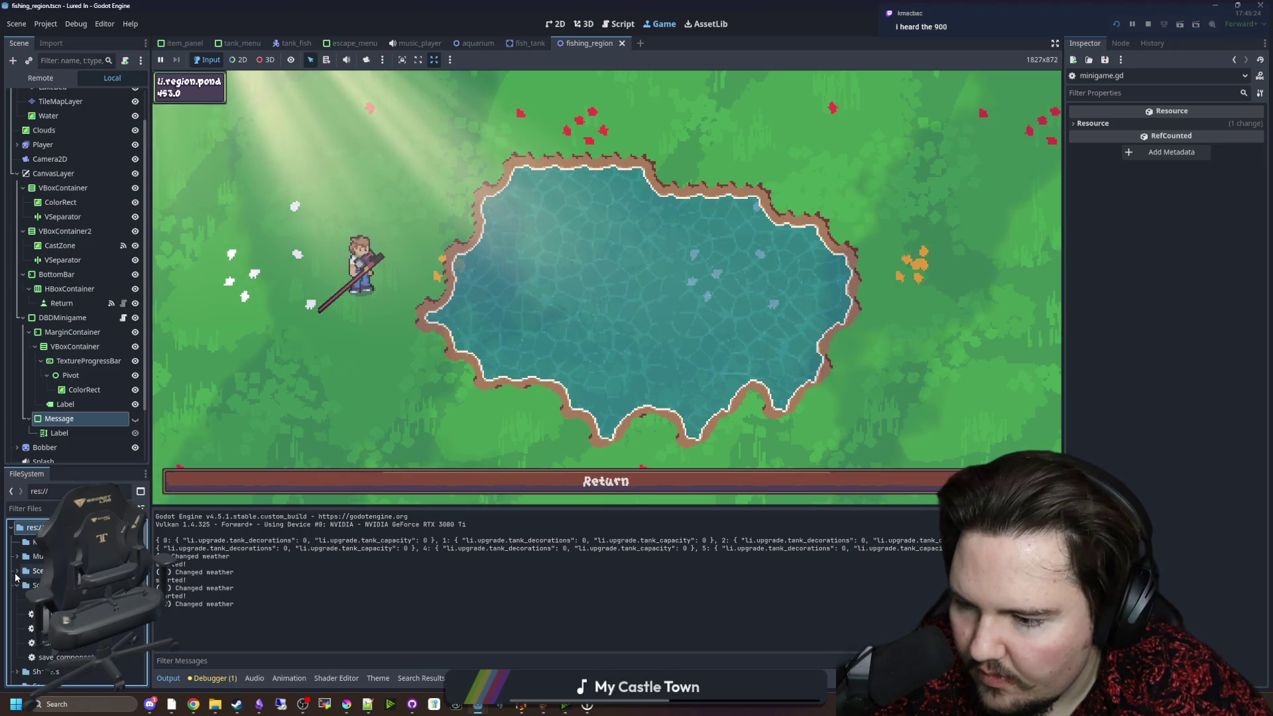
click(16, 586)
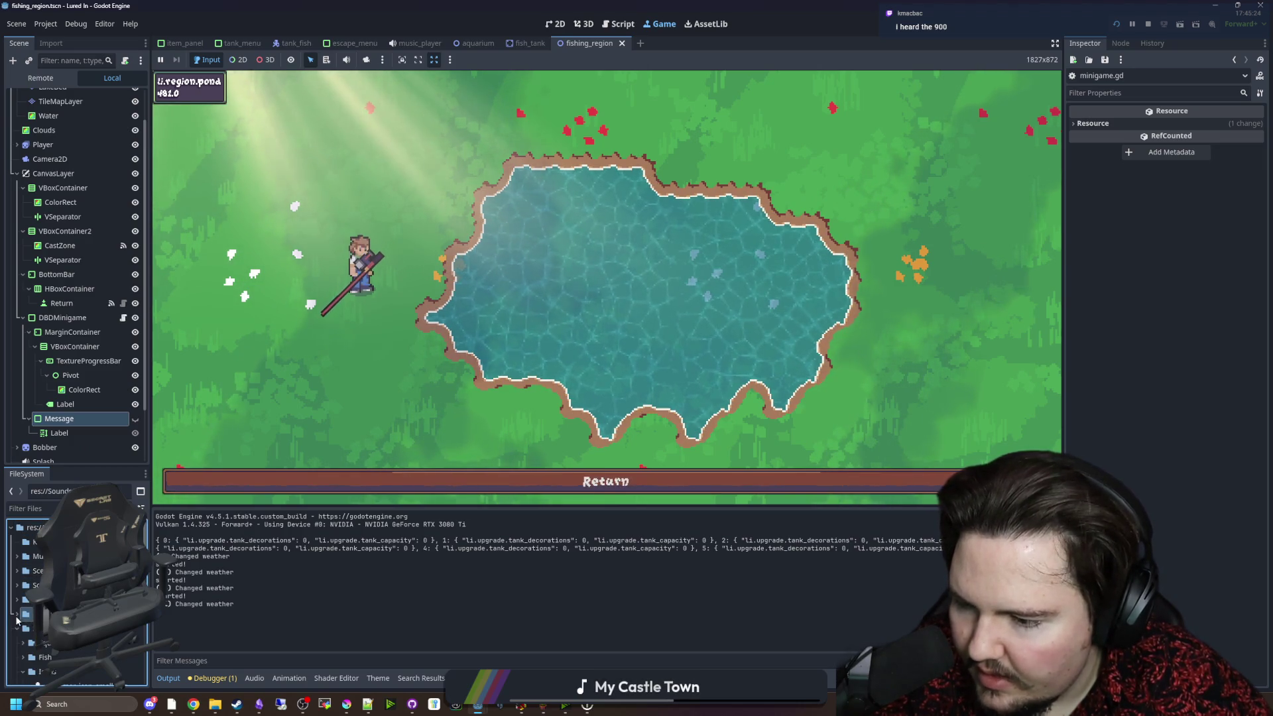
click(18, 615)
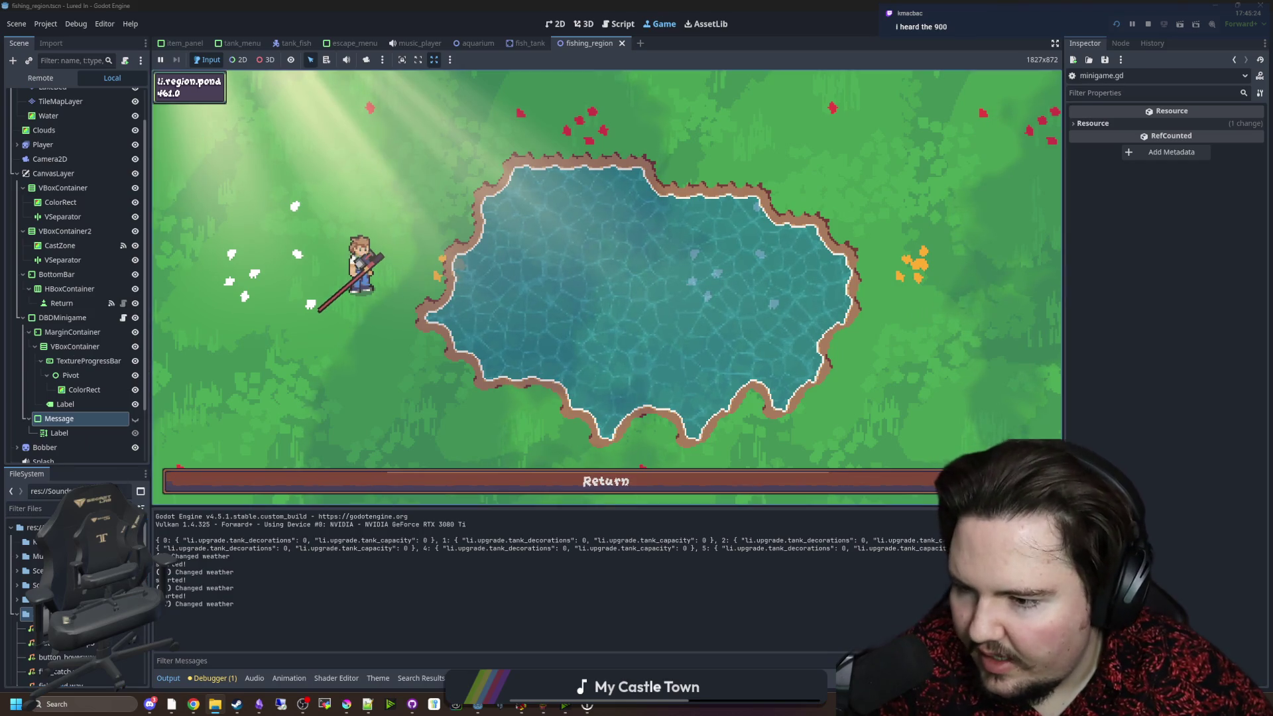
Filter FileSystem for 'fish_he' and cast the line into the pond.
click(67, 509)
text(fish)
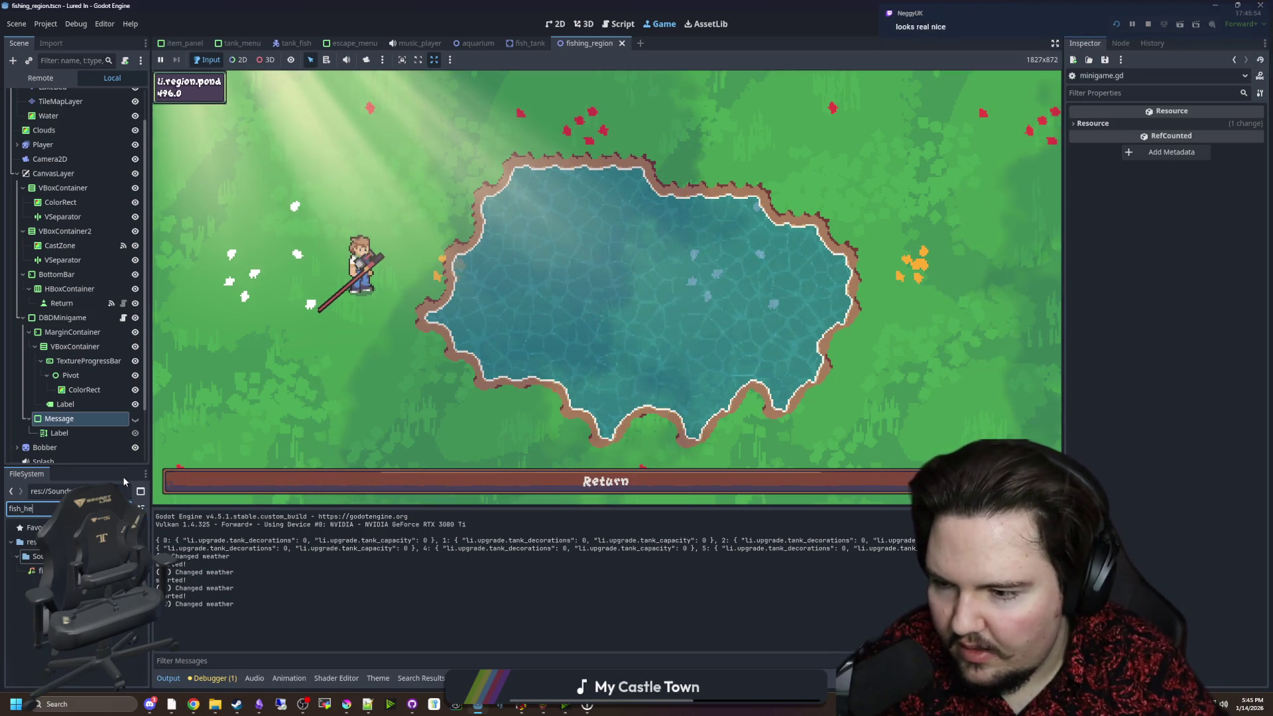
text(_he)
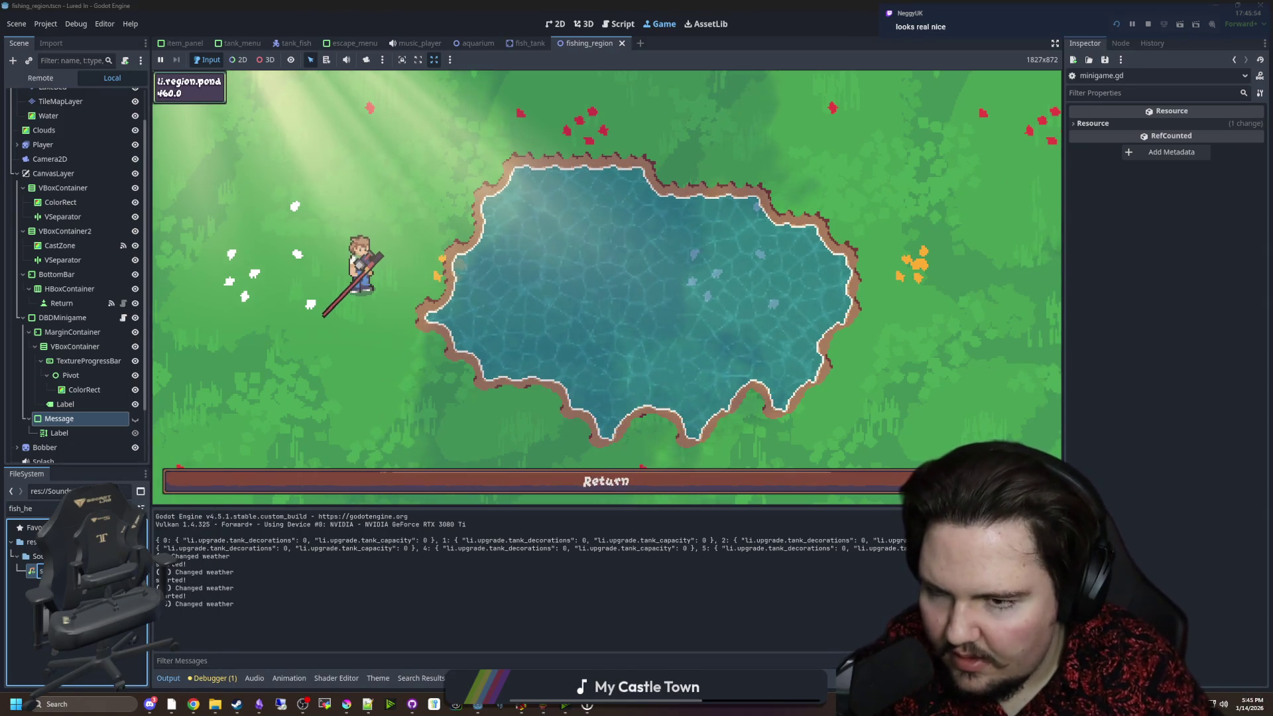
click(511, 339)
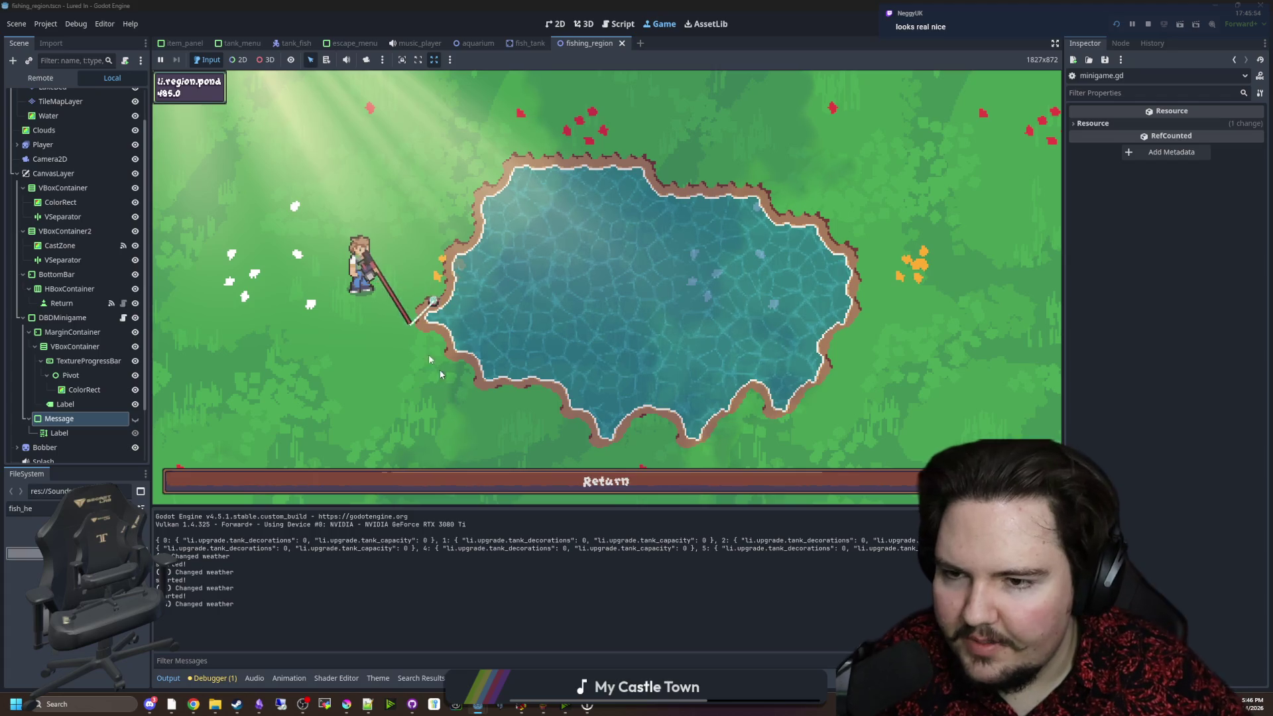
Catch two fish by hitting the blue zone three times each, then return to the aquarium.
click(562, 229)
click(562, 229)
click(562, 229)
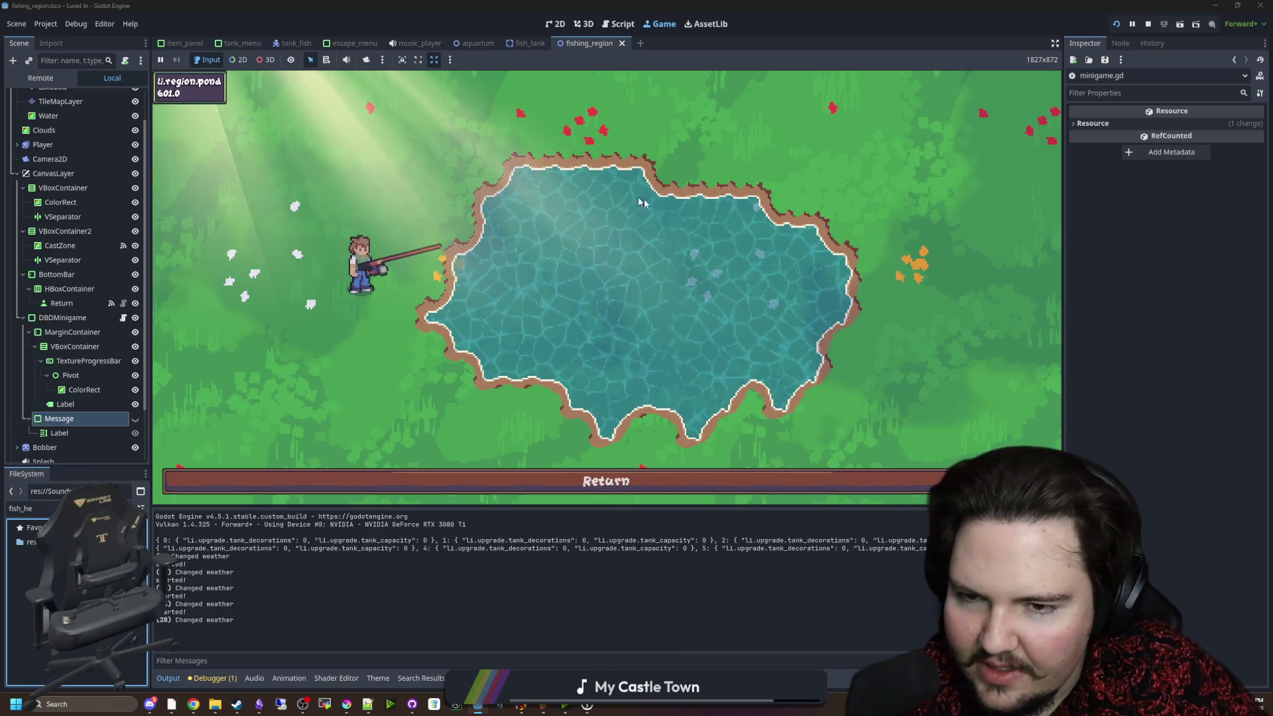
mouse_move(626, 188)
mouse_down()
mouse_move(642, 171)
mouse_move(632, 195)
mouse_up()
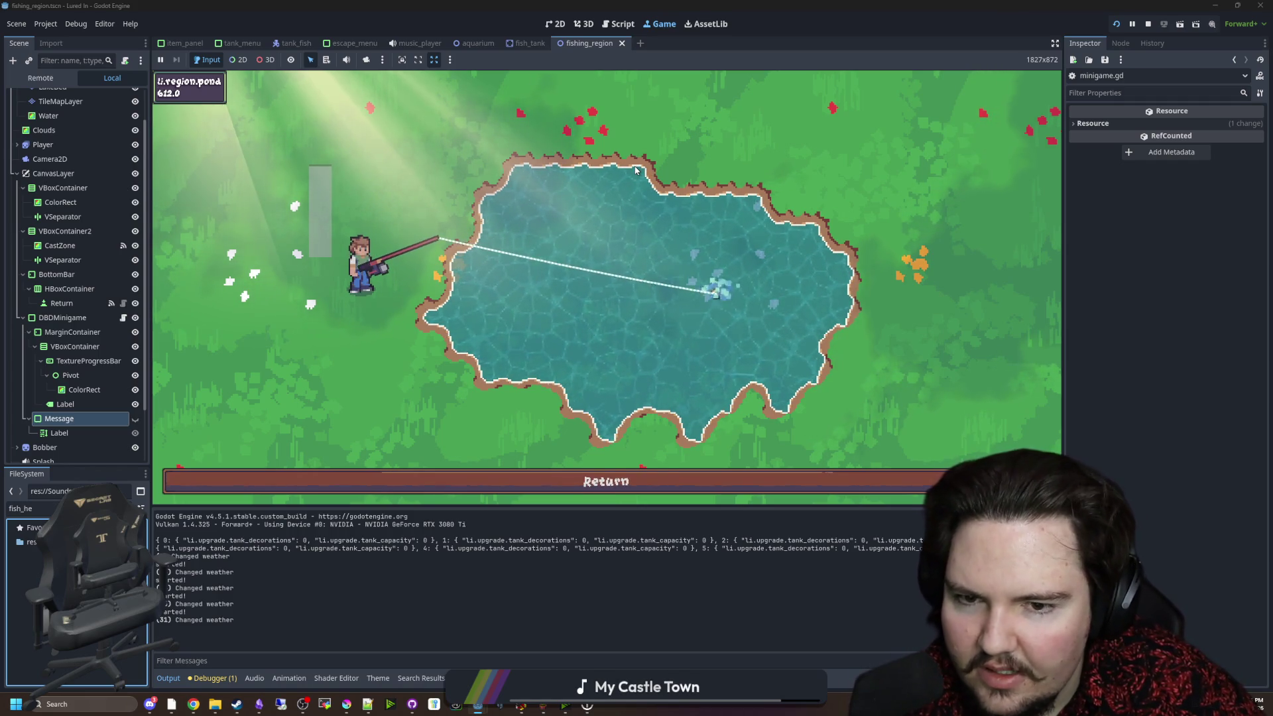
click(633, 209)
click(646, 226)
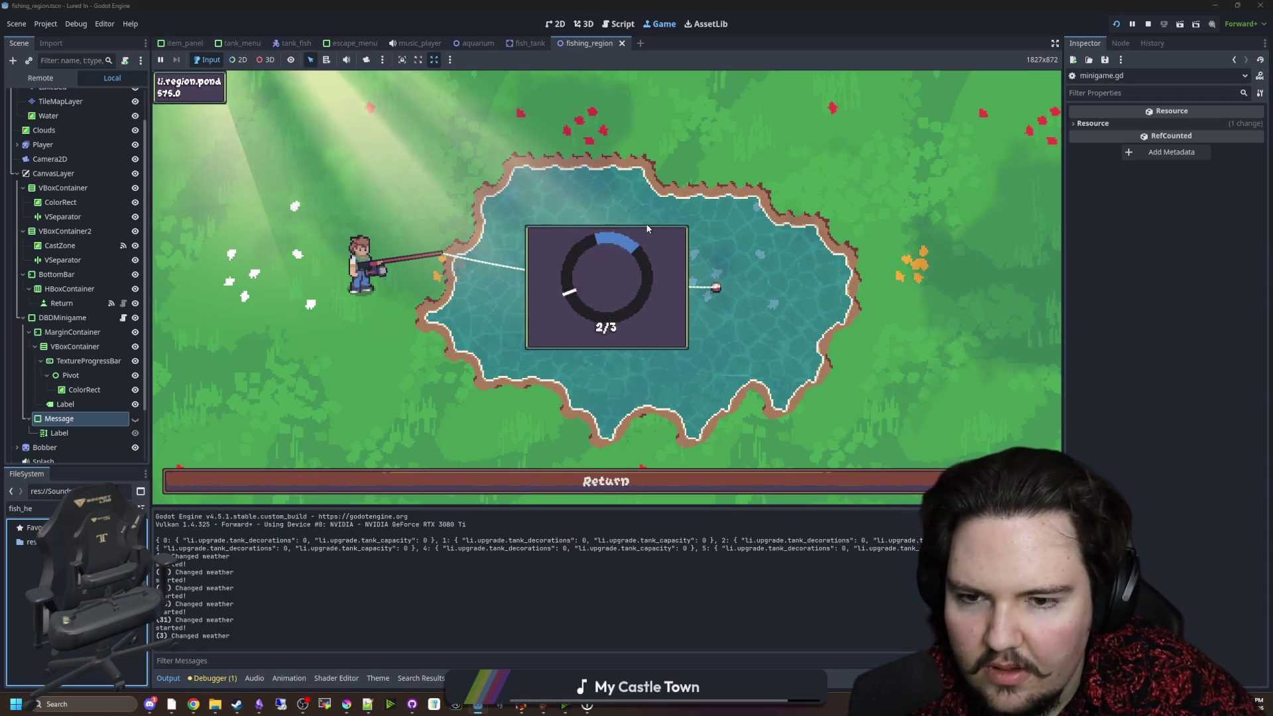
click(646, 227)
click(617, 472)
click(53, 319)
Add an AudioStreamPlayer child node under DBDMinigame.
right_click(53, 318)
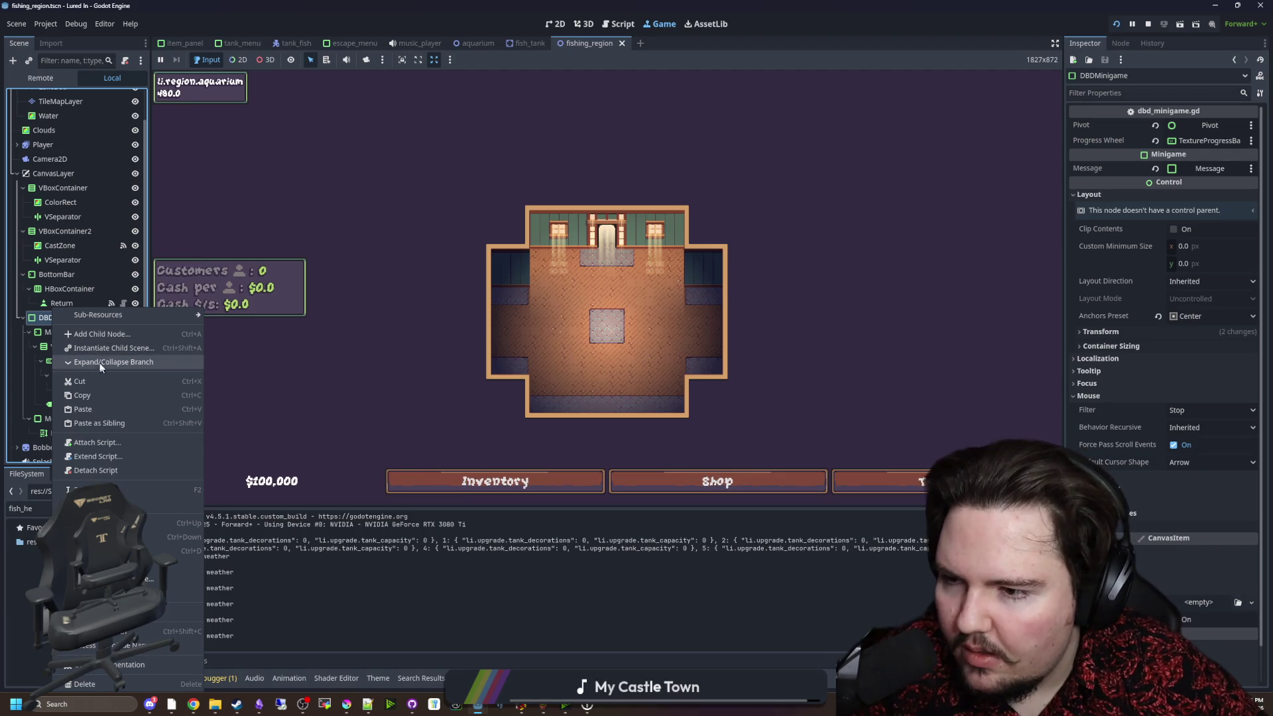
click(96, 334)
text(audio)
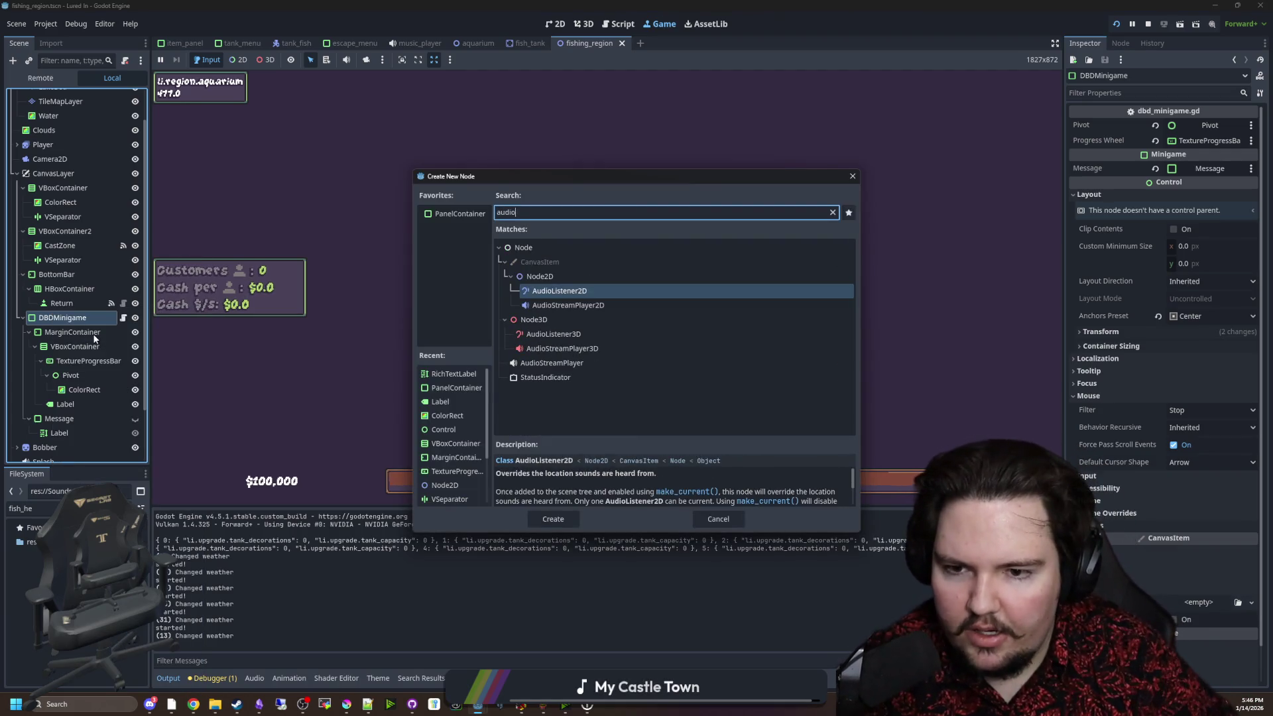
key(Down)
key(Down)
key(Down)
key(Return)
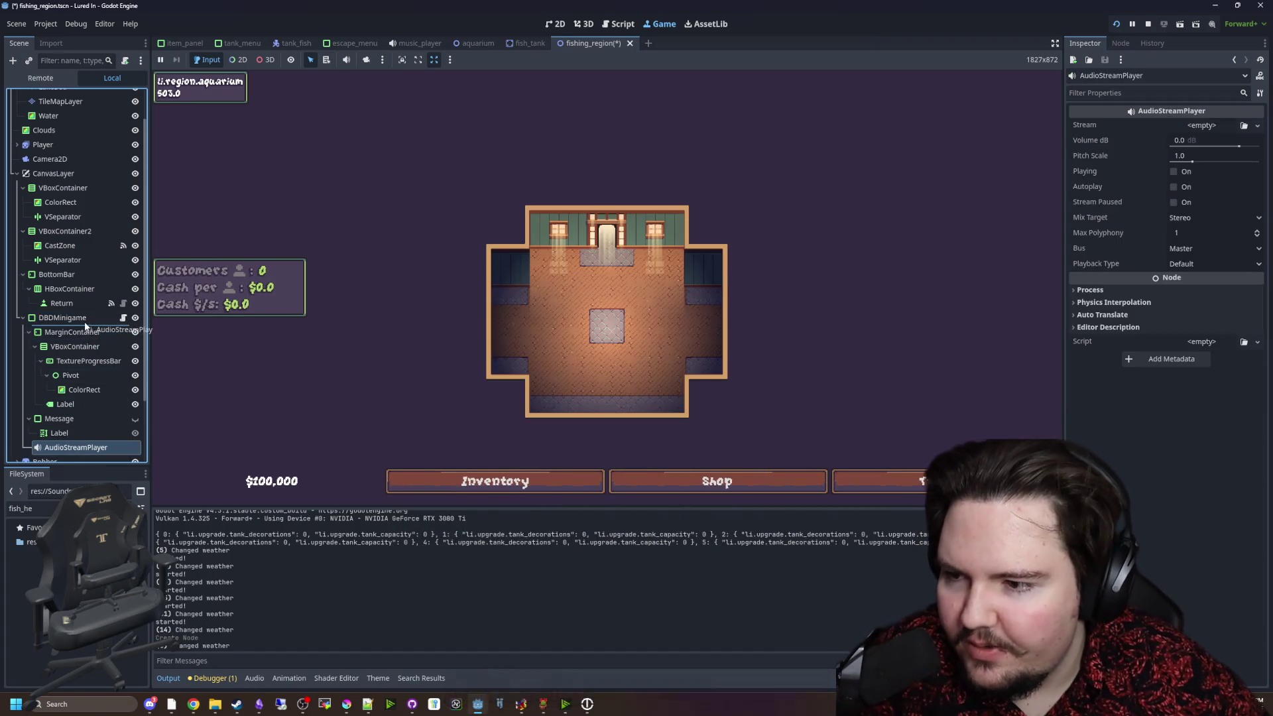
Quick Load success.wav into the player's Stream and route it to the SFX bus.
scroll(109, 336, down, 2)
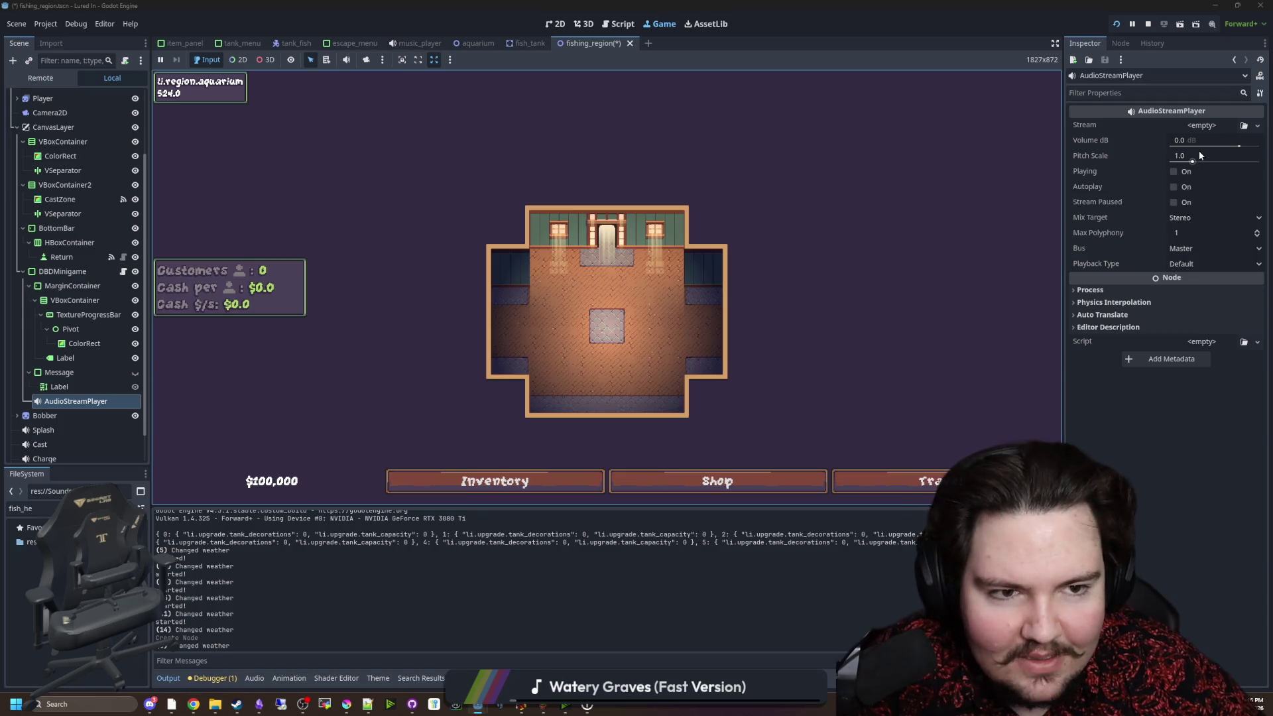
click(1205, 125)
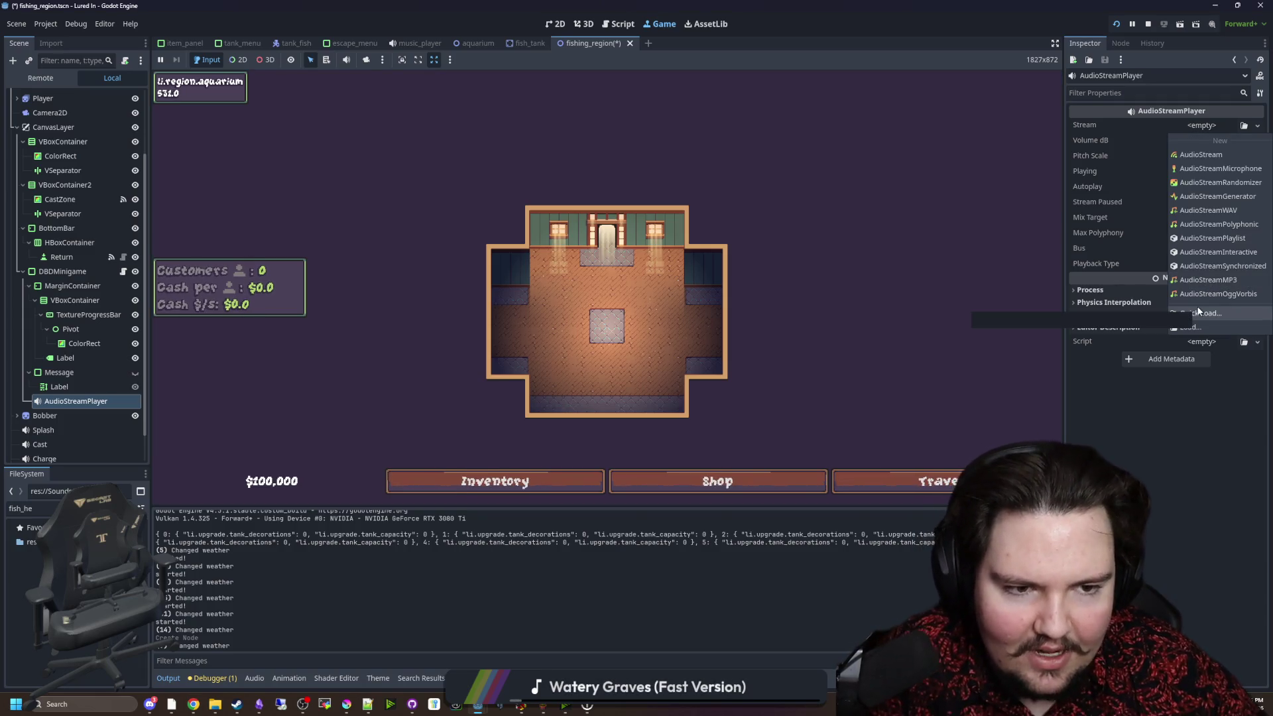
click(1198, 311)
text(succ)
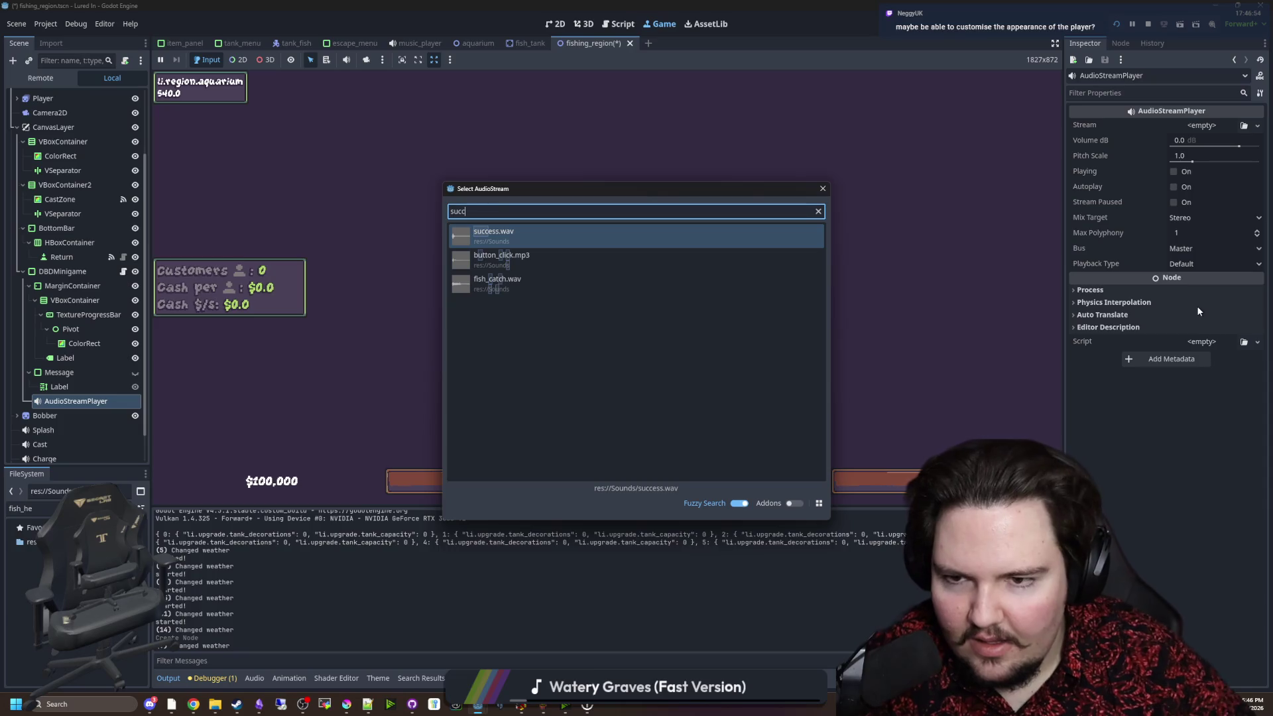
double_click(535, 231)
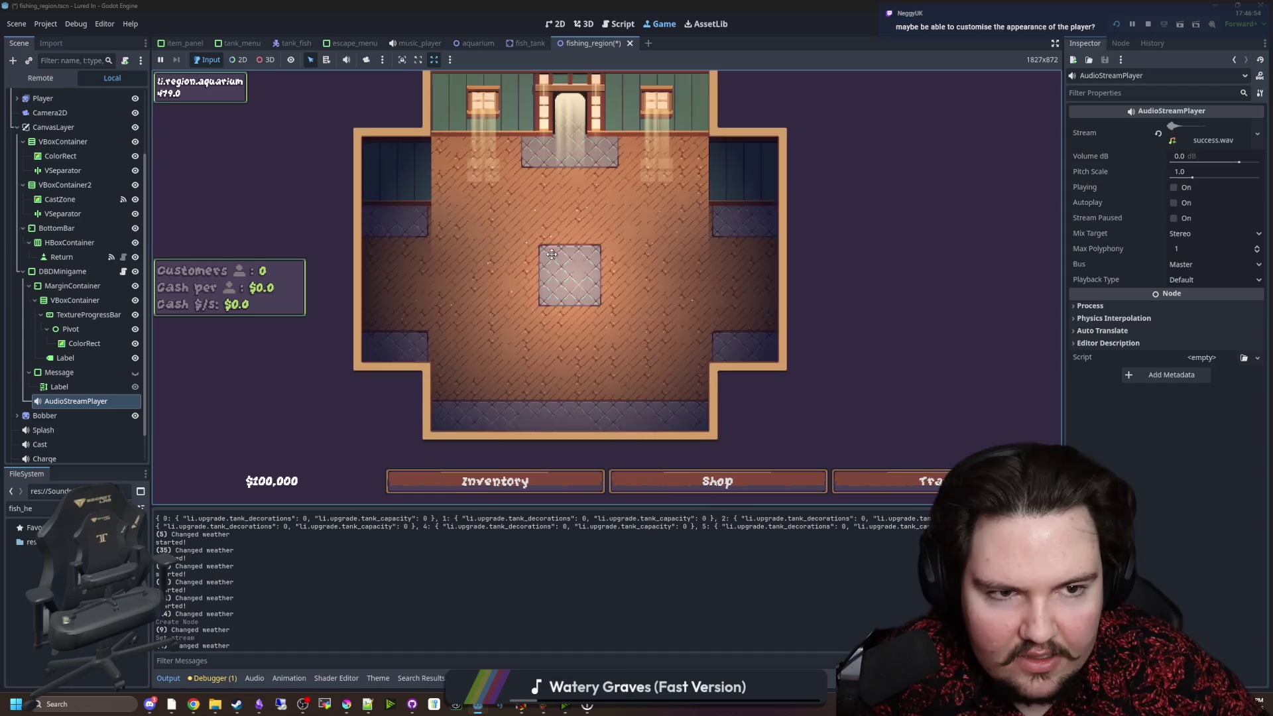
click(1204, 264)
click(1204, 308)
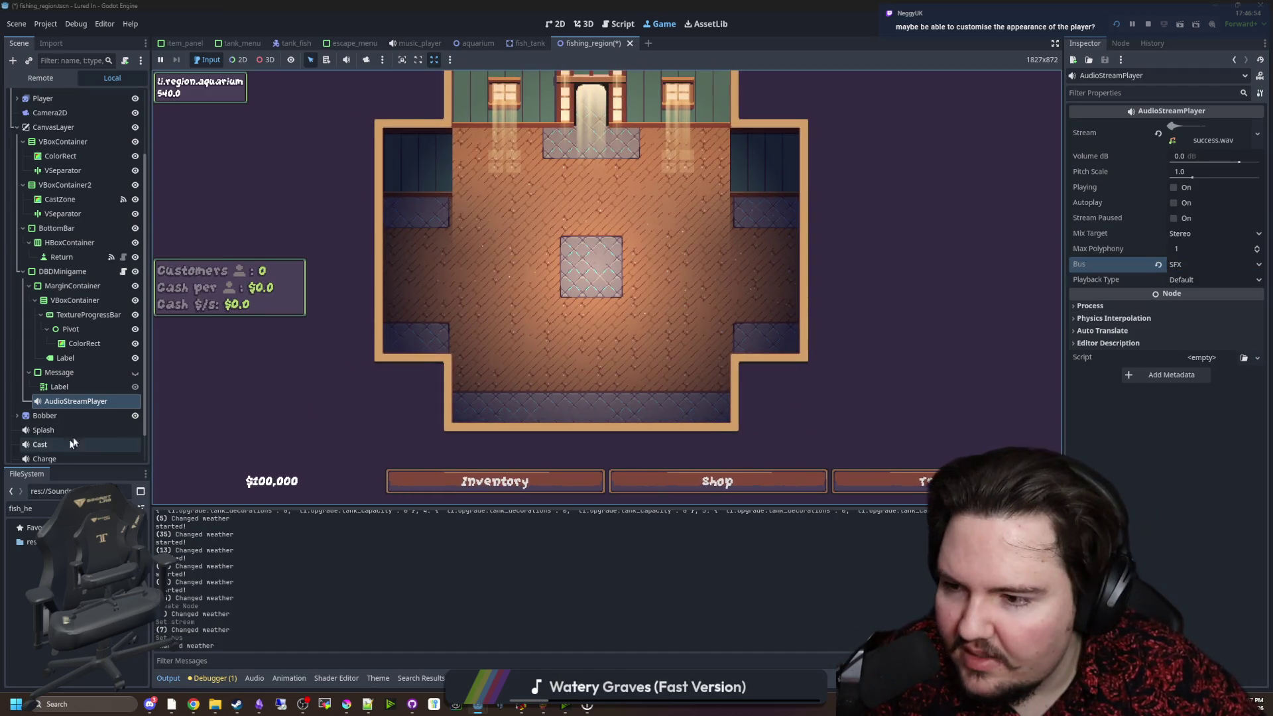
double_click(91, 401)
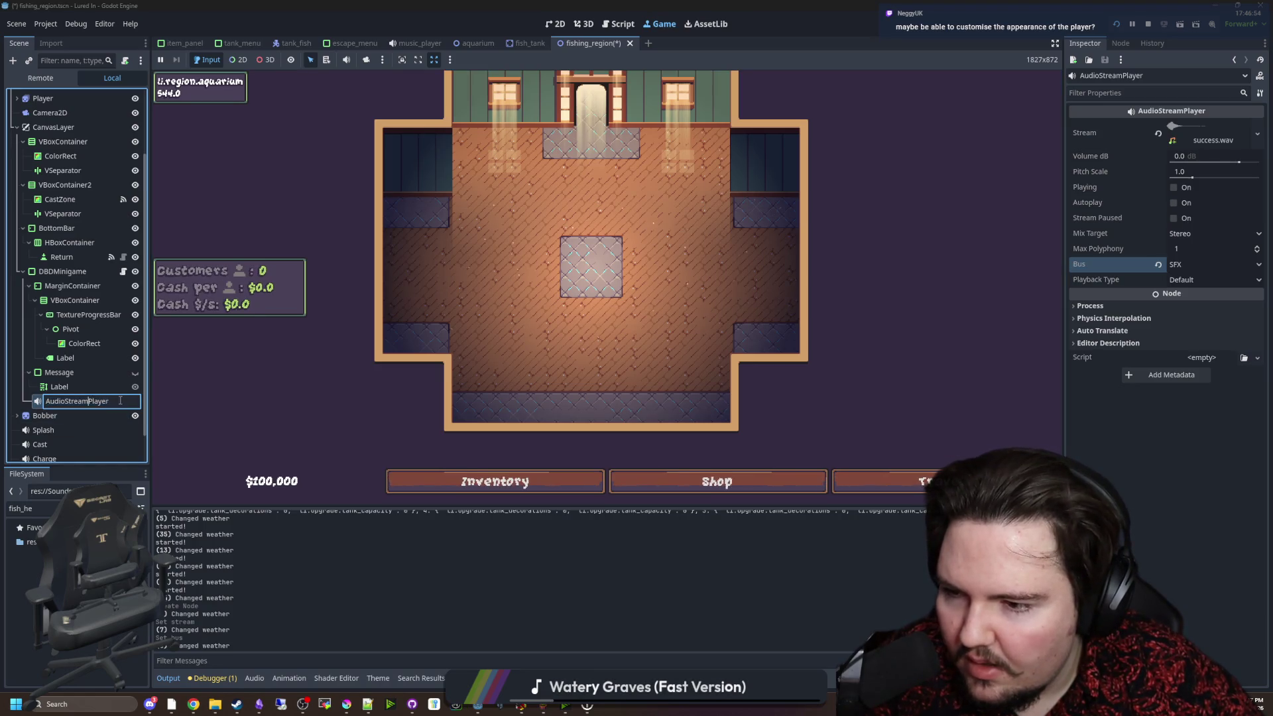
Name the new audio player Success, undoing an accidental duplicate of another node.
text(Success)
key(Return)
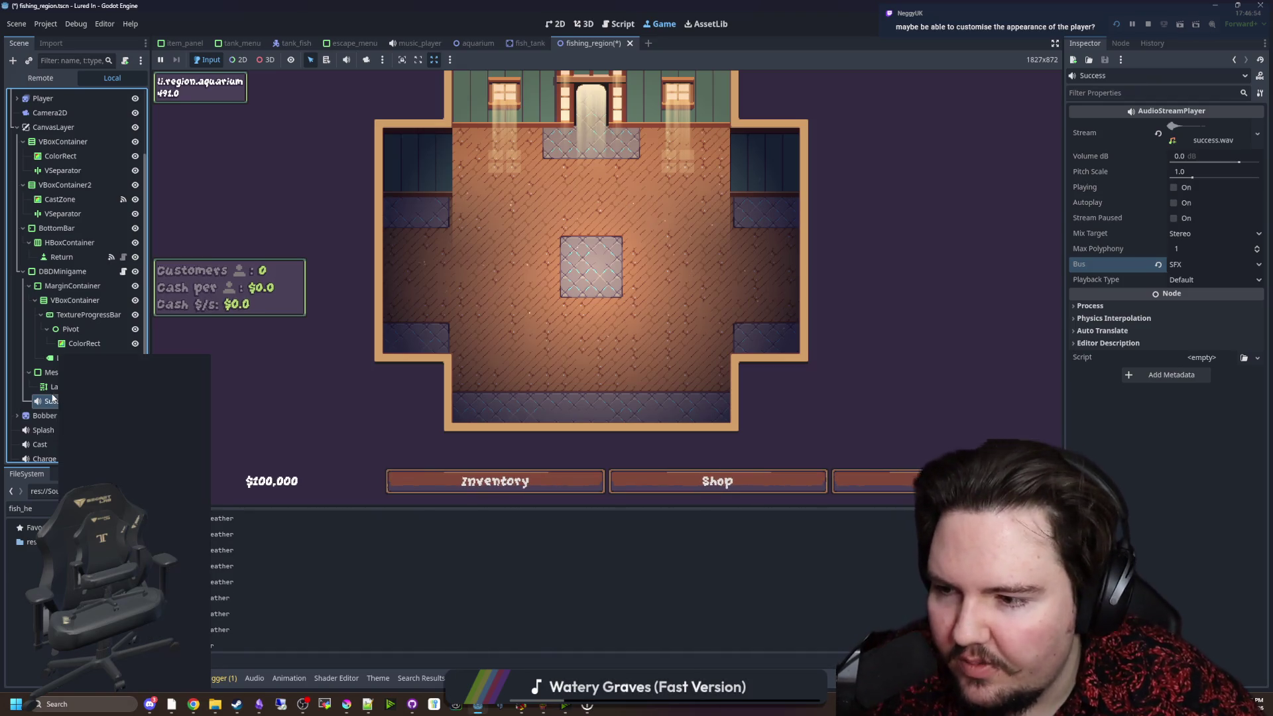
right_click(53, 387)
click(93, 550)
key(ctrl+z)
Duplicate the Success player, rename the copy Fail, and switch to the Starground editor.
click(53, 401)
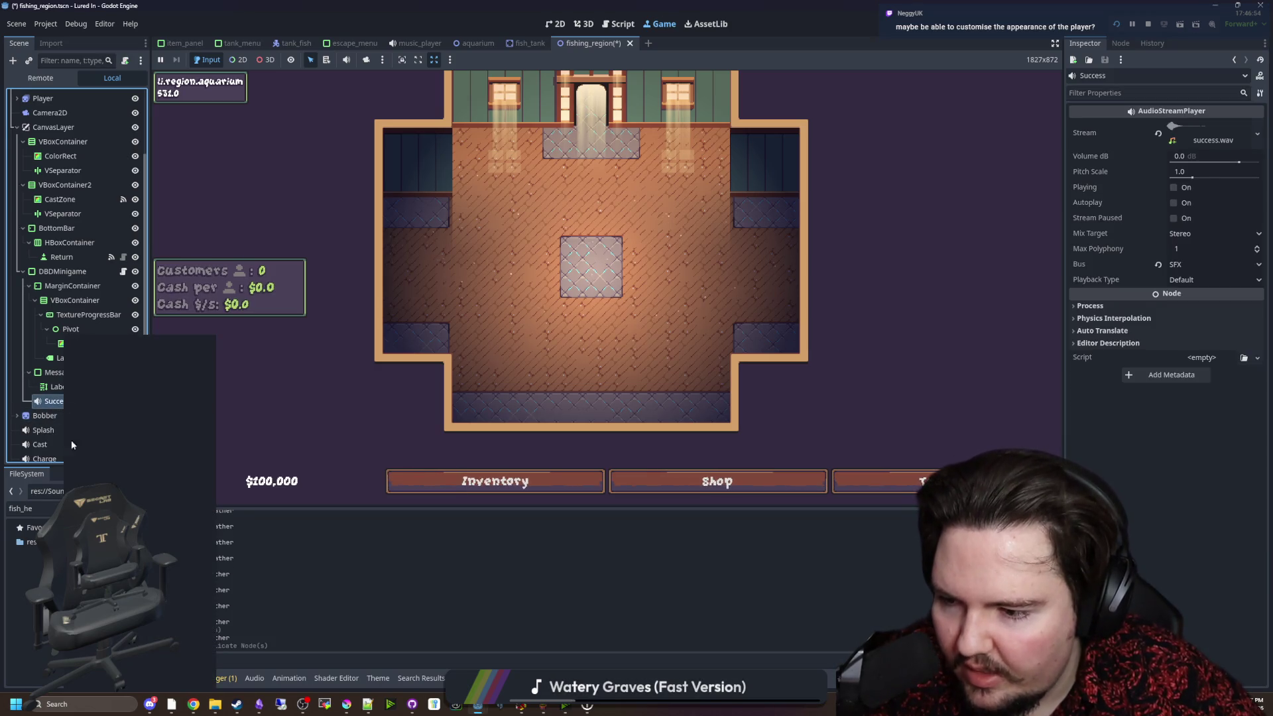
right_click(64, 402)
click(99, 550)
double_click(78, 416)
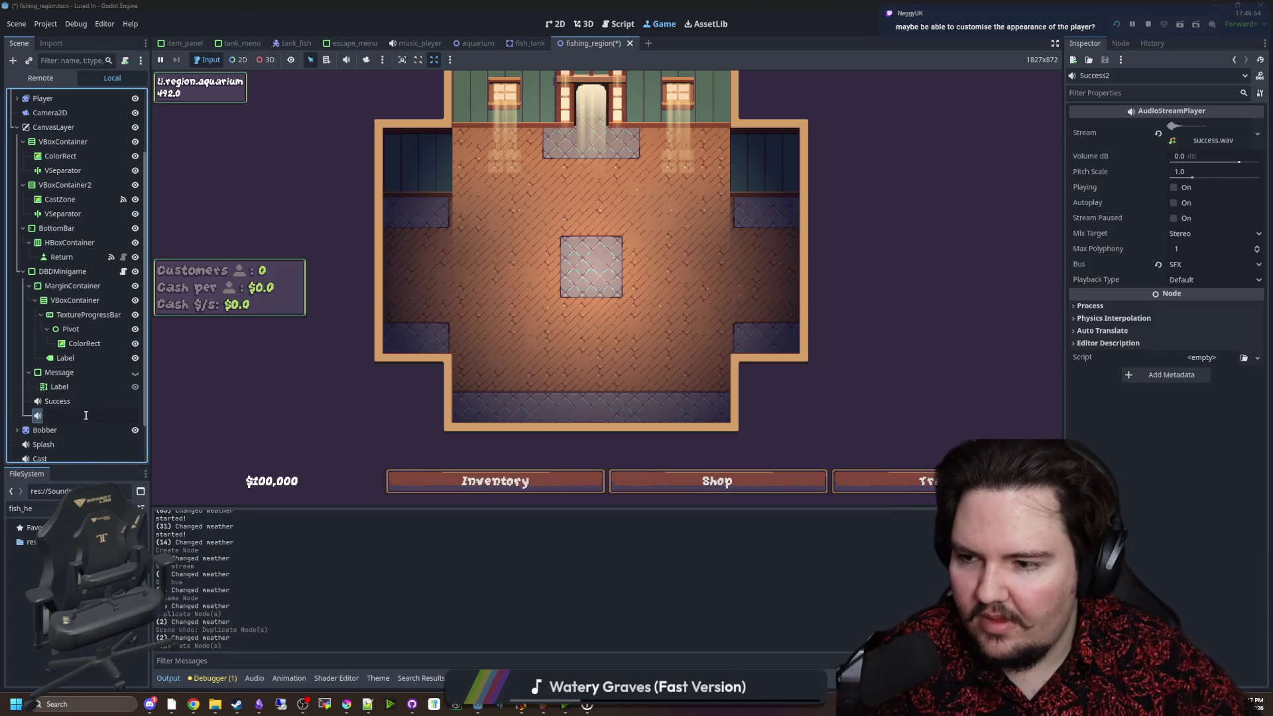
text(Fail)
key(Return)
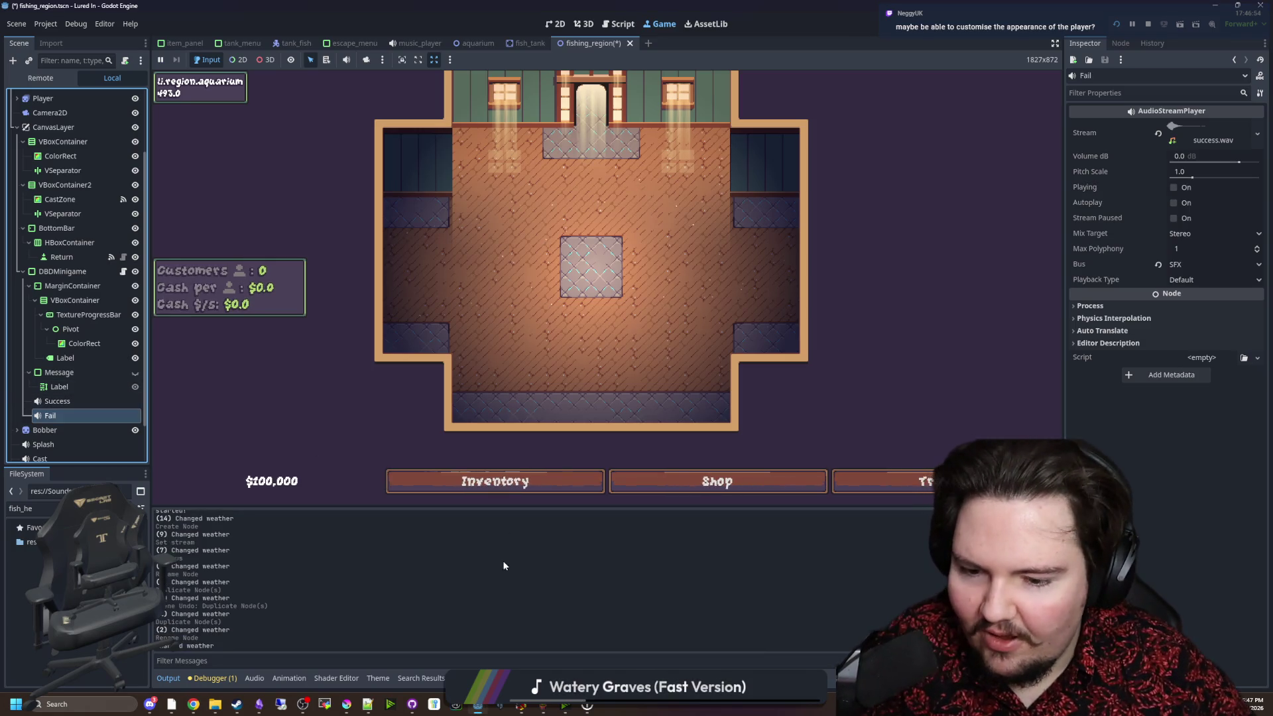
key(alt+Tab)
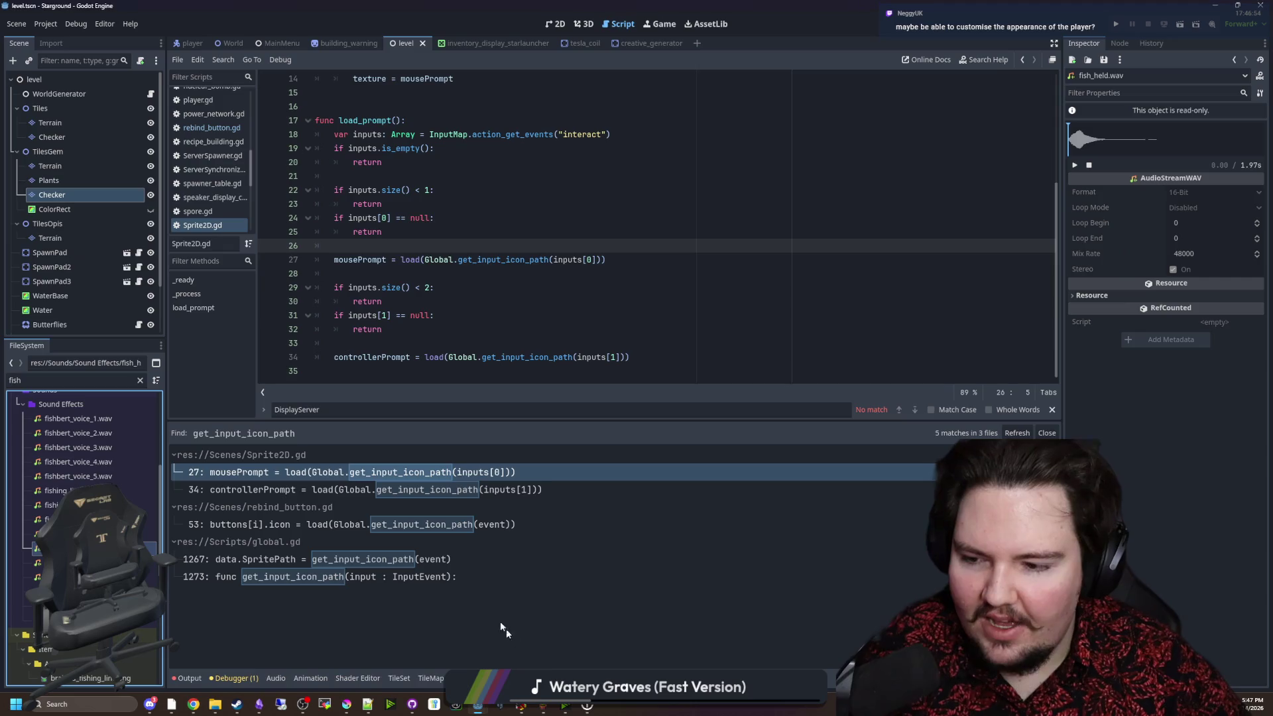
Filter Starground's files for 'fail', show chance_shrine_fail.wav in the file manager, and return to Lured In.
click(141, 380)
text(fail)
click(98, 456)
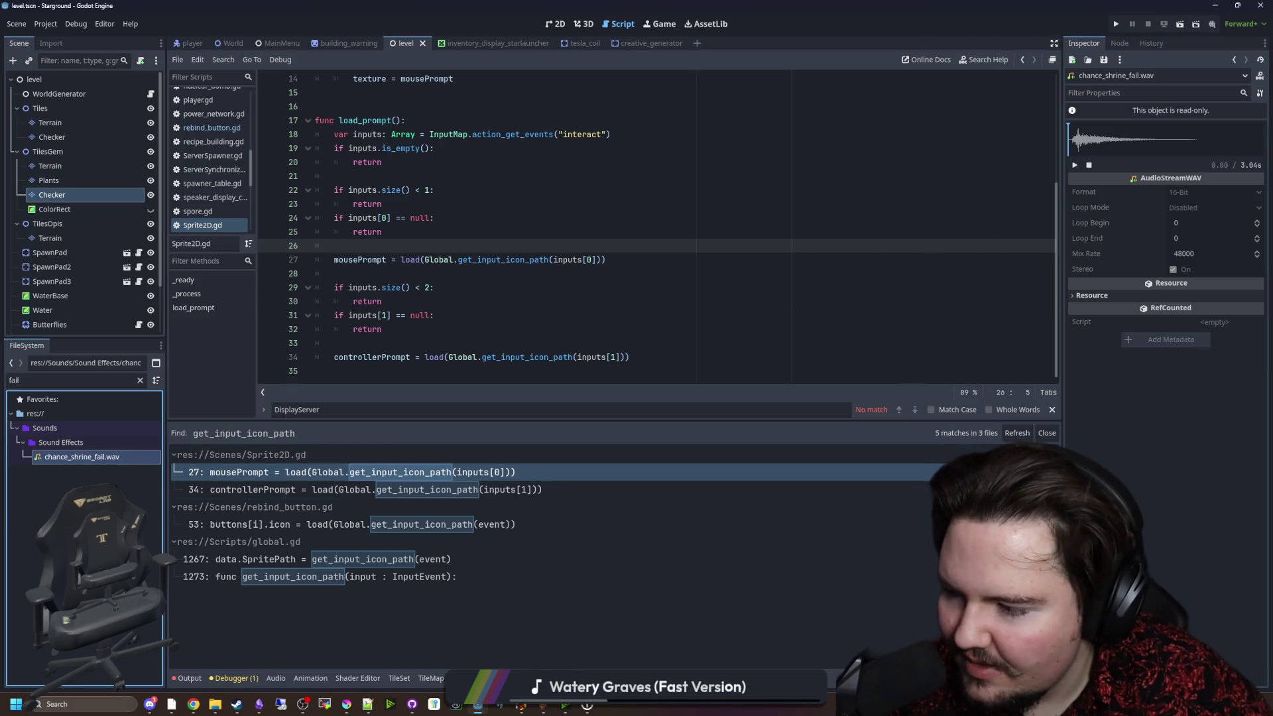
right_click(110, 462)
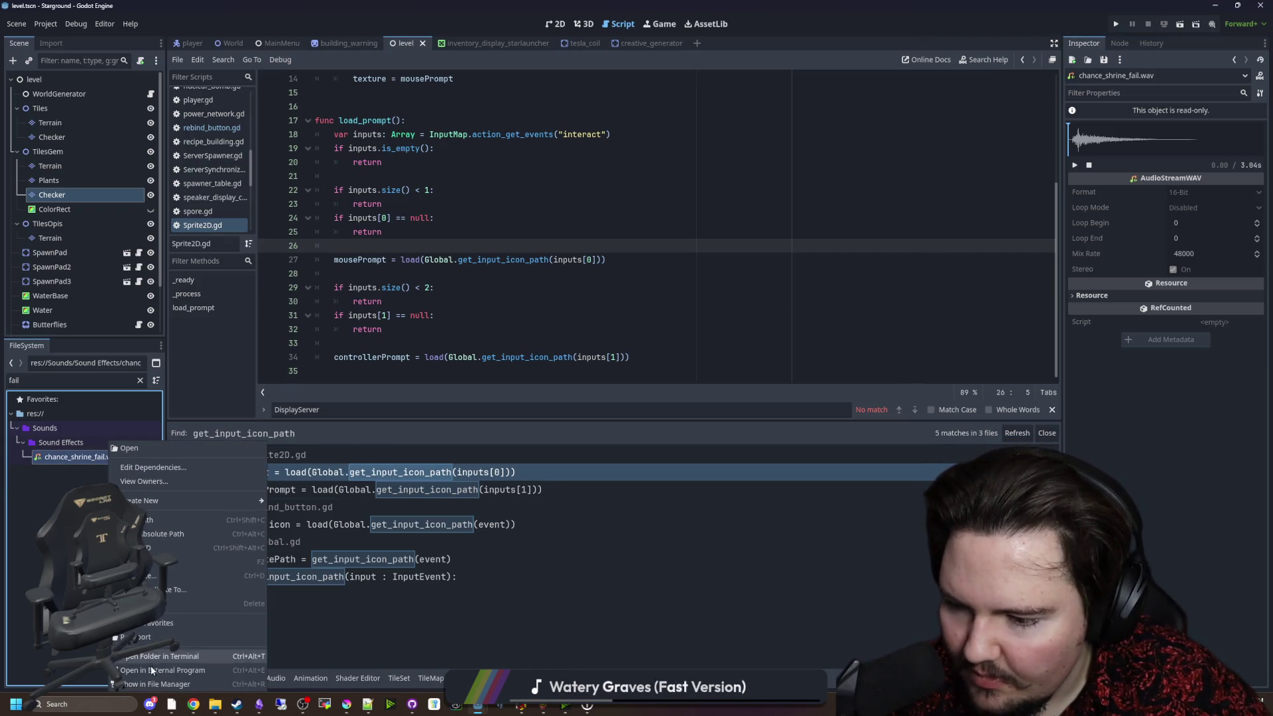
click(152, 692)
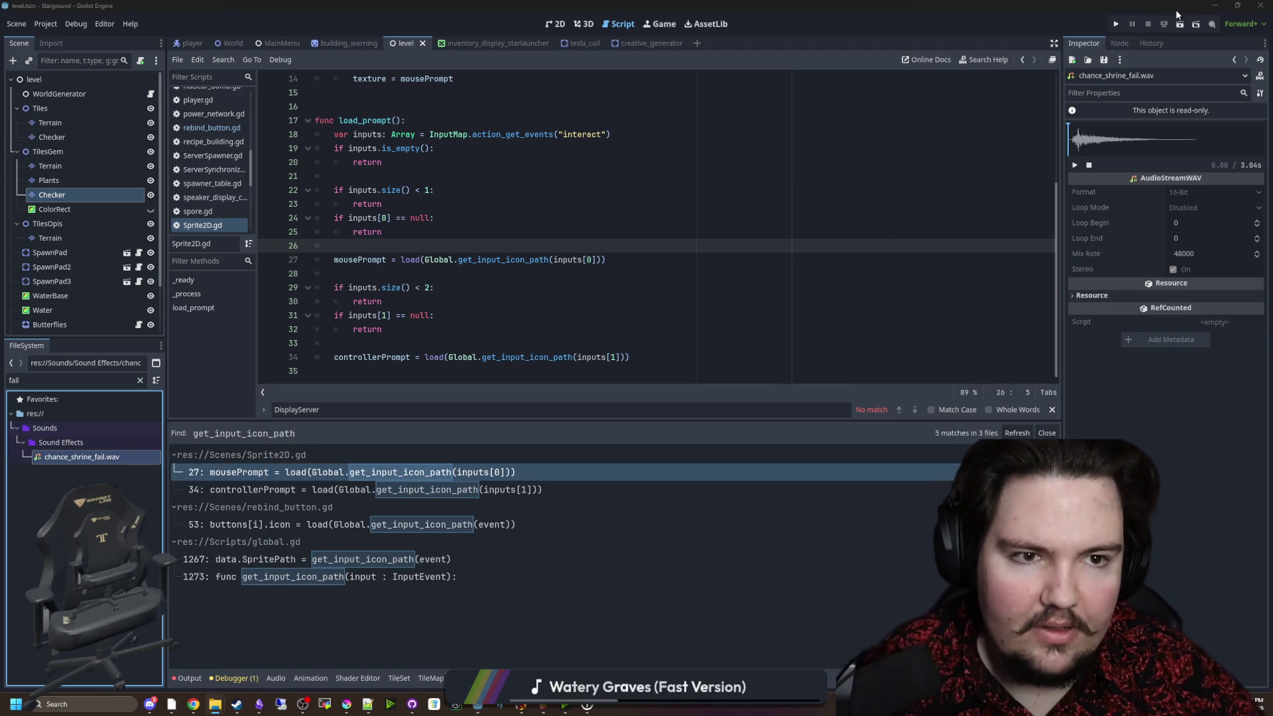
click(1214, 5)
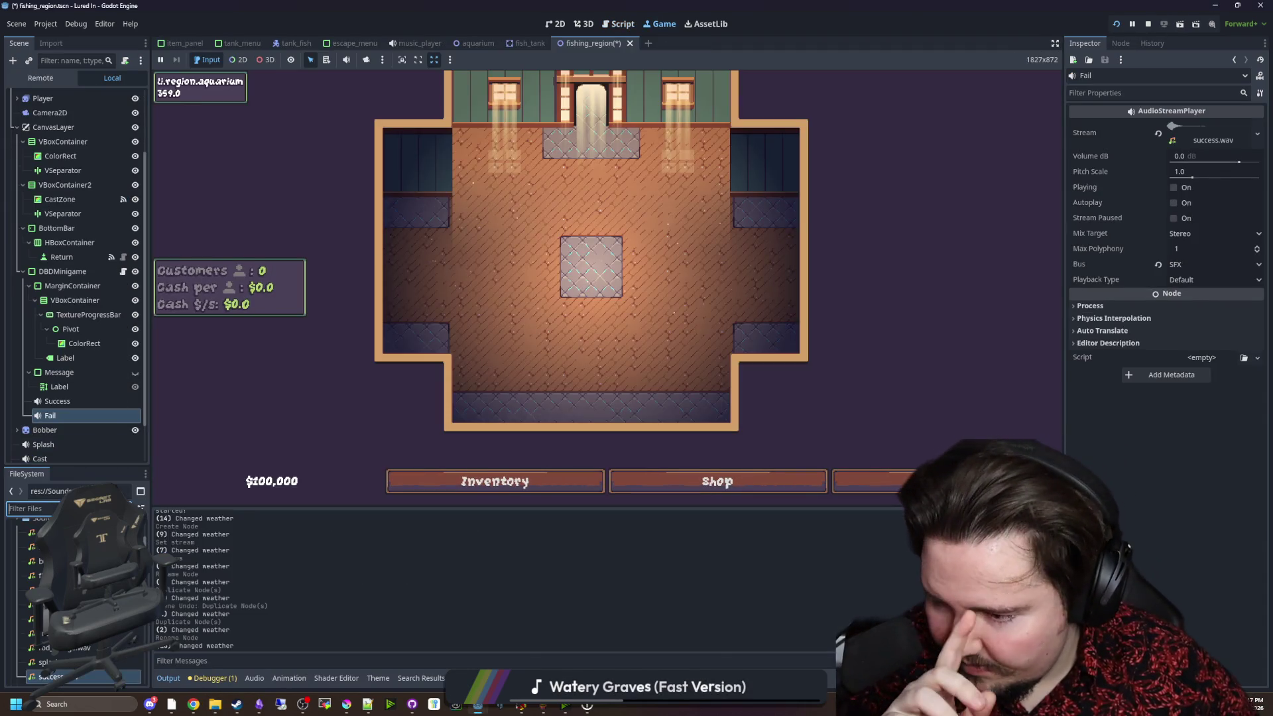
Assign chance_shrine_fail.wav as the Fail player's stream via Quick Load.
click(36, 559)
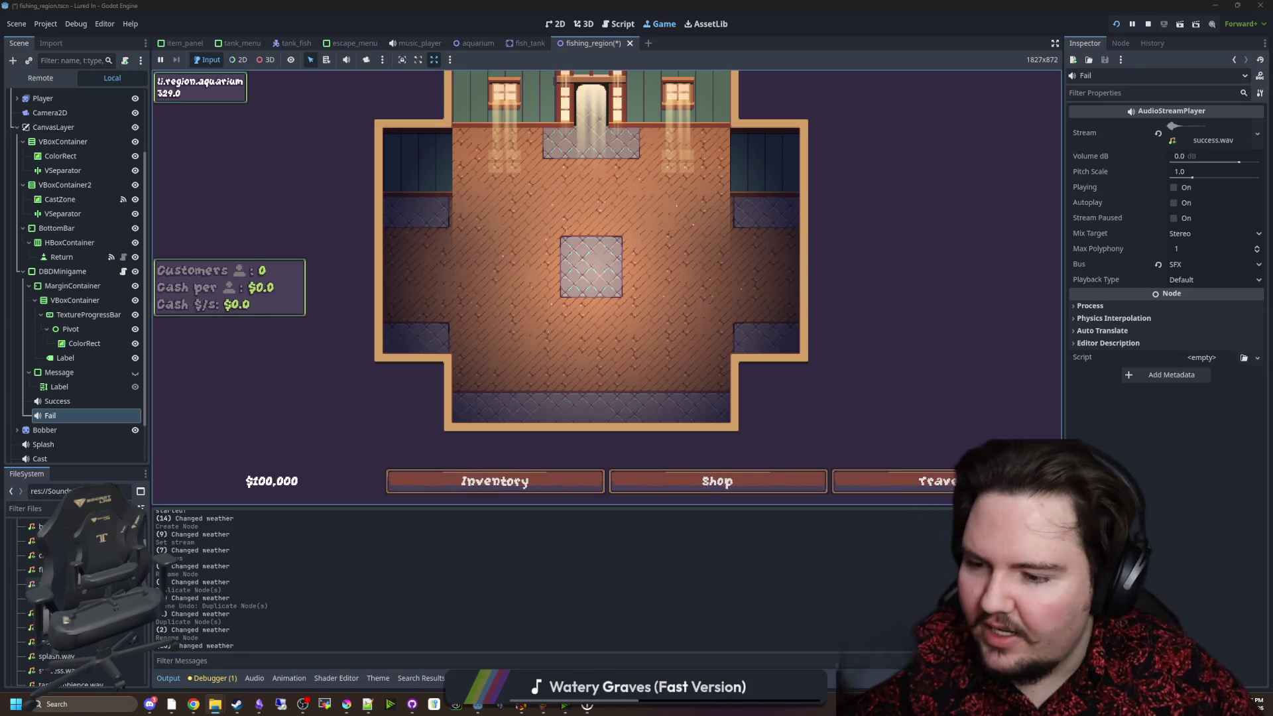
scroll(80, 584, down, 2)
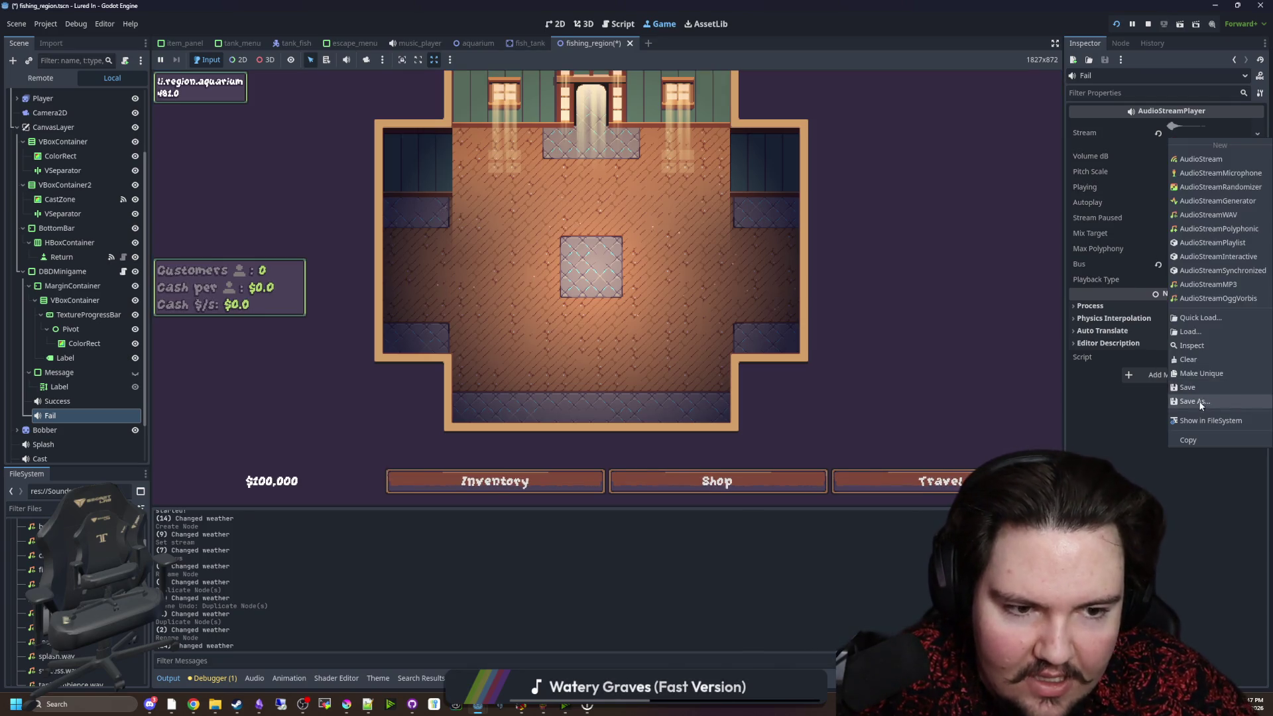
click(1200, 331)
text(fail)
double_click(572, 239)
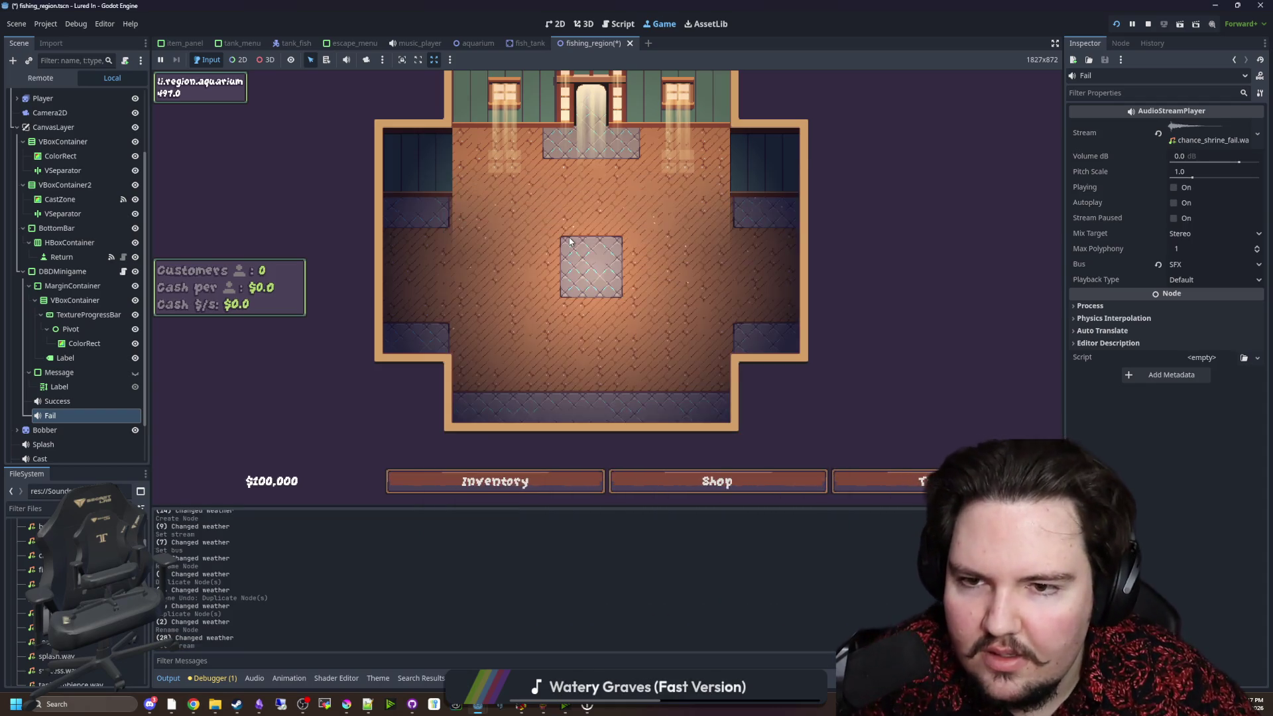
Inspect the 3.04 s fail clip's waveform, then stop the running game.
scroll(577, 244, up, 2)
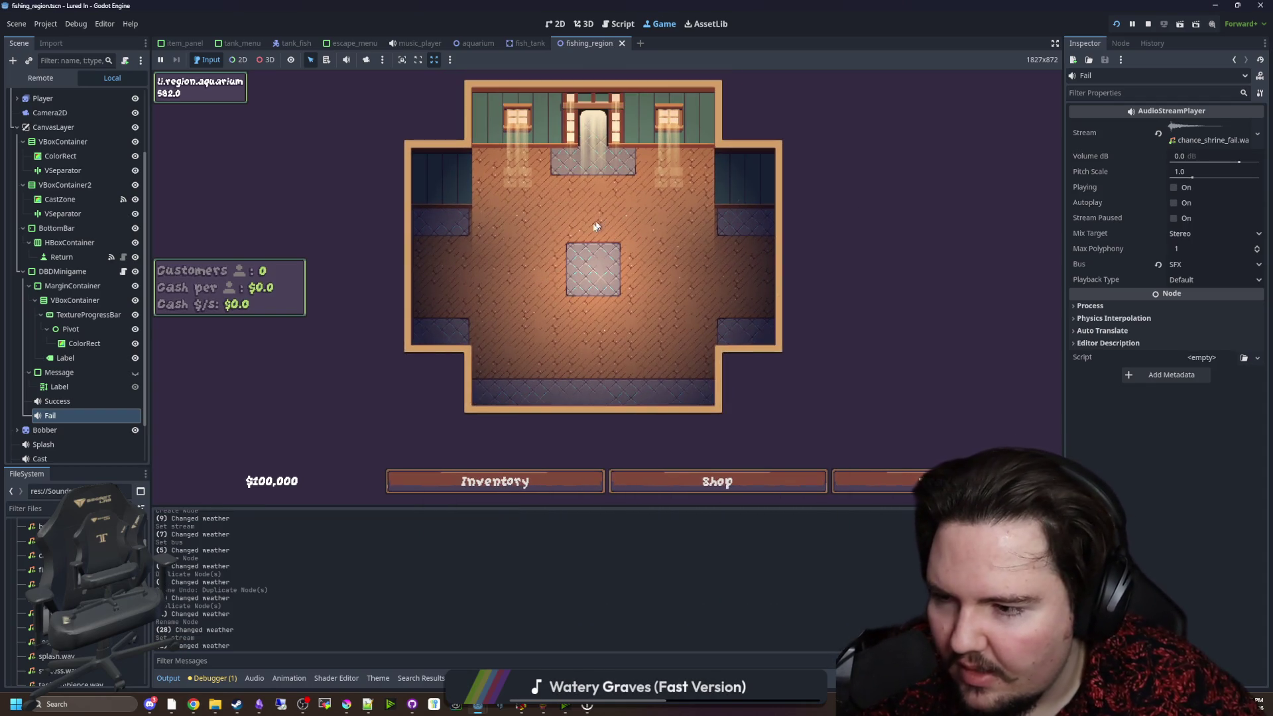
scroll(98, 379, down, 2)
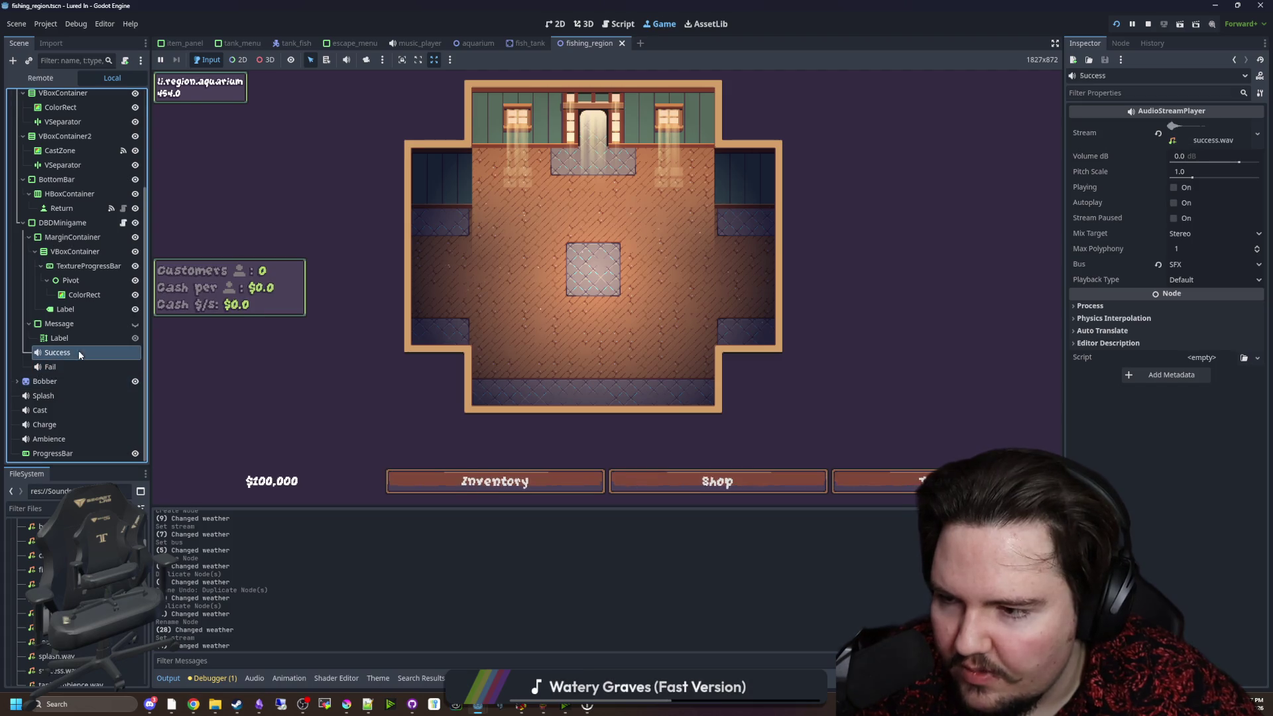
scroll(520, 362, down, 2)
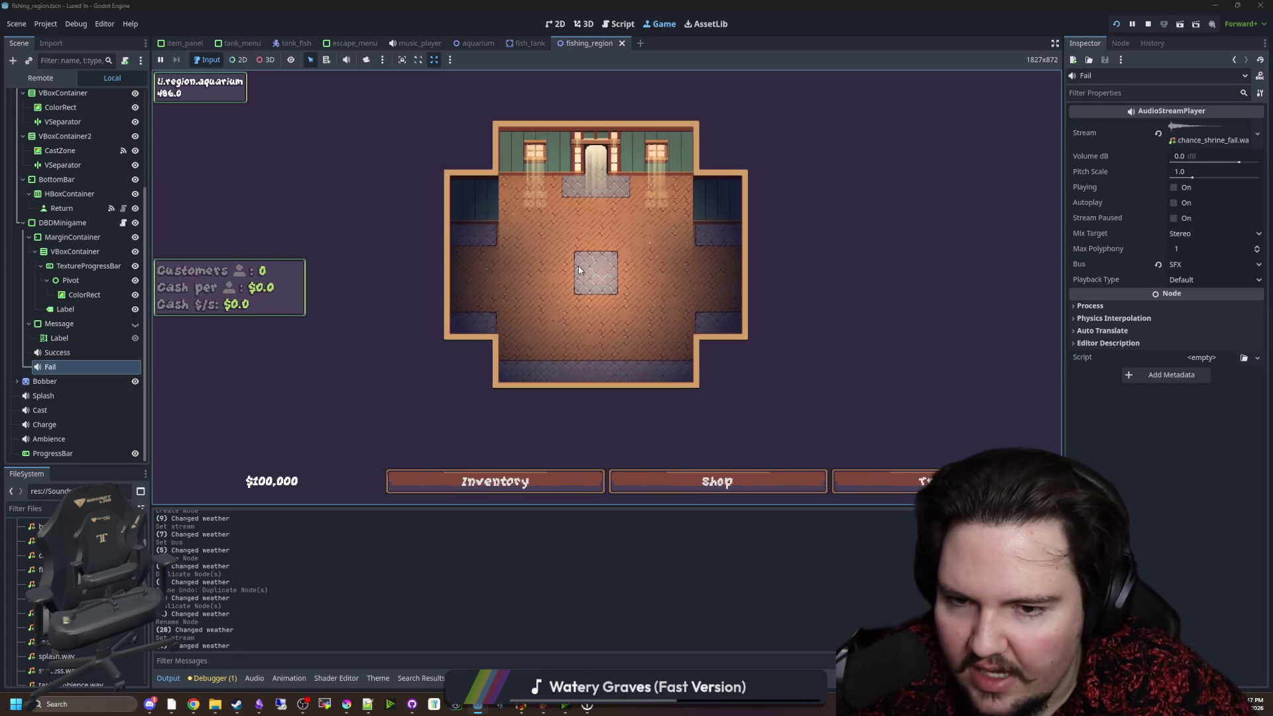
scroll(537, 197, up, 2)
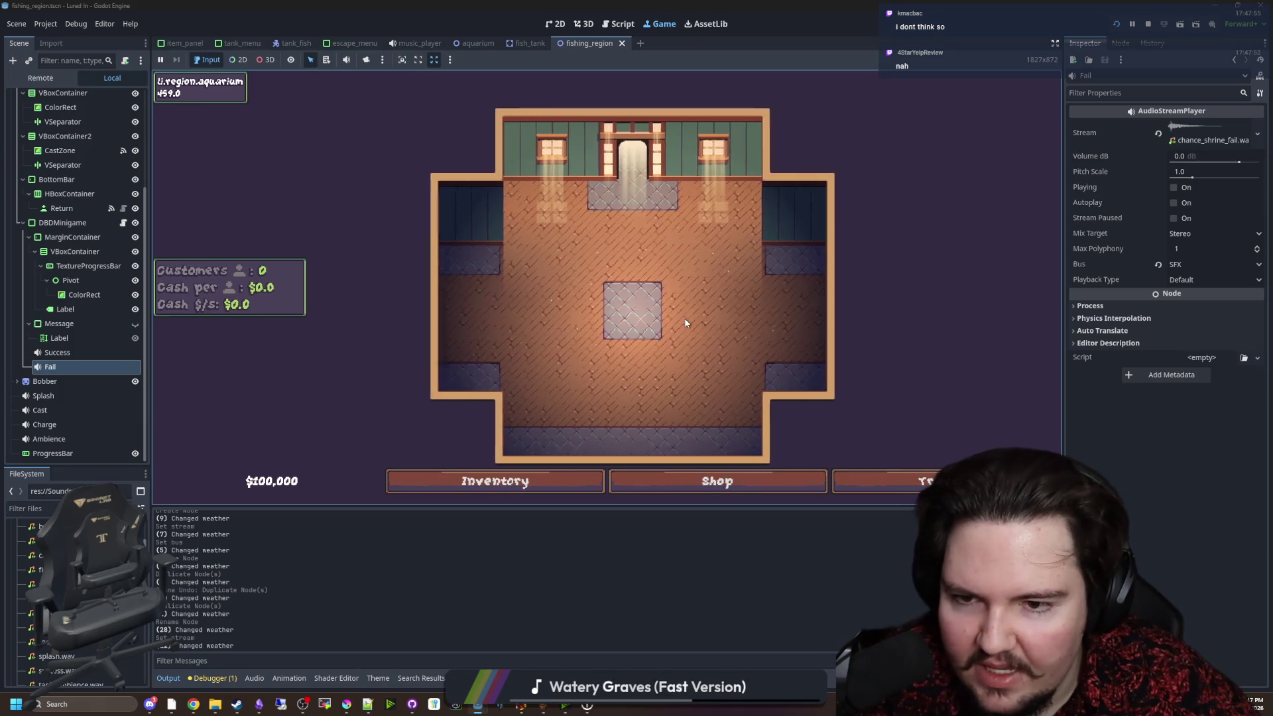
scroll(630, 371, up, 2)
scroll(639, 398, up, 2)
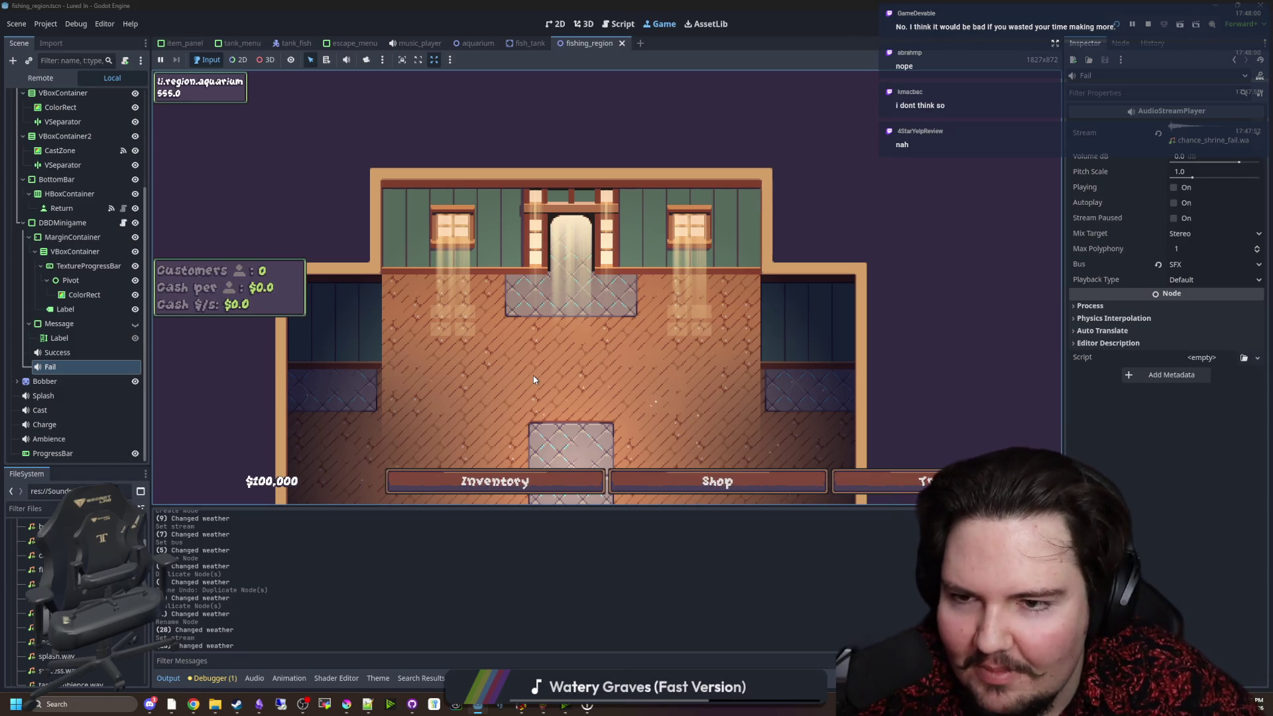
scroll(564, 286, up, 2)
scroll(609, 288, down, 3)
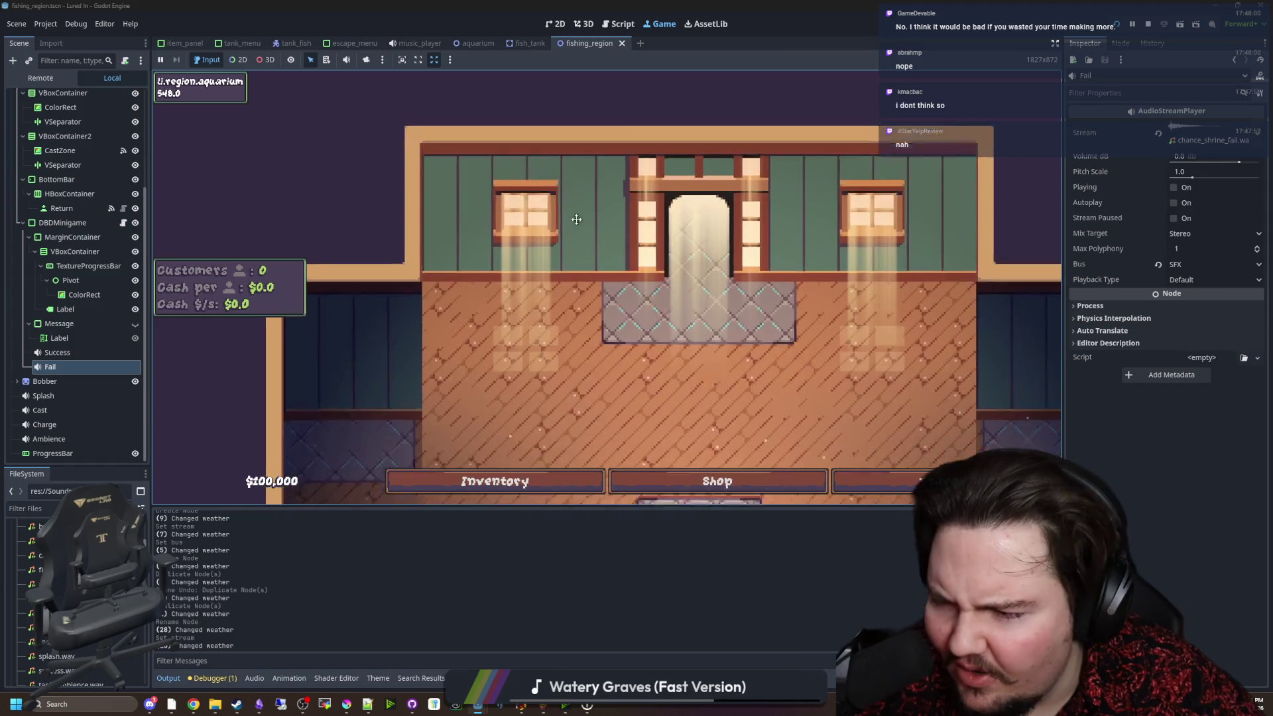
scroll(616, 331, down, 3)
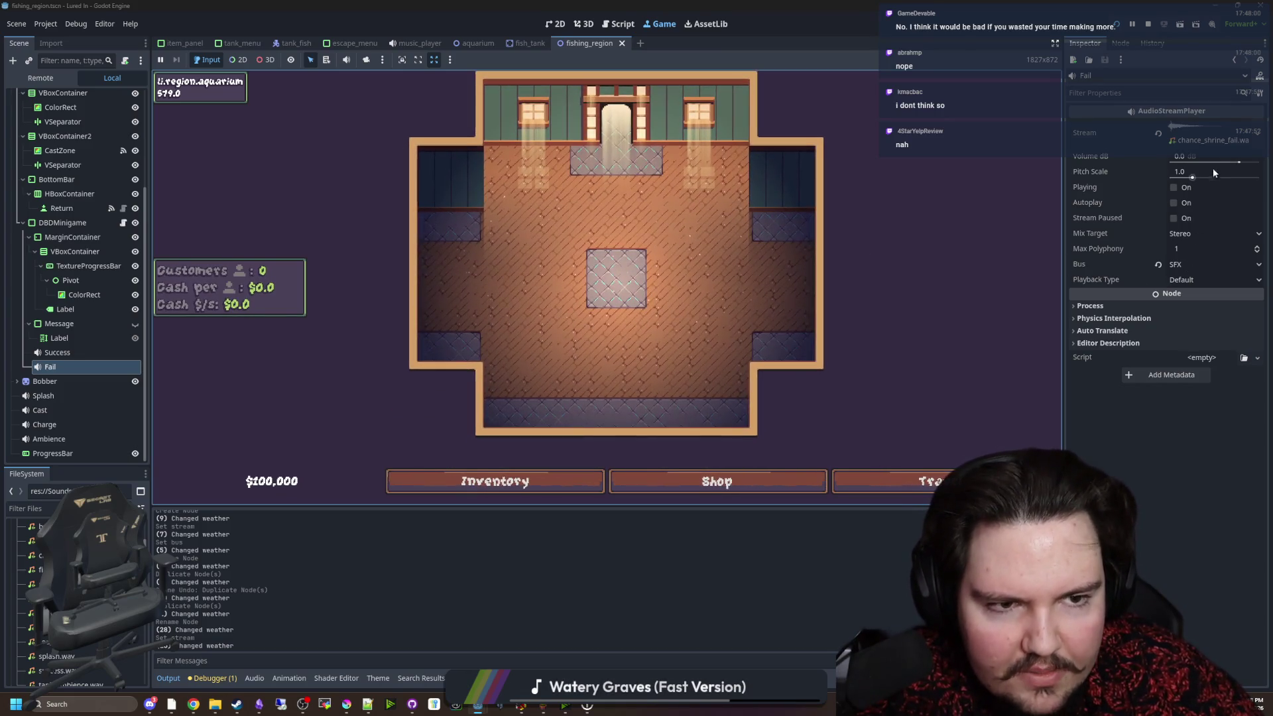
click(1221, 126)
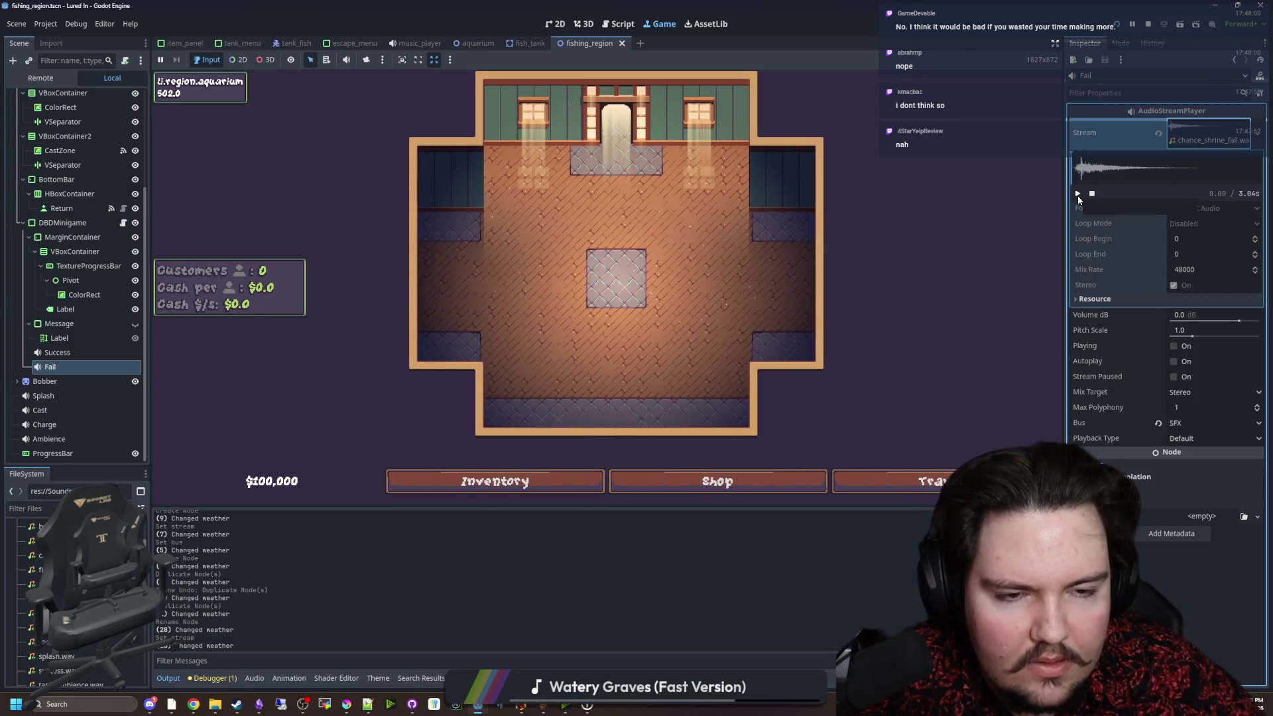
click(1147, 25)
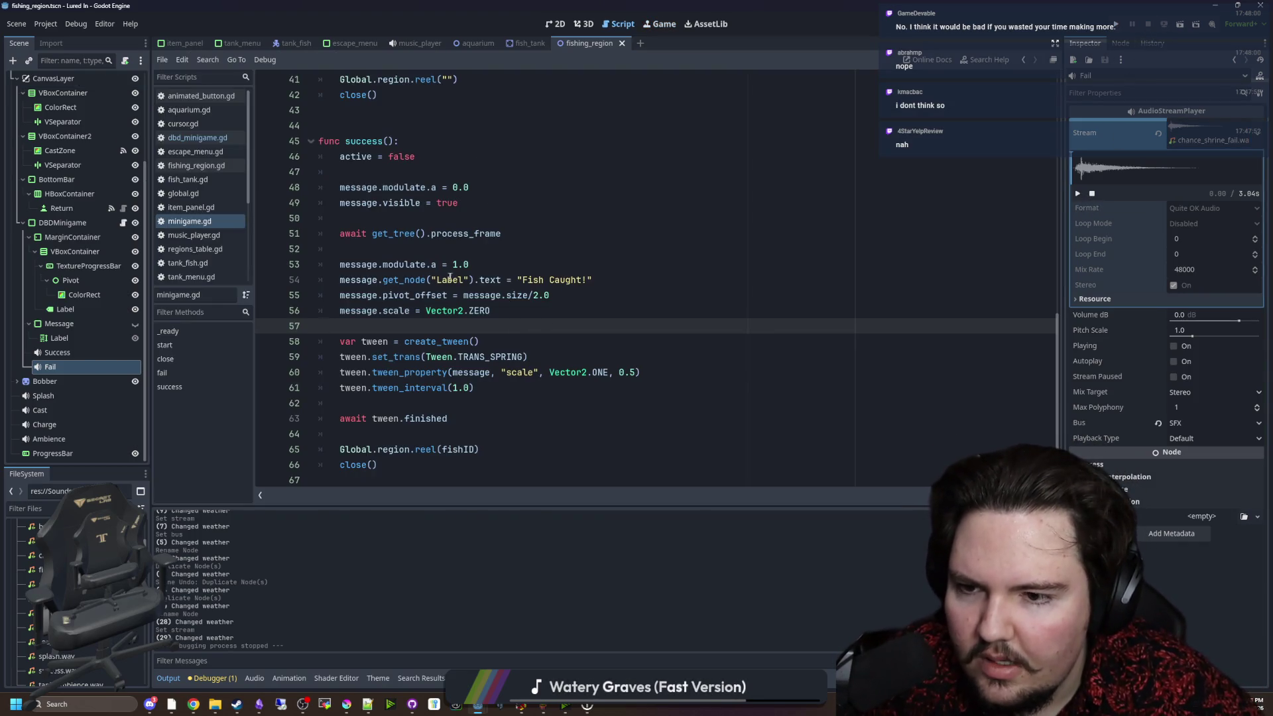
Drag the Success node's path into success() below the process_frame await.
click(411, 233)
click(398, 248)
click(383, 218)
drag(57, 352, 401, 250)
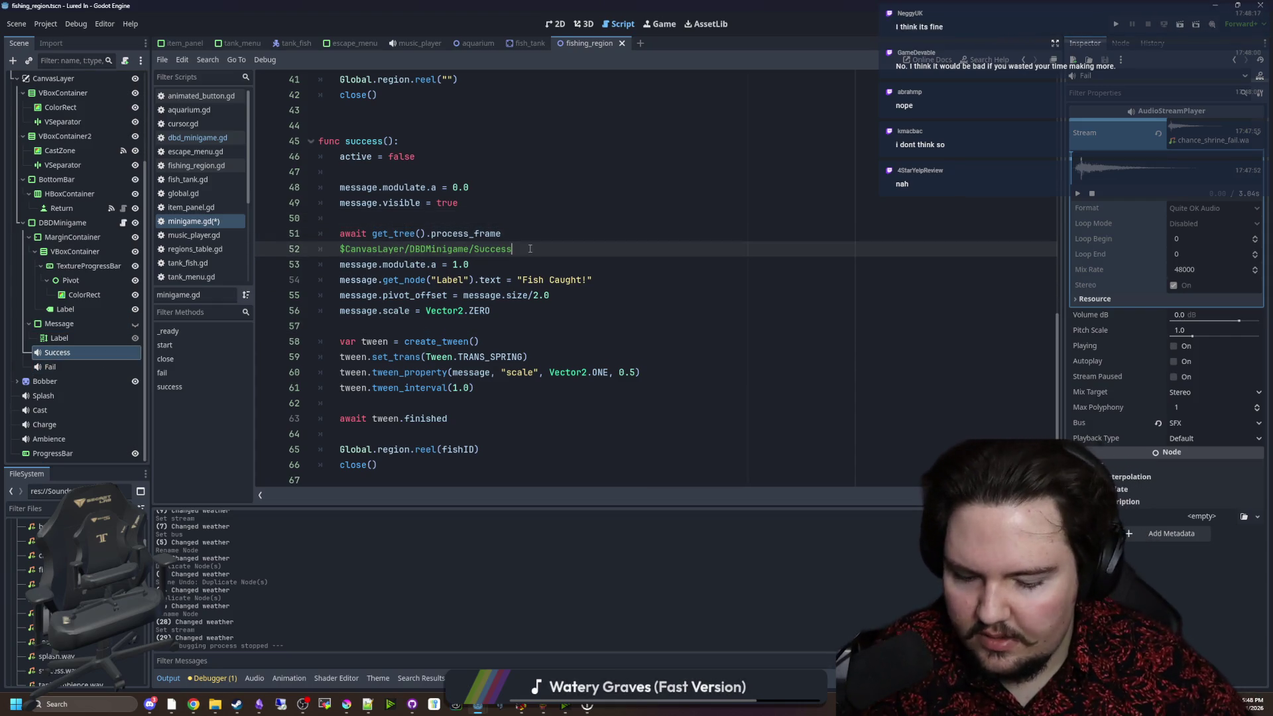
scroll(538, 234, up, 13)
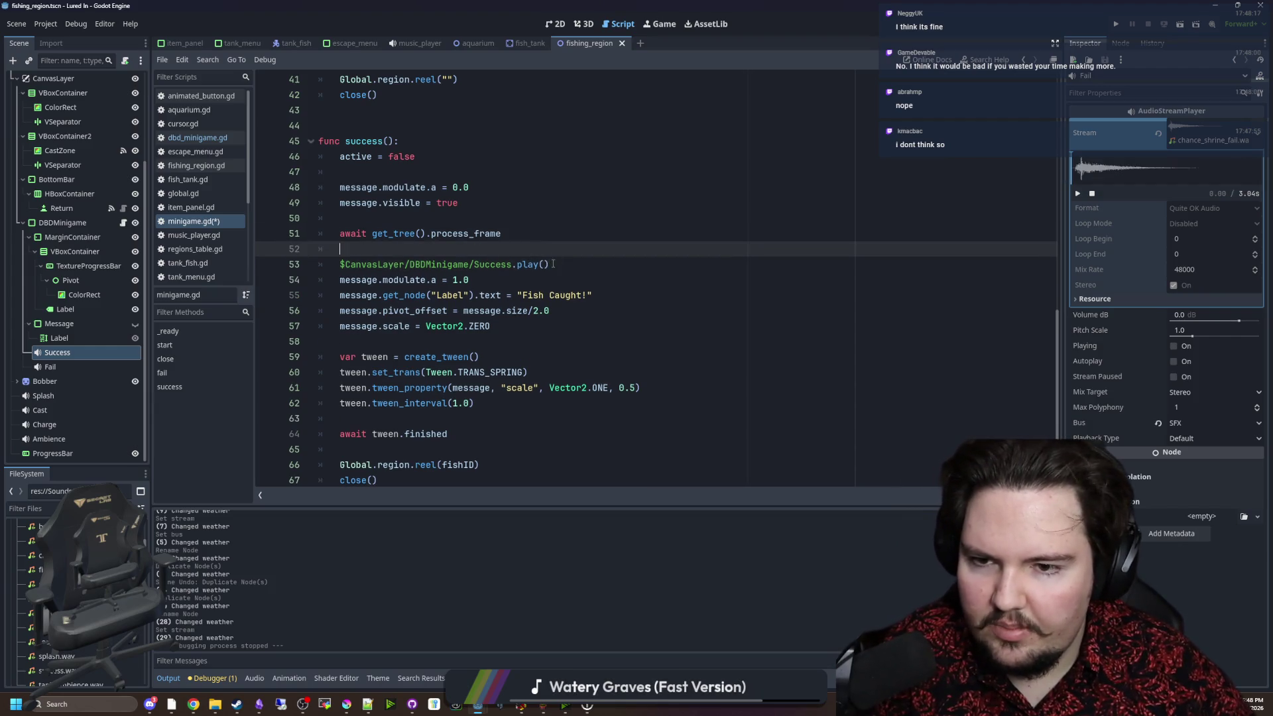
scroll(536, 288, down, 12)
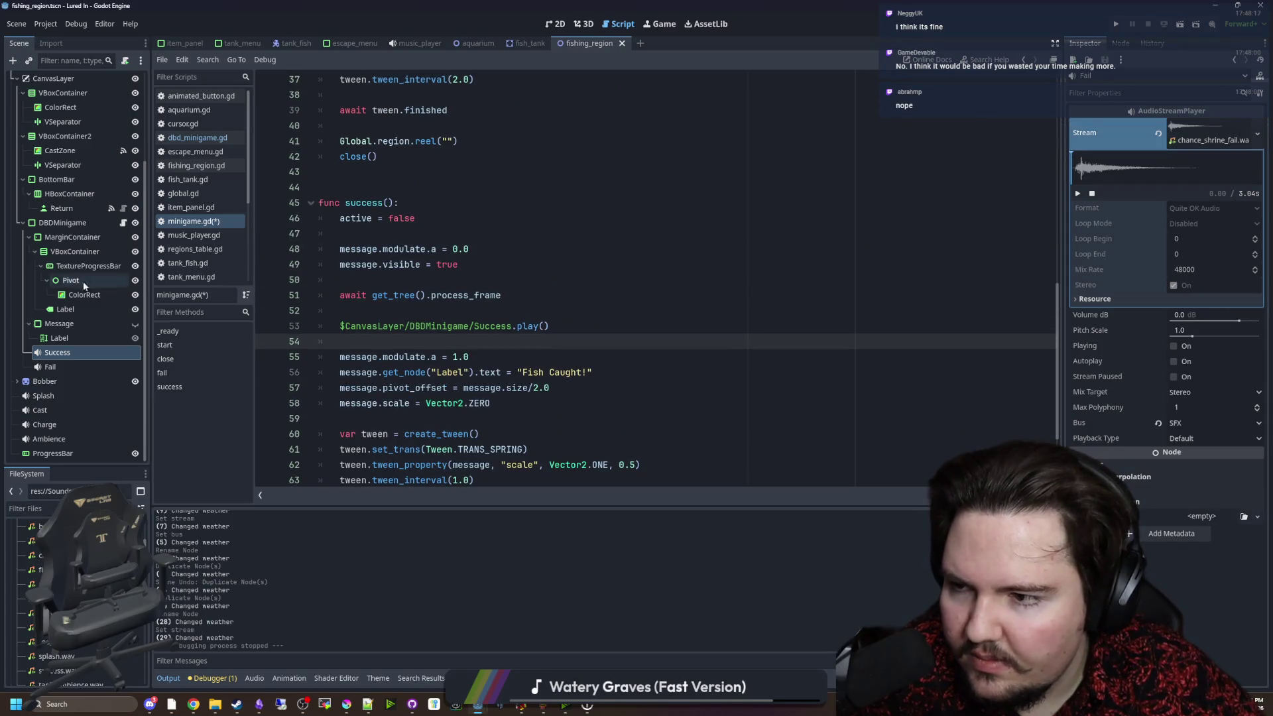
Shorten the inserted path so the line reads $Success.play().
click(81, 351)
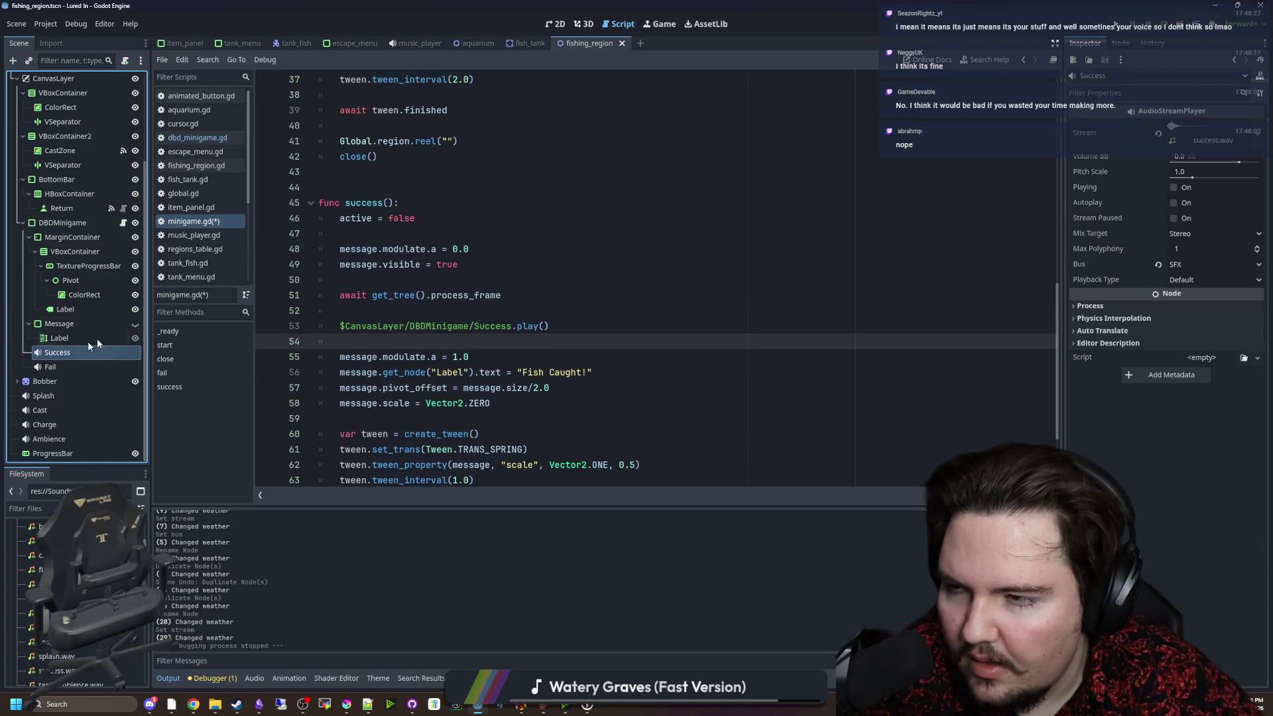
click(124, 224)
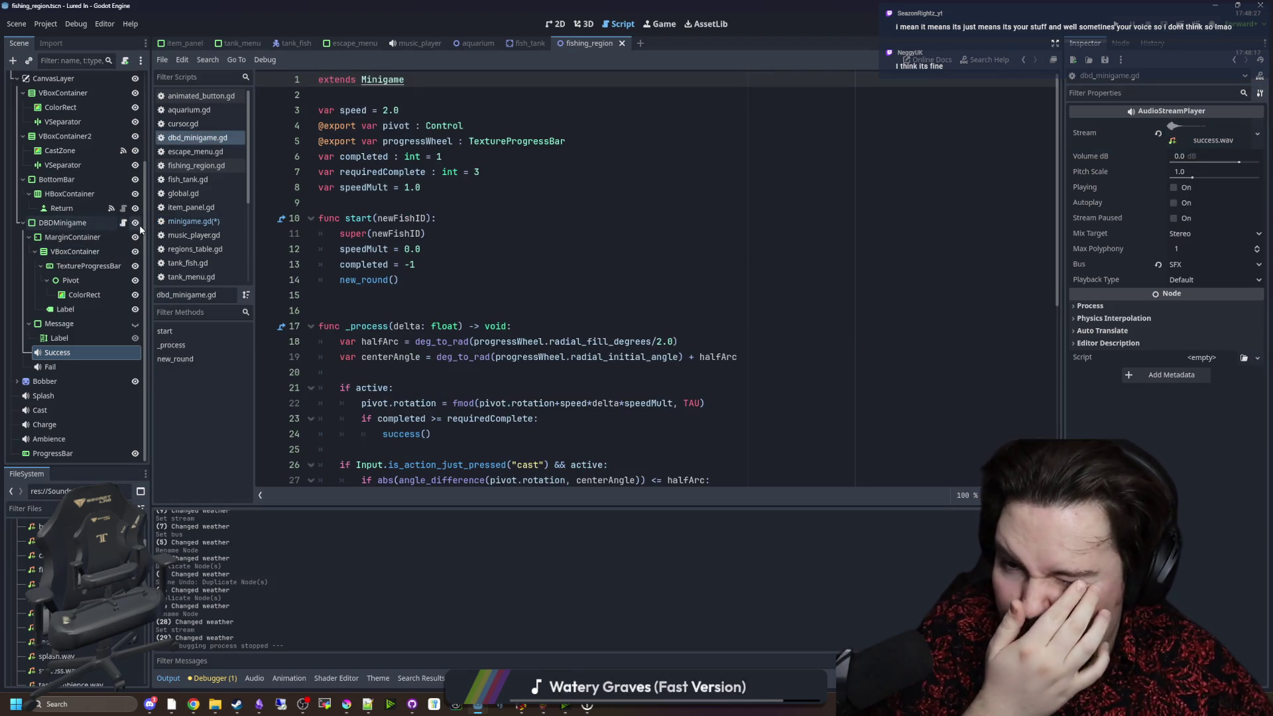
ctrl+click(382, 82)
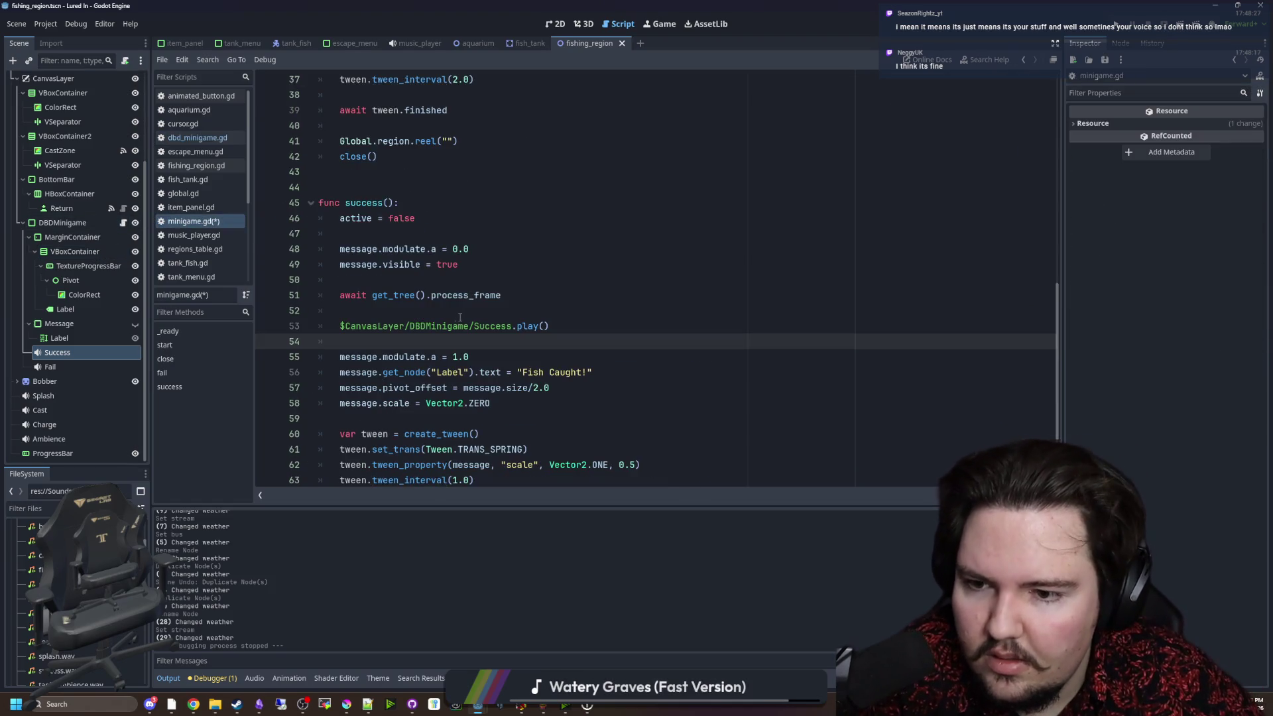
drag(473, 325, 355, 329)
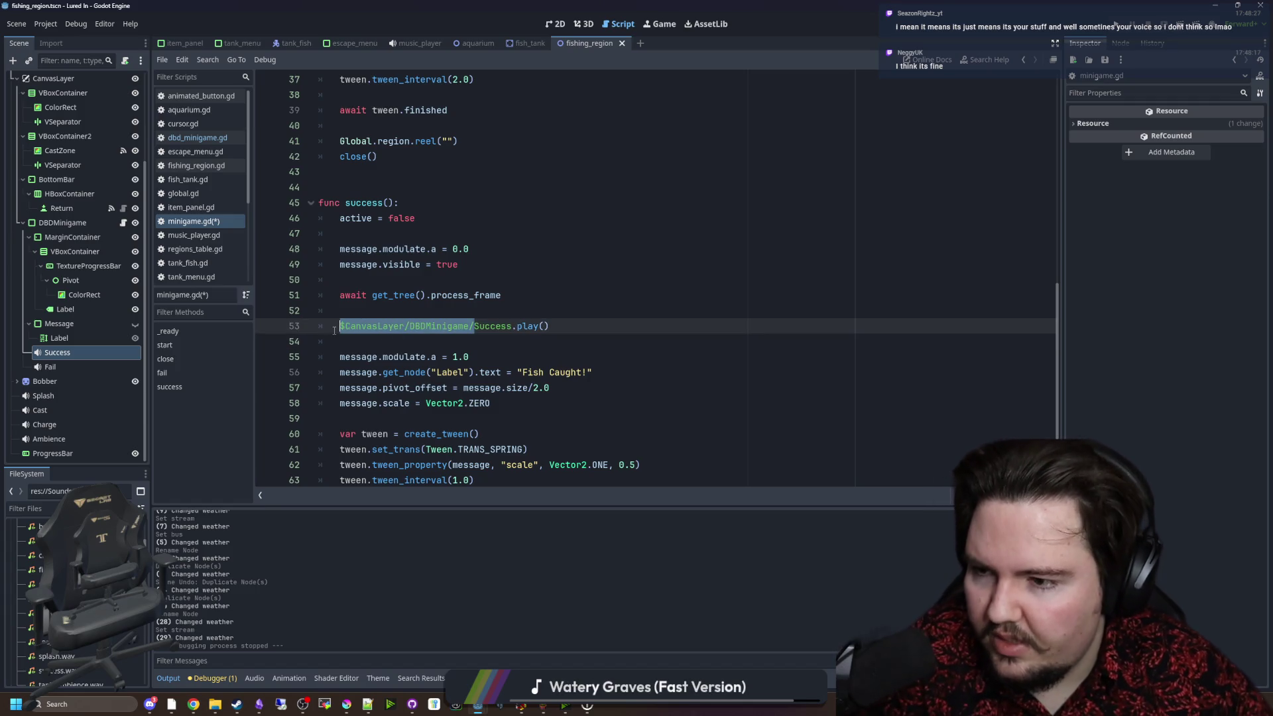
text(\)
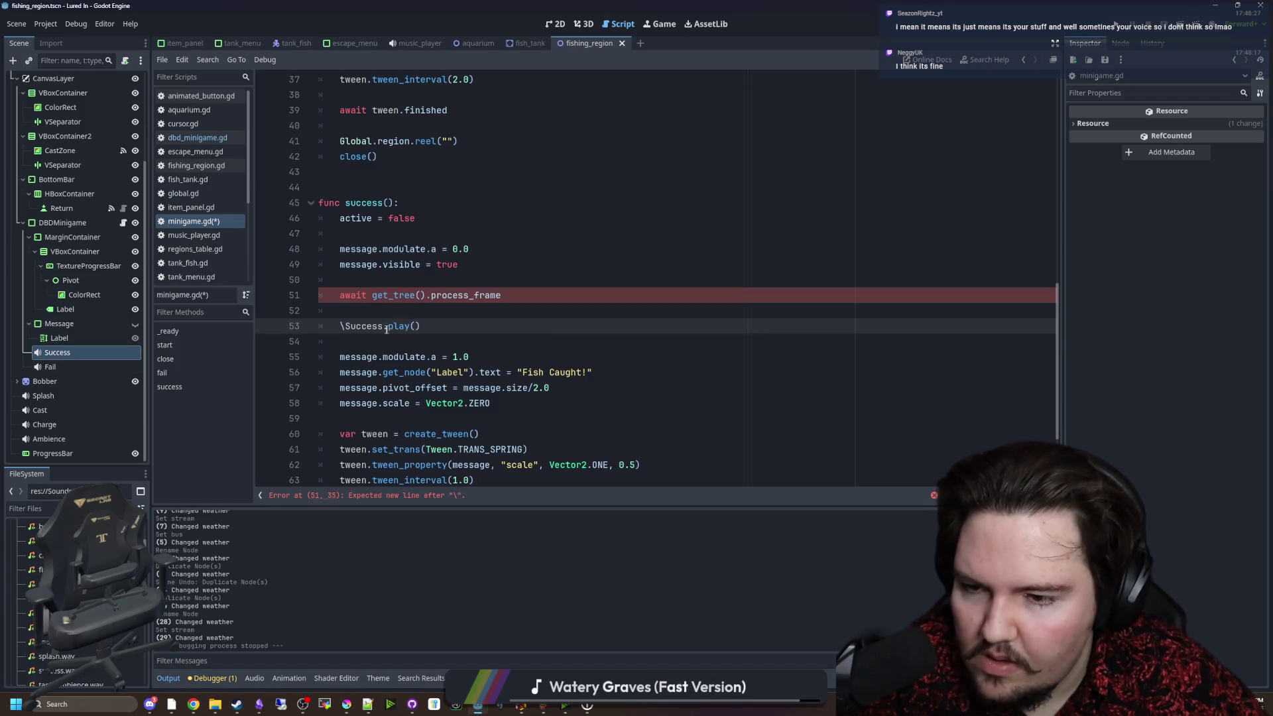
text($)
drag(420, 325, 326, 330)
key(ctrl+c)
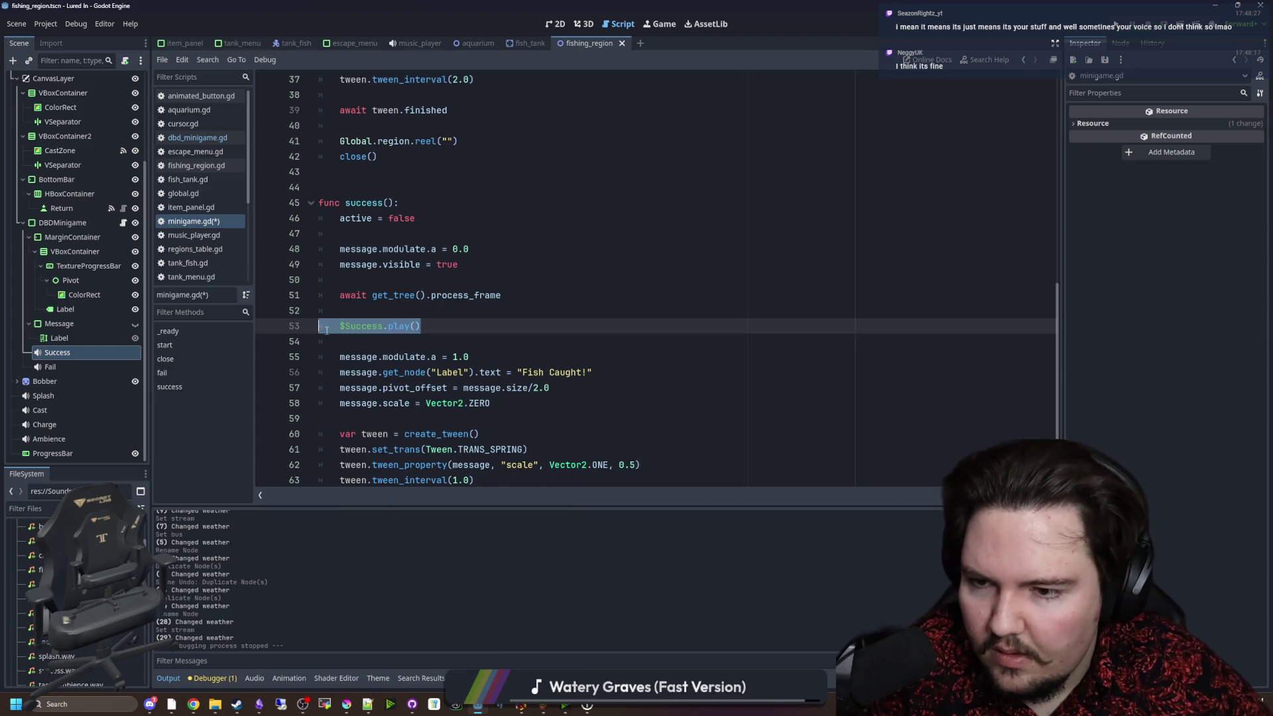
scroll(403, 311, up, 8)
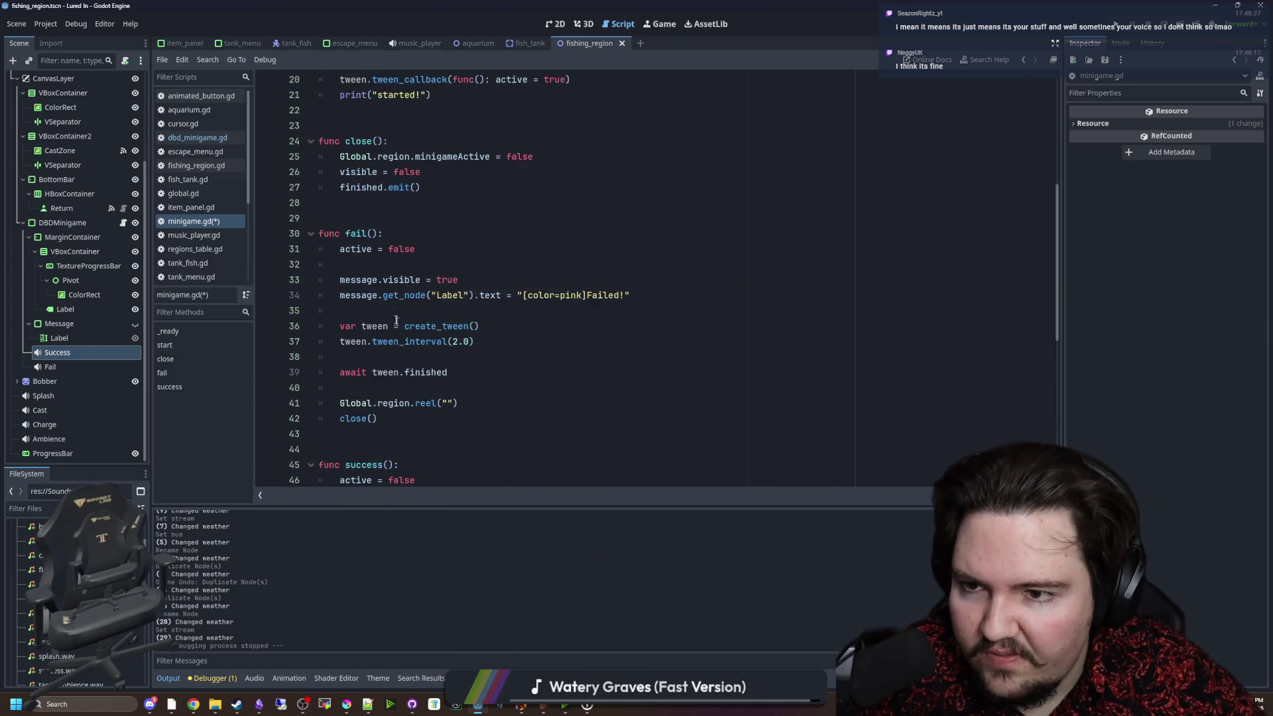
Add $Fail.play() to the fail() function and save the minigame script.
click(409, 358)
key(Return)
key(ctrl+v)
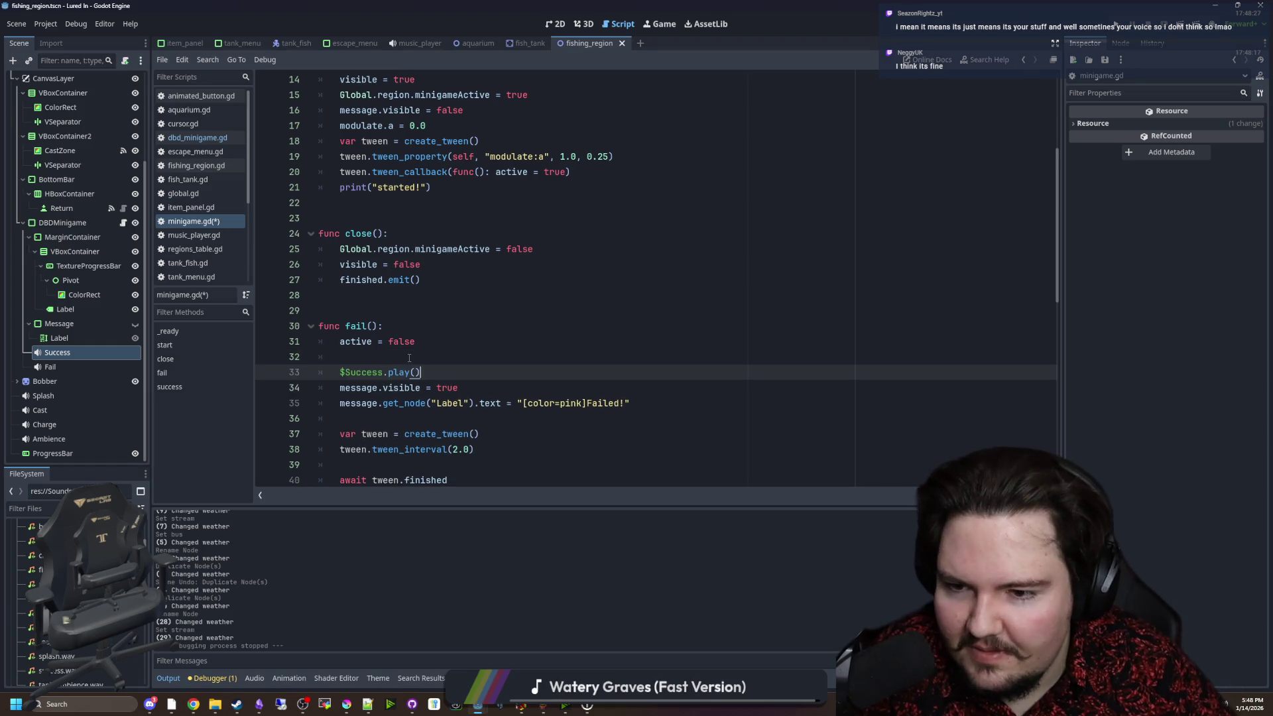
key(BackSpace)
key(BackSpace)
key(BackSpace)
key(Delete)
text(Fail)
click(409, 358)
key(ctrl+s)
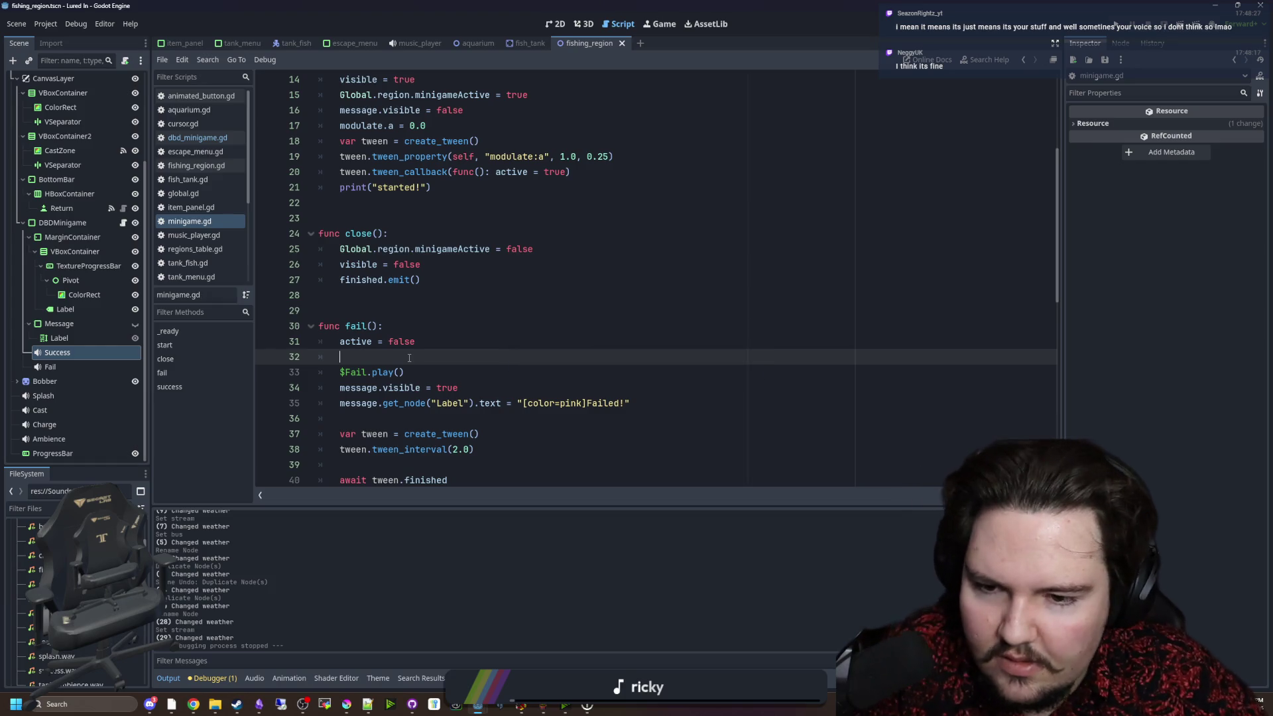
Set the Fail sound node's Volume dB to -5 and run the project.
ctrl+click(80, 367)
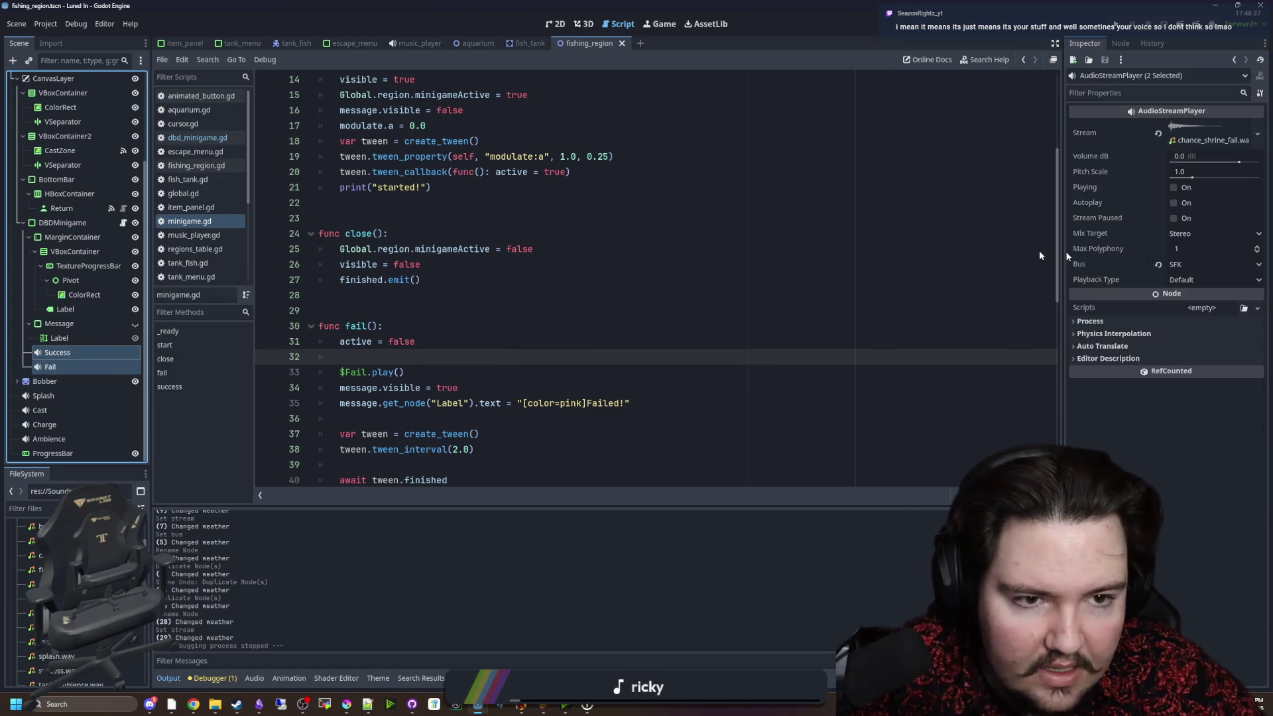
click(64, 368)
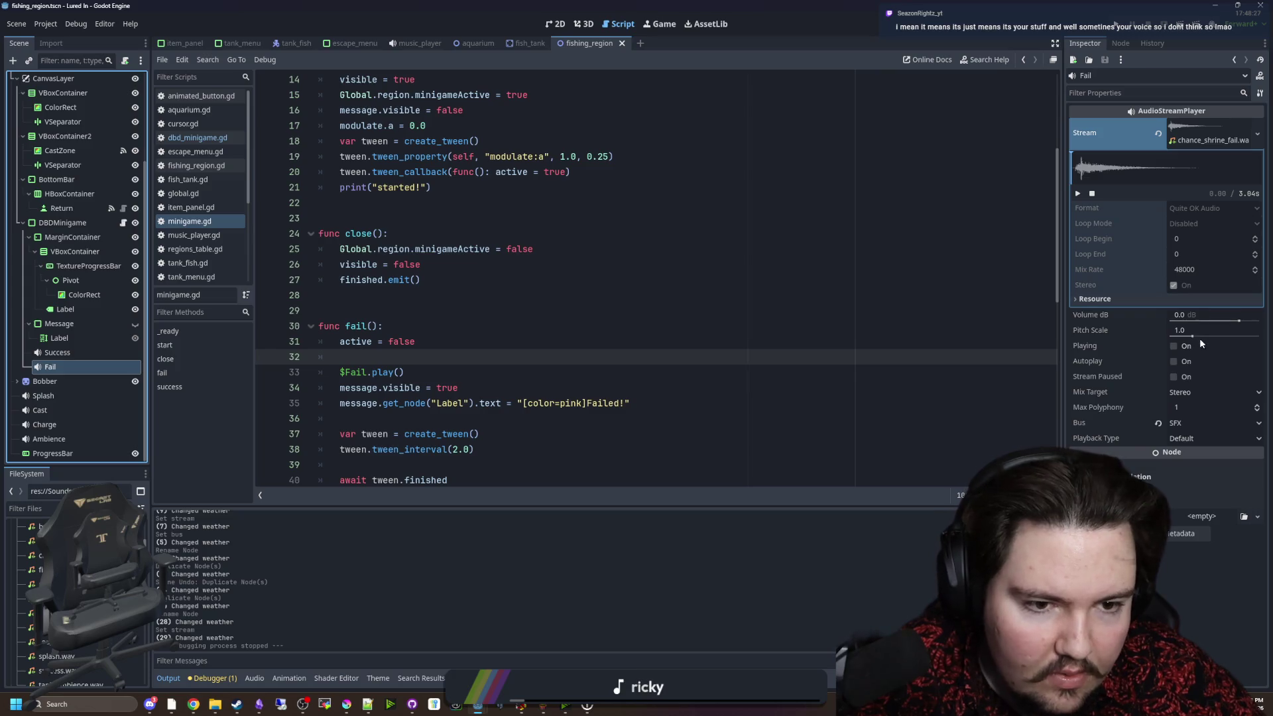
click(1200, 319)
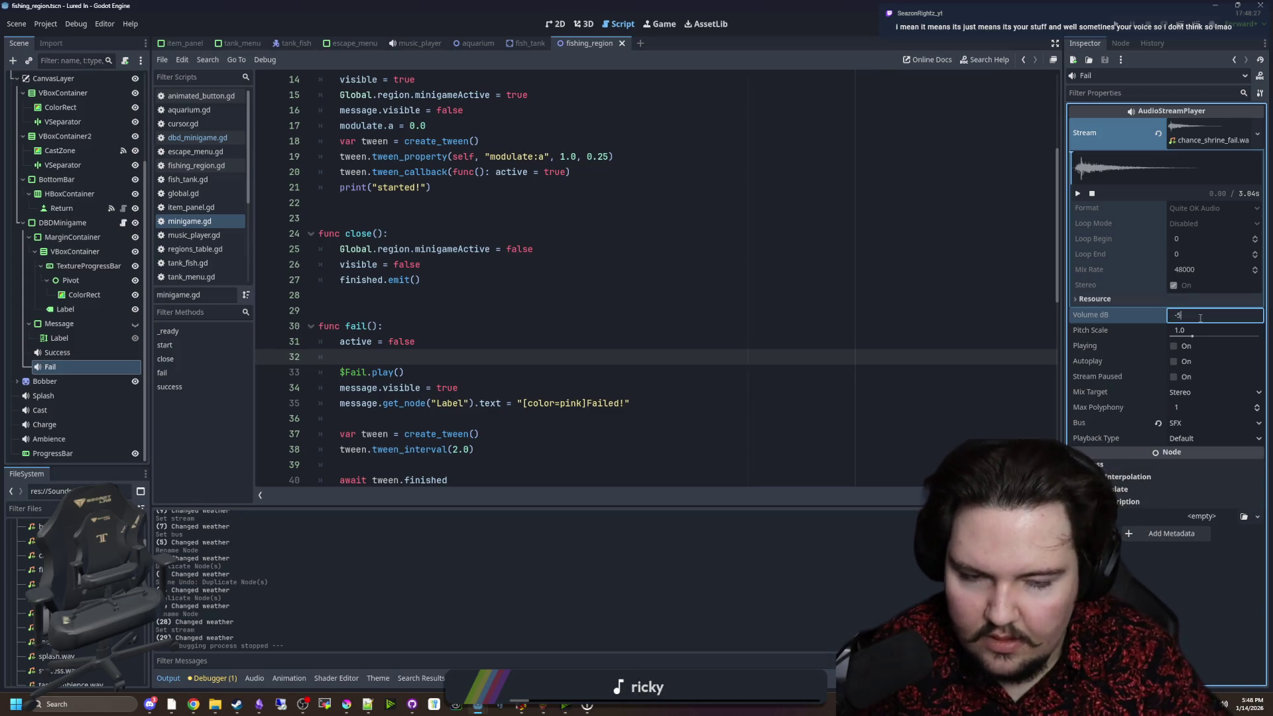
key(Return)
click(681, 264)
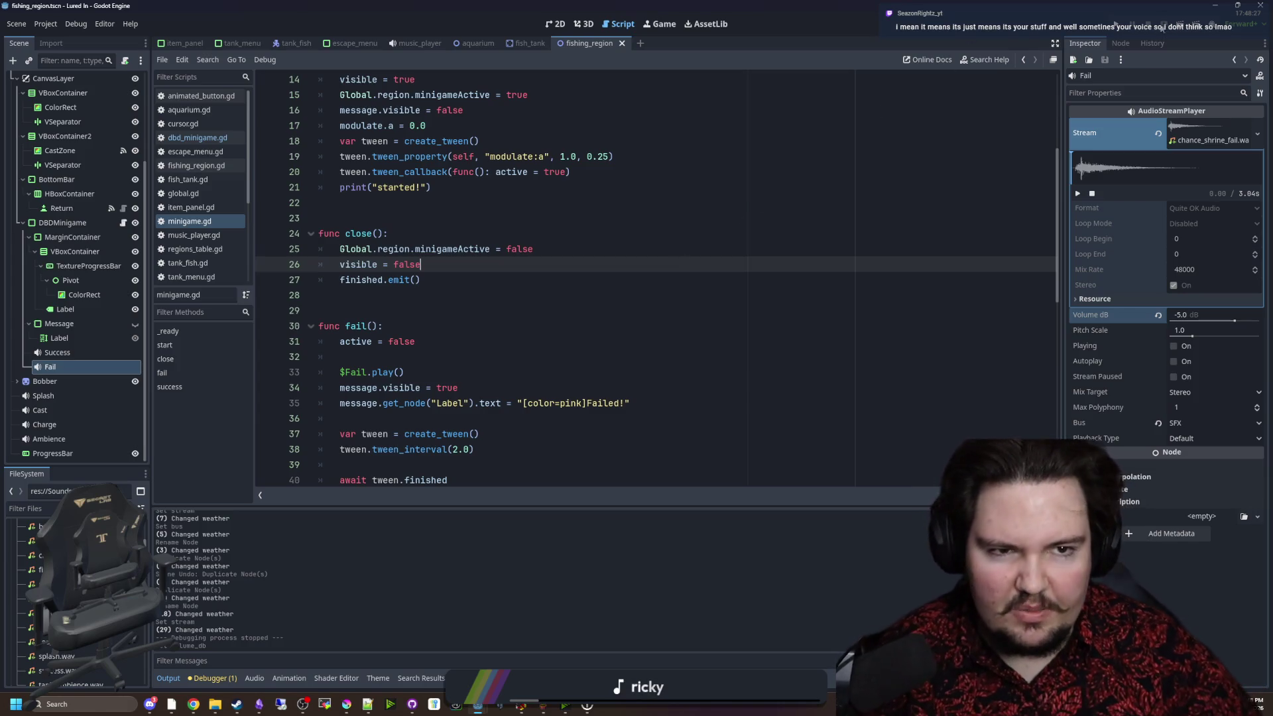
click(1117, 24)
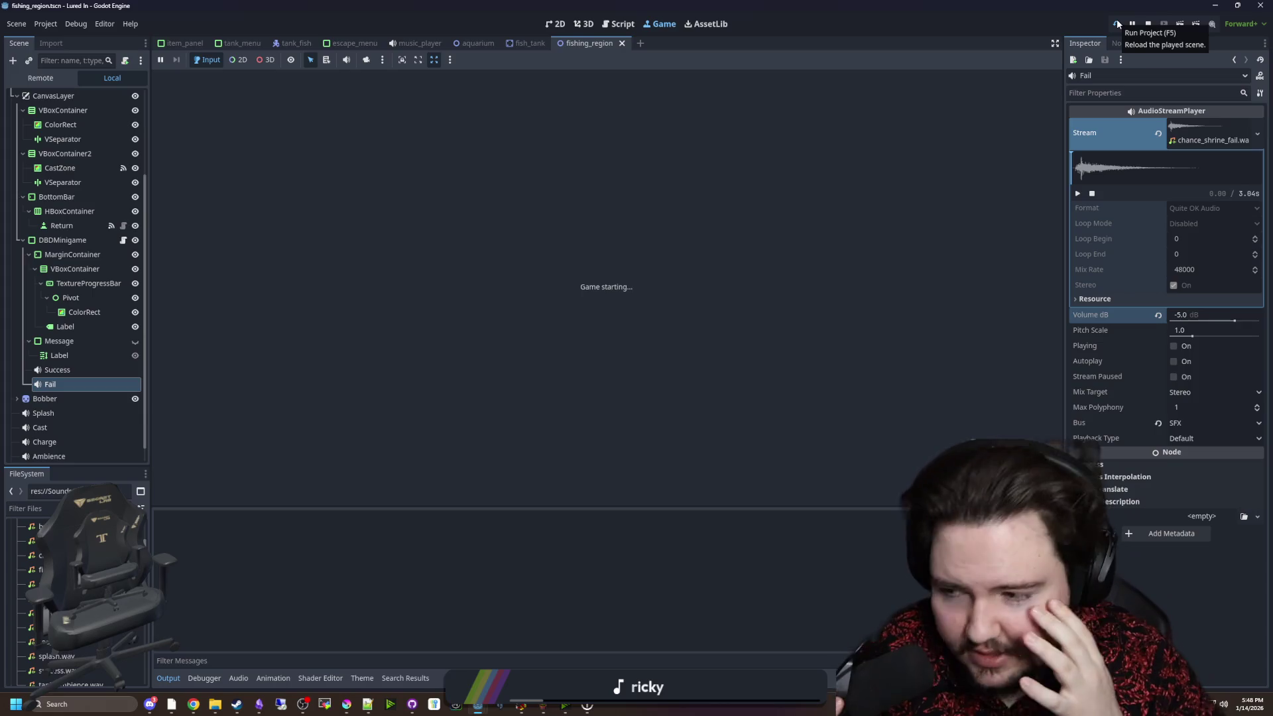
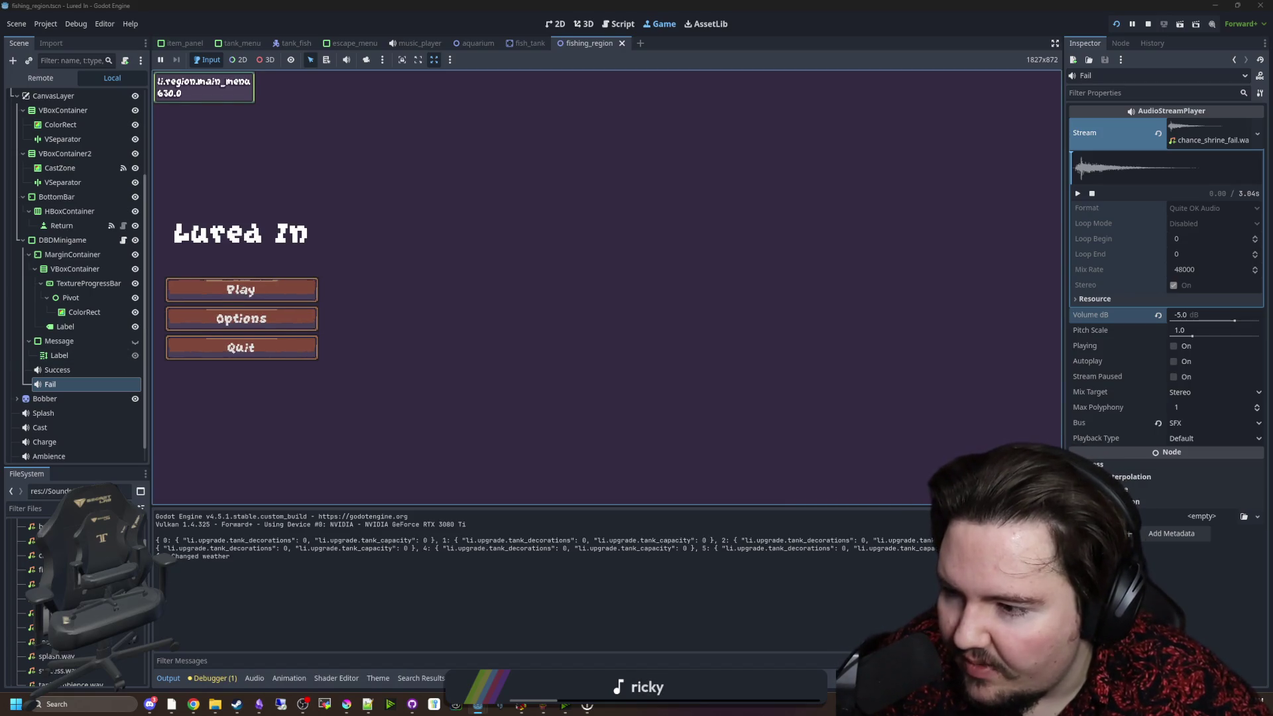
Start the game from the main menu and travel to the Pond fishing region.
click(302, 290)
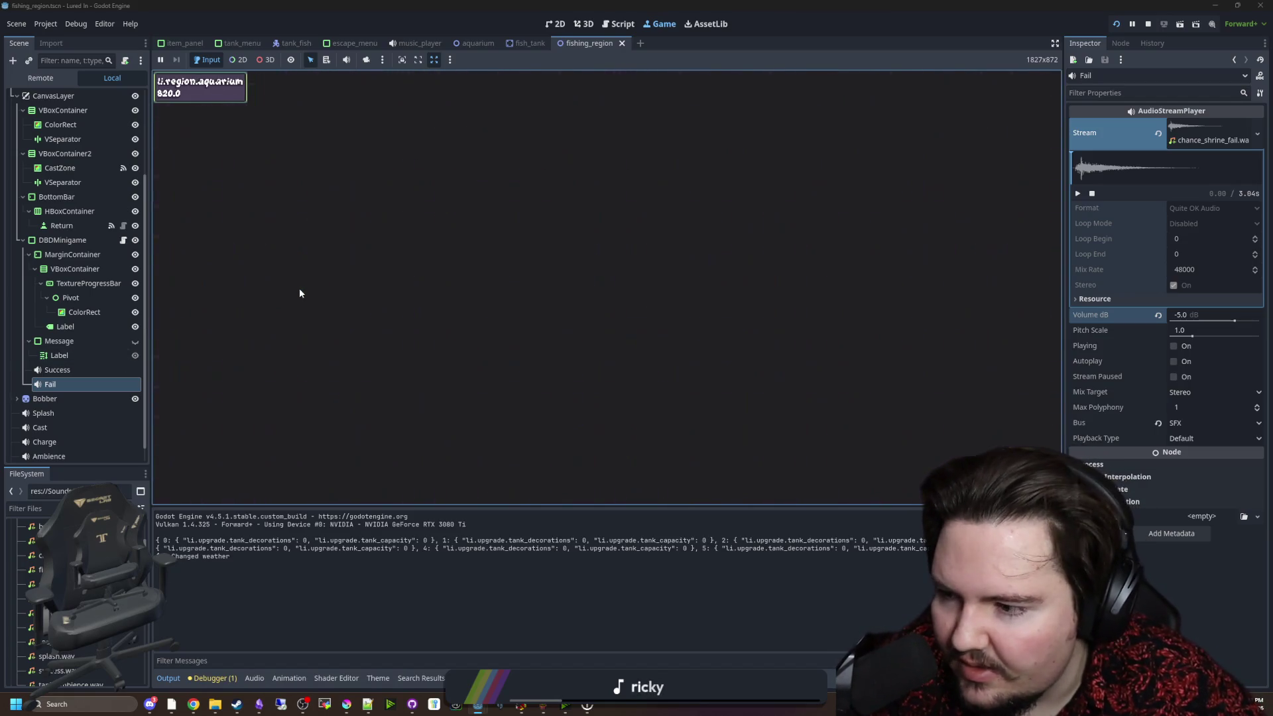
drag(631, 356, 635, 317)
scroll(631, 307, up, 4)
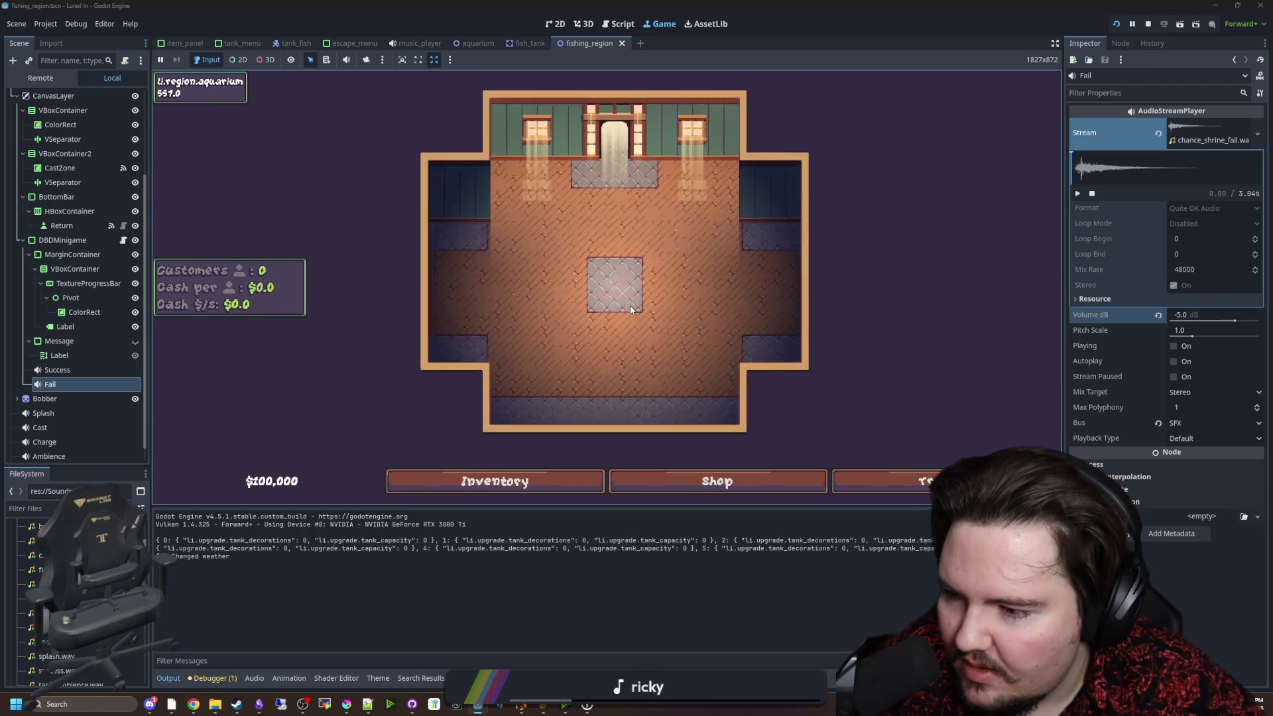
scroll(630, 310, down, 4)
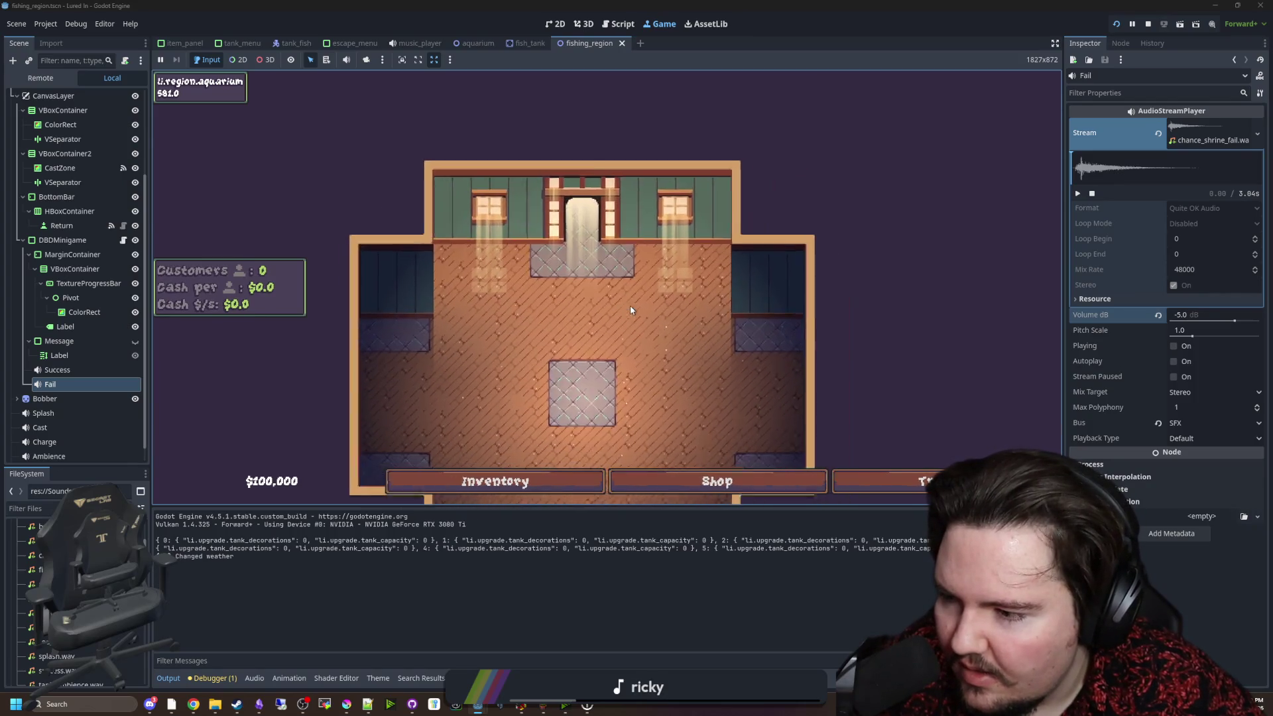
scroll(629, 309, up, 3)
scroll(605, 312, down, 2)
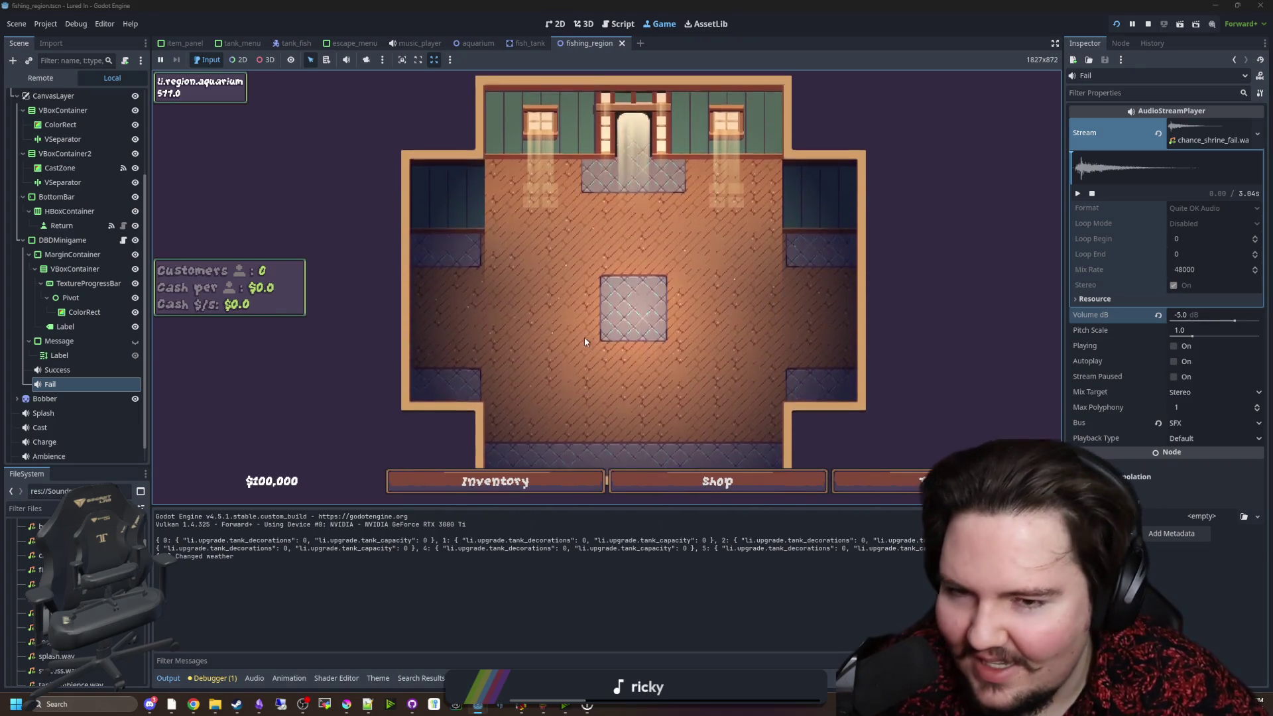
scroll(566, 407, down, 3)
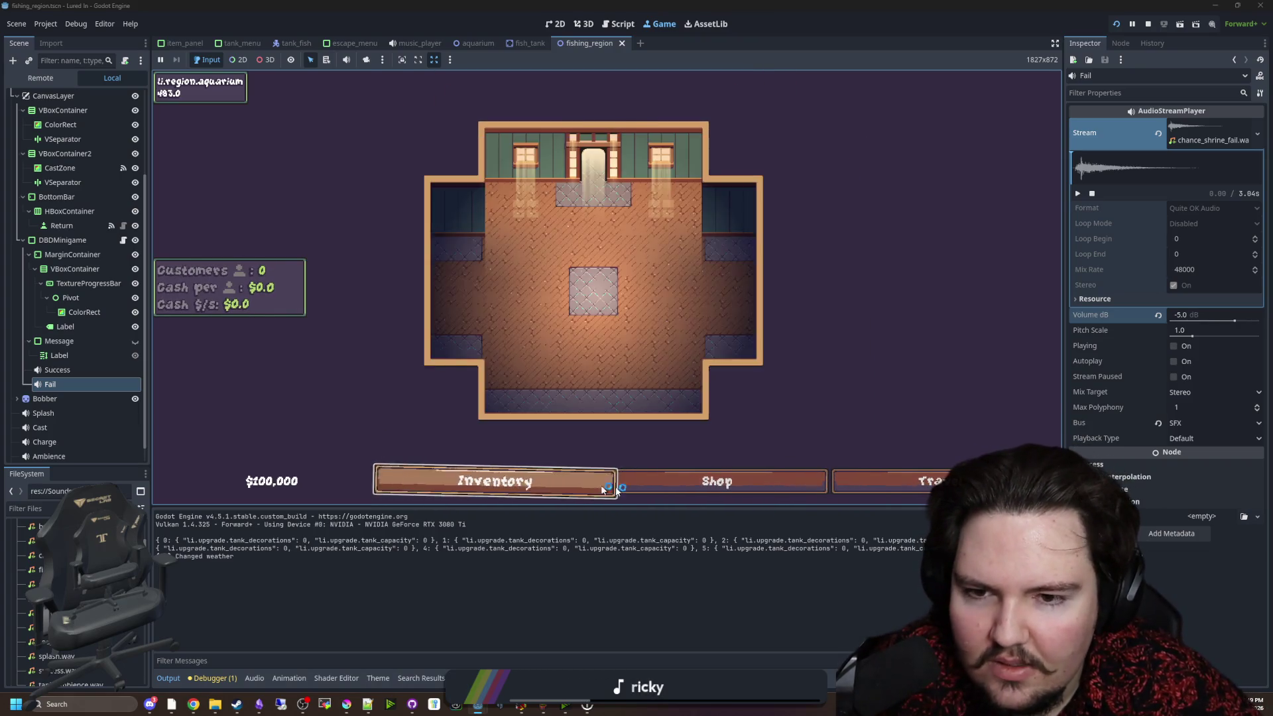
click(636, 482)
click(882, 472)
click(749, 197)
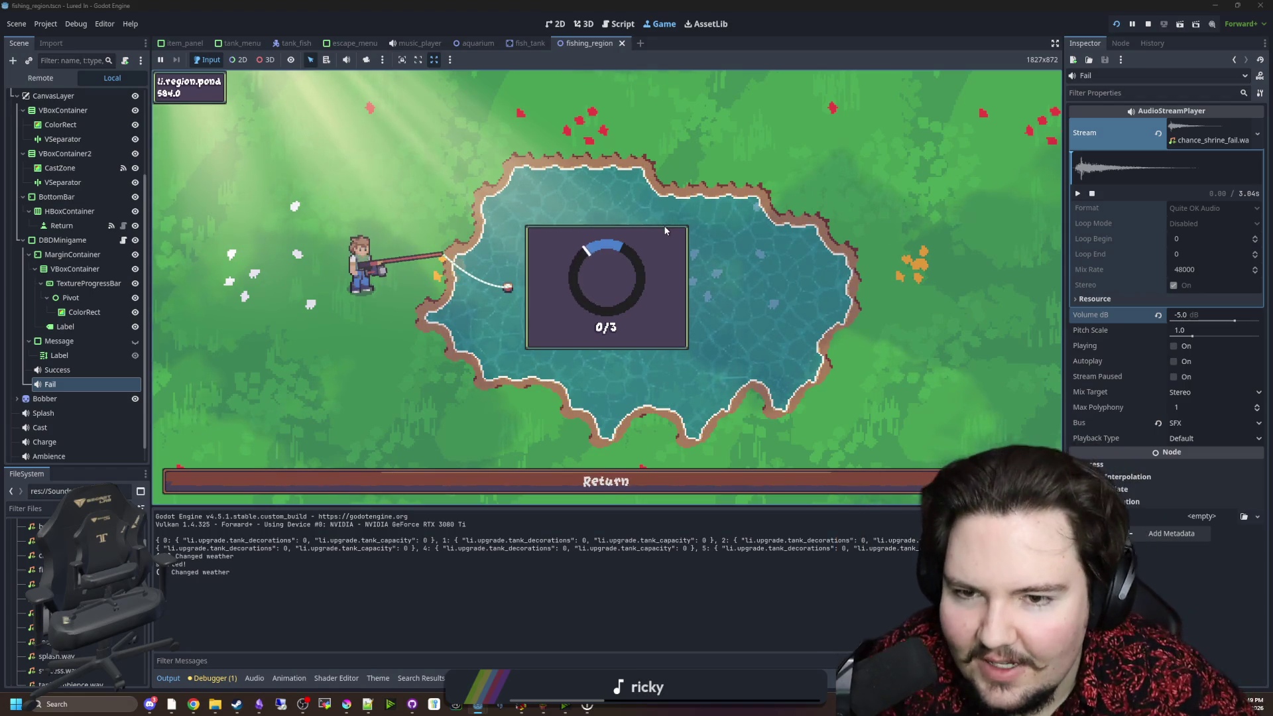
Play the reel minigame, catching one fish and failing a second reel, then stop the game.
click(666, 228)
click(670, 232)
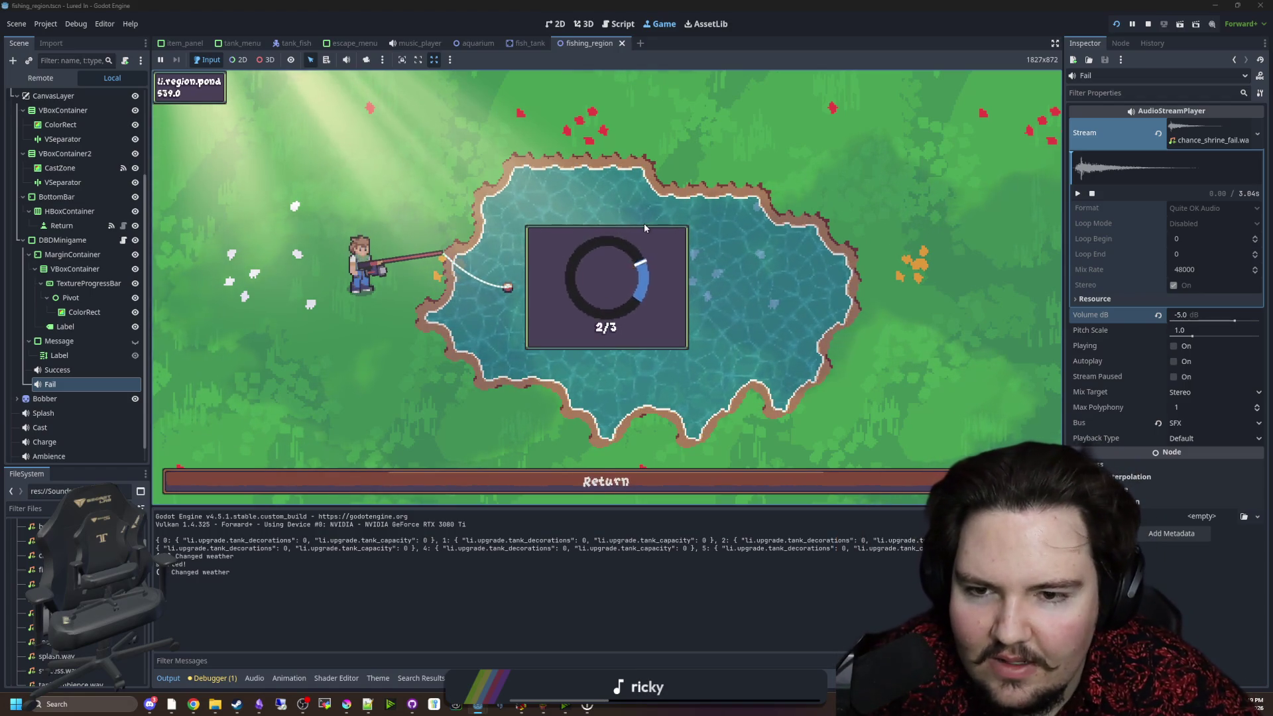
click(683, 237)
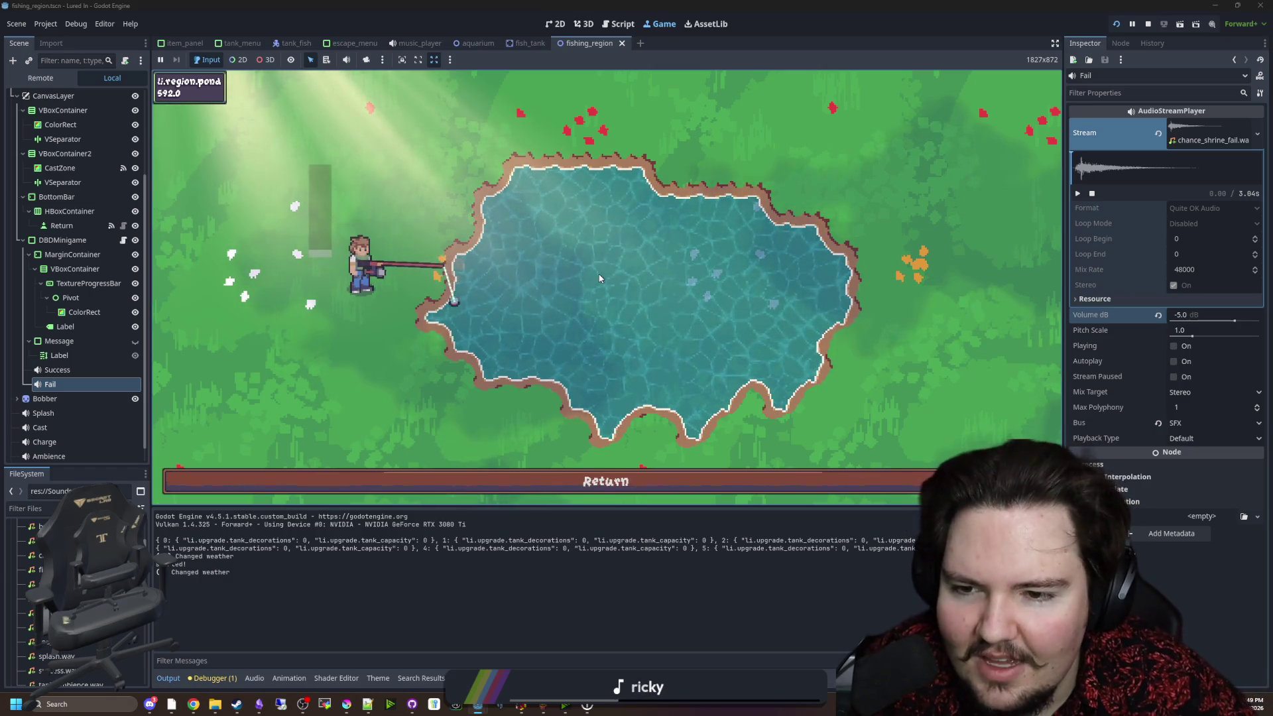
click(600, 262)
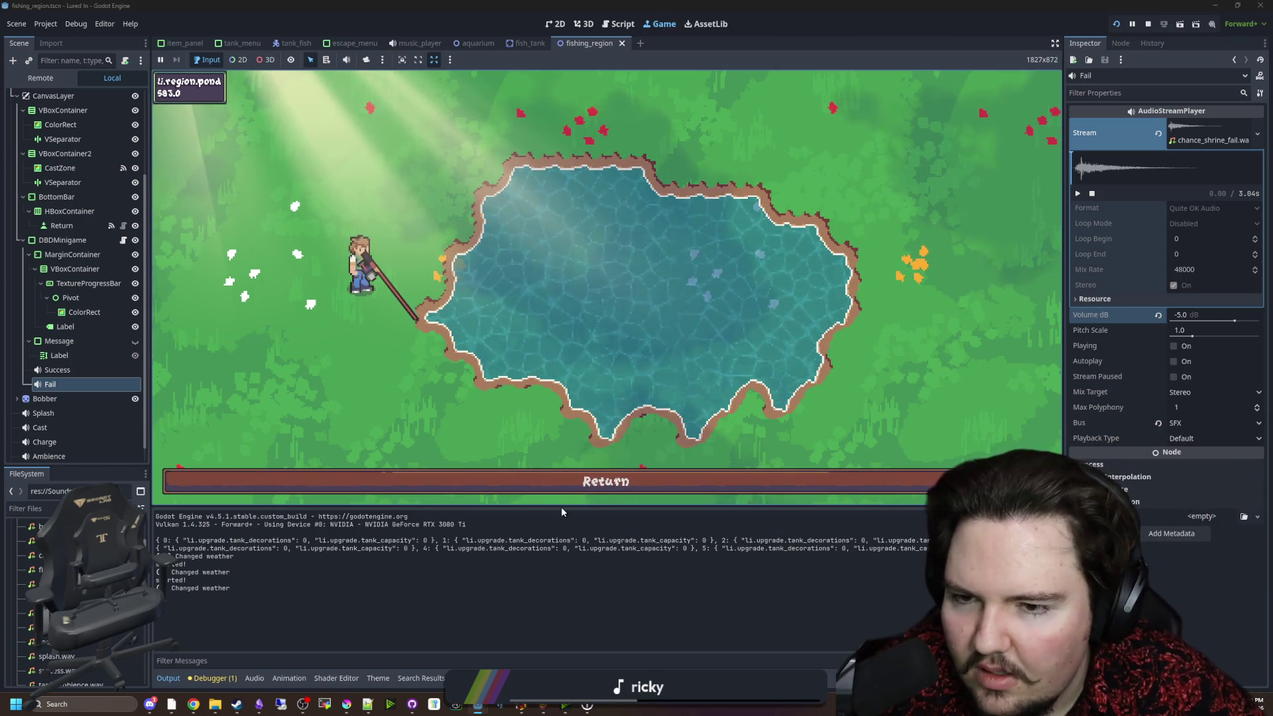
click(1148, 24)
click(345, 233)
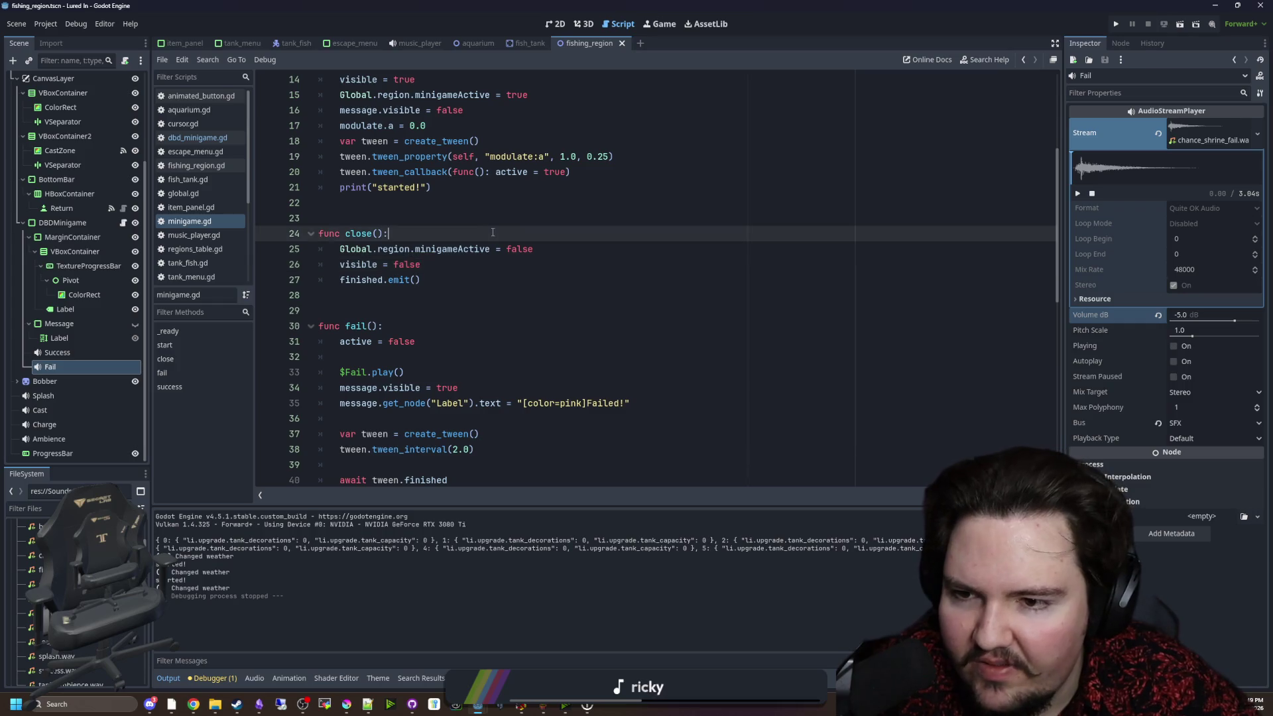
Return to minigame.gd with the cursor on empty line 23.
key(Up)
key(Up)
click(345, 225)
click(348, 223)
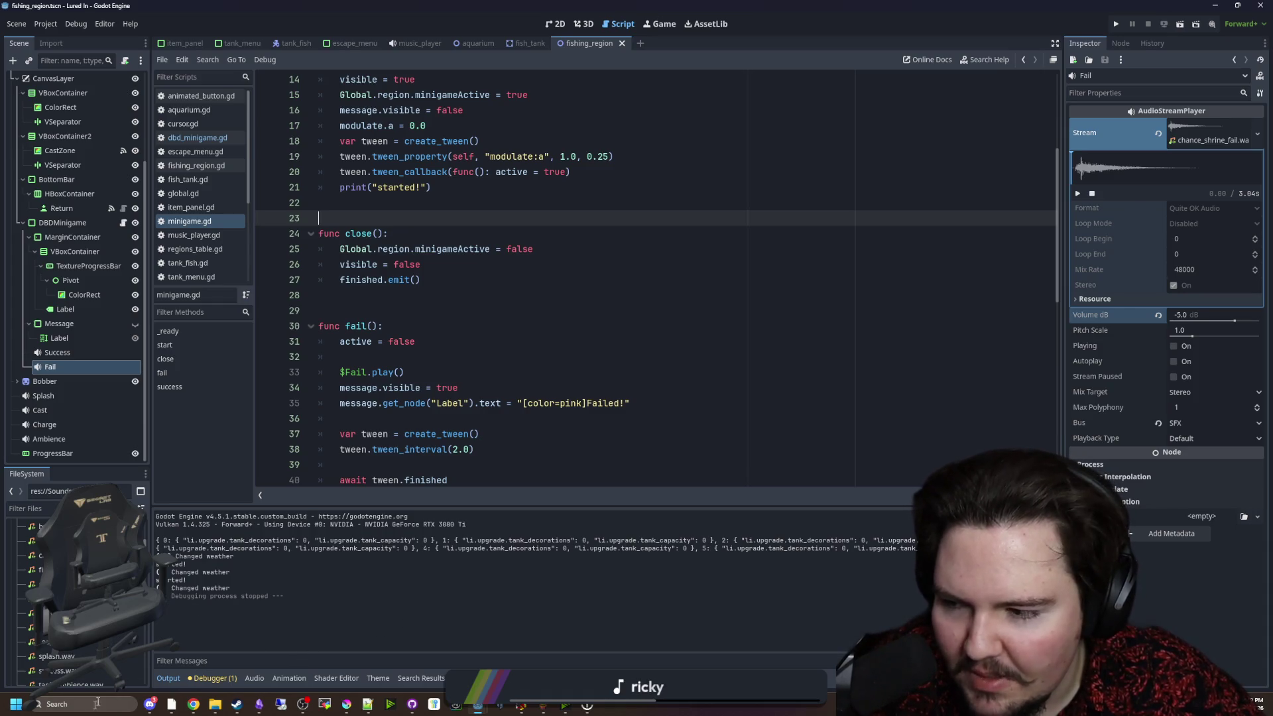
Launch Sound Recorder from the Windows search box.
click(74, 704)
text(broadc)
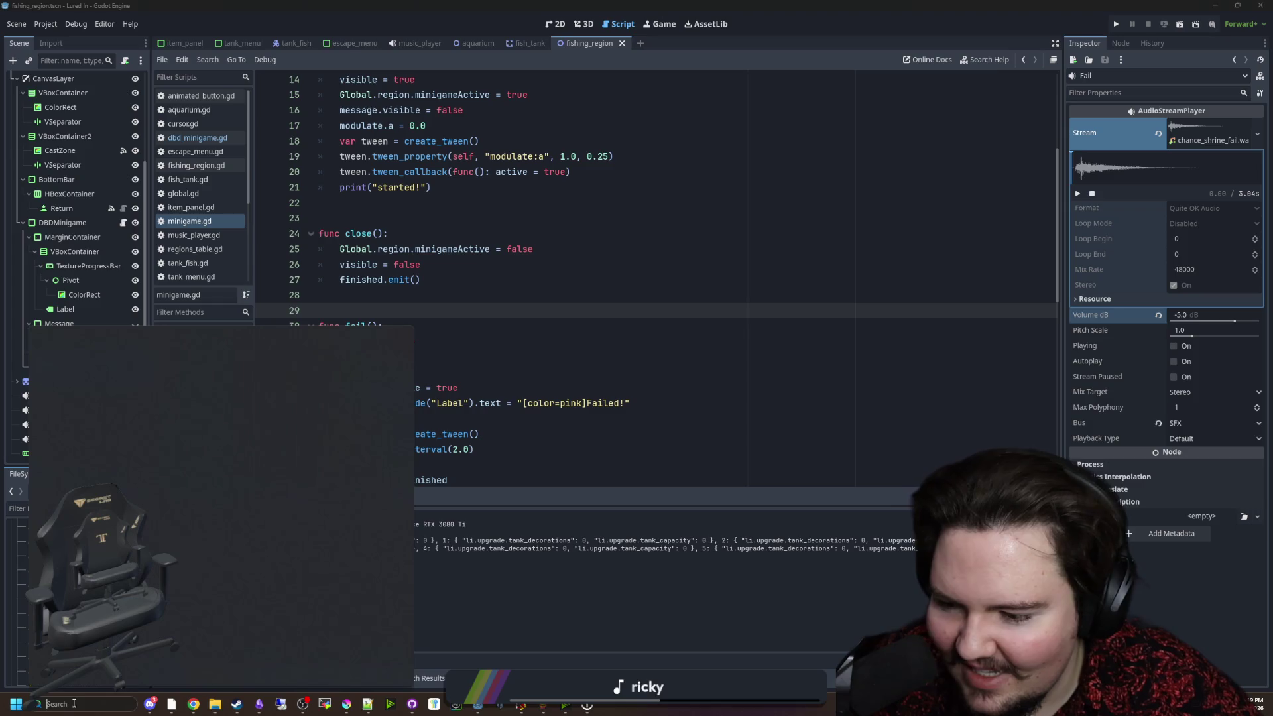
text(red)
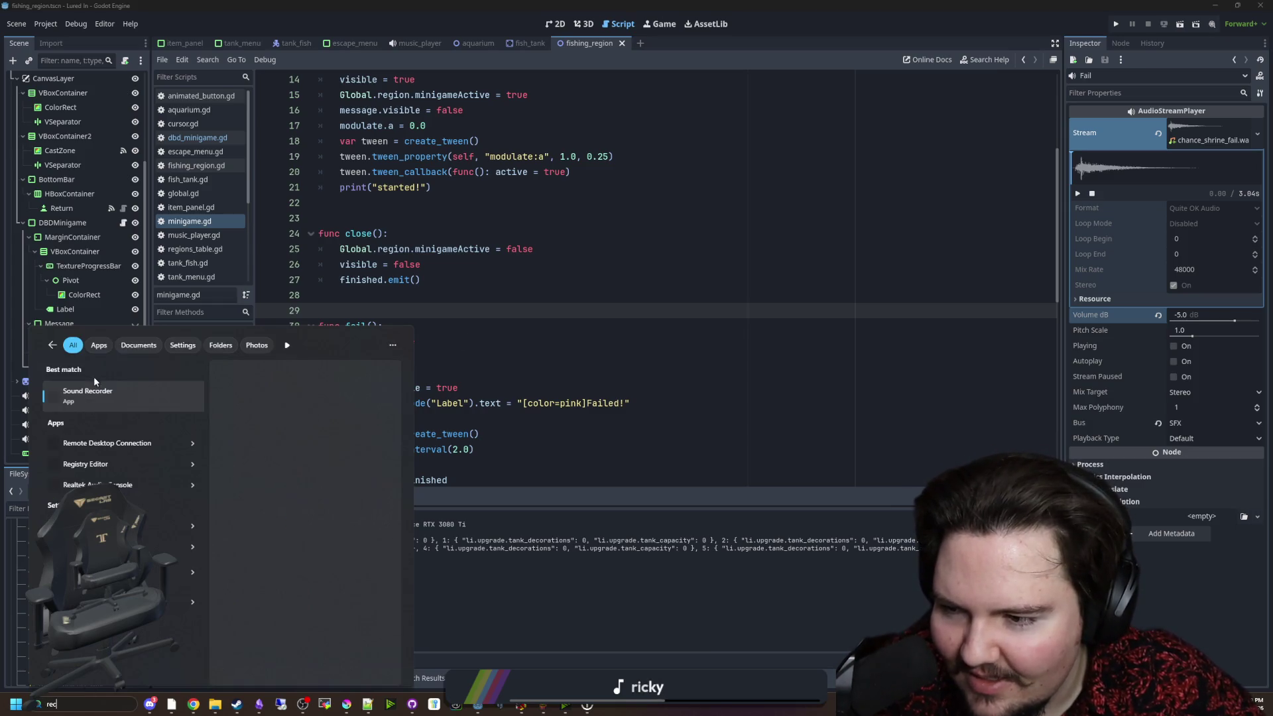
click(93, 386)
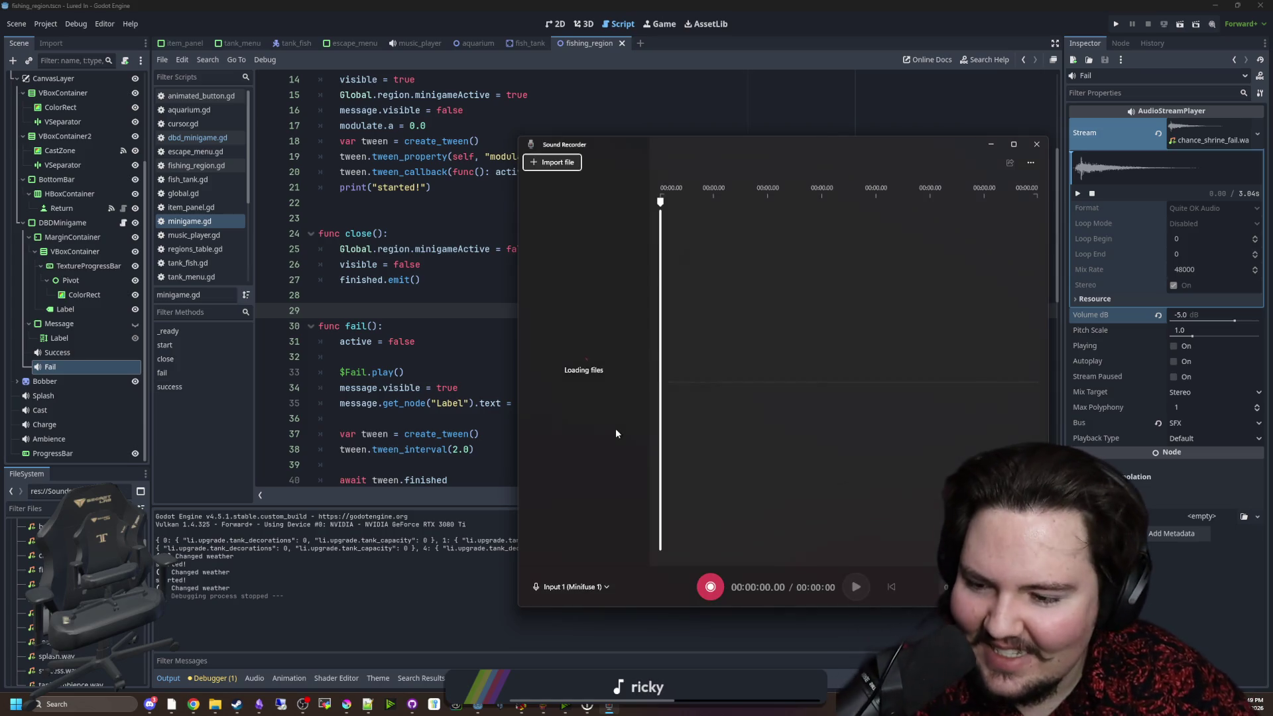
Record a first test take, play it back a few times, then hide the recorder.
click(710, 588)
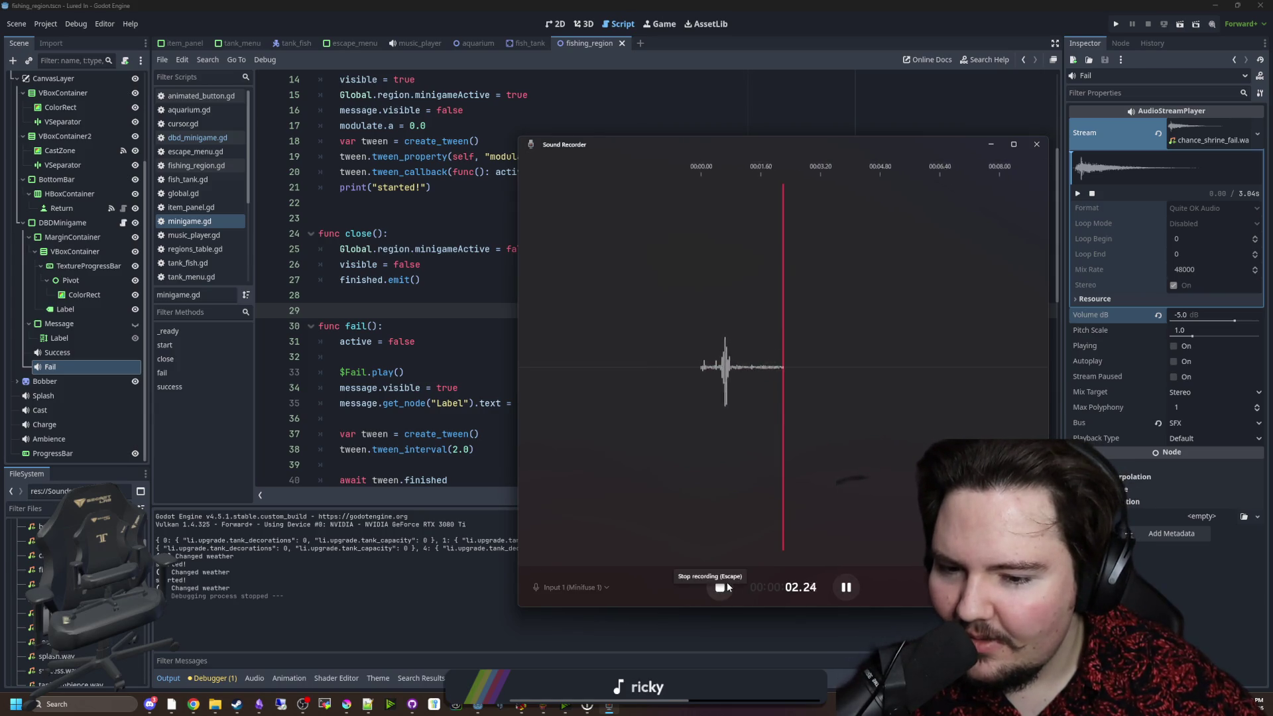
click(721, 587)
click(943, 398)
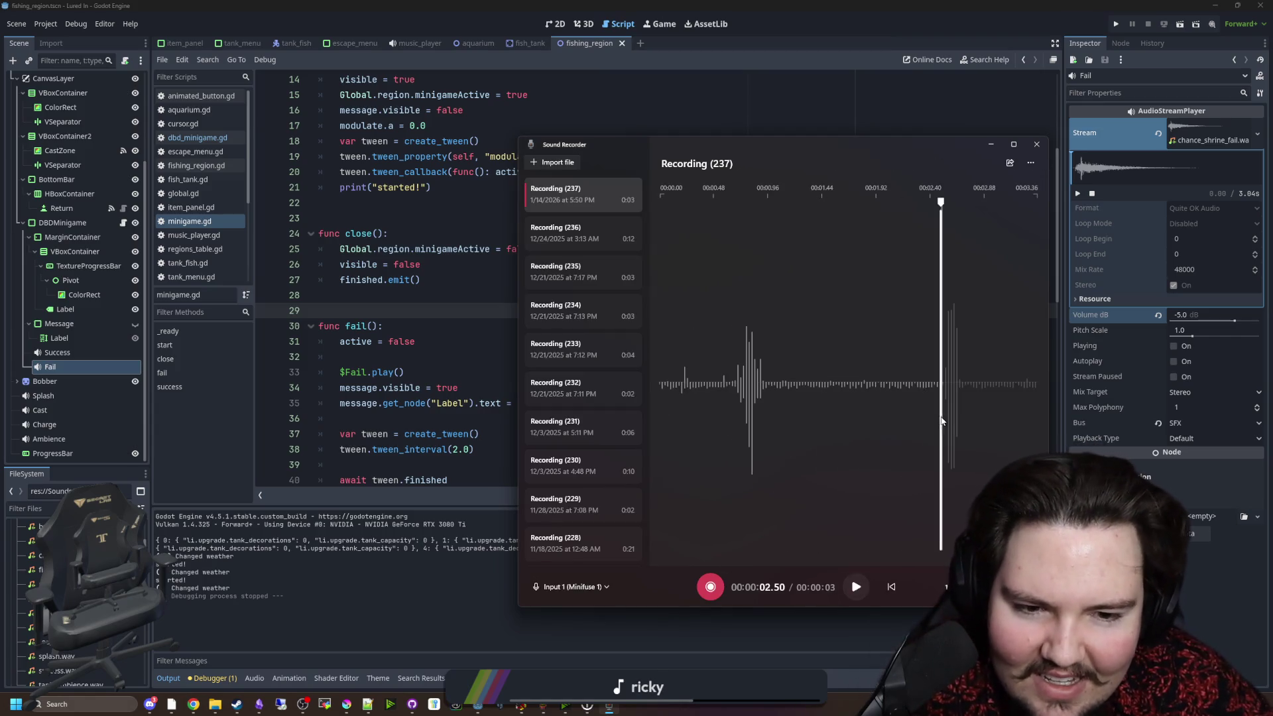
click(857, 586)
click(858, 586)
click(857, 587)
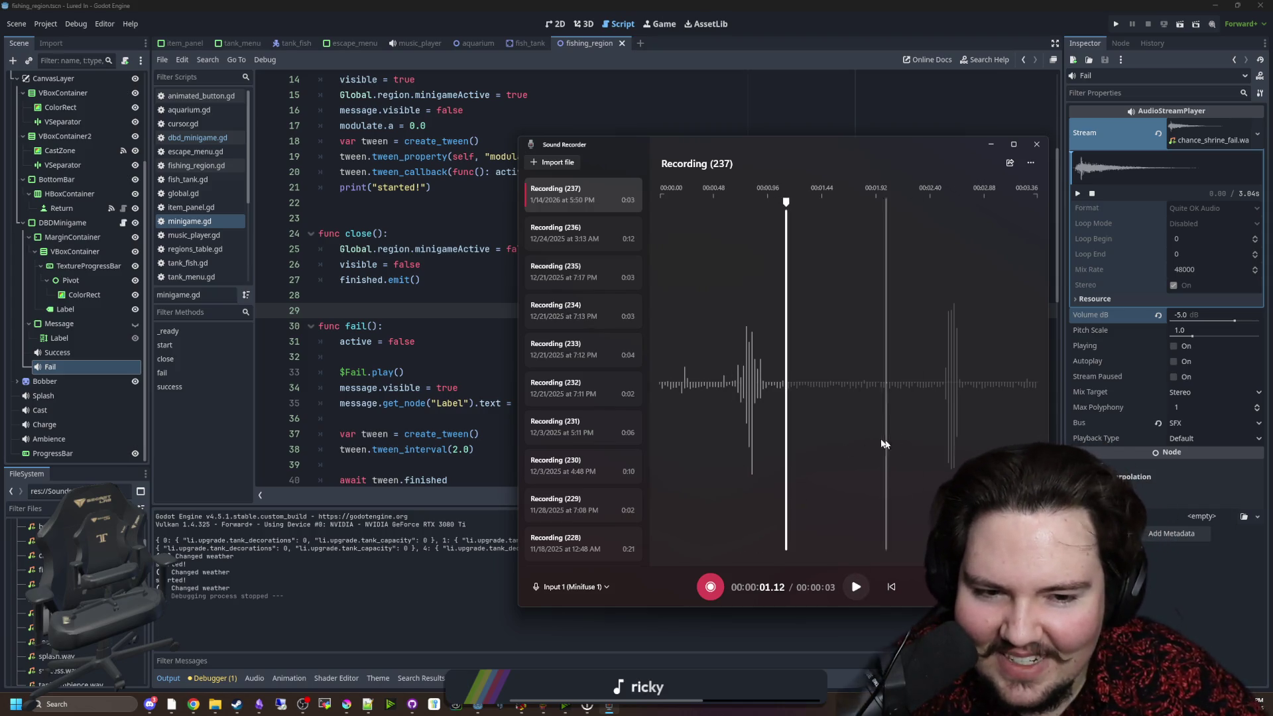
click(856, 587)
click(857, 586)
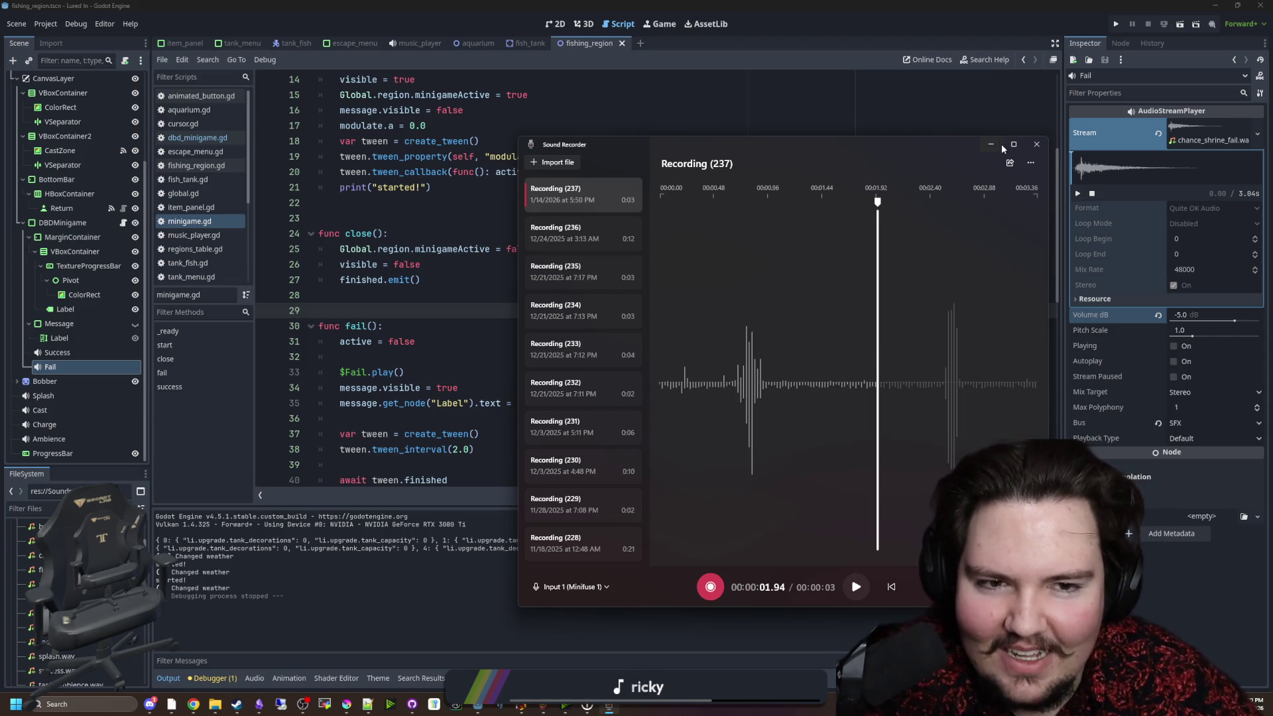
click(390, 306)
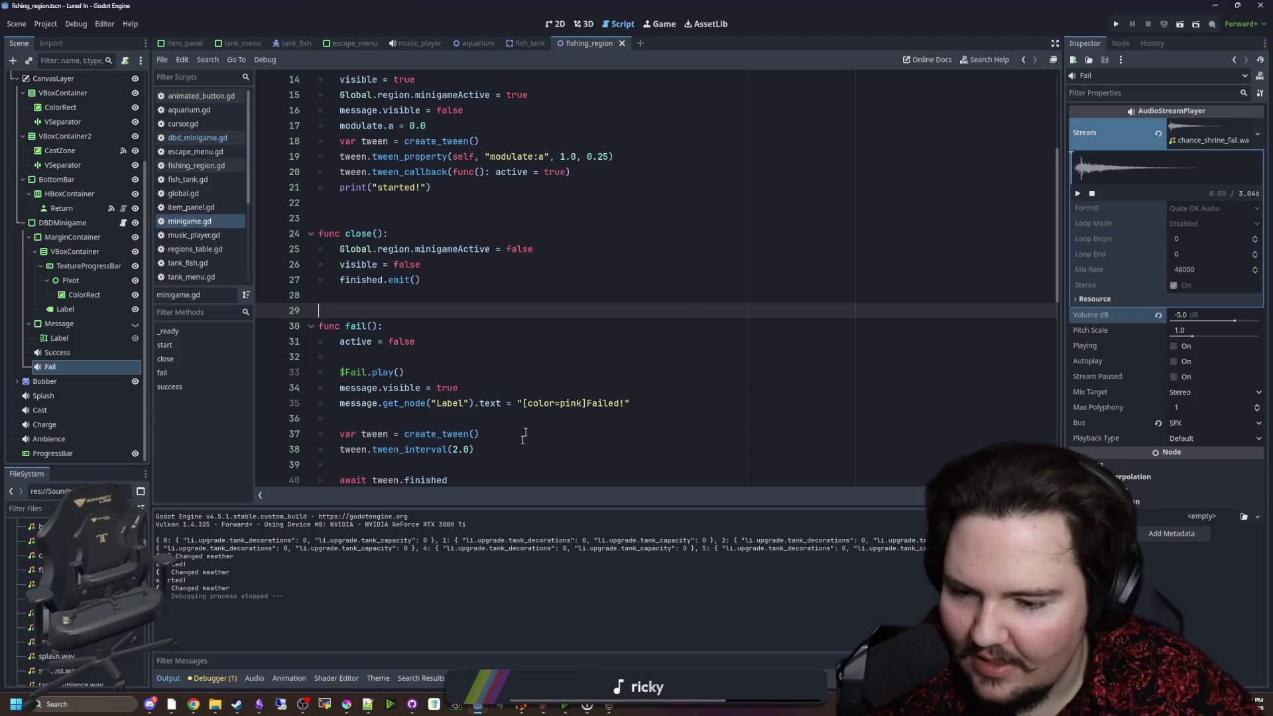
Record a new take, Recording (238), and play it back twice.
click(610, 704)
click(708, 586)
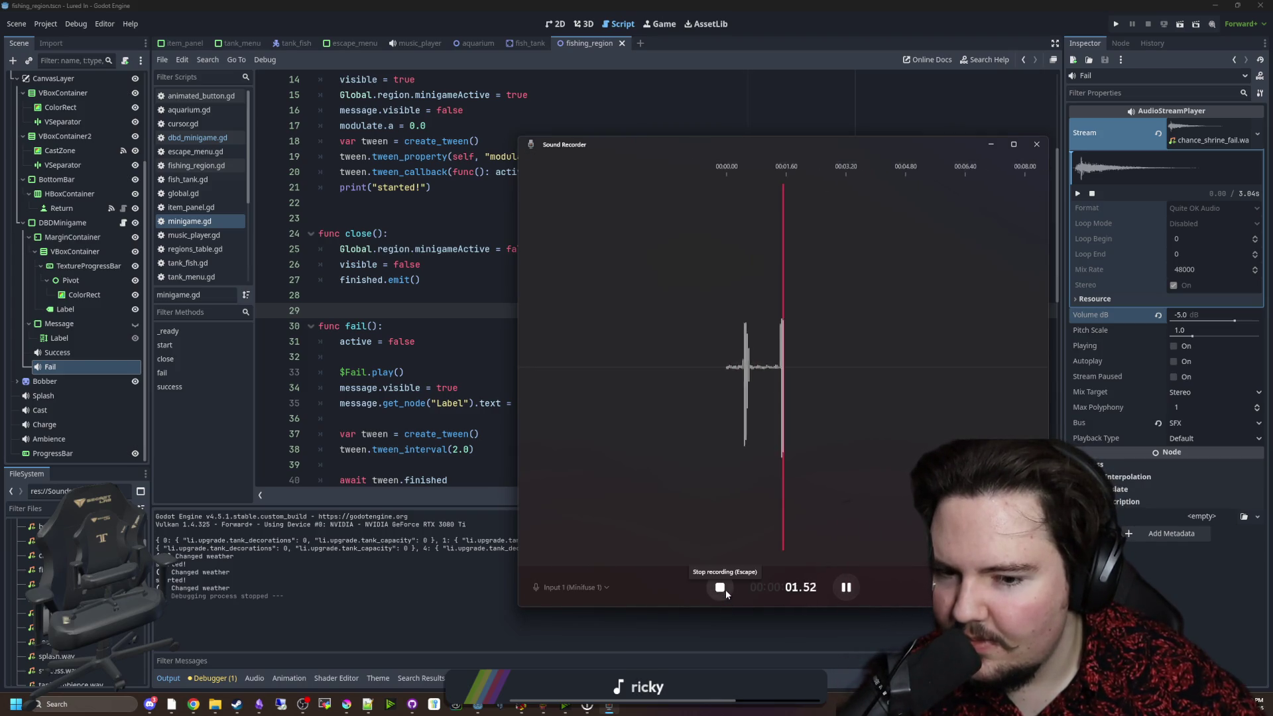
click(721, 588)
click(856, 587)
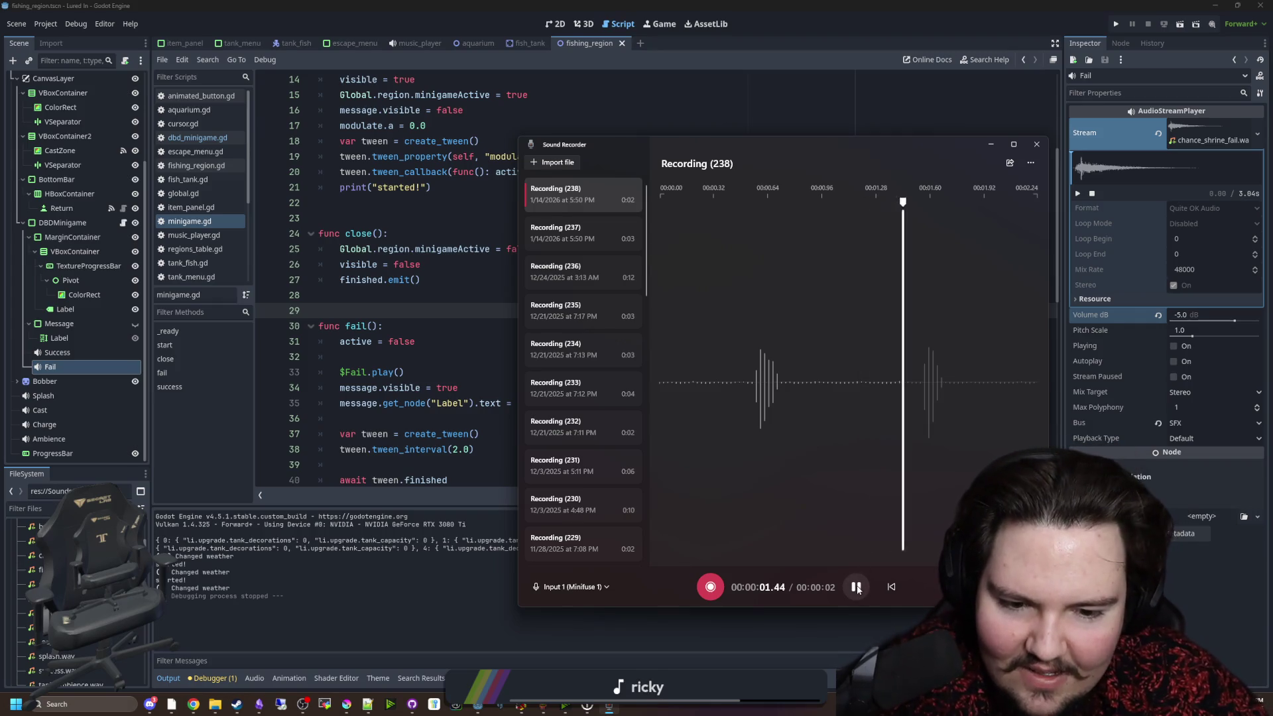
click(856, 587)
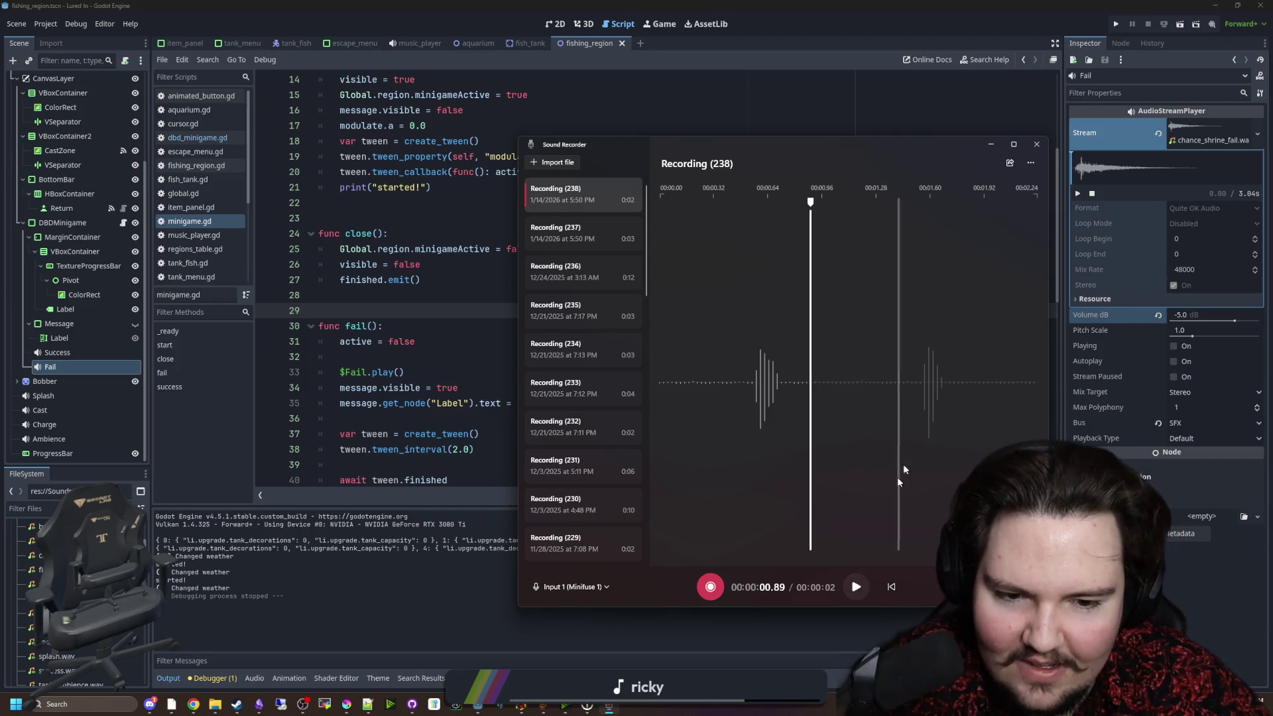
Show Recording (238) in its folder and drag the file onto DaVinci Resolve's timeline.
click(1031, 162)
click(974, 196)
click(990, 143)
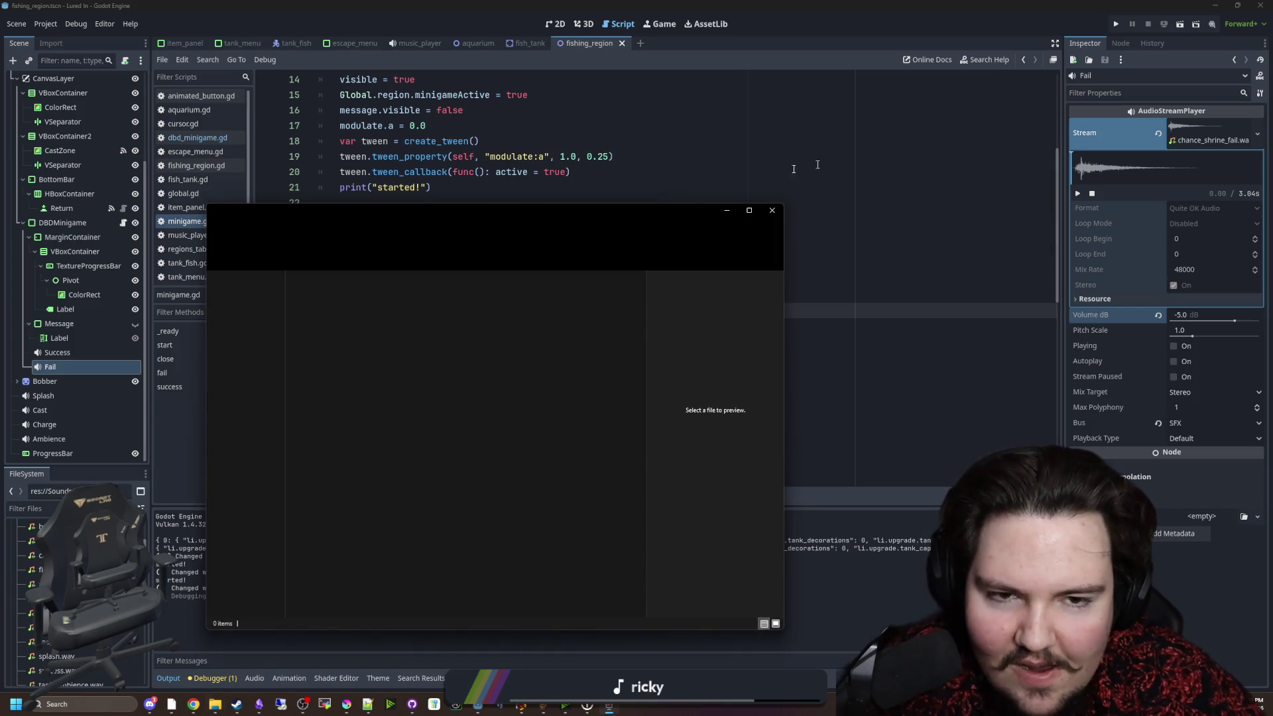
drag(589, 207, 530, 226)
click(685, 223)
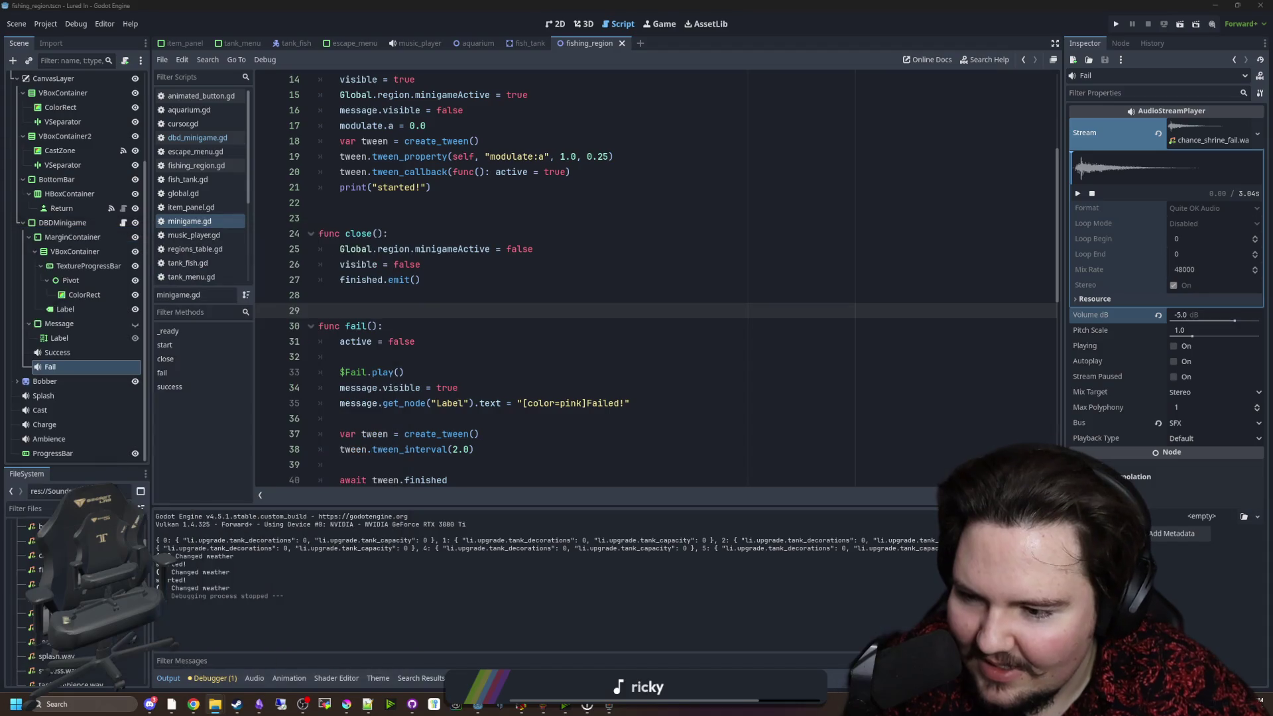
click(171, 704)
mouse_move(171, 705)
mouse_down()
mouse_move(666, 530)
mouse_move(731, 567)
mouse_move(605, 648)
mouse_up()
Add the recording to the edit timeline, trim its silent tail and add a fade-out.
key(shift+4)
scroll(524, 535, down, 2)
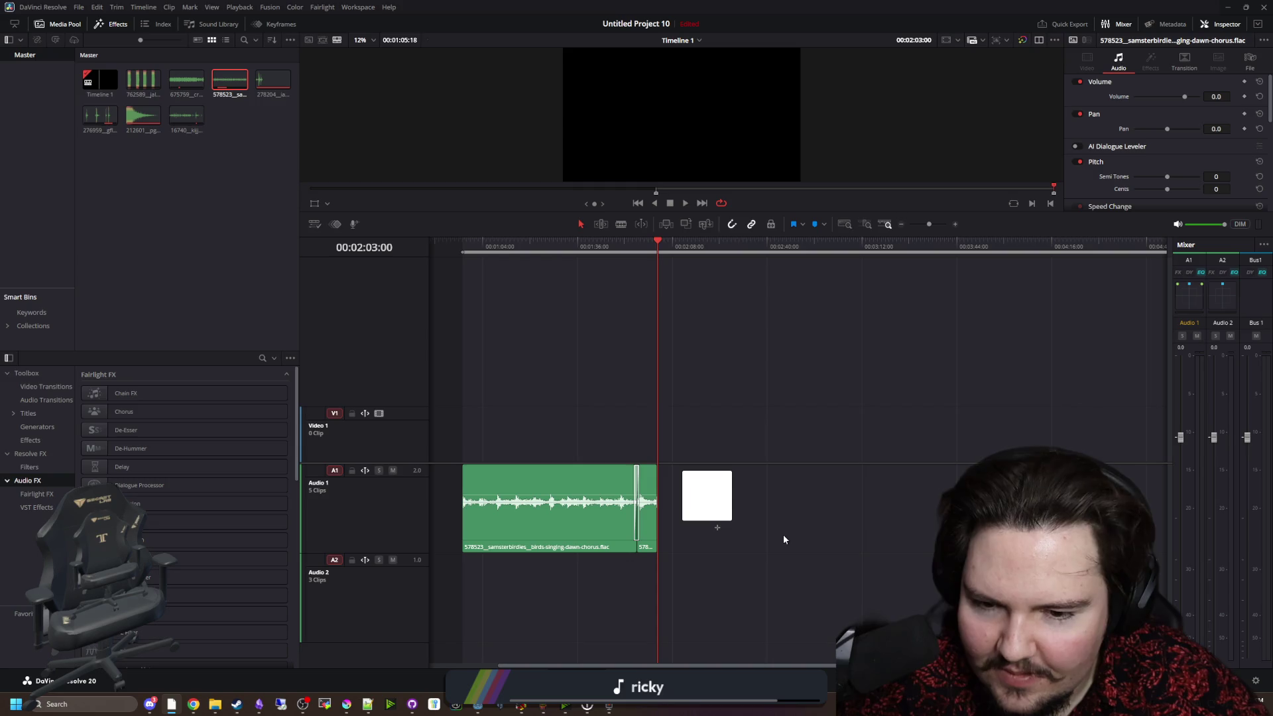
drag(749, 616, 750, 503)
scroll(749, 504, up, 5)
scroll(720, 495, up, 3)
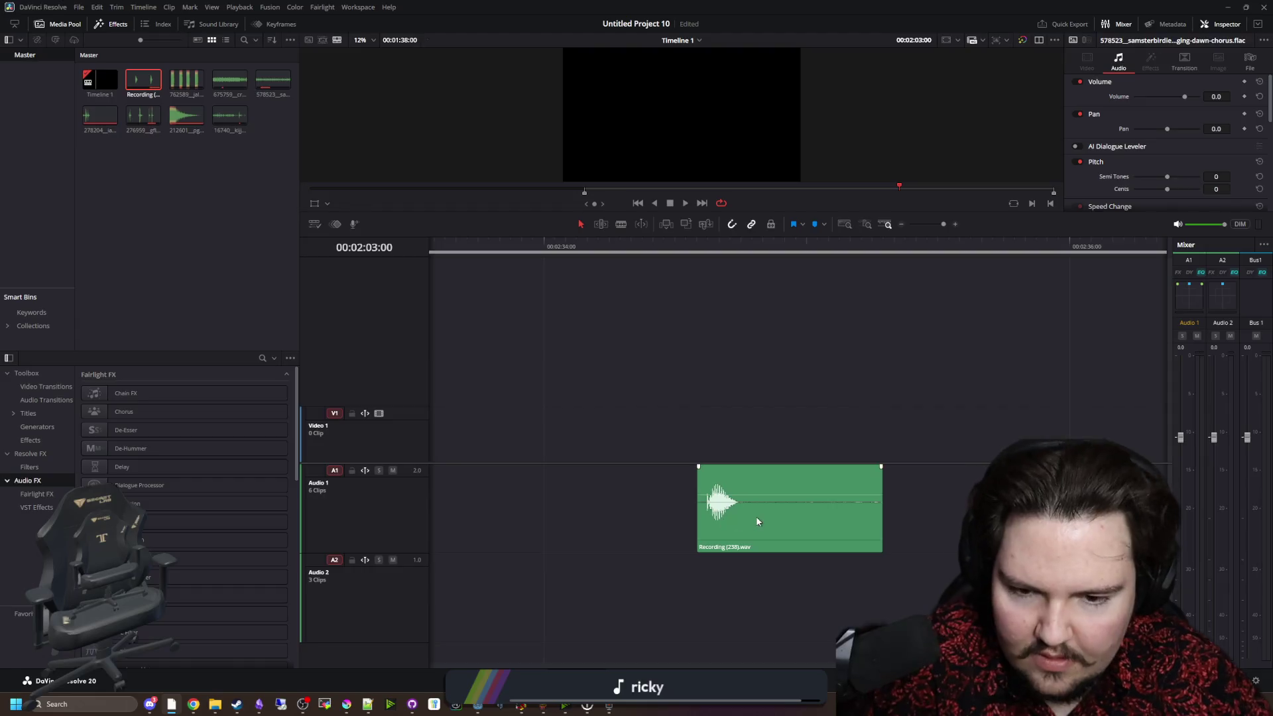
scroll(755, 515, right, 3)
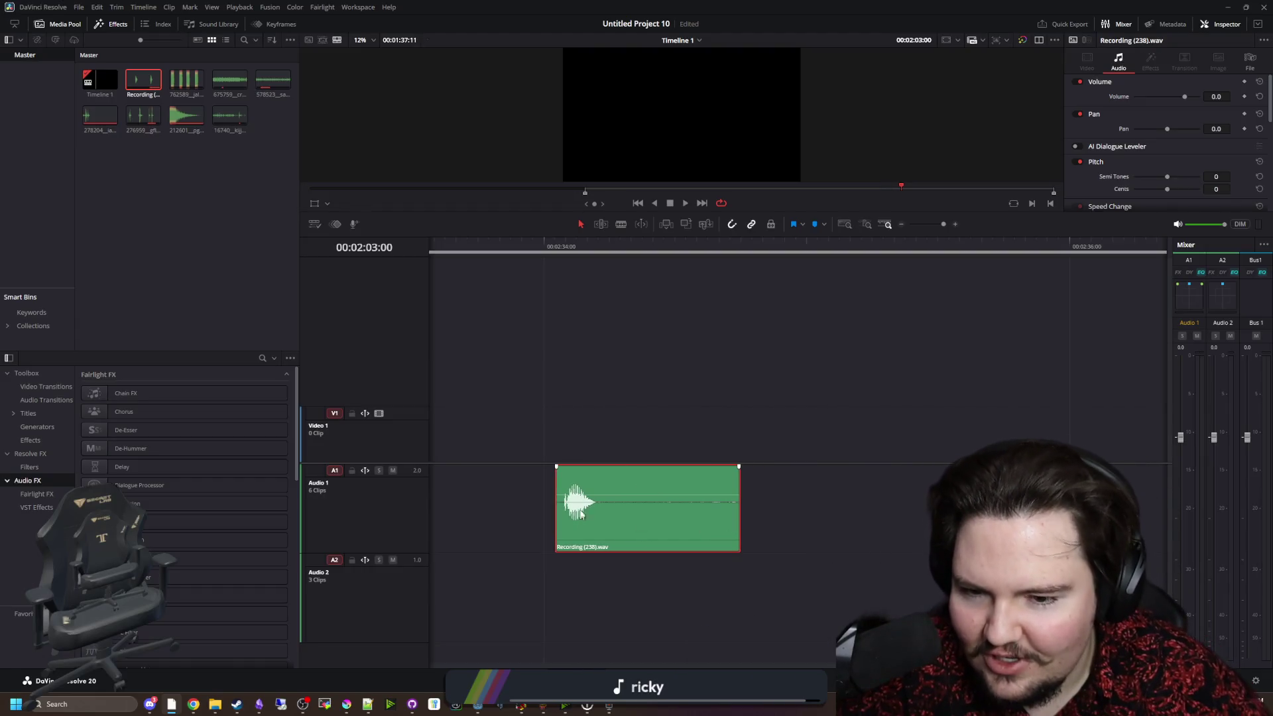
drag(738, 531, 611, 528)
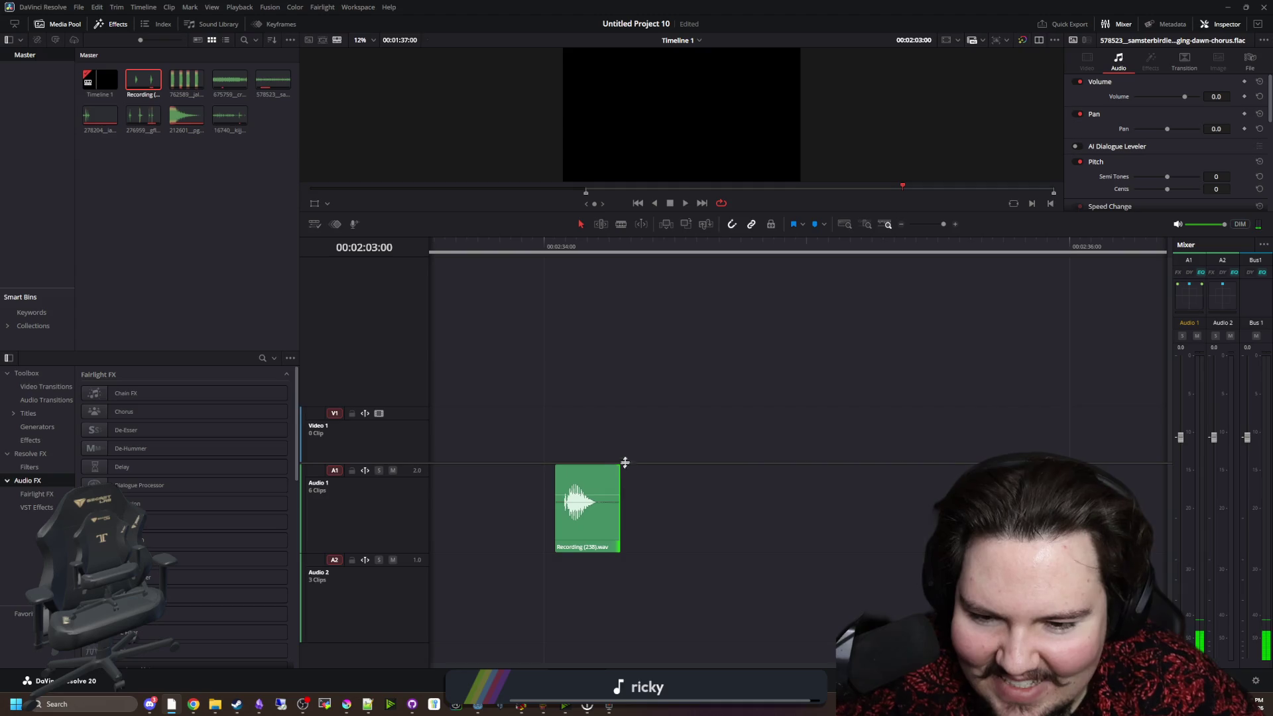
drag(619, 466, 597, 467)
drag(620, 509, 609, 511)
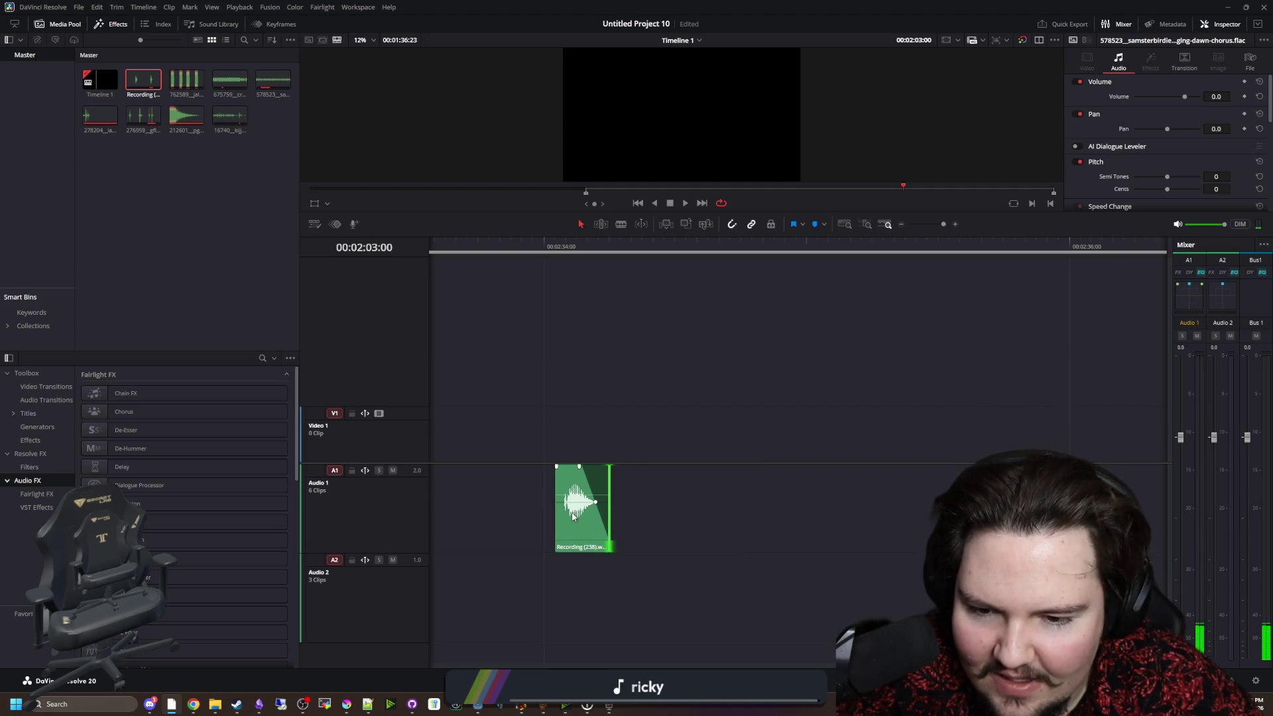
Mark In and Mark Out on the ruler around the recording clip.
click(546, 244)
right_click(555, 247)
click(571, 264)
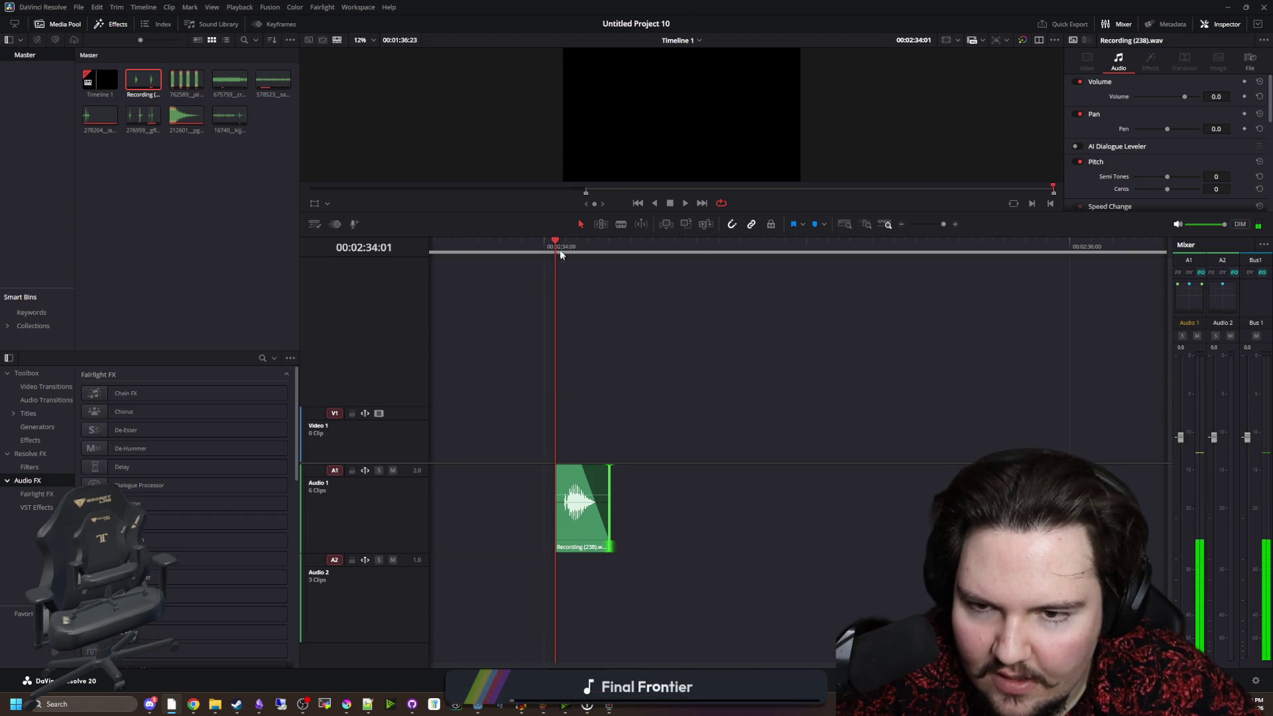
right_click(541, 251)
click(599, 247)
right_click(653, 247)
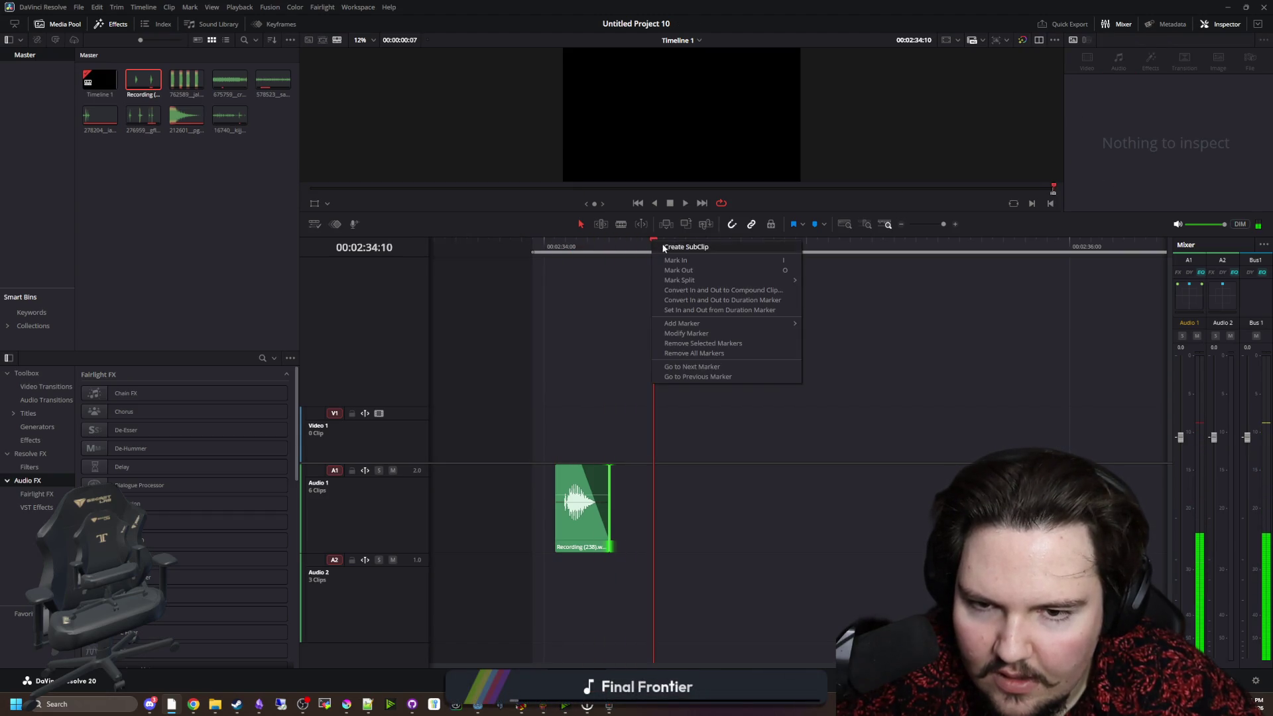
click(669, 264)
click(546, 249)
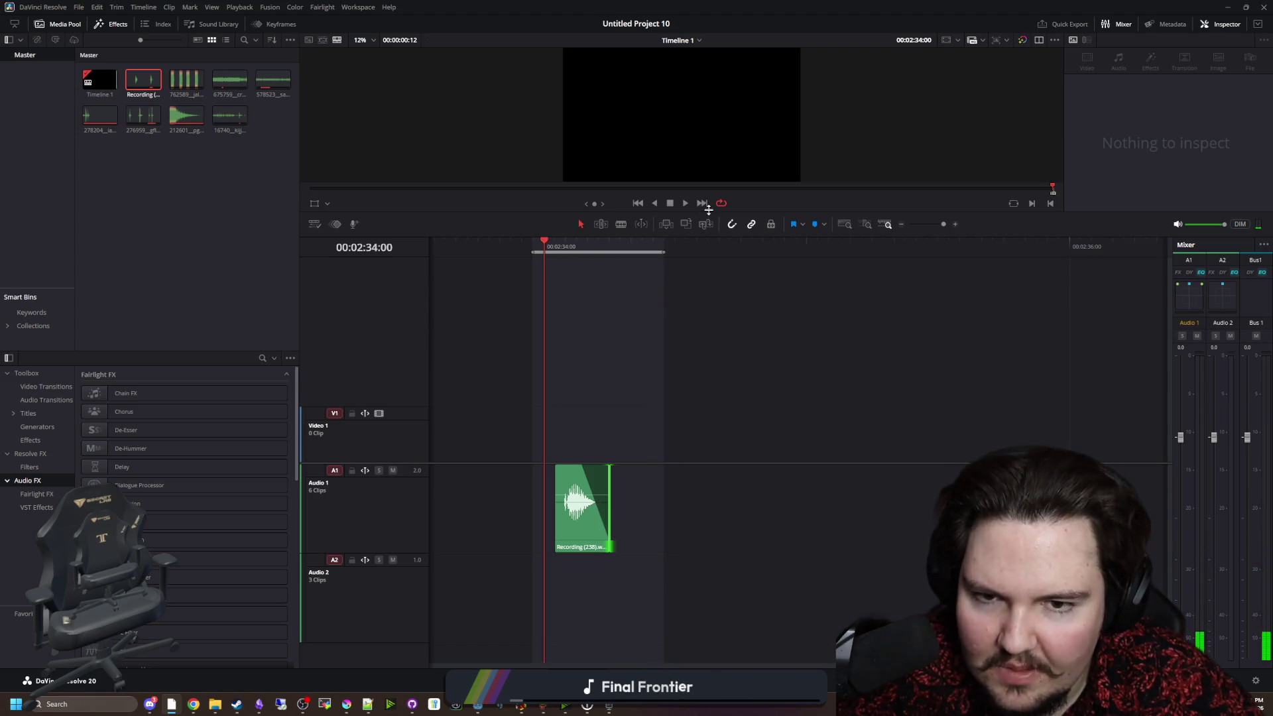
Play the Recording clip and bring up its context menu.
scroll(657, 371, down, 4)
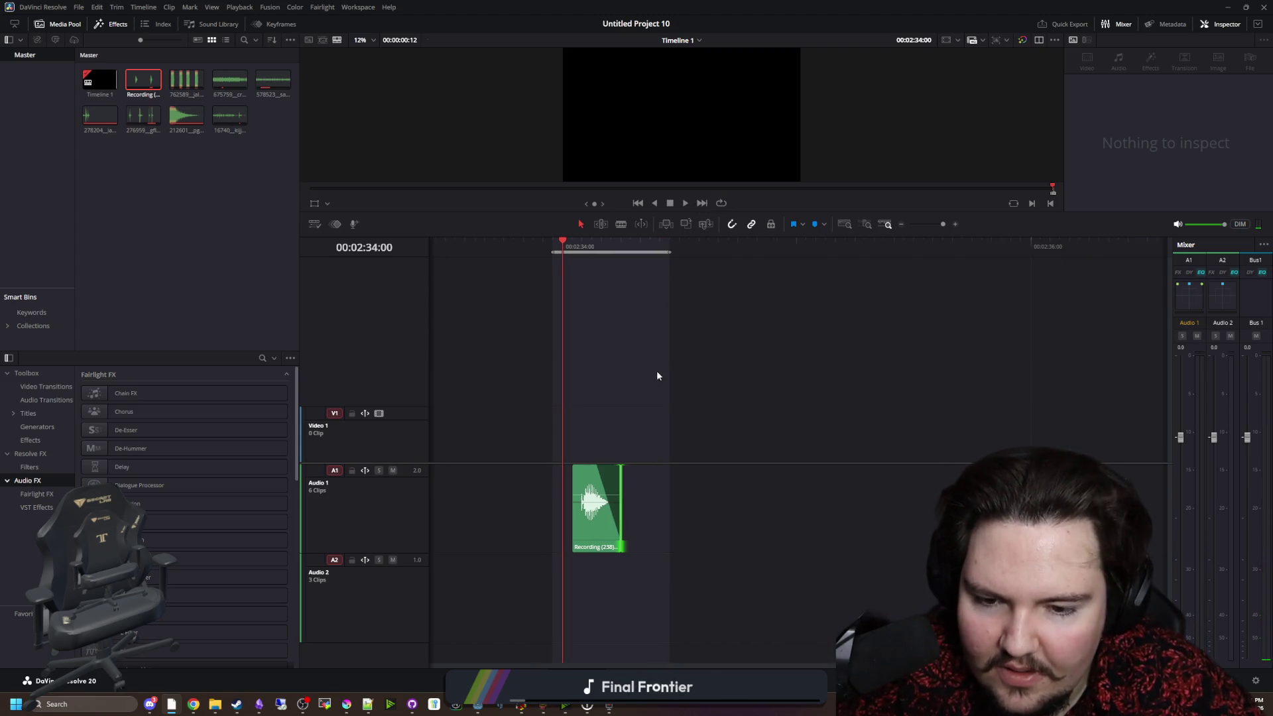
click(614, 418)
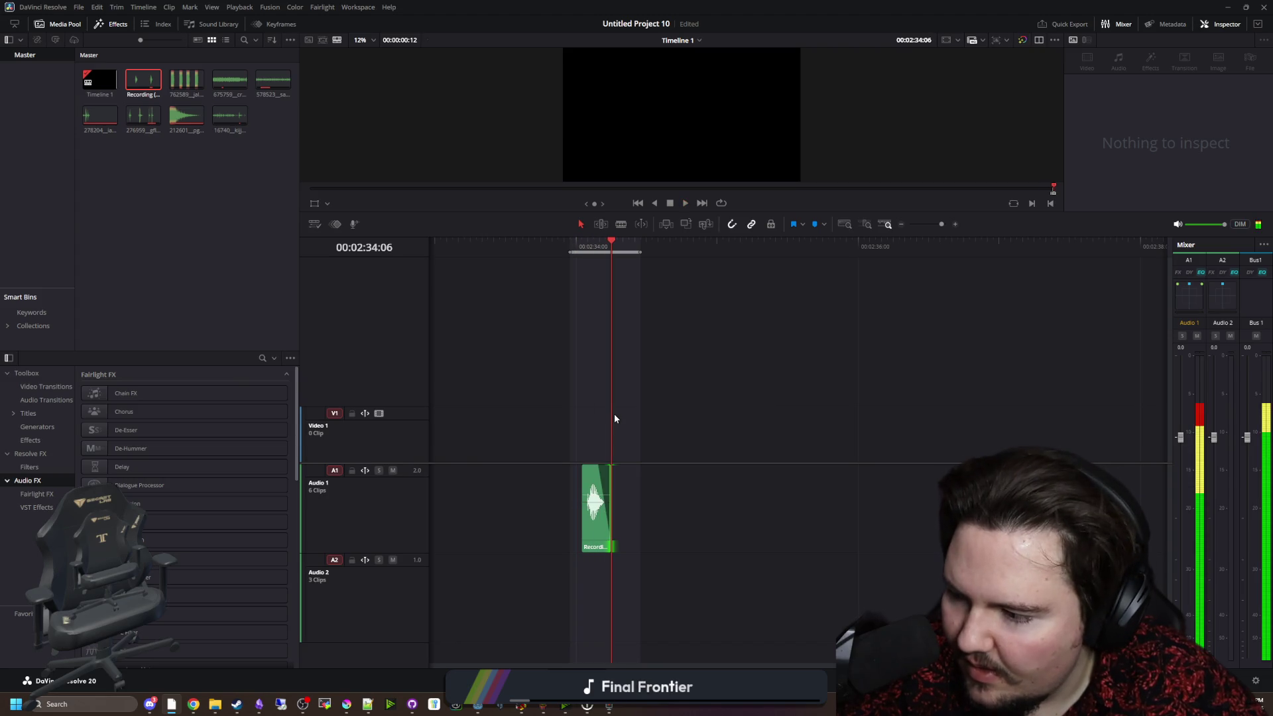
scroll(604, 489, up, 2)
click(603, 491)
right_click(600, 493)
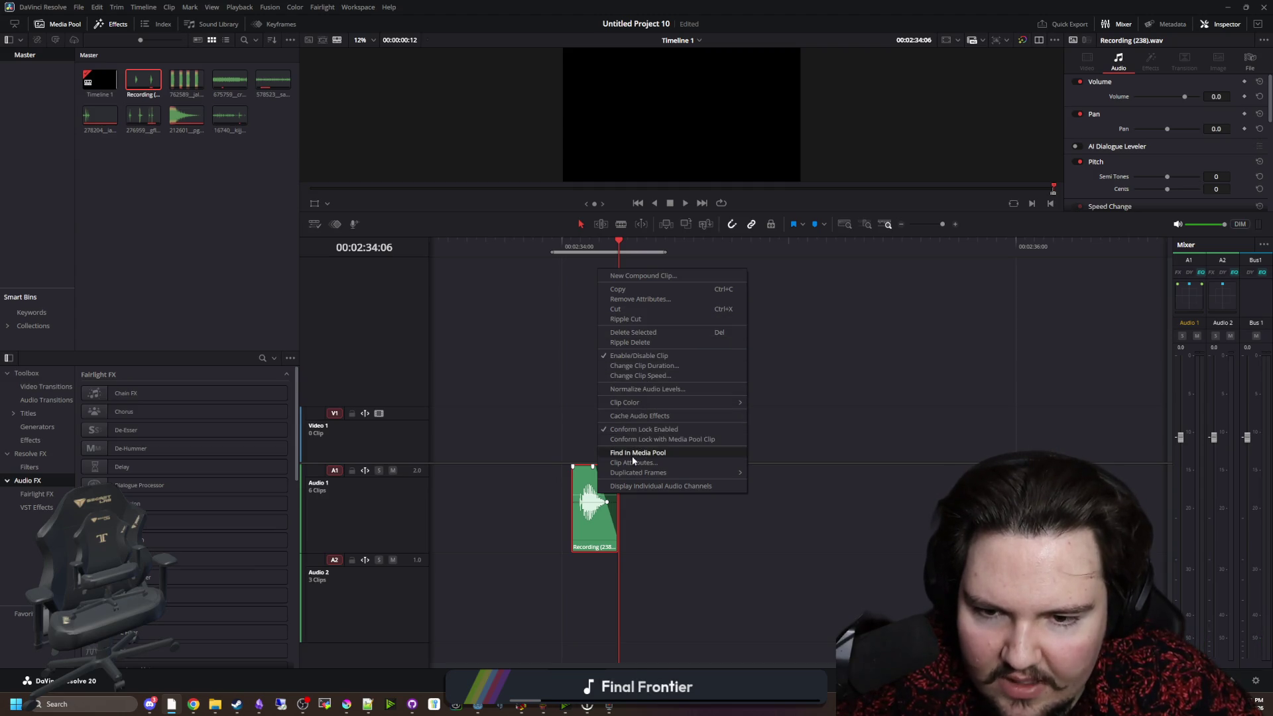
Set the clip speed to 200% and preview the sped-up clip.
click(641, 375)
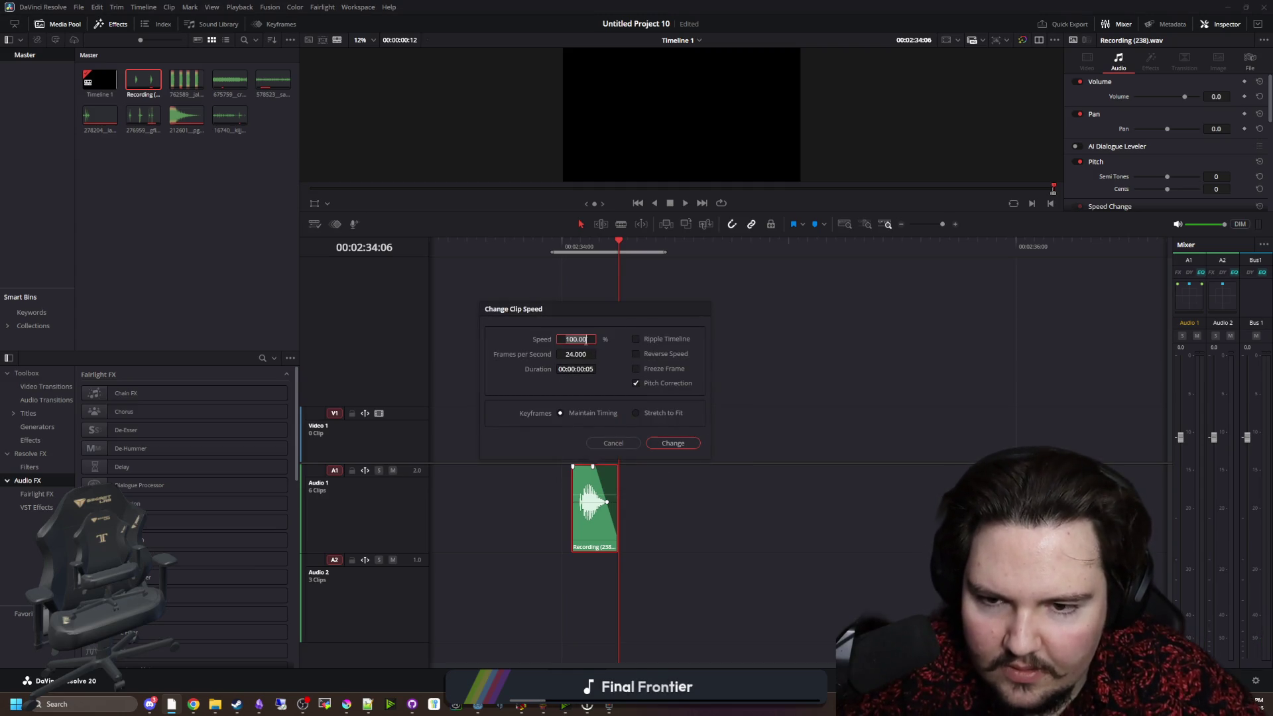
text(200)
key(Return)
click(543, 256)
key(space)
key(space)
click(539, 252)
Trim the end off the recording clip and replay the shortened clip.
key(space)
drag(617, 511, 583, 511)
click(520, 244)
key(space)
click(519, 246)
key(space)
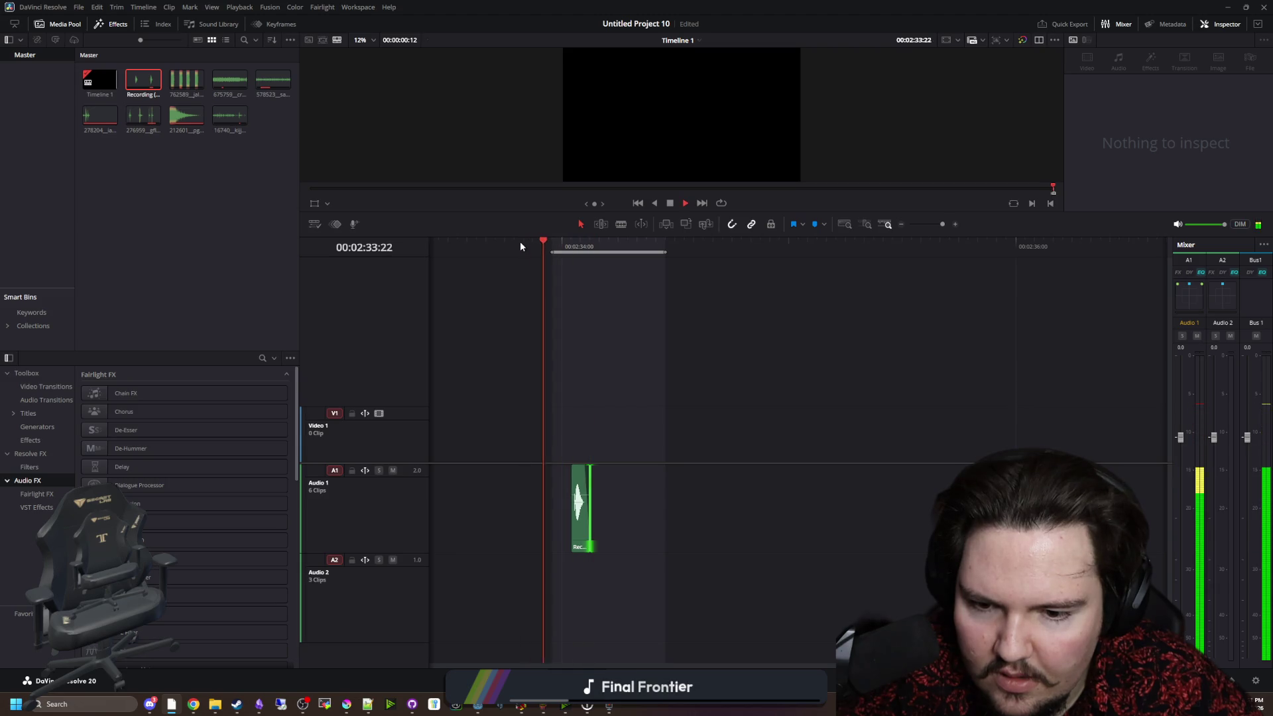
click(517, 246)
key(space)
click(516, 246)
key(space)
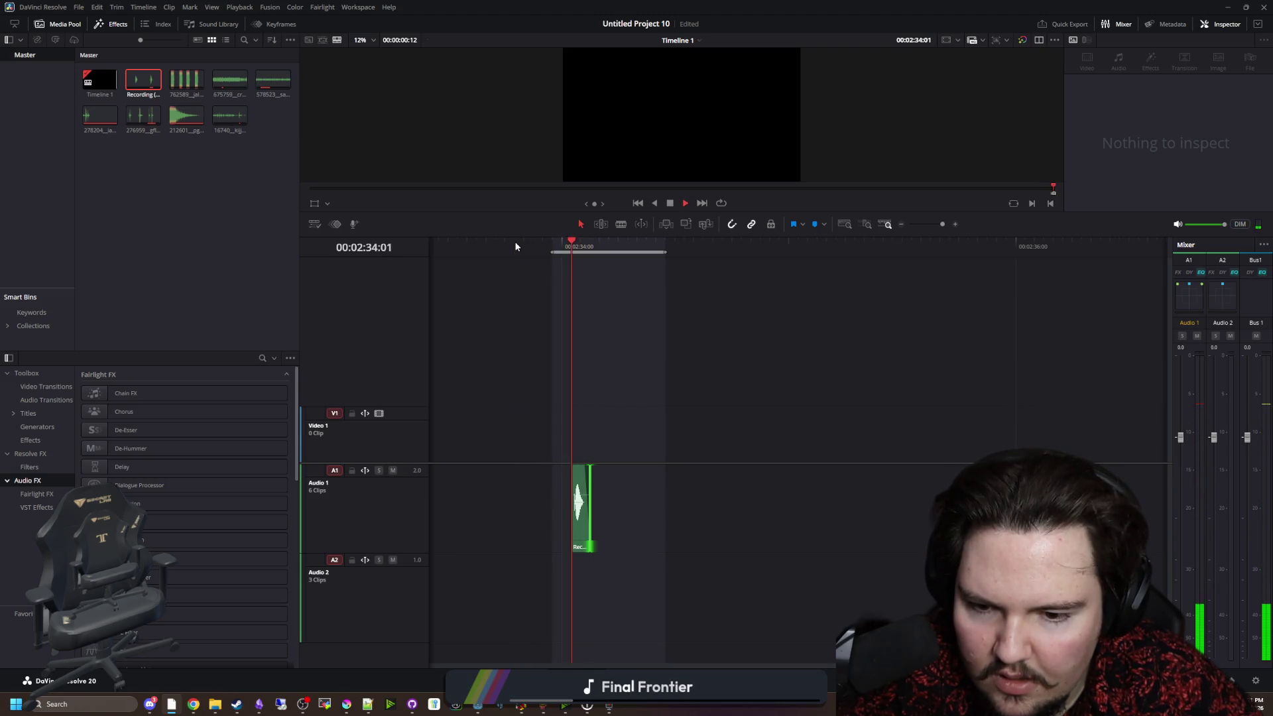
Select the Recording (238).wav clip and replay it several times.
click(580, 524)
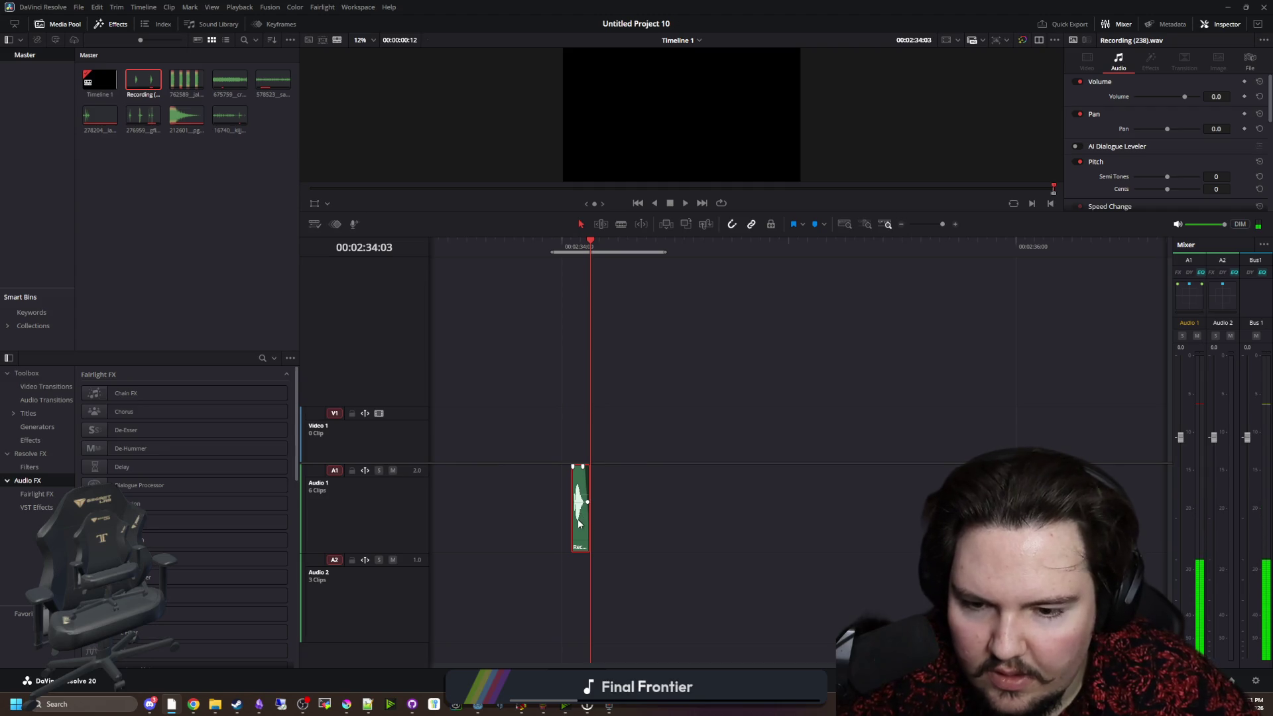
click(544, 246)
key(space)
click(534, 246)
key(space)
click(533, 249)
click(534, 251)
key(space)
click(545, 251)
key(space)
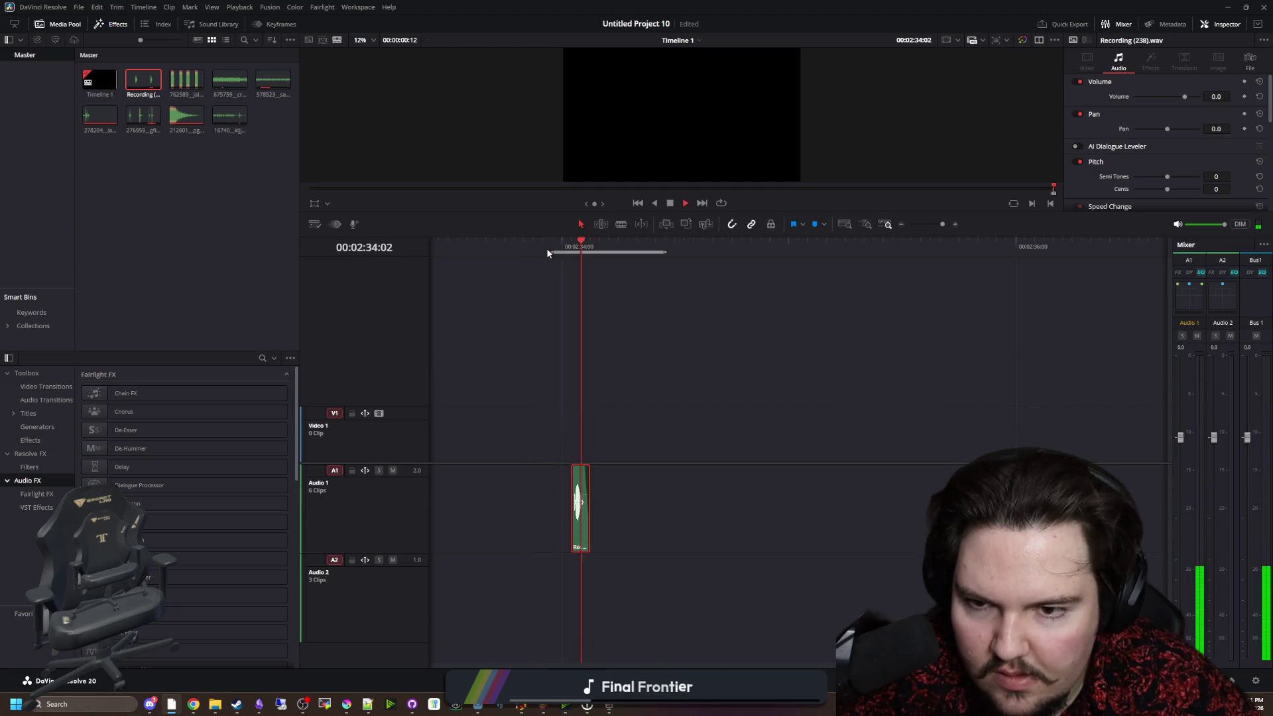
click(545, 251)
key(space)
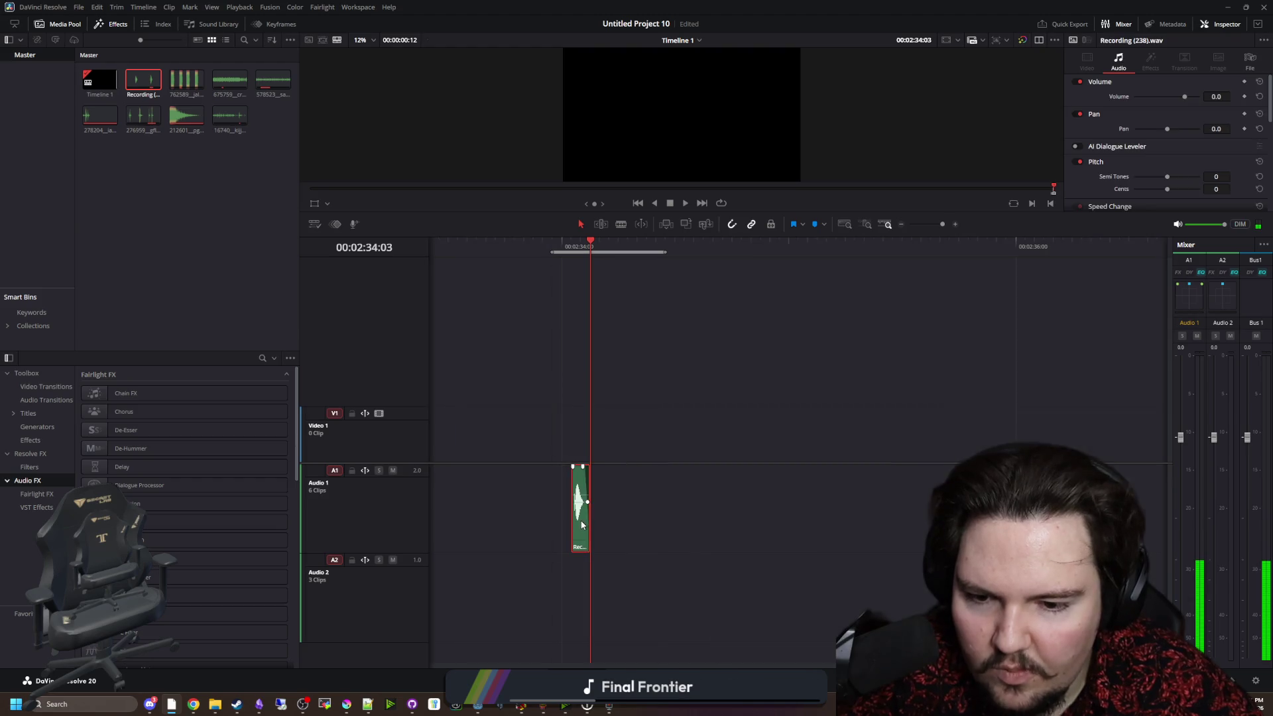
Raise the clip's pitch by 24 semitones, preview it, then delete it from the timeline.
right_click(581, 520)
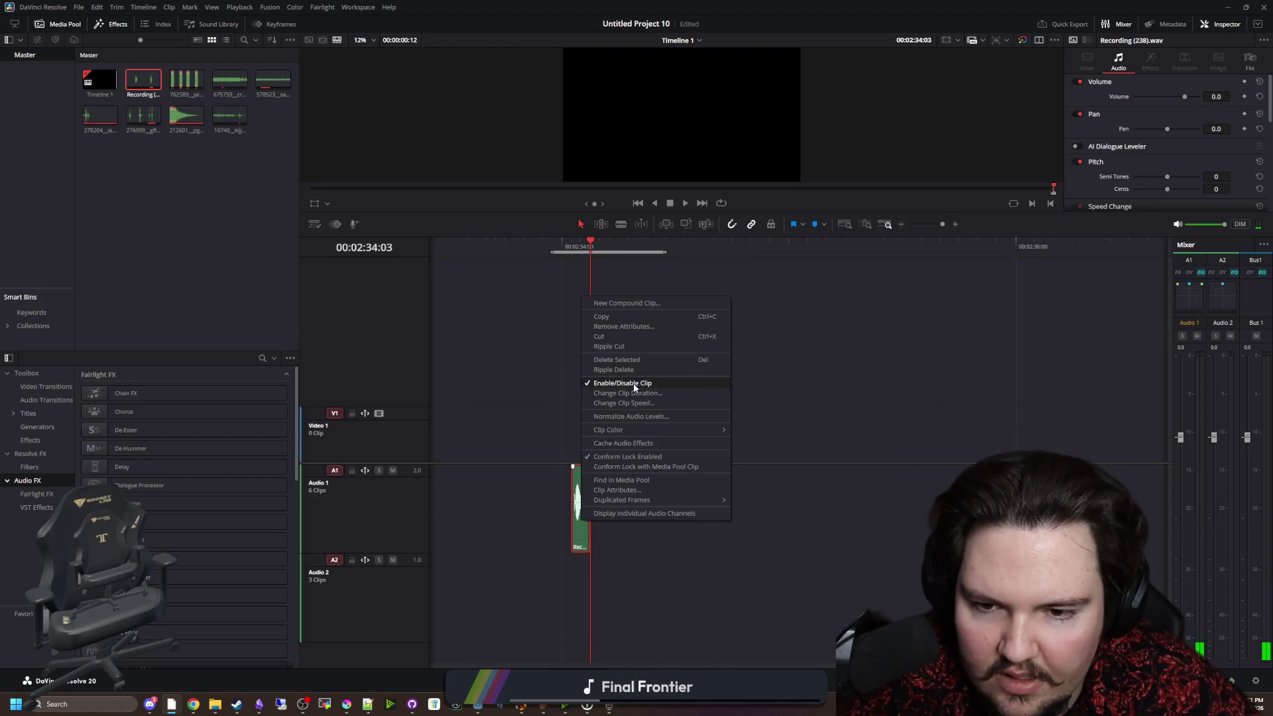
click(1053, 287)
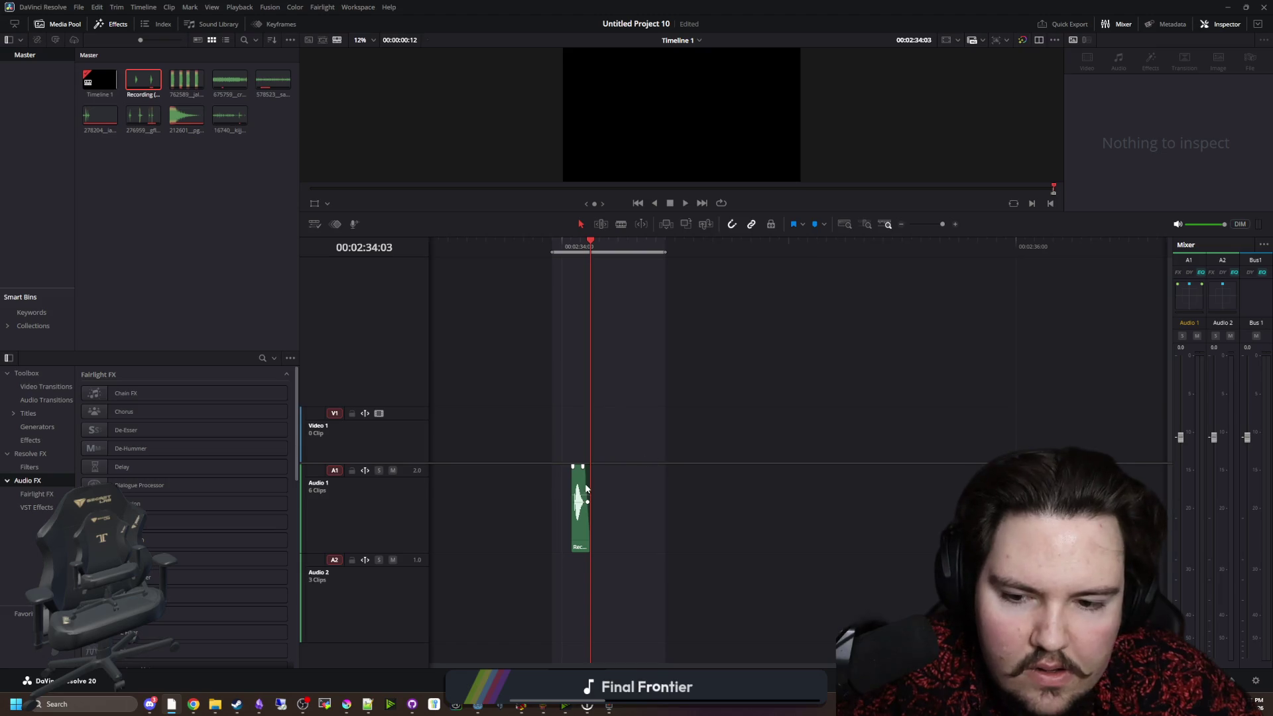
click(586, 489)
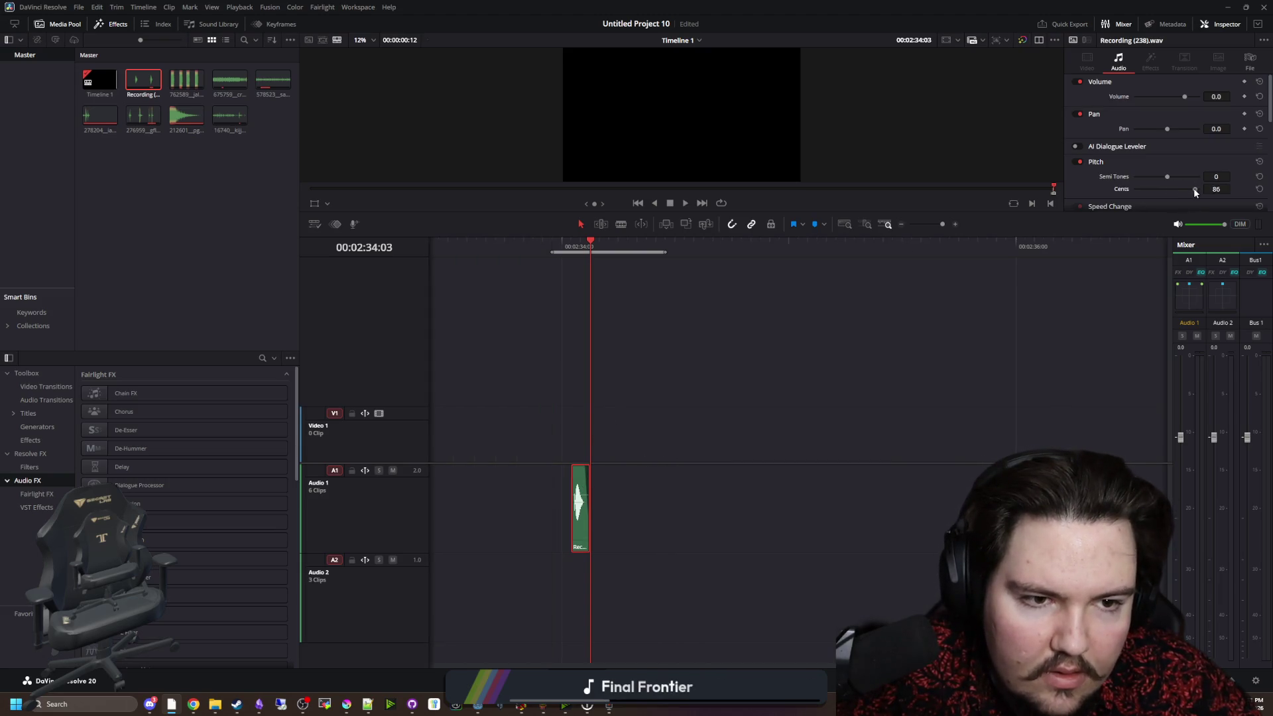
drag(1171, 178, 1222, 175)
click(532, 242)
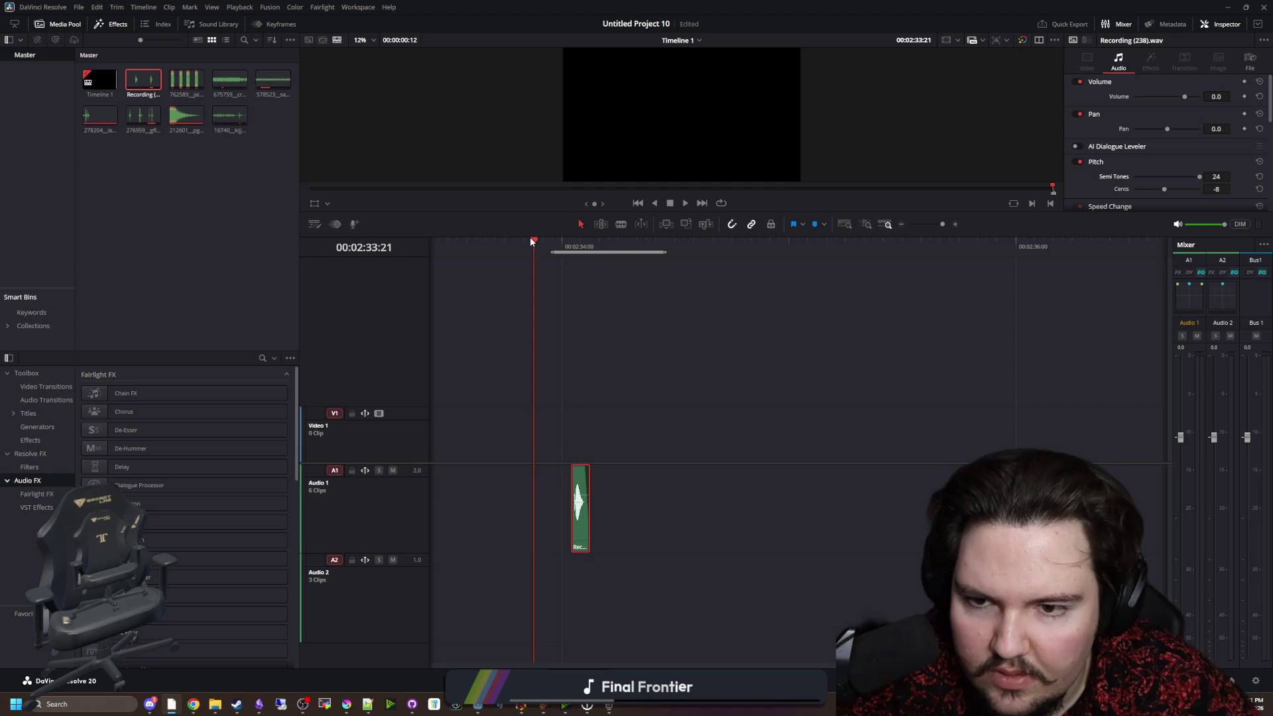
drag(546, 241, 552, 242)
key(space)
click(669, 204)
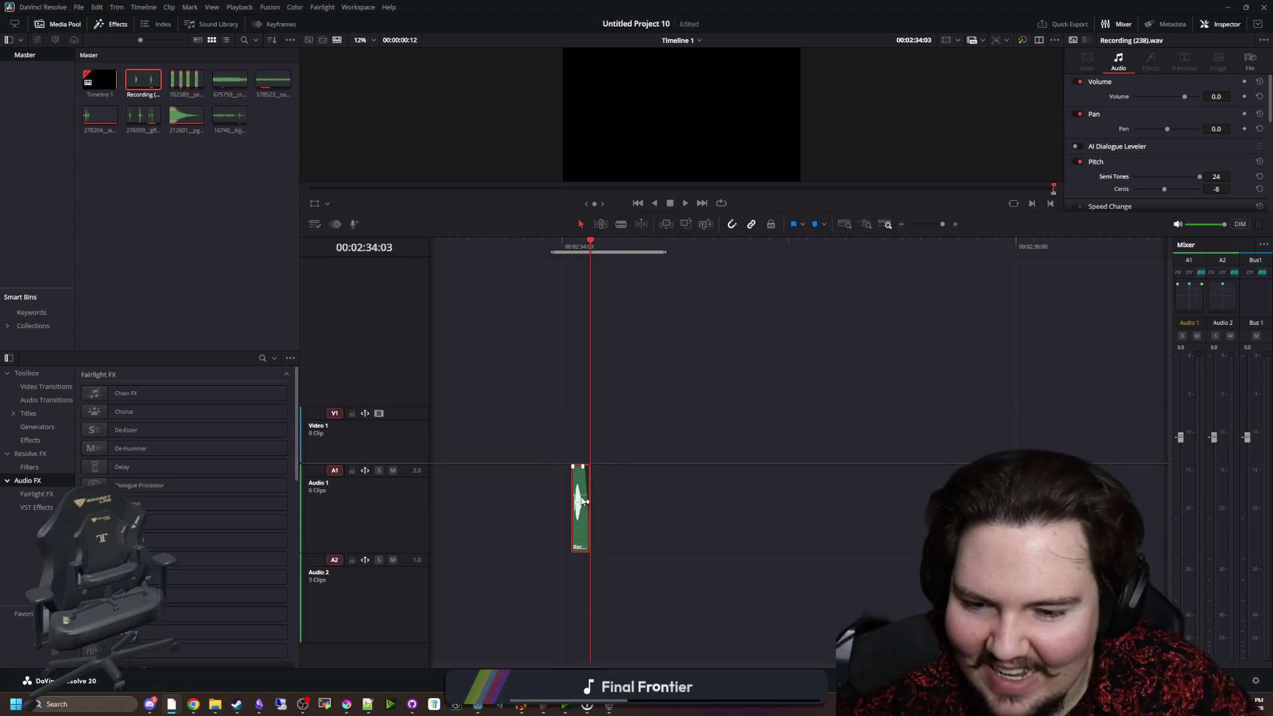
key(Delete)
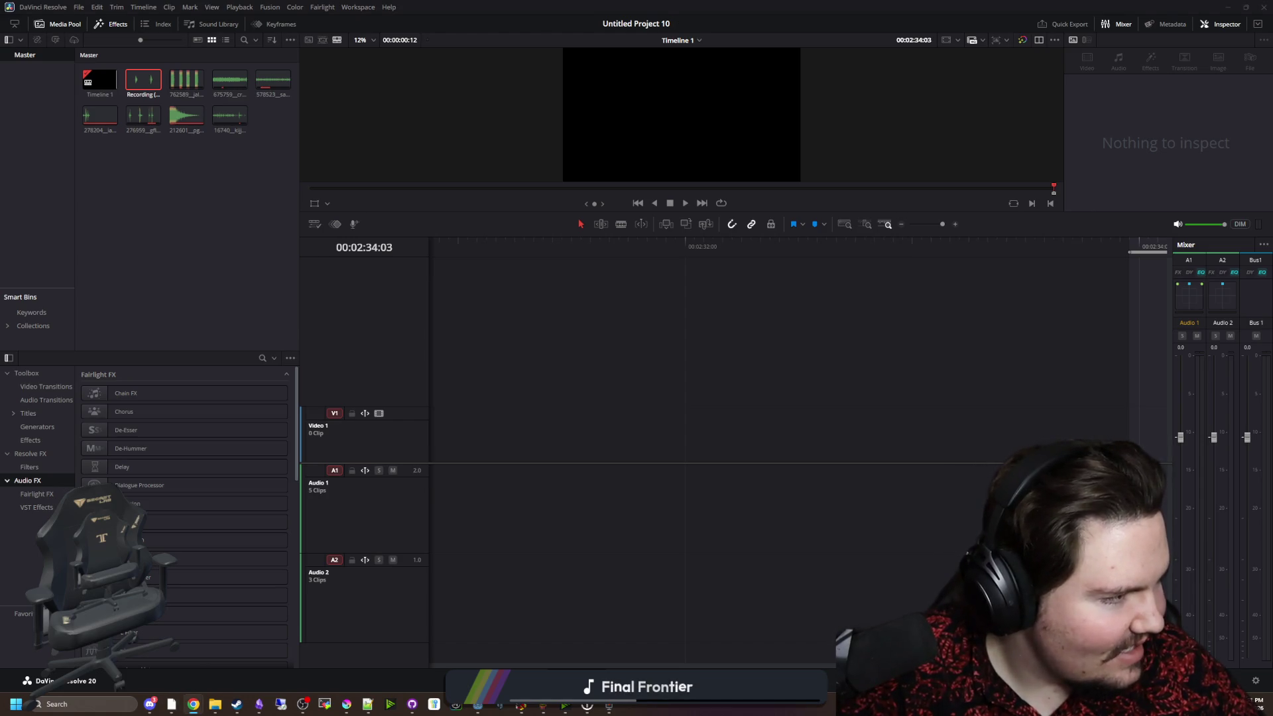
key(alt+Tab)
Search for jsfxr in Chrome and open the sfxr.me sound maker.
text(jsfxr)
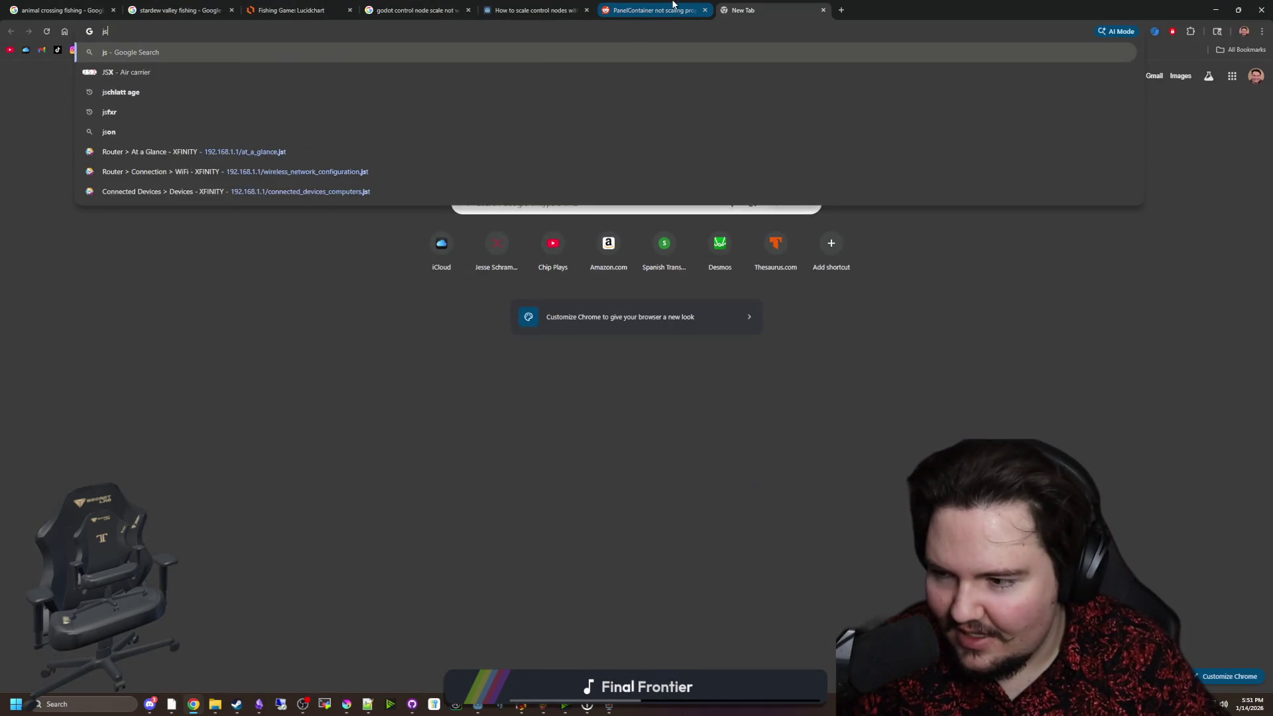
key(Return)
click(184, 197)
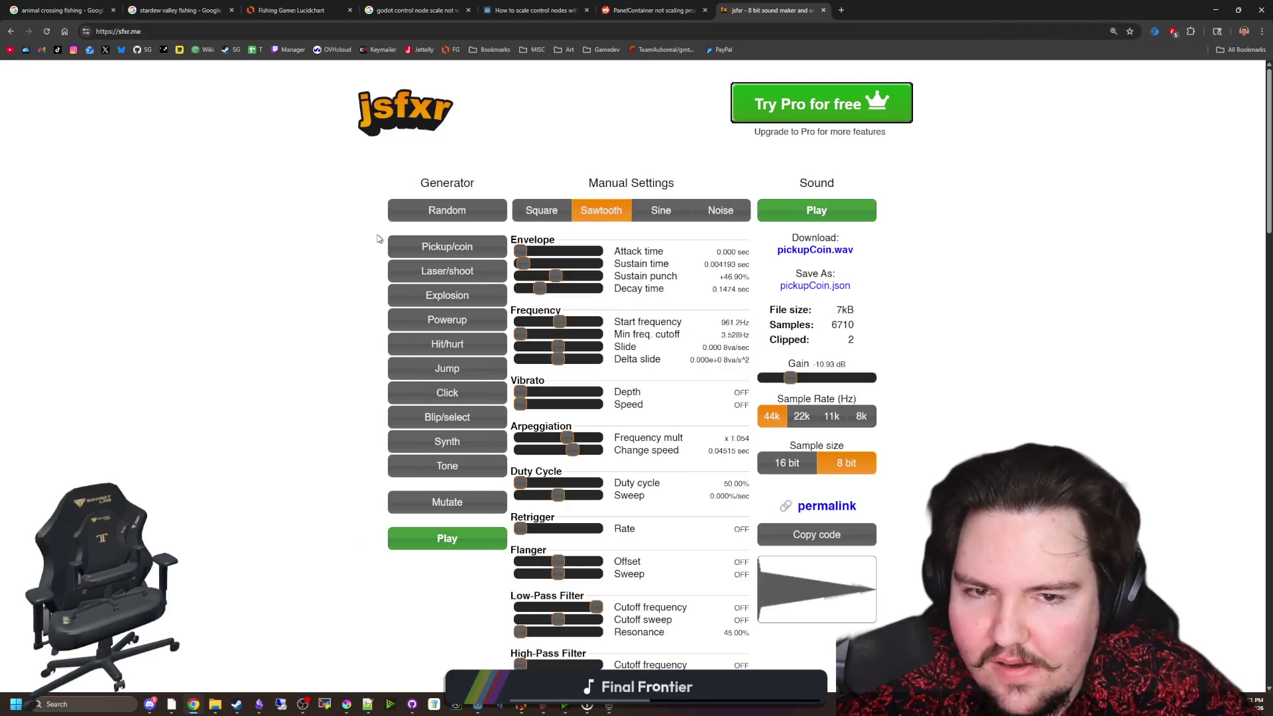
key(alt+Tab)
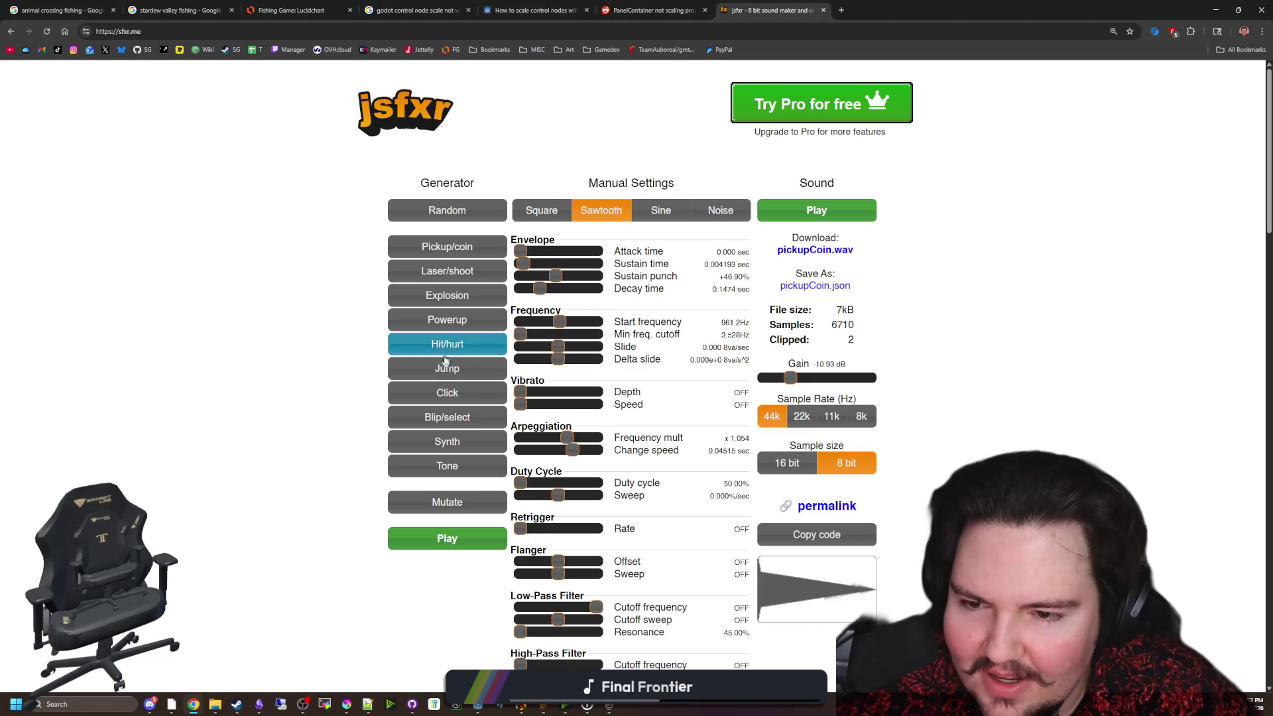
Try Jump and Click presets, then generate a Powerup sound with a Sine waveform.
click(448, 378)
click(455, 375)
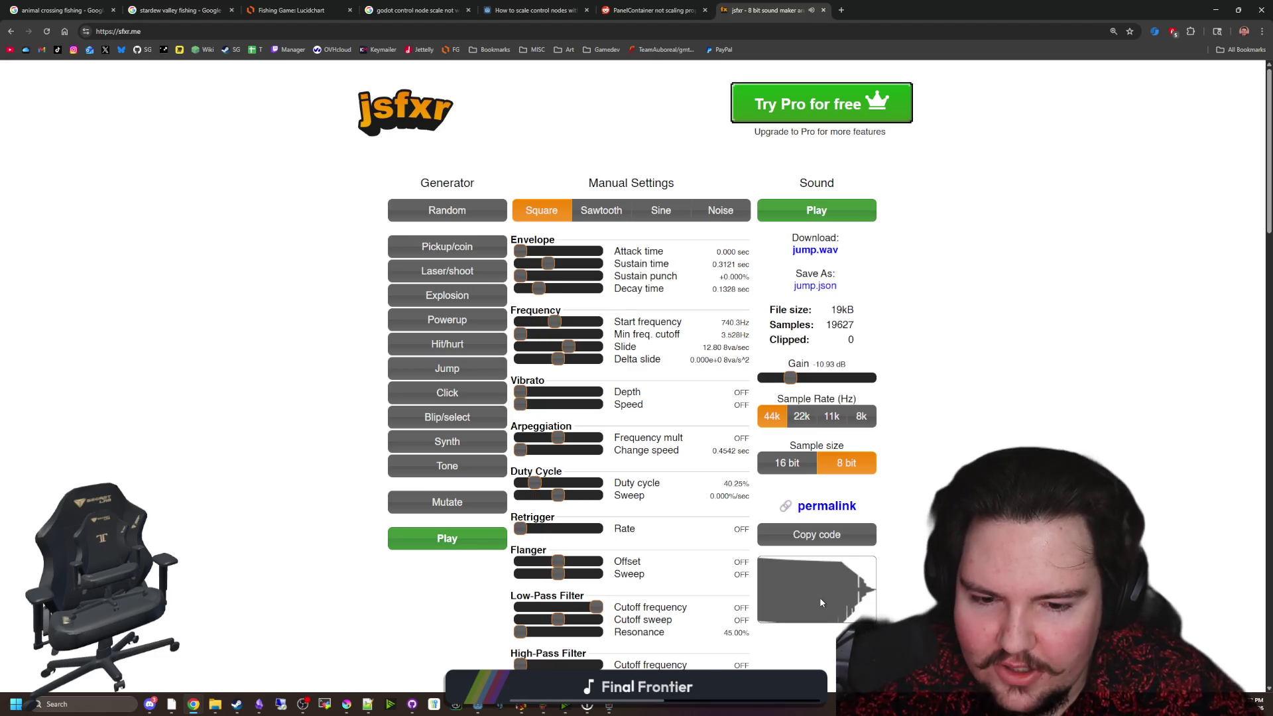
scroll(819, 596, down, 4)
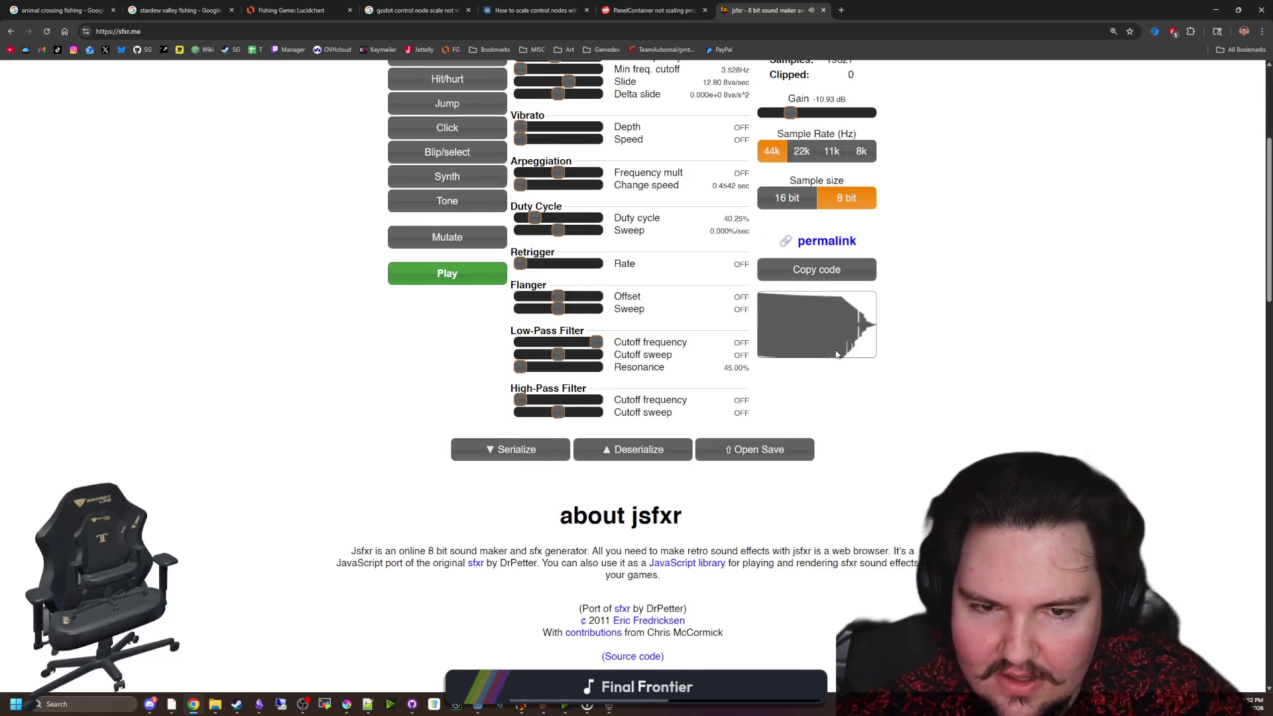
scroll(836, 354, up, 4)
click(446, 370)
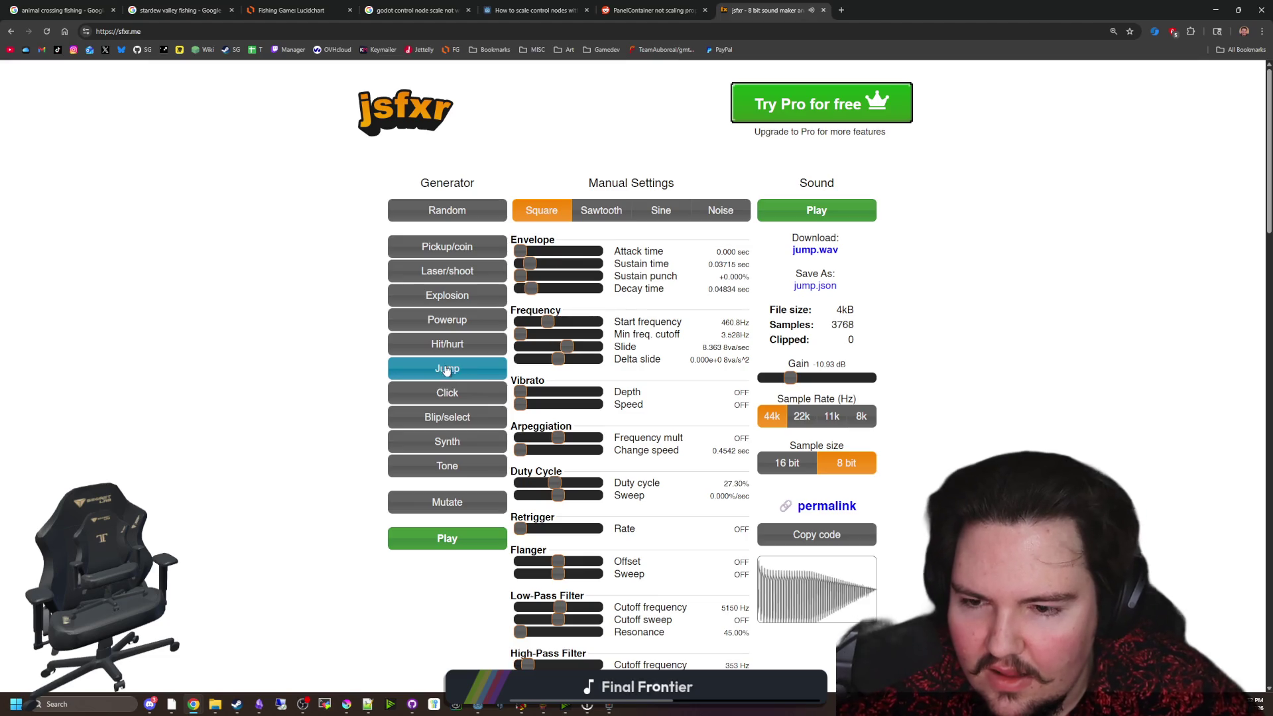
click(447, 392)
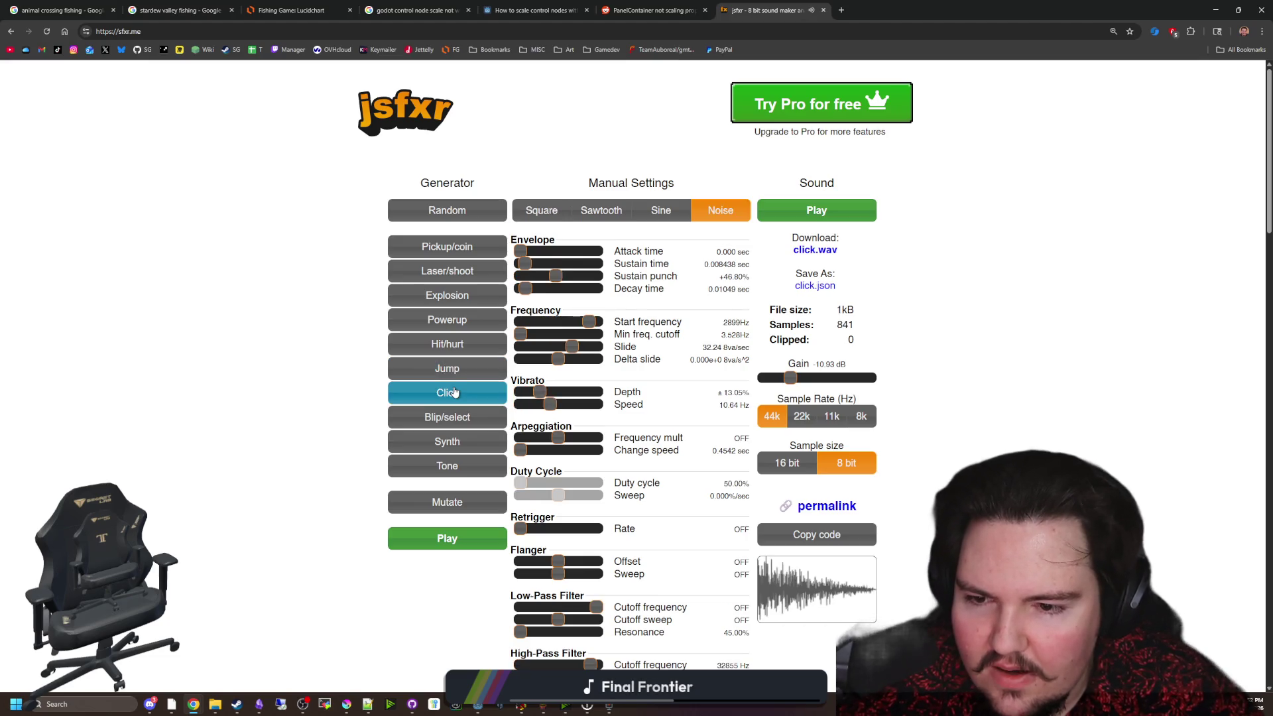
click(458, 327)
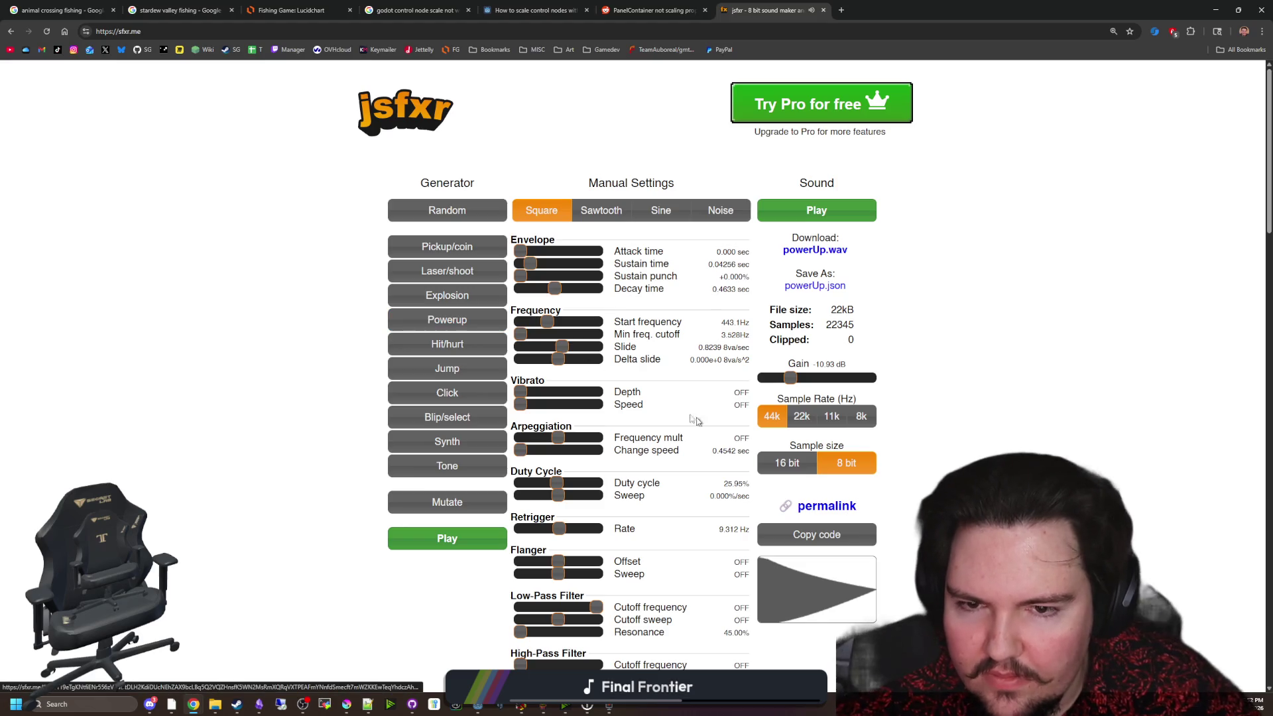
click(660, 213)
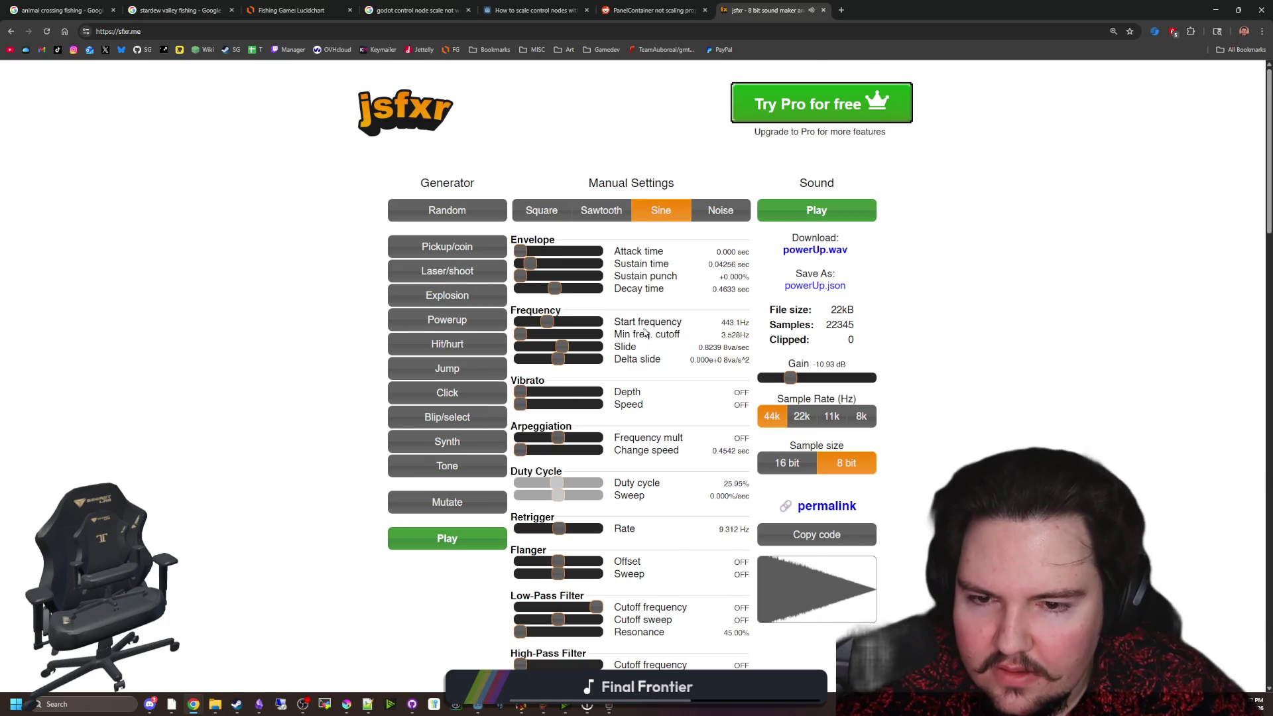
Lengthen the decay, fine-tune the sustain time, and switch to 16-bit samples.
scroll(644, 331, down, 1)
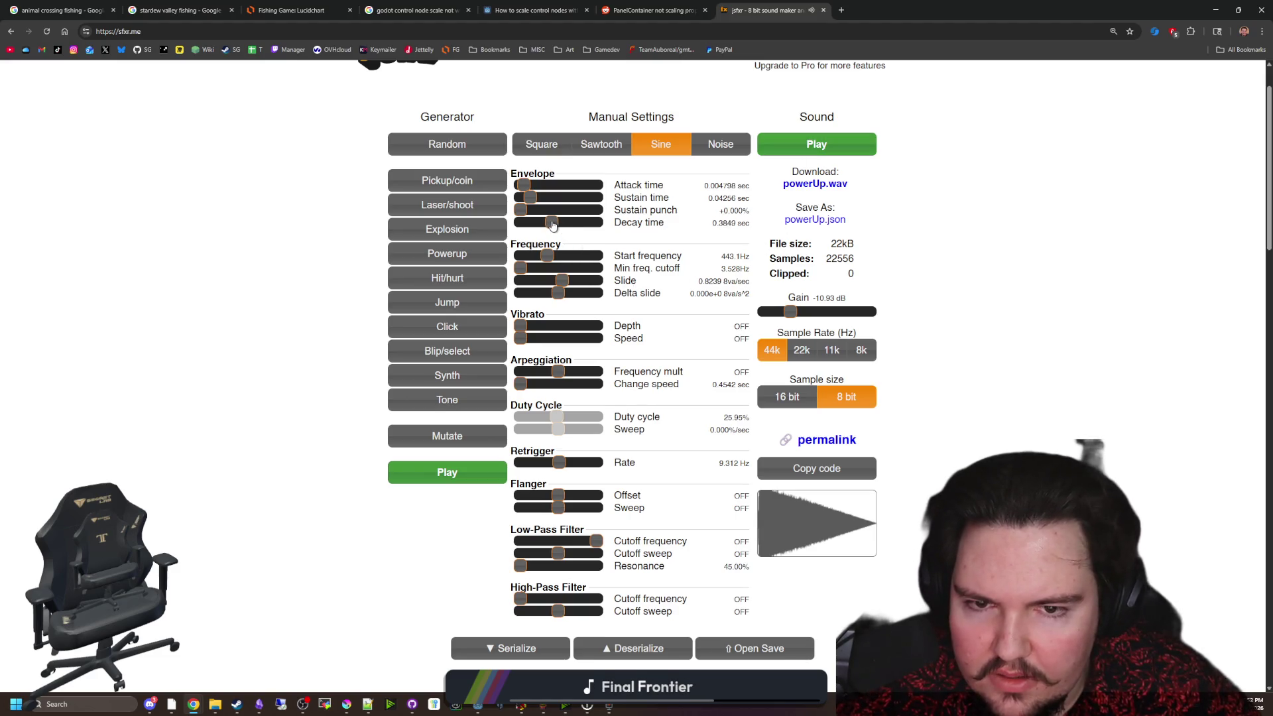
mouse_move(550, 223)
mouse_down()
mouse_move(526, 199)
mouse_move(557, 199)
mouse_up()
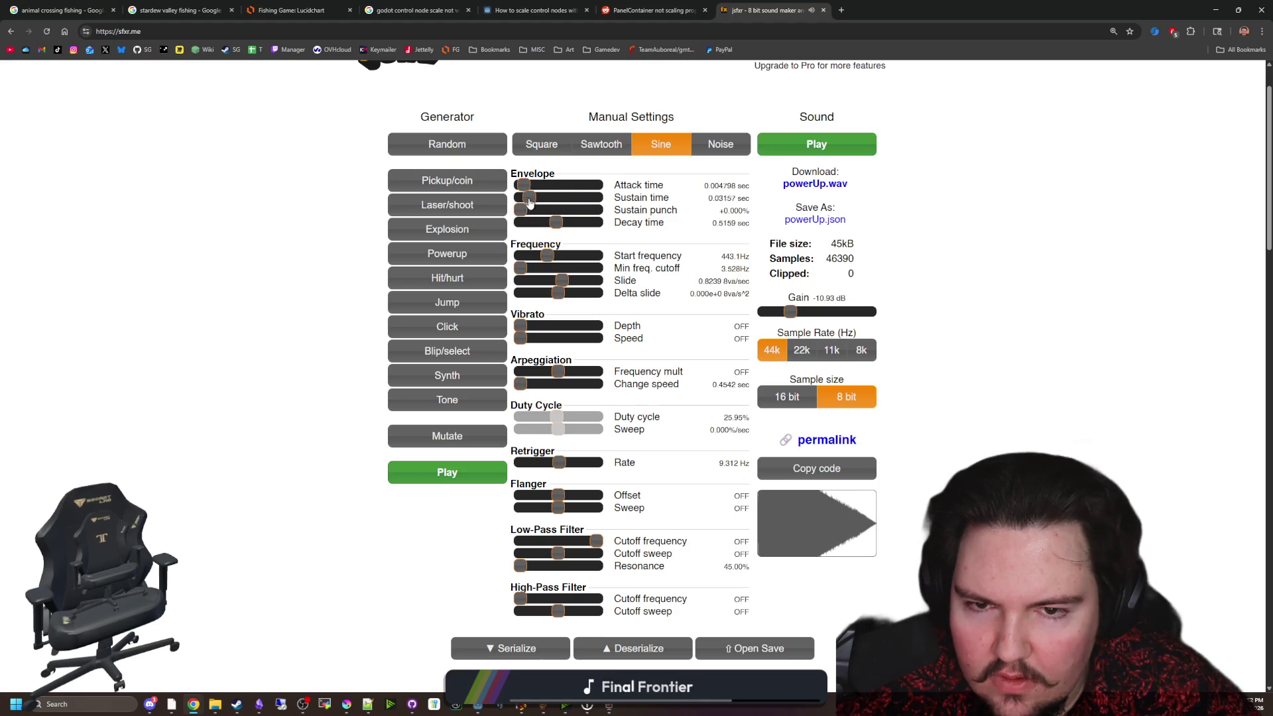
drag(530, 202, 526, 202)
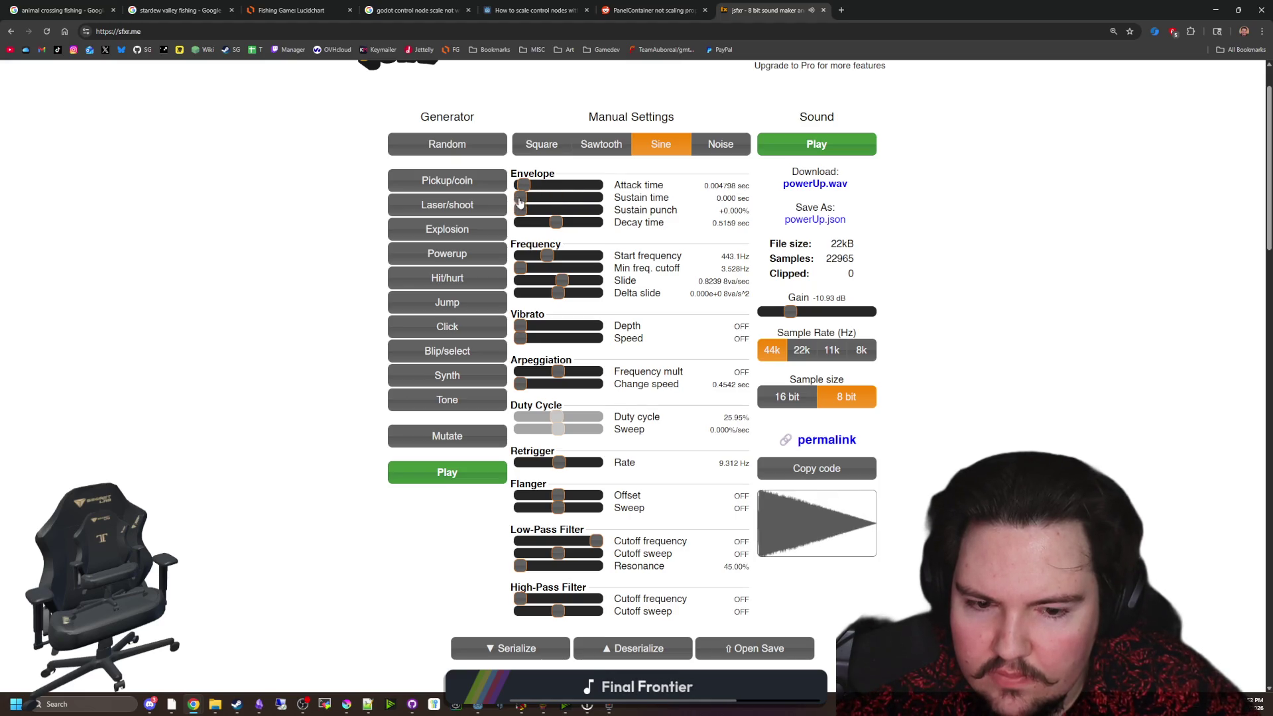
drag(523, 203, 538, 228)
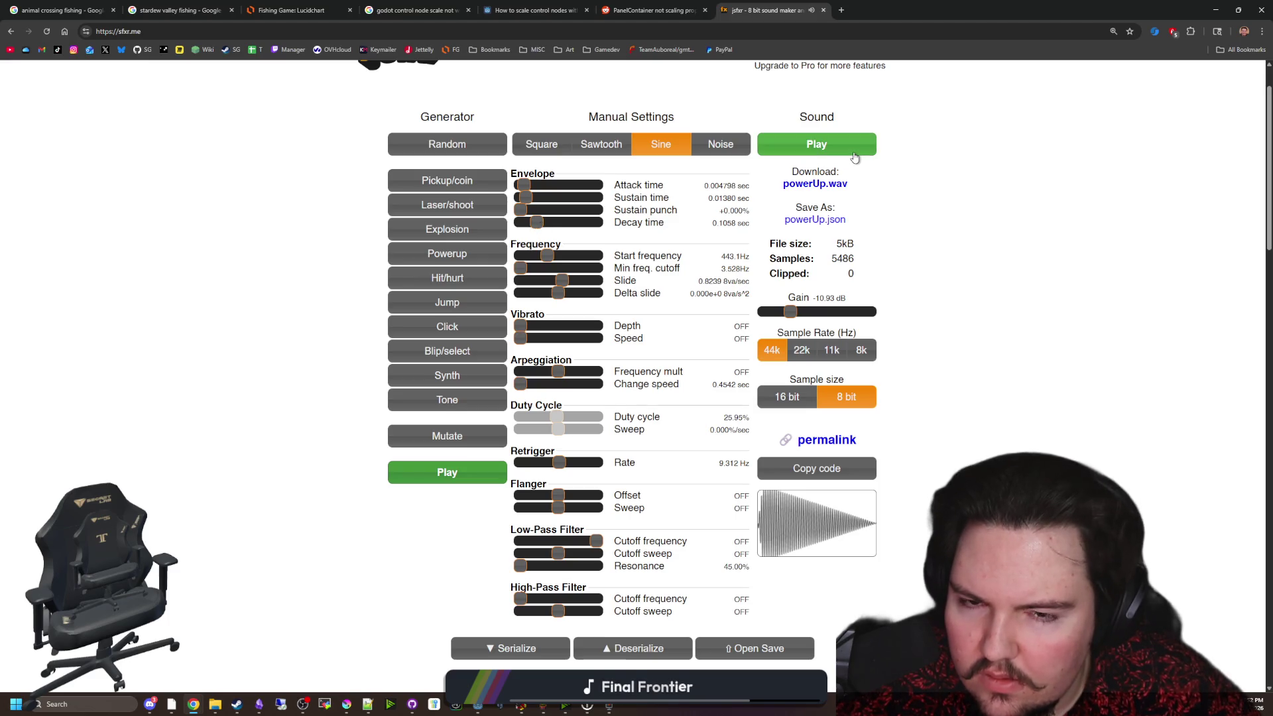
drag(544, 221, 548, 223)
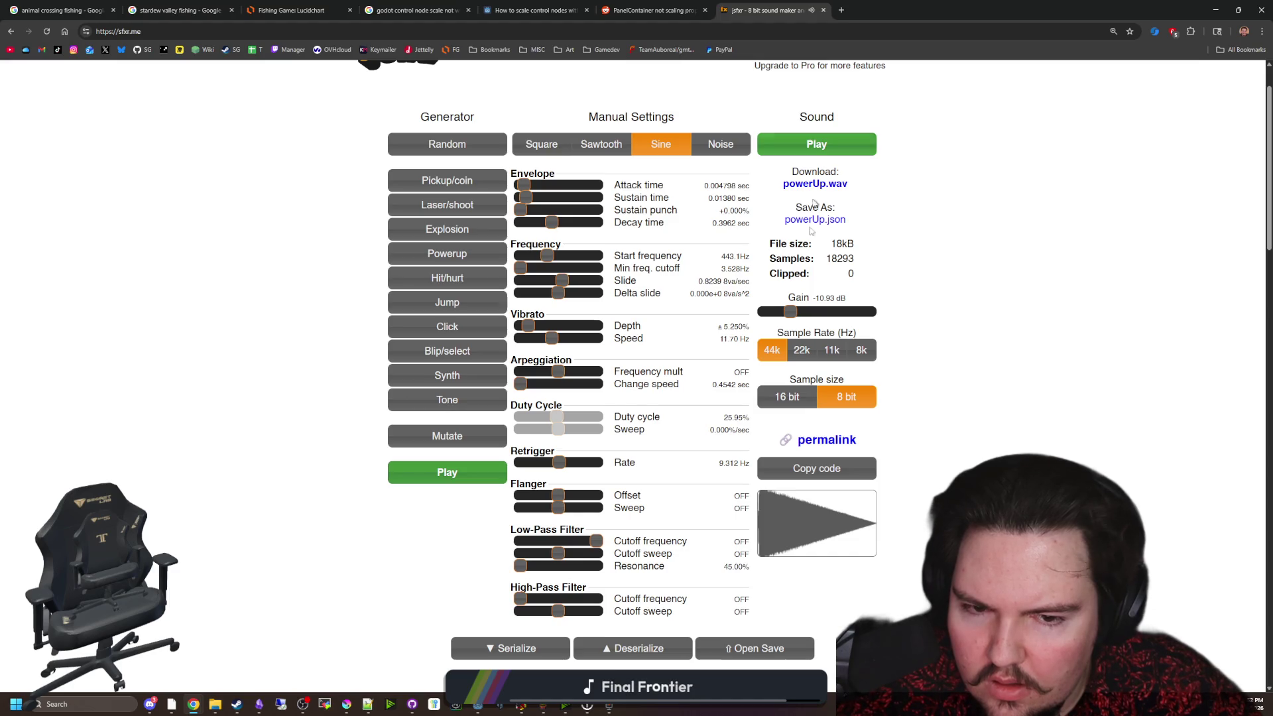
click(787, 396)
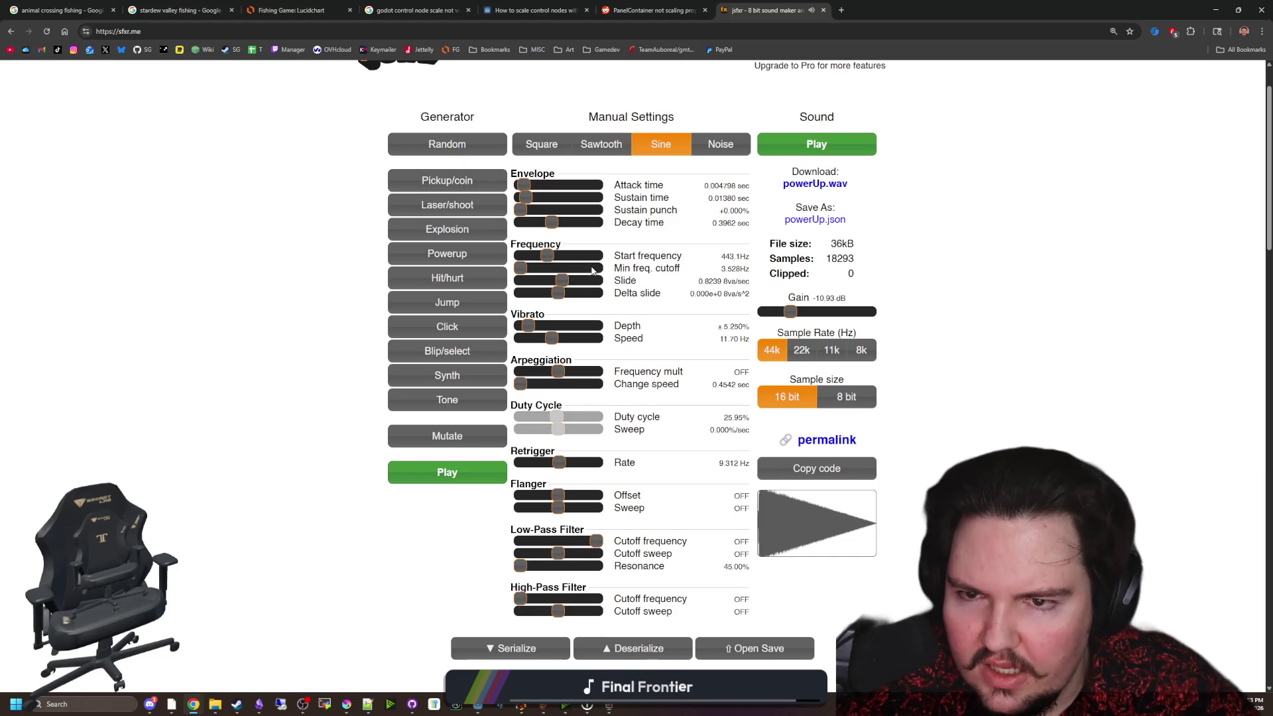
Flatten the pitch slide to near zero, preview, and shorten decay to 0.2922 sec.
drag(535, 186, 560, 182)
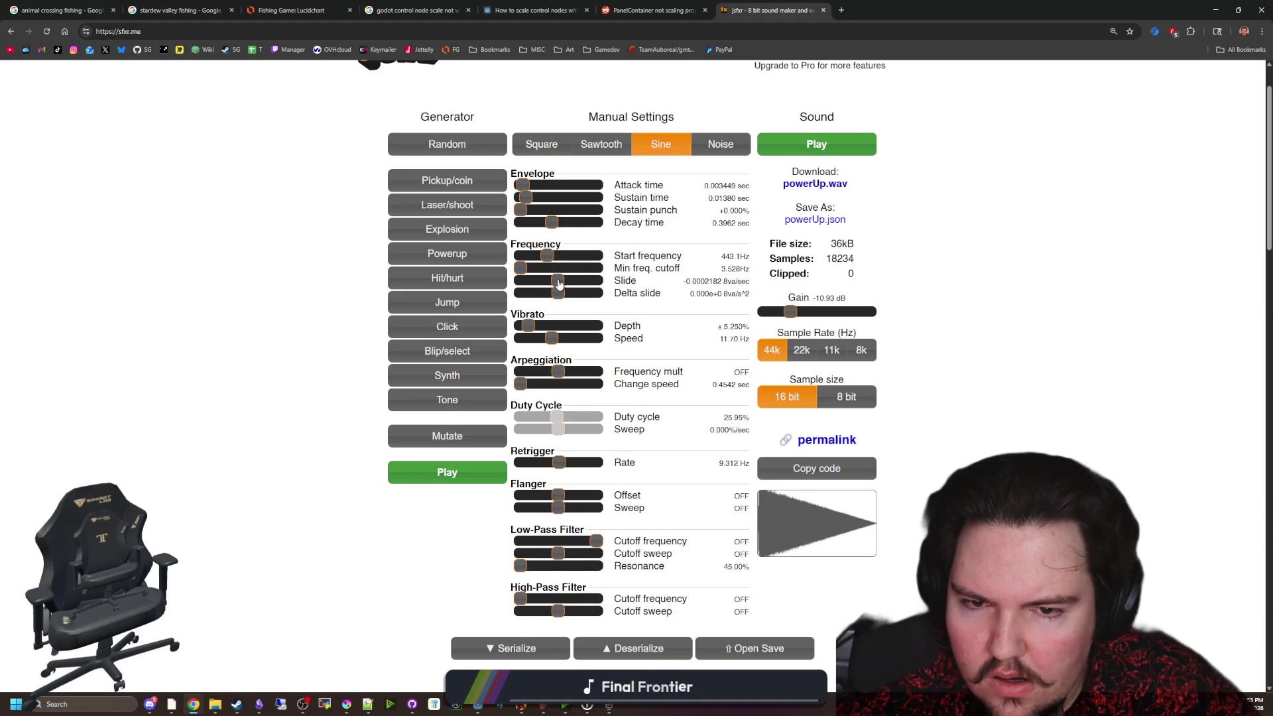
click(826, 144)
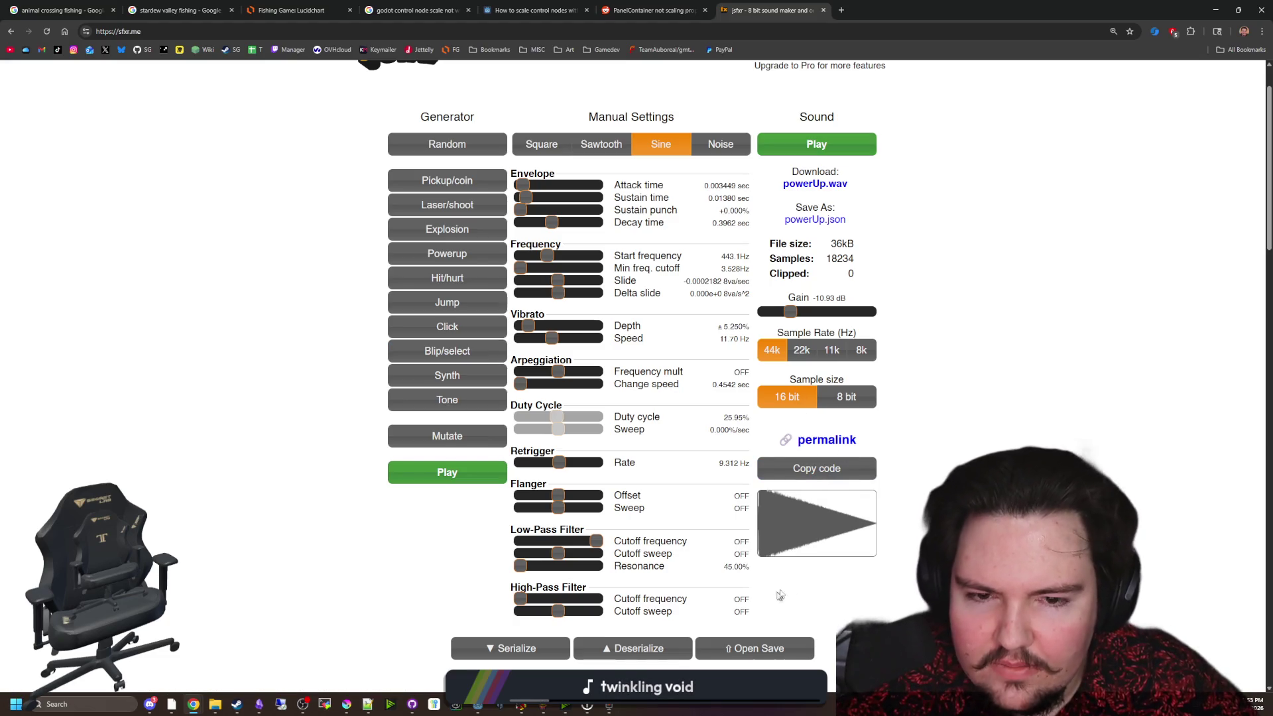
click(823, 145)
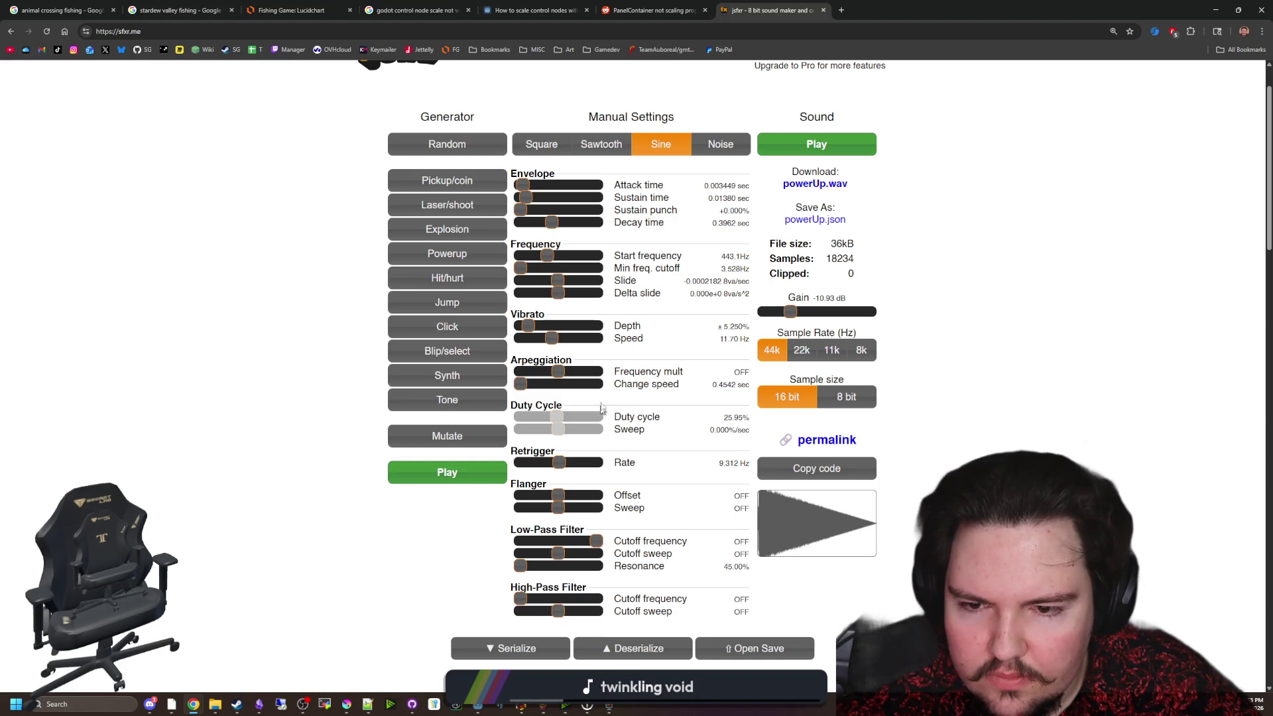
drag(549, 225, 549, 225)
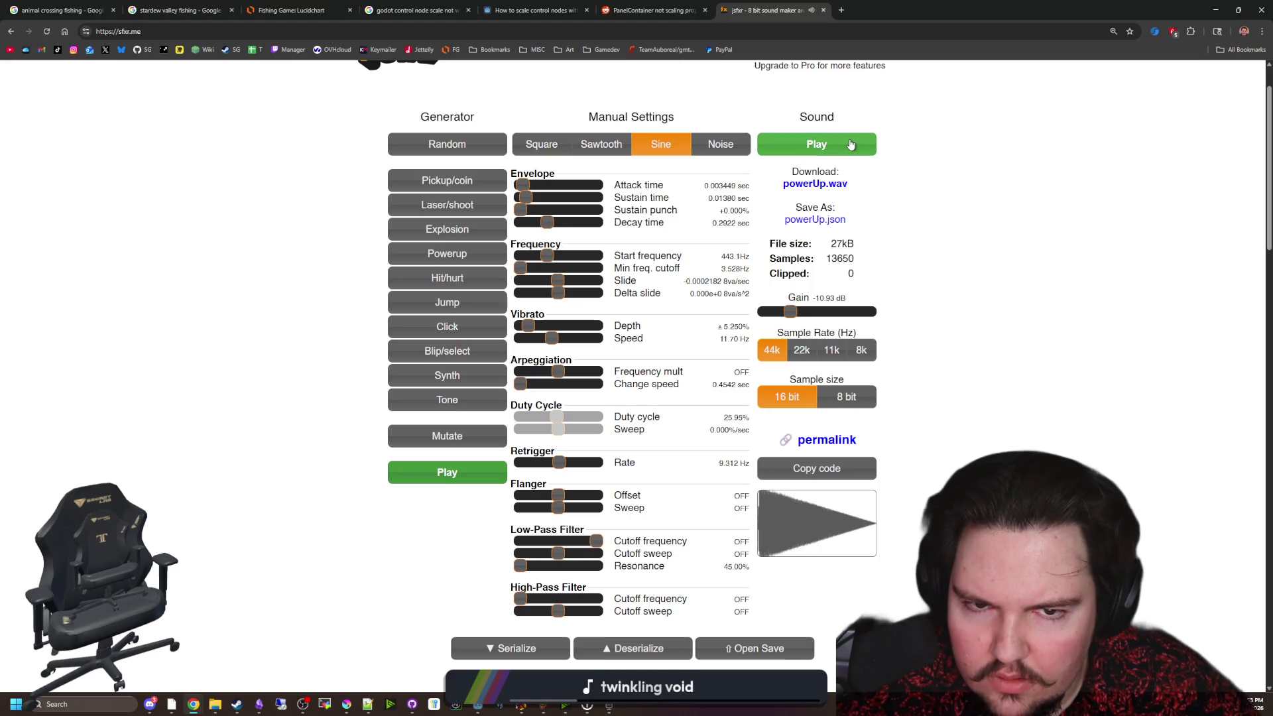
click(851, 145)
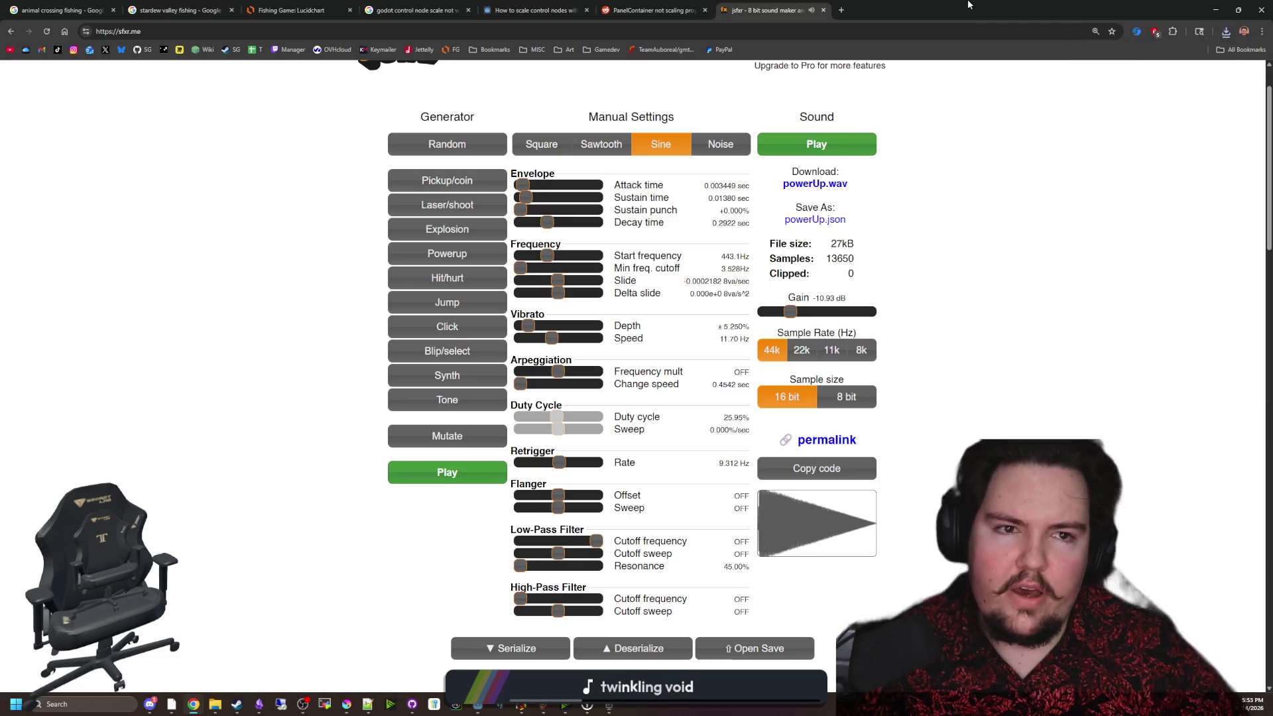
Back in Godot, filter the project files for 'power' and select the matching sound file.
key(alt+Tab)
click(1224, 7)
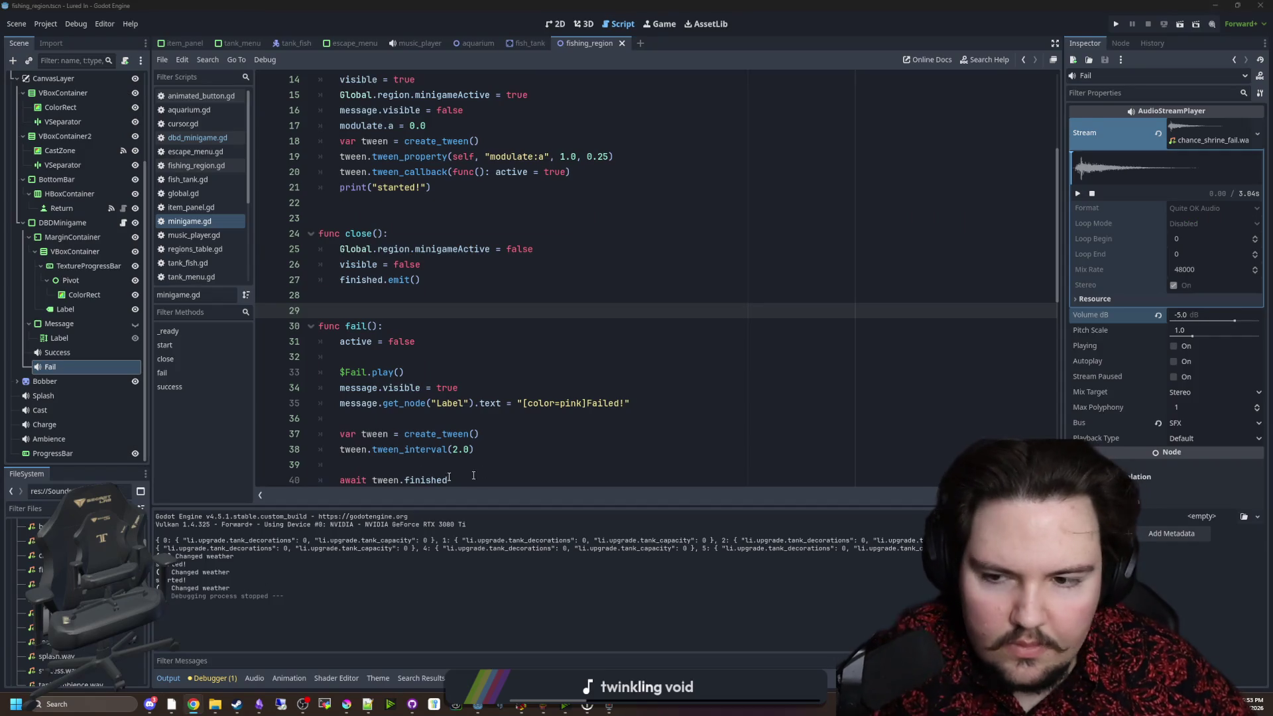
click(339, 417)
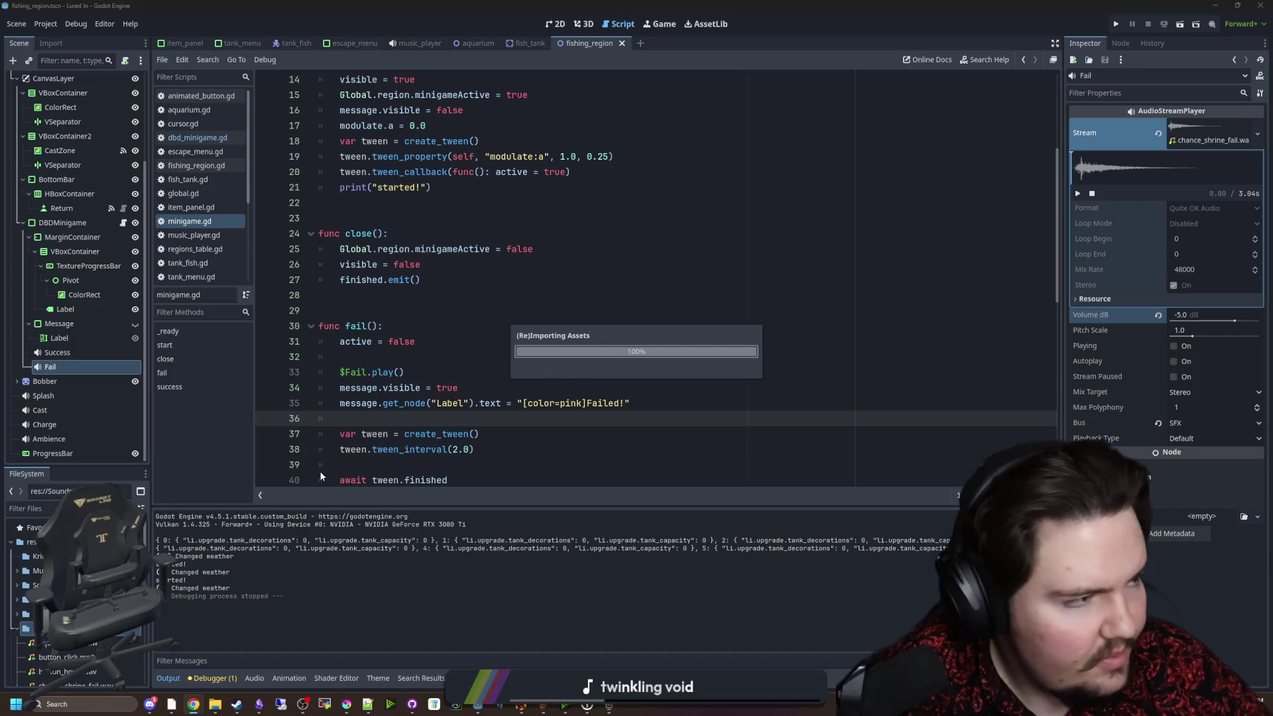
click(99, 508)
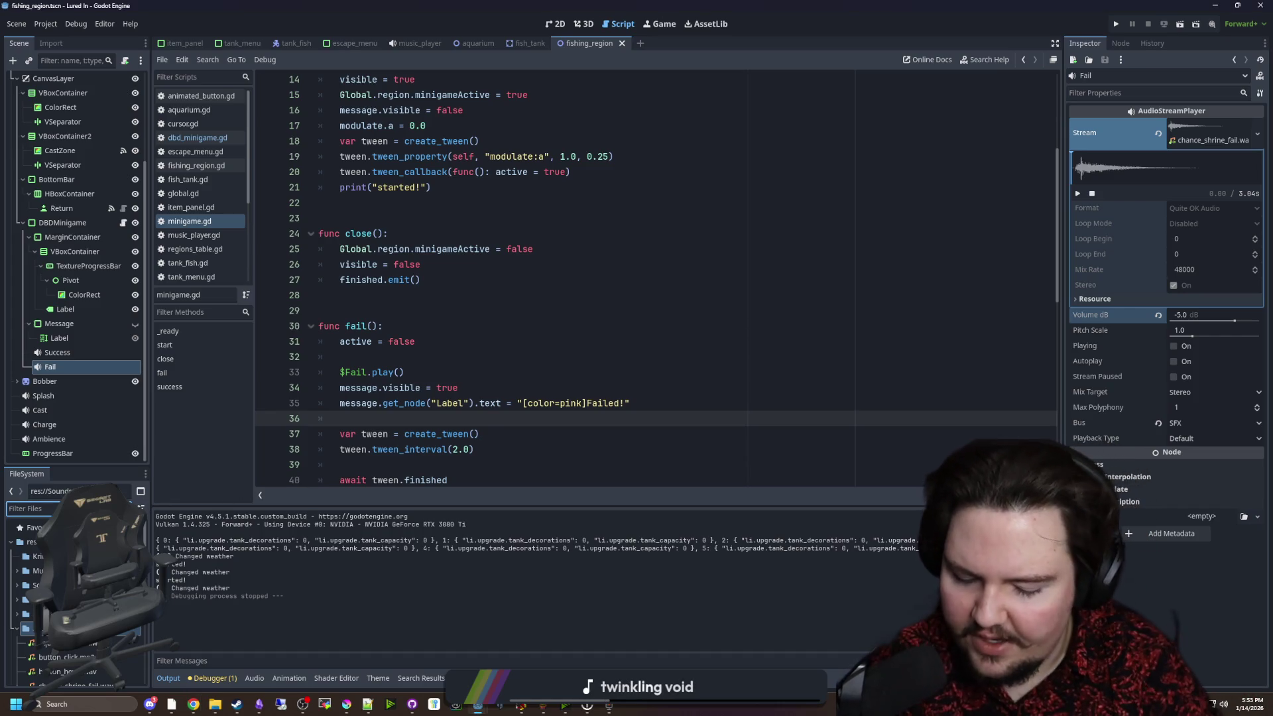
text(power)
click(31, 570)
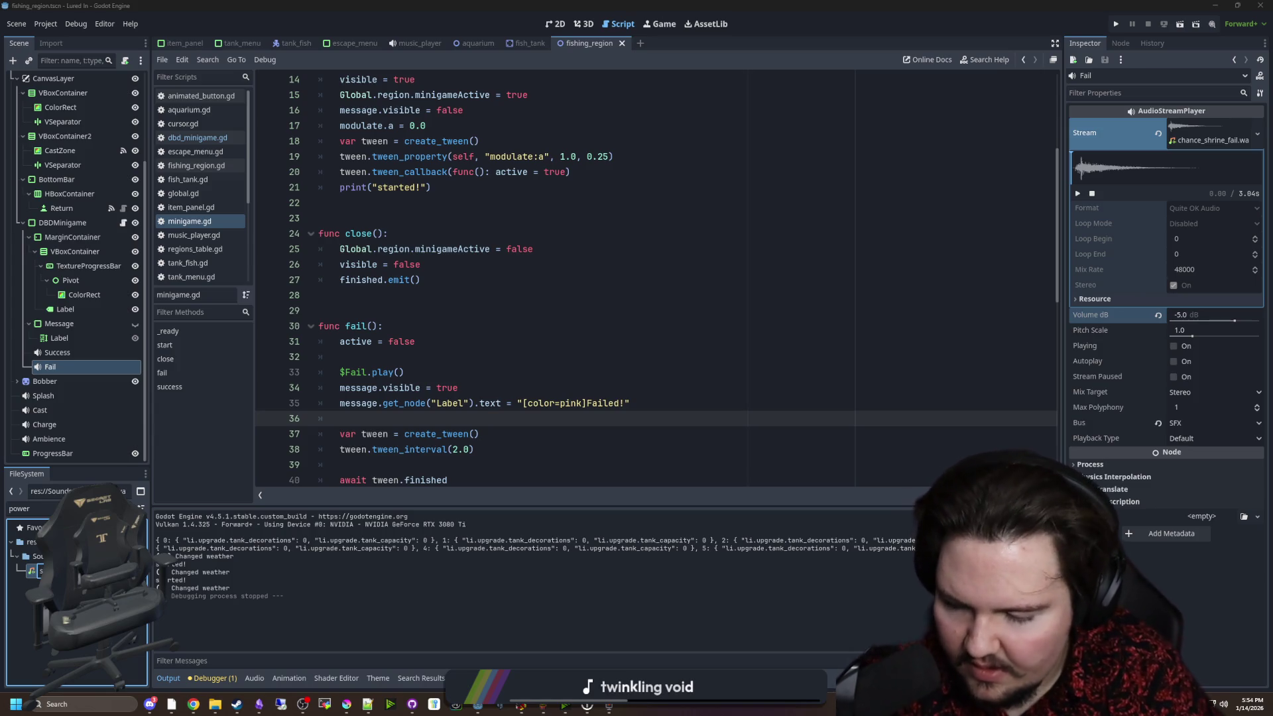
click(368, 313)
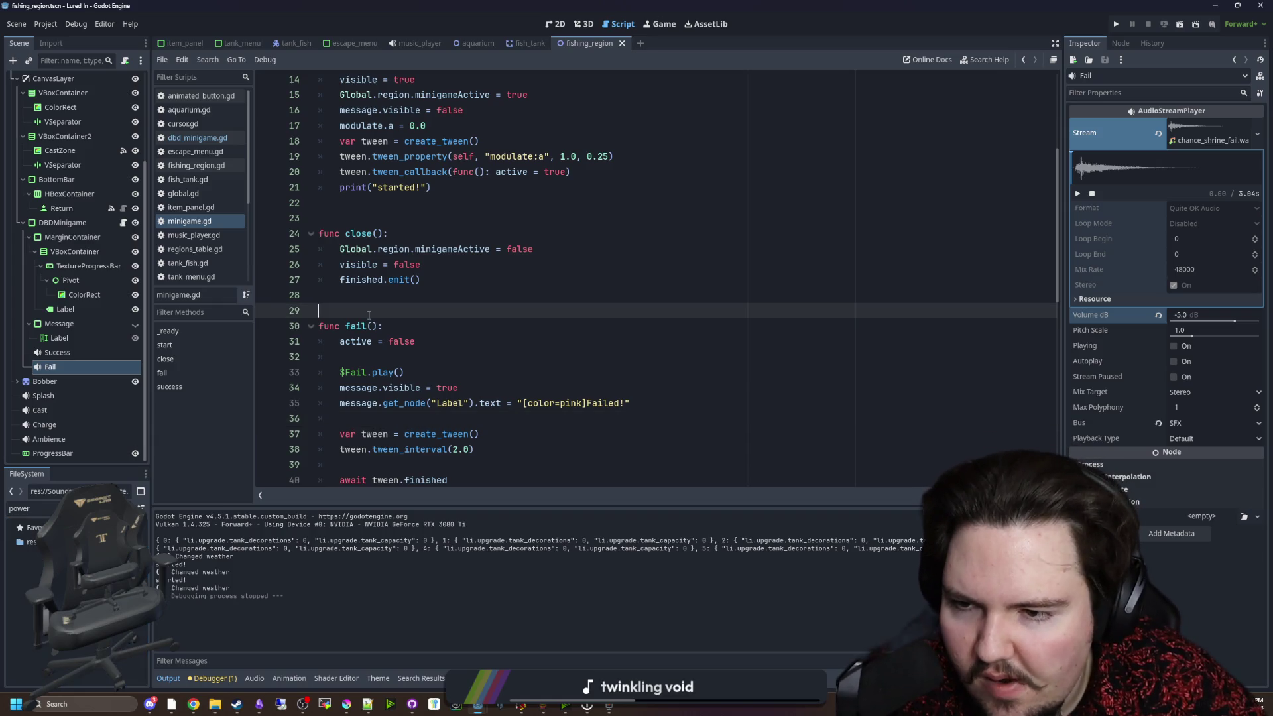
Duplicate the Fail audio player node and rename the copy StageComplete.
right_click(58, 367)
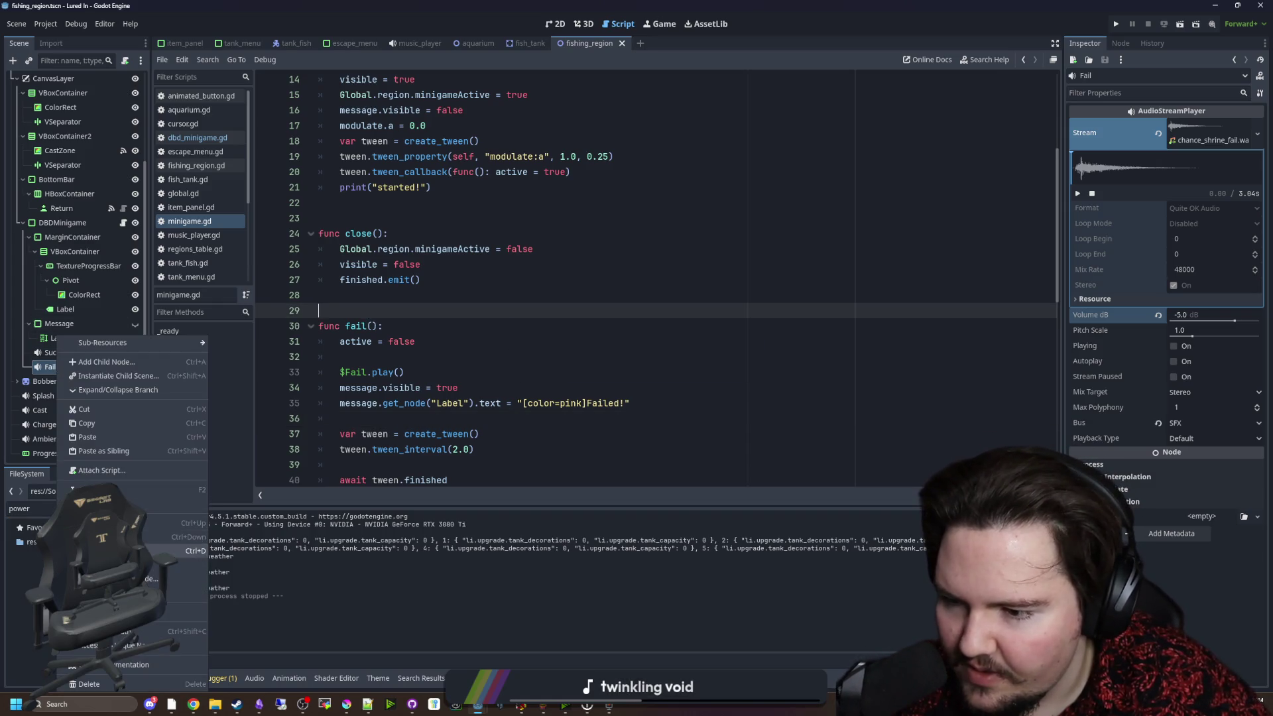
click(100, 550)
double_click(70, 382)
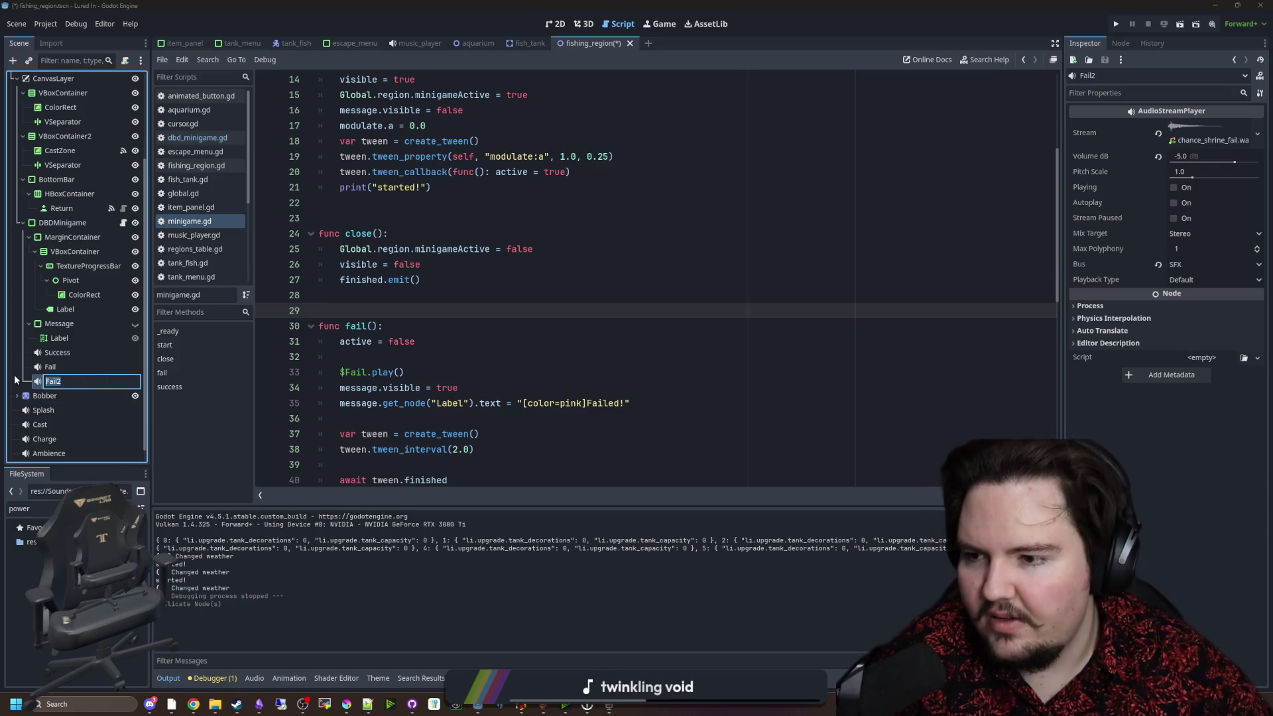
text(StageComplete)
key(Return)
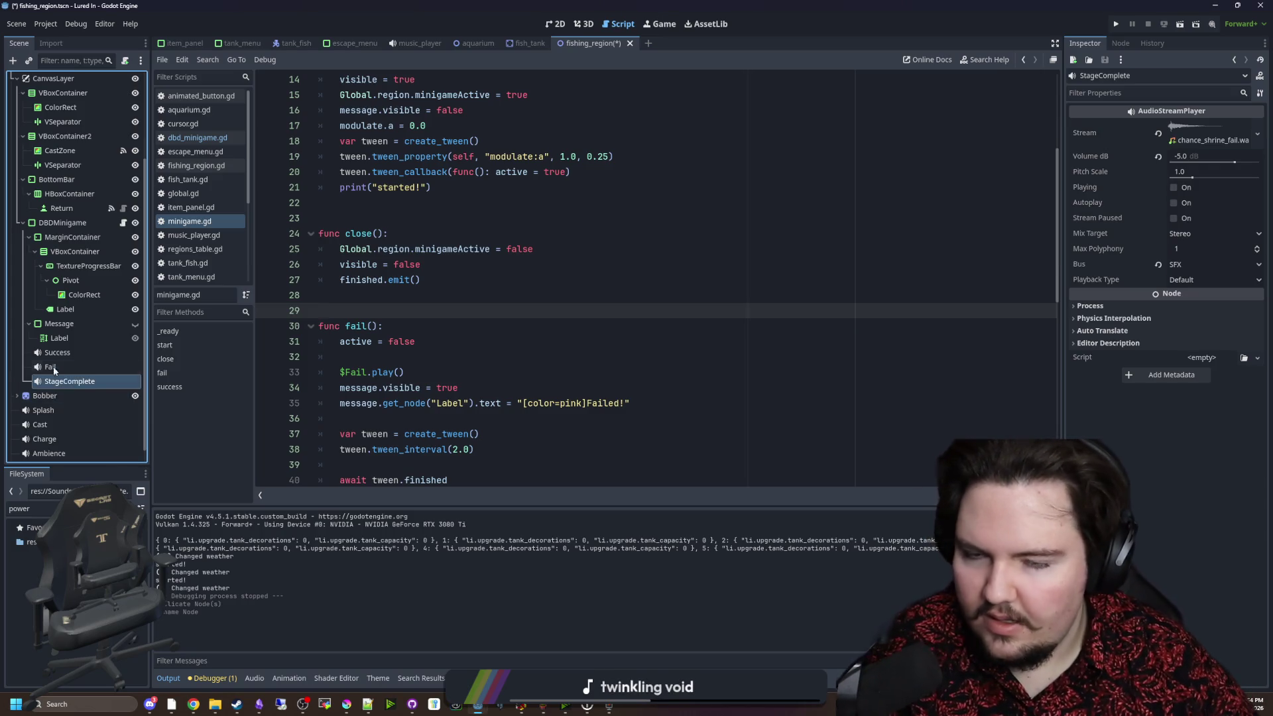
Quick-load stage_complete.wav into StageComplete's Stream property and save the scene.
click(1257, 133)
click(1200, 311)
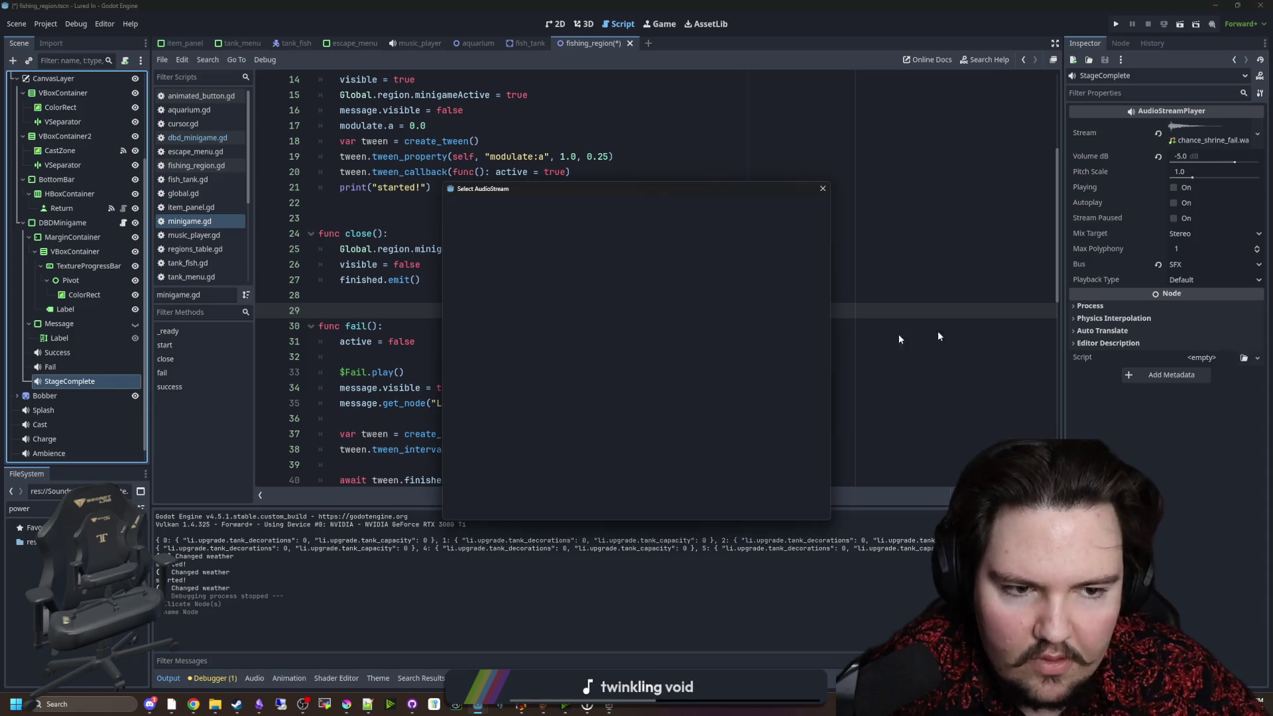
text(stage)
double_click(495, 248)
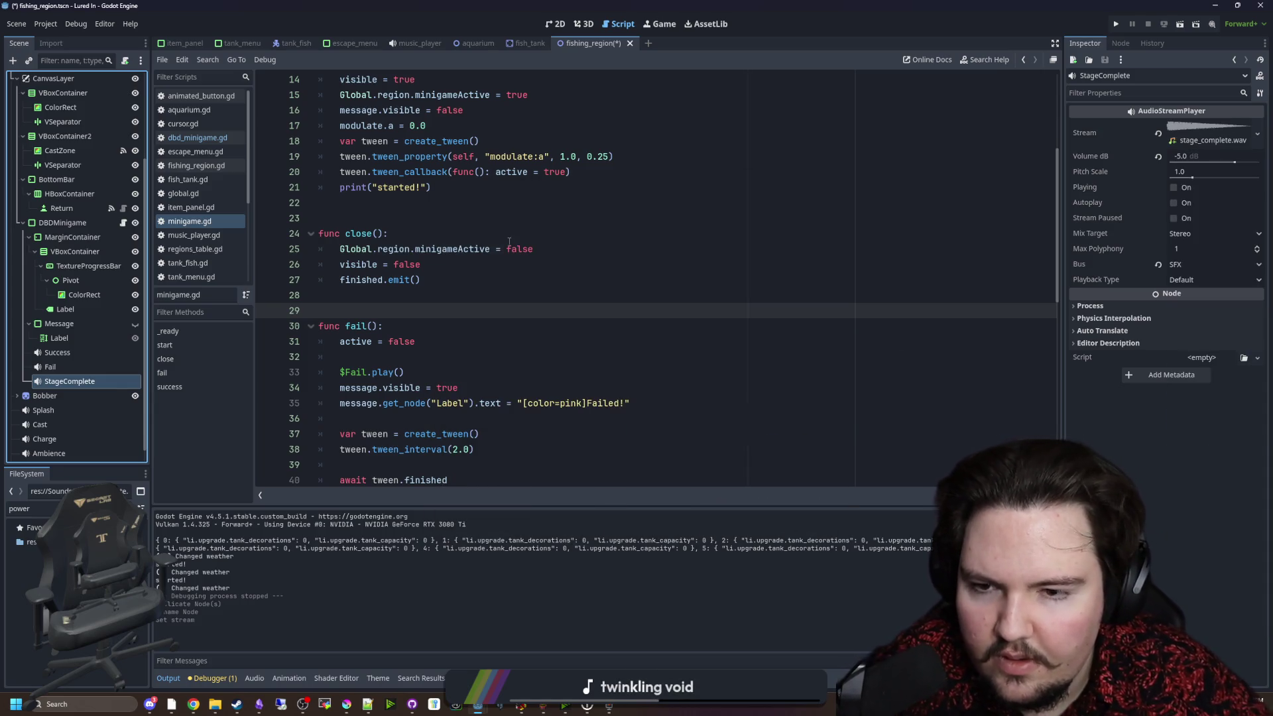
click(533, 205)
key(ctrl+s)
scroll(632, 298, up, 3)
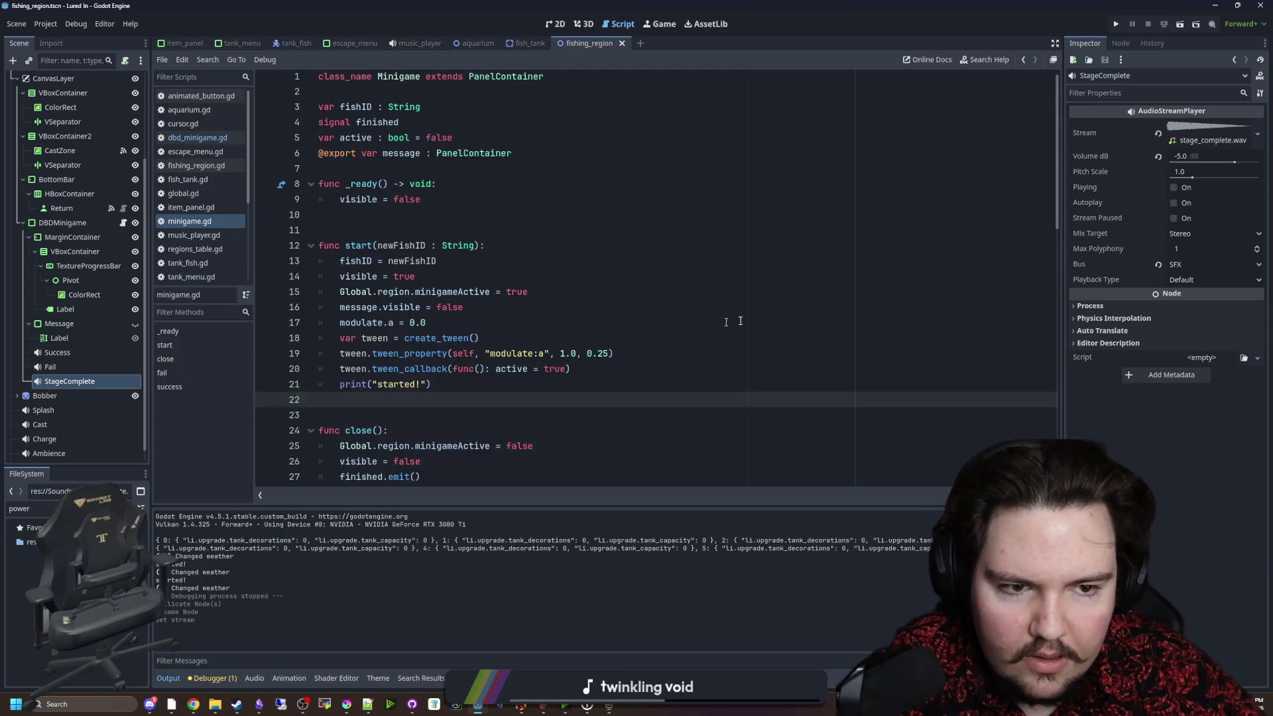
In the Minigame base script's _ready, write a $StageComplete.pitch_scale line without the path prefix.
scroll(396, 309, down, 1)
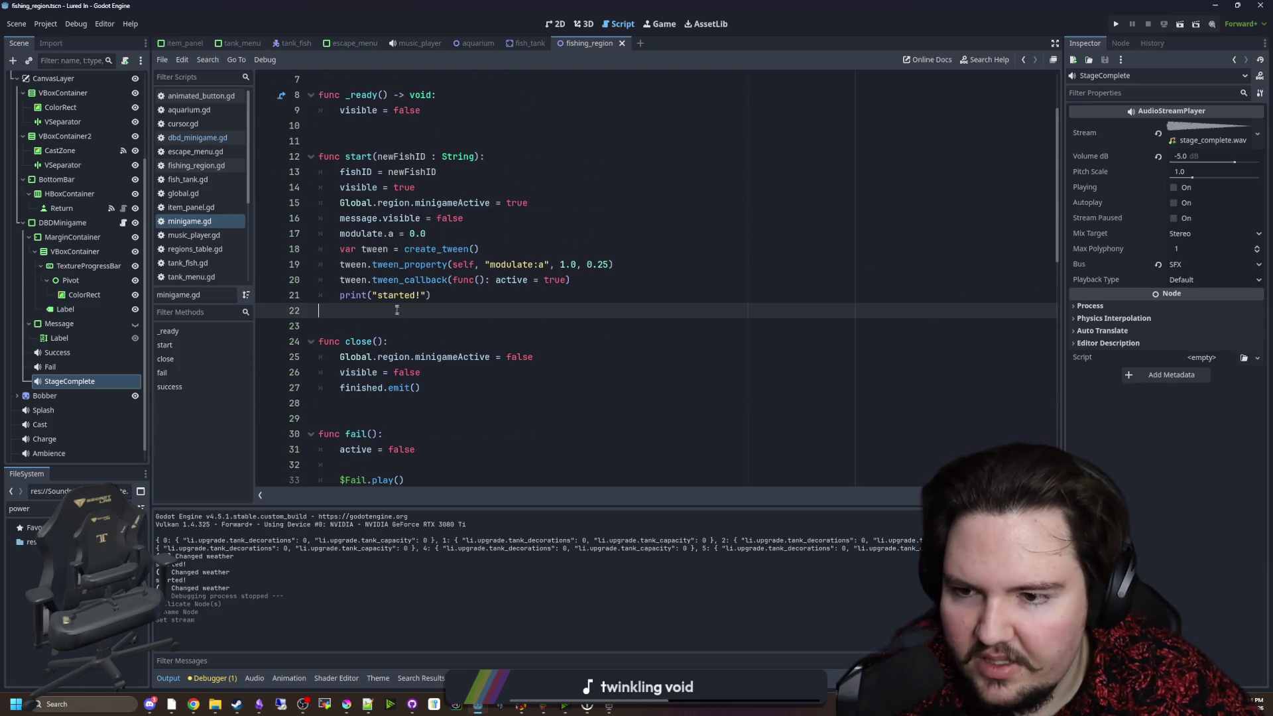
click(385, 324)
scroll(466, 261, up, 2)
click(425, 231)
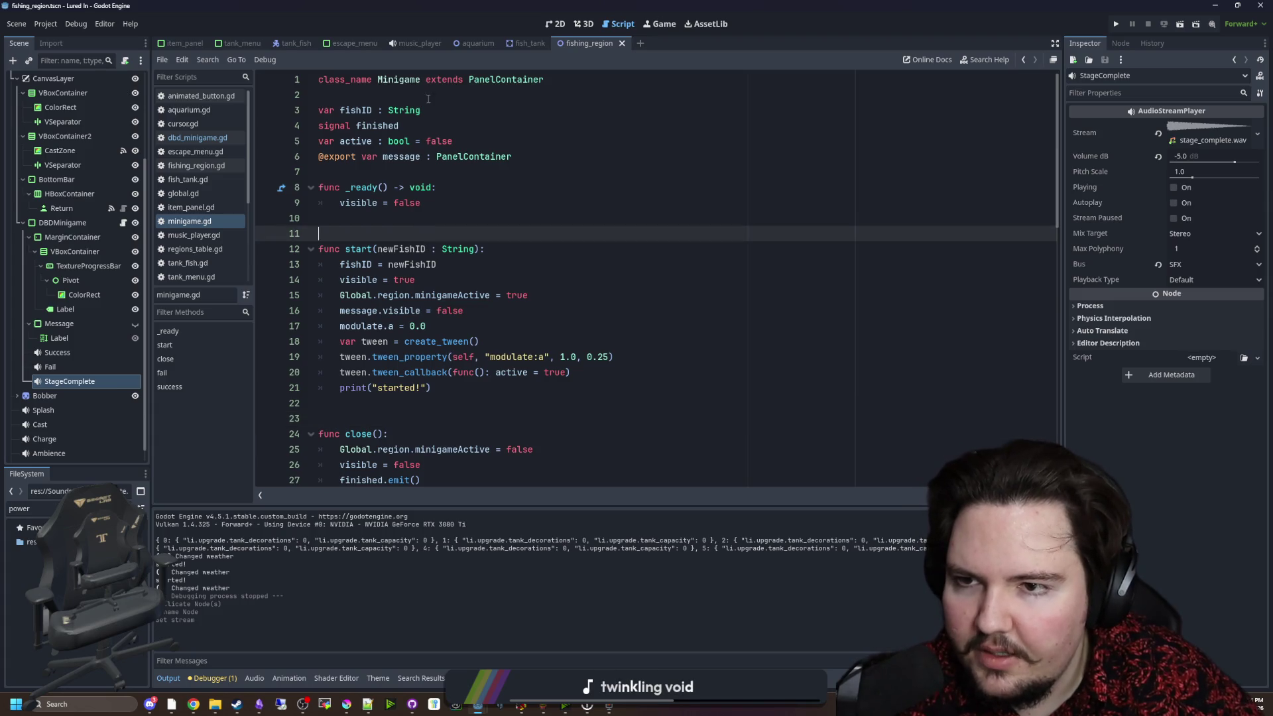
ctrl+click(390, 85)
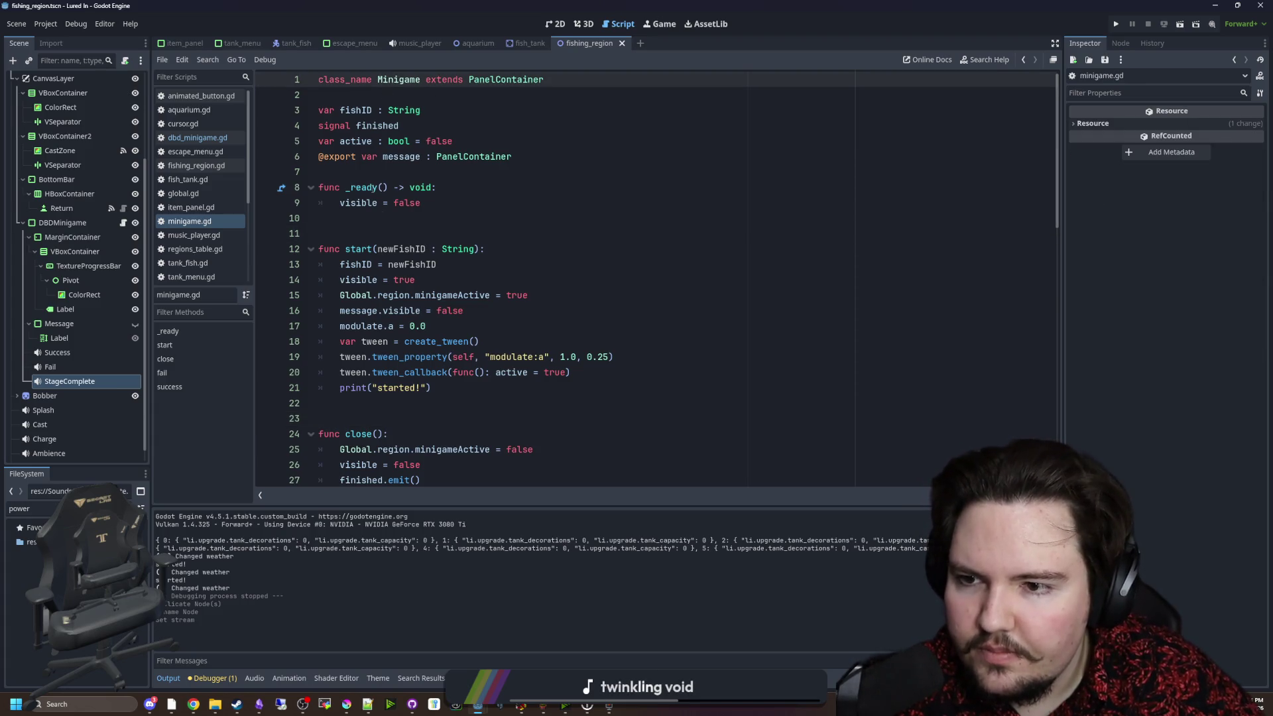
click(345, 218)
click(430, 203)
key(Return)
mouse_move(98, 387)
mouse_down()
mouse_move(412, 250)
mouse_move(404, 218)
mouse_up()
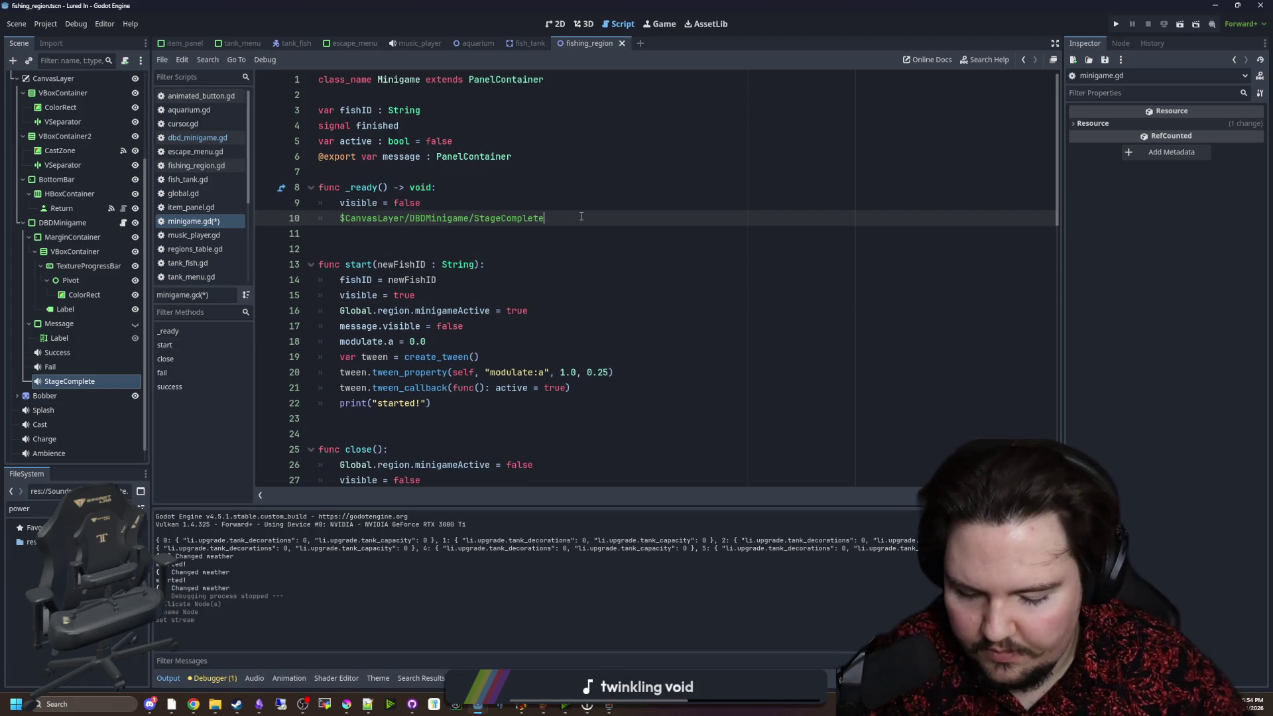
text(.pitch_scale = 1.0)
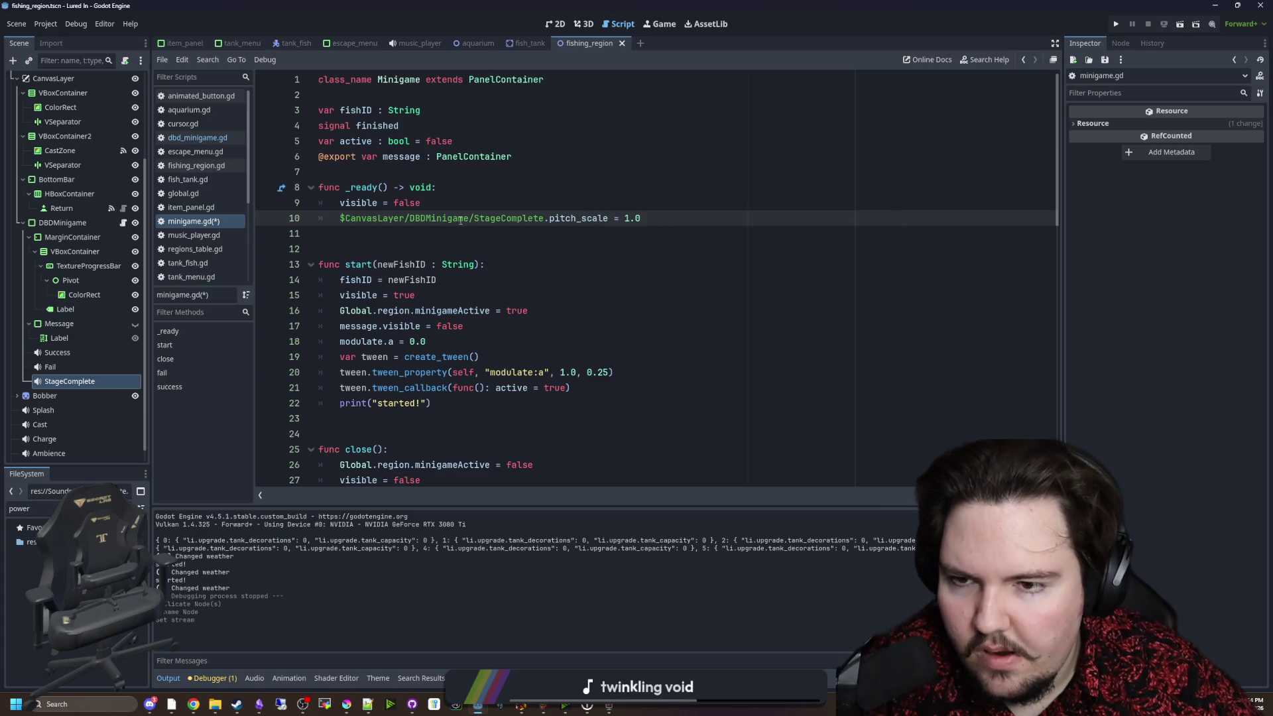
drag(444, 219, 344, 218)
key(BackSpace)
Cut the pitch_scale line out of _ready and save the Minigame script.
mouse_move(513, 219)
mouse_down()
mouse_move(345, 203)
mouse_move(335, 226)
mouse_up()
key(ctrl+c)
scroll(450, 266, down, 15)
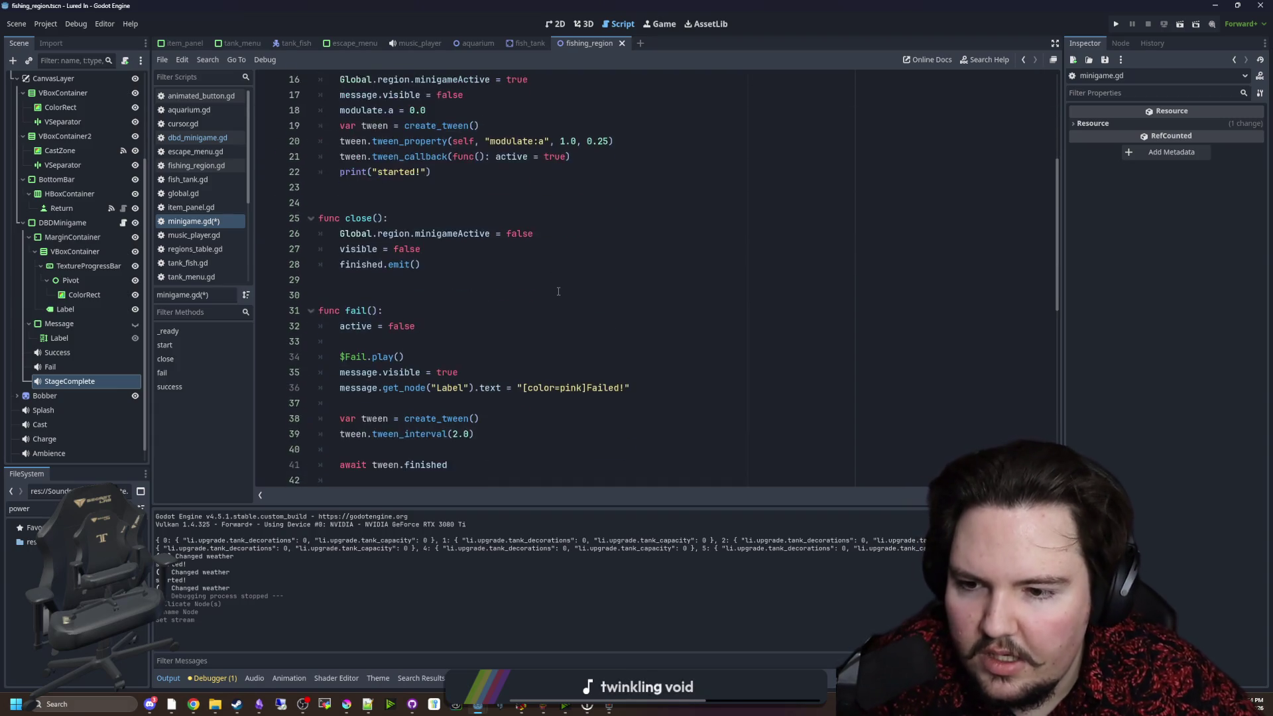
scroll(574, 234, up, 6)
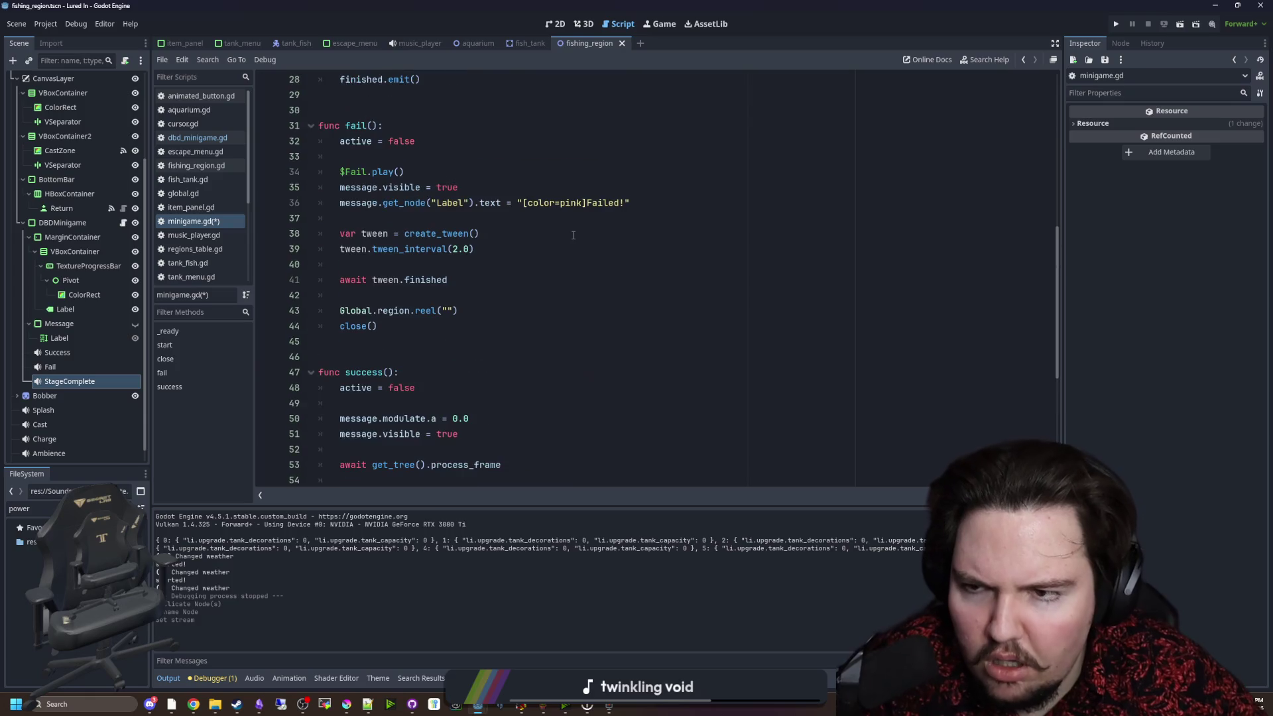
scroll(506, 234, up, 9)
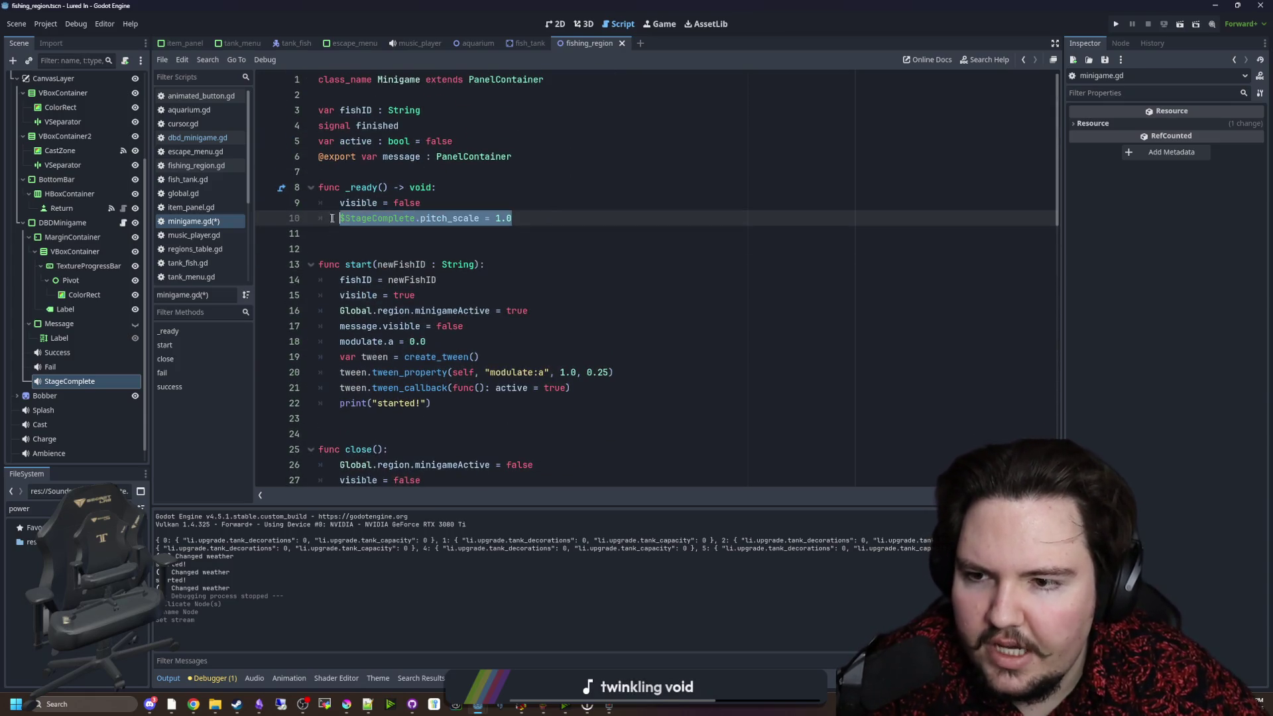
key(BackSpace)
key(BackSpace)
click(344, 95)
key(ctrl+s)
Paste the StageComplete pitch_scale reset line into dbd_minigame.gd's start() after completed = -1.
click(124, 224)
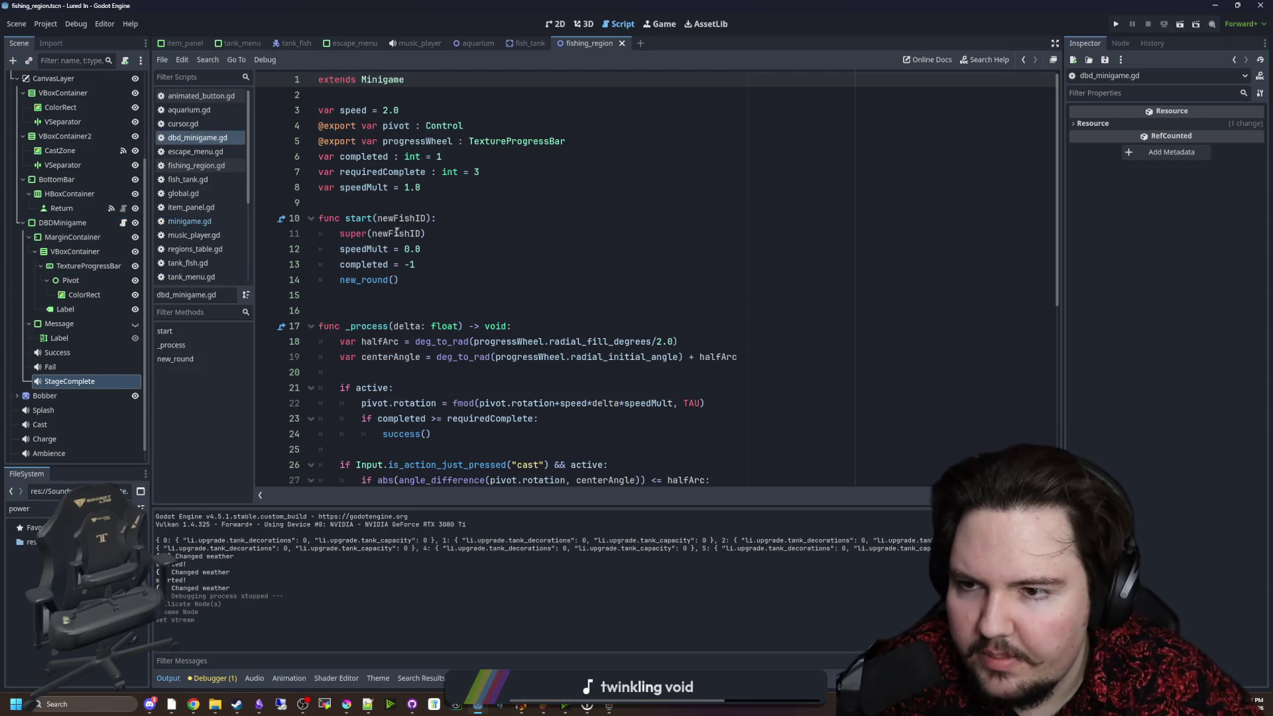
scroll(450, 269, down, 3)
scroll(444, 268, up, 3)
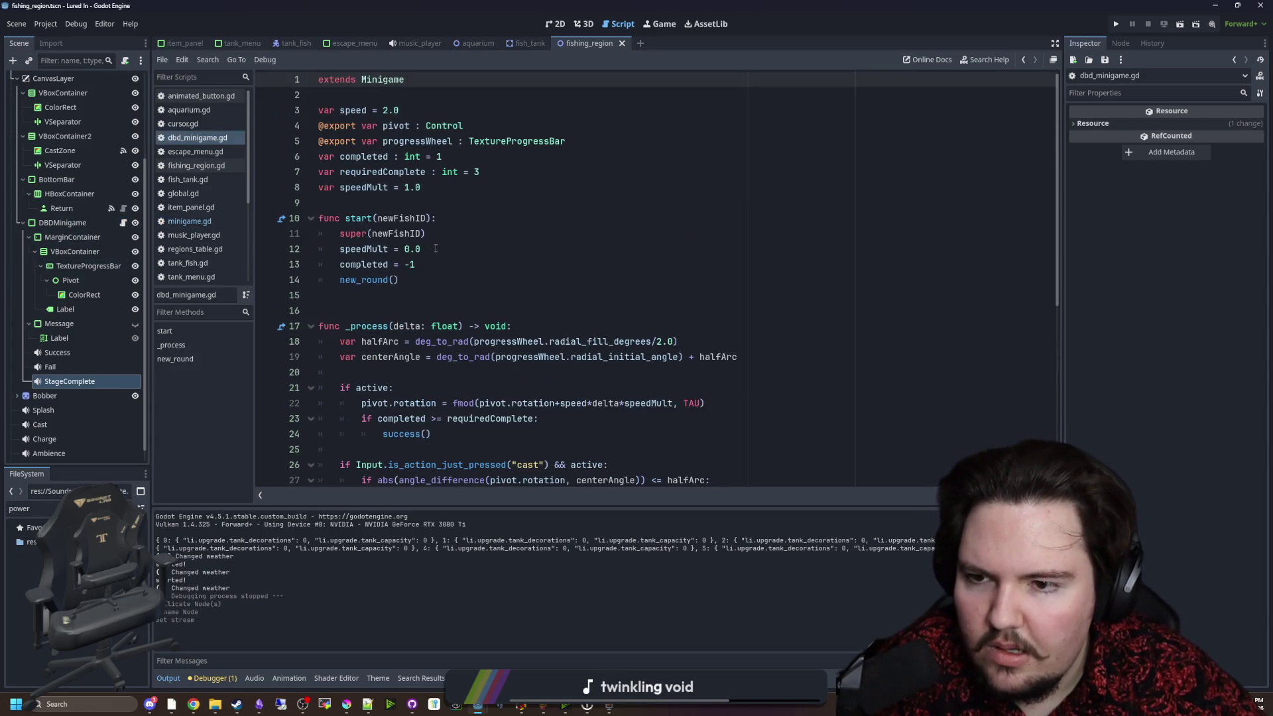
click(430, 267)
key(Return)
key(ctrl+v)
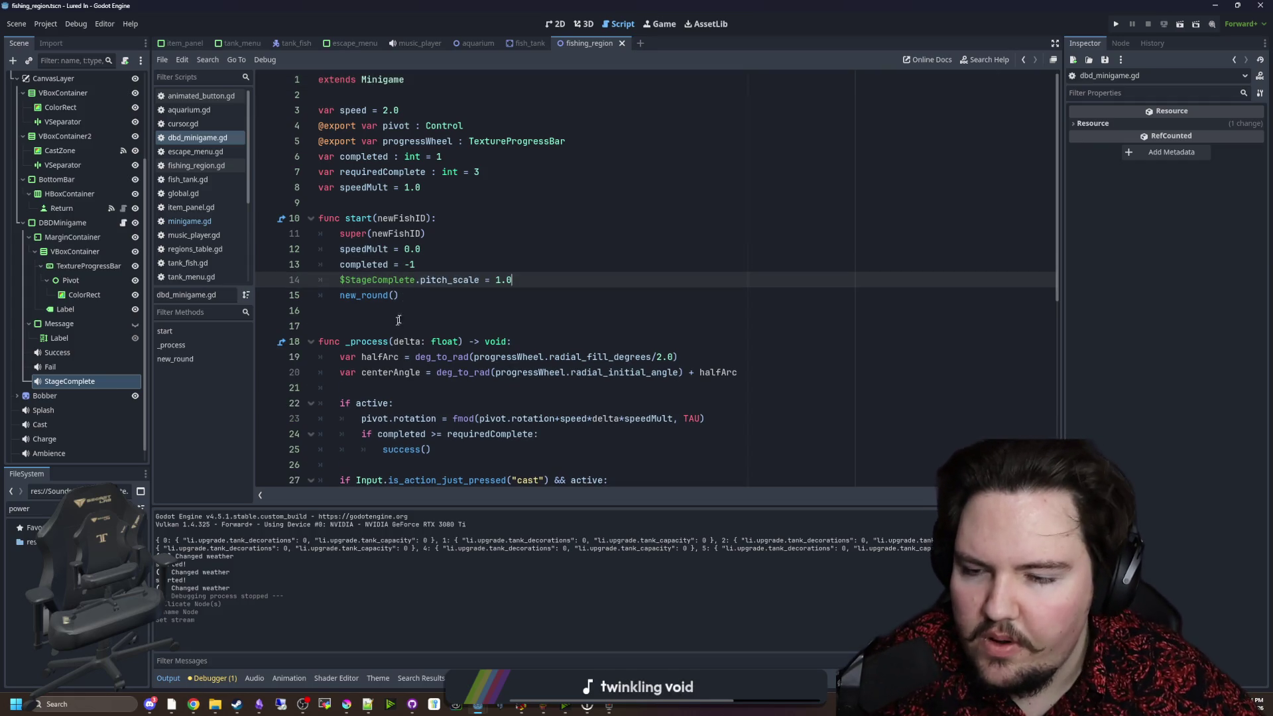
key(shift+Home)
Under 'if effect:' in new_round, add $StageComplete.pitch_scale += 0.2.
scroll(500, 363, down, 7)
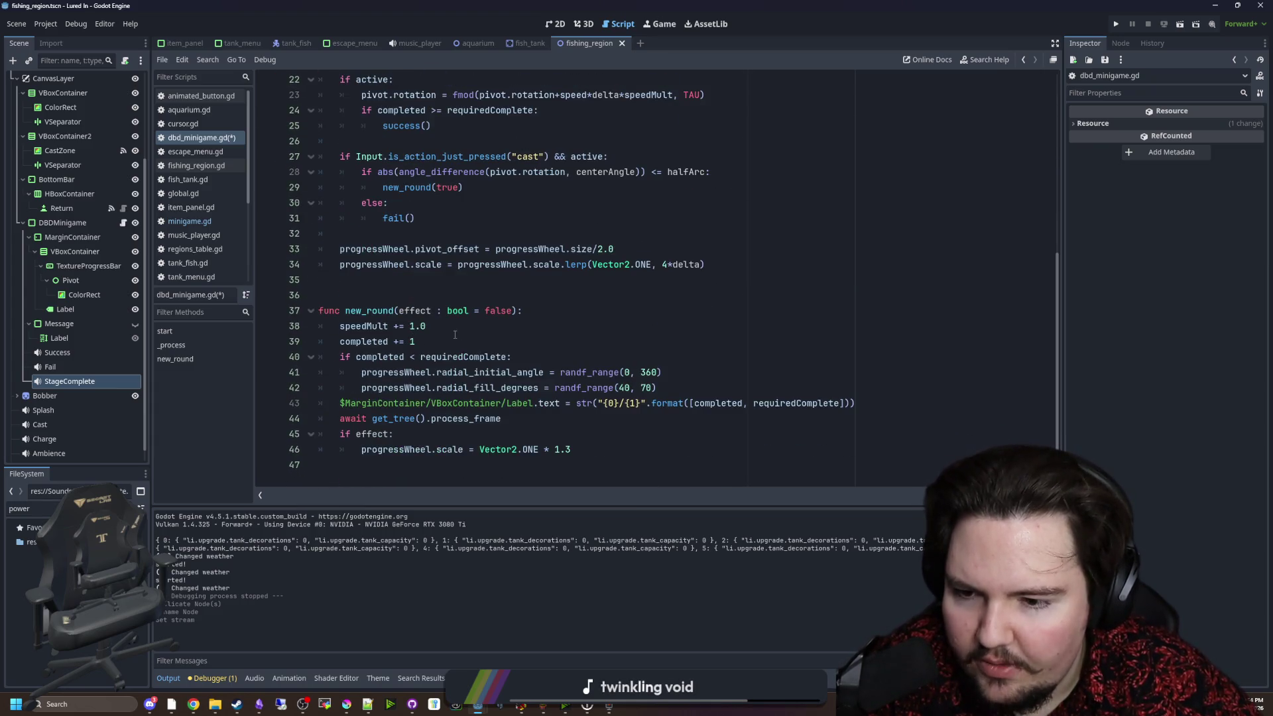
click(433, 341)
click(425, 433)
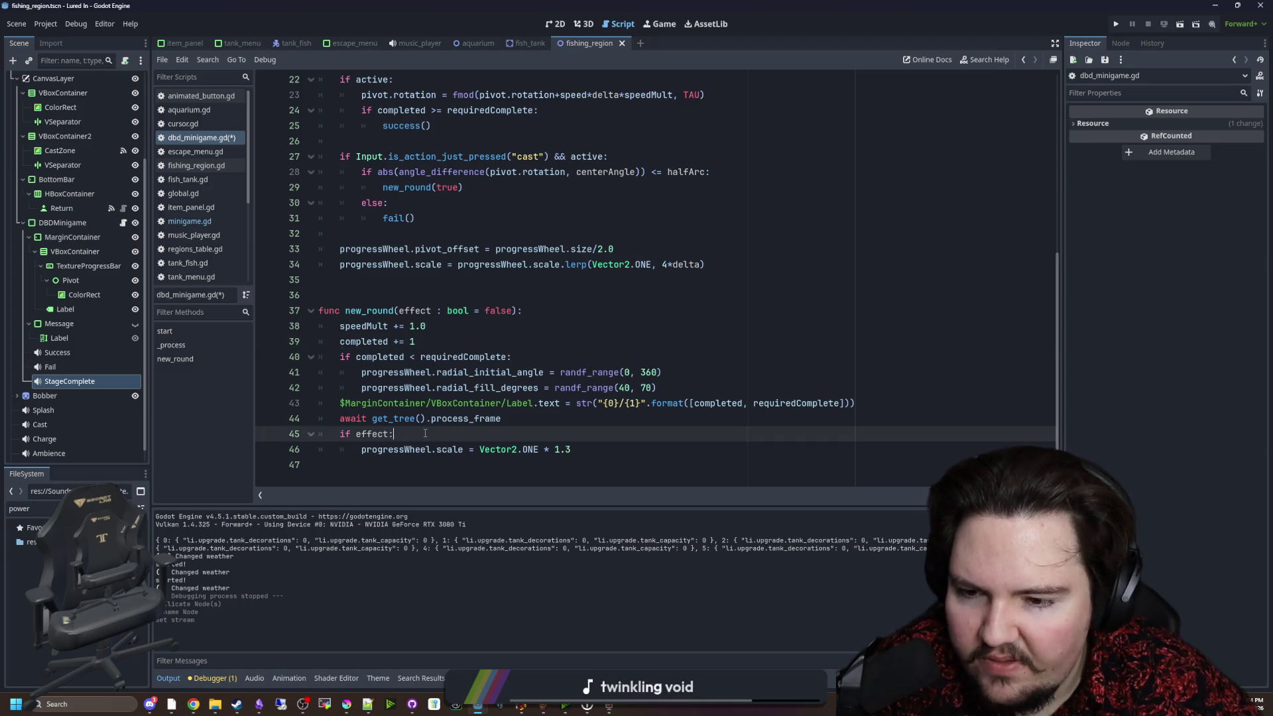
key(Return)
key(ctrl+v)
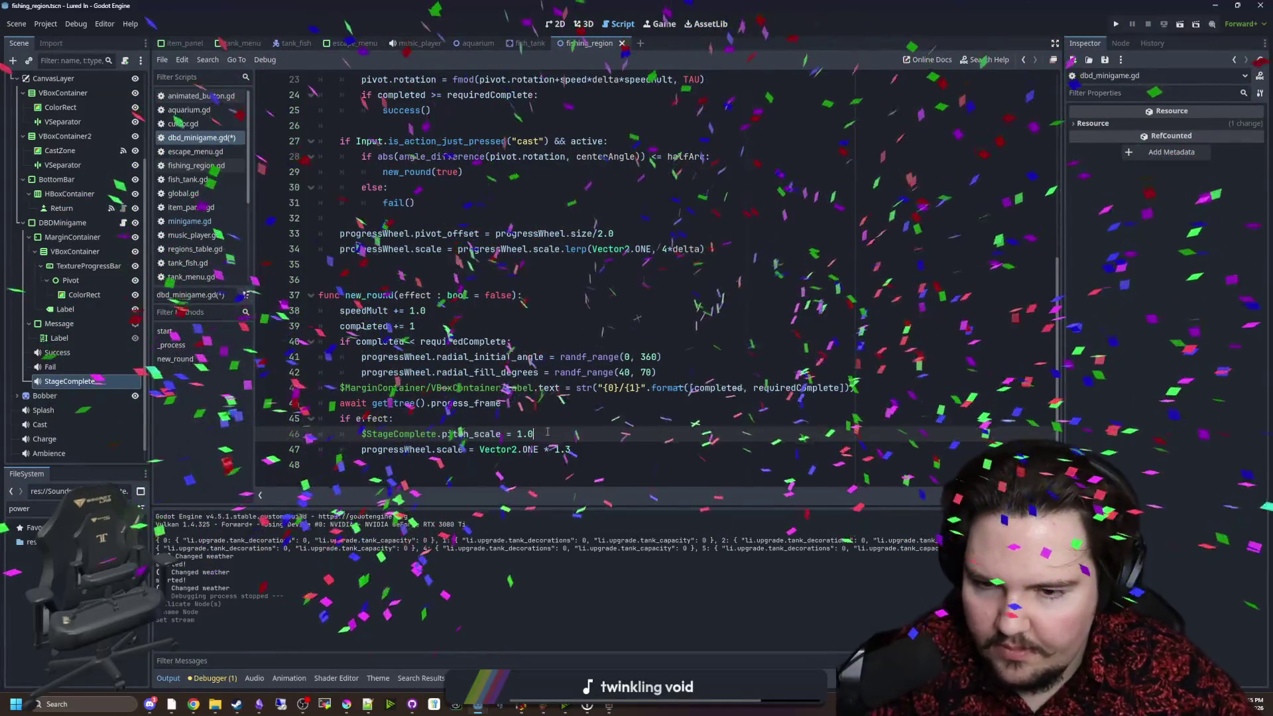
key(BackSpace)
key(BackSpace)
key(BackSpace)
text(+=)
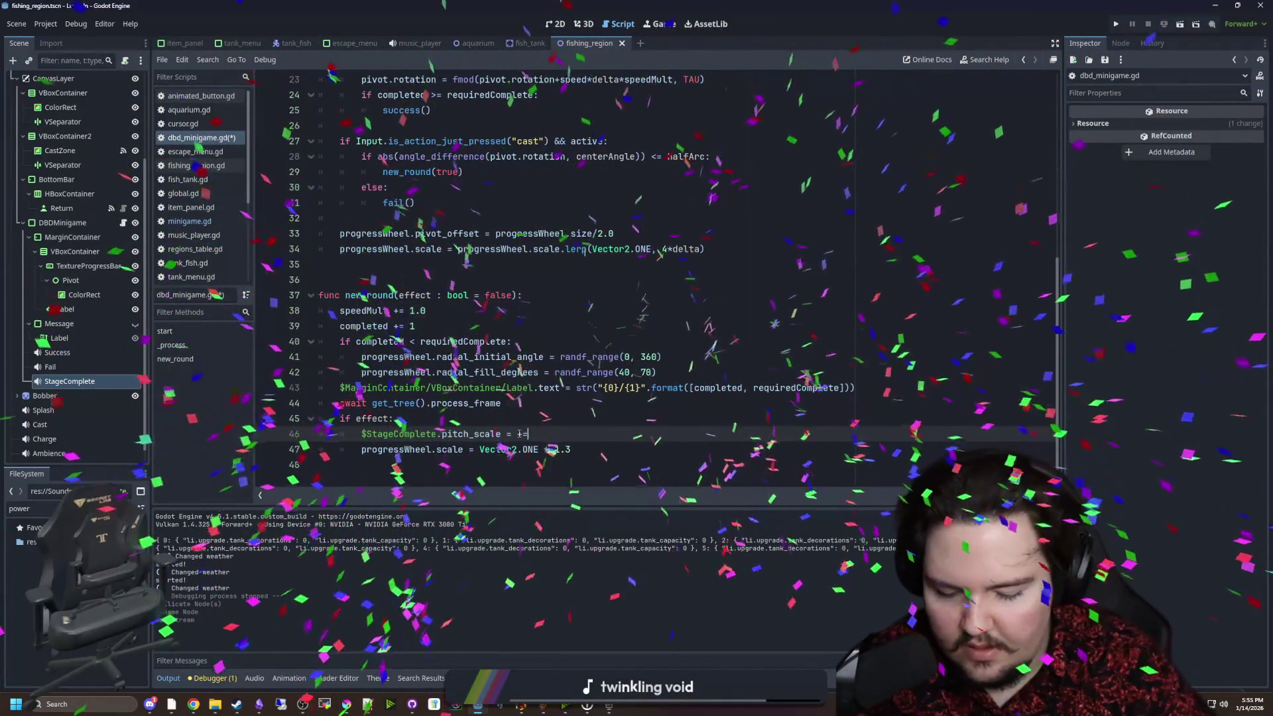
key(BackSpace)
key(BackSpace)
key(BackSpace)
text(+=)
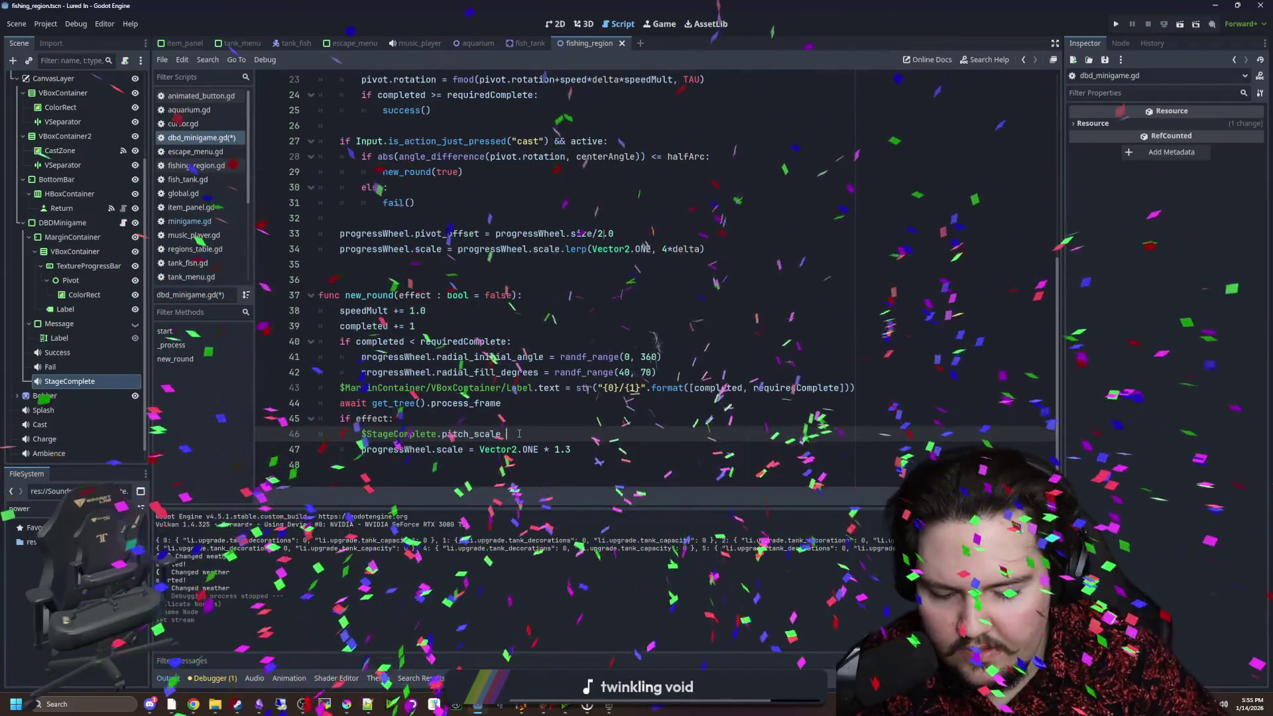
text( 0.1)
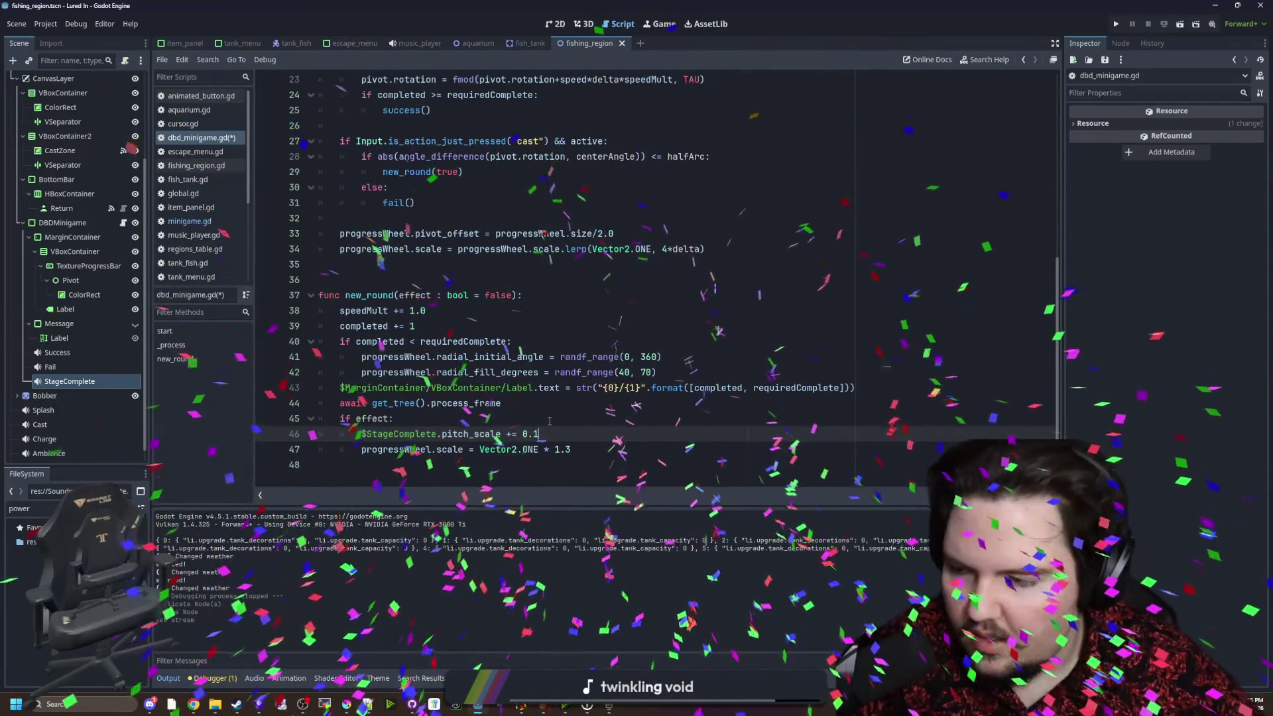
key(BackSpace)
text(2)
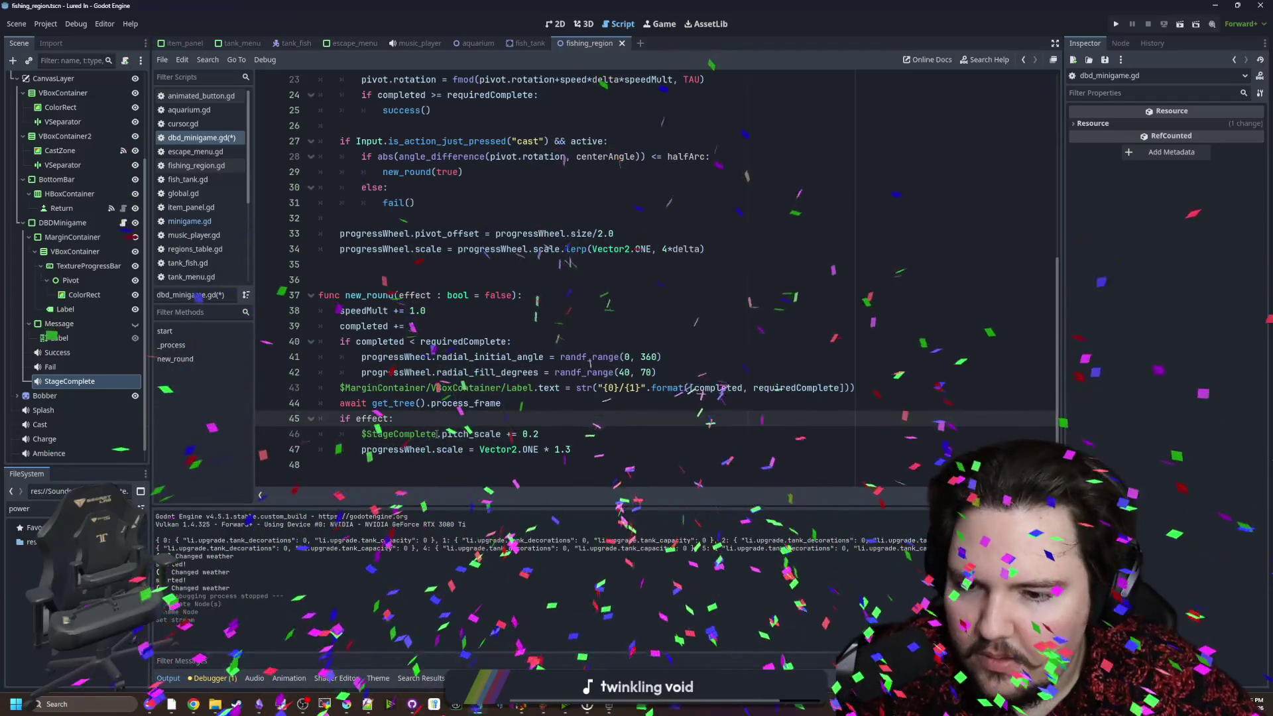
drag(436, 434, 335, 424)
Add $StageComplete.play() in new_round and save the script.
click(644, 449)
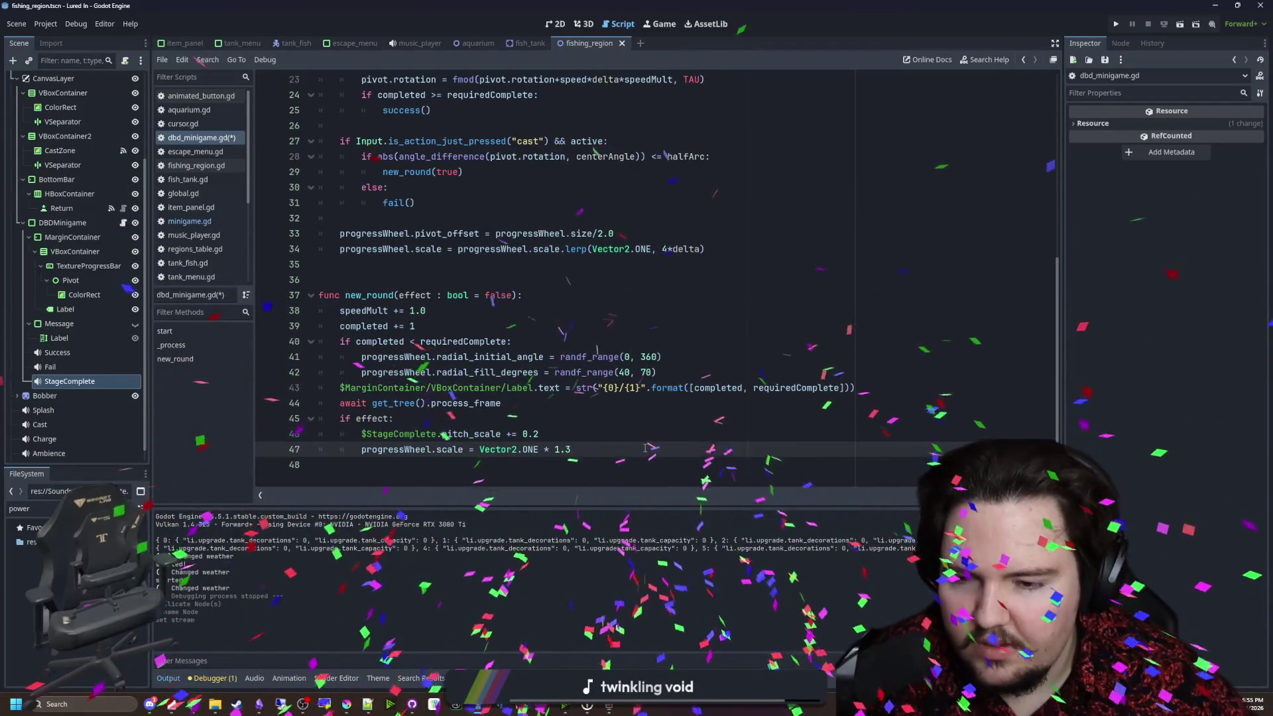
key(Return)
text($StageComplete.play())
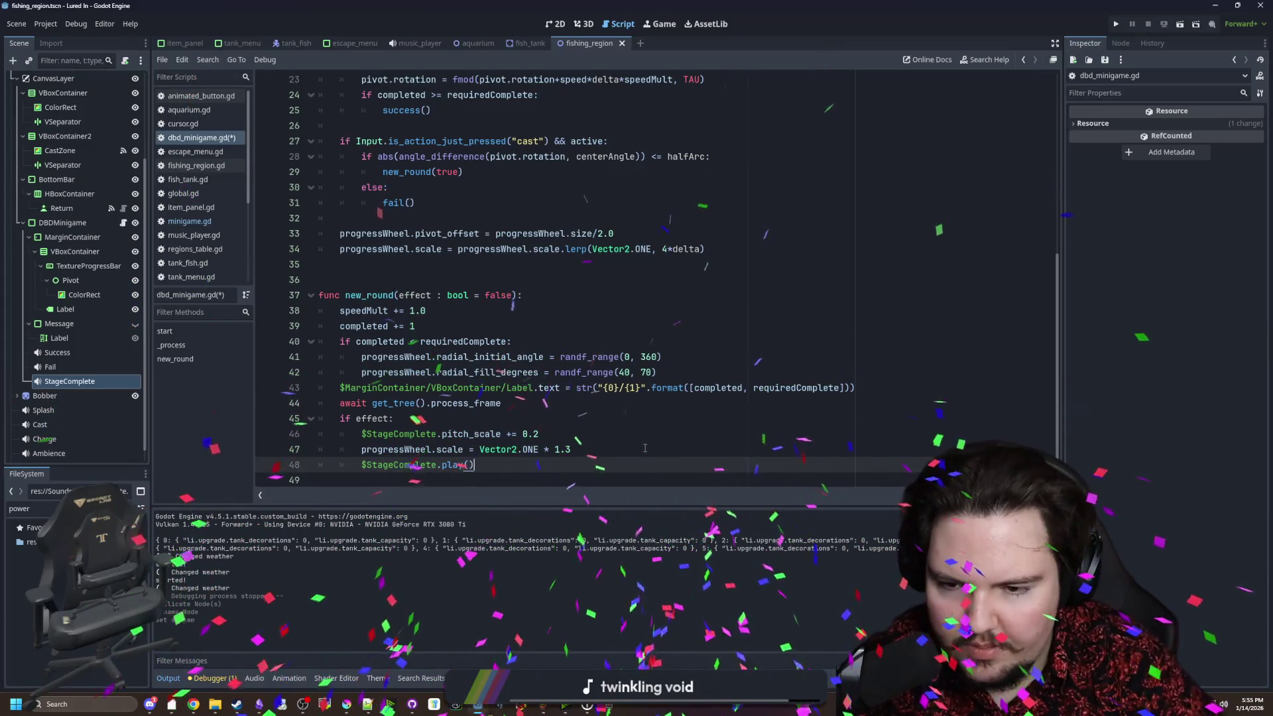
click(644, 449)
key(ctrl+s)
key(Up)
key(Up)
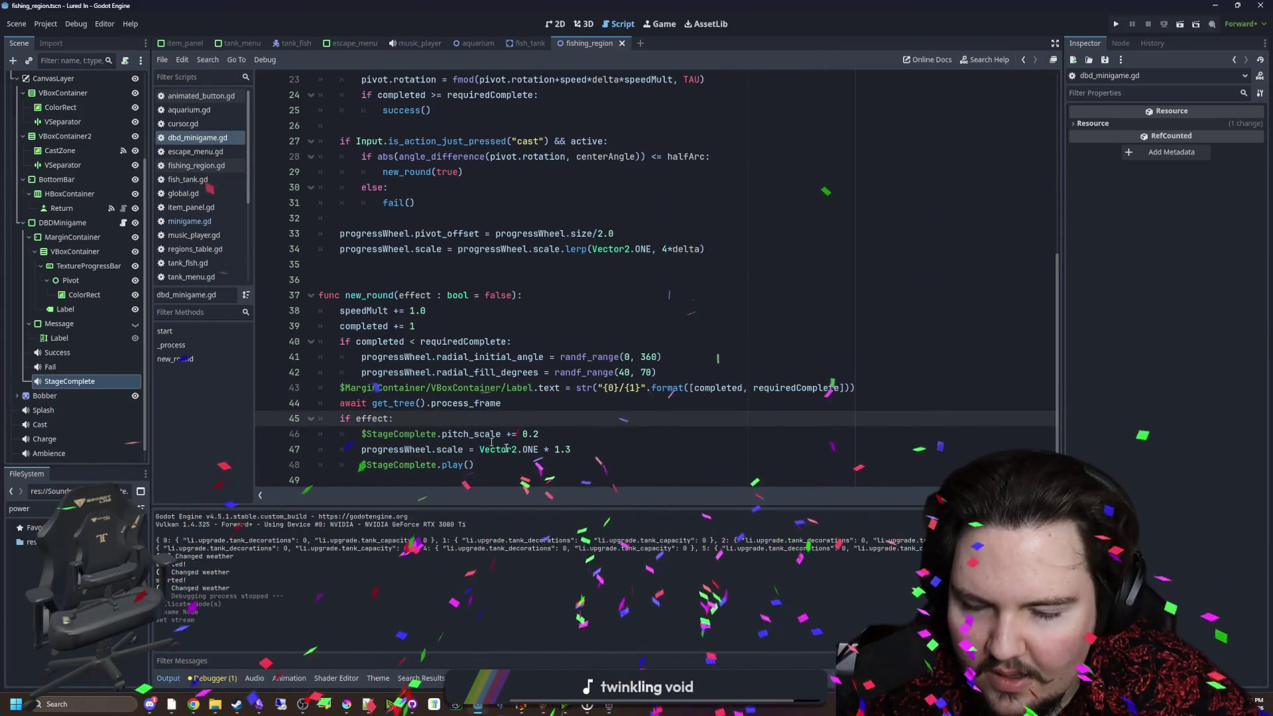
Move the pitch_scale += 0.2 line below the play() call and run the game.
drag(560, 431, 355, 440)
key(ctrl+c)
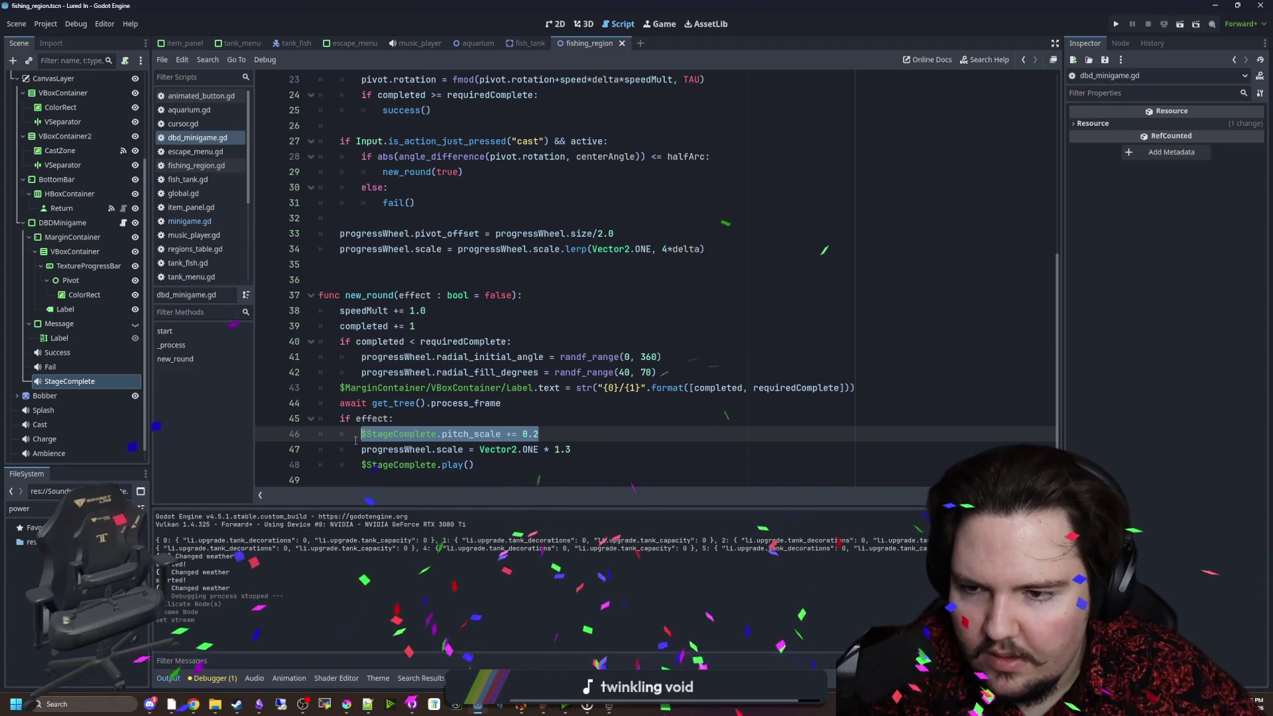
key(BackSpace)
key(BackSpace)
key(BackSpace)
click(489, 449)
key(Return)
key(ctrl+v)
click(507, 403)
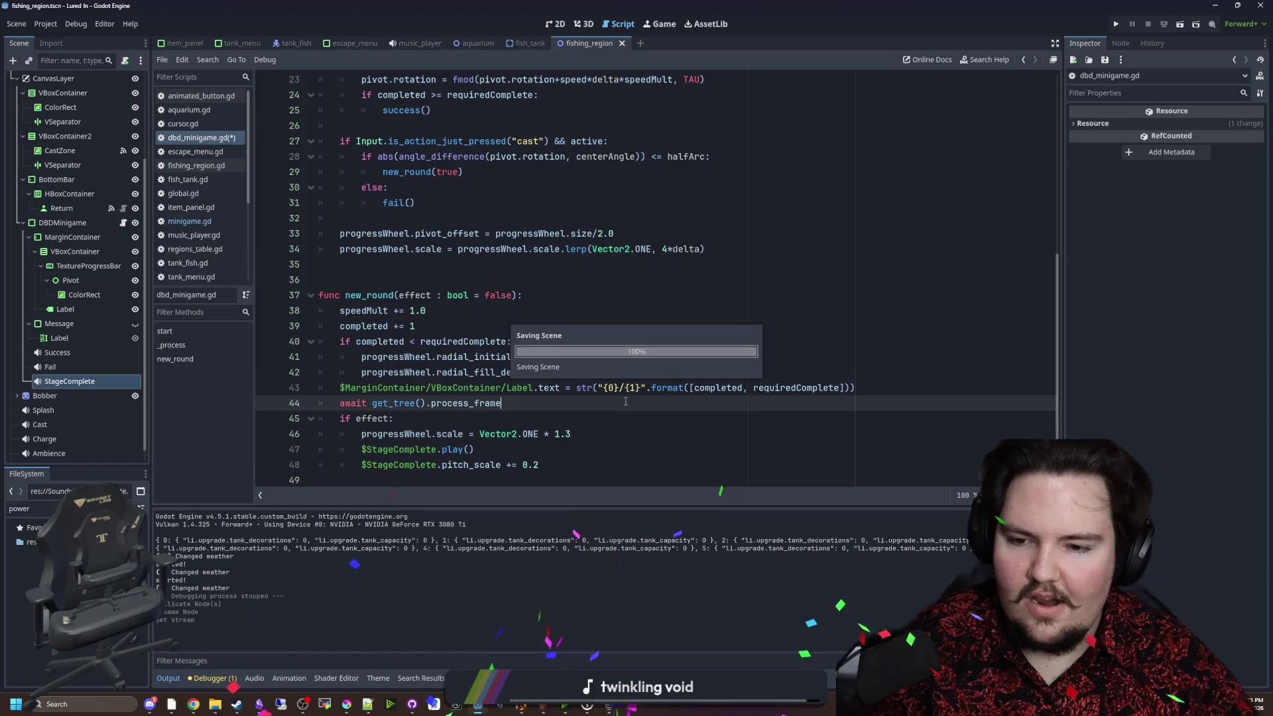
click(1118, 25)
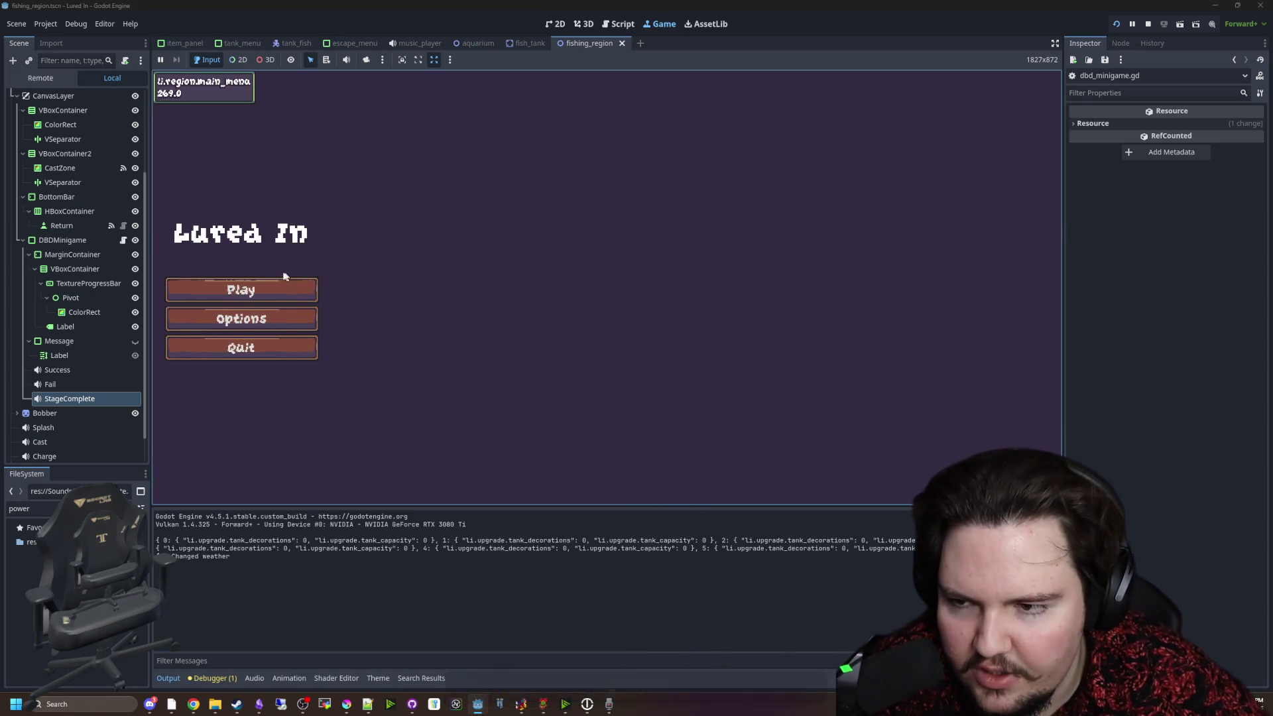
Play, travel to the pond, land a fish with three skill-check hits, then reopen new_round in the script.
click(262, 282)
click(882, 480)
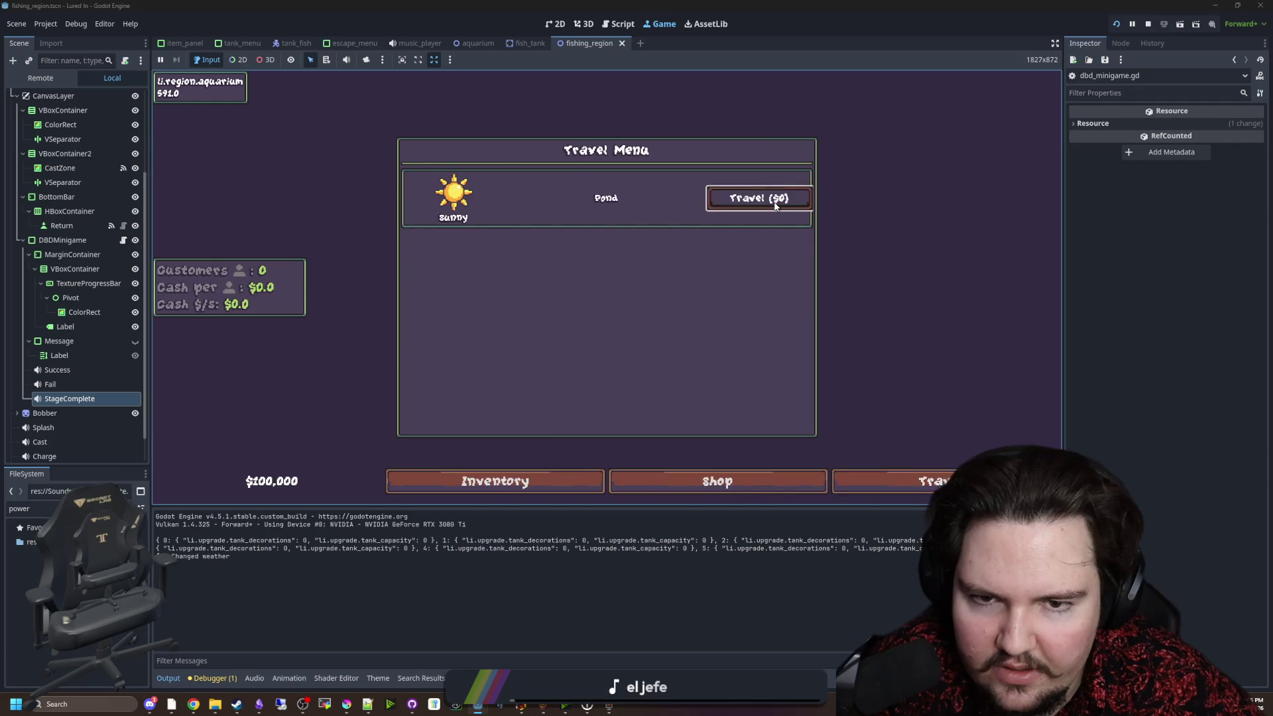
click(761, 198)
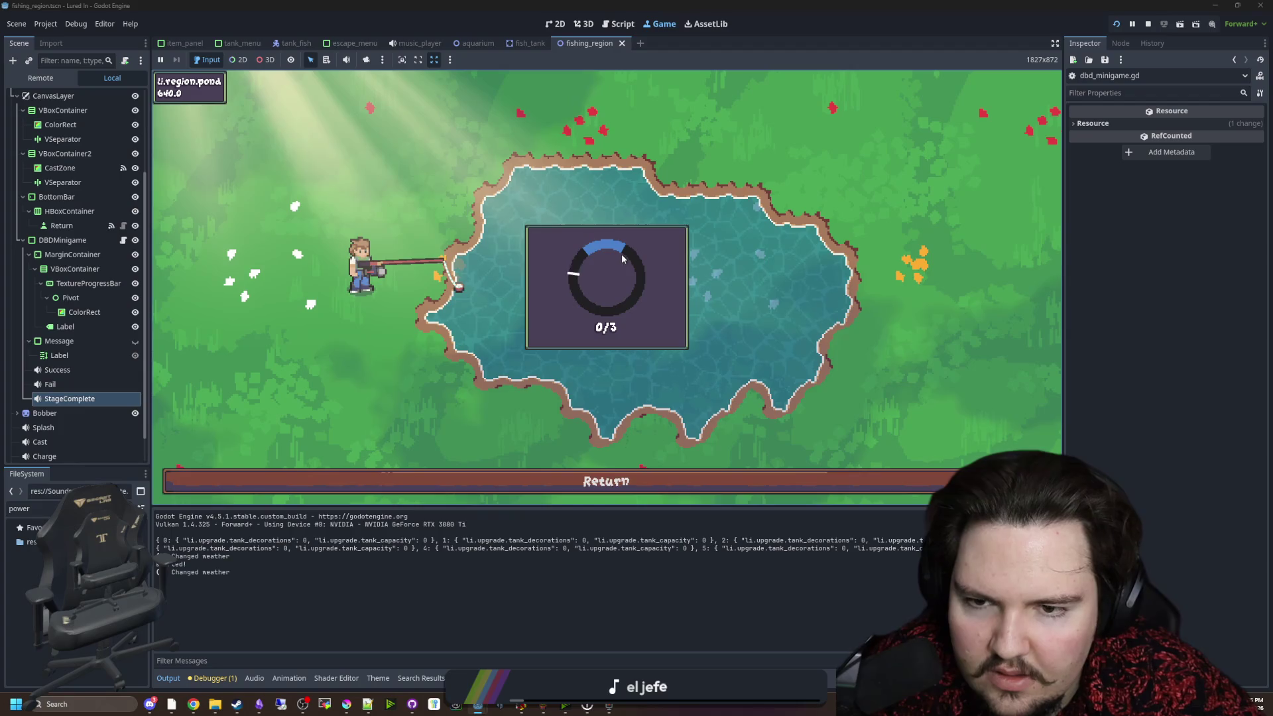
click(636, 252)
click(673, 260)
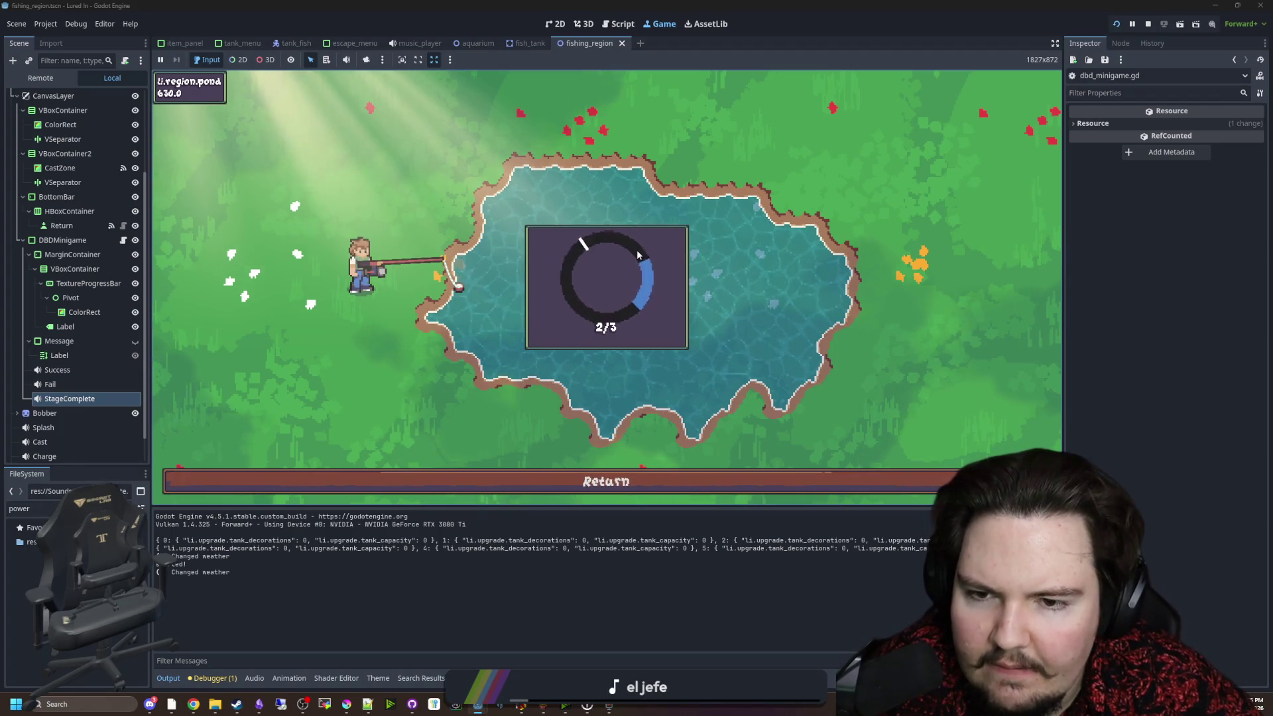
click(709, 267)
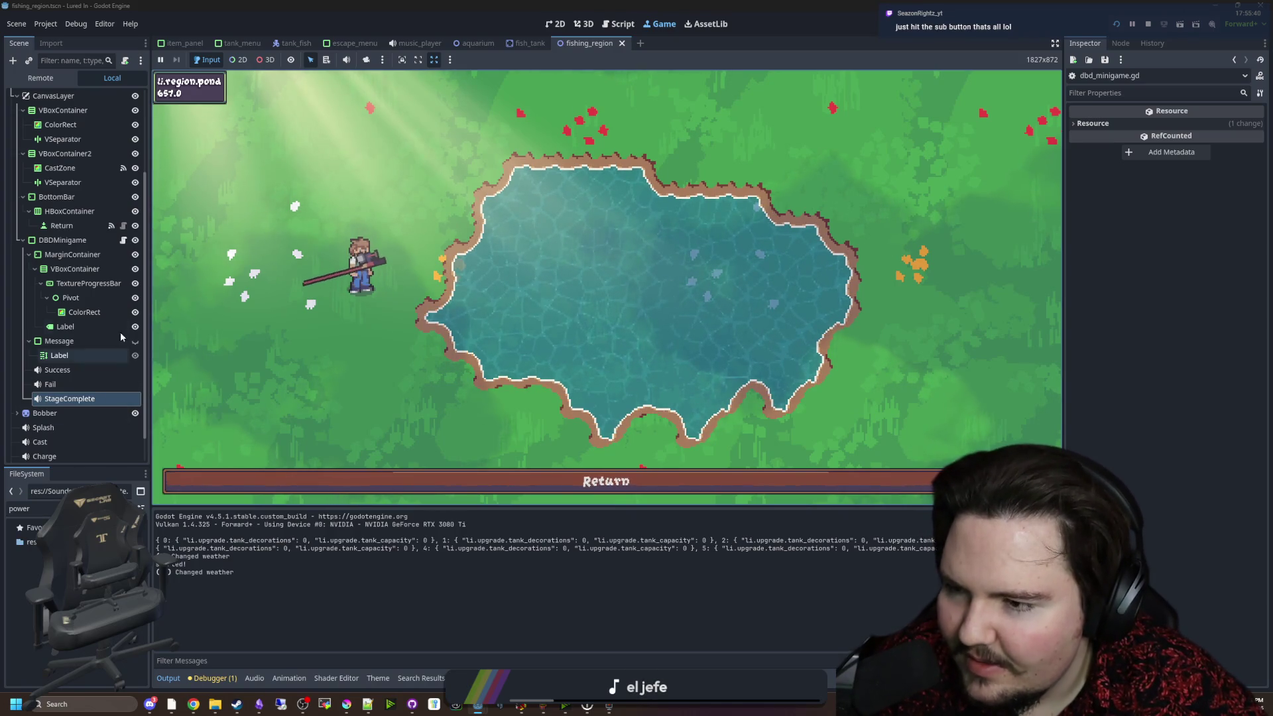
click(122, 241)
click(640, 316)
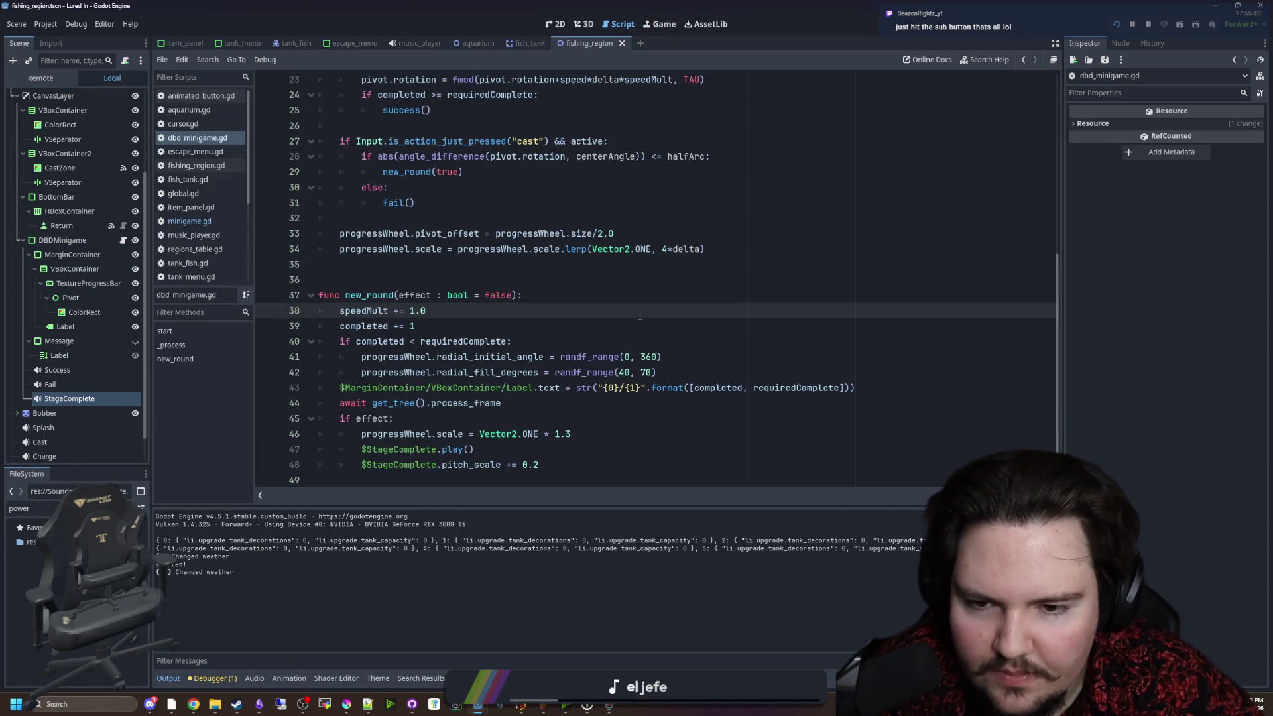
Set the pitch increment to 0.3 and the start() pitch to 0.8, then playtest the minigame.
scroll(548, 441, down, 1)
click(544, 451)
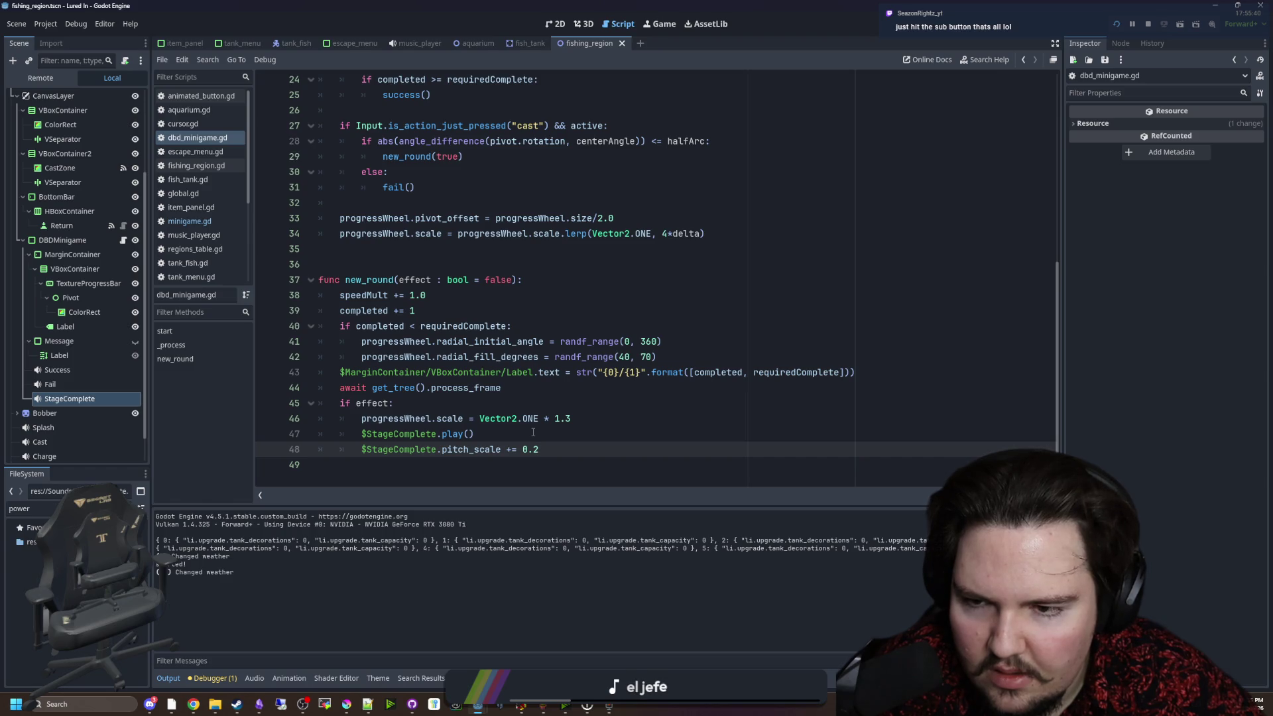
scroll(543, 448, up, 8)
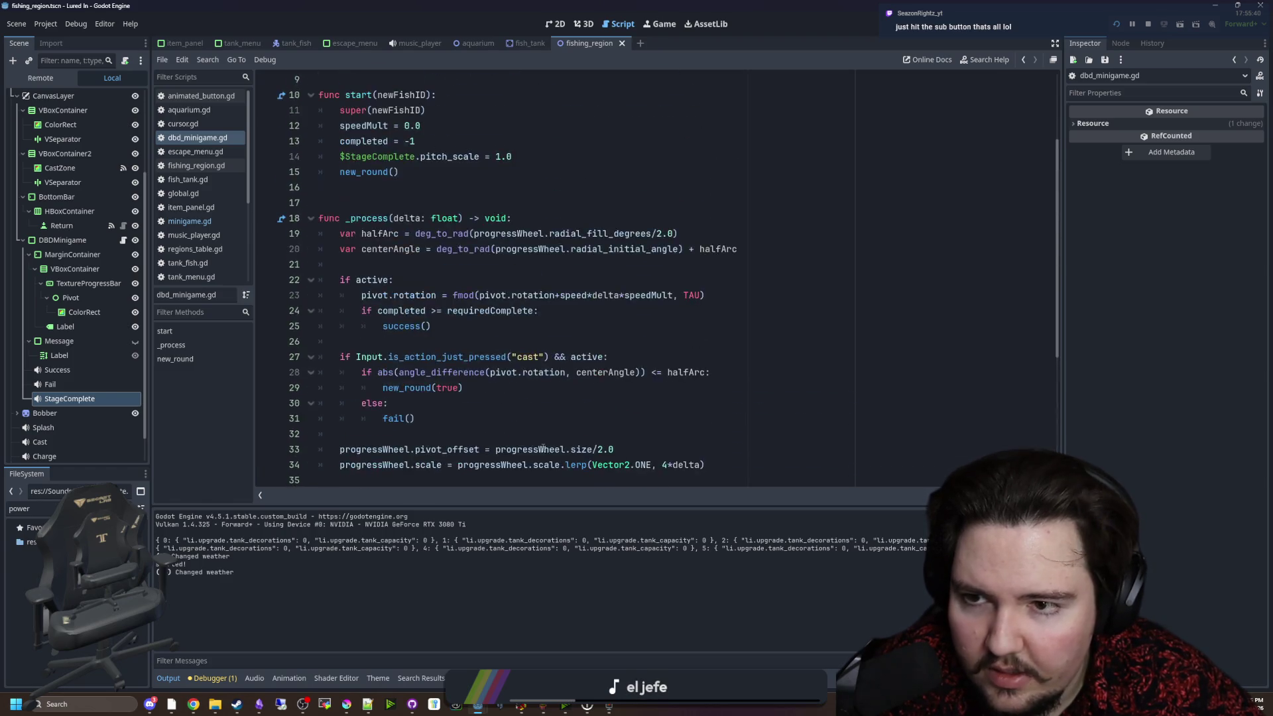
click(528, 264)
click(527, 279)
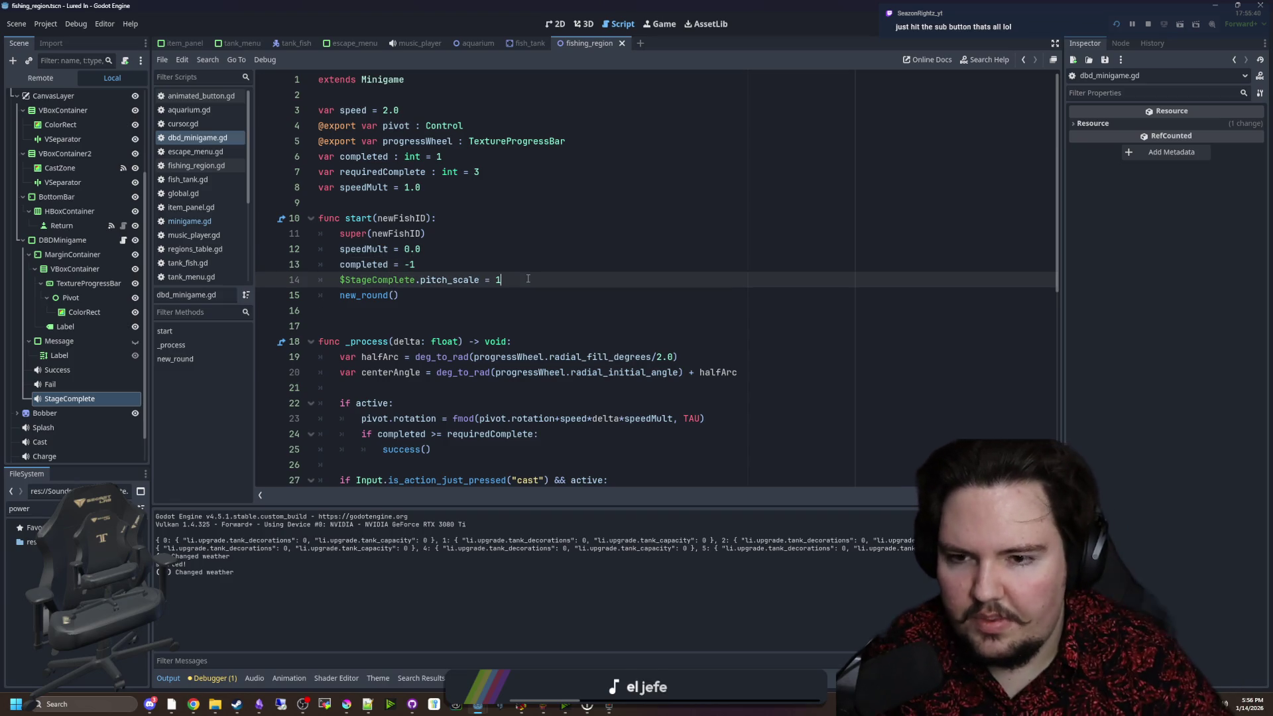
scroll(528, 279, down, 8)
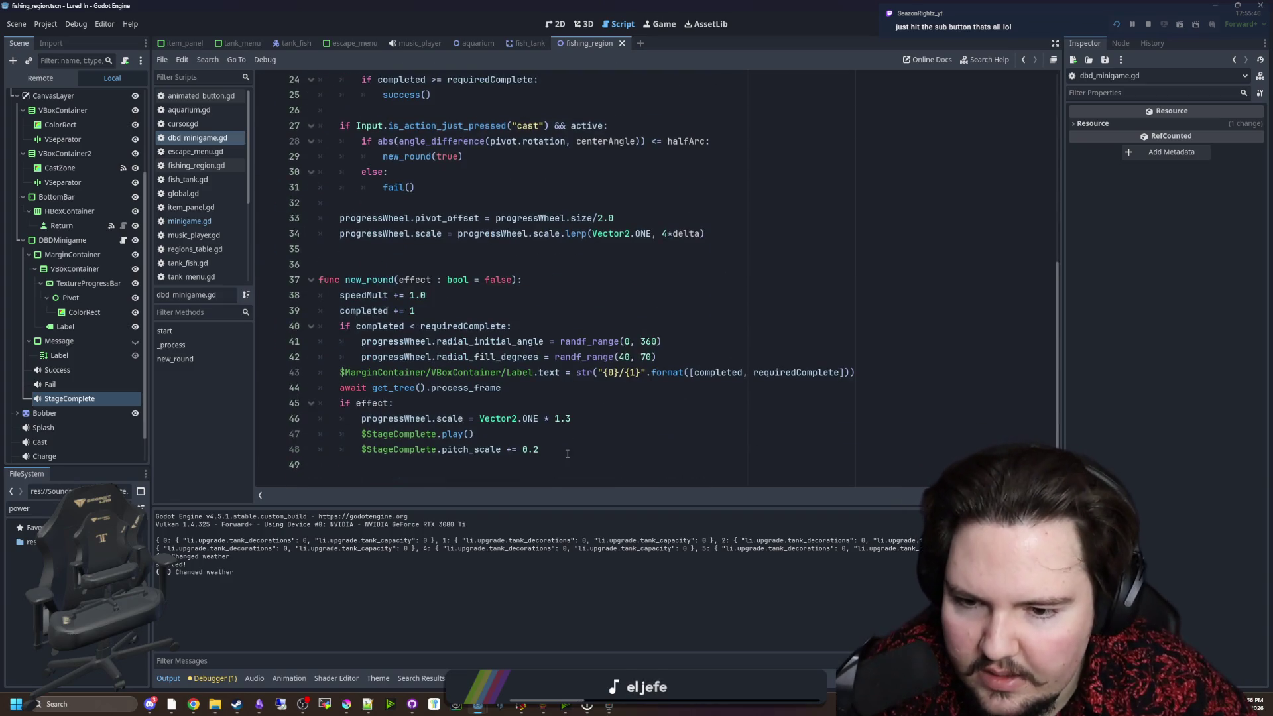
click(567, 449)
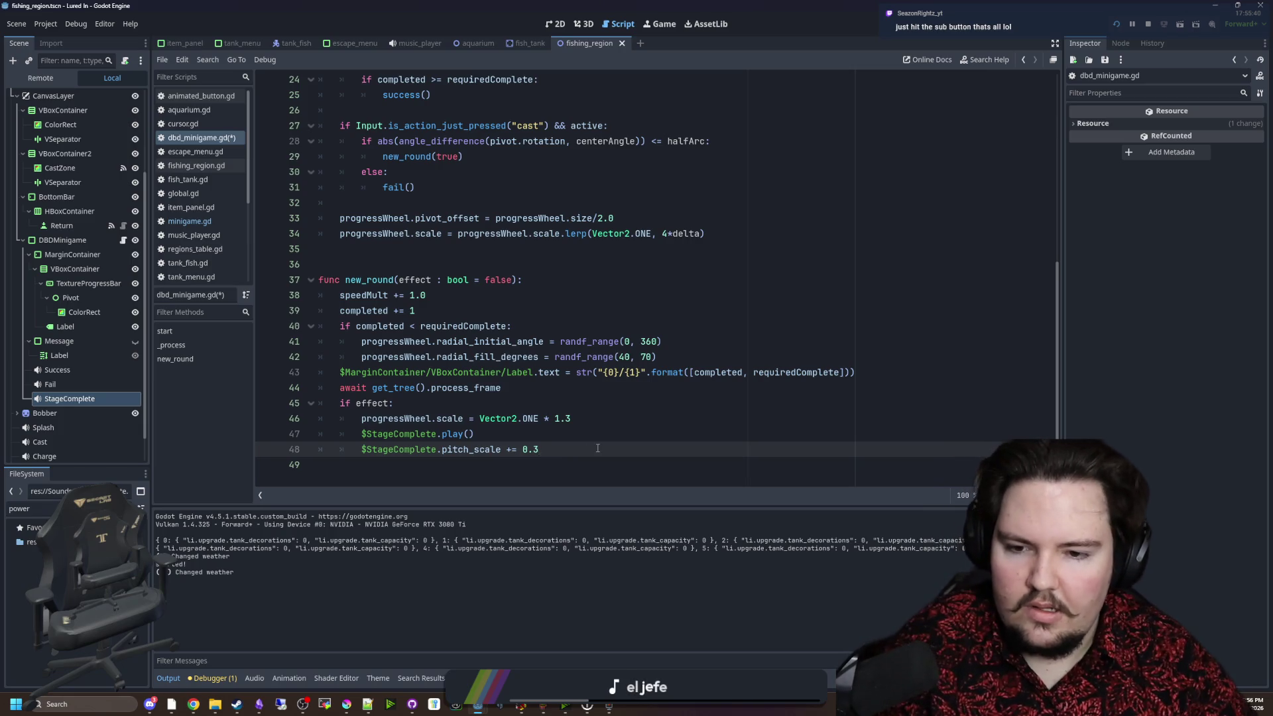
key(F6)
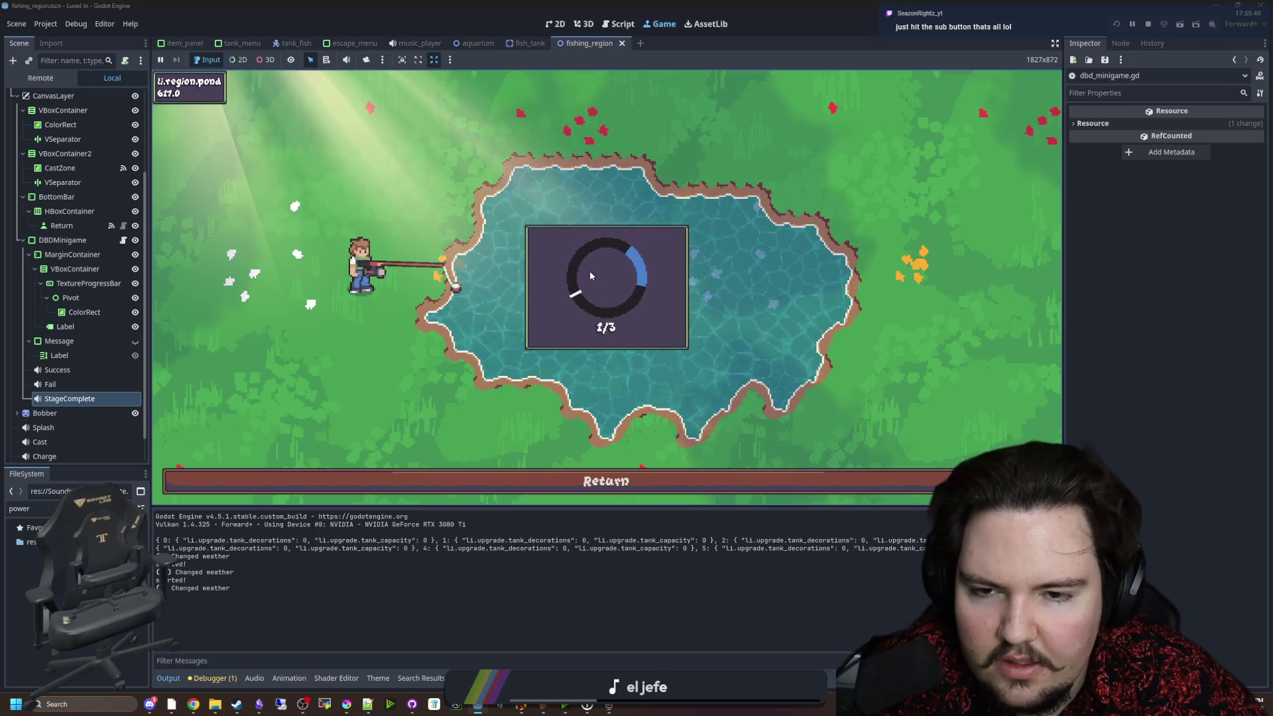
key(space)
key(space)
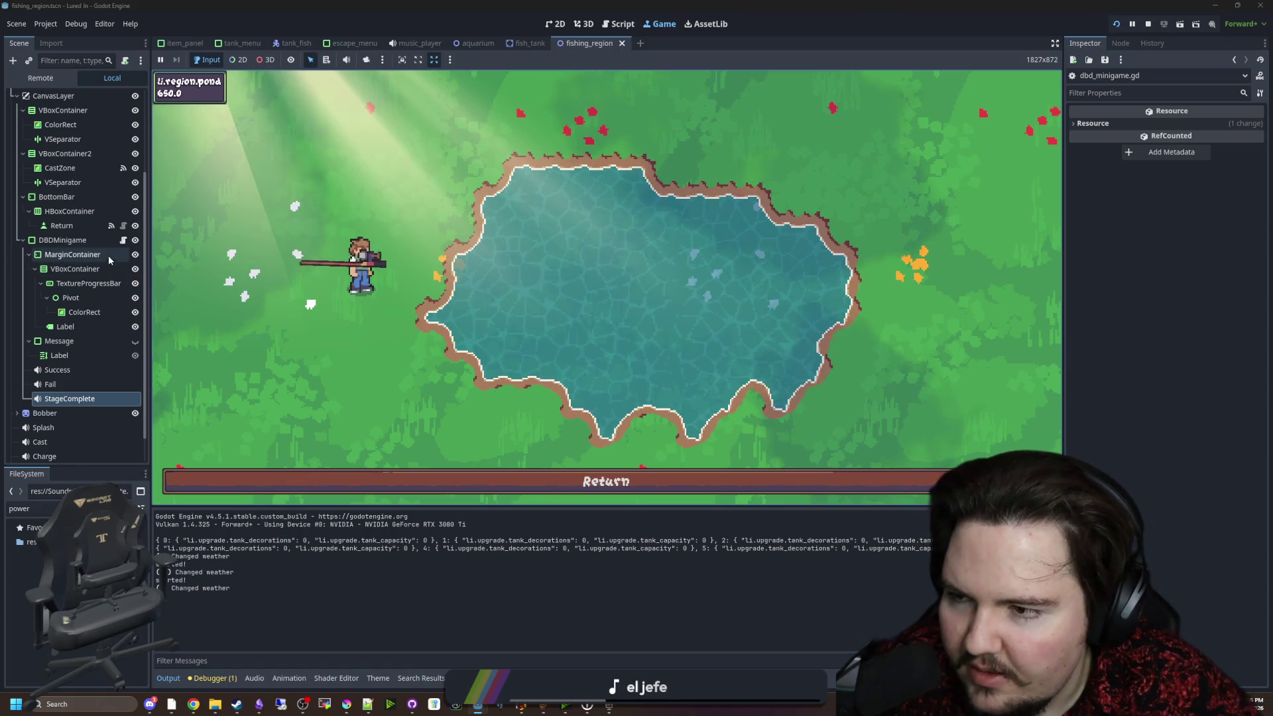
Adjust the starting pitch value in start() again and rerun the game.
click(122, 240)
scroll(445, 279, up, 10)
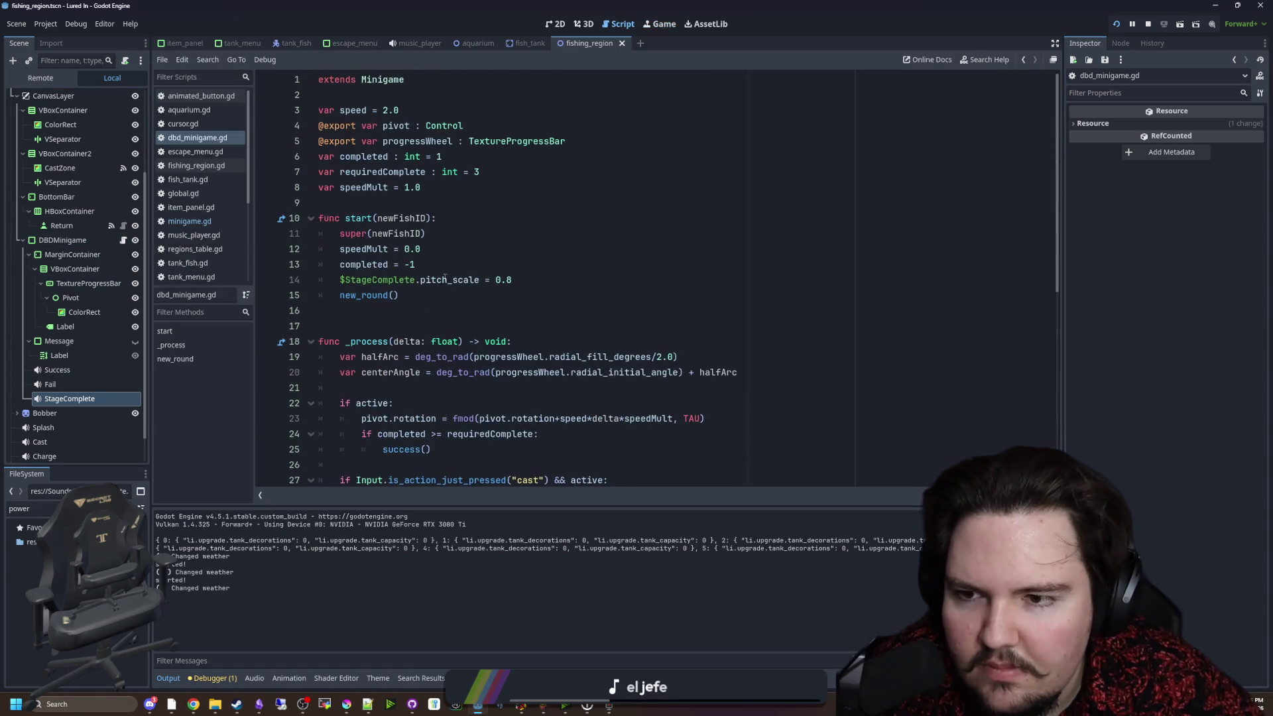
key(Down)
click(537, 280)
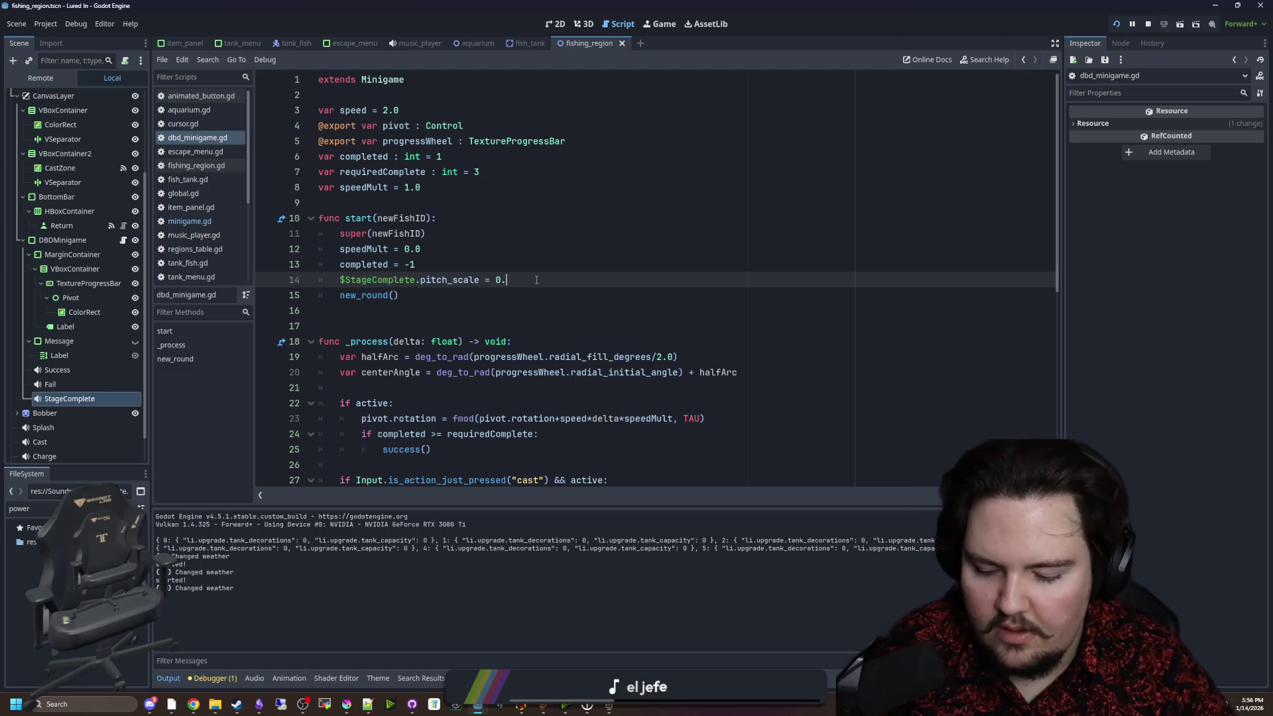
click(660, 24)
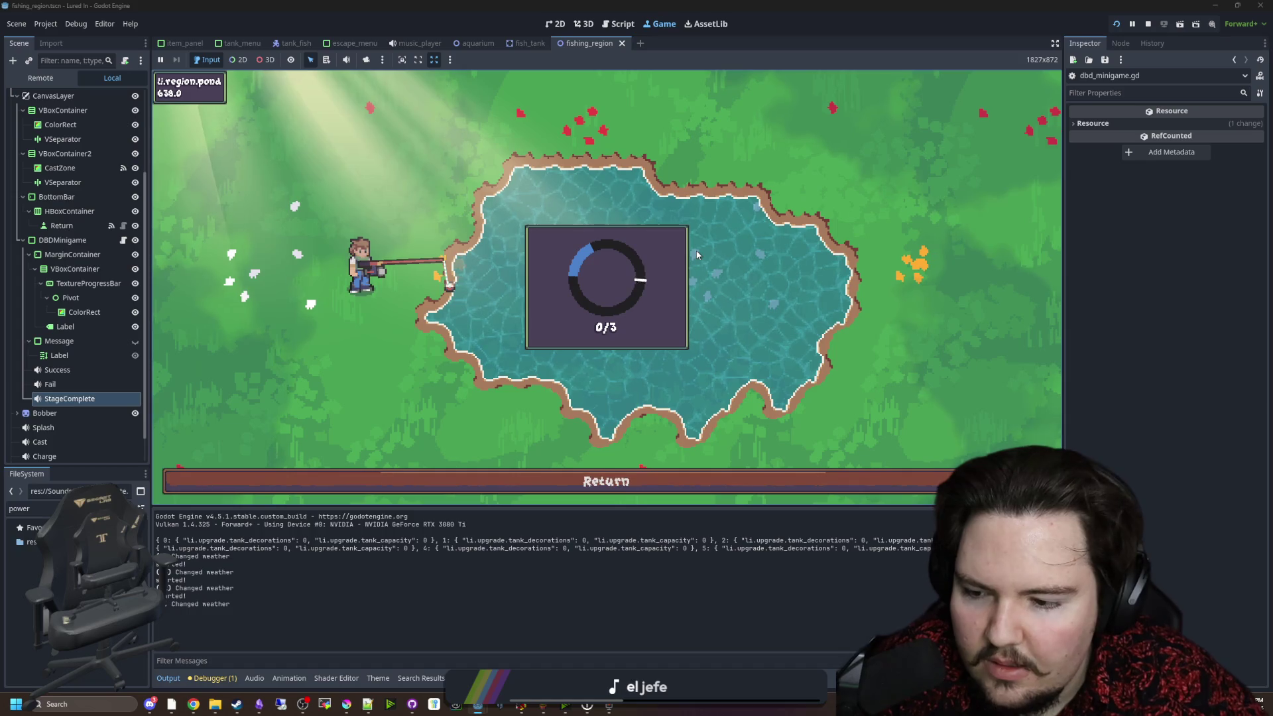
key(space)
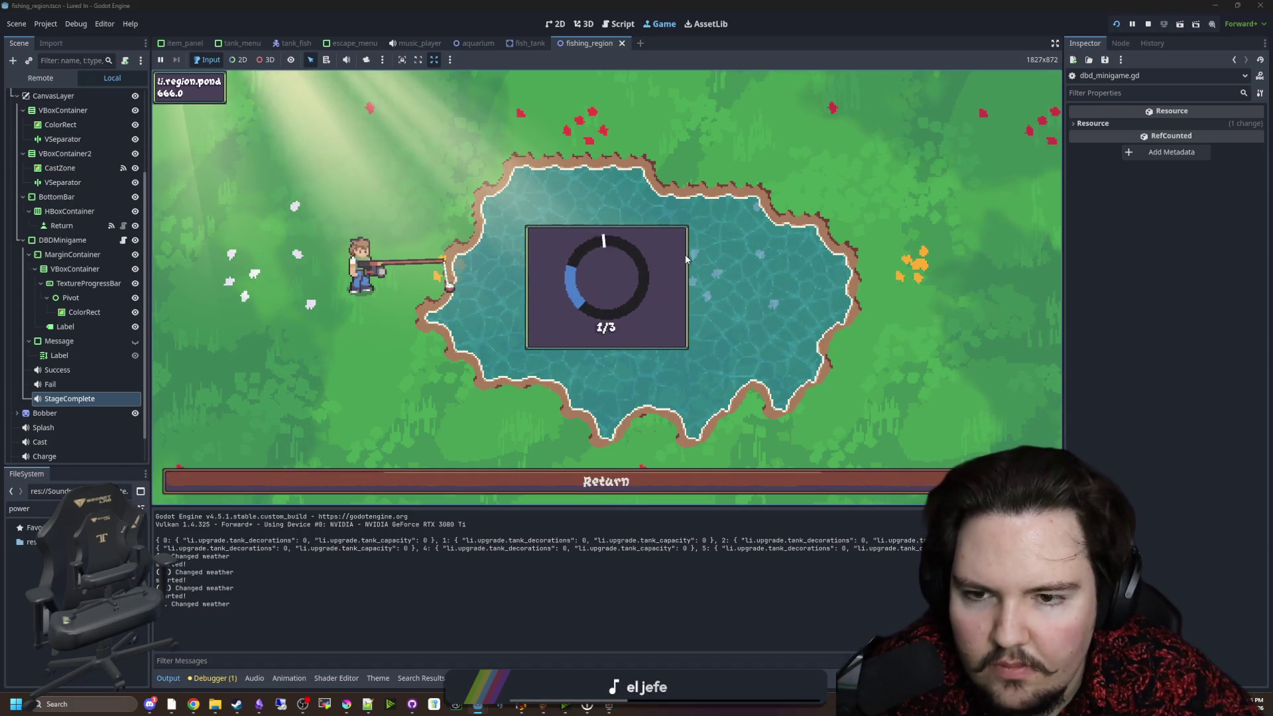
key(space)
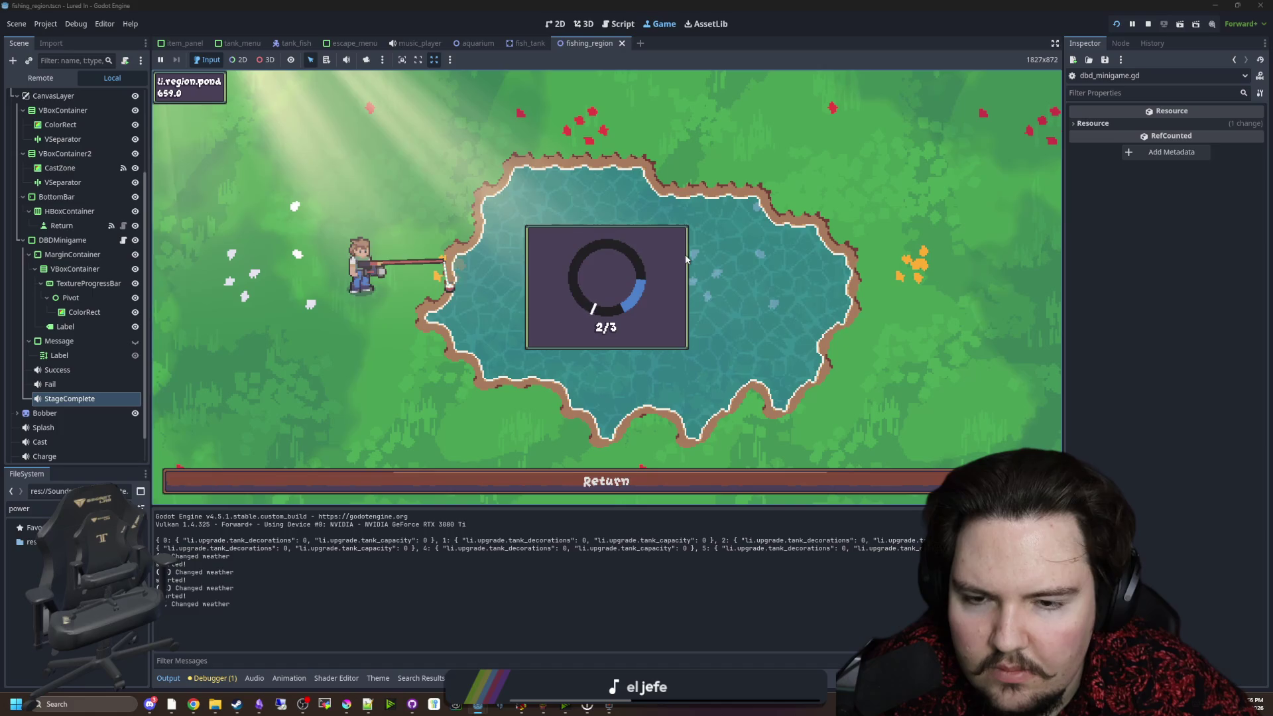
key(space)
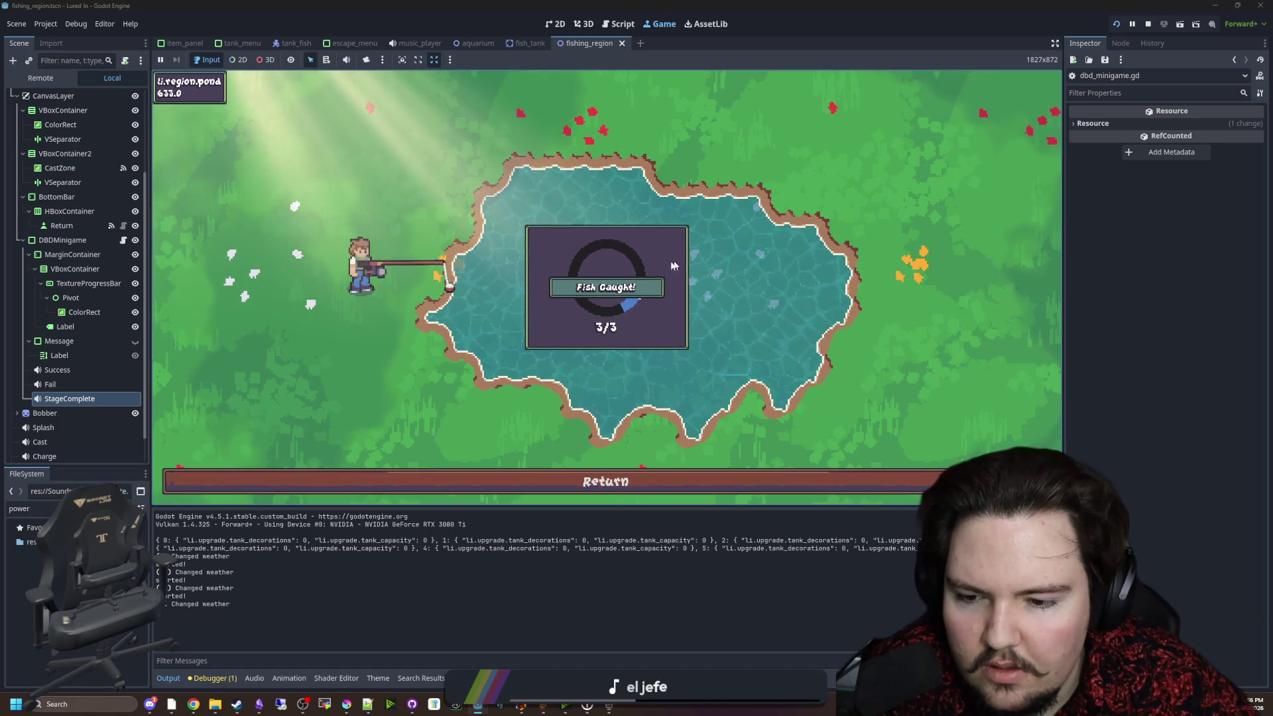
click(622, 317)
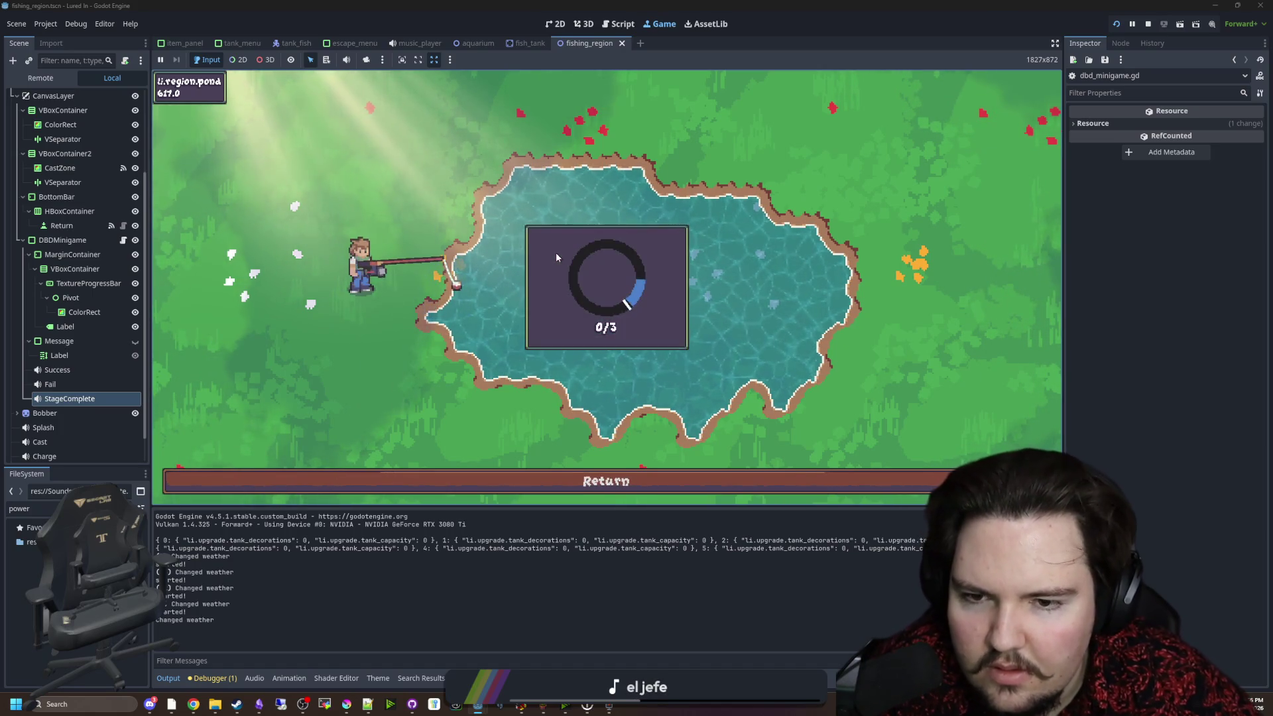
key(space)
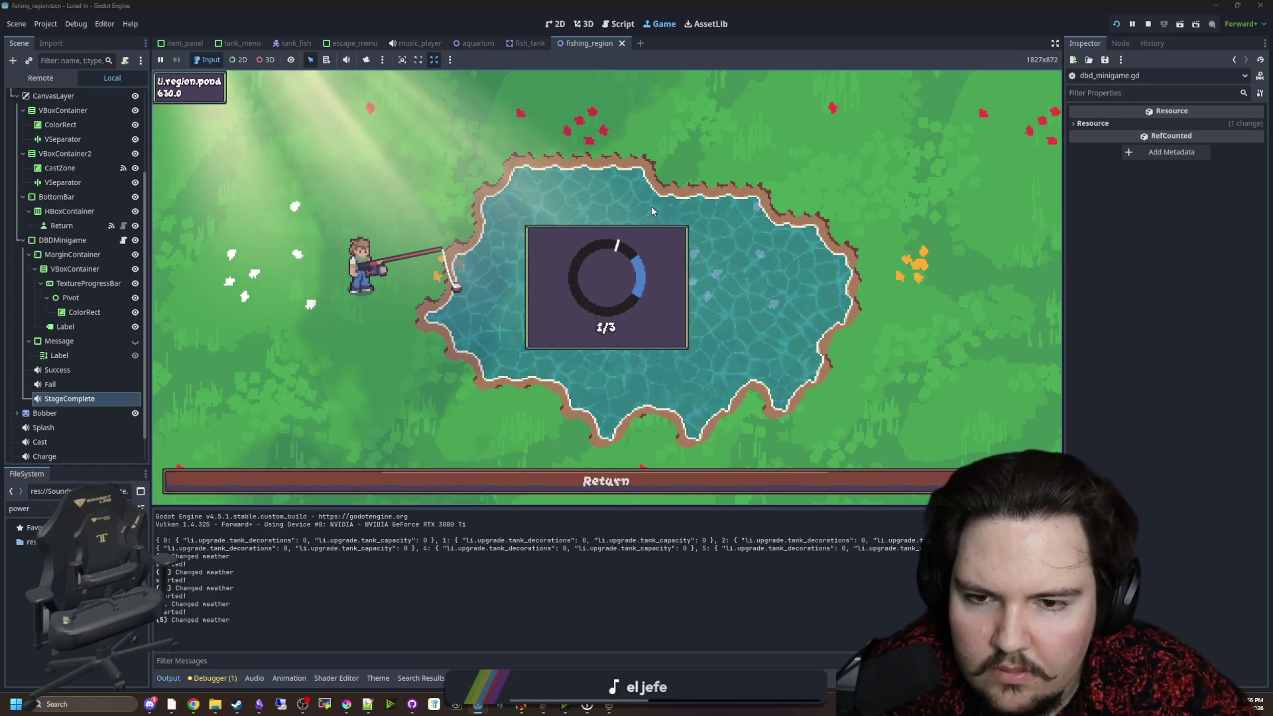
key(space)
key(space)
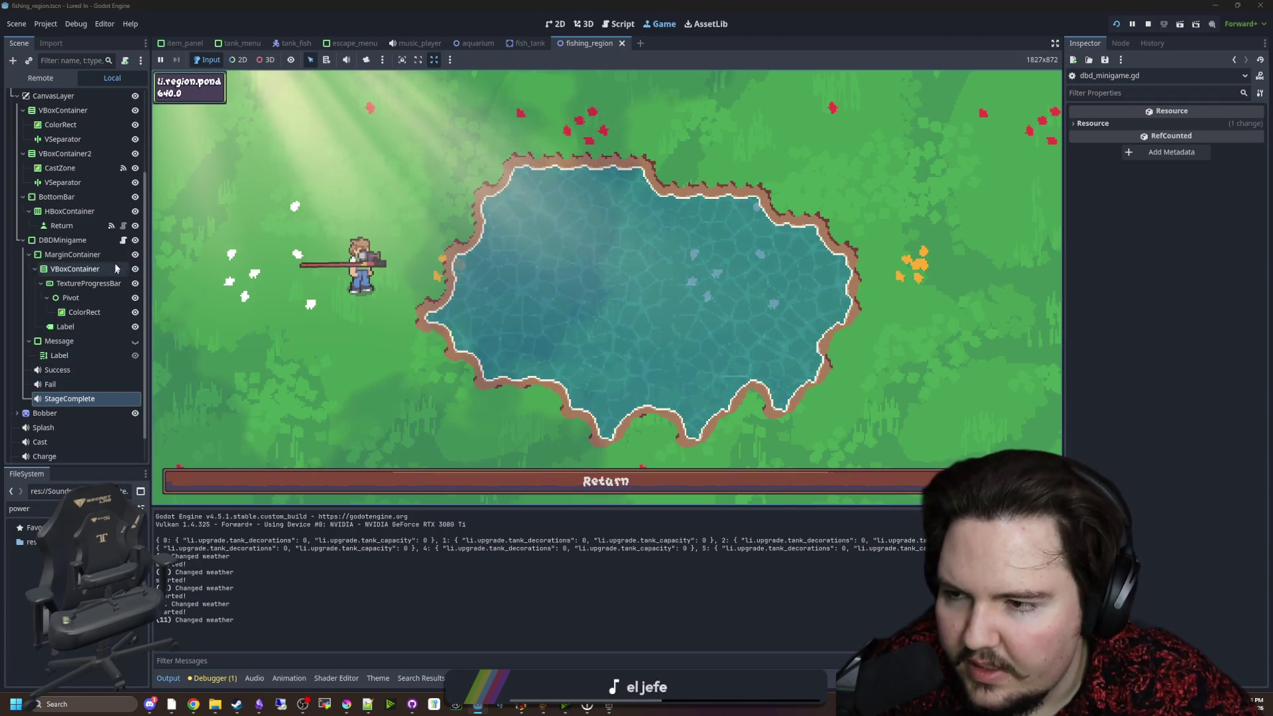
click(122, 240)
Add a new_round() call to the start() function.
key(Return)
text(new_round())
click(396, 305)
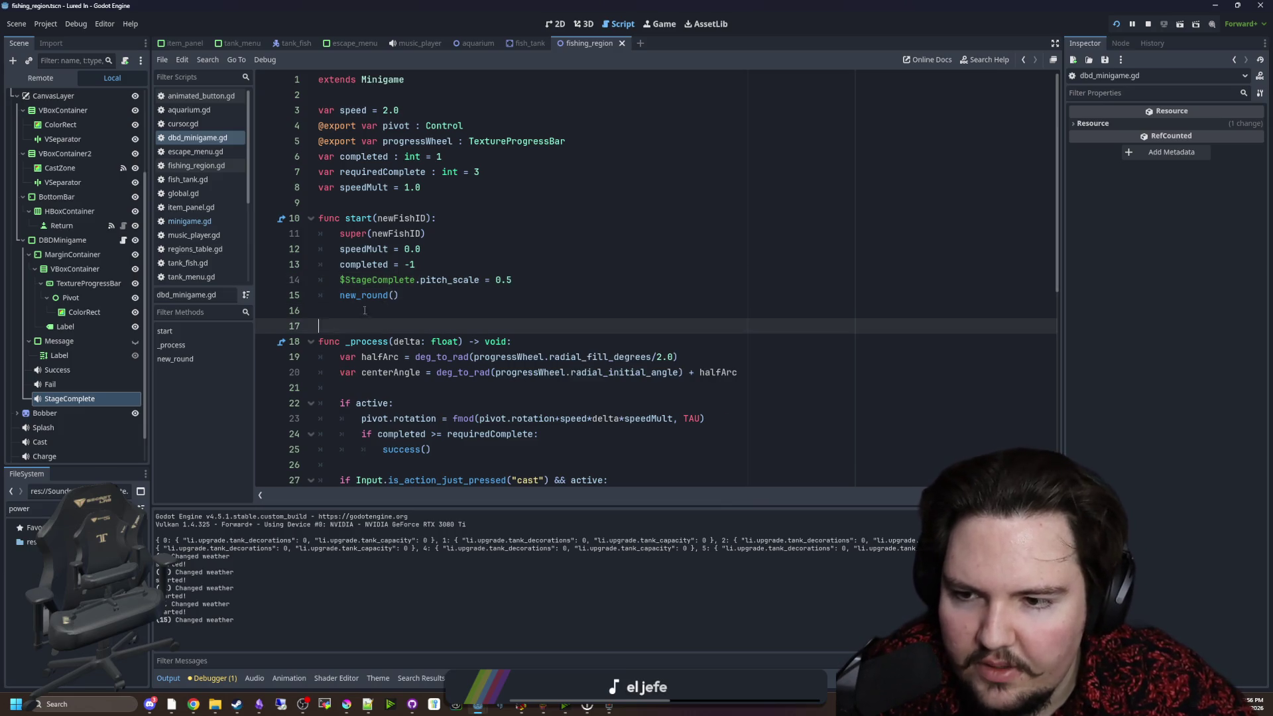
Lower the StageComplete node's Volume dB from -5 to -10 and save the scene.
click(73, 403)
key(Up)
click(80, 398)
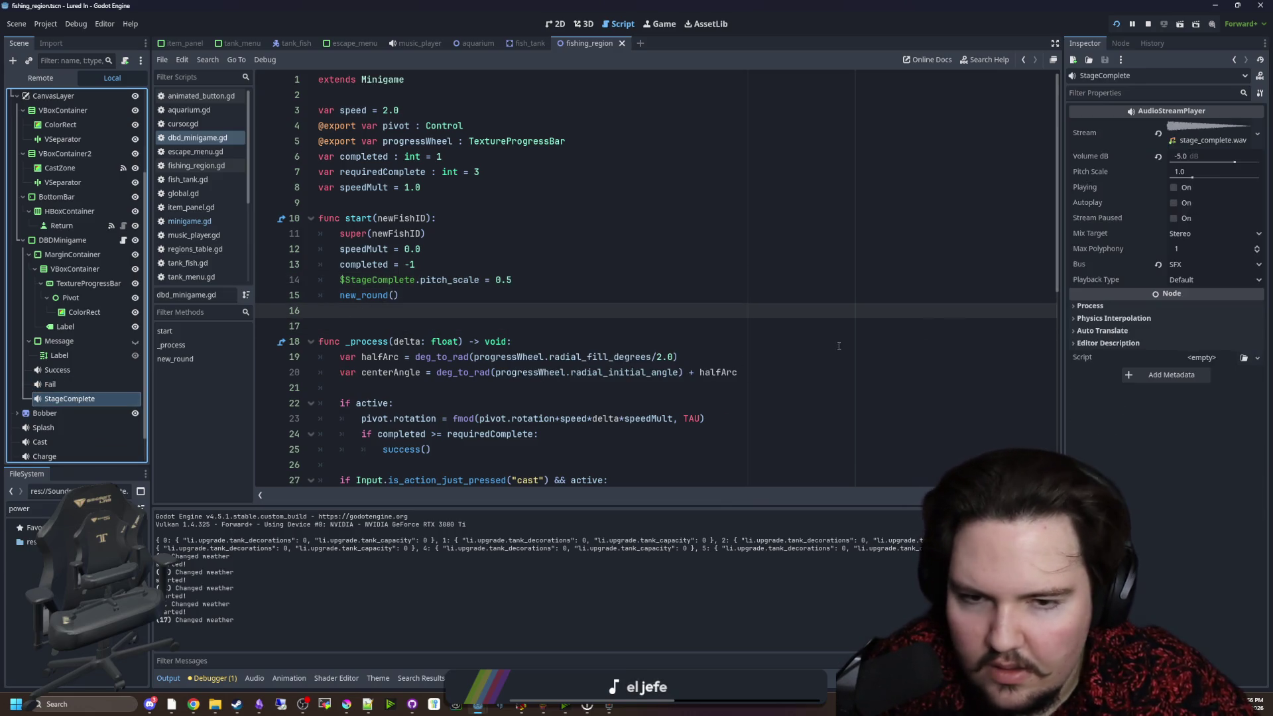
click(1196, 157)
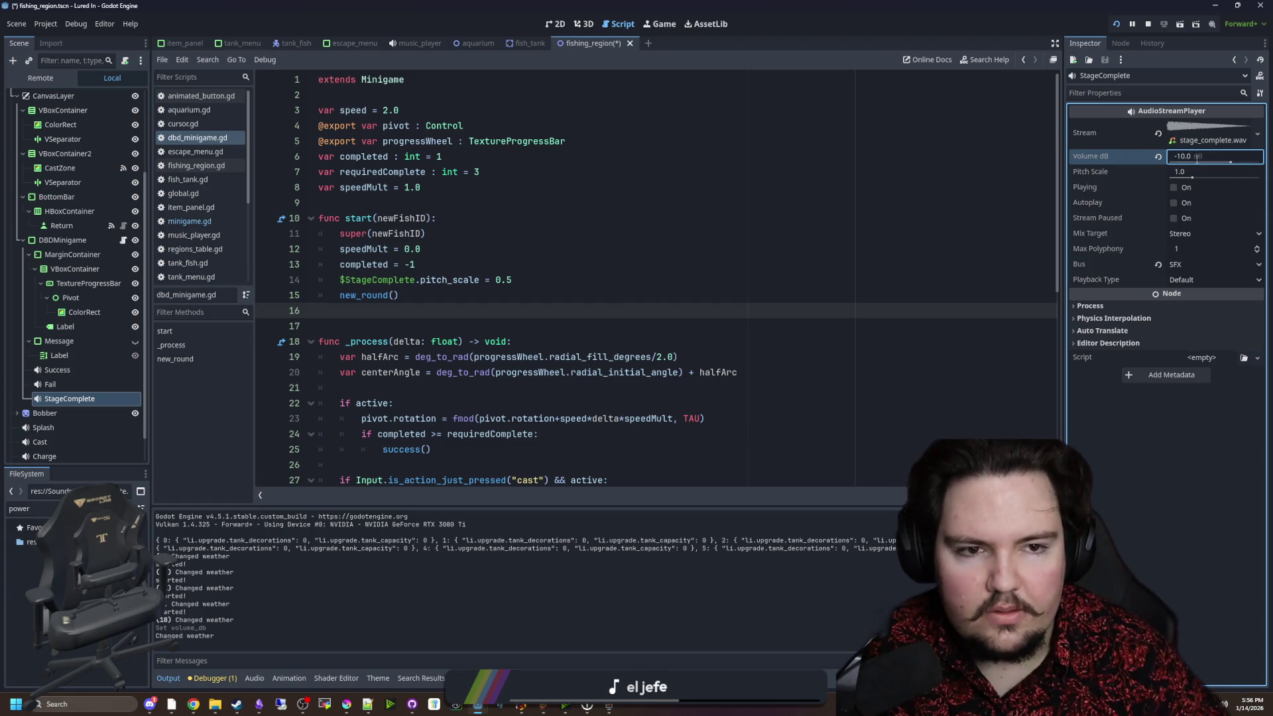
click(437, 233)
key(ctrl+s)
Save the minigame script and select the message's Label node.
click(436, 325)
click(436, 312)
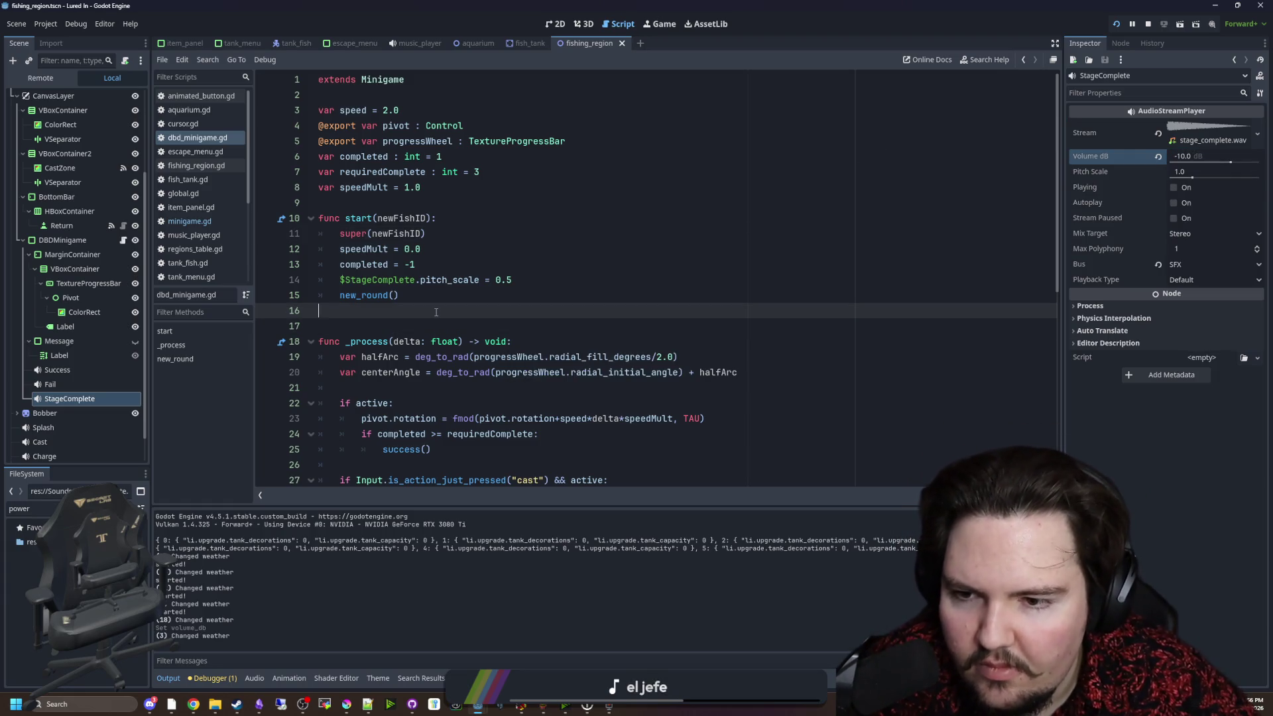
scroll(437, 312, down, 8)
click(438, 264)
key(ctrl+s)
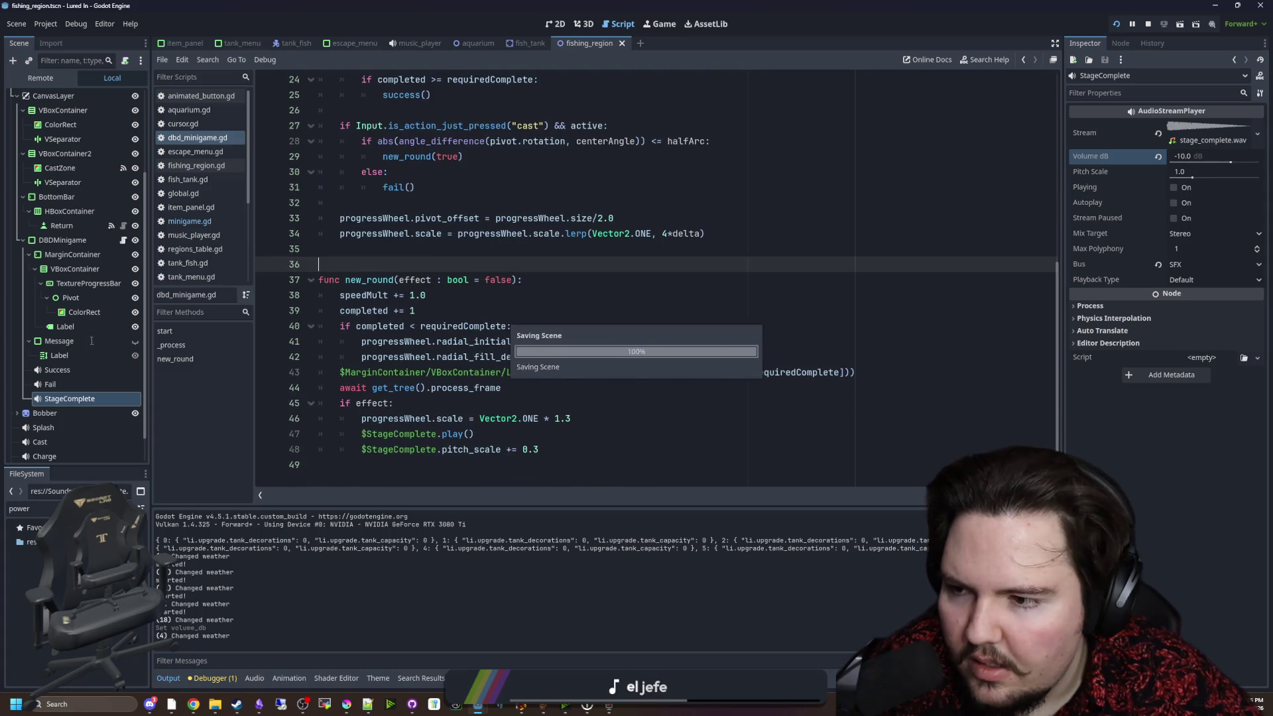
click(74, 340)
click(59, 355)
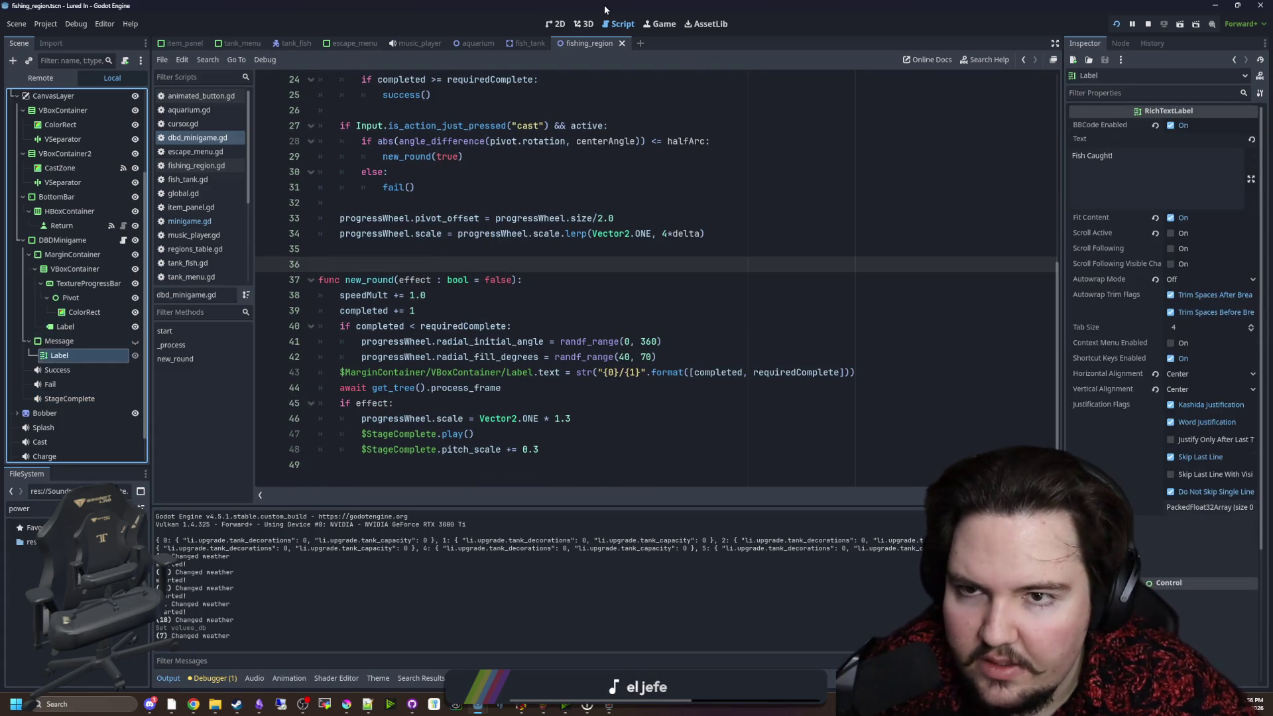
Make the Fish Caught! message visible and inspect the label's theme settings.
click(576, 26)
click(554, 24)
scroll(653, 357, down, 4)
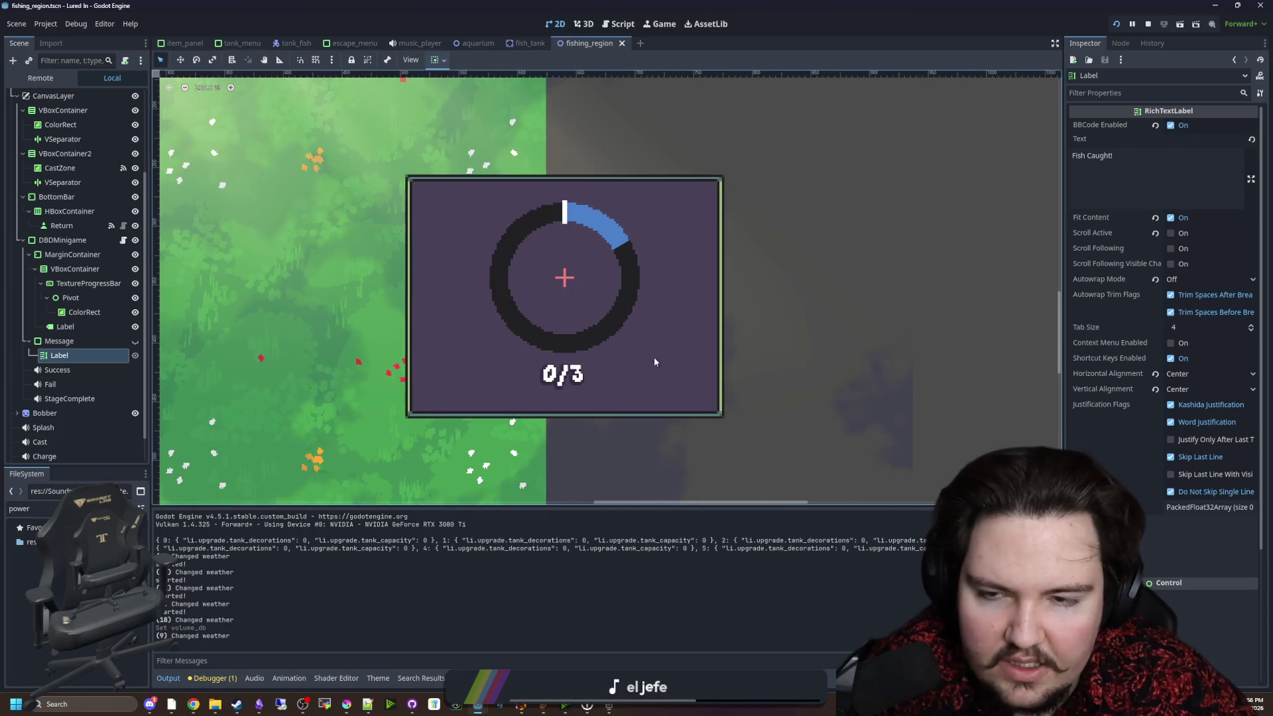
click(134, 340)
scroll(503, 339, up, 2)
scroll(1168, 296, down, 5)
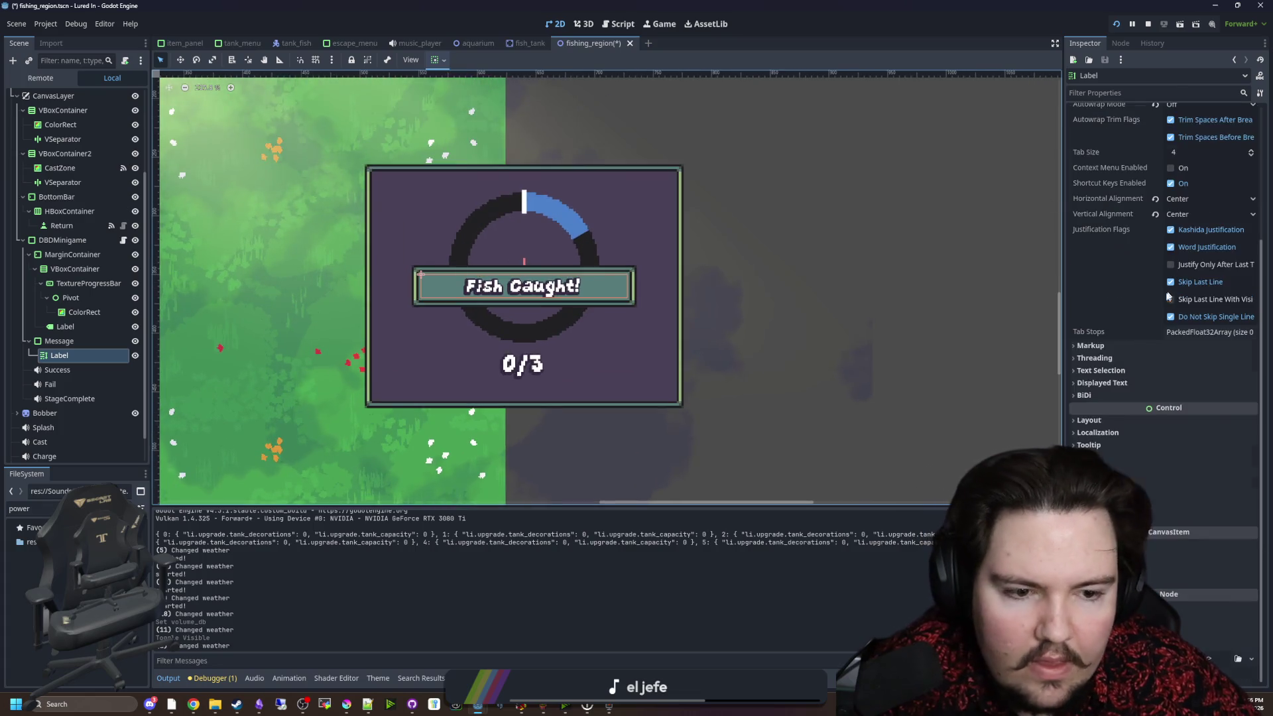
click(1127, 508)
click(1180, 539)
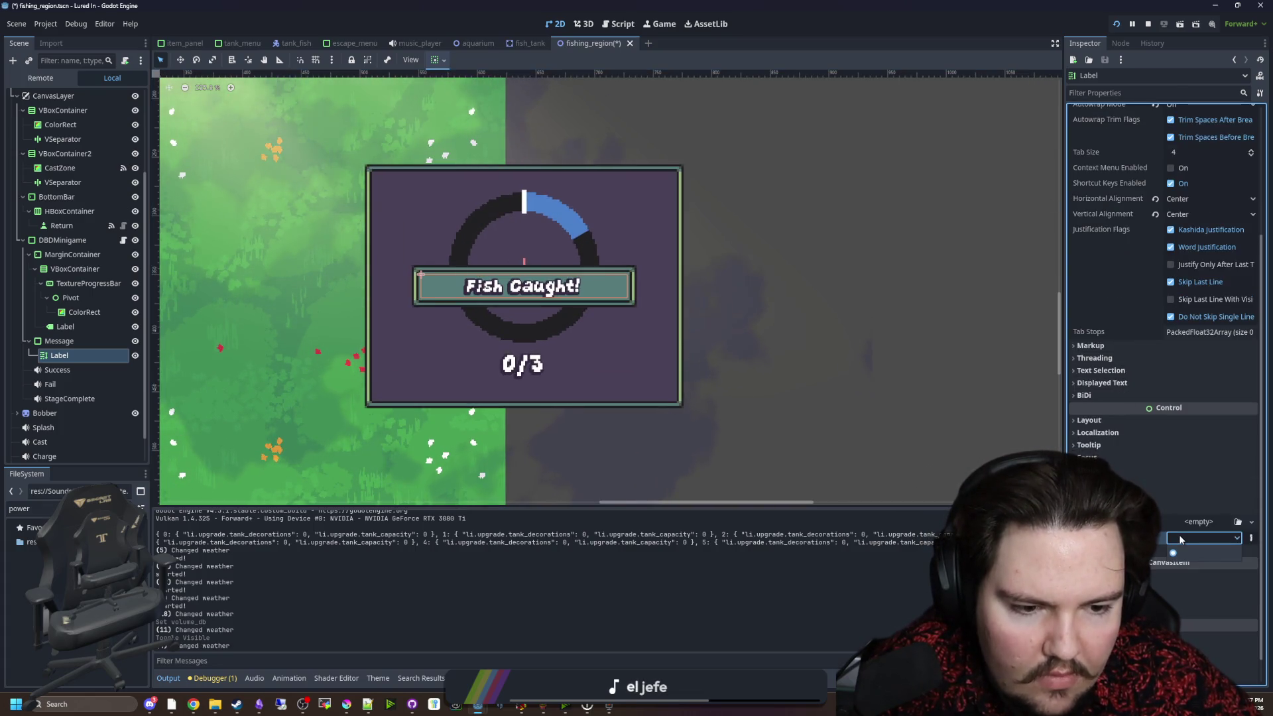
Go from new_round in dbd_minigame.gd to the base Minigame script.
click(123, 240)
click(669, 341)
click(594, 391)
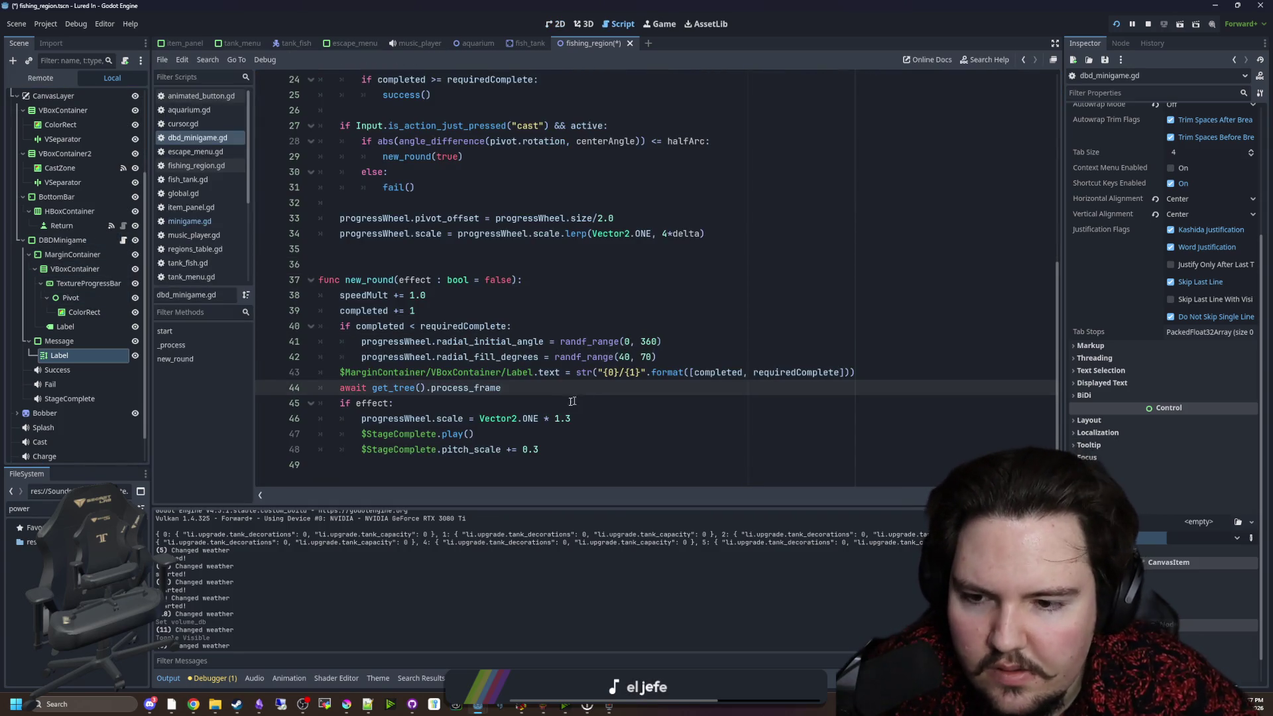
scroll(572, 401, up, 8)
scroll(391, 104, up, 2)
click(369, 80)
scroll(370, 80, up, 2)
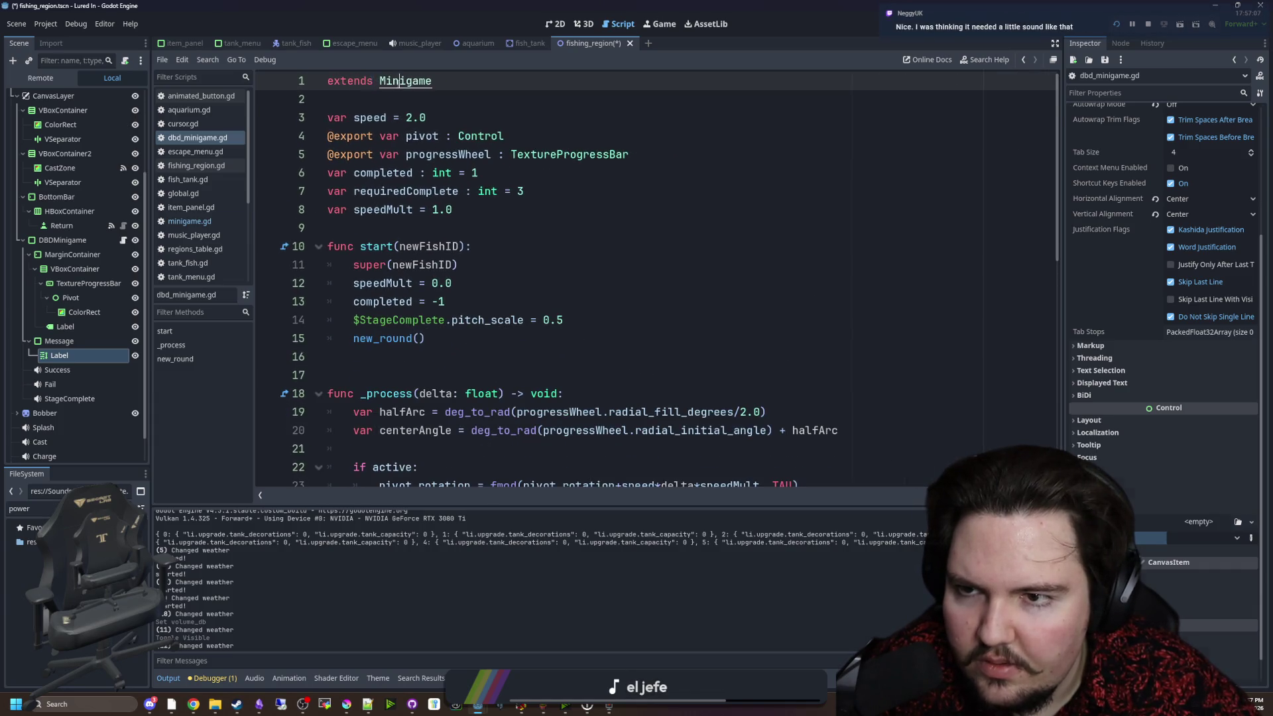
ctrl+click(405, 80)
Copy [font_size=32] from the Failed! message, paste it before Fish Caught!, save, and return to the game.
scroll(533, 282, down, 9)
scroll(533, 282, down, 2)
scroll(532, 282, up, 3)
click(605, 243)
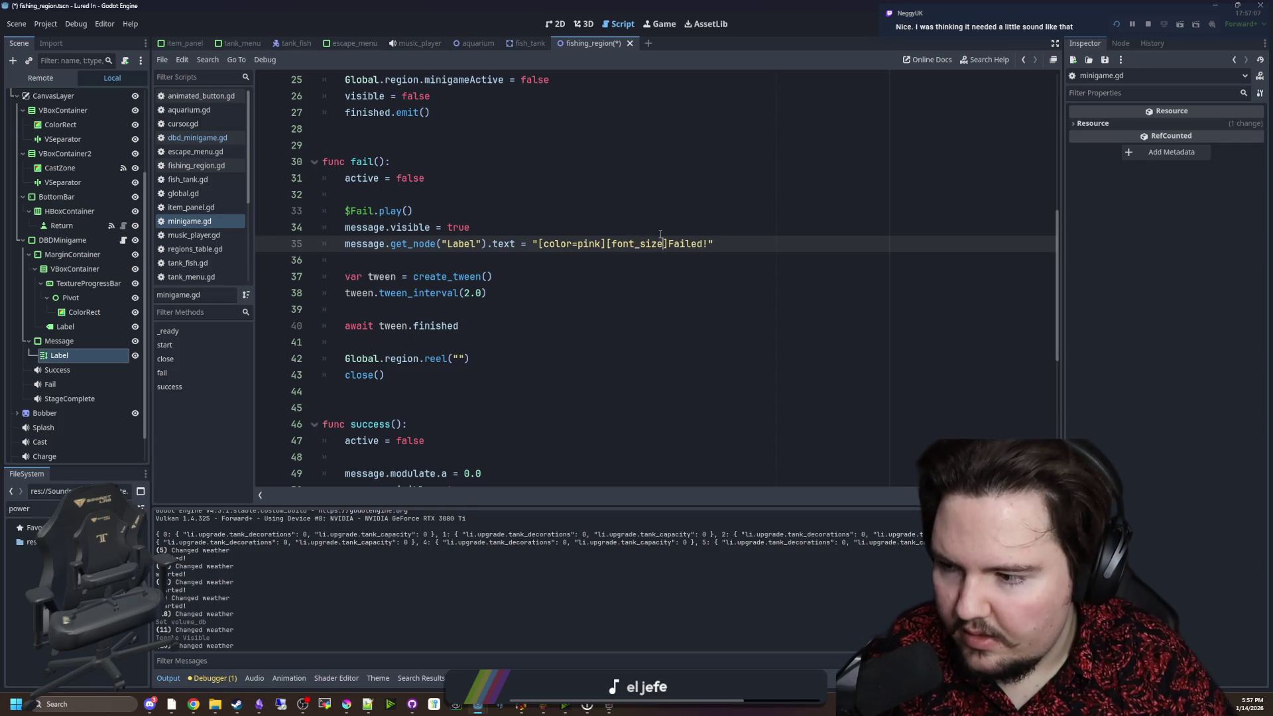
mouse_move(684, 243)
mouse_down()
mouse_move(491, 293)
mouse_move(635, 244)
mouse_up()
scroll(496, 385, down, 7)
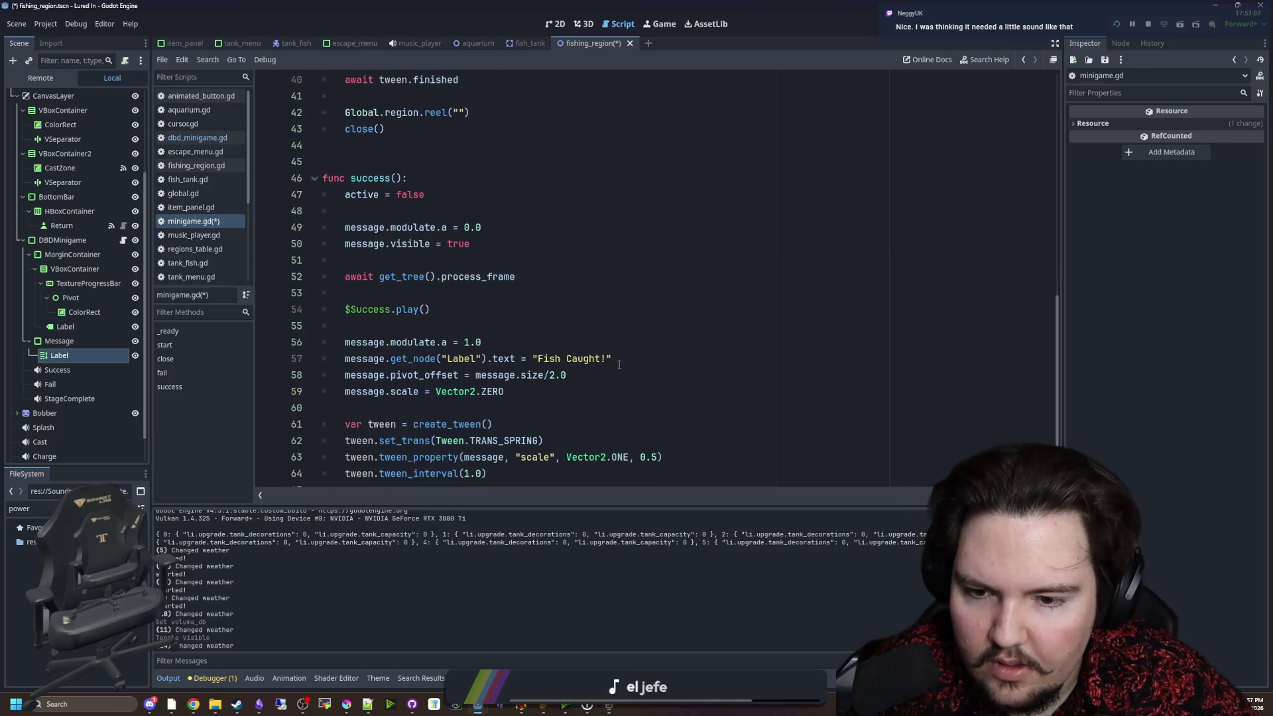
click(538, 261)
text([font_size=32])
key(Up)
key(ctrl+s)
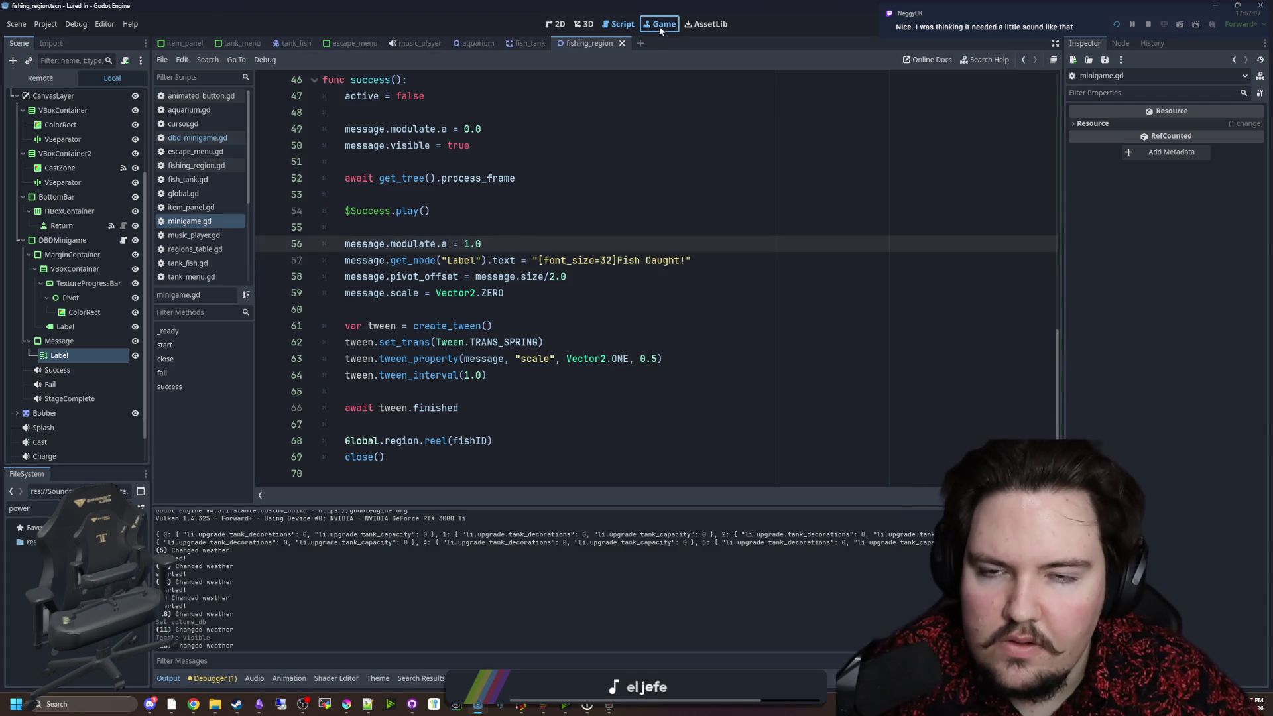
click(661, 29)
click(618, 256)
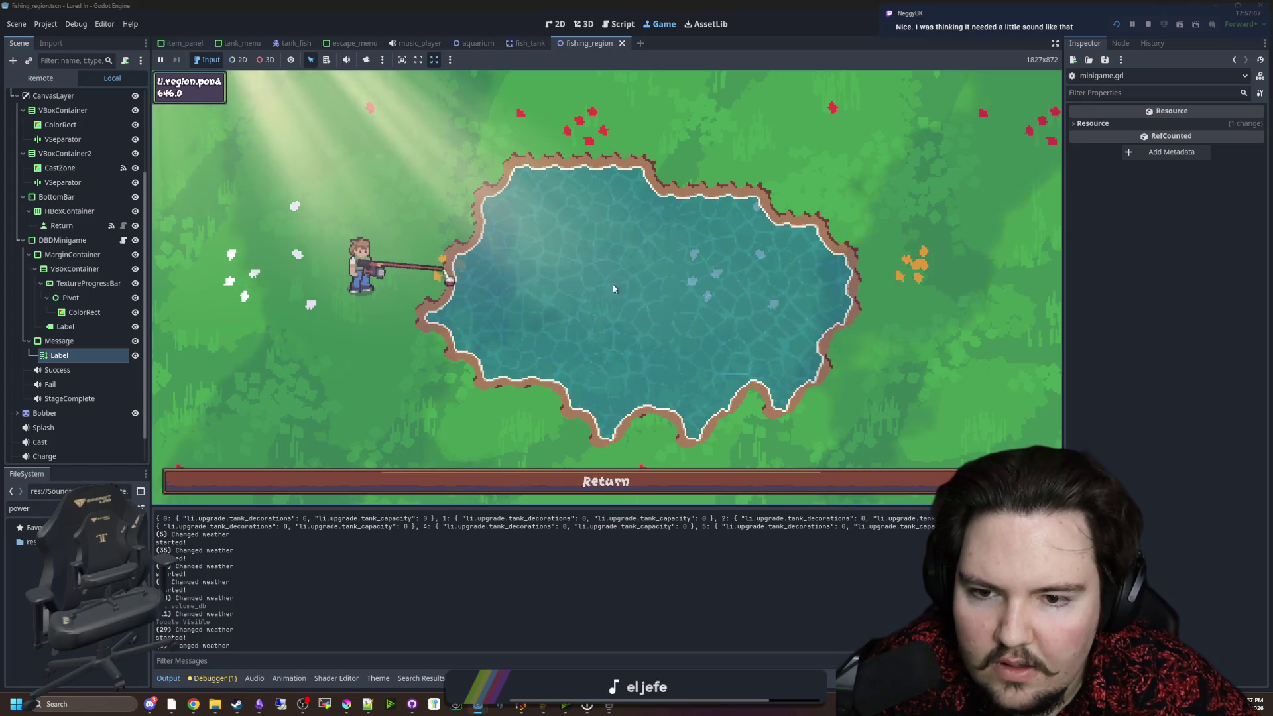
Cast and hit all three skill-check targets to catch a first fish.
click(611, 259)
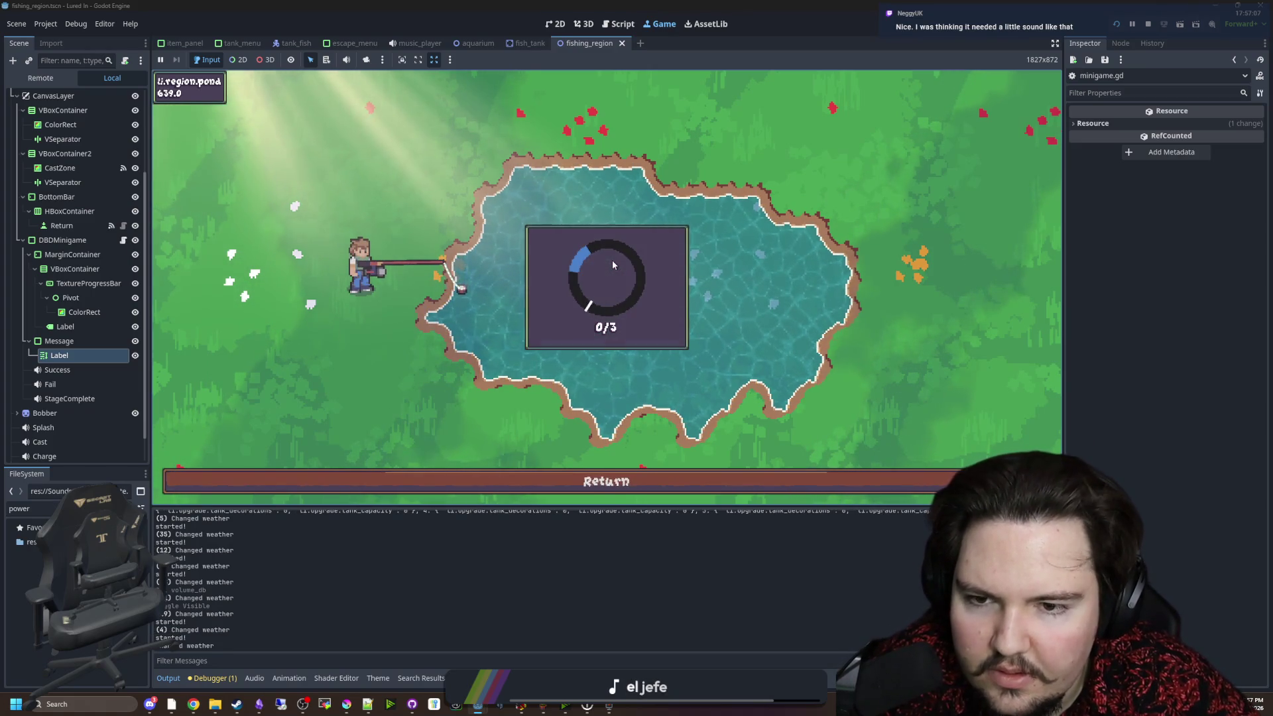
click(611, 260)
click(611, 260)
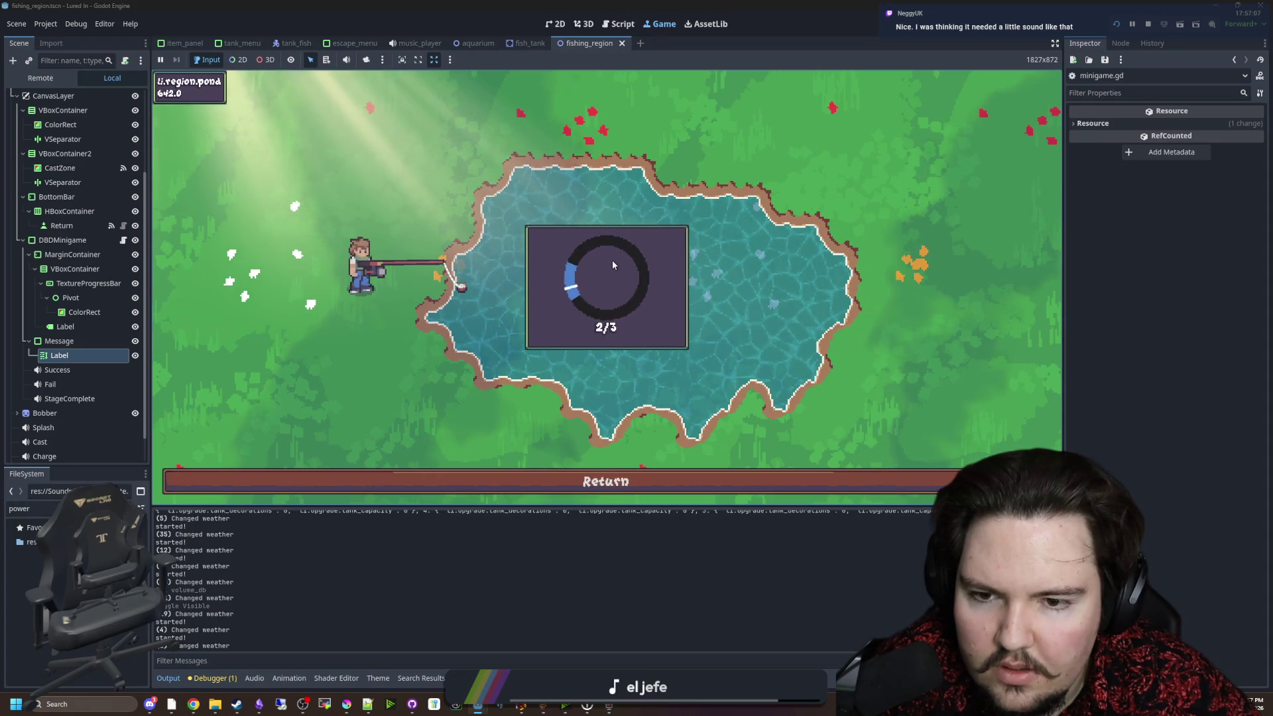
click(614, 265)
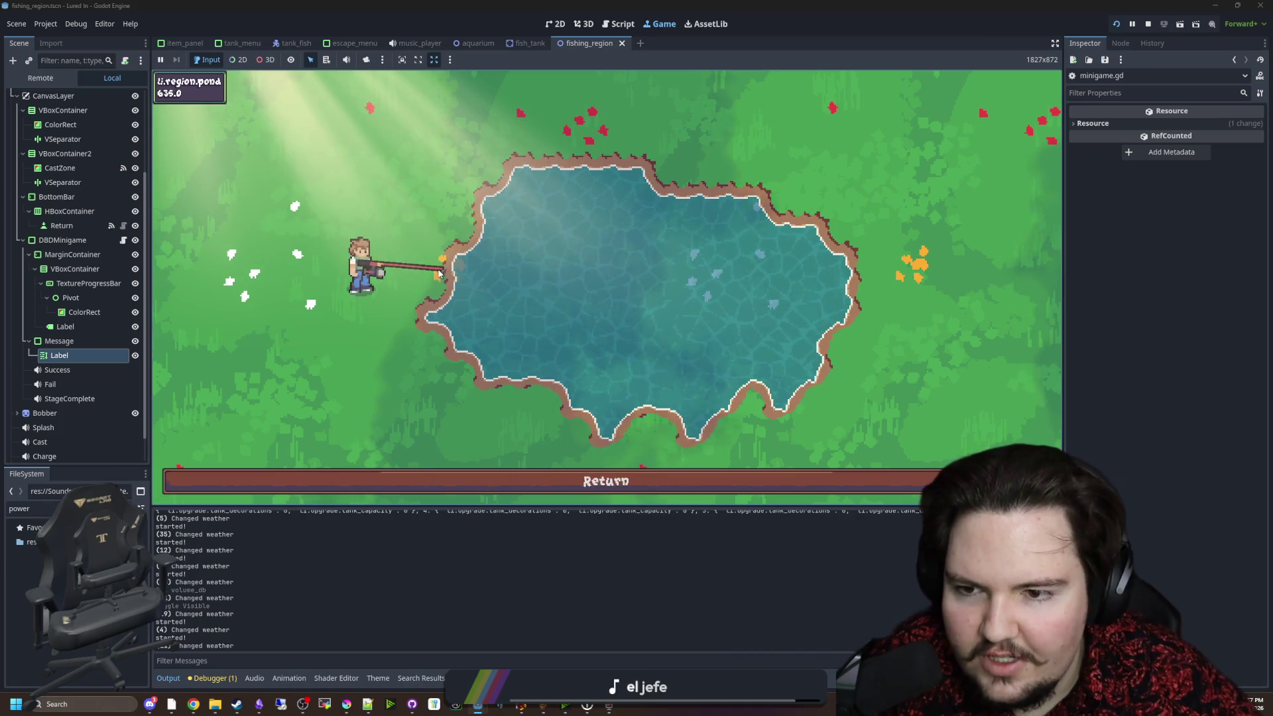
Charge a second cast, land the fish through the skill checks, then stop the game.
drag(604, 273, 642, 192)
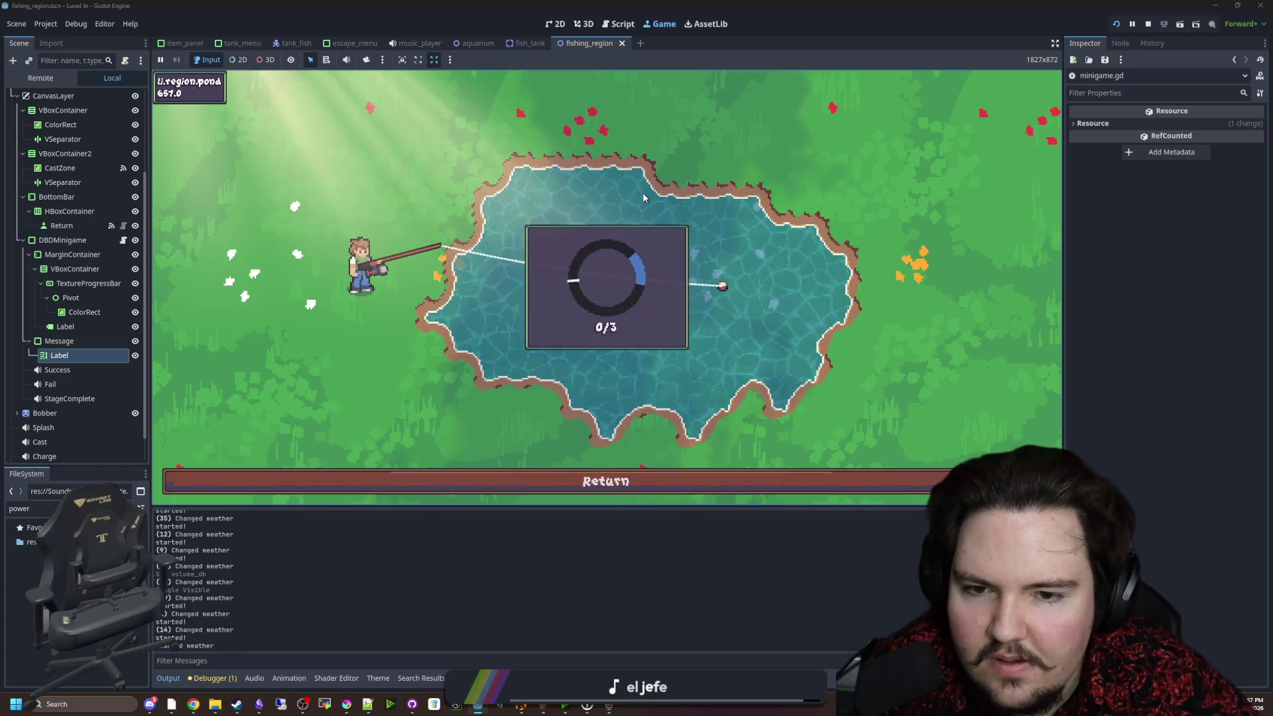
click(643, 197)
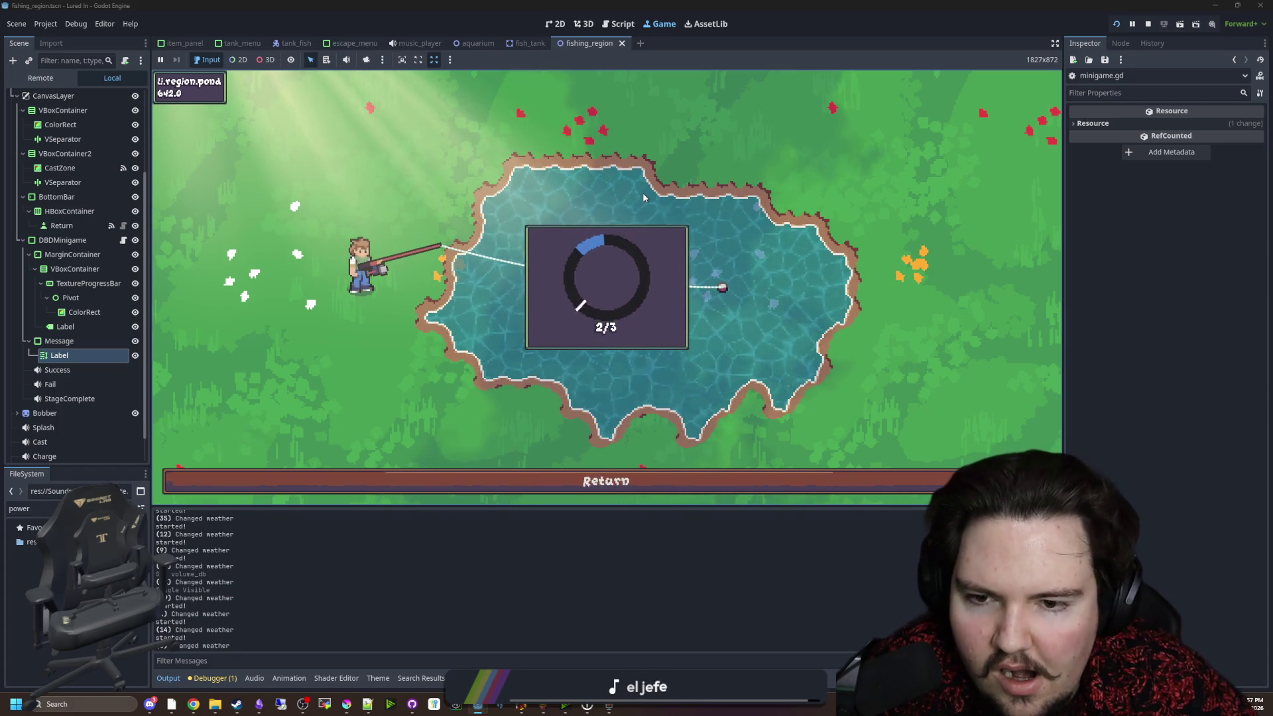
click(642, 197)
click(642, 197)
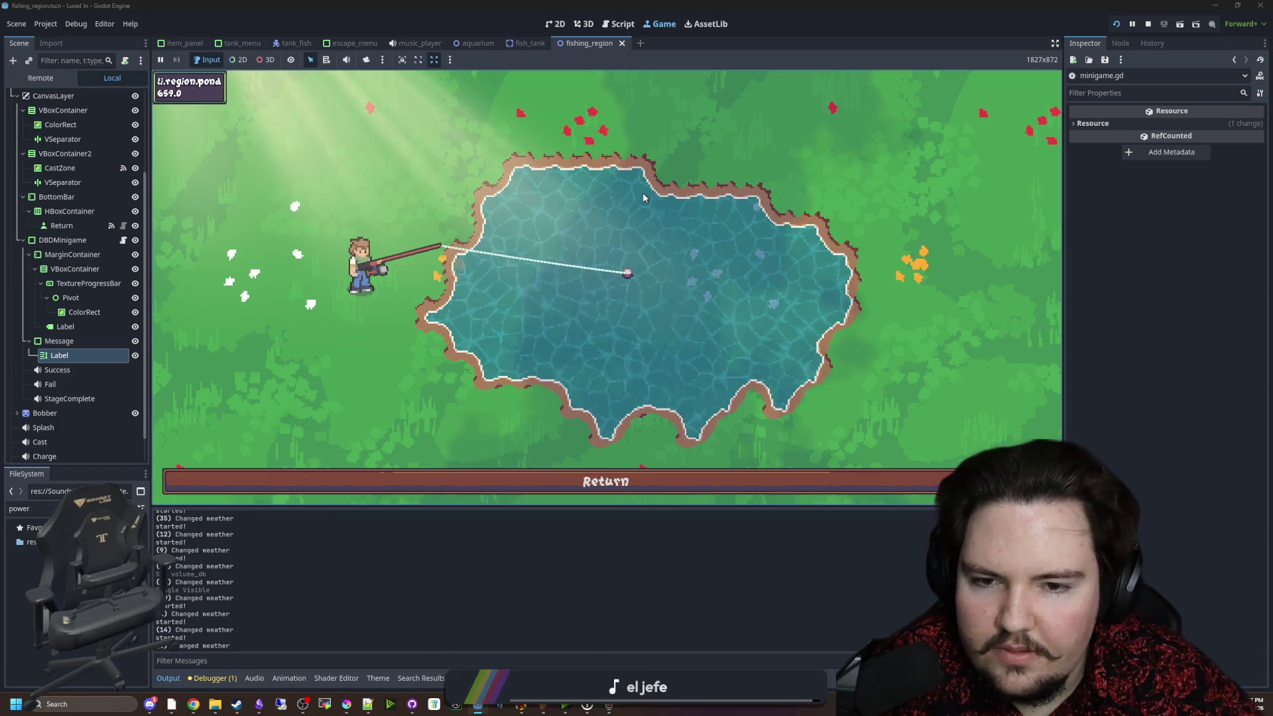
click(1147, 24)
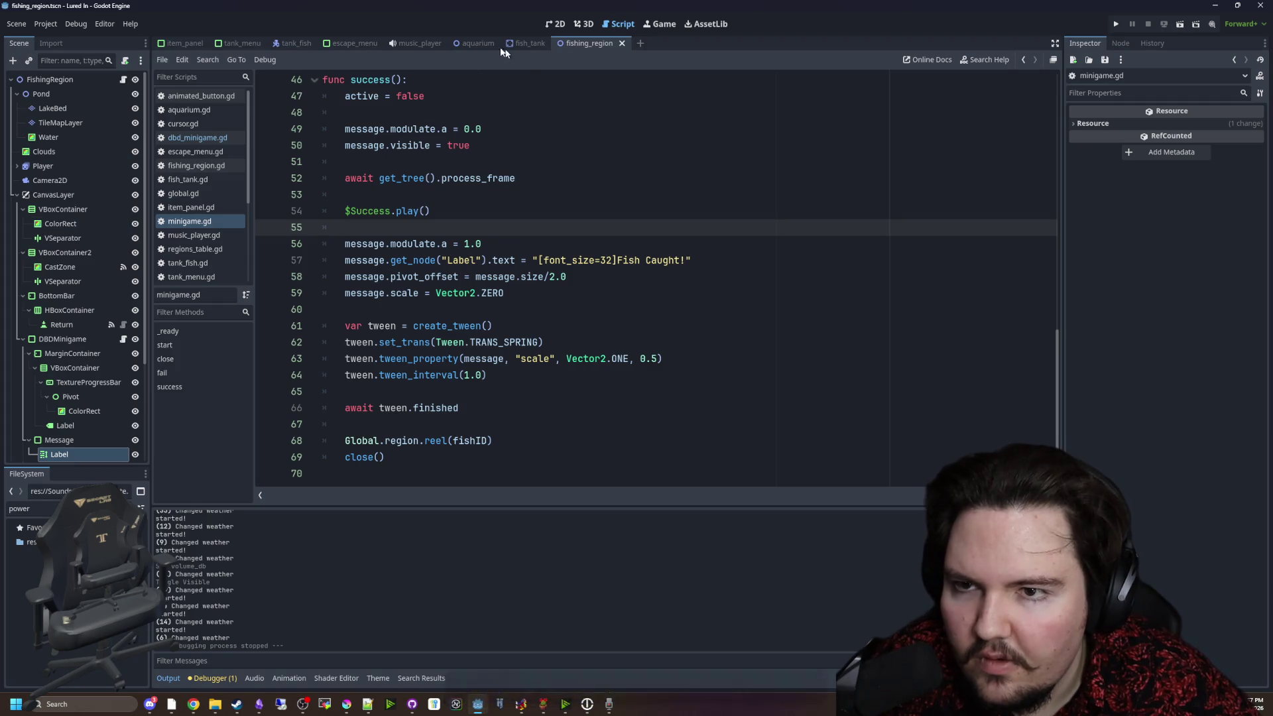
Review the aquarium script's fish tank array and scene, then return to the fishing region scene.
click(476, 42)
click(527, 211)
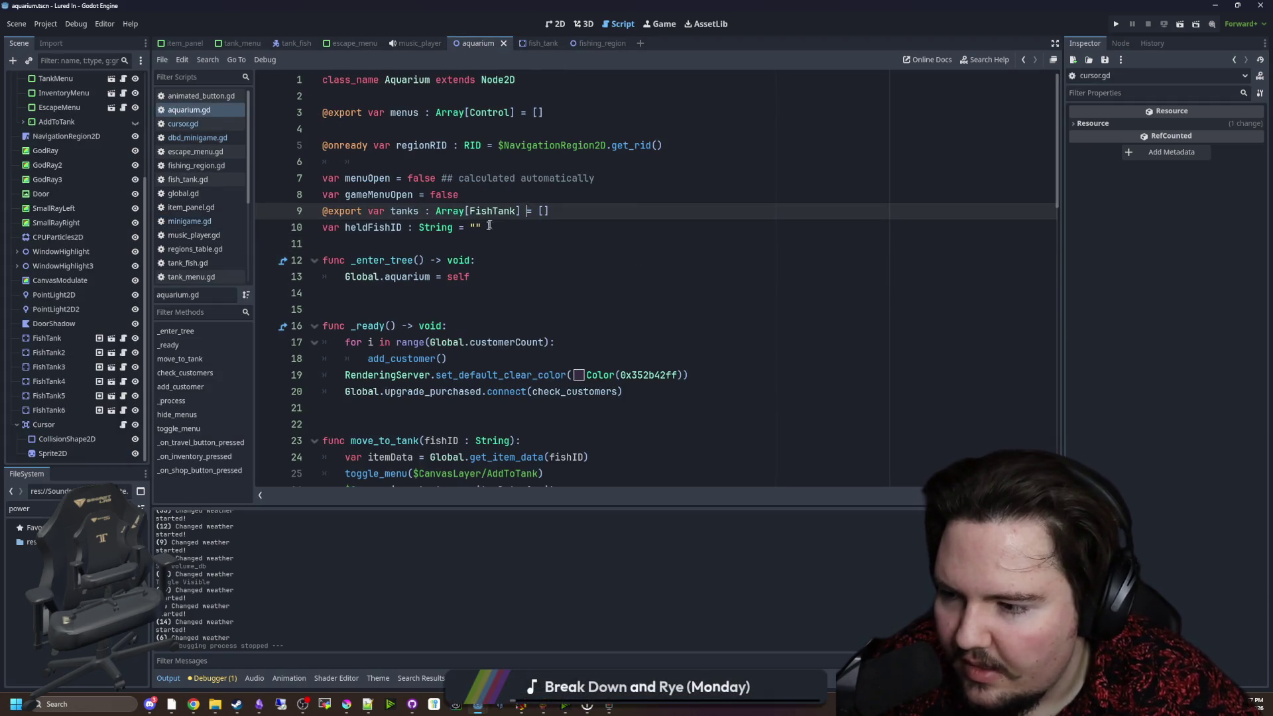
click(555, 23)
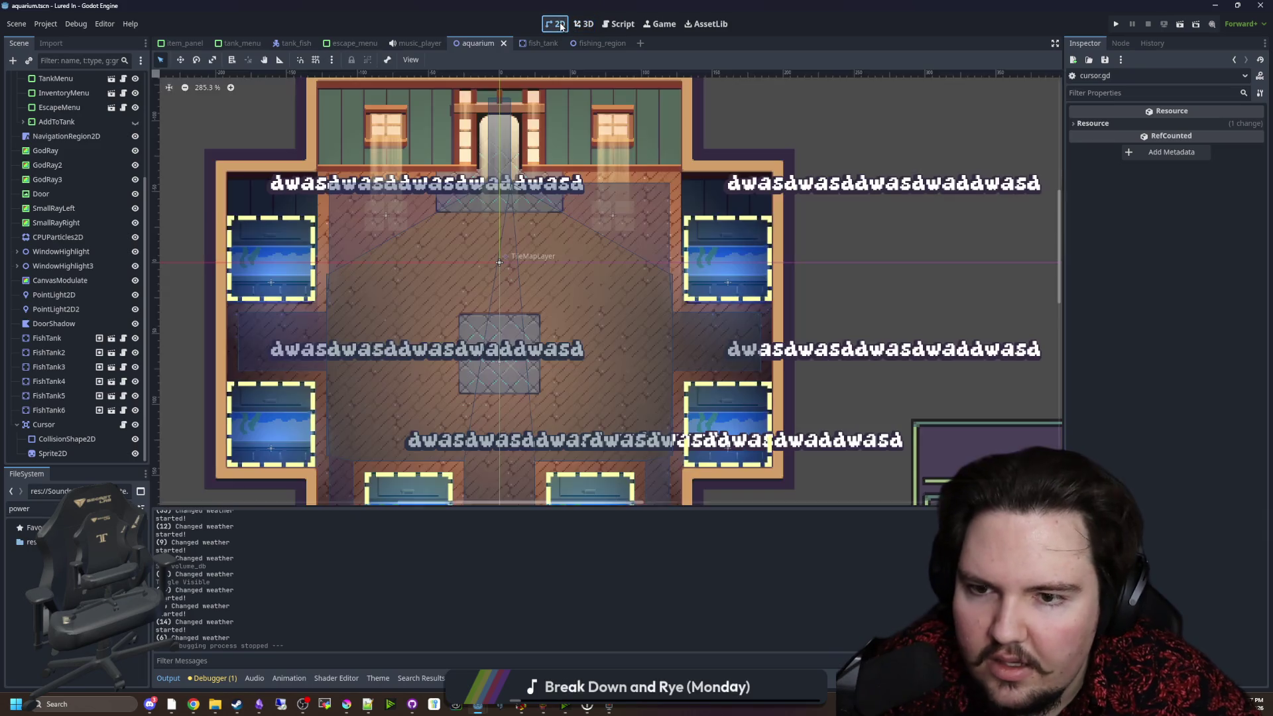
scroll(529, 276, down, 3)
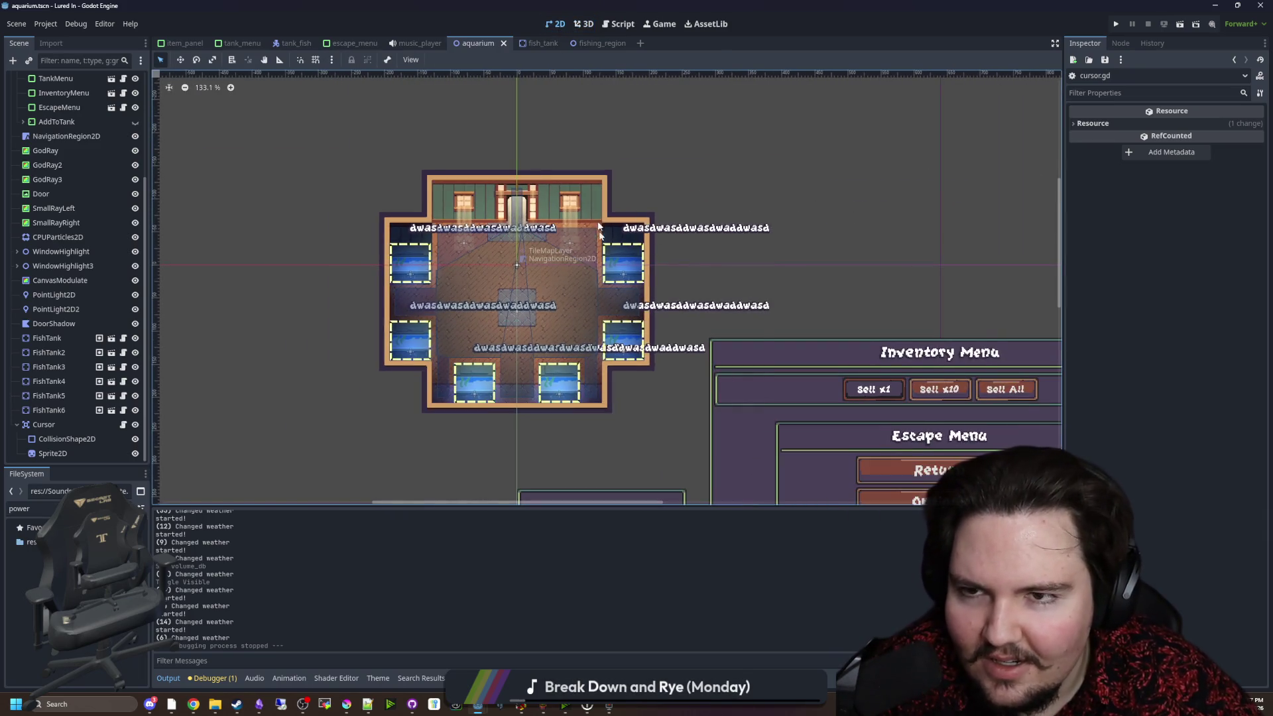
click(597, 43)
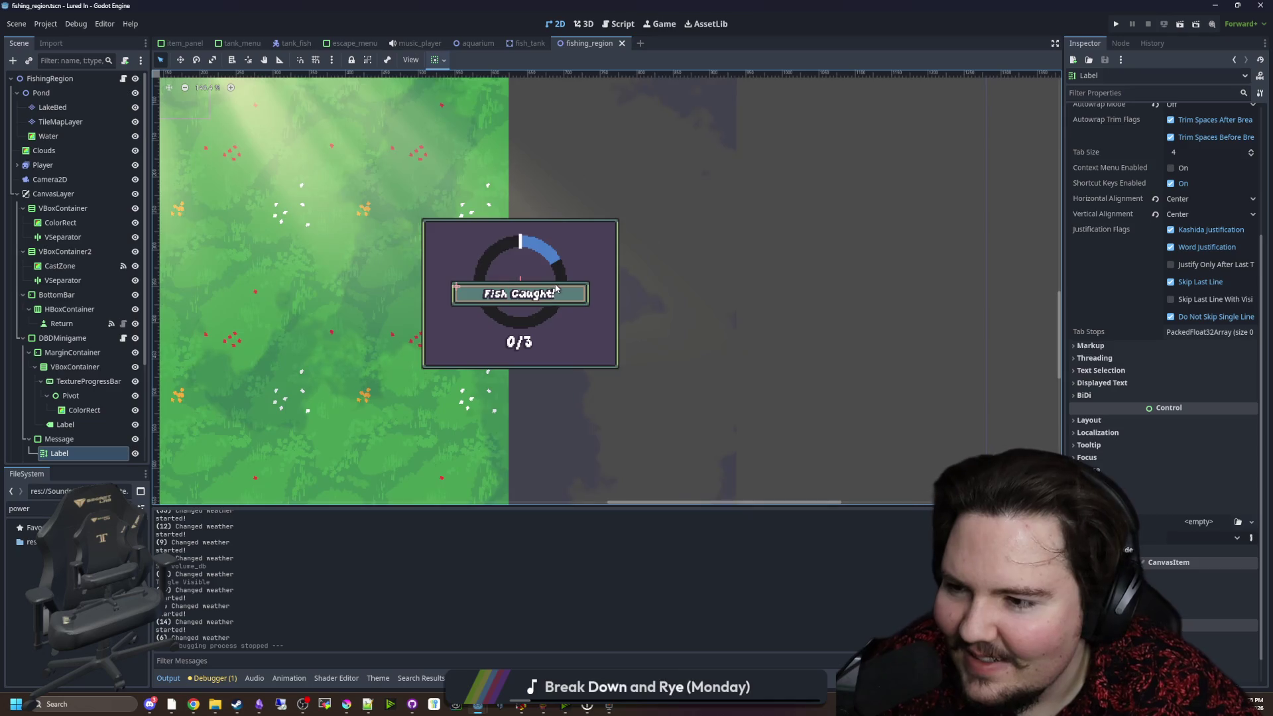
scroll(555, 289, down, 3)
Inspect the Player's Rod, FishingLine, Tip and Sprite2D nodes in the scene tree.
click(16, 165)
click(45, 194)
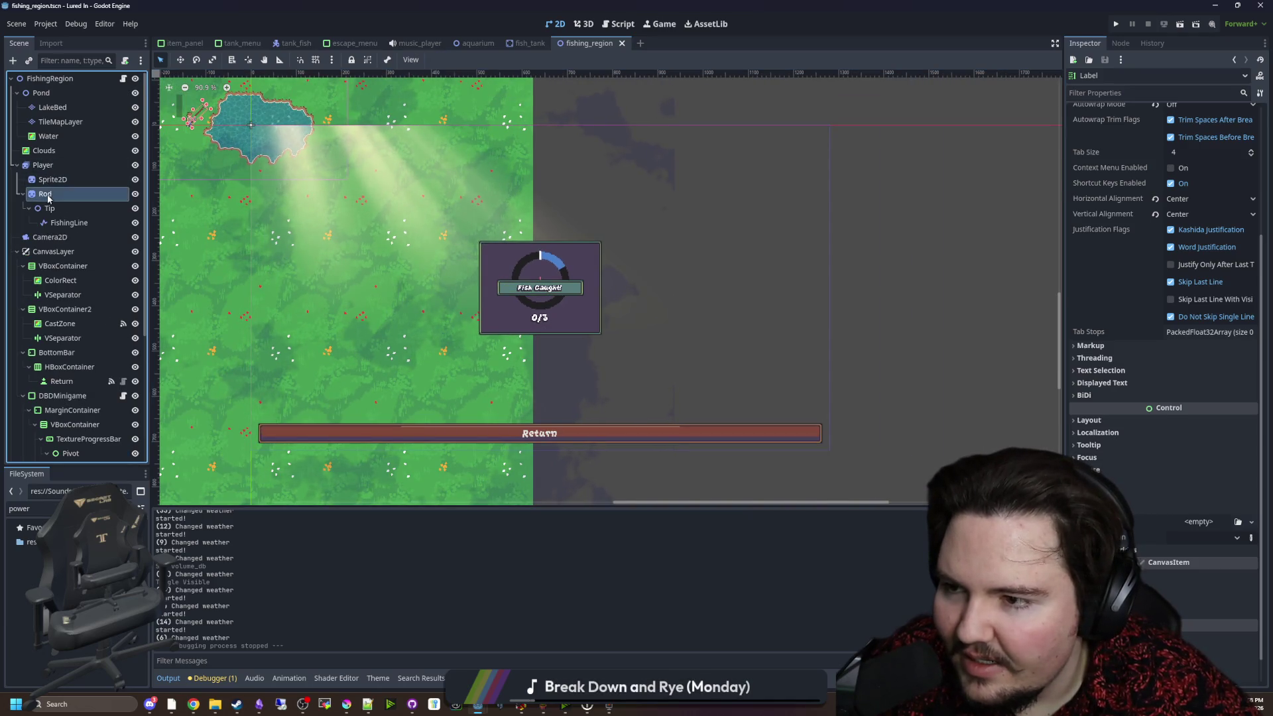
click(66, 223)
scroll(373, 289, up, 5)
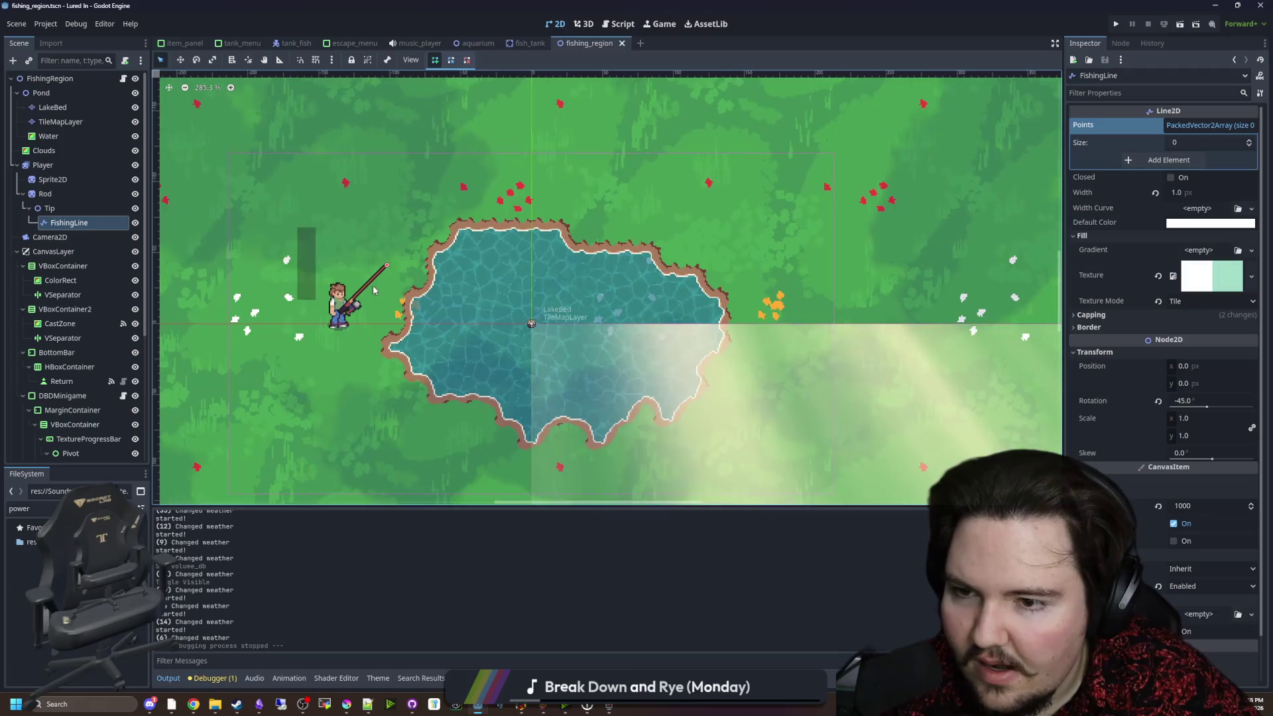
scroll(414, 298, up, 2)
scroll(354, 228, down, 1)
click(61, 209)
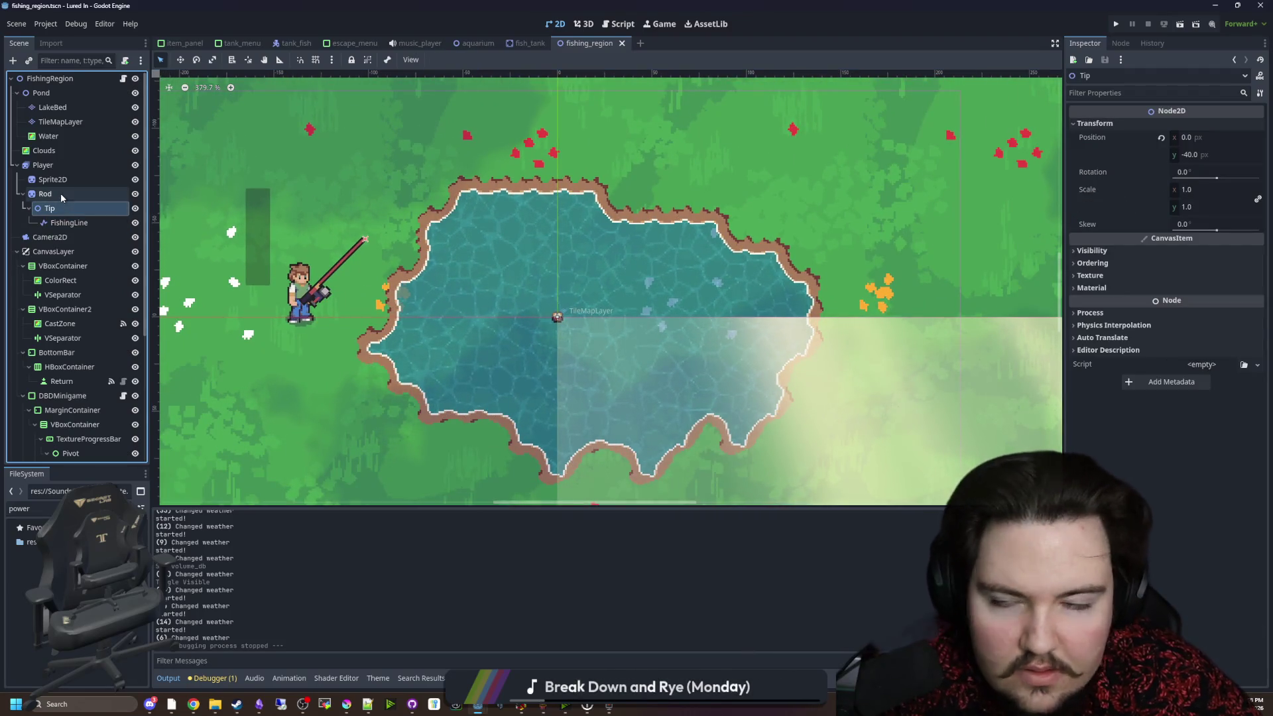
click(73, 180)
scroll(60, 298, down, 5)
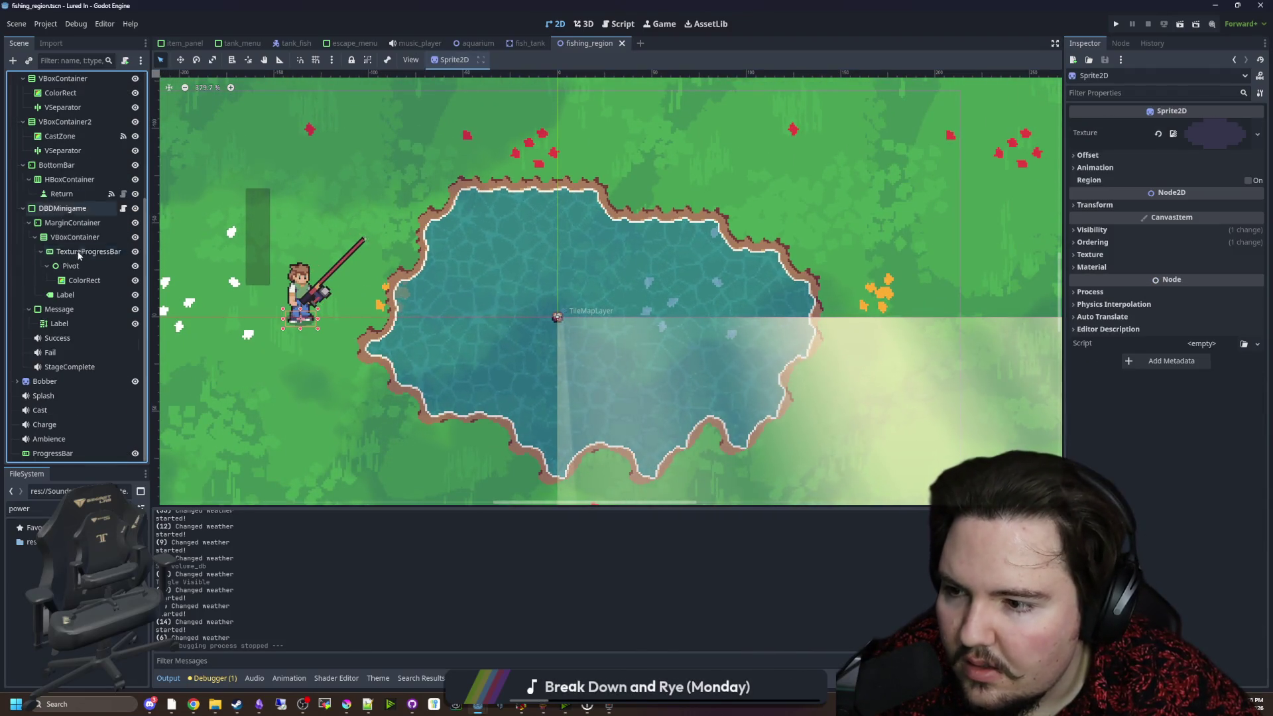
Add a Sprite2D child named Fish under the Bobber node and save the scene.
click(45, 381)
click(17, 382)
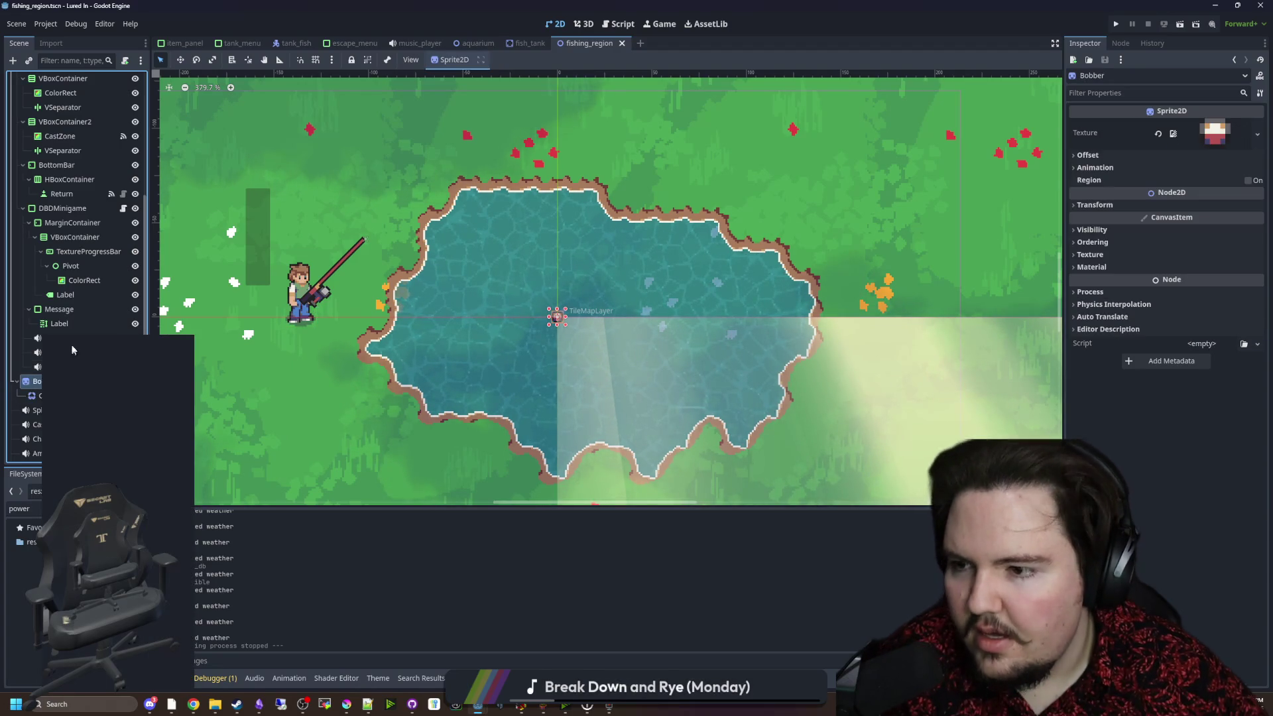
click(83, 363)
text(spr)
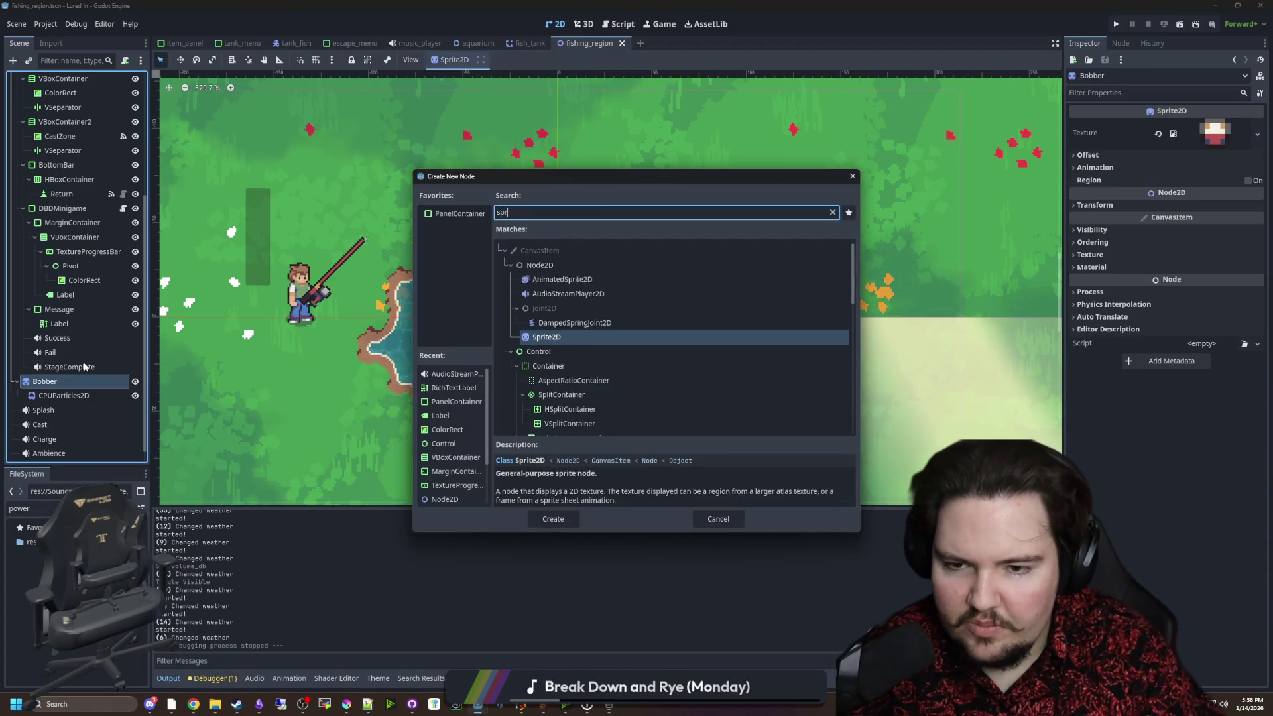
key(Return)
double_click(93, 409)
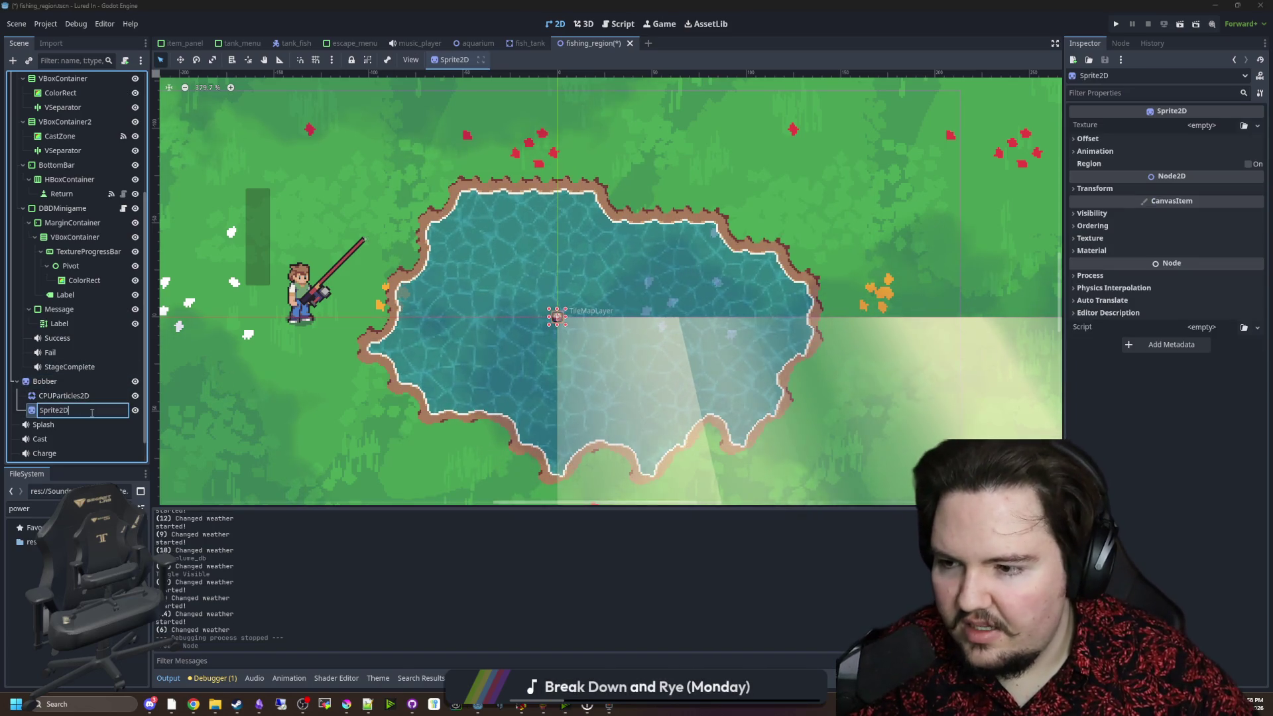
key(BackSpace)
text(ish)
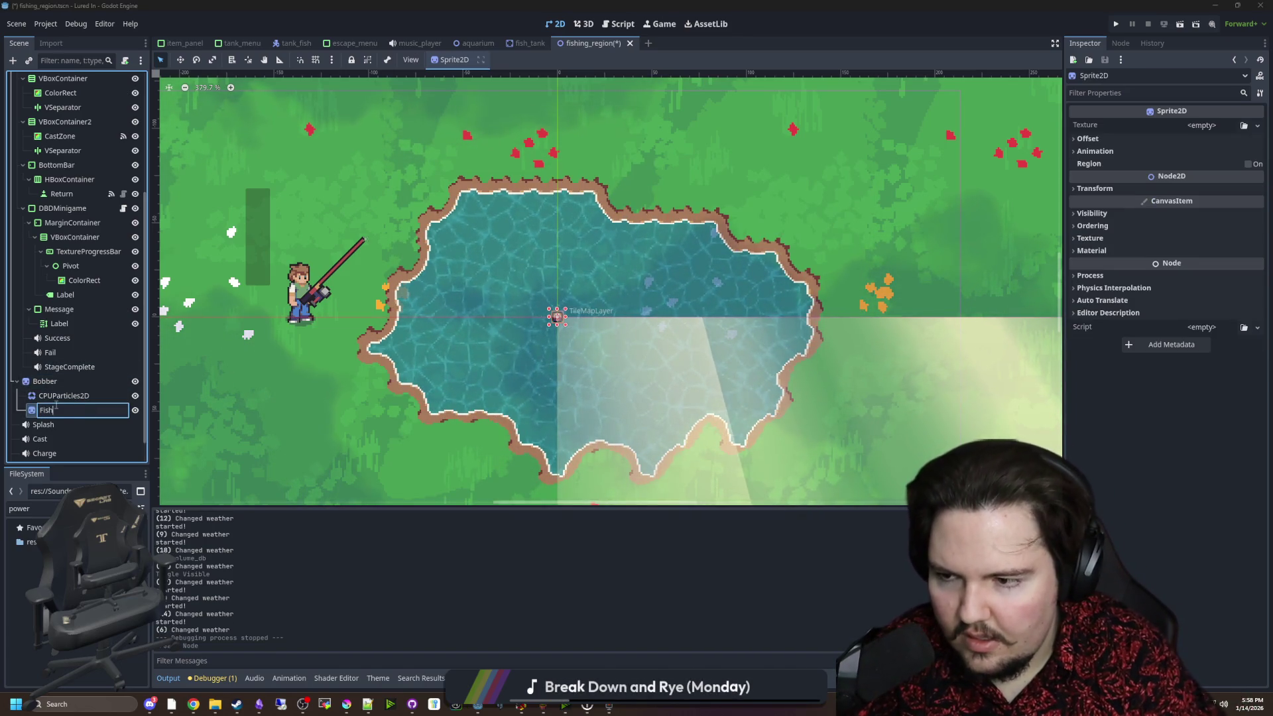
key(Return)
key(ctrl+s)
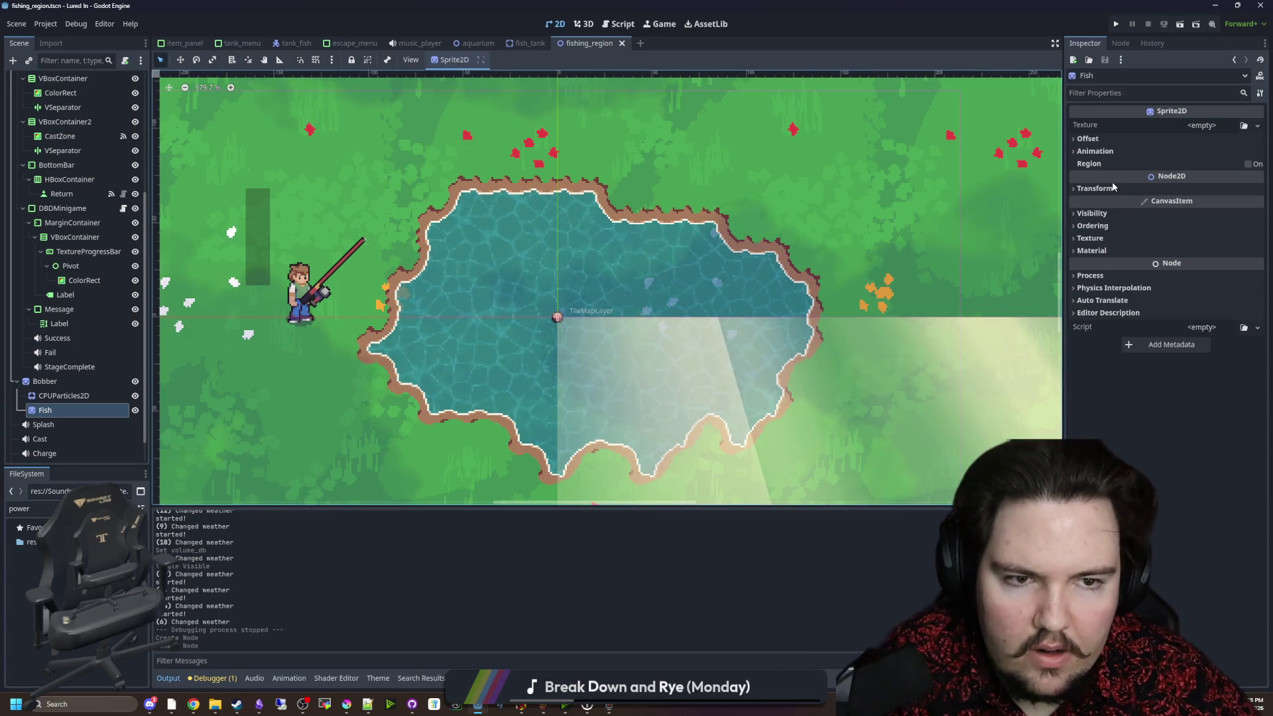
Turn on Flip H under the Fish sprite's Offset, save, and open fishing_region.gd.
click(1094, 139)
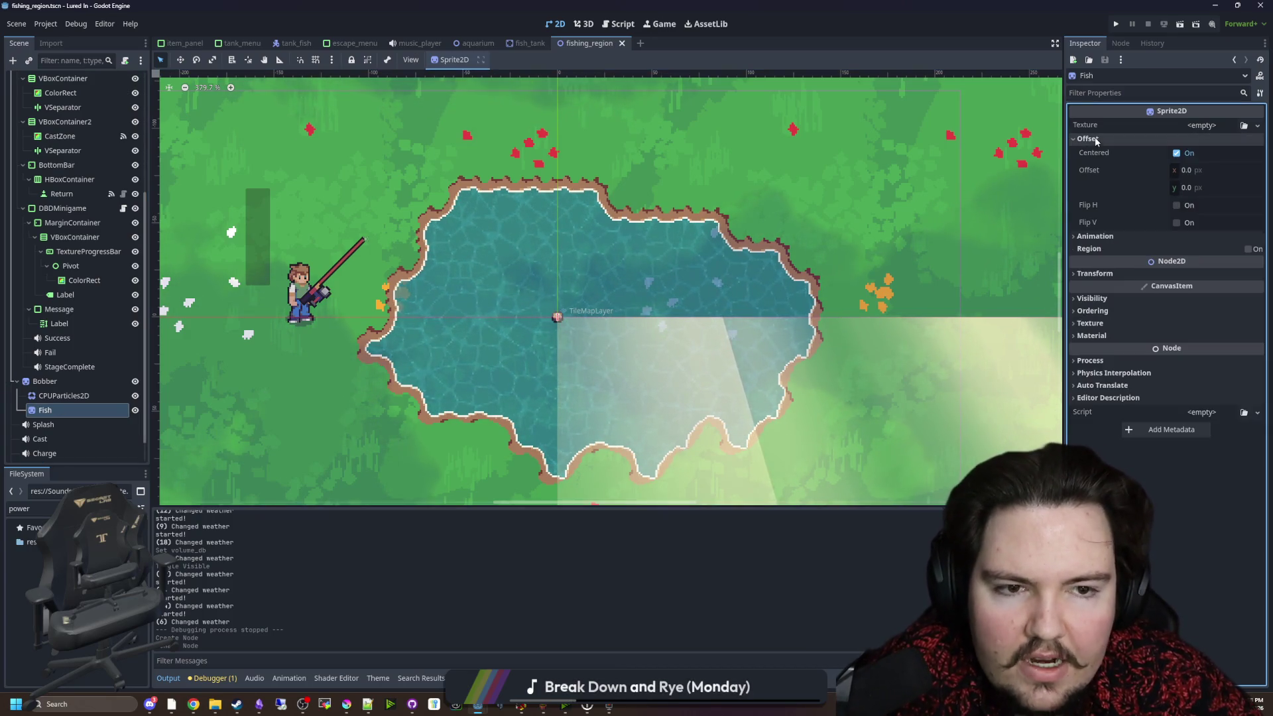
click(1176, 204)
key(ctrl+s)
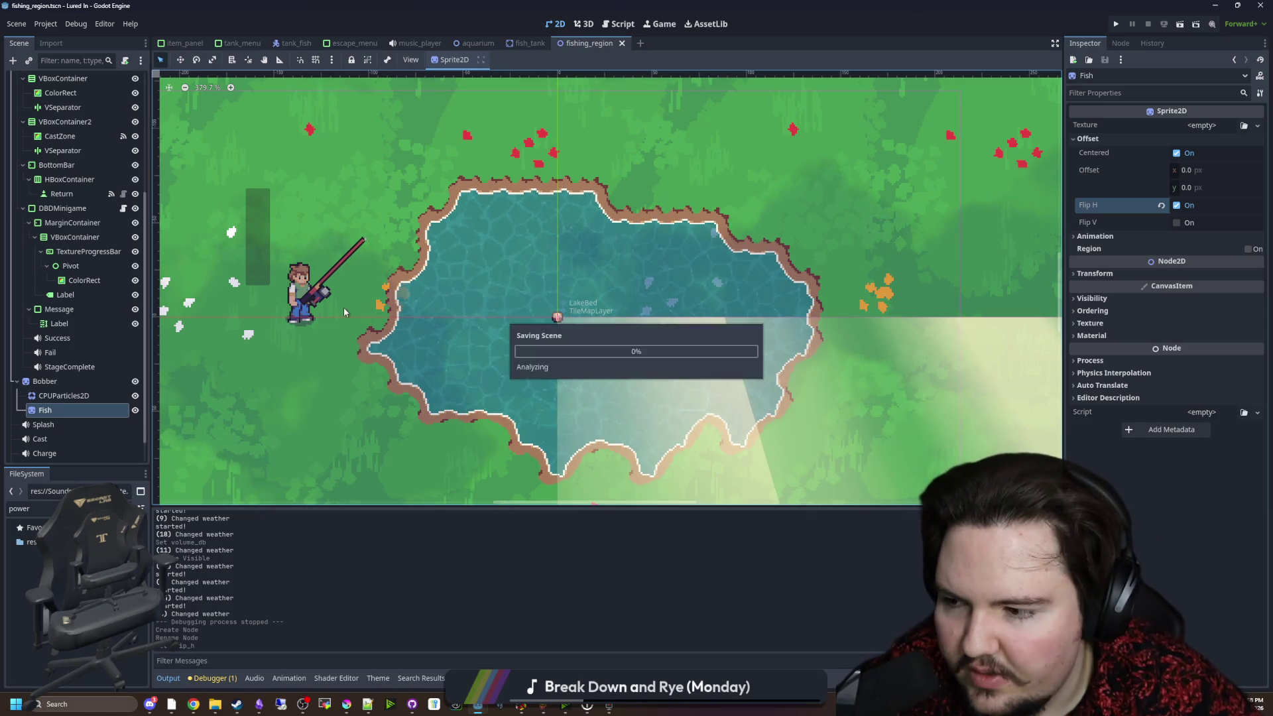
scroll(80, 265, up, 5)
click(123, 79)
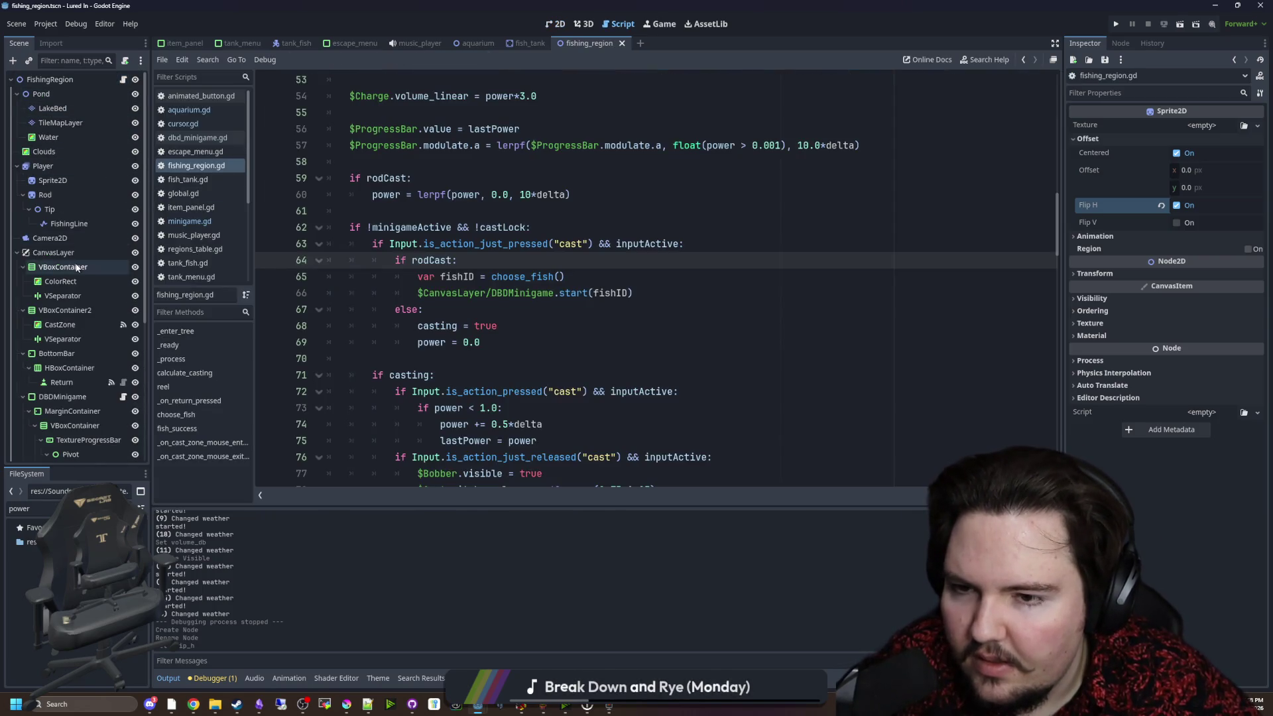
Save the script and find the fishID empty check and fish_success call in reel().
scroll(73, 298, down, 6)
click(468, 307)
key(ctrl+s)
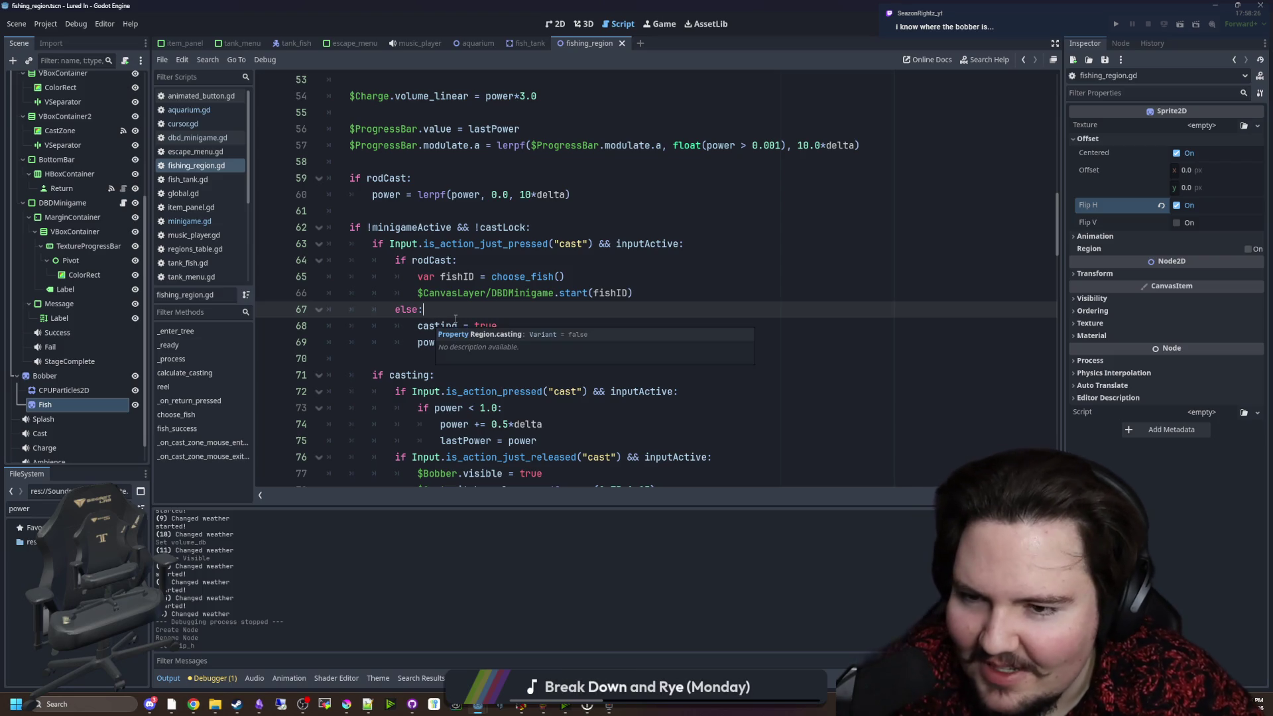
scroll(457, 312, down, 20)
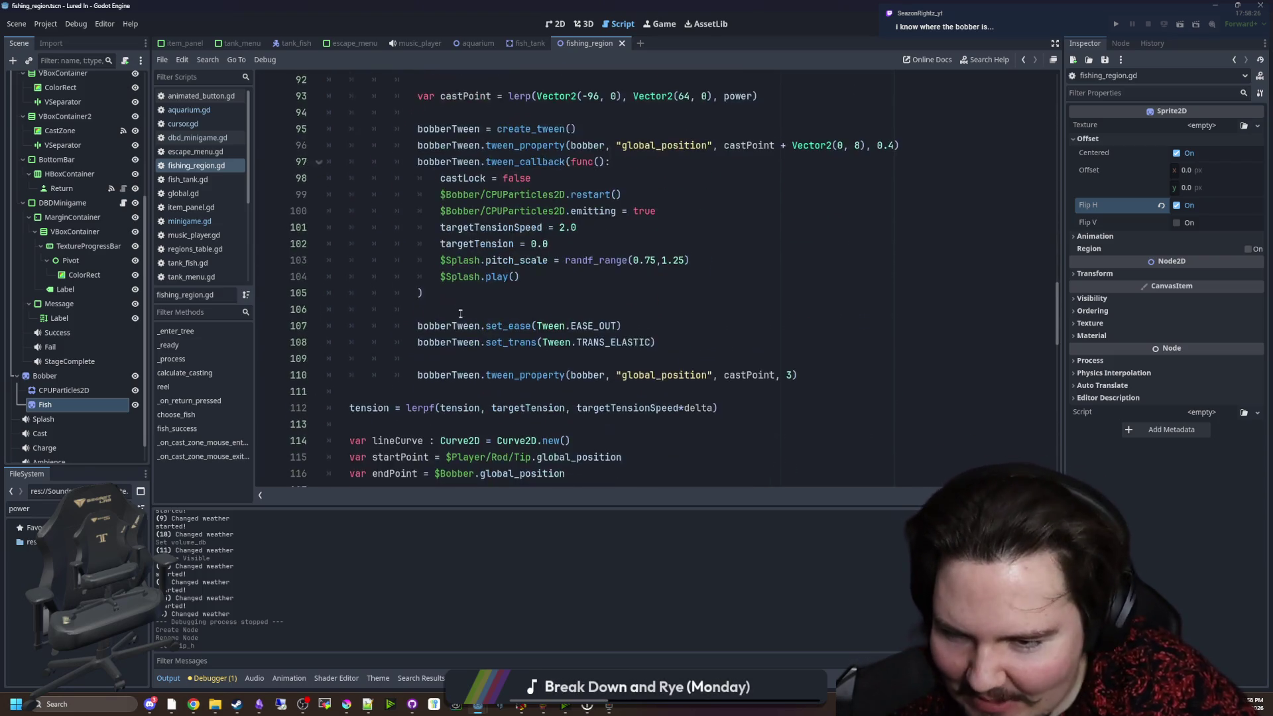
scroll(466, 321, up, 10)
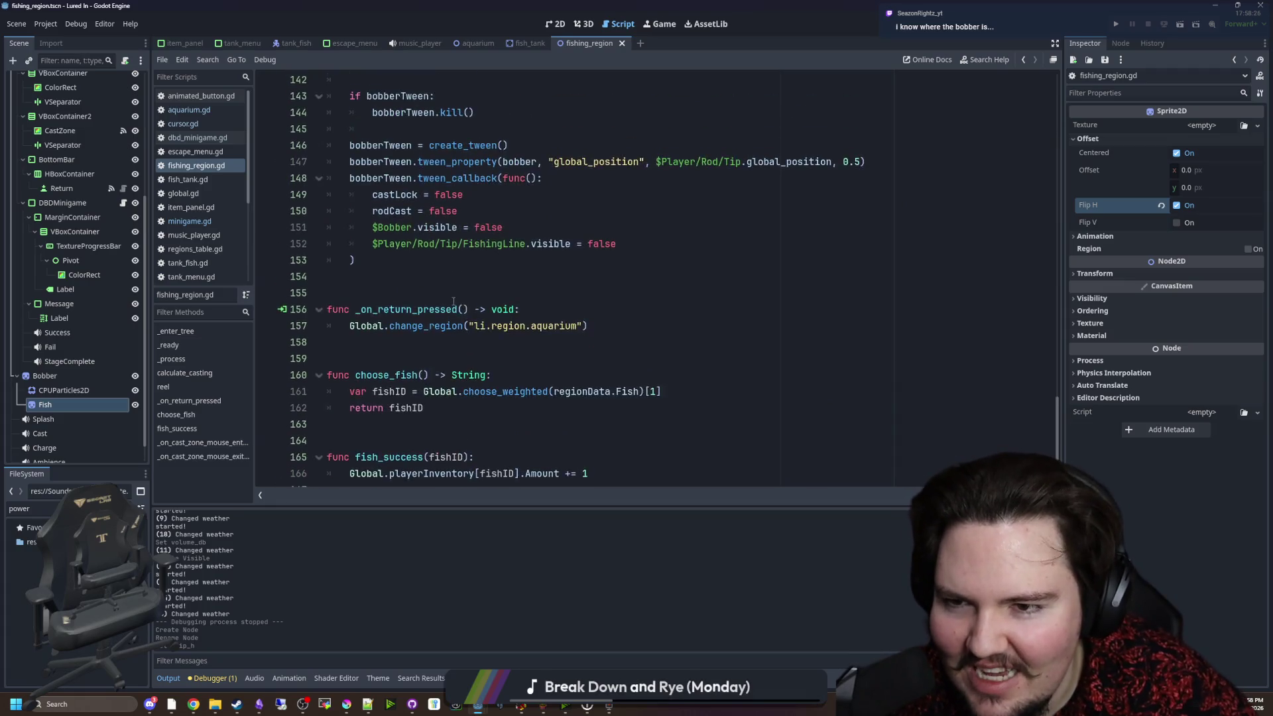
click(500, 306)
scroll(499, 307, down, 3)
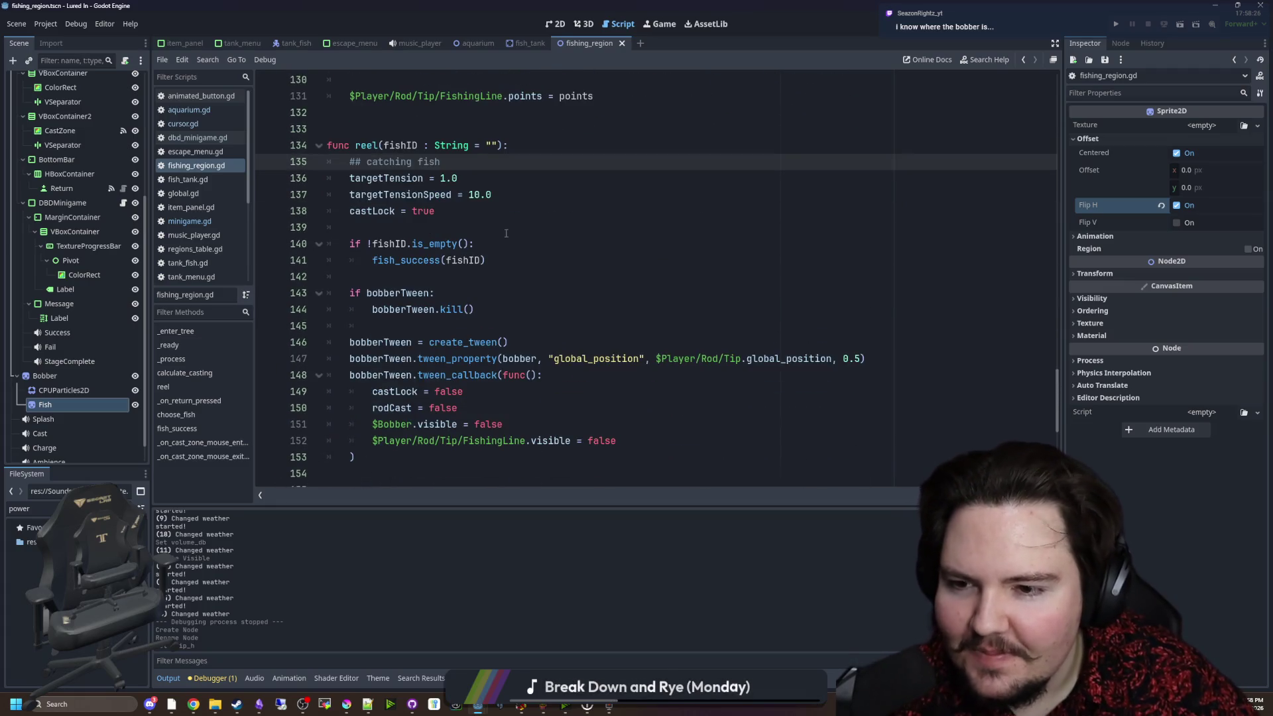
click(492, 232)
click(488, 238)
click(508, 254)
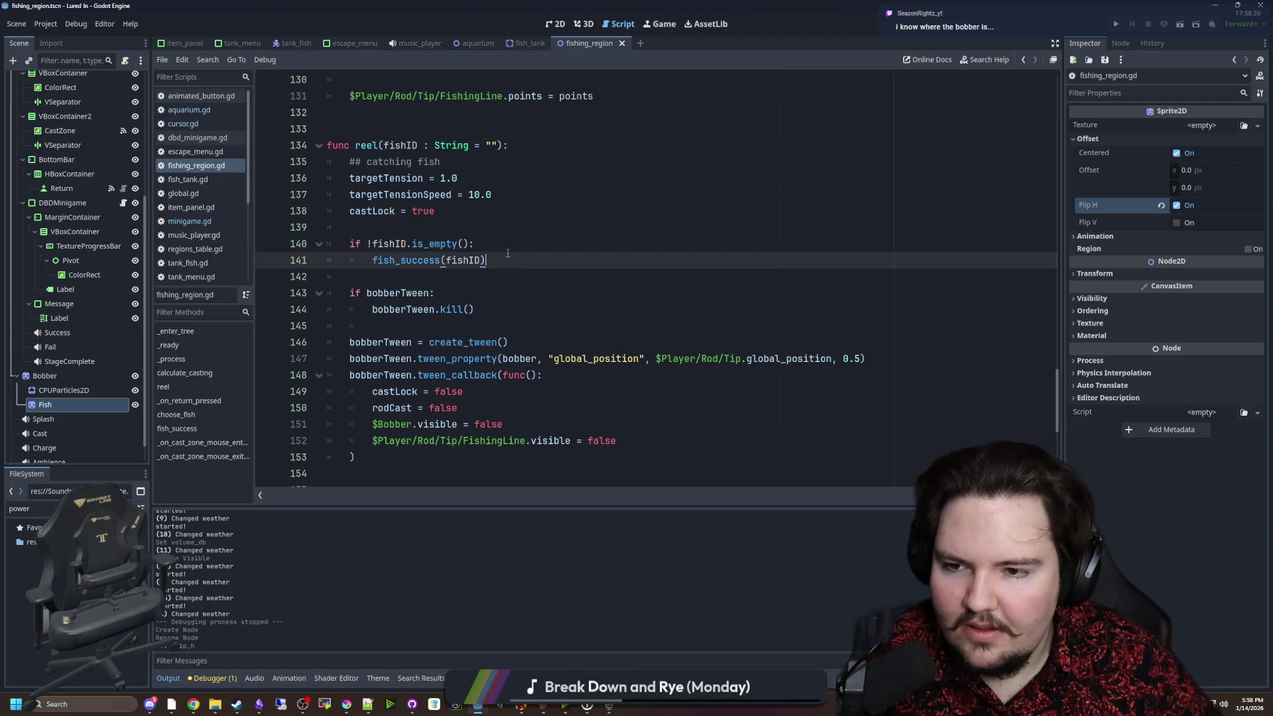
Add an else branch with var fishData = Global.itemsTable.get(fishID).
key(Return)
text(else:)
key(Return)
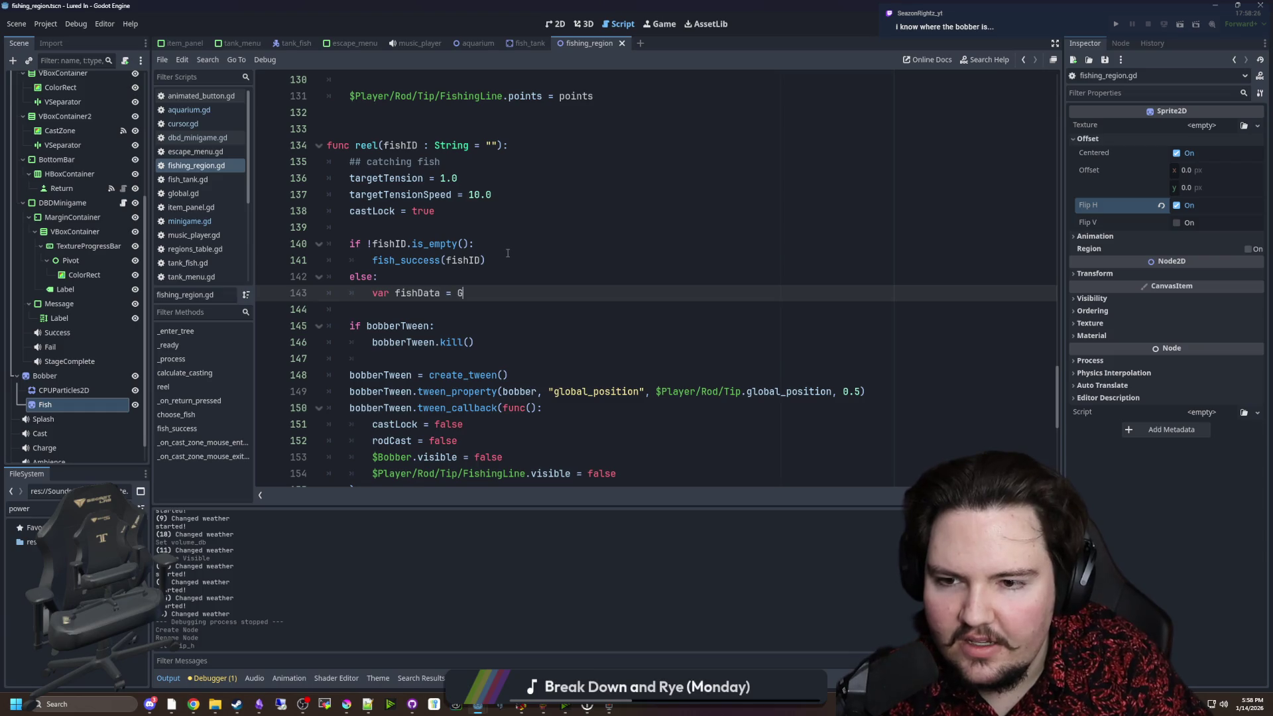
text(lobal.items)
key(Return)
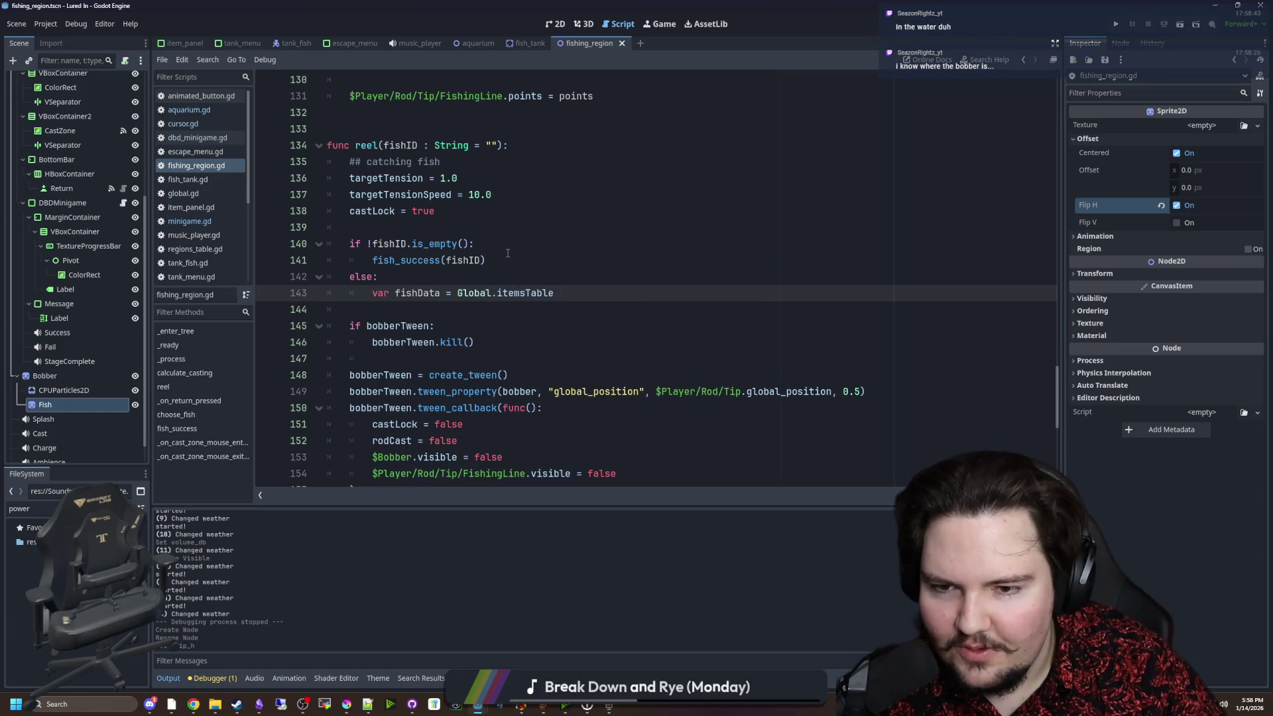
text(.get(fish)
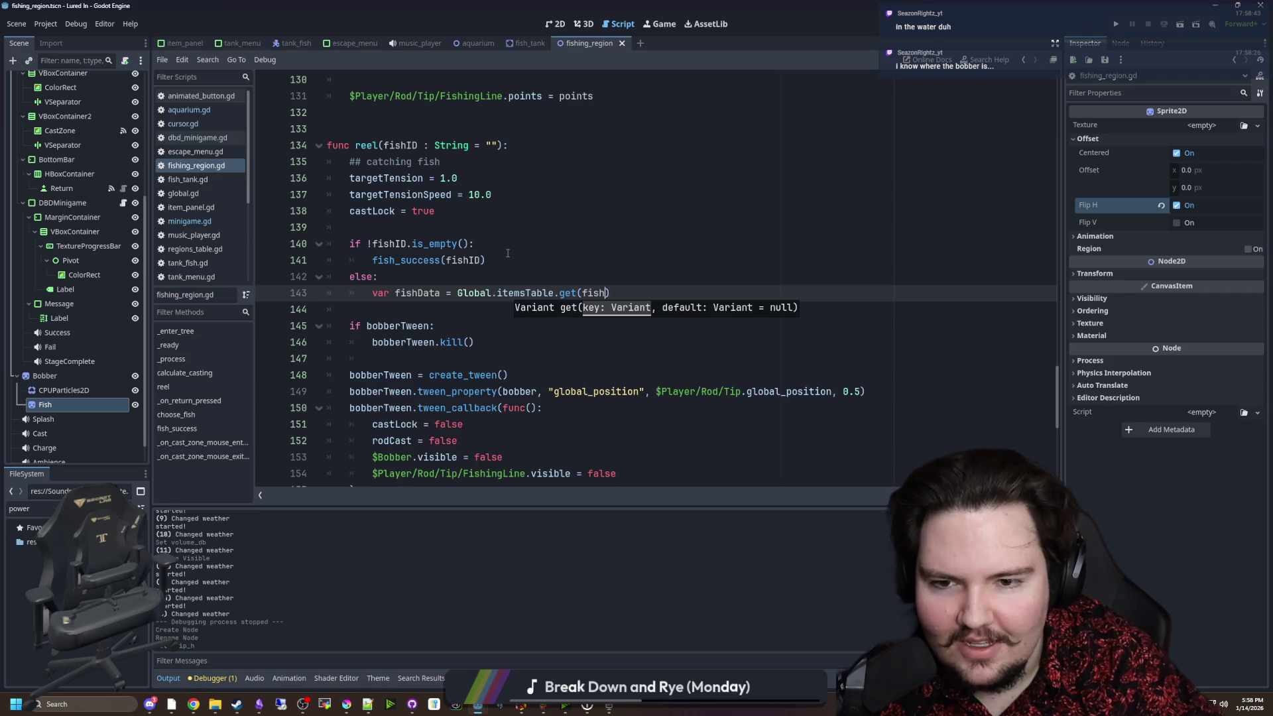
text(ID)
key(Return)
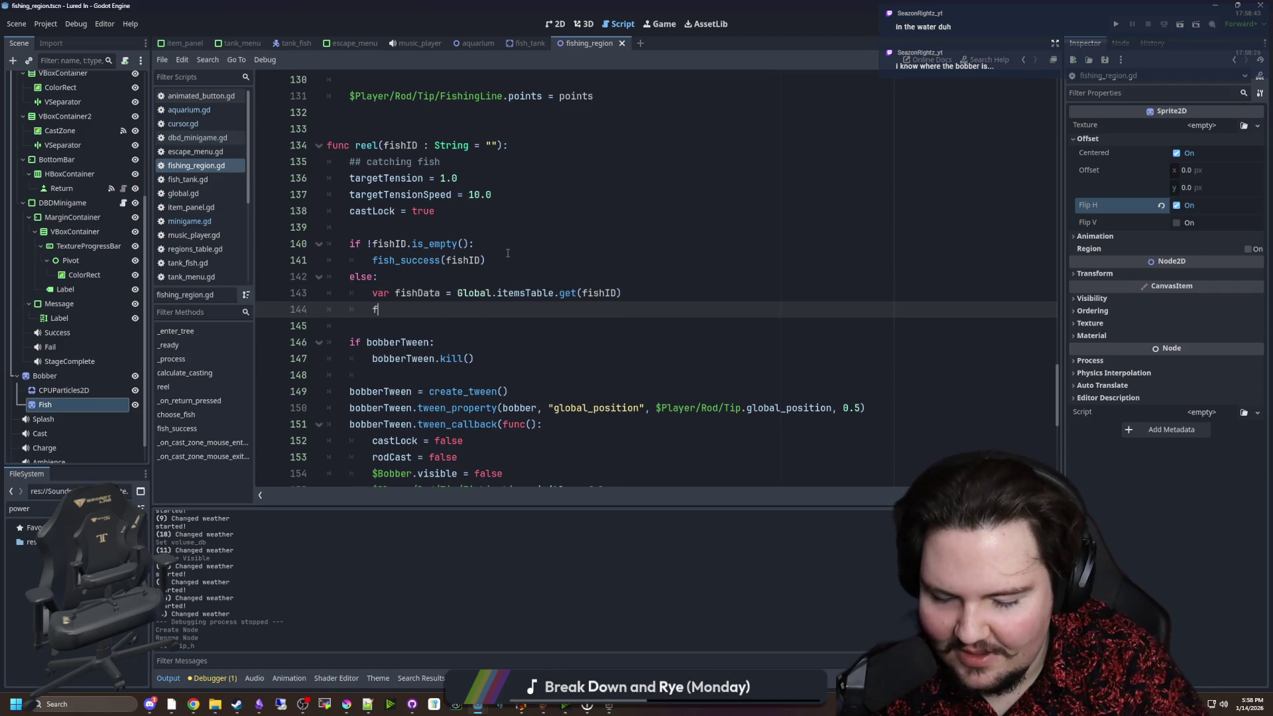
text(ish.Sprite)
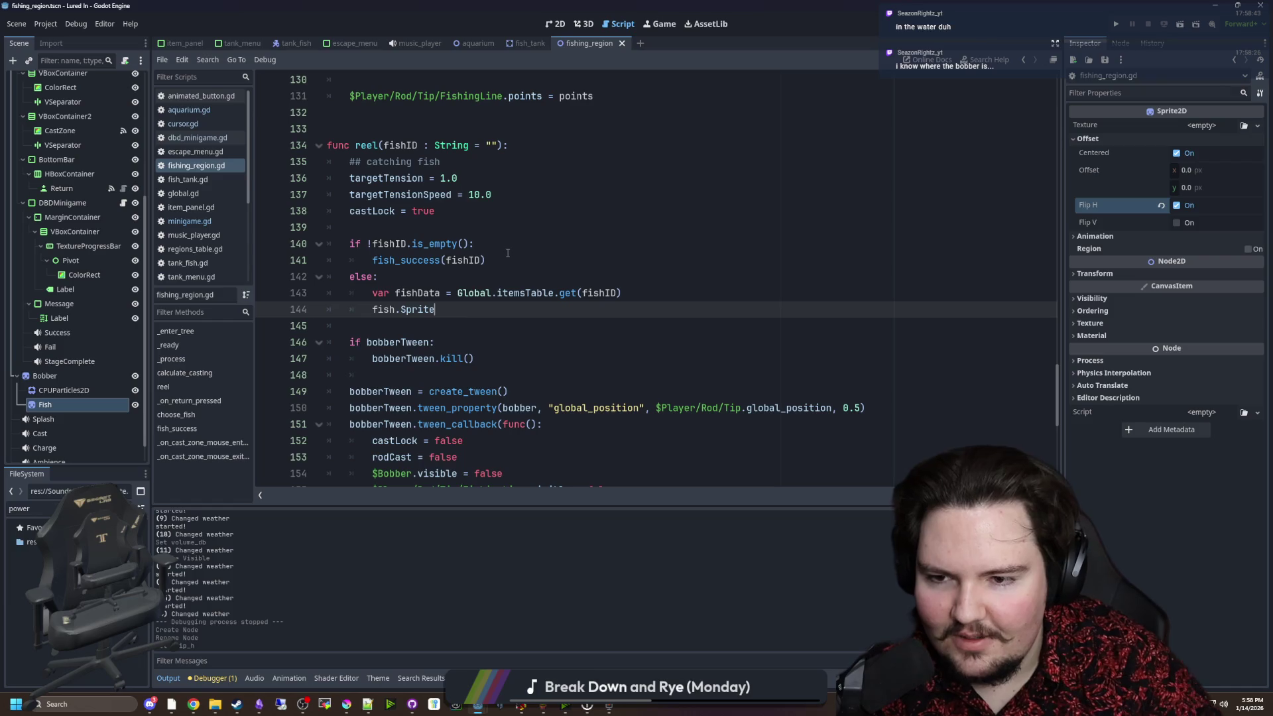
Assign the Sprite to $Bobber/Fish.texture in the else branch.
drag(654, 305, 484, 300)
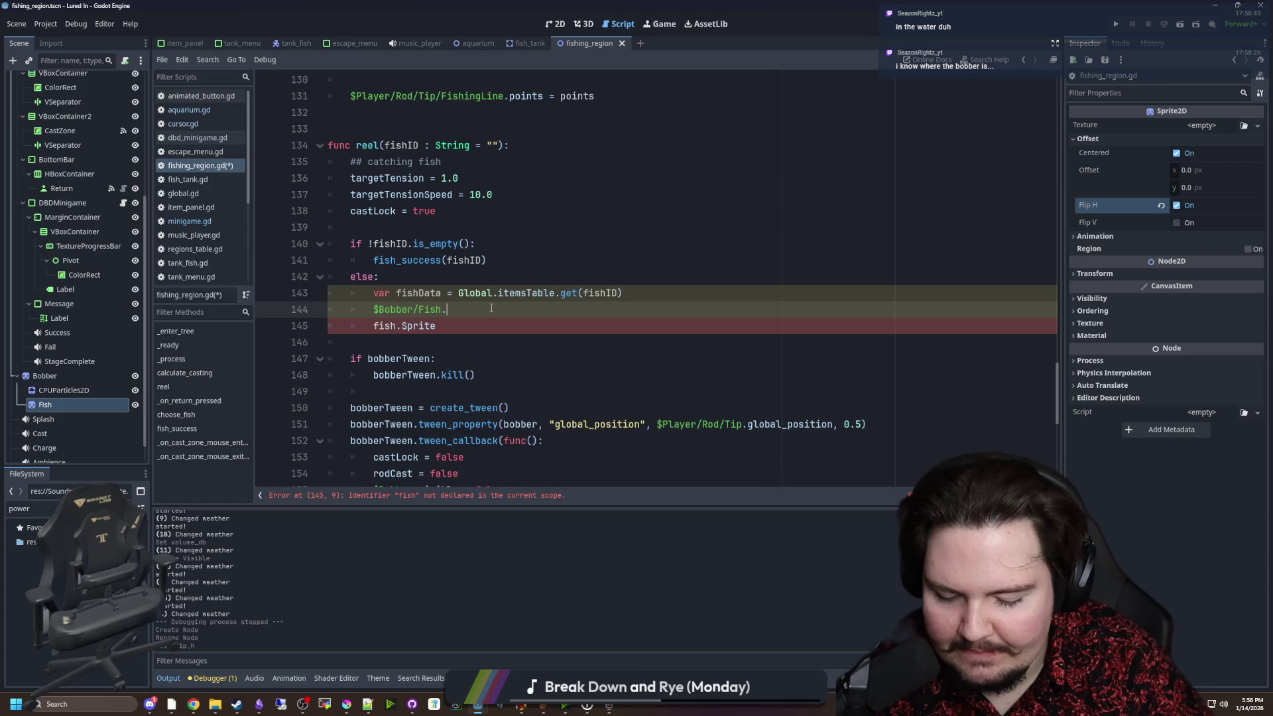
text(texture =)
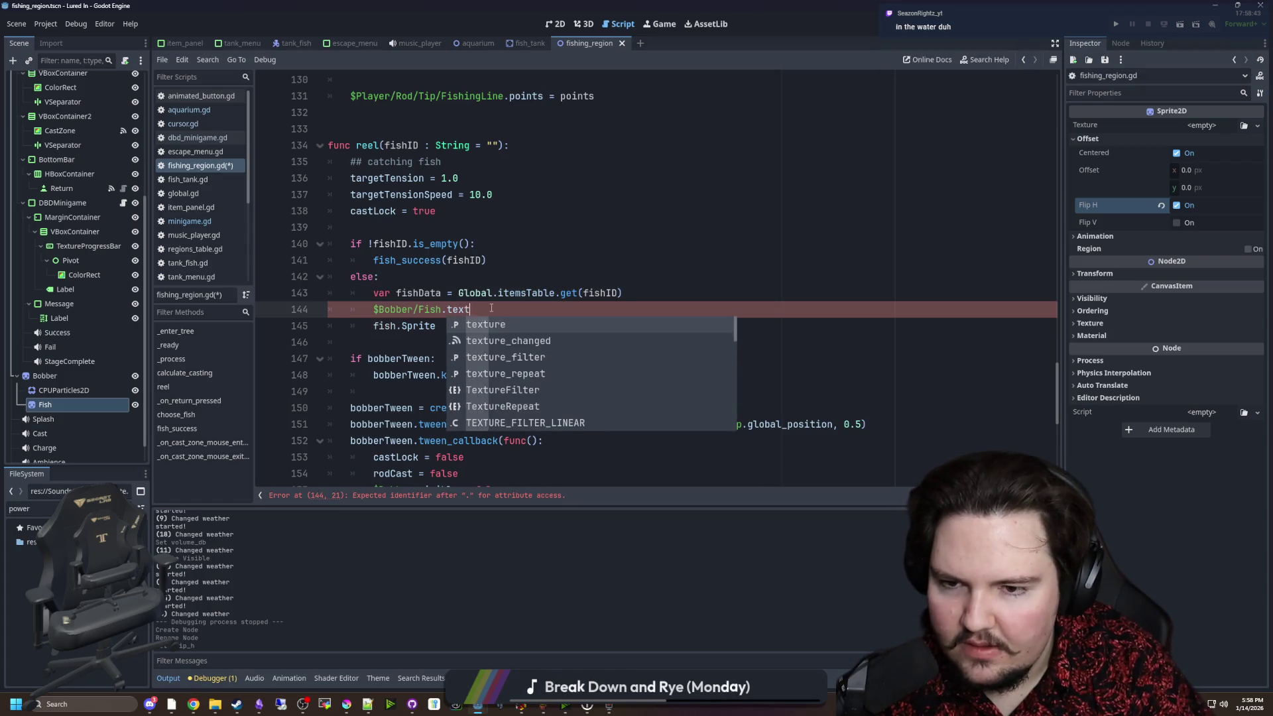
drag(436, 326, 384, 324)
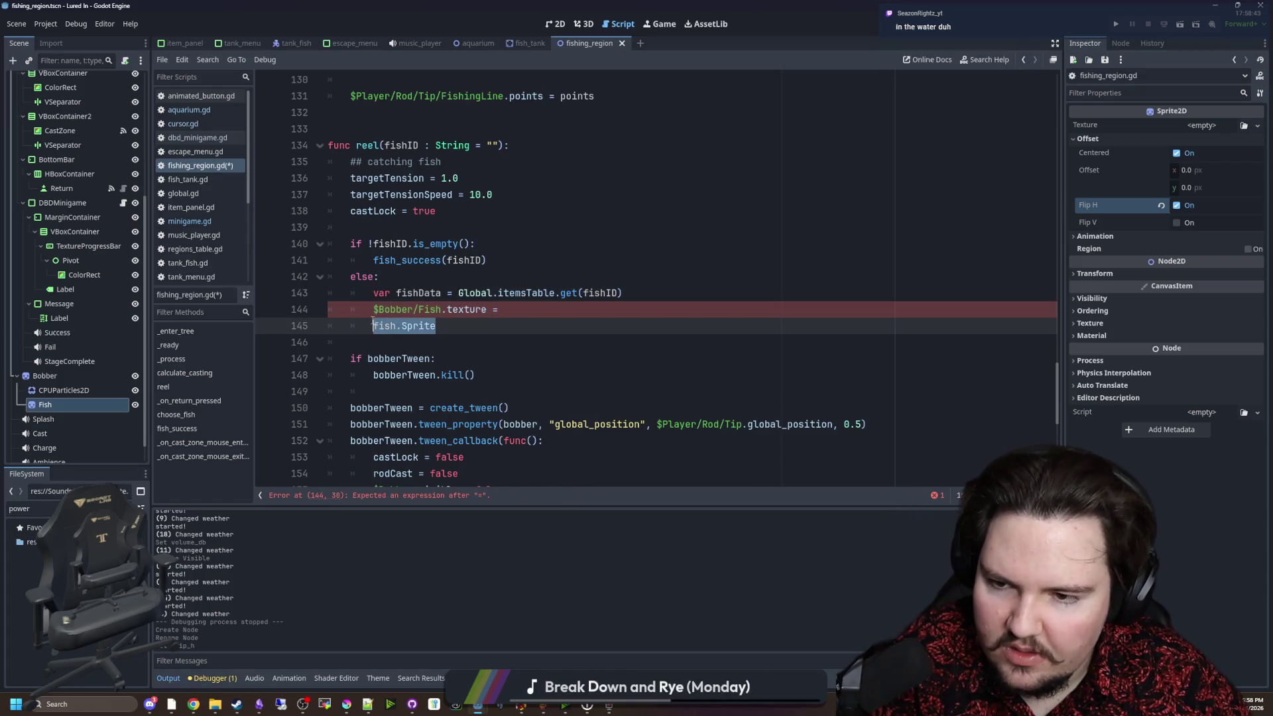
key(ctrl+x)
click(535, 315)
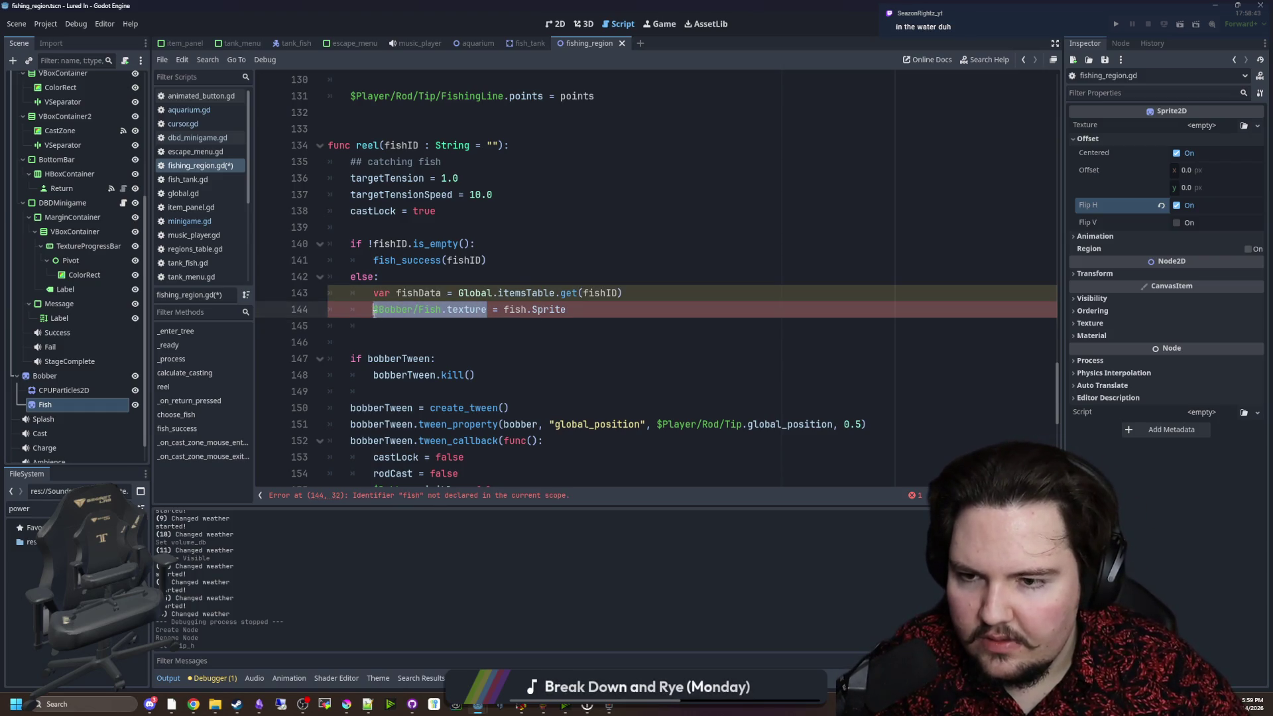
Set $Bobber/Fish.texture = null in the empty-fishID branch.
key(ctrl+c)
click(503, 243)
key(Return)
key(ctrl+v)
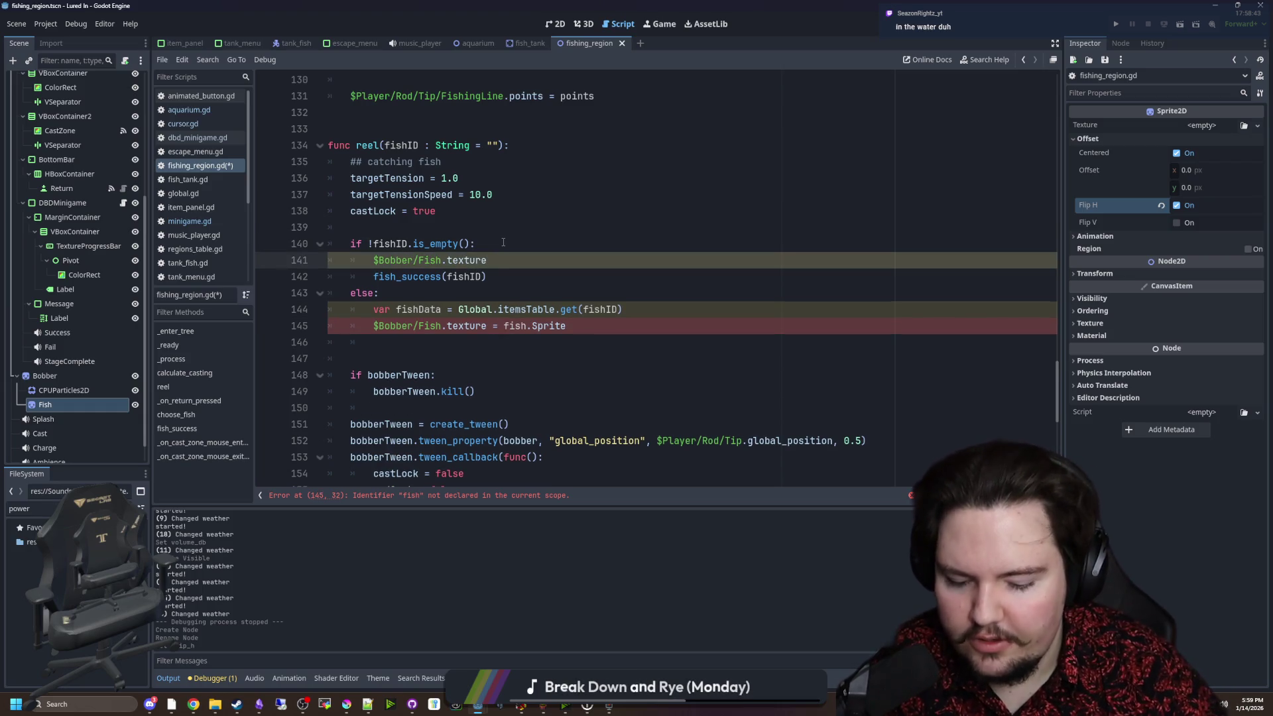
text(null)
click(503, 243)
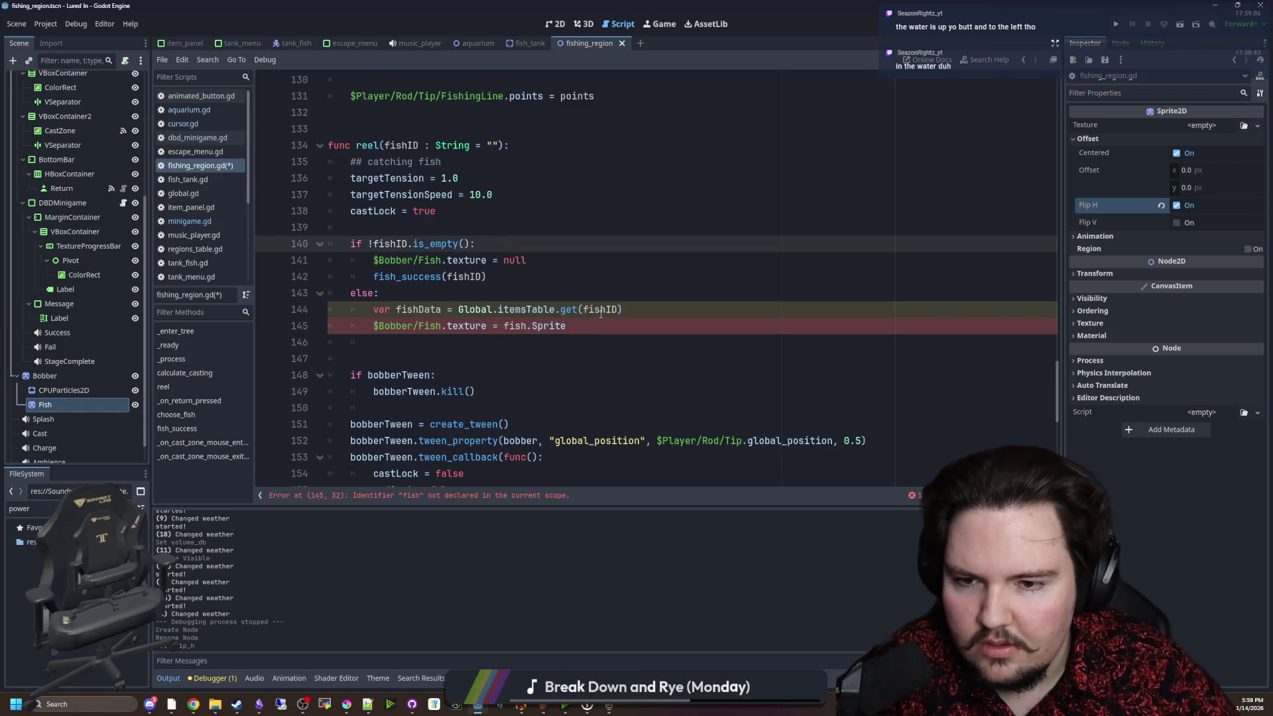
Replace the undeclared fish with fishData in the Sprite line, save, and run the game.
click(419, 309)
key(ctrl+c)
double_click(514, 326)
key(ctrl+v)
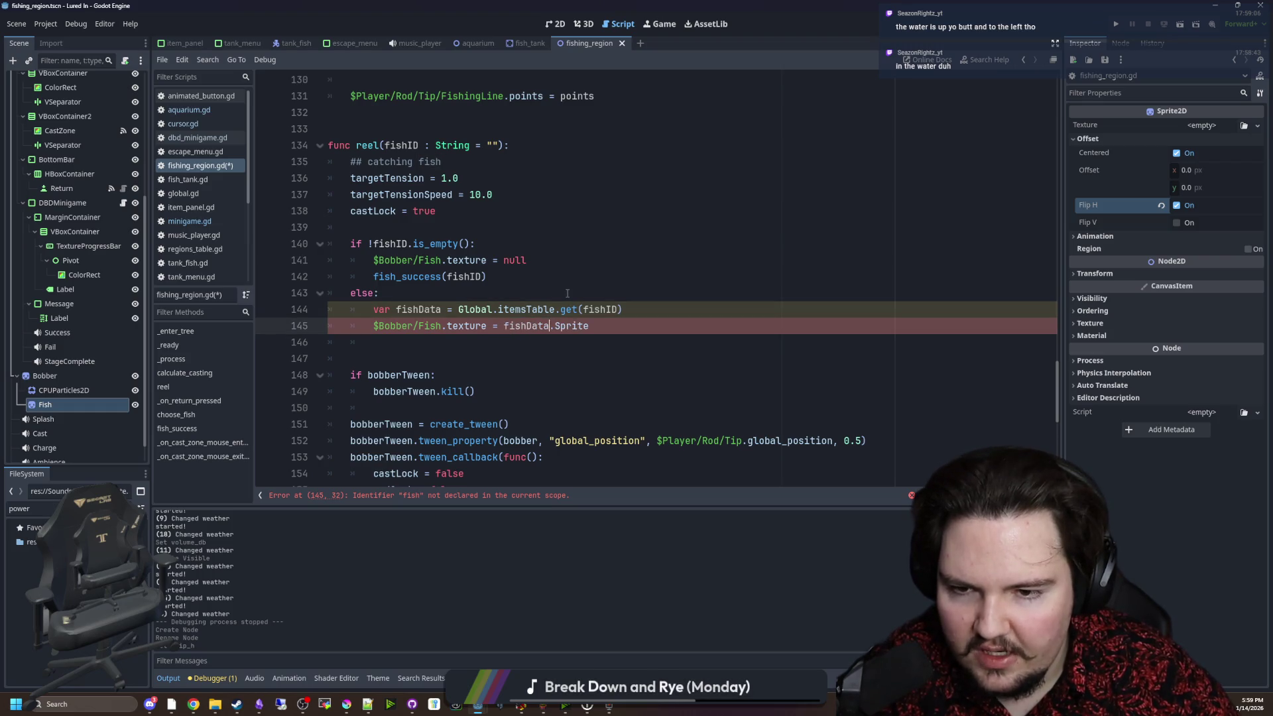
click(663, 293)
key(ctrl+s)
click(1116, 25)
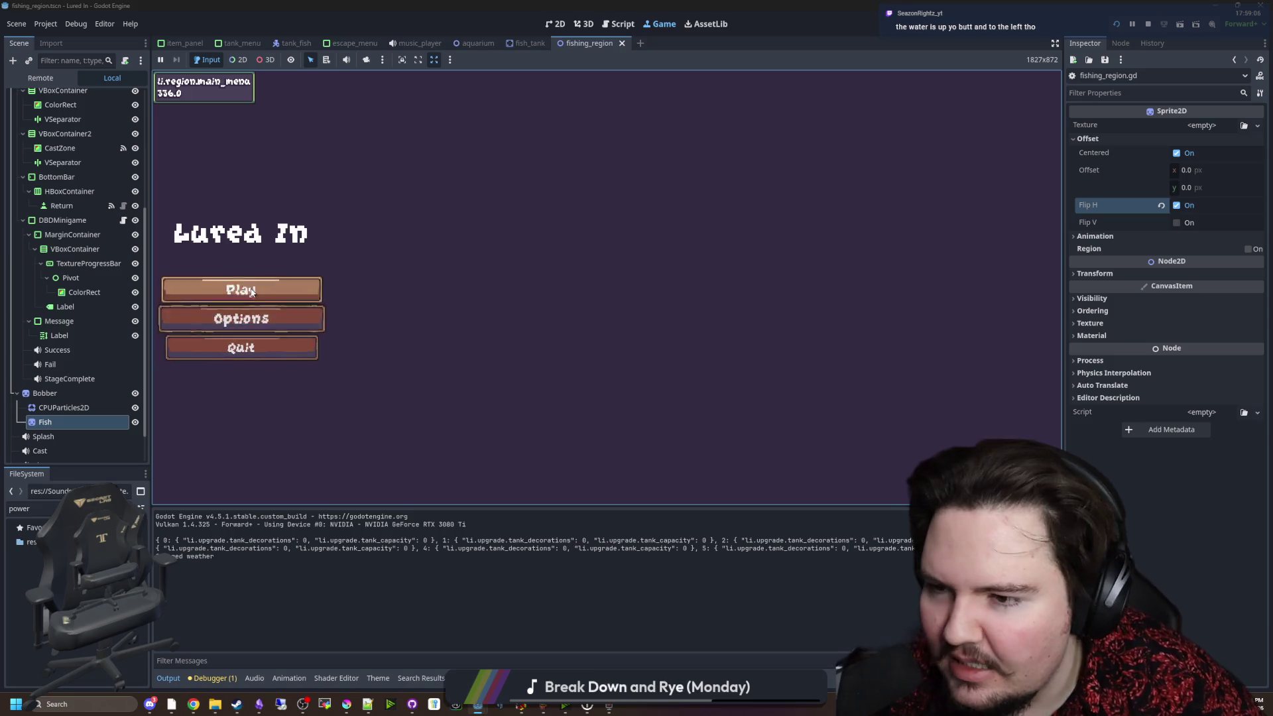
Start the game, travel to the pond, and cast and reel in a fish.
click(242, 288)
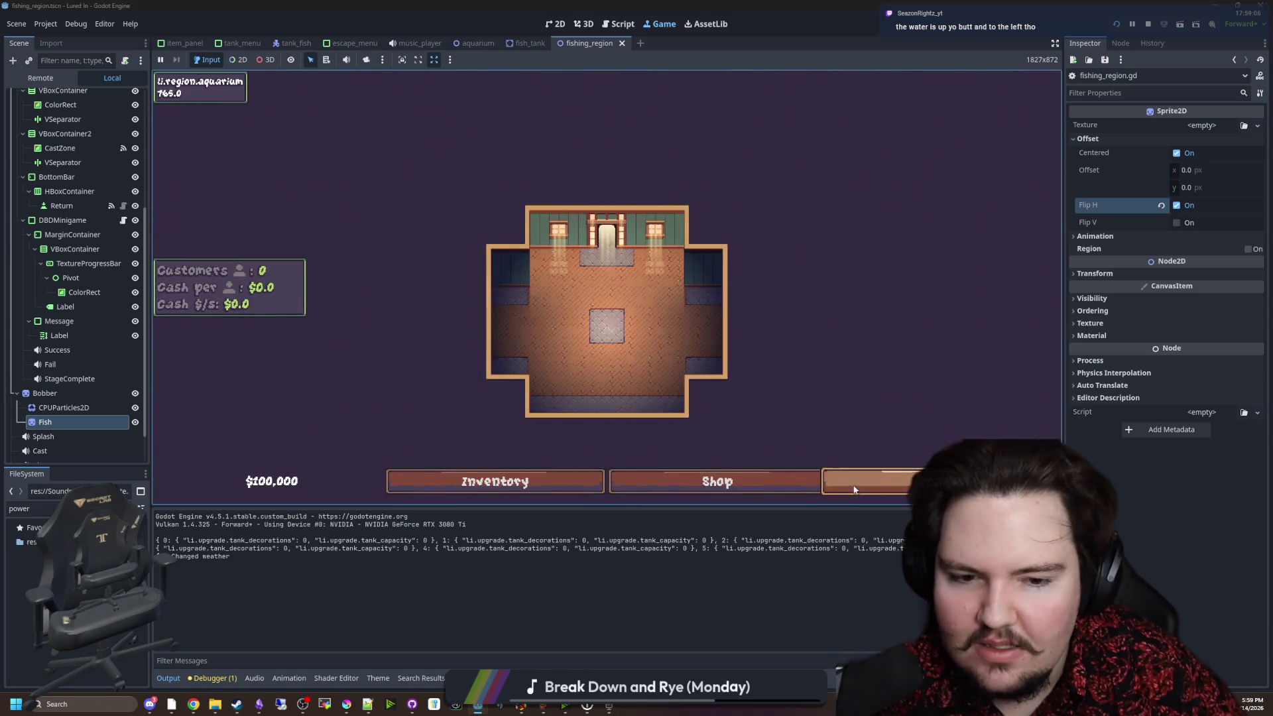
click(854, 489)
click(761, 197)
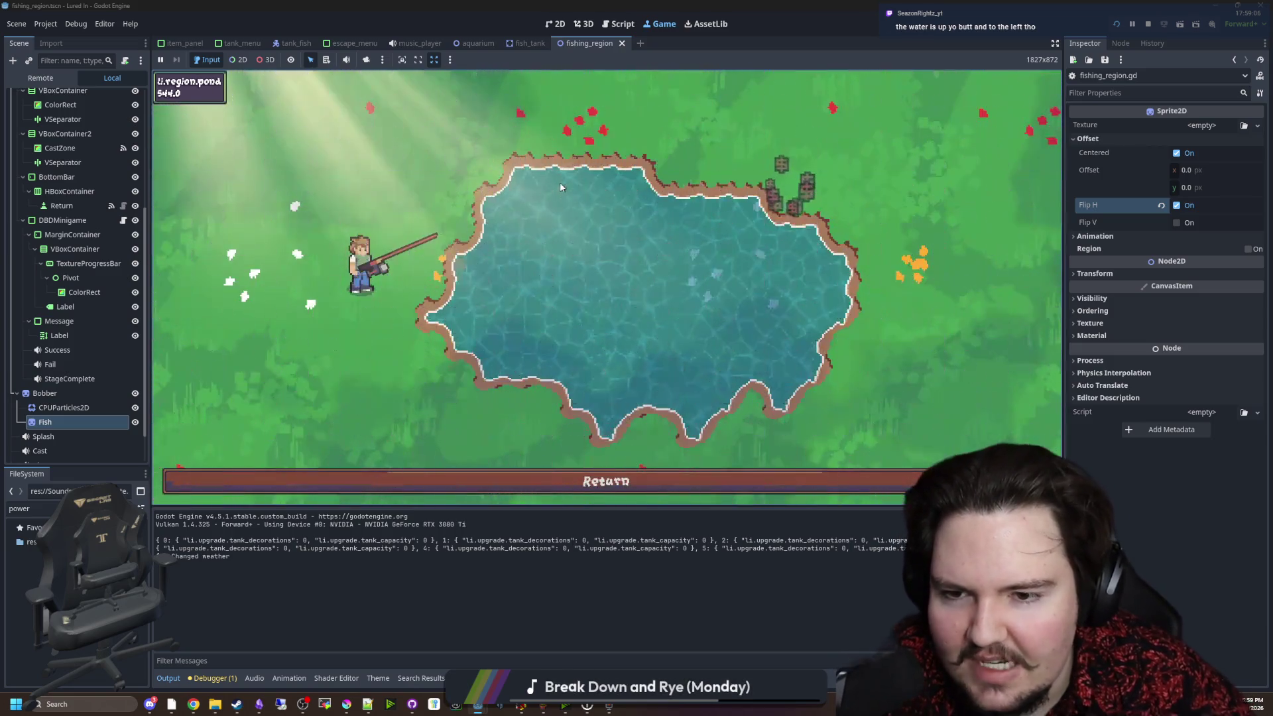
click(575, 220)
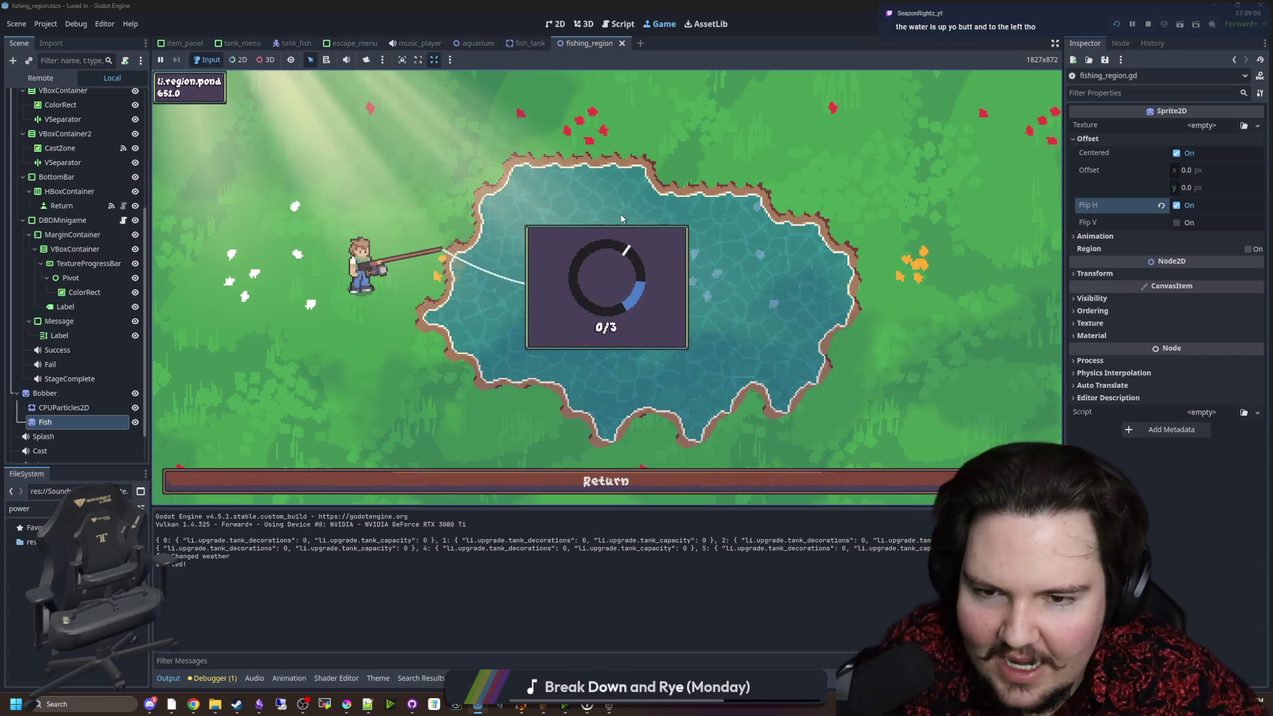
click(652, 198)
click(611, 193)
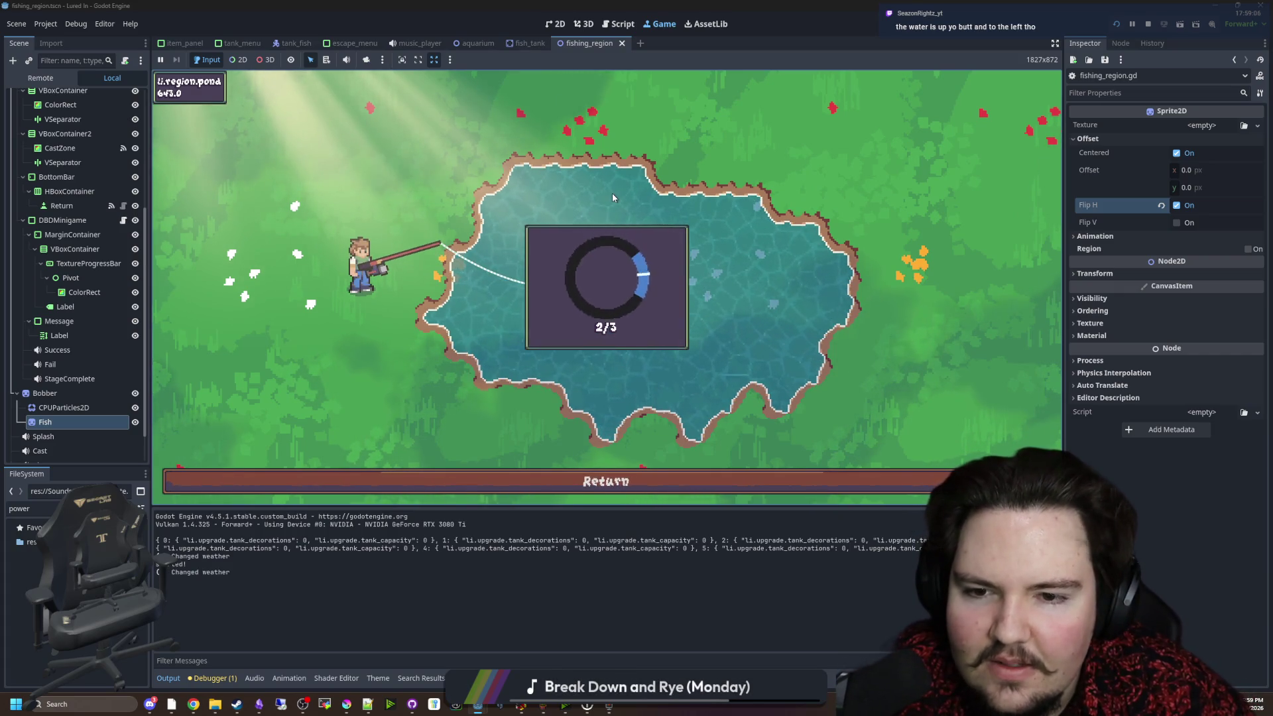
click(614, 245)
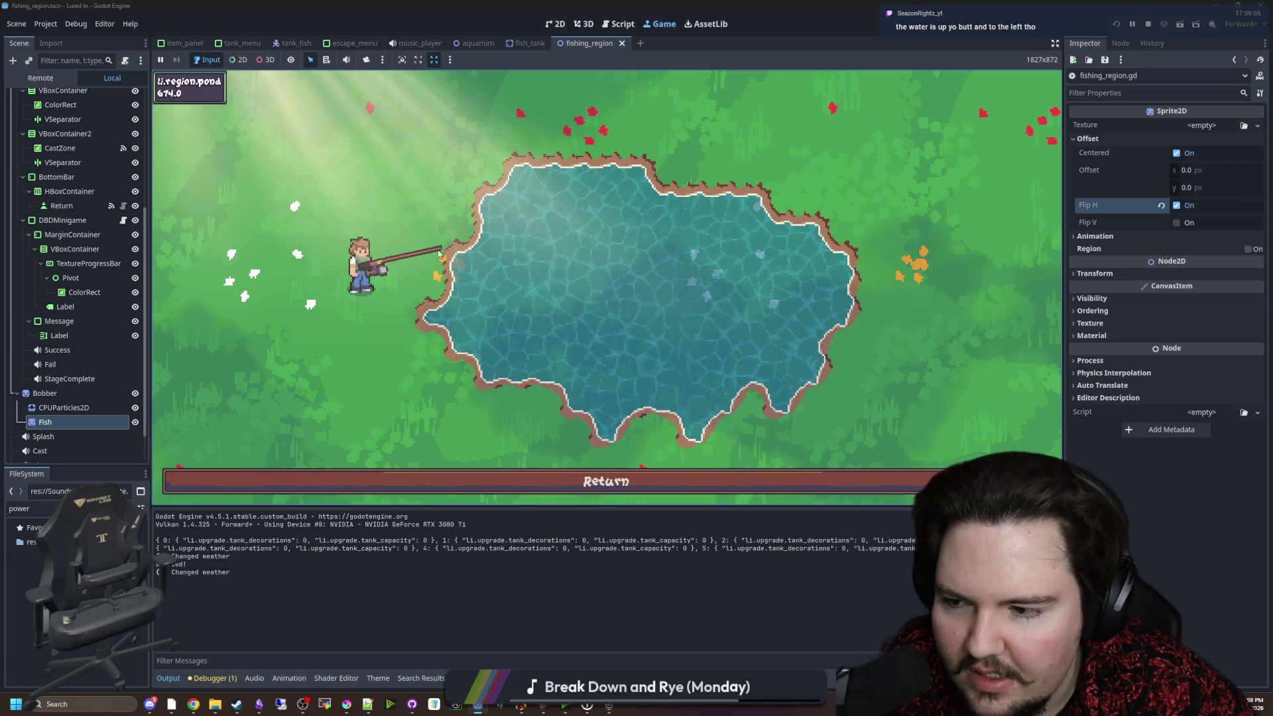
Catch a second fish, then return to fishing_region.gd at reel()'s else line.
click(578, 171)
click(597, 196)
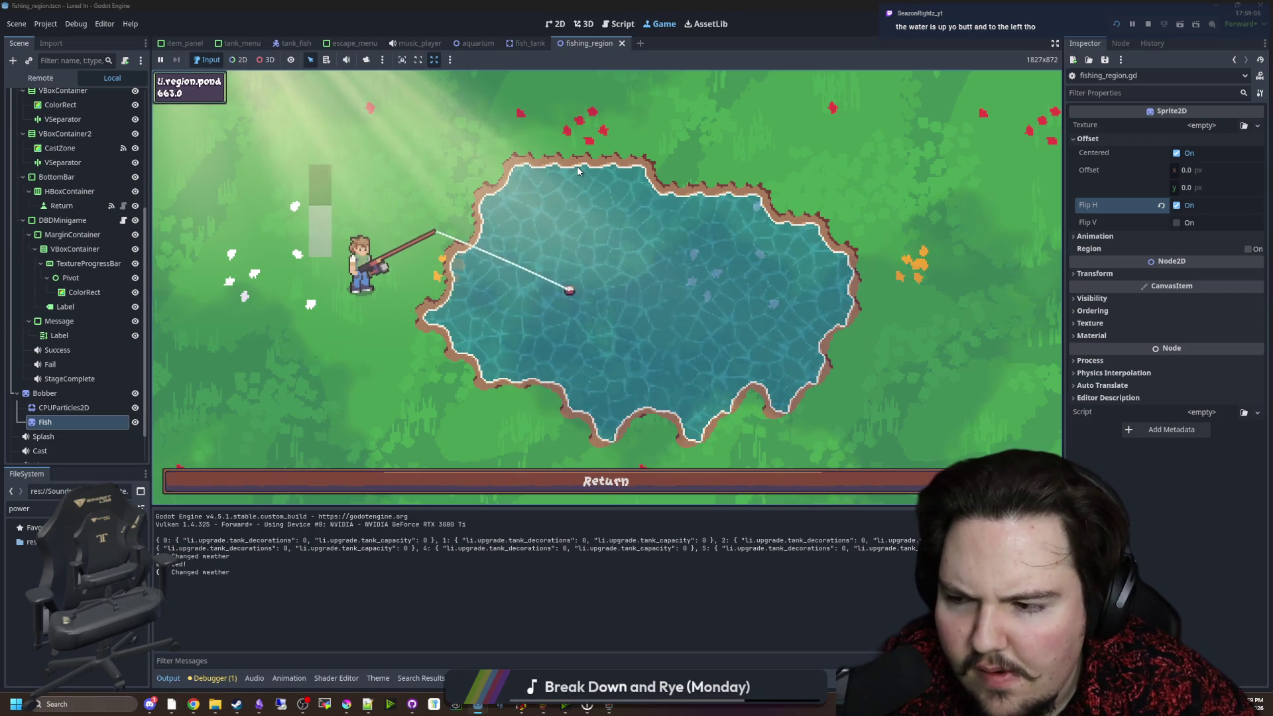
click(614, 213)
click(614, 213)
click(614, 212)
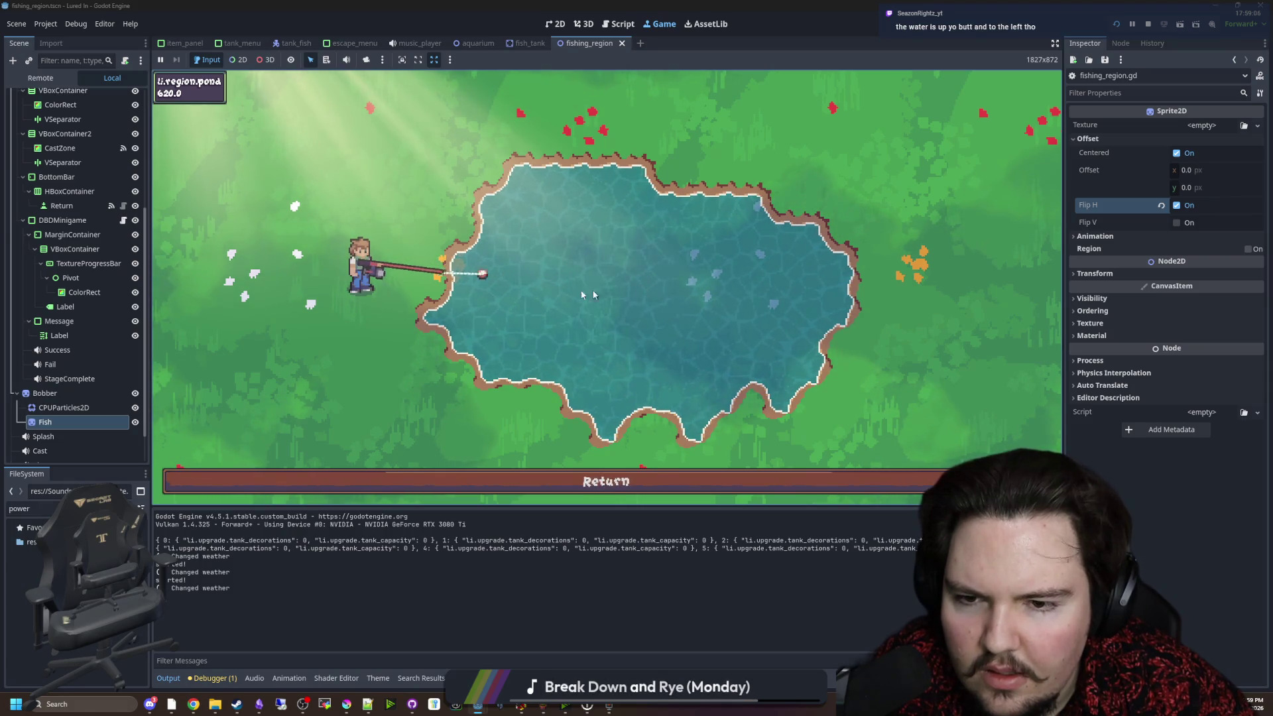
scroll(120, 108, up, 5)
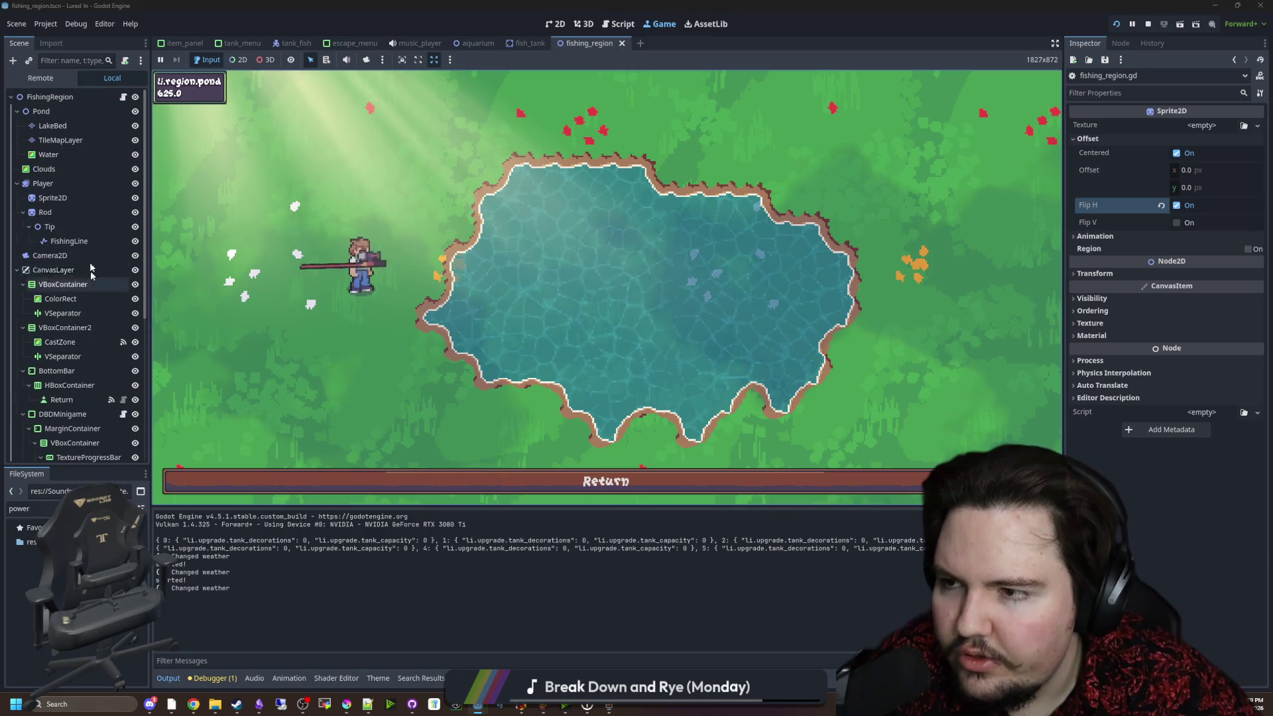
click(123, 97)
click(445, 291)
Add a debug print under the else line and test a catch in the running game.
key(Return)
text(print(fishID)
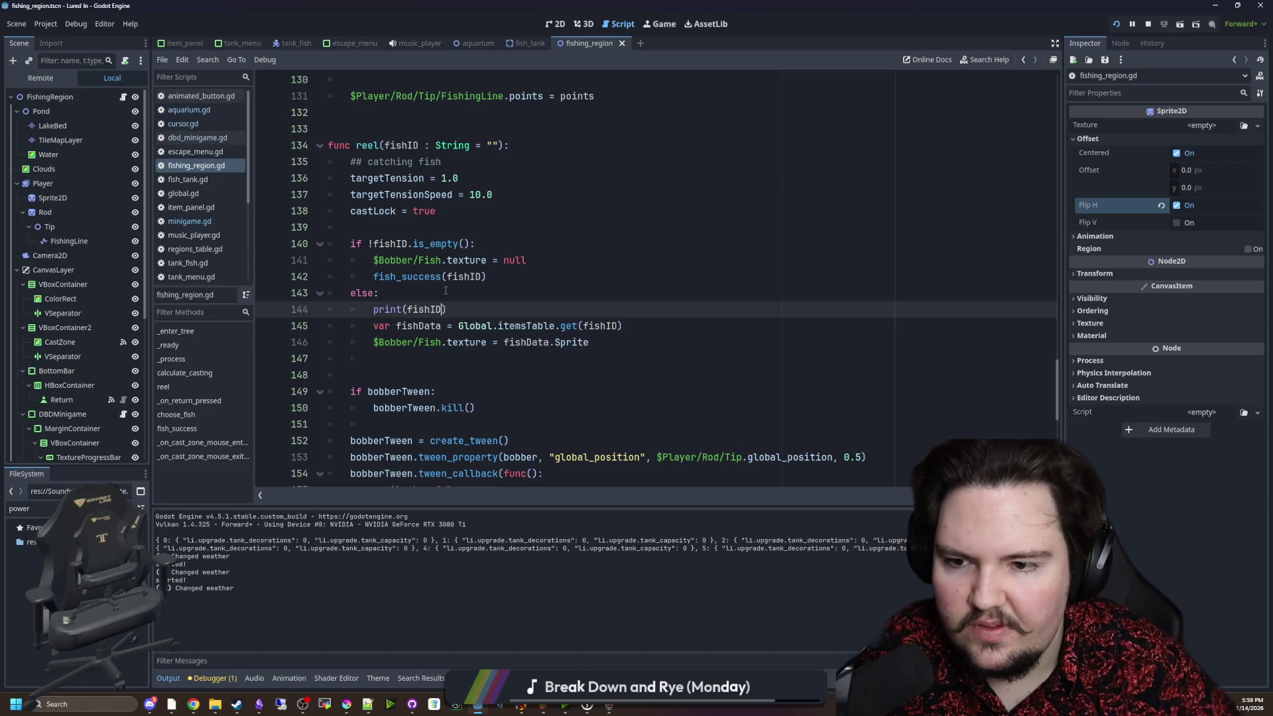
click(446, 291)
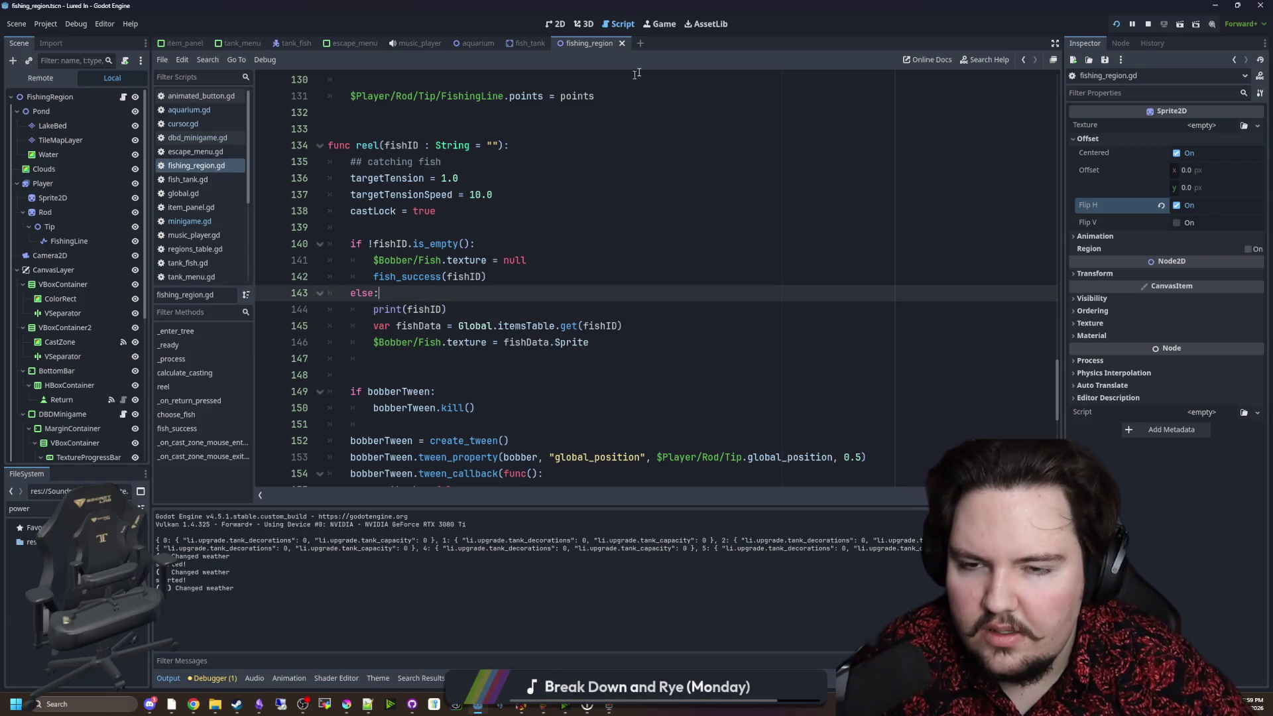
click(662, 27)
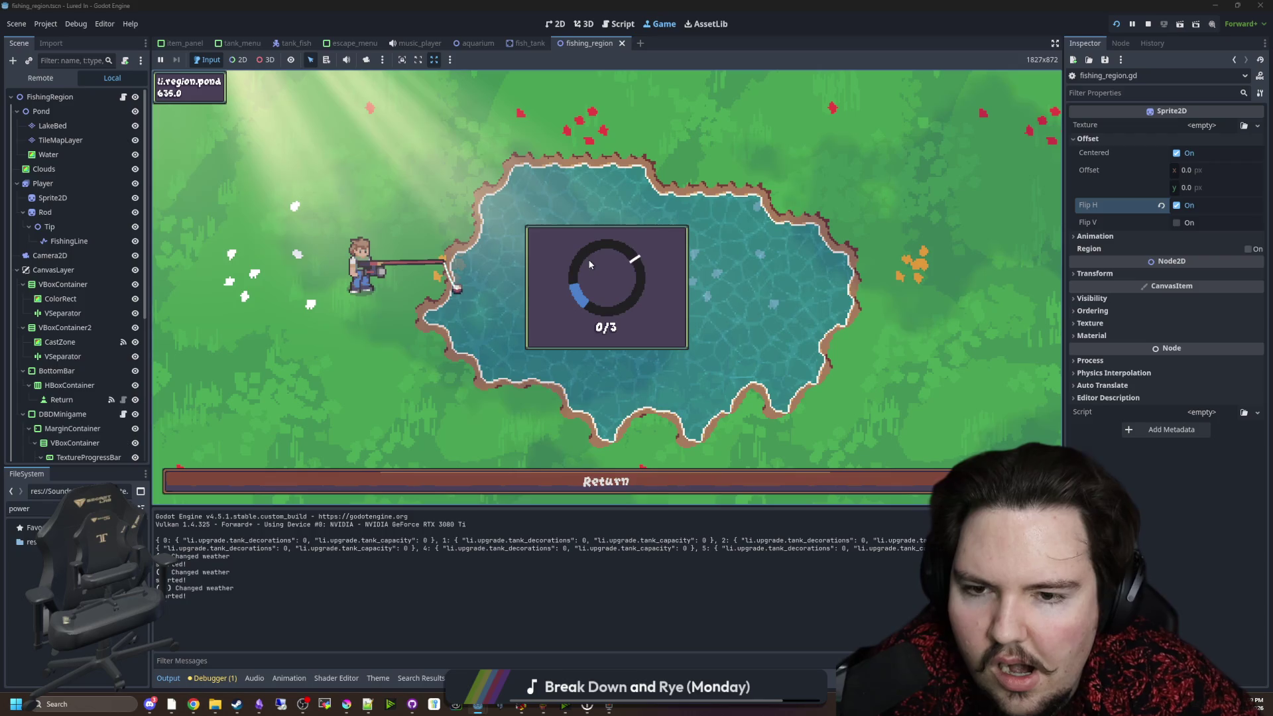
click(587, 260)
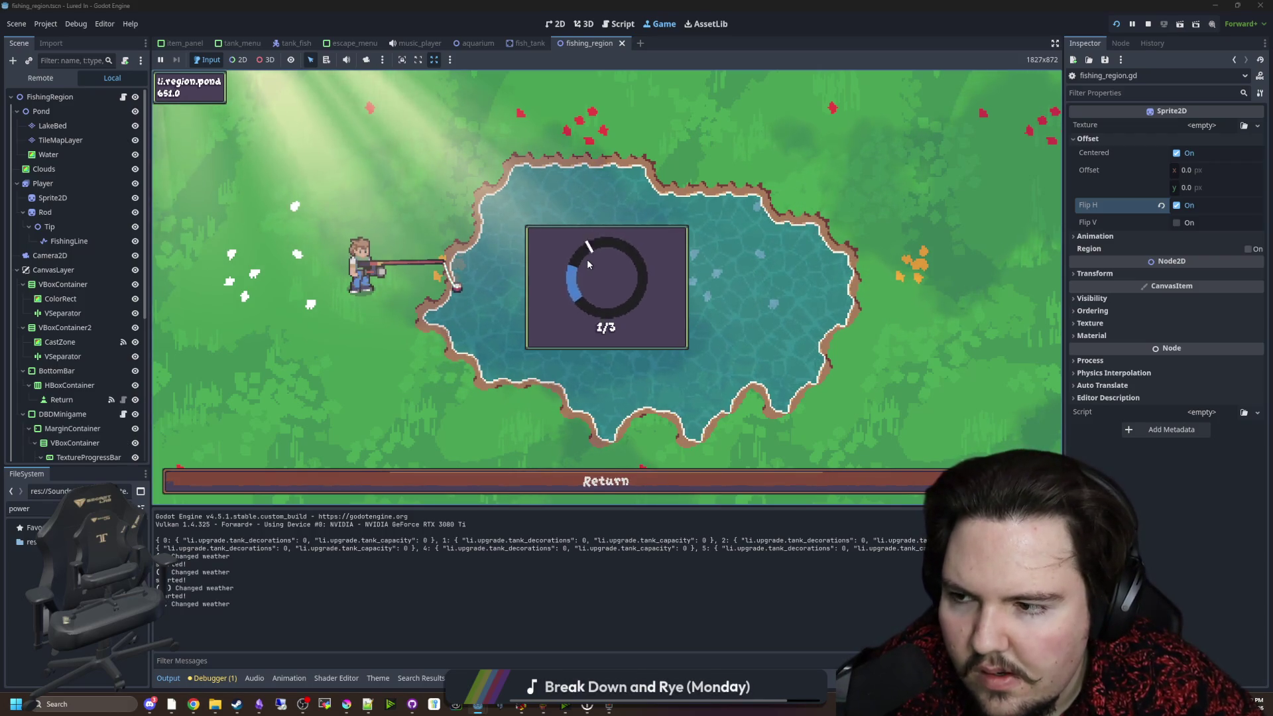
click(587, 259)
click(587, 260)
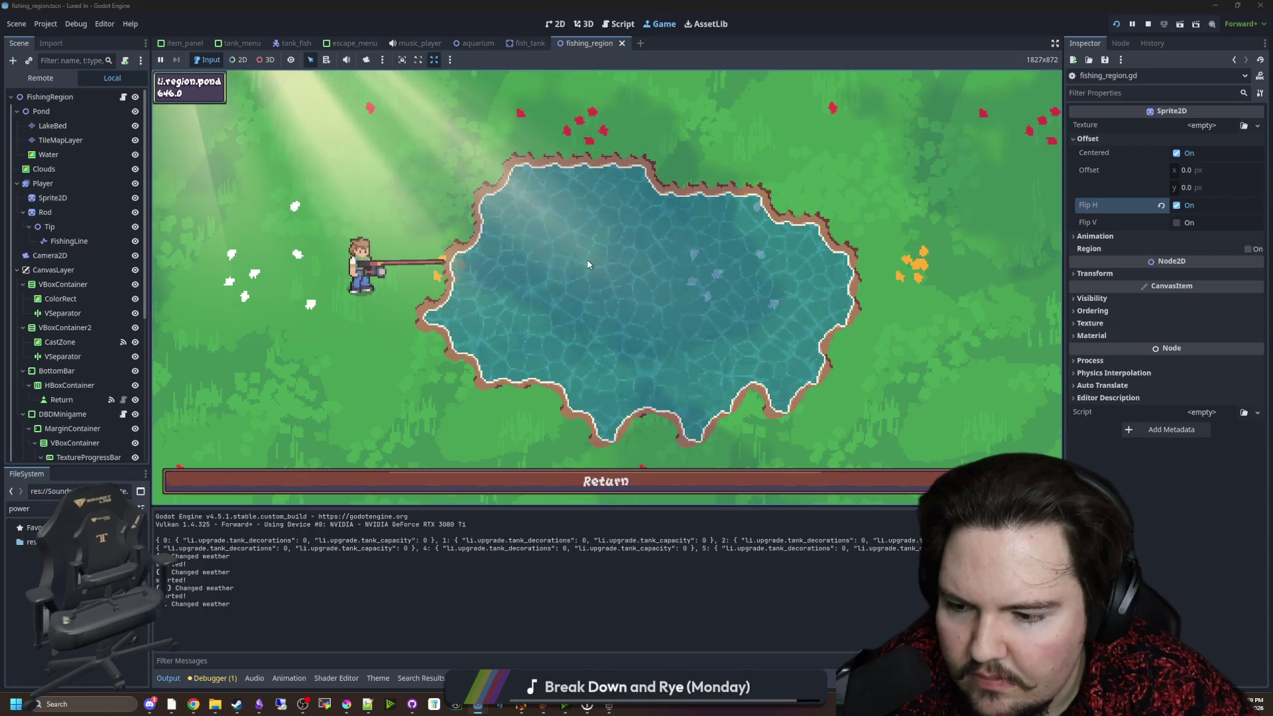
Delete the ! before fishID on line 140 and the debug print line, save, and return to the game.
click(122, 98)
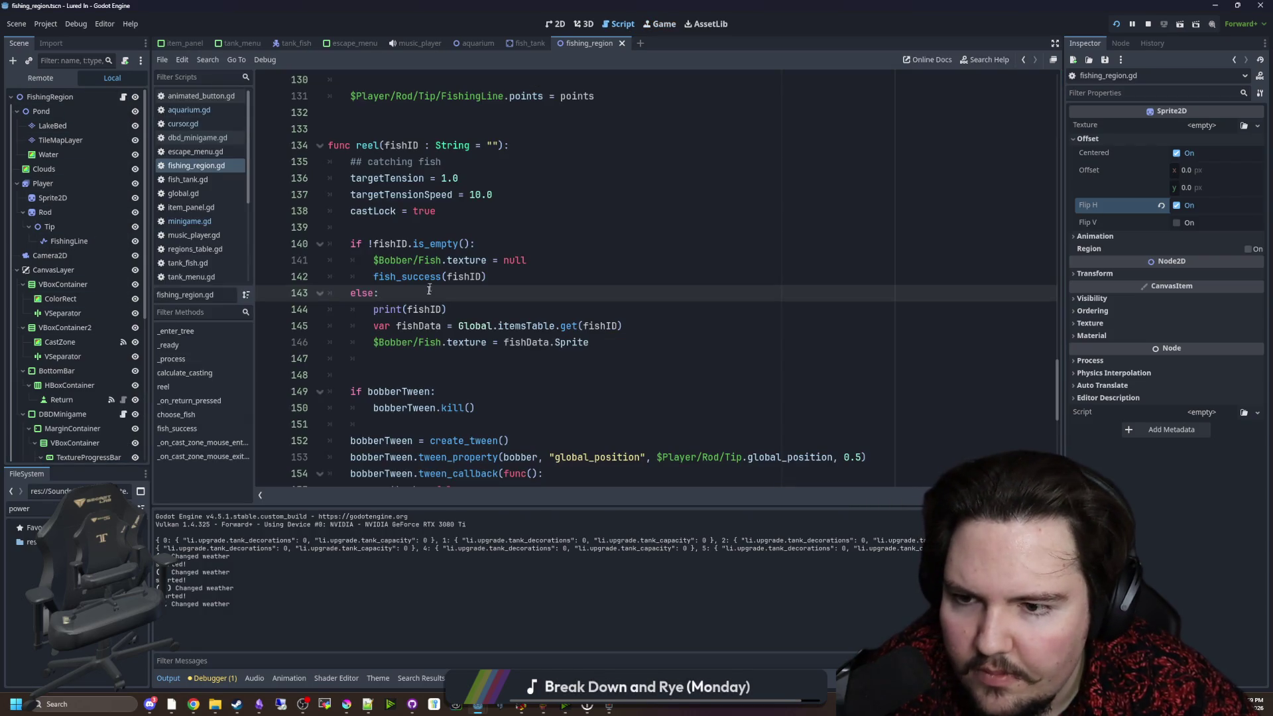
click(373, 244)
key(BackSpace)
drag(448, 310, 285, 309)
key(BackSpace)
key(BackSpace)
key(Up)
key(Up)
key(Up)
key(ctrl+s)
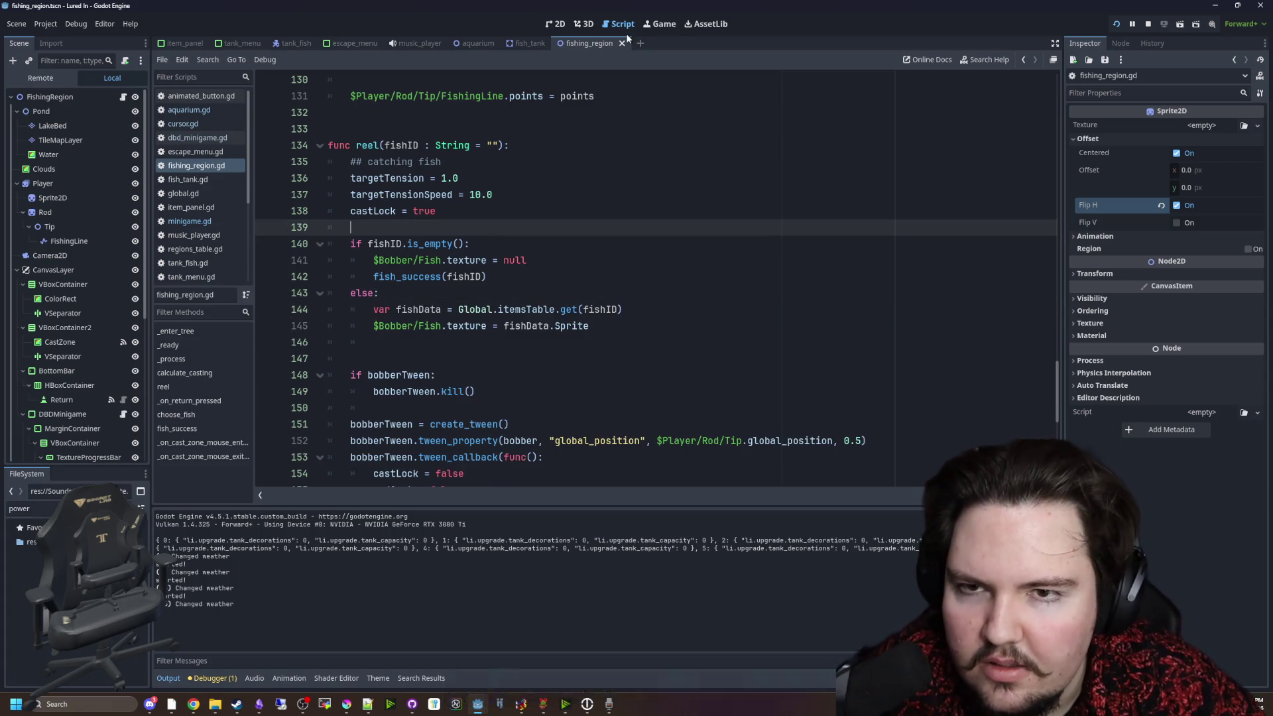
click(660, 23)
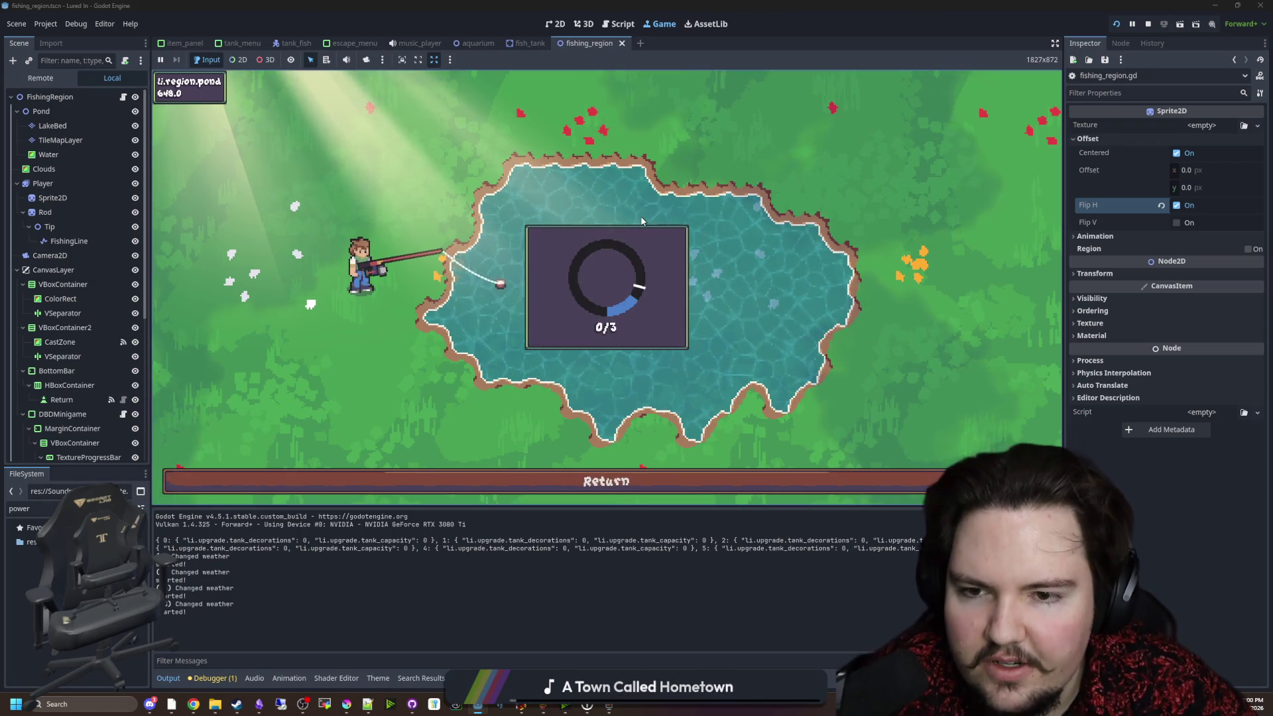
Land the current fish, then cast again and catch another.
click(665, 196)
click(665, 197)
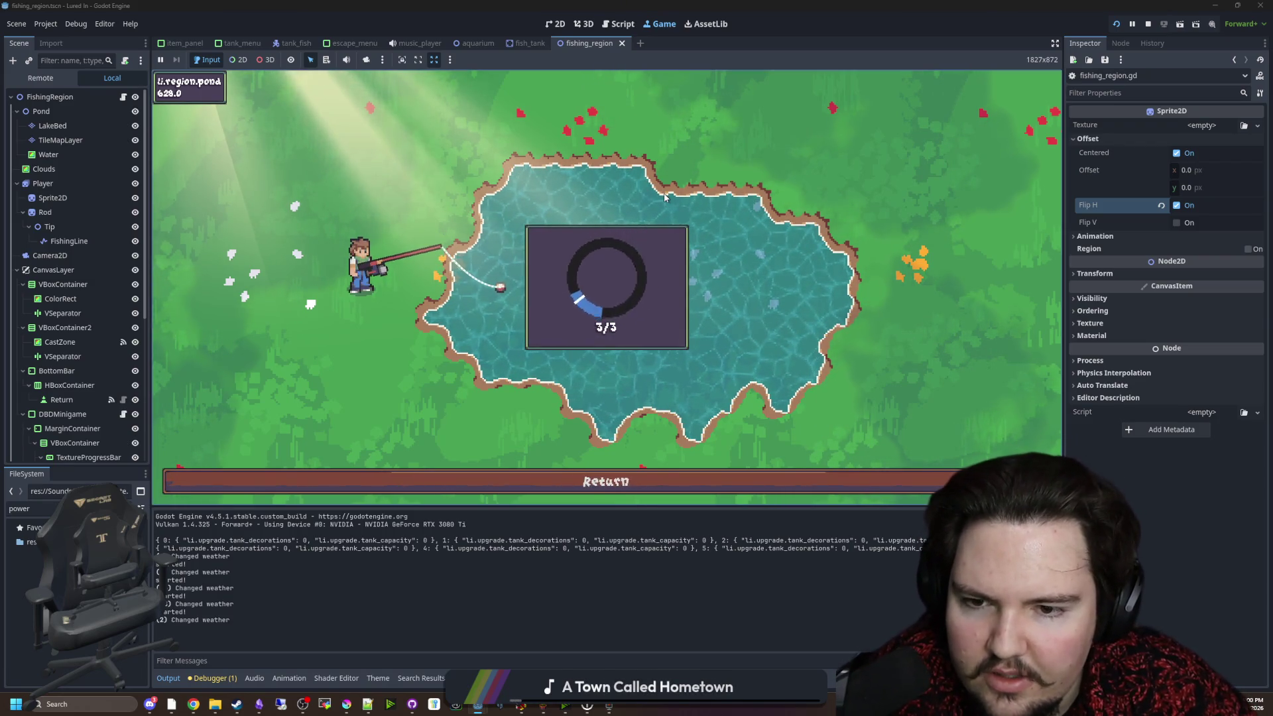
click(506, 174)
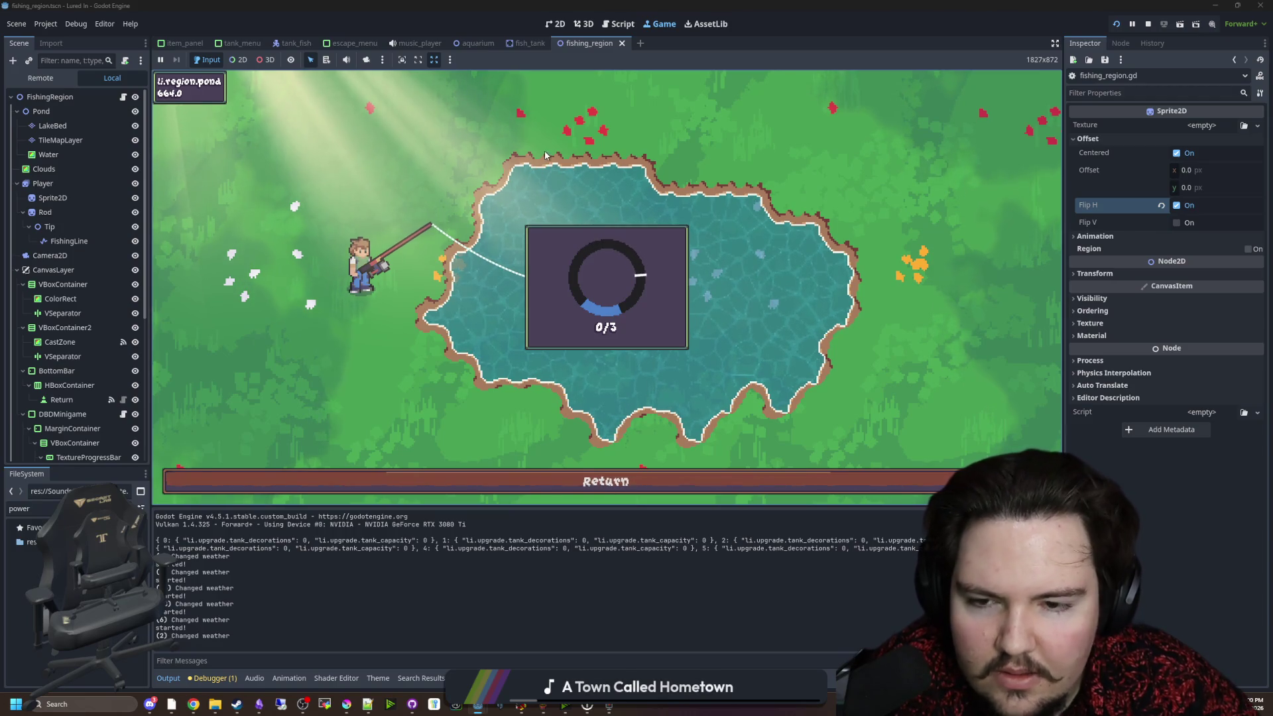
click(640, 184)
click(640, 183)
click(641, 182)
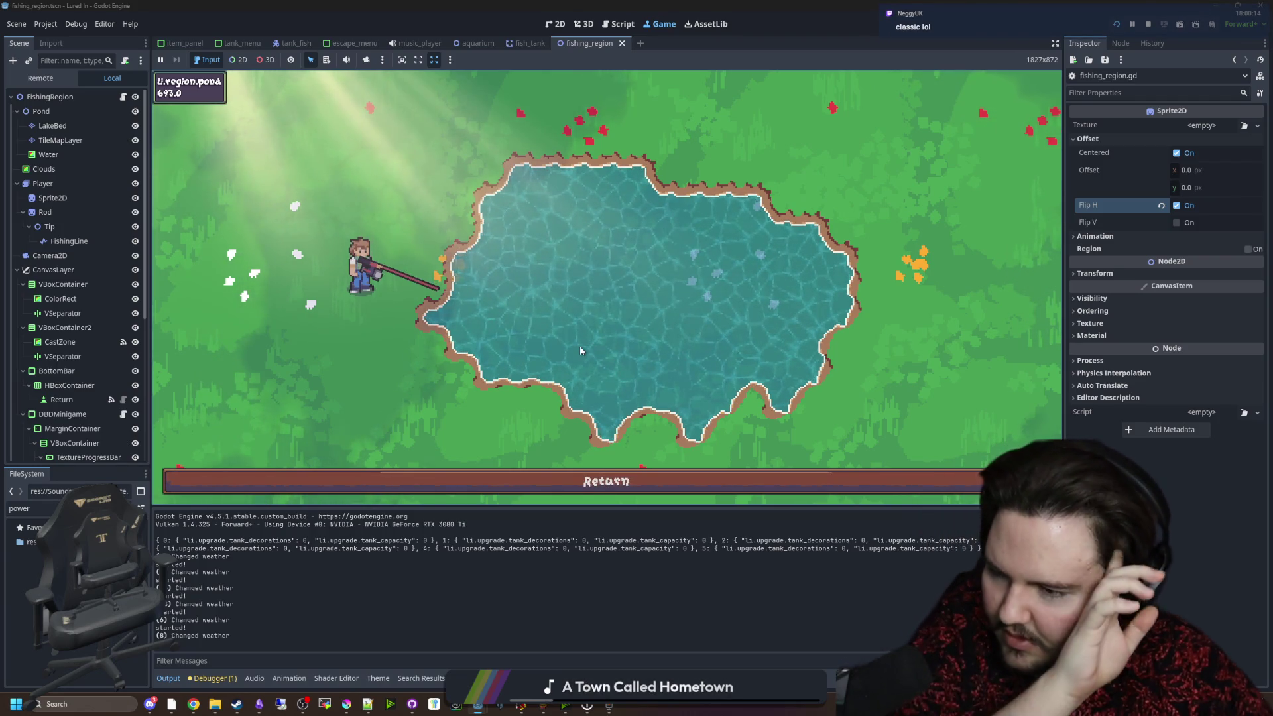
Return to the aquarium and buy a New Tank from the shop.
click(605, 479)
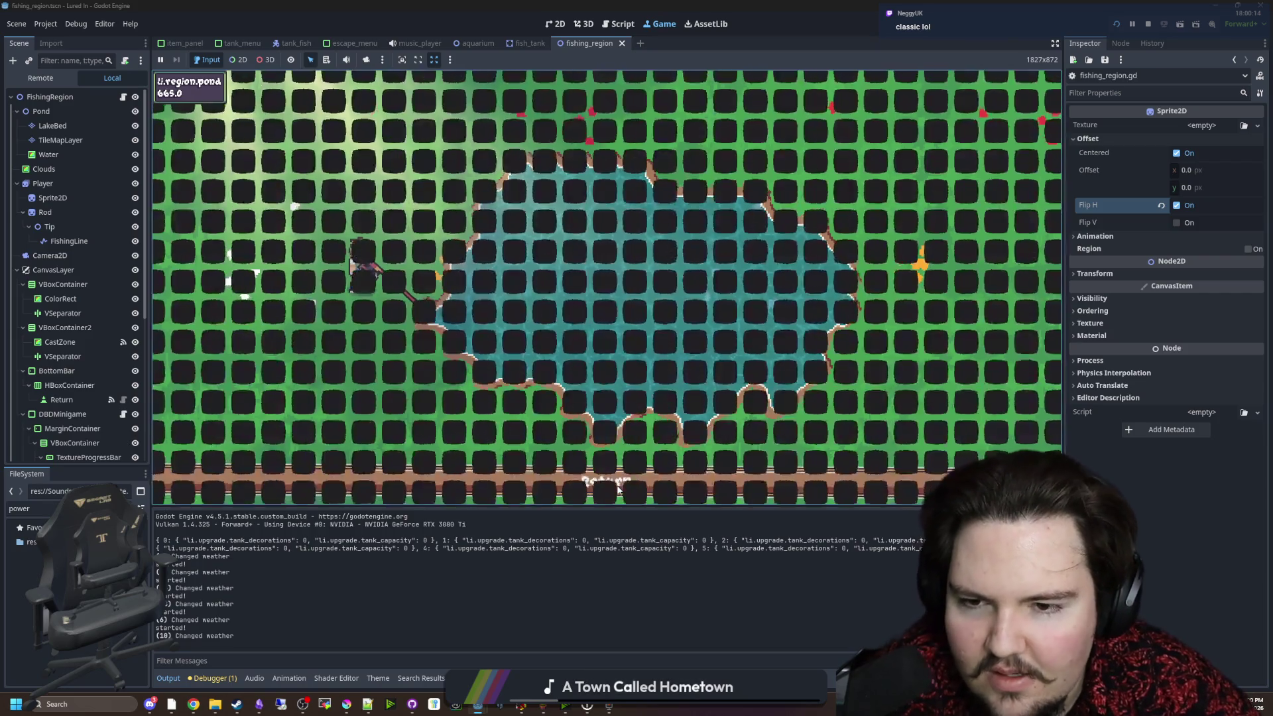
click(544, 482)
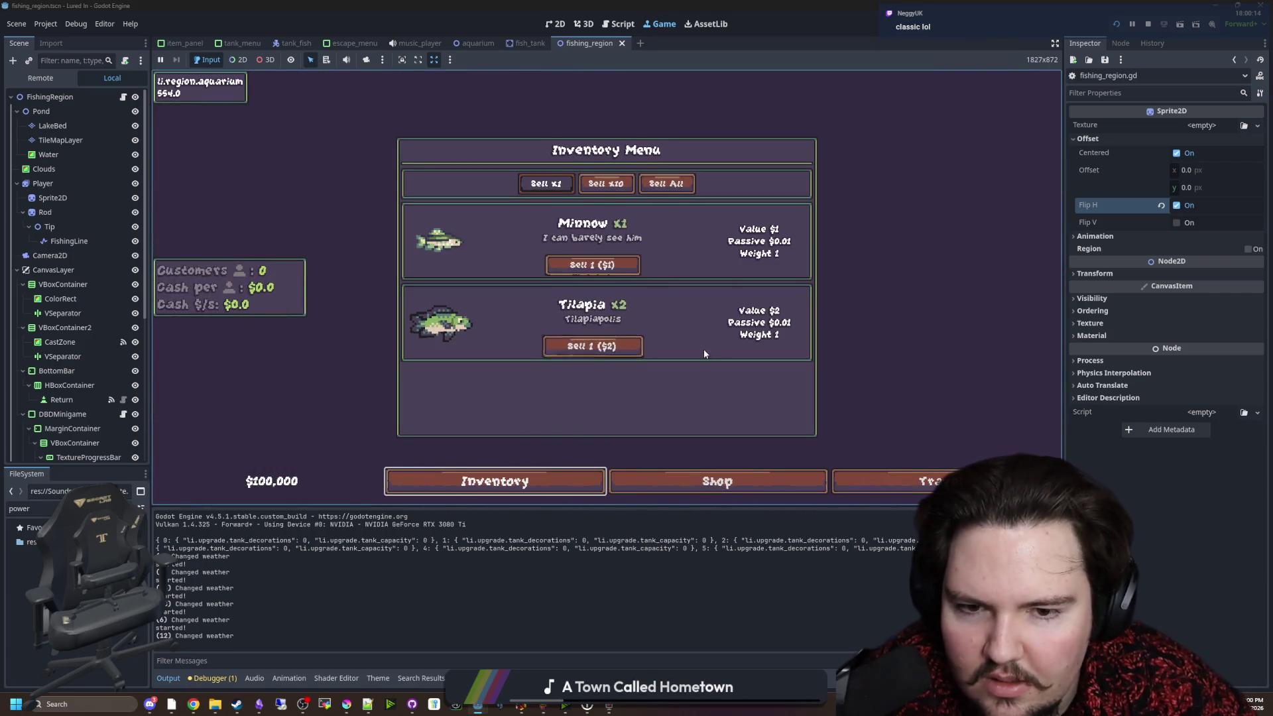
click(717, 481)
click(756, 214)
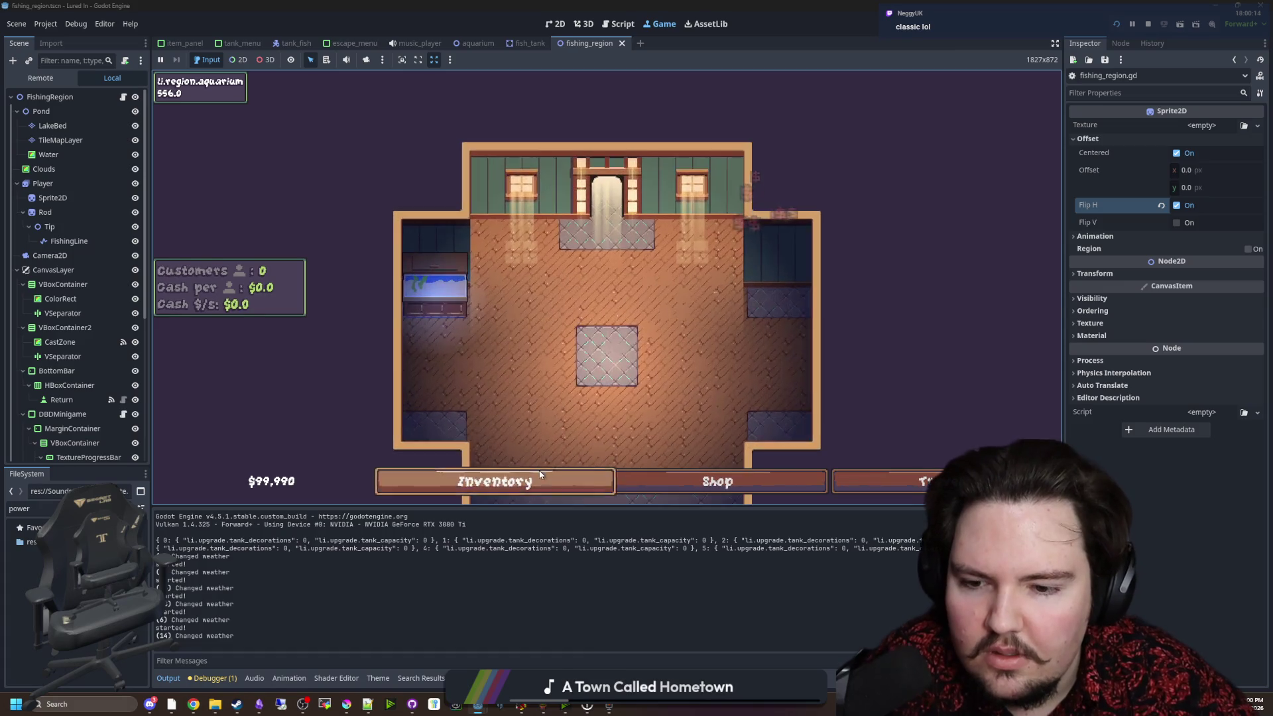
Move a fish, the Minnow and the Tilapia into the left tank, then check Fish Tank 1.
click(517, 481)
click(761, 347)
click(470, 284)
click(519, 478)
click(759, 264)
click(472, 284)
click(504, 481)
click(775, 268)
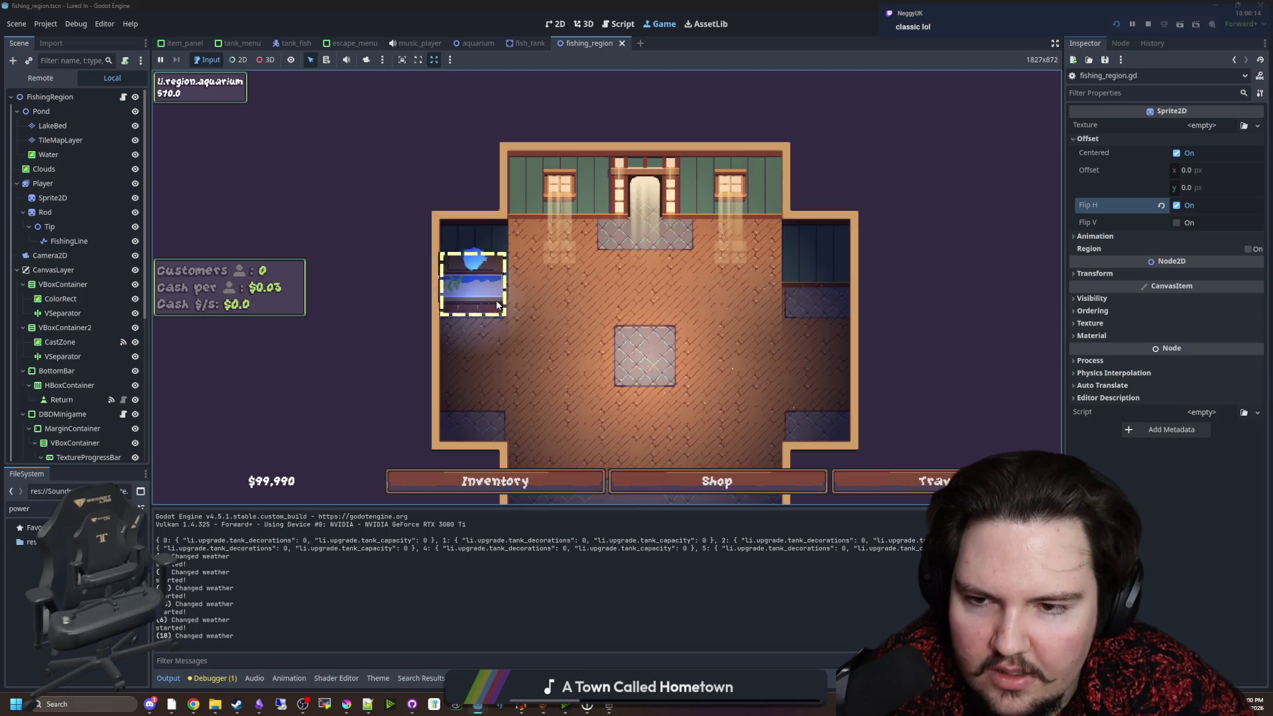
click(471, 284)
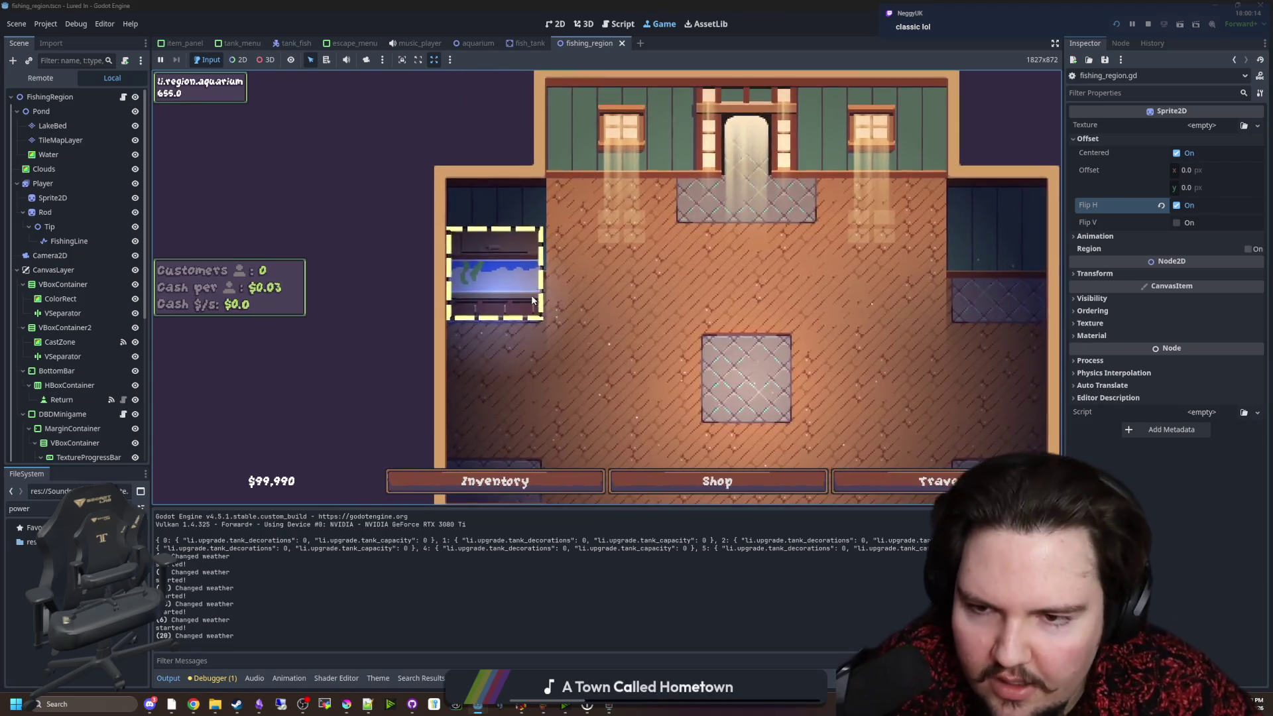
click(497, 271)
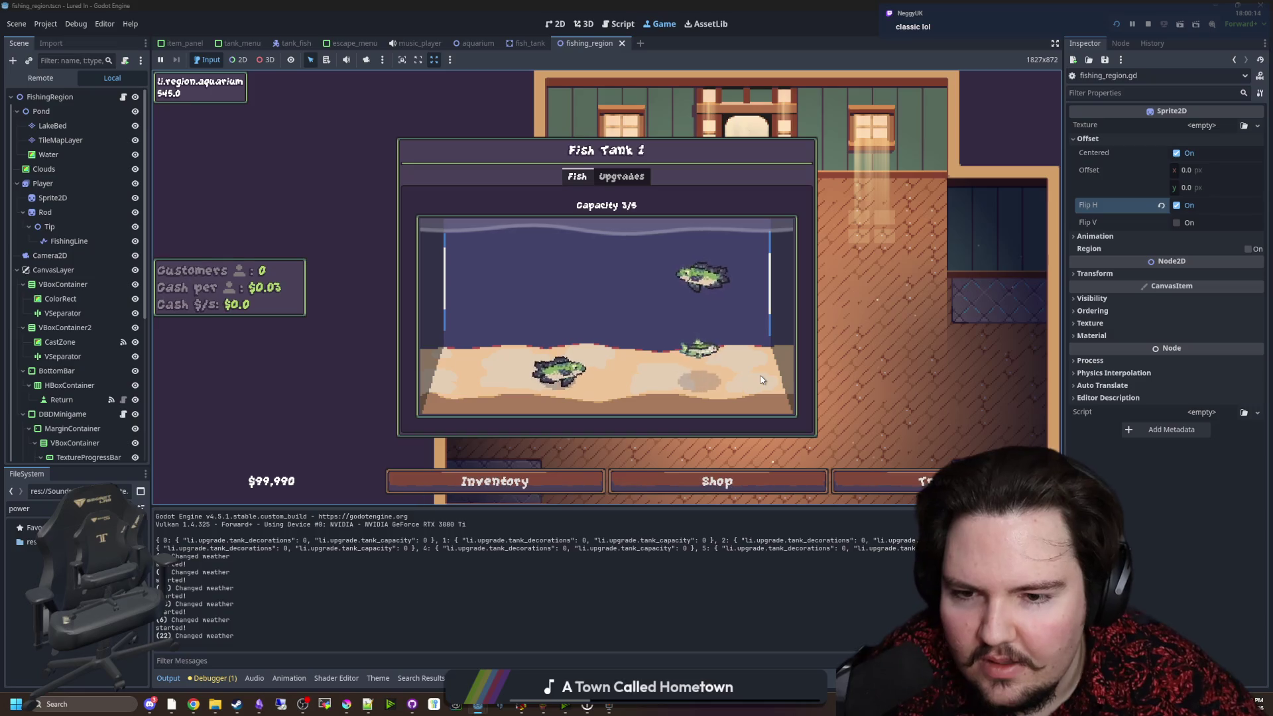
click(325, 324)
Buy Advertising several times from the shop's marketing offers, close the shop, and stop the game.
click(683, 473)
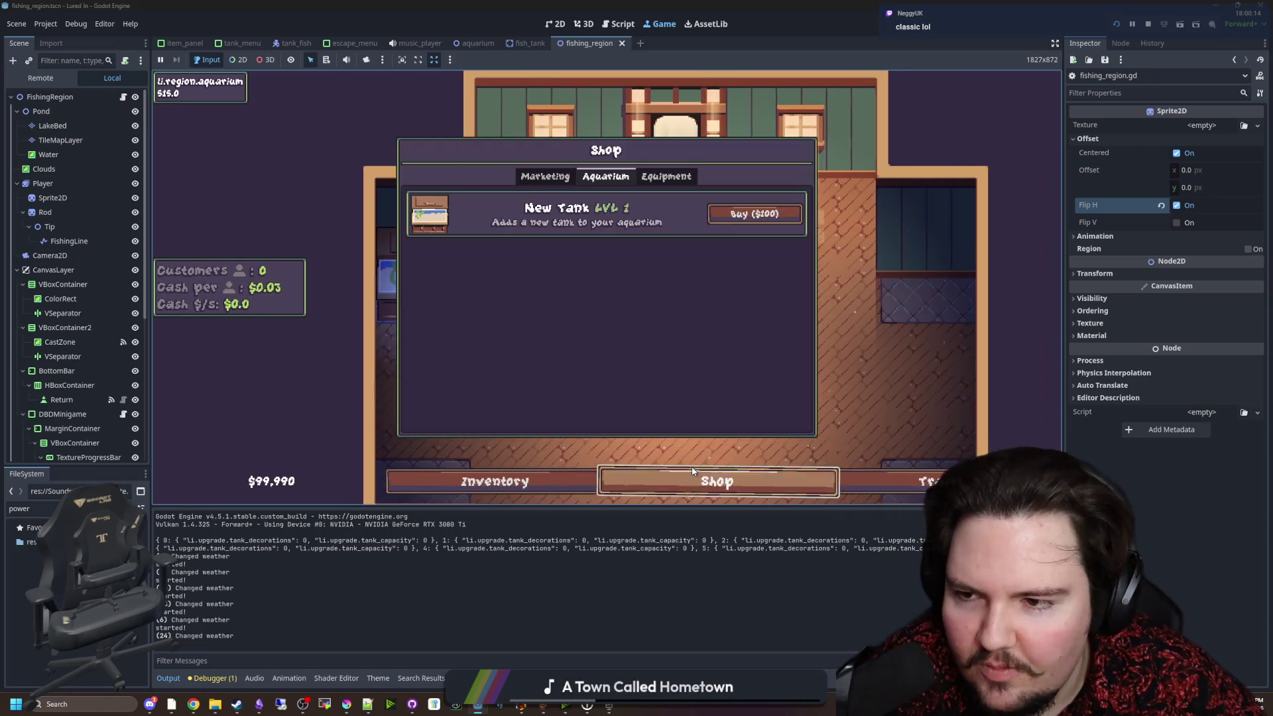
click(545, 176)
click(757, 214)
click(756, 213)
click(756, 214)
click(757, 214)
click(757, 213)
click(757, 214)
click(757, 213)
click(757, 214)
click(757, 214)
click(757, 214)
key(Escape)
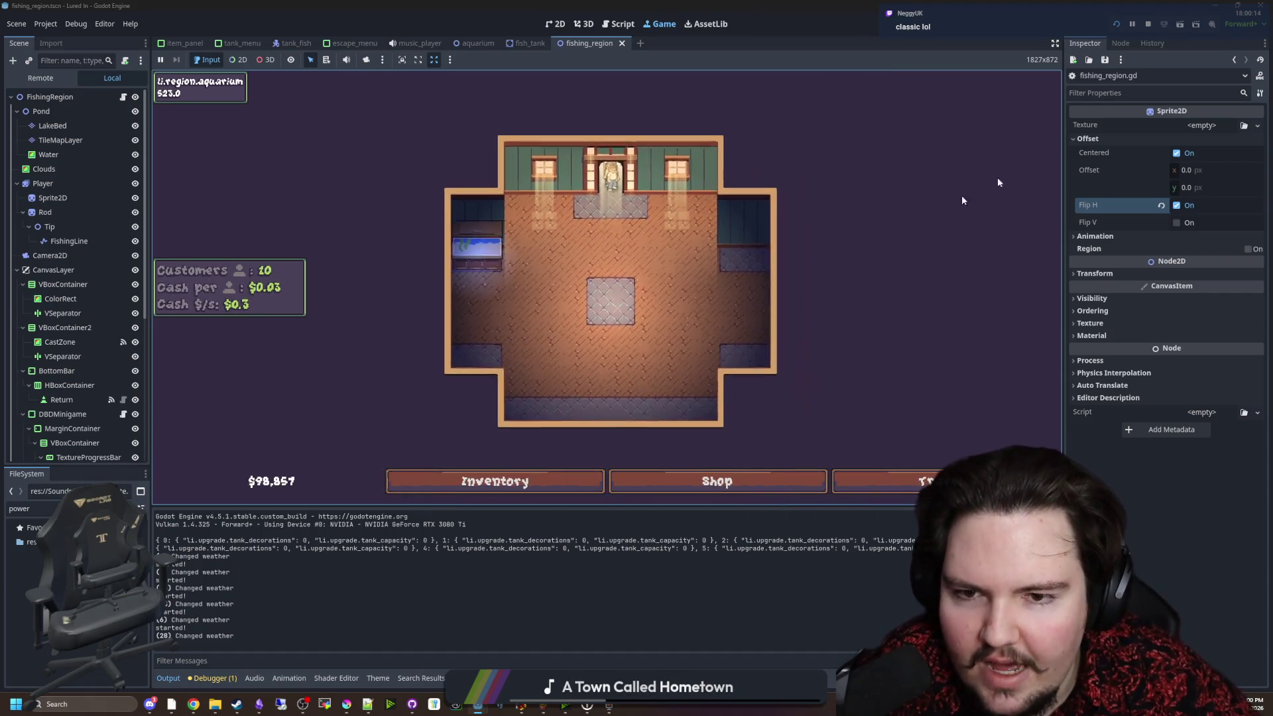
key(F5)
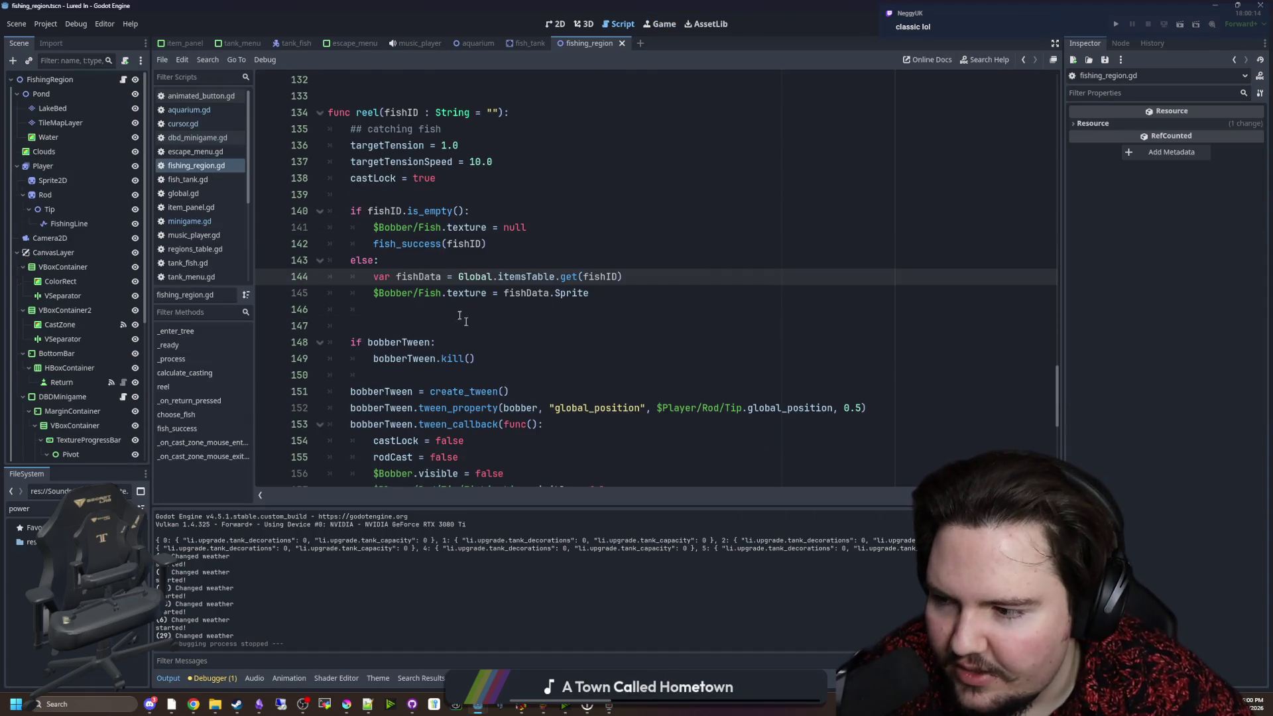
Filter the FileSystem by 'glob' and open the global.gd script.
scroll(505, 305, up, 6)
click(504, 227)
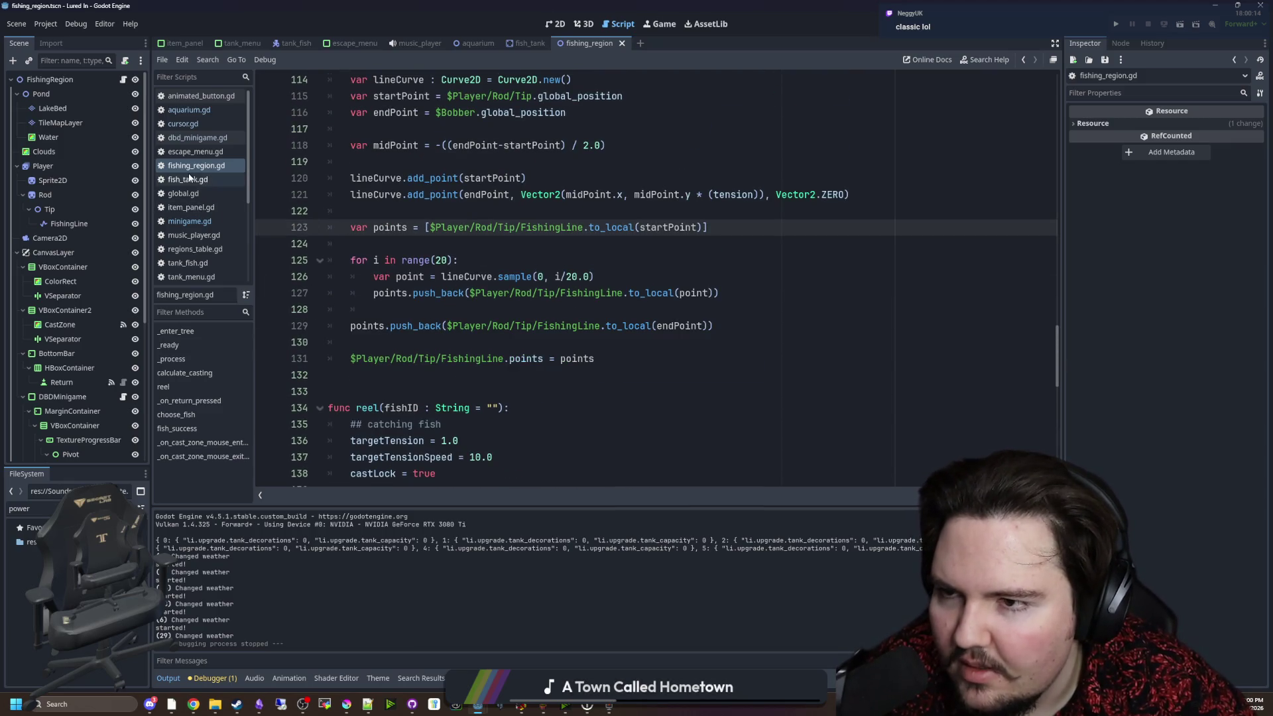
double_click(19, 508)
key(BackSpace)
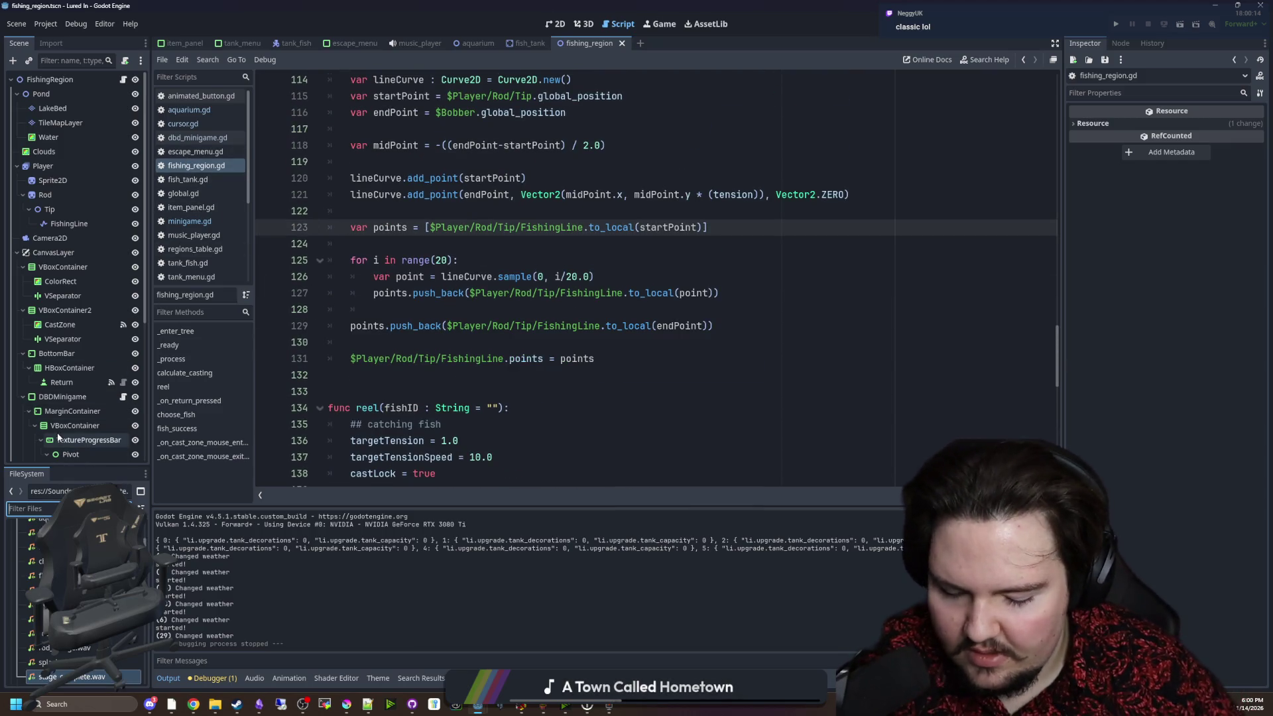
text(glob)
click(29, 599)
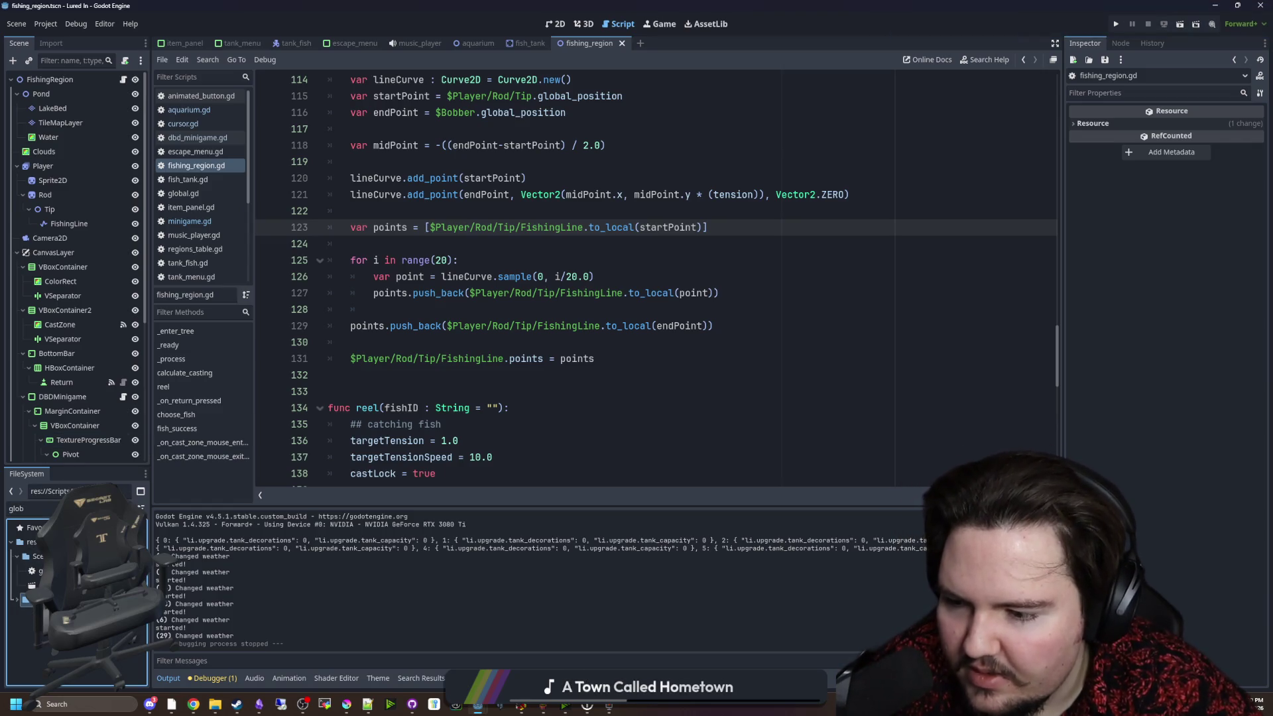
double_click(30, 599)
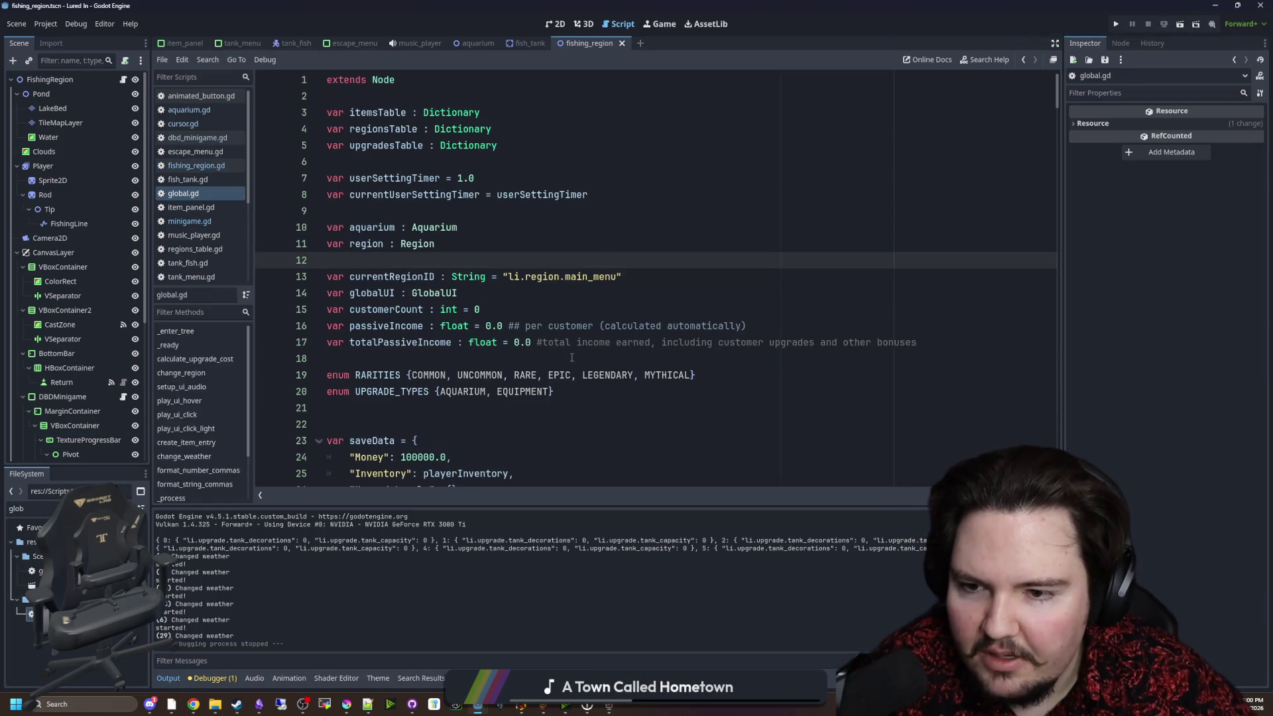
Change the saveData Money value from 100000.0 to 0.0 and run the project.
click(513, 356)
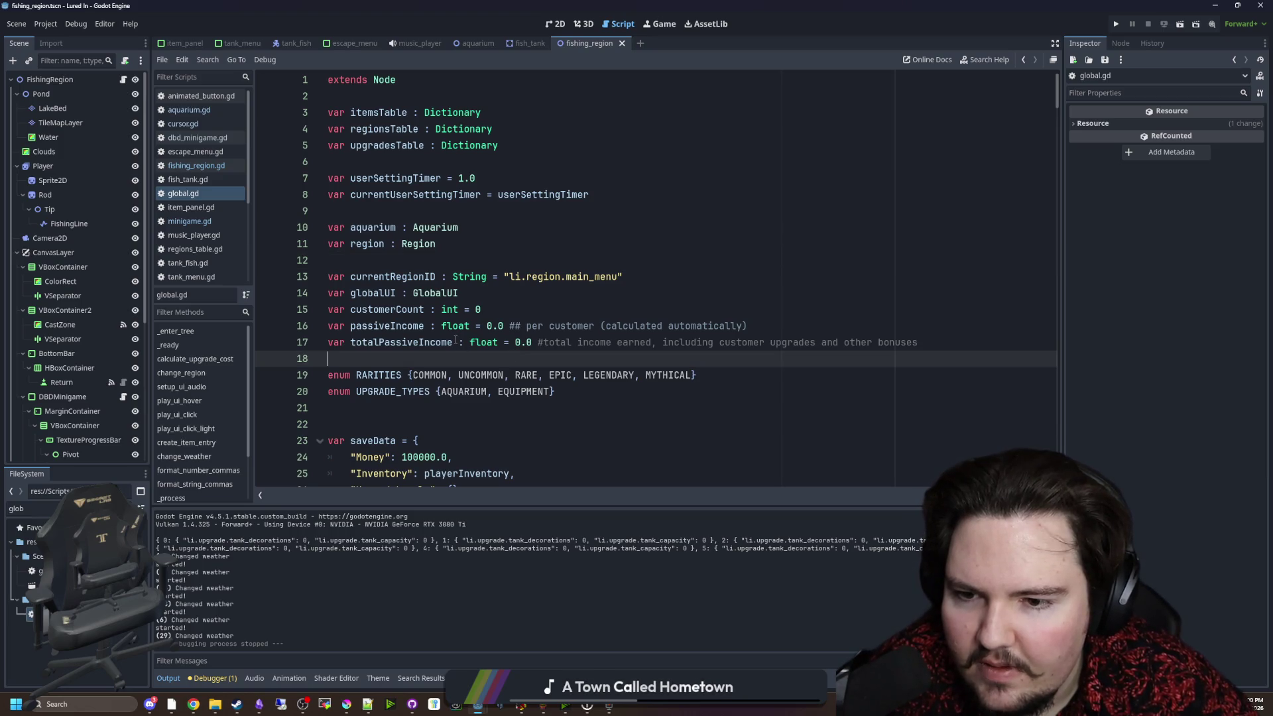
scroll(456, 341, down, 3)
drag(437, 309, 396, 310)
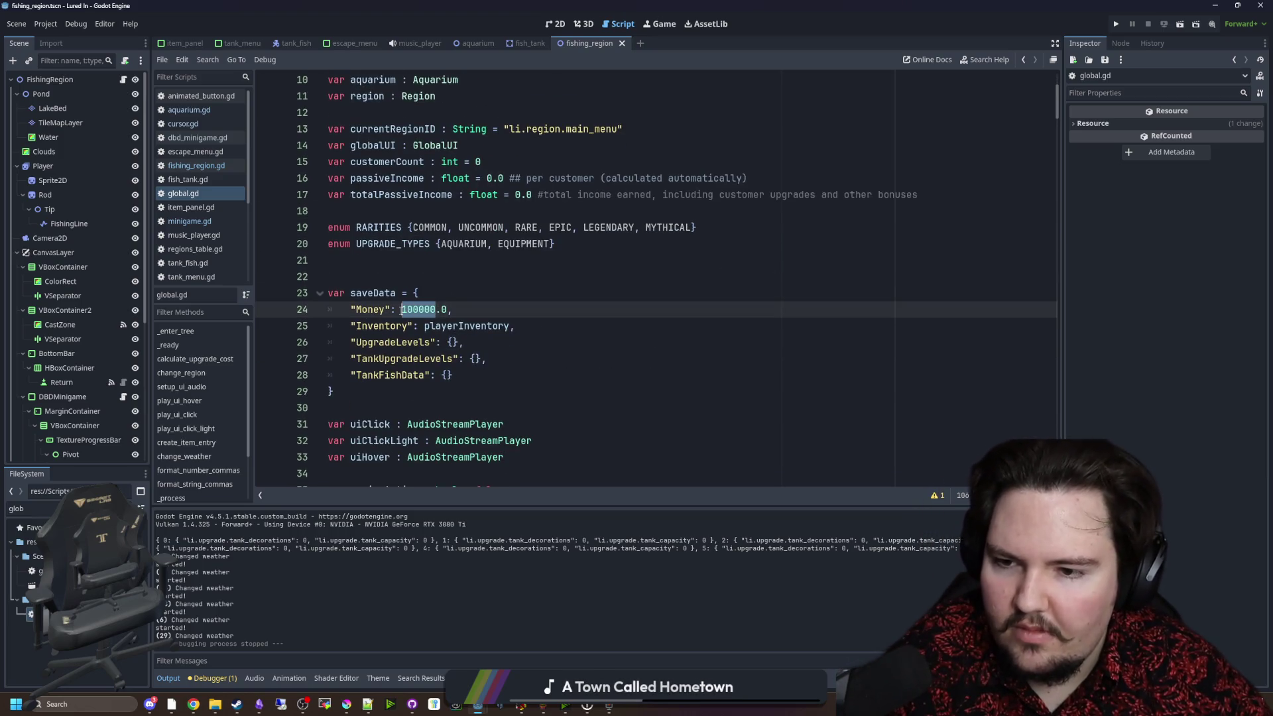
key(Up)
key(Up)
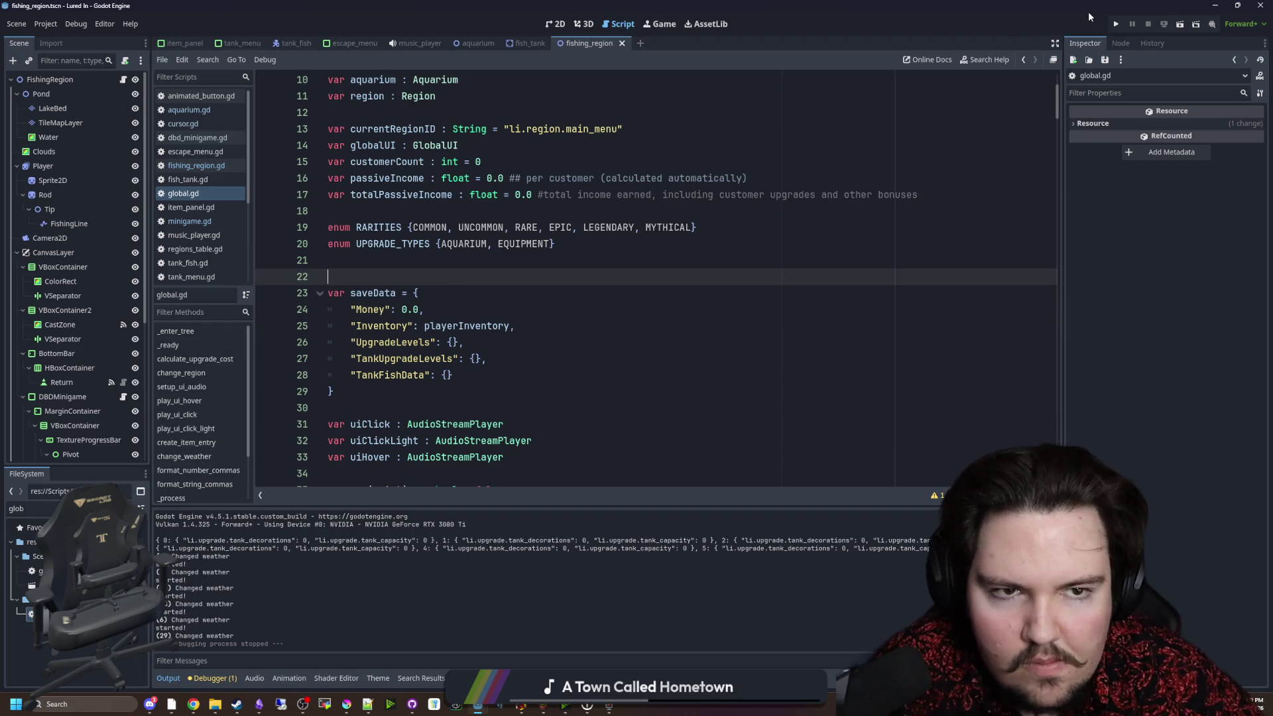
click(1114, 24)
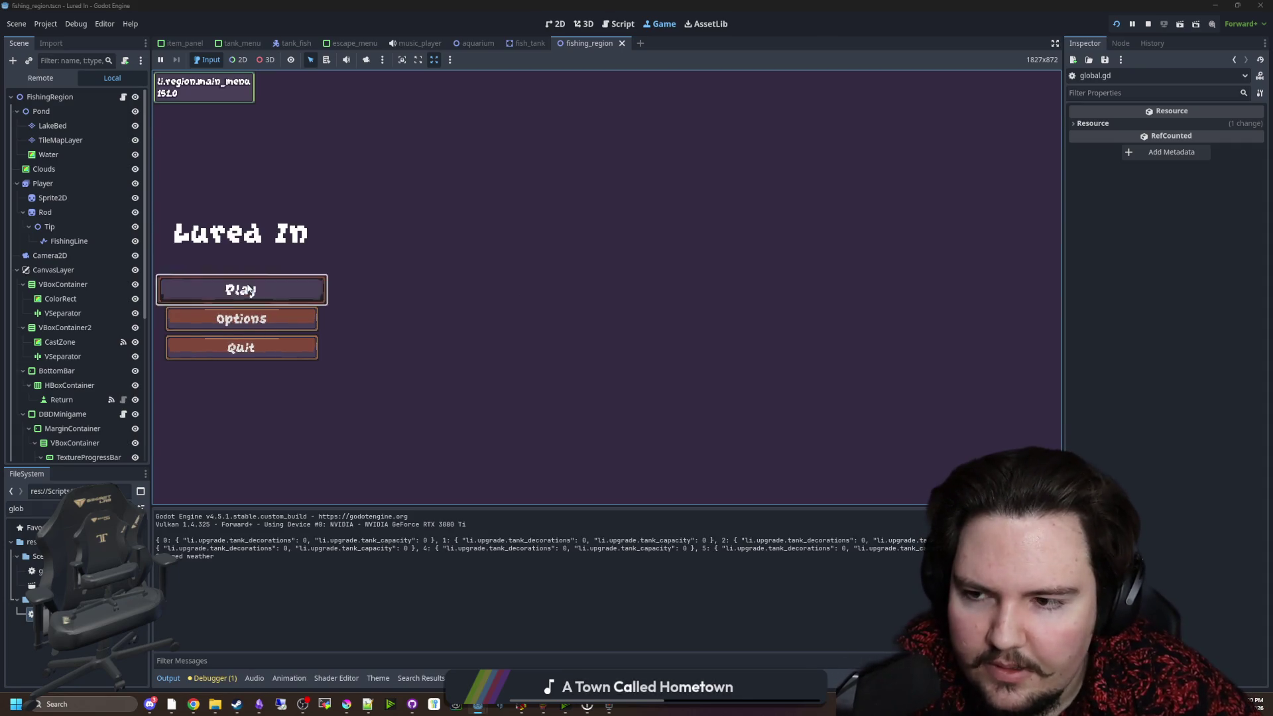
Start the game from the main menu, glance at the shop, and travel to the pond.
click(248, 286)
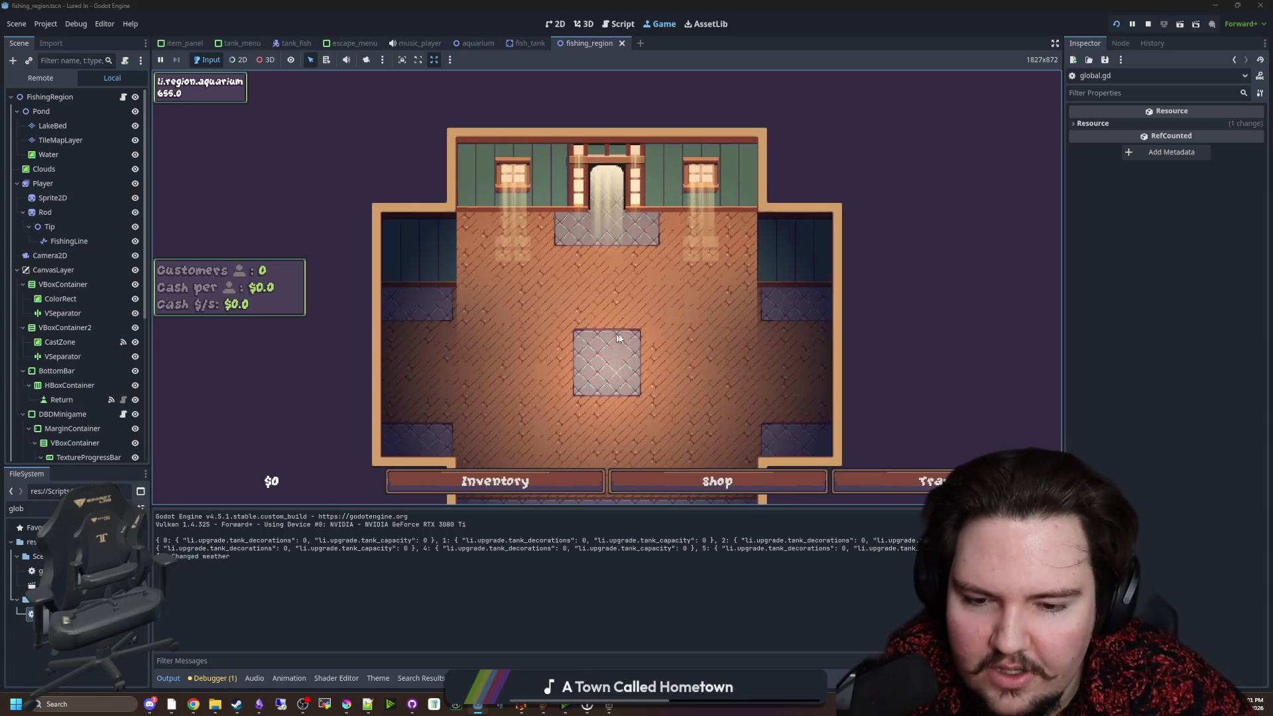
click(511, 481)
click(717, 480)
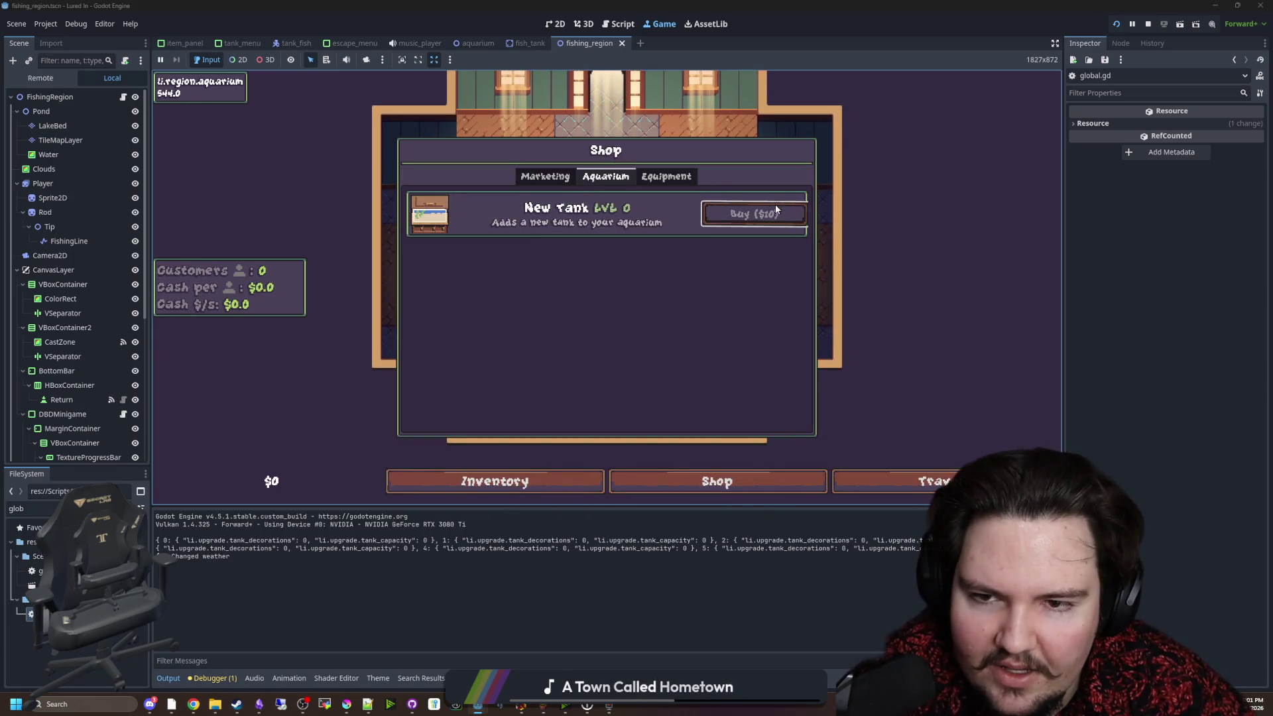
click(862, 461)
click(862, 479)
click(761, 196)
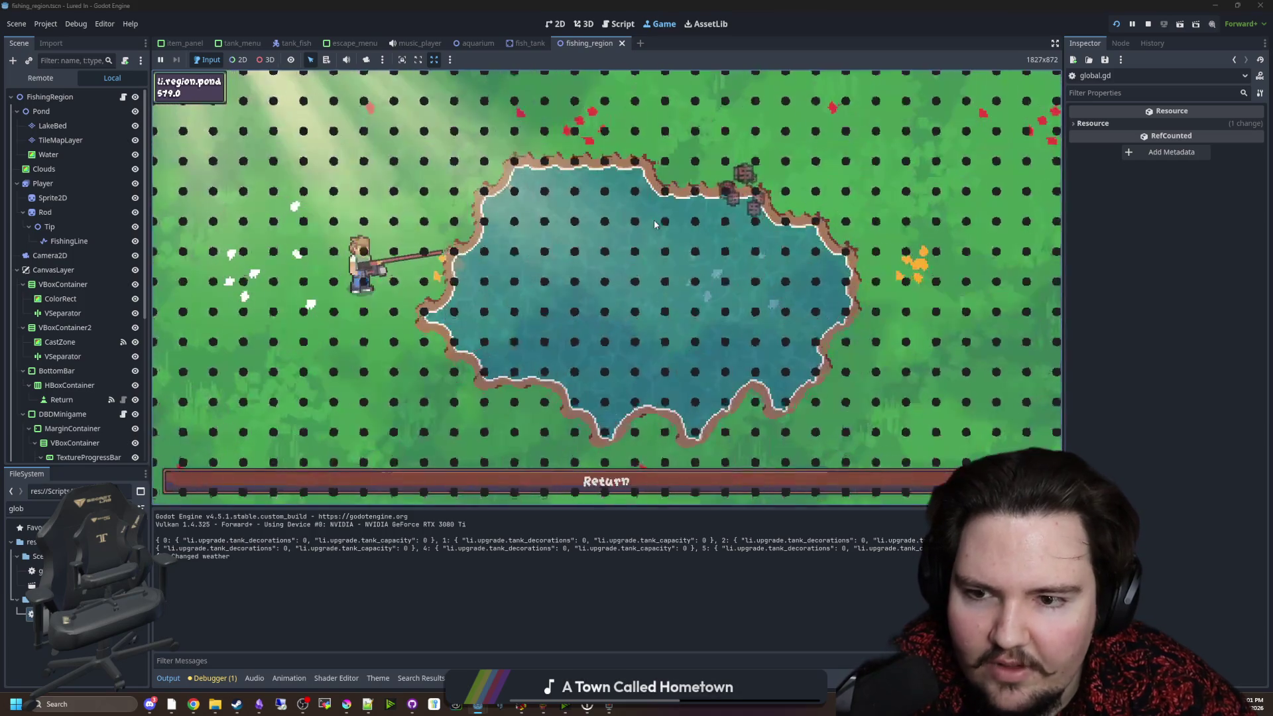
Cast and win the catch minigame three times in a row, landing each fish at 3/3.
drag(646, 217, 595, 190)
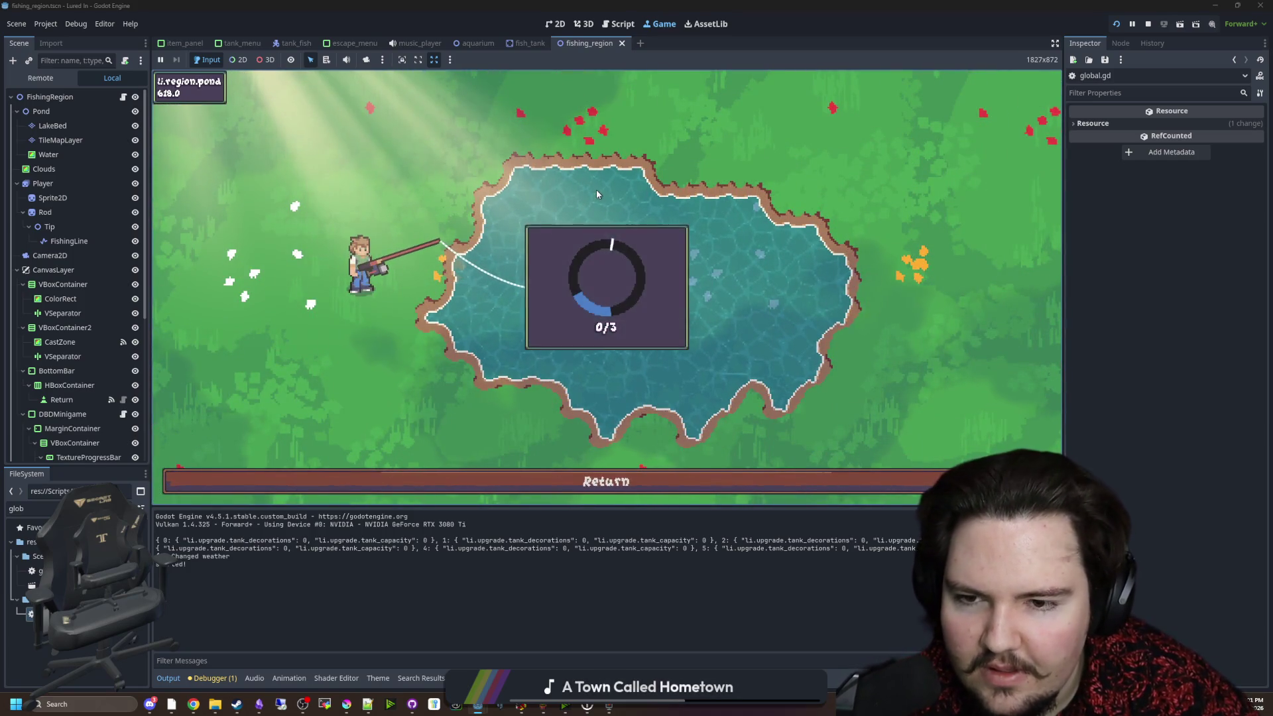
click(597, 193)
click(619, 190)
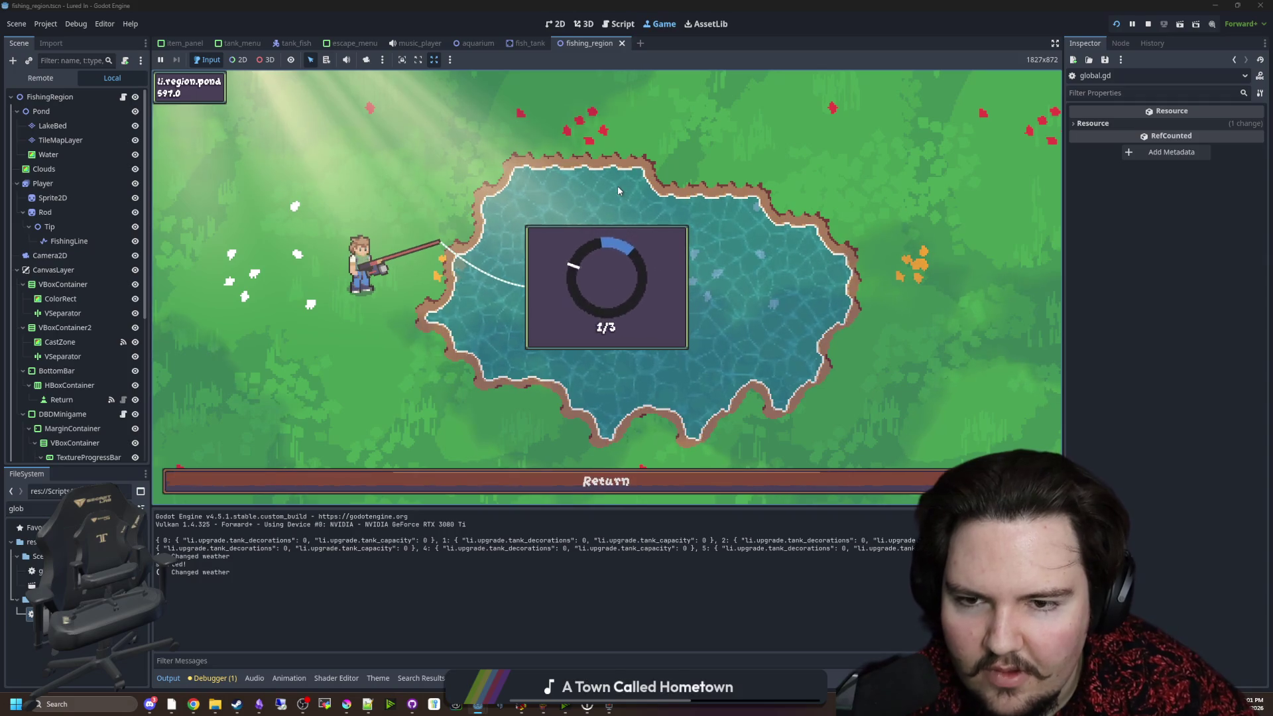
click(619, 201)
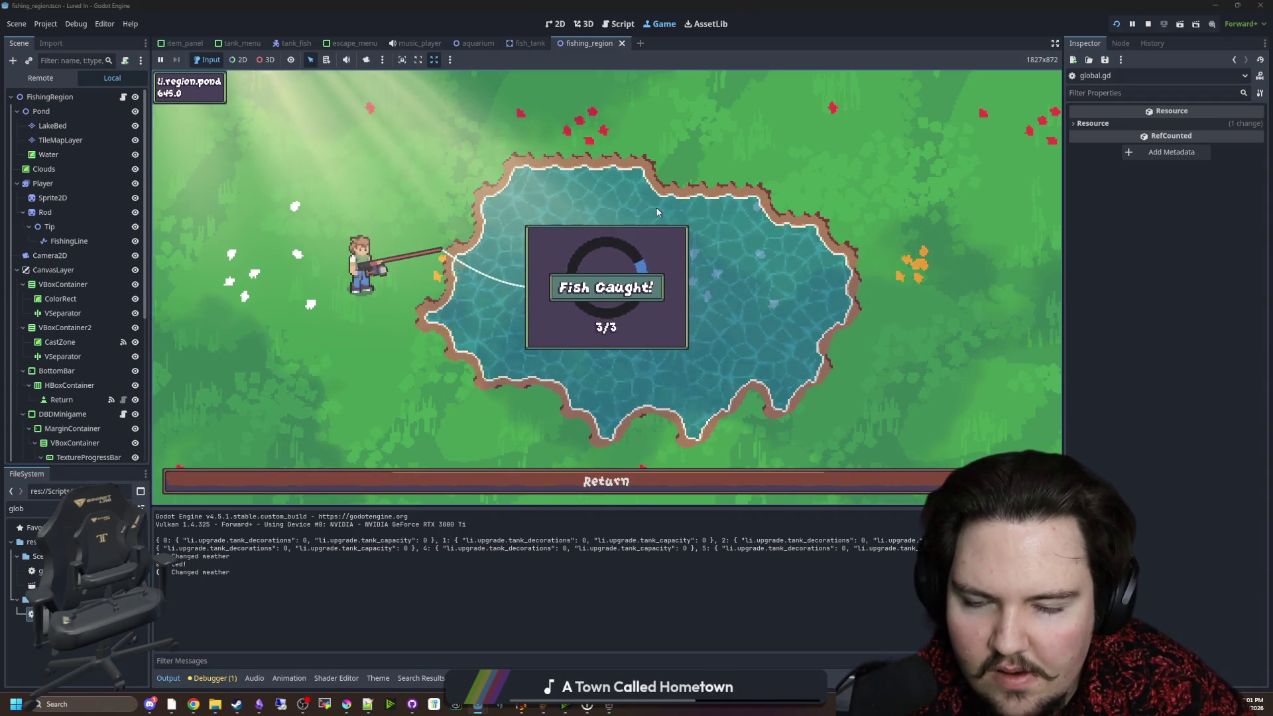
drag(626, 210, 616, 200)
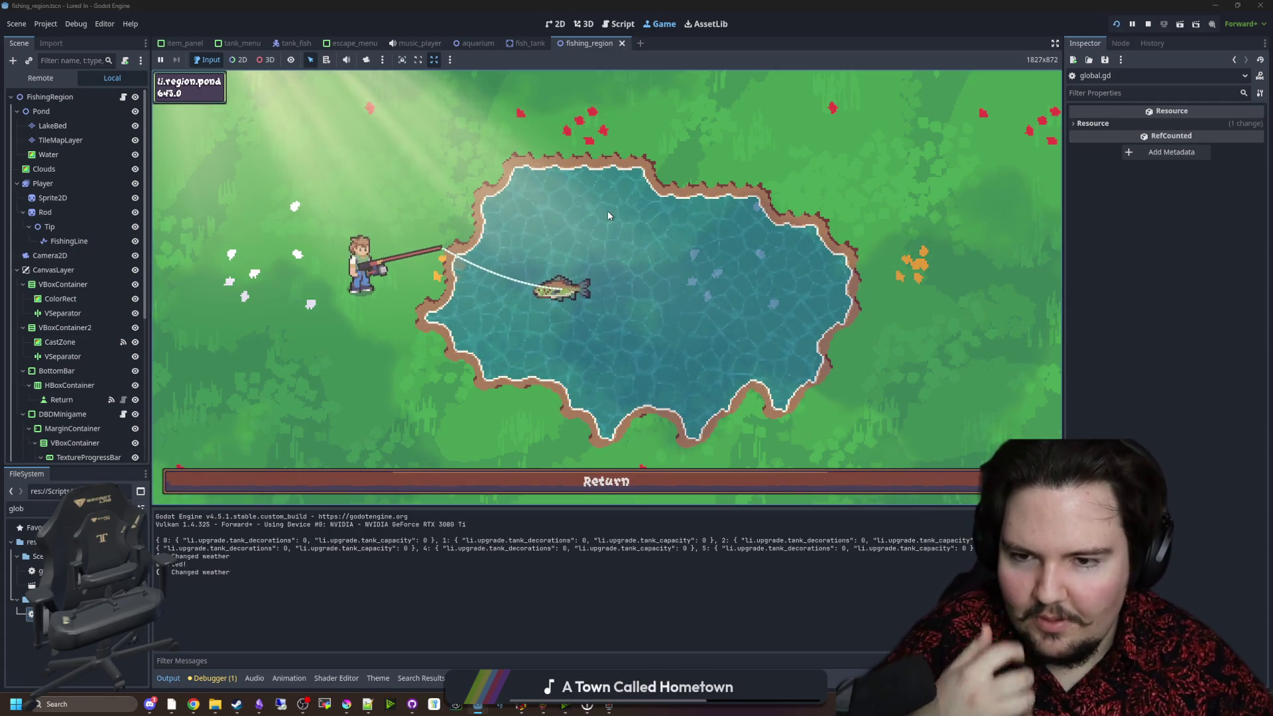
click(608, 213)
click(608, 213)
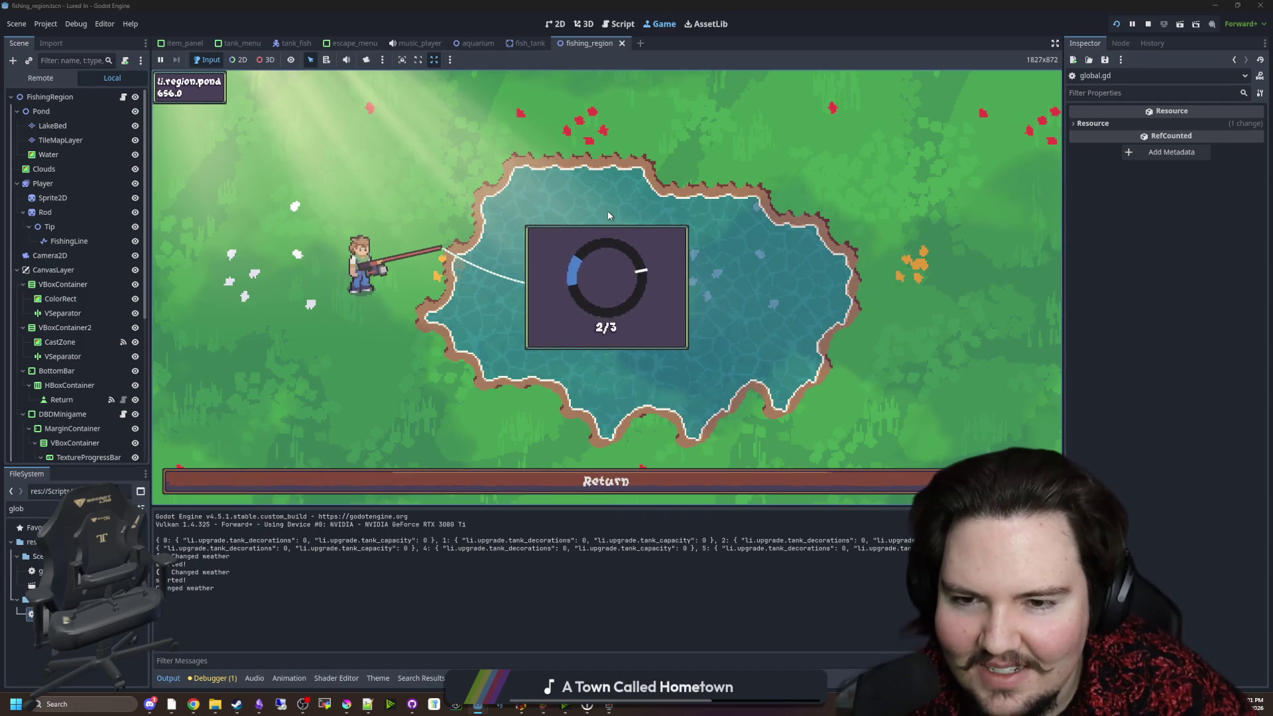
click(608, 215)
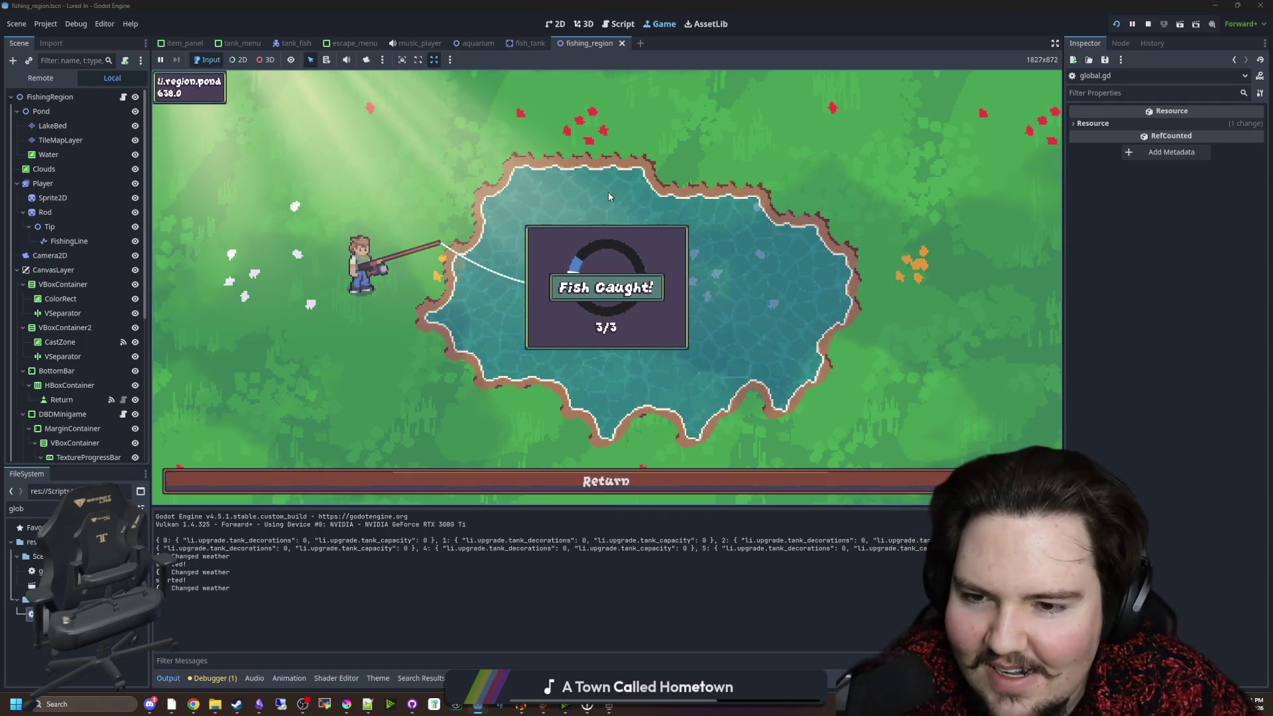
drag(600, 203, 597, 199)
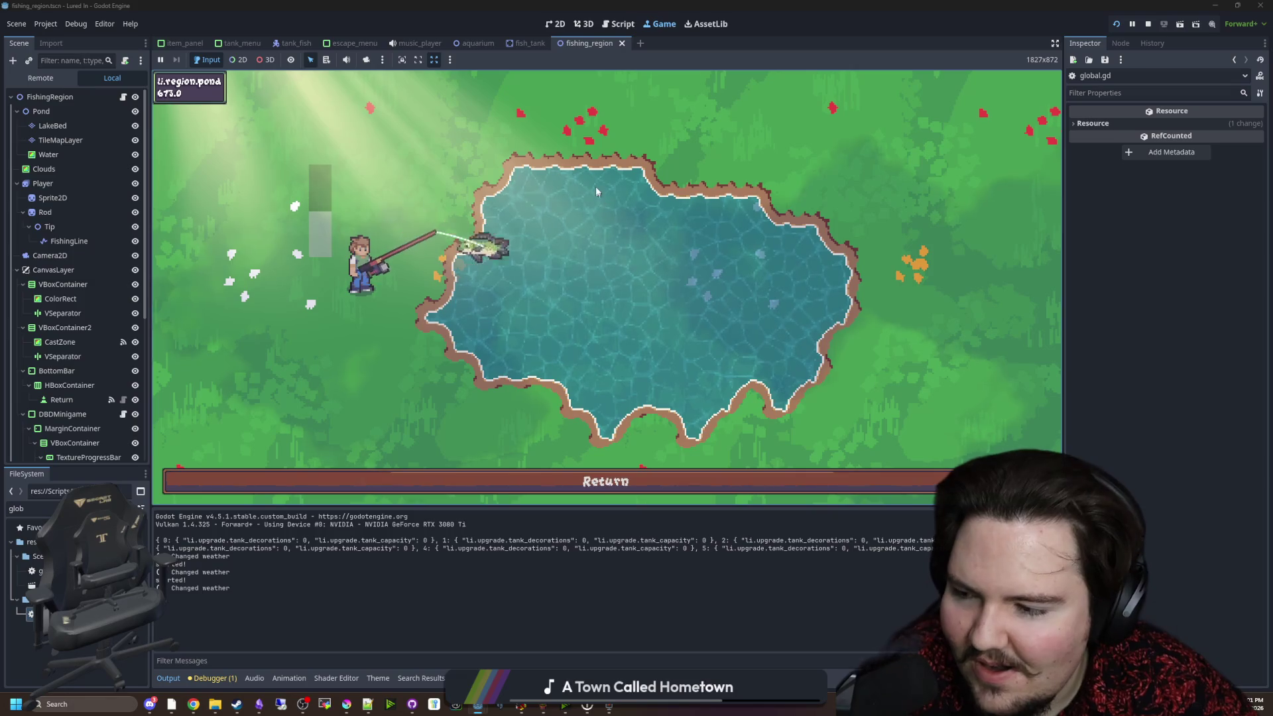
click(595, 196)
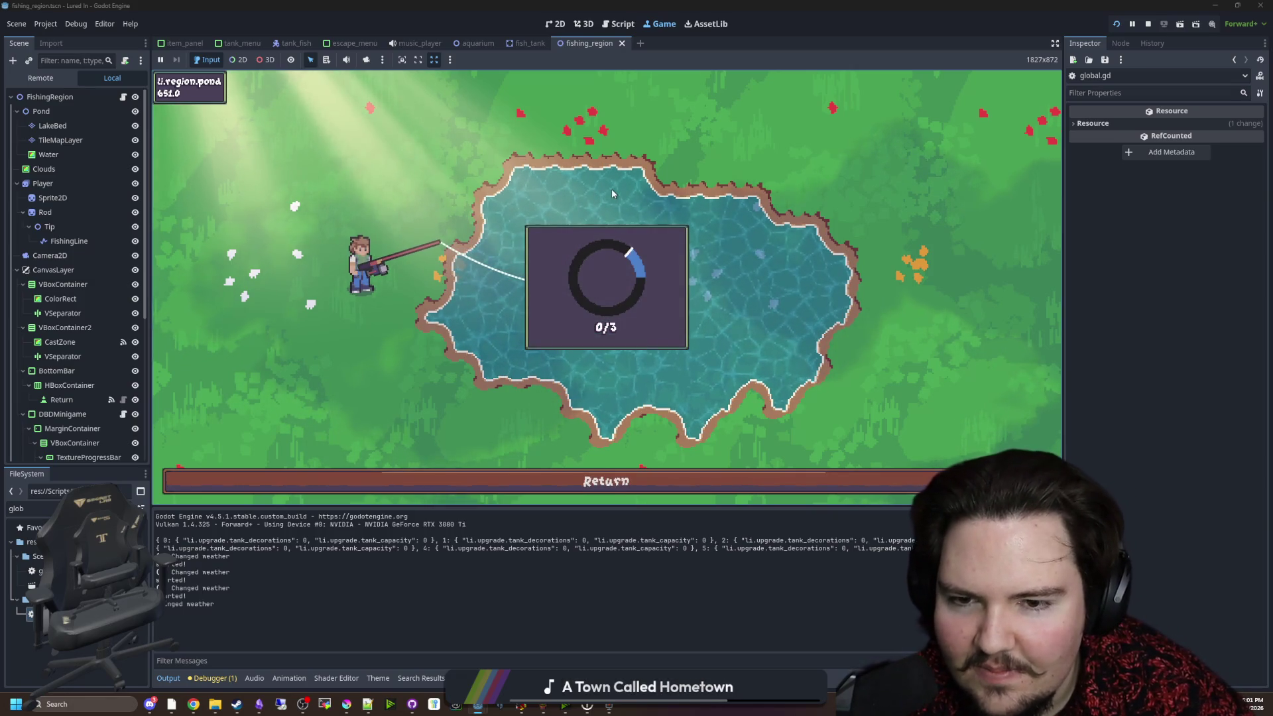
click(613, 189)
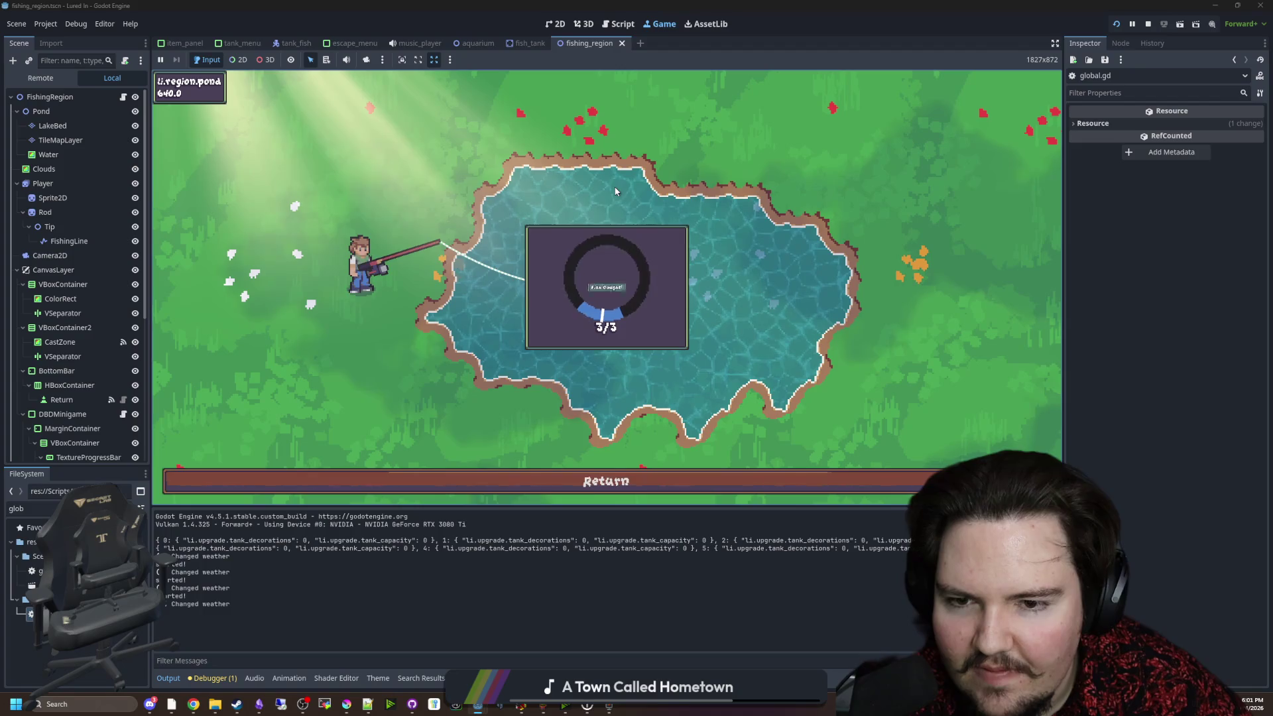
click(616, 192)
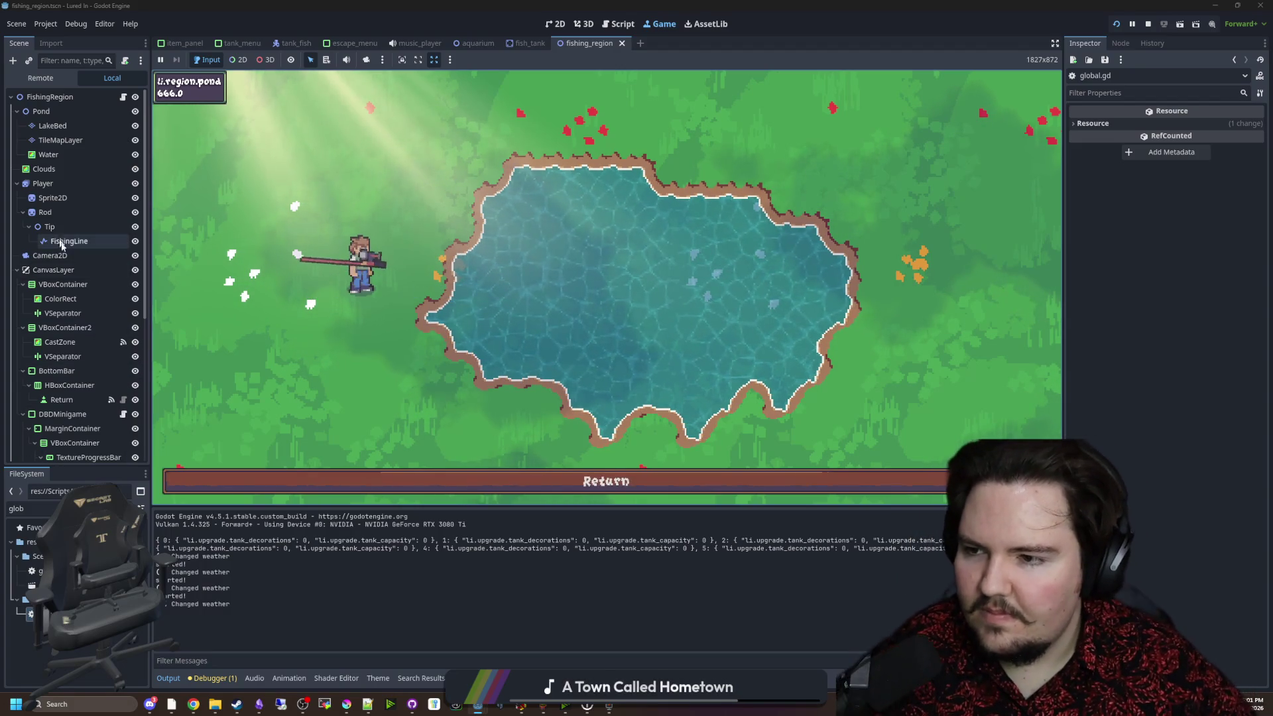
Inspect the Bobber/Fish sprite's ordering and Z Index in the Remote scene tree.
scroll(73, 299, down, 6)
click(63, 381)
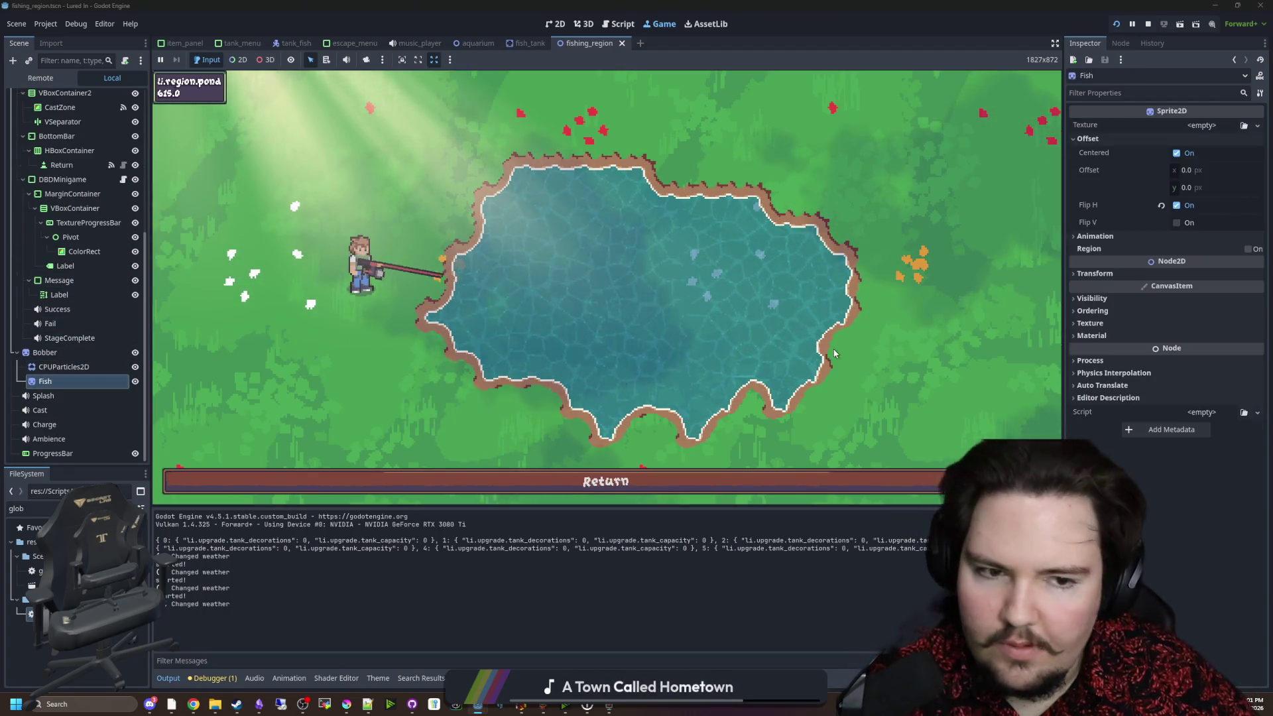
click(1092, 311)
click(1206, 325)
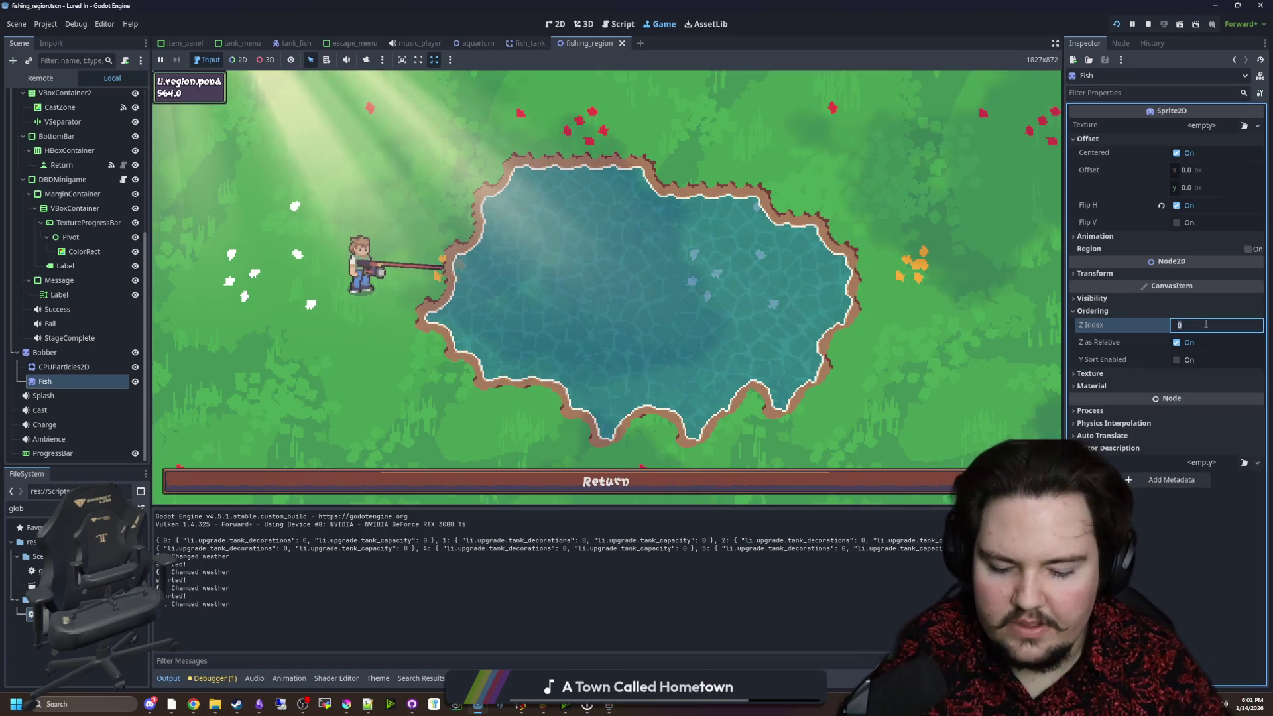
click(126, 353)
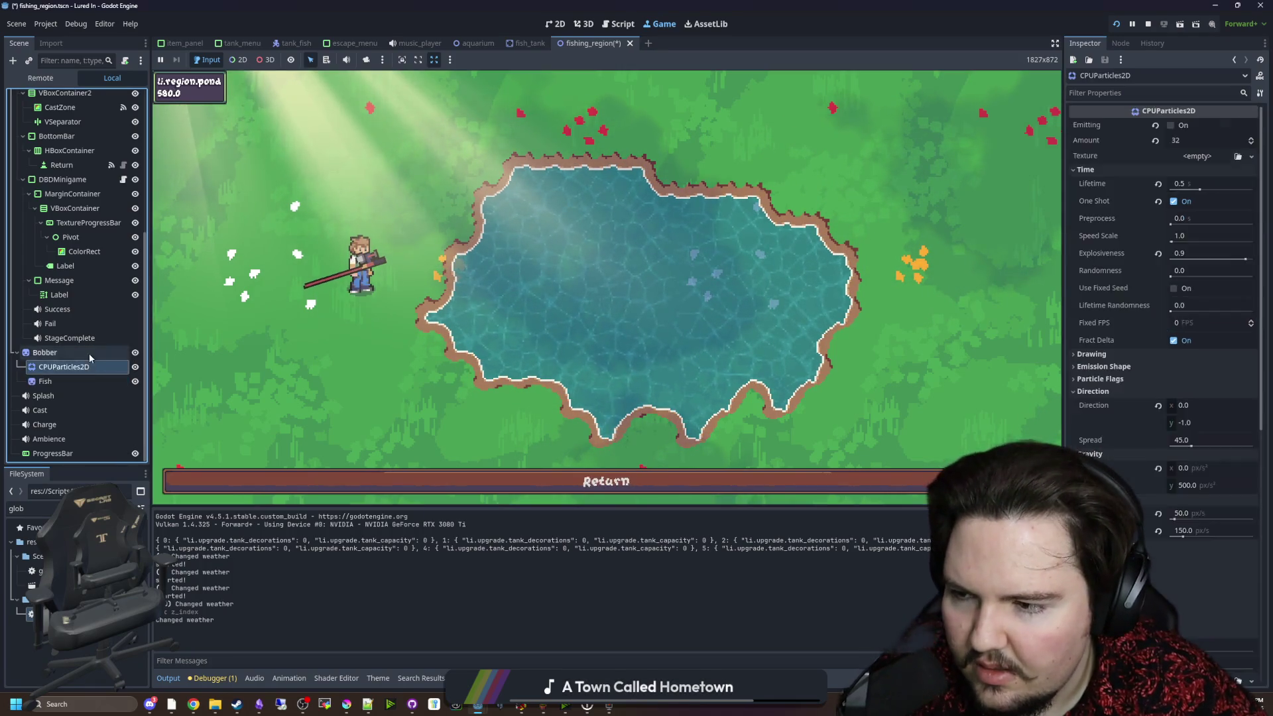
scroll(73, 279, up, 5)
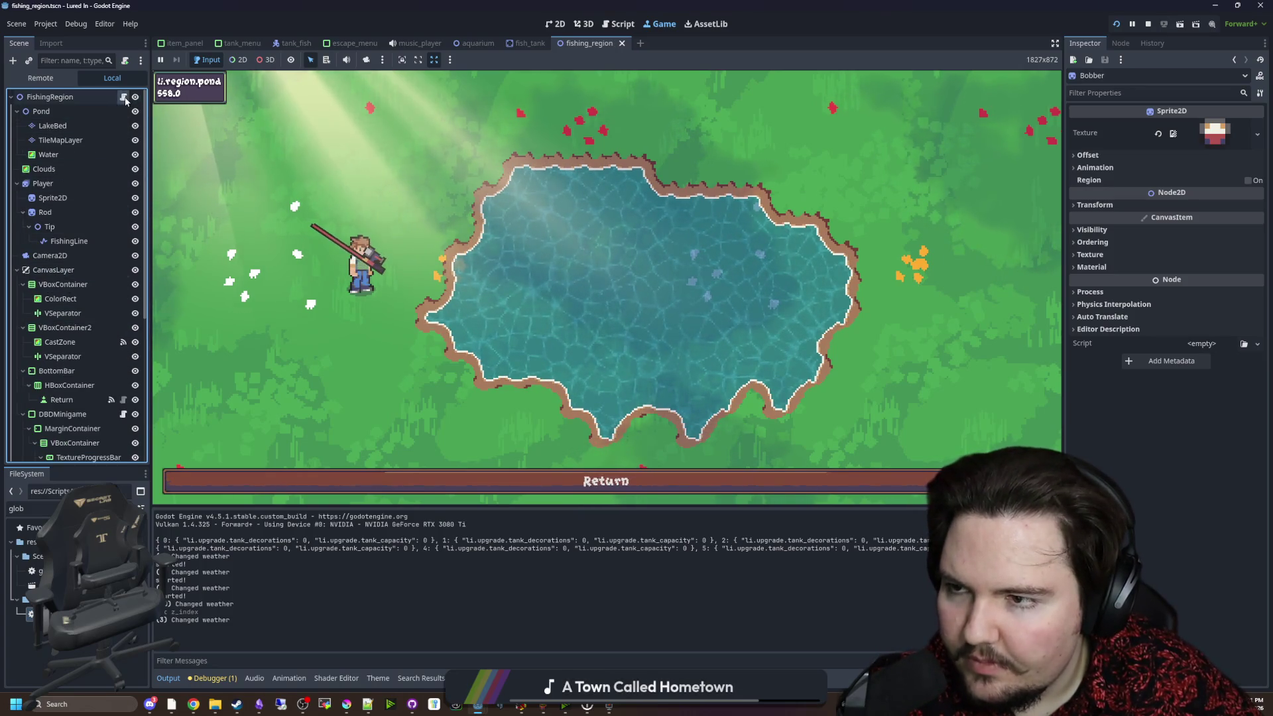
Go back to fishing_region.gd and find the line clearing the bobber's fish texture.
key(ctrl+s)
key(ctrl+F3)
click(476, 248)
scroll(467, 239, down, 8)
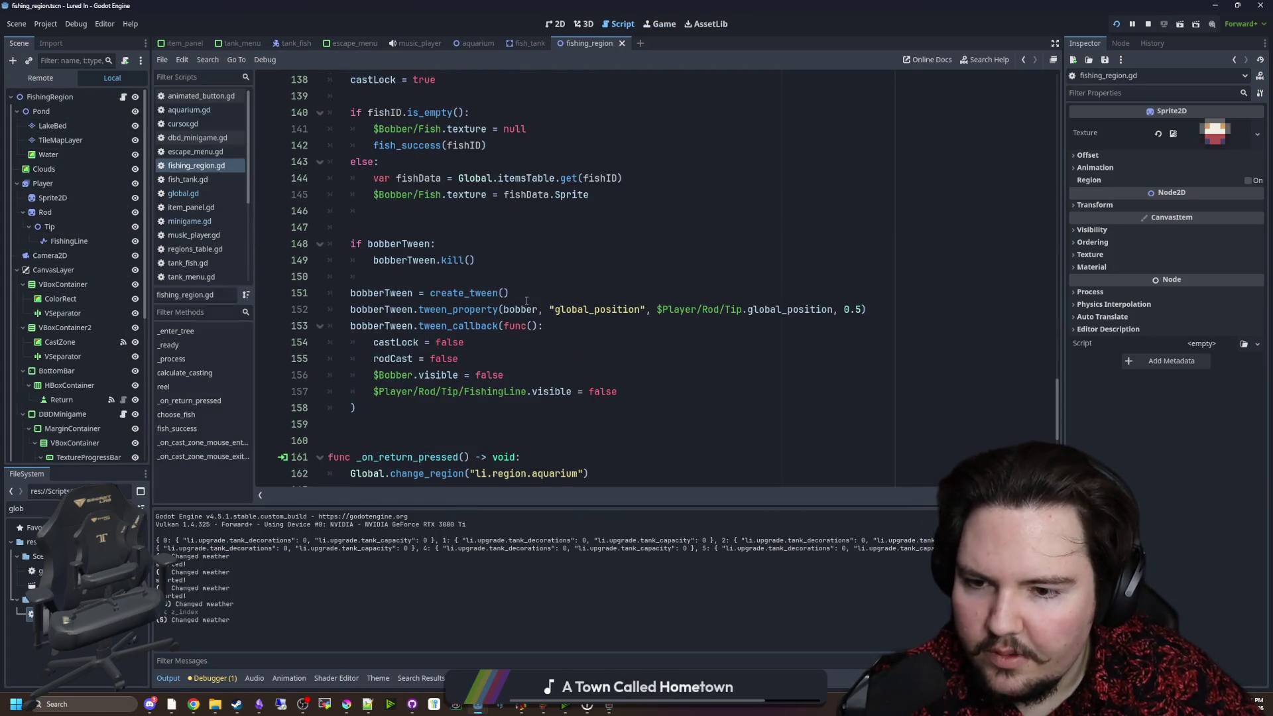
click(455, 227)
drag(545, 126, 376, 129)
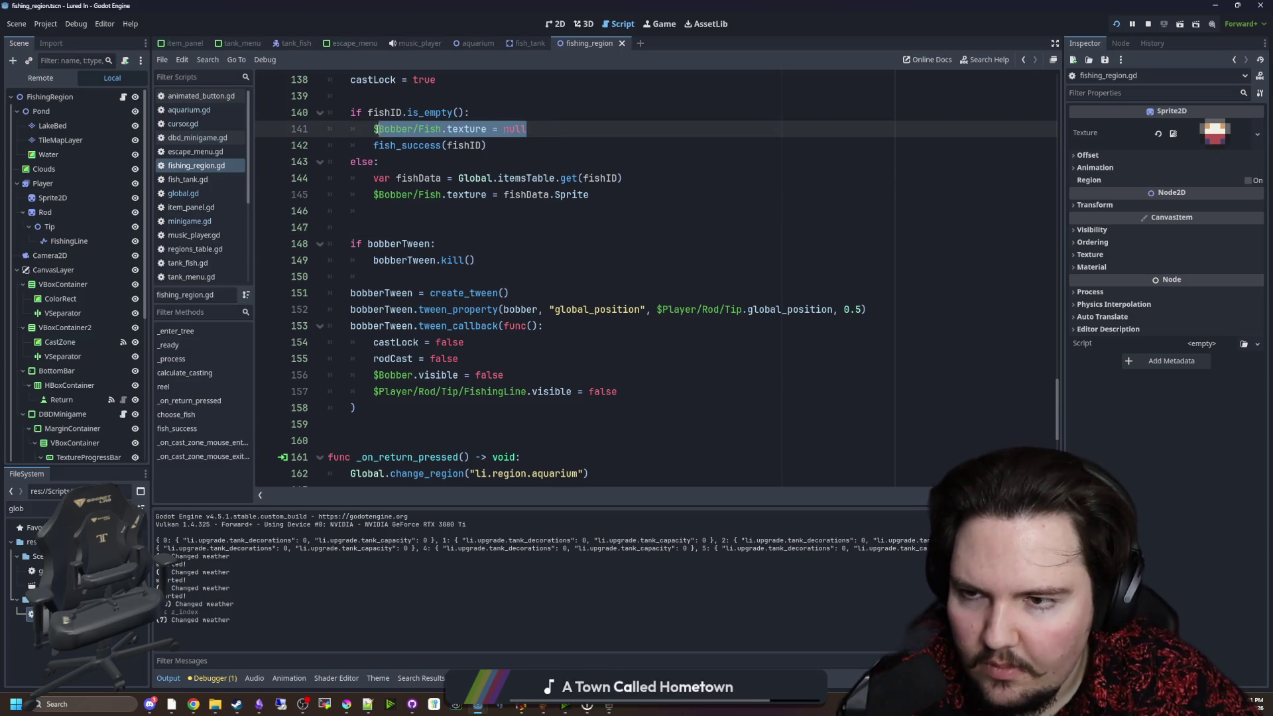
scroll(474, 288, up, 13)
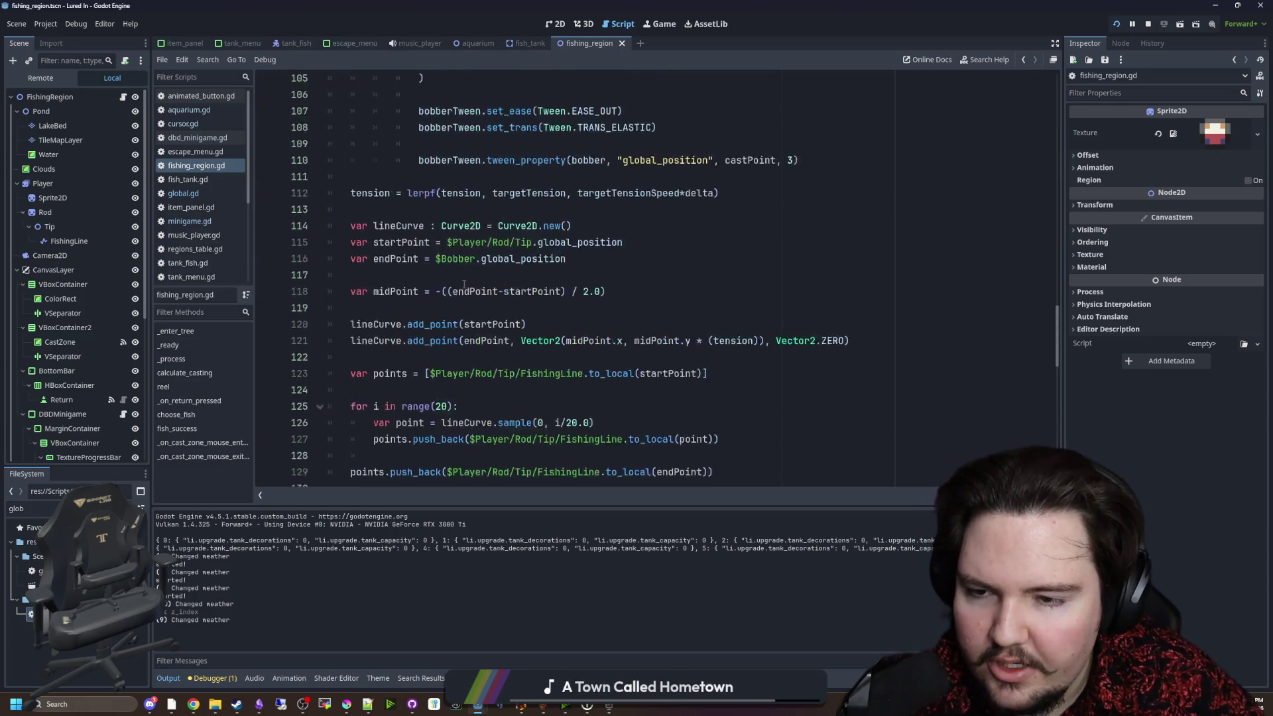
scroll(468, 272, up, 10)
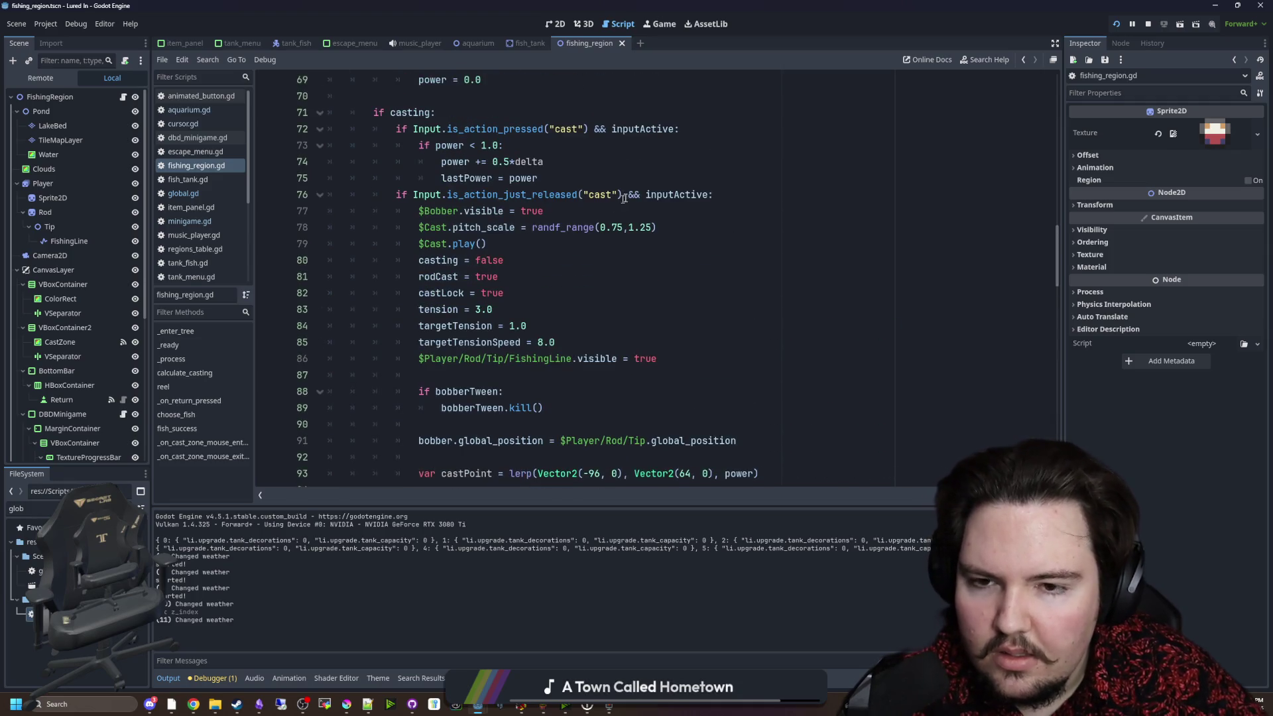
Add '$Bobber/Fish.texture = null' under the cast-release check, then rerun and cast.
click(599, 206)
key(Up)
key(End)
key(Return)
text($Bobber/Fish.texture = null)
key(F6)
click(594, 164)
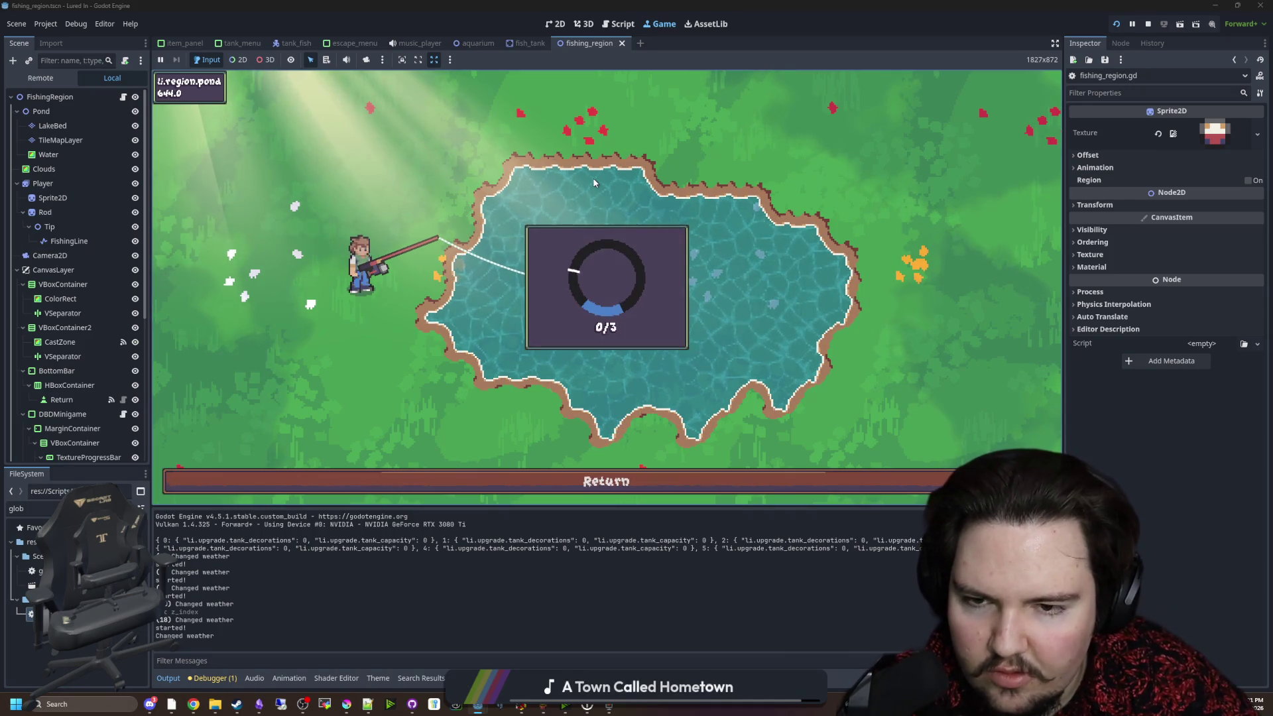
Complete the reel minigame twice at the pond, catching fish at 3/3.
click(614, 183)
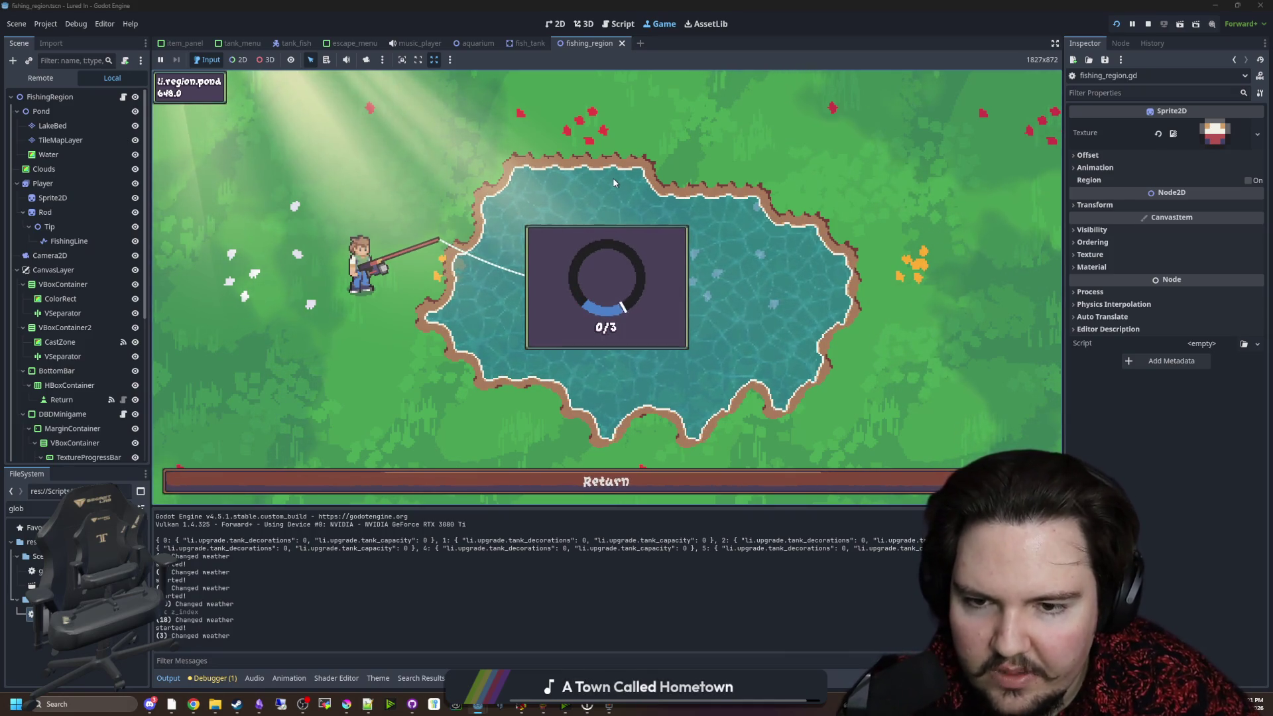
click(613, 183)
click(614, 183)
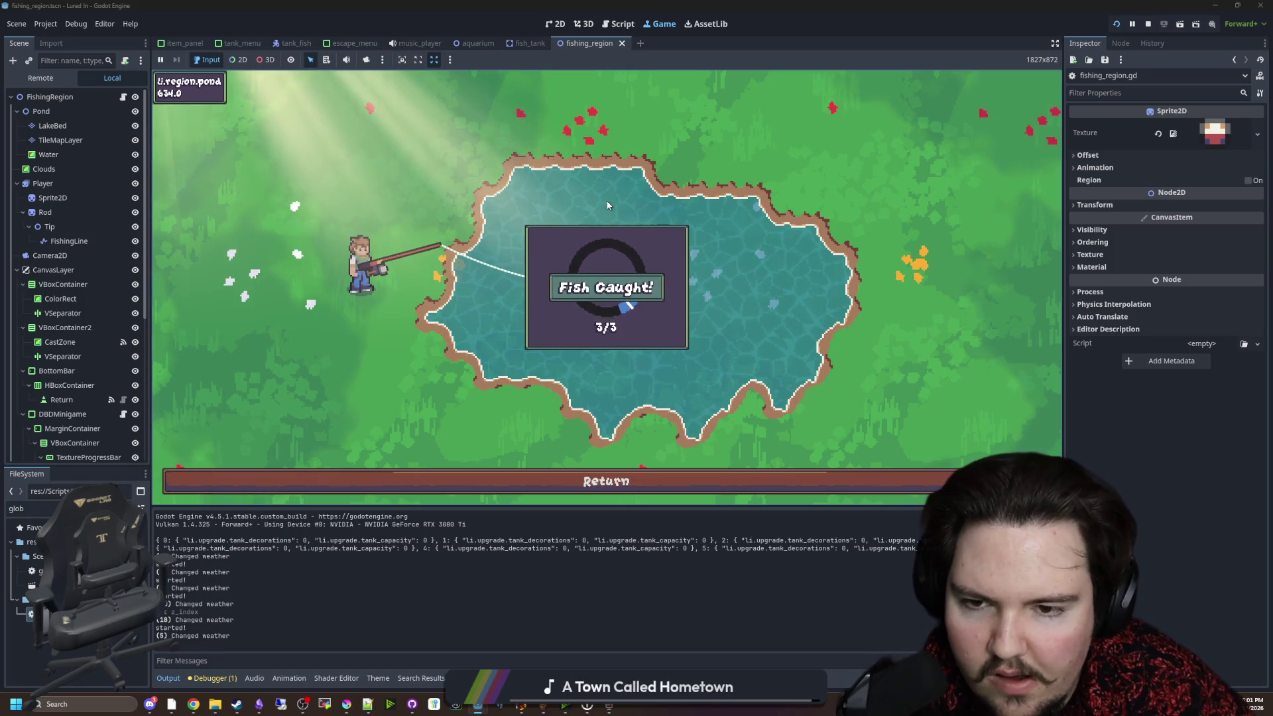
click(608, 205)
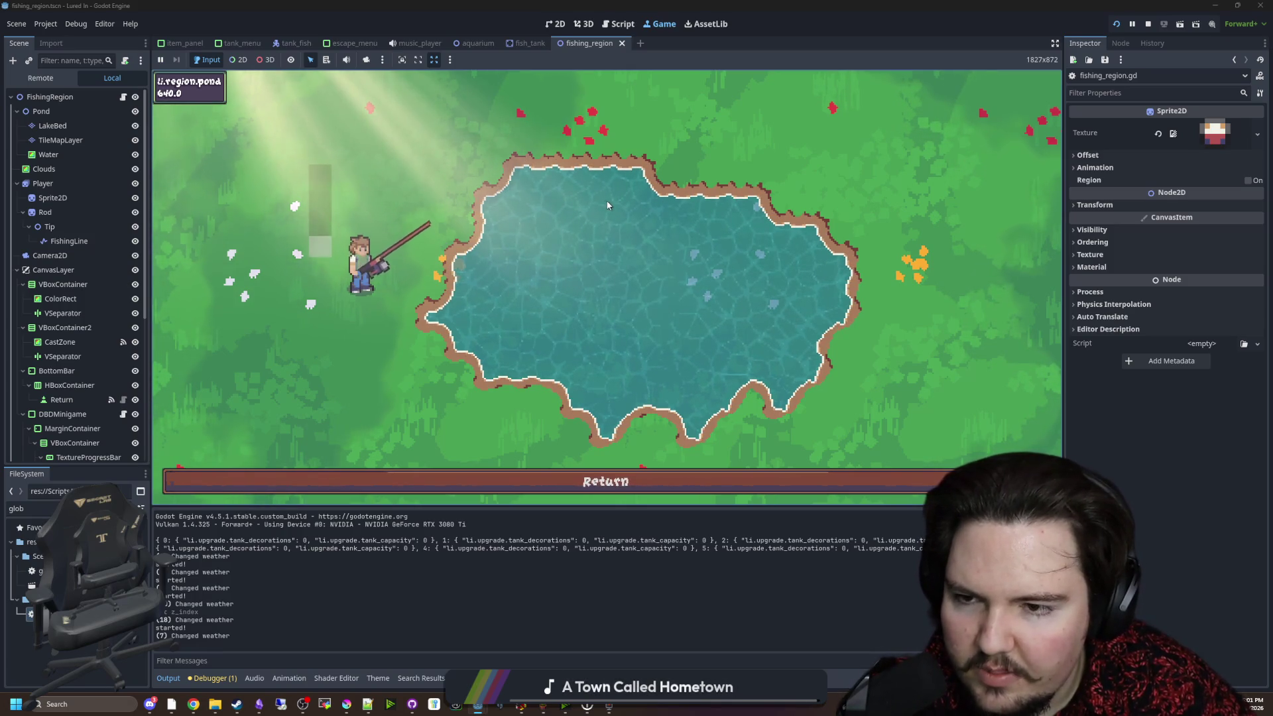
click(564, 182)
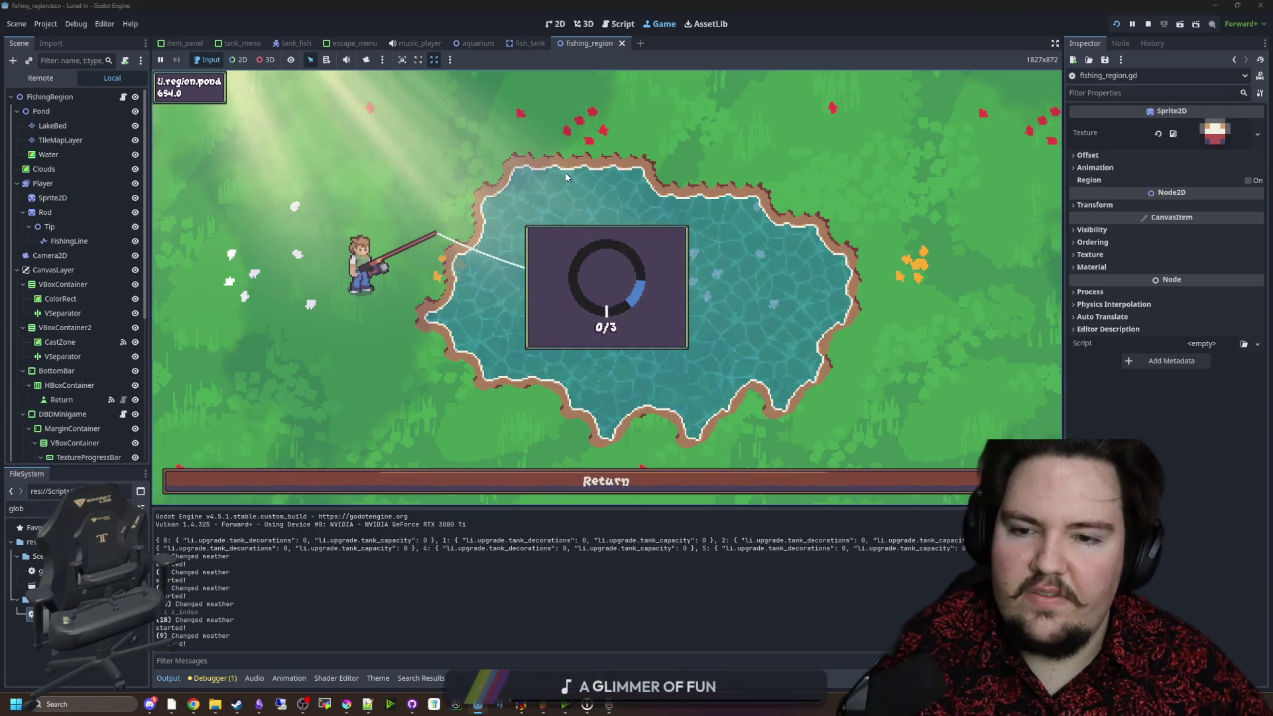
click(597, 186)
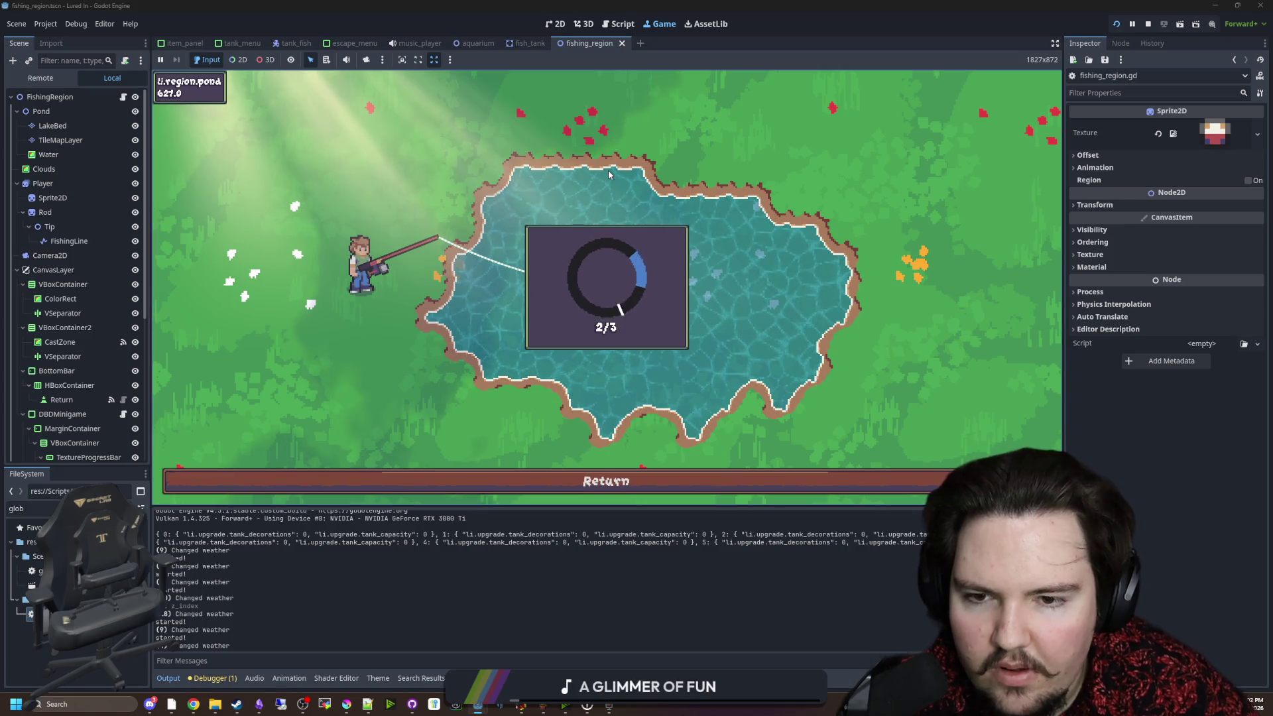
click(648, 181)
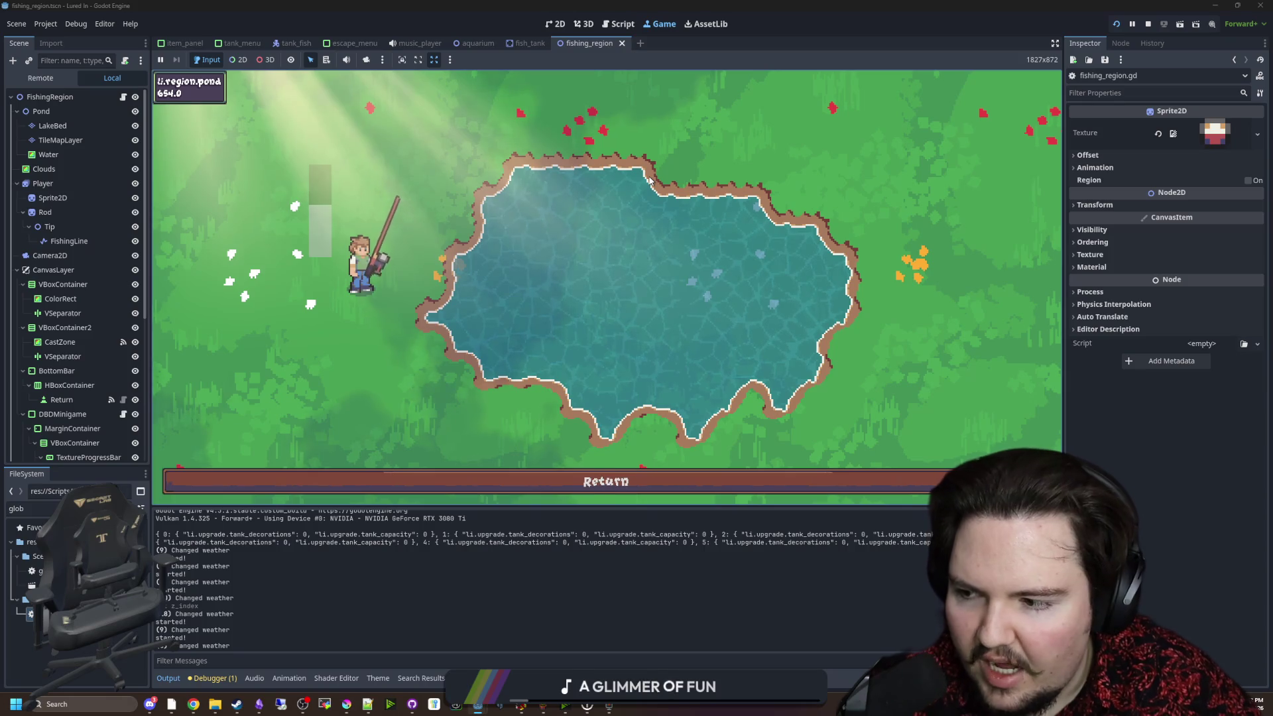
click(648, 179)
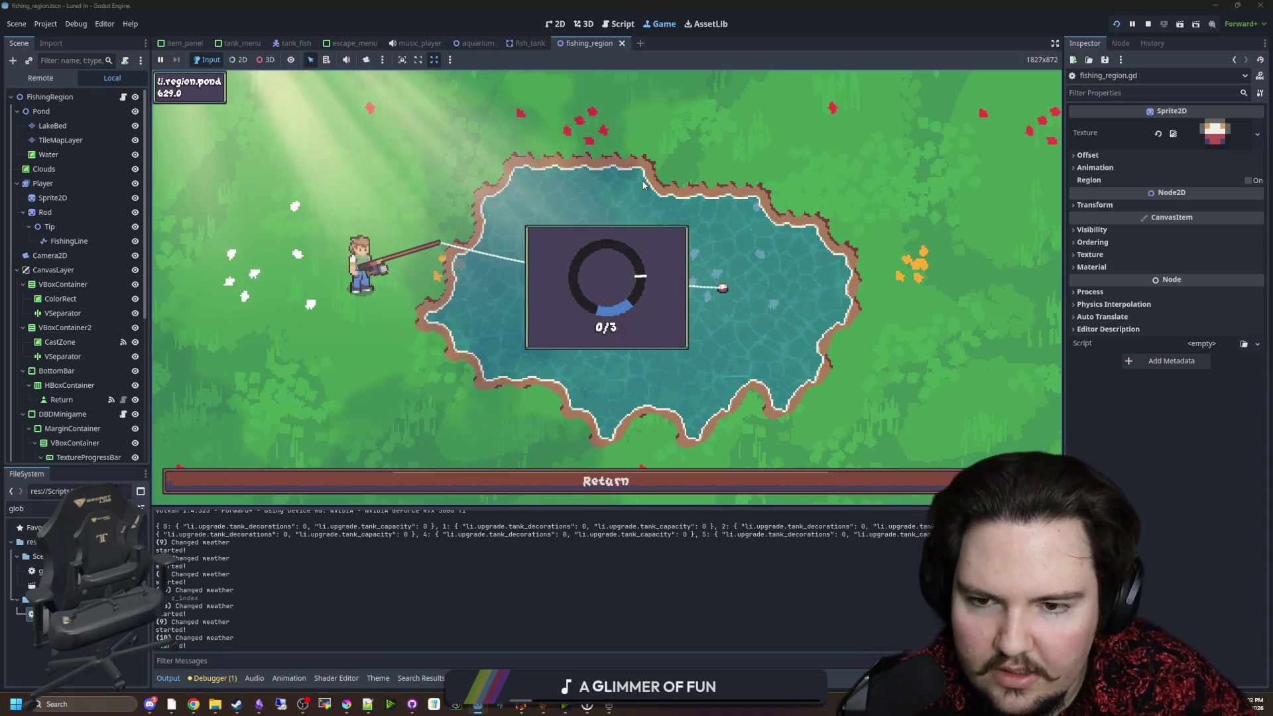
click(643, 184)
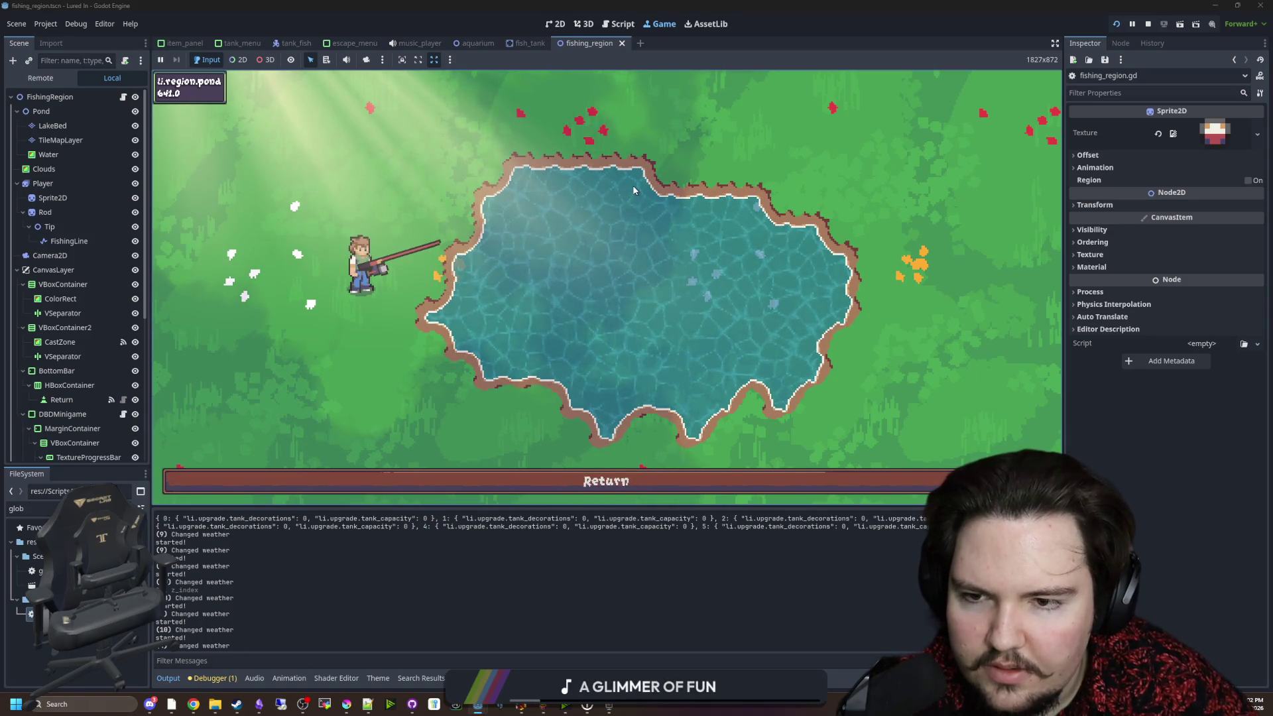
Cast again and land two more fish through the skill-check minigame.
click(625, 201)
drag(626, 200, 615, 197)
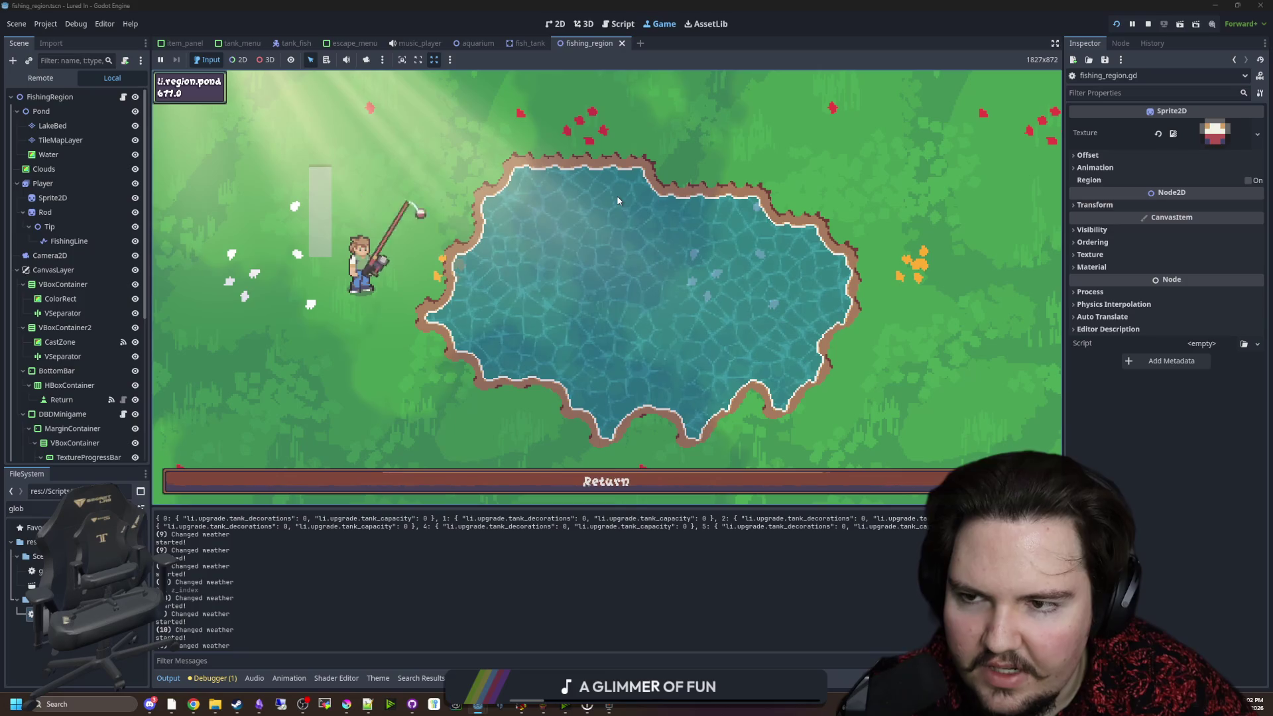
click(609, 189)
click(609, 188)
click(609, 186)
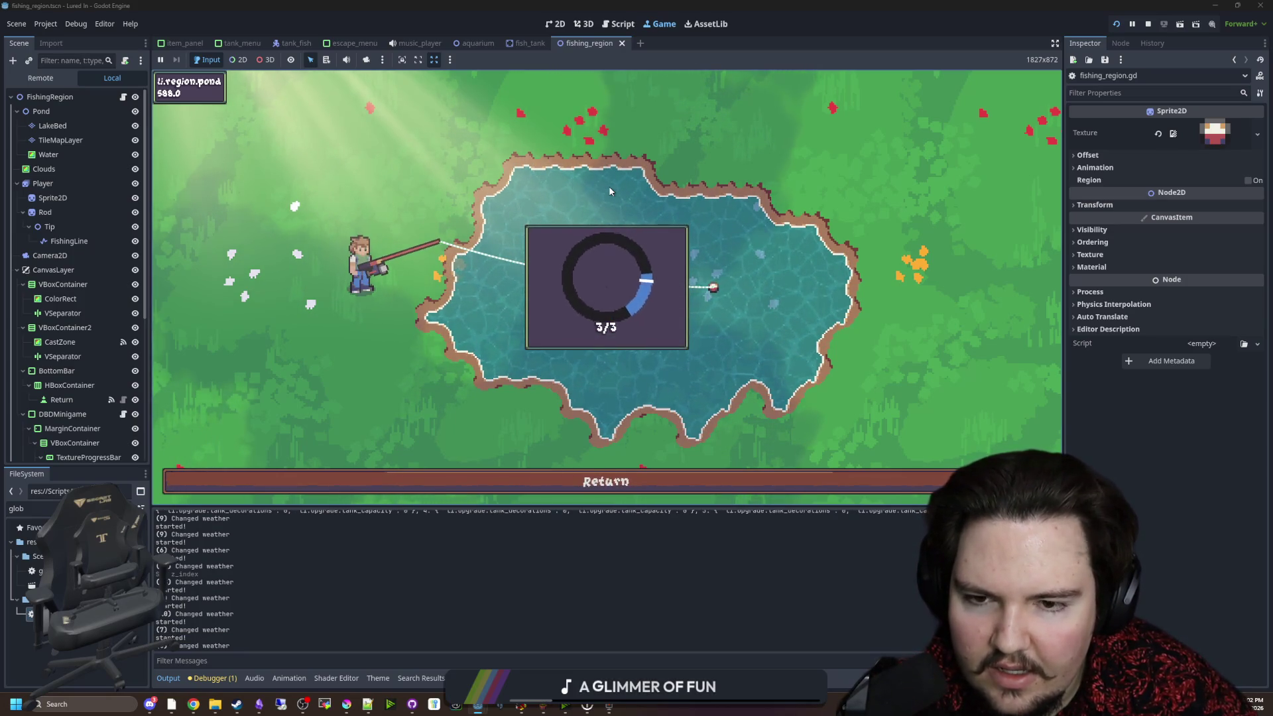
drag(500, 186, 495, 180)
click(495, 180)
click(495, 180)
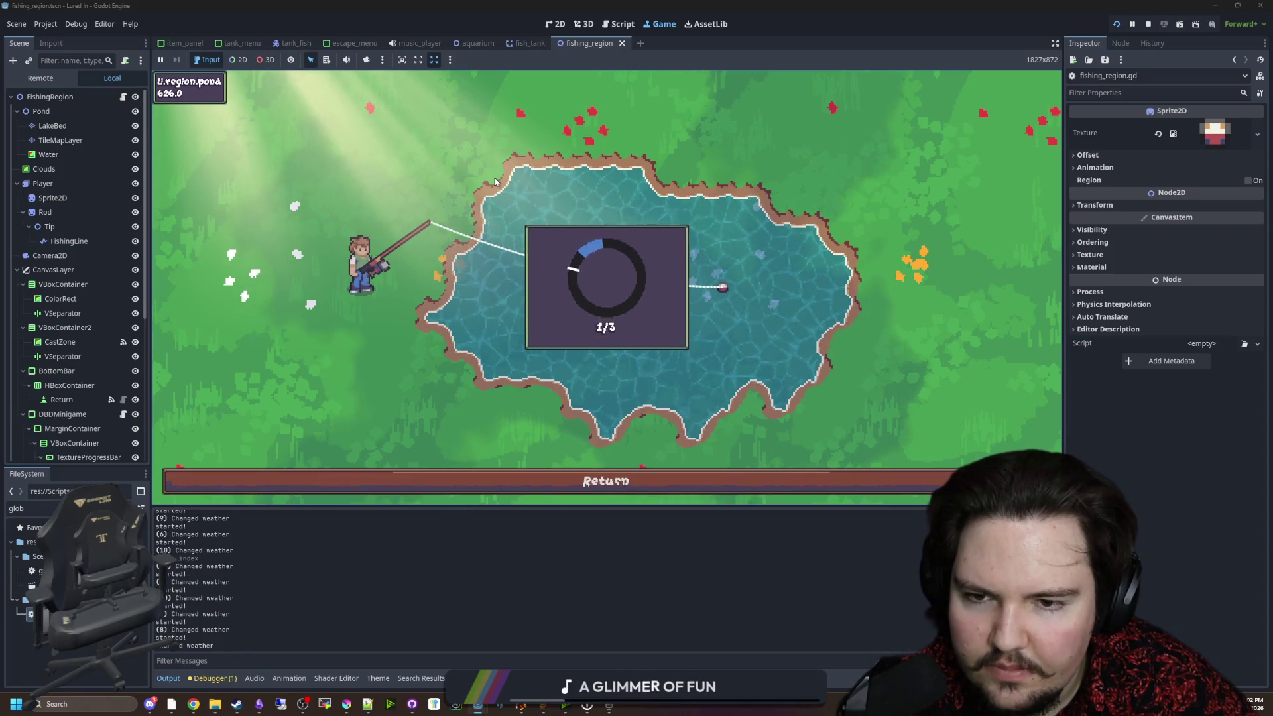
click(511, 177)
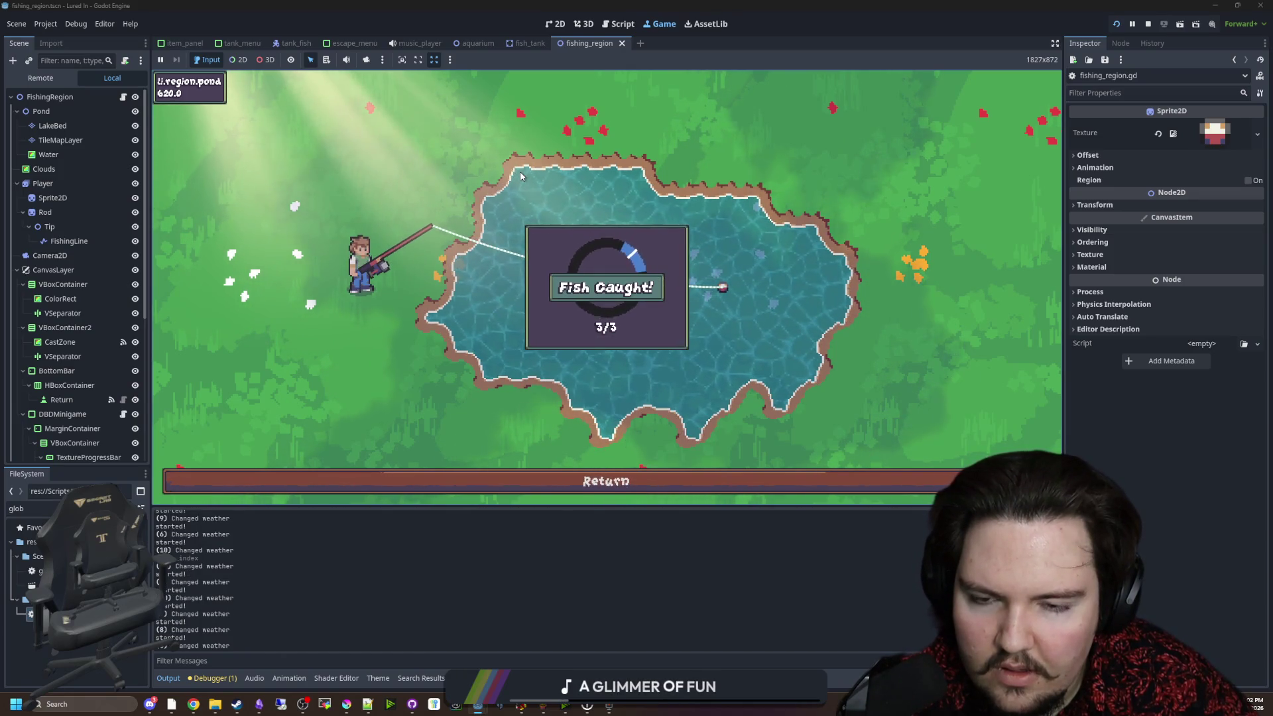
Return to the aquarium, find Inventory showing No fish!, and reopen fishing_region.gd.
click(589, 480)
click(504, 481)
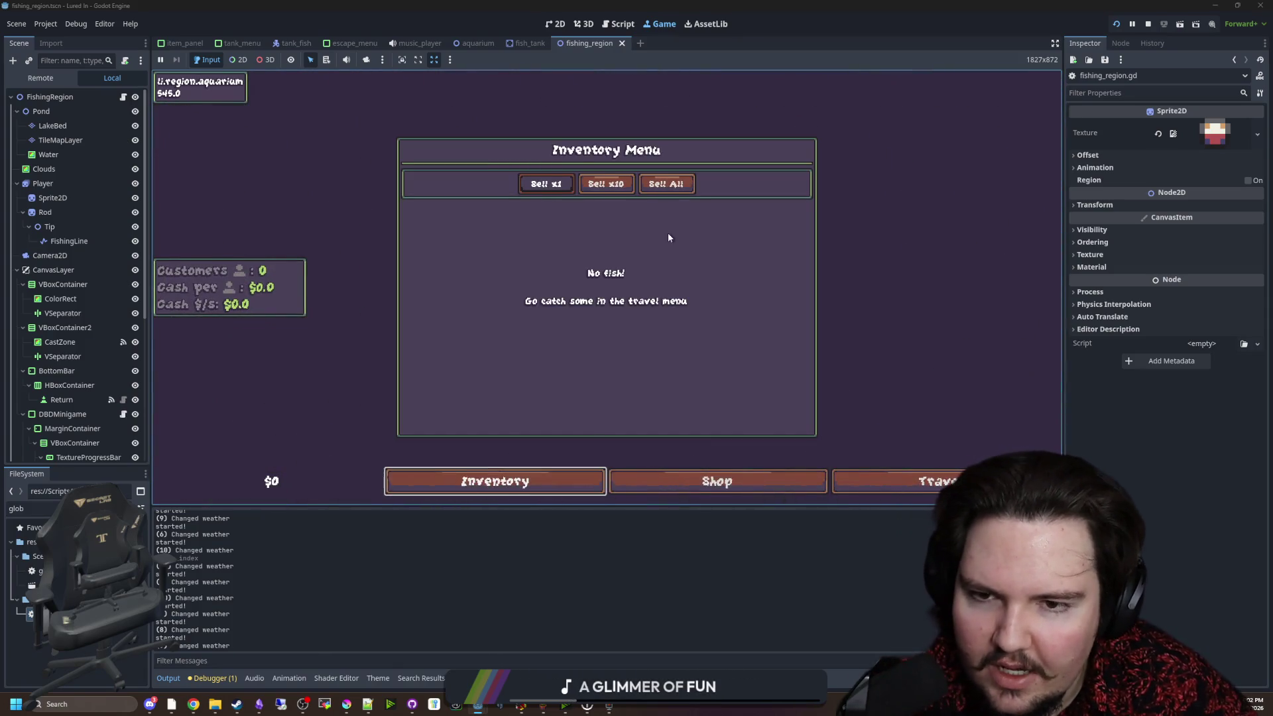
click(704, 482)
click(504, 482)
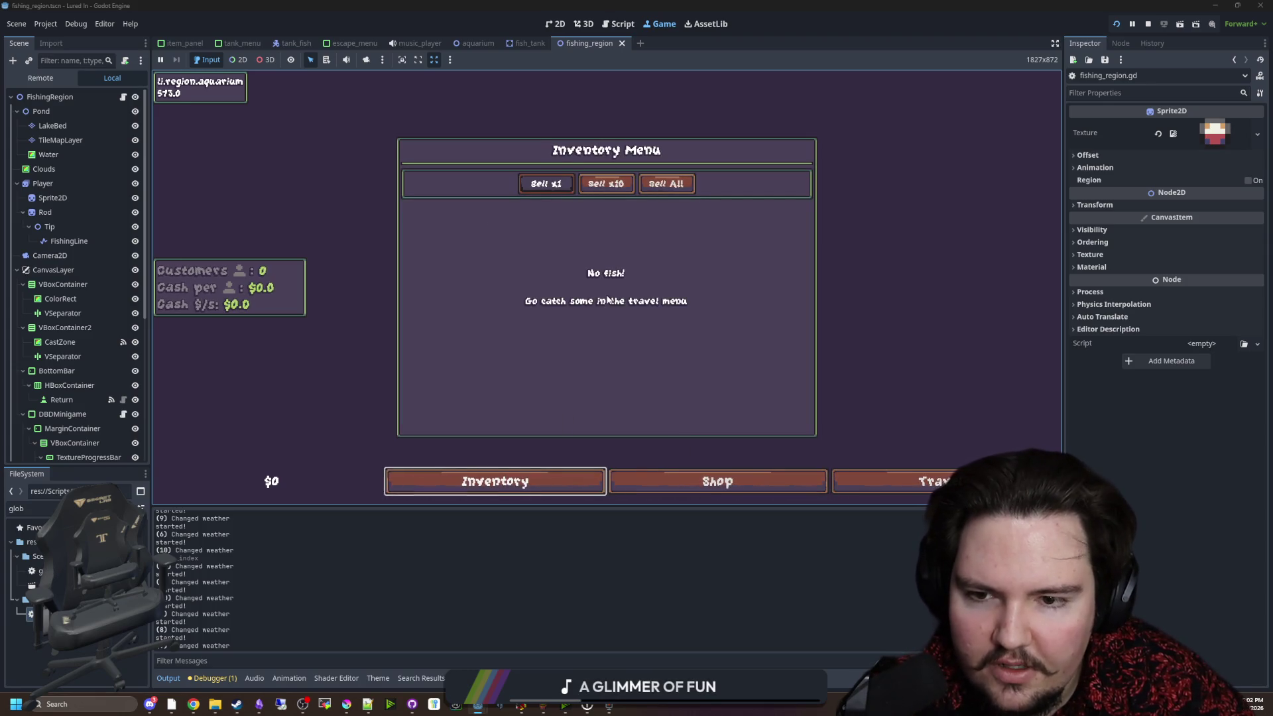
click(545, 184)
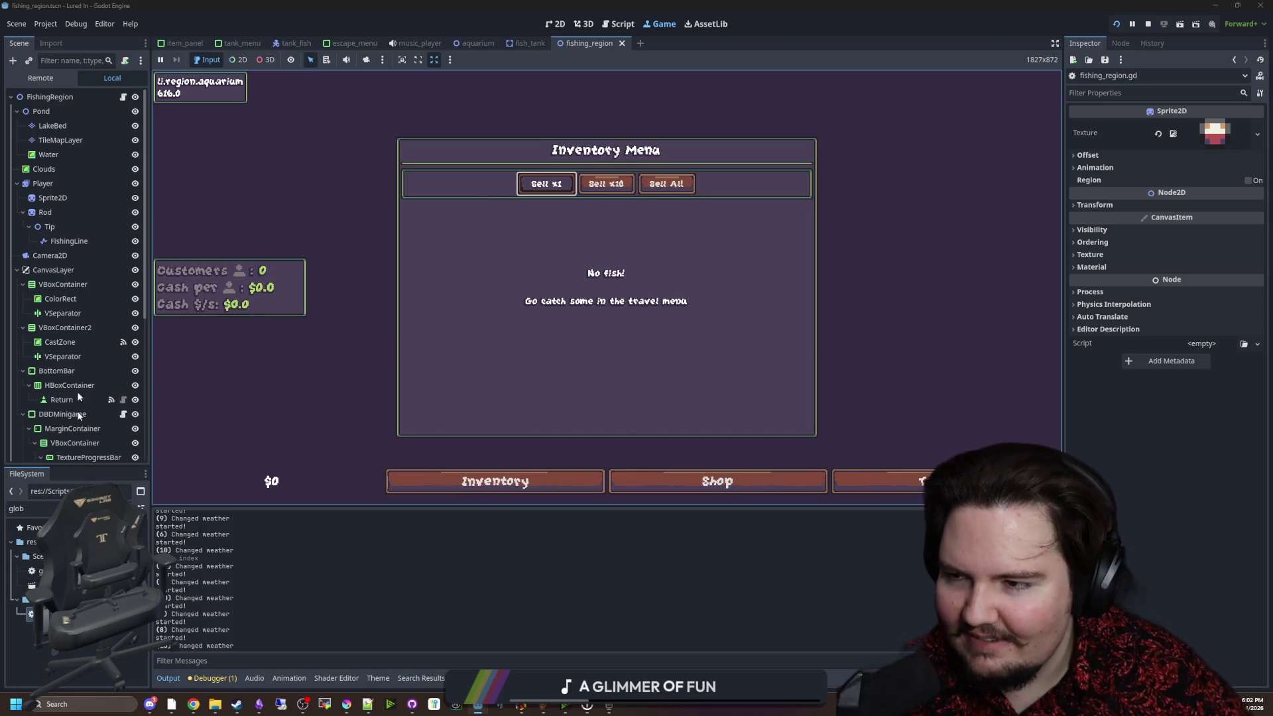
click(123, 98)
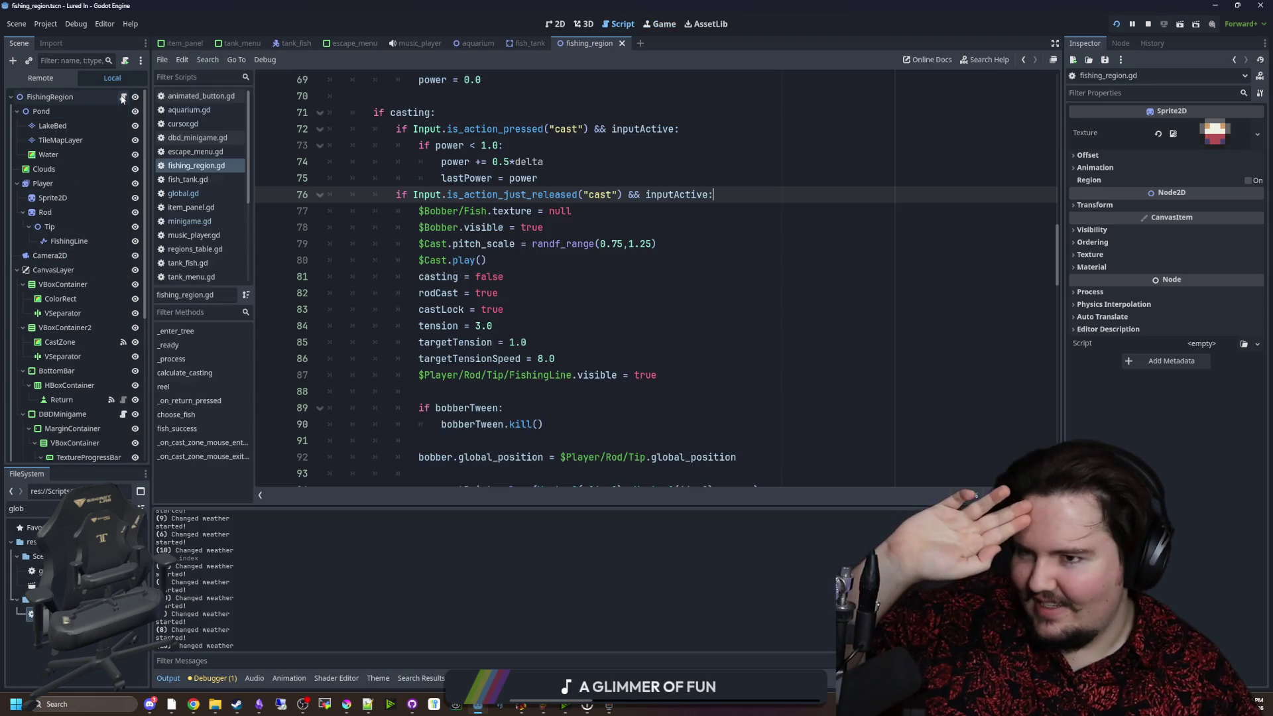
Remove the fish_success(fishID) call from reel()'s is_empty() branch.
click(620, 279)
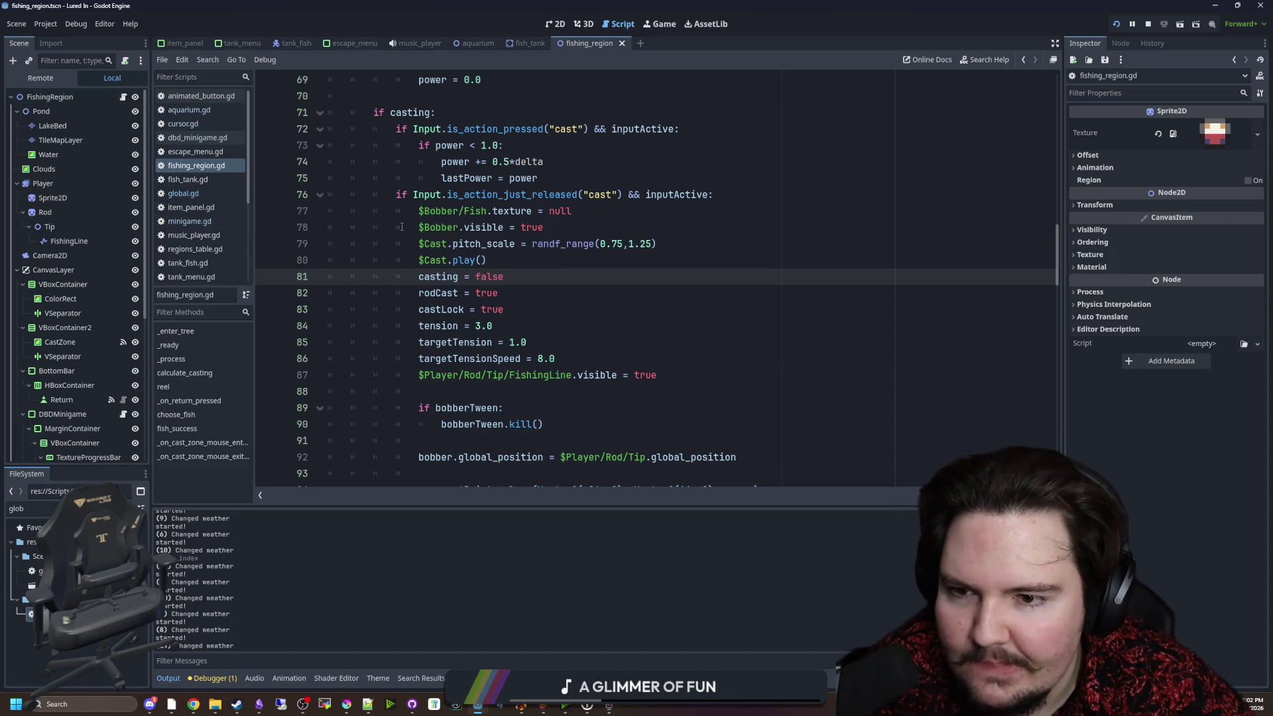
scroll(402, 227, down, 15)
click(622, 267)
key(ctrl+f)
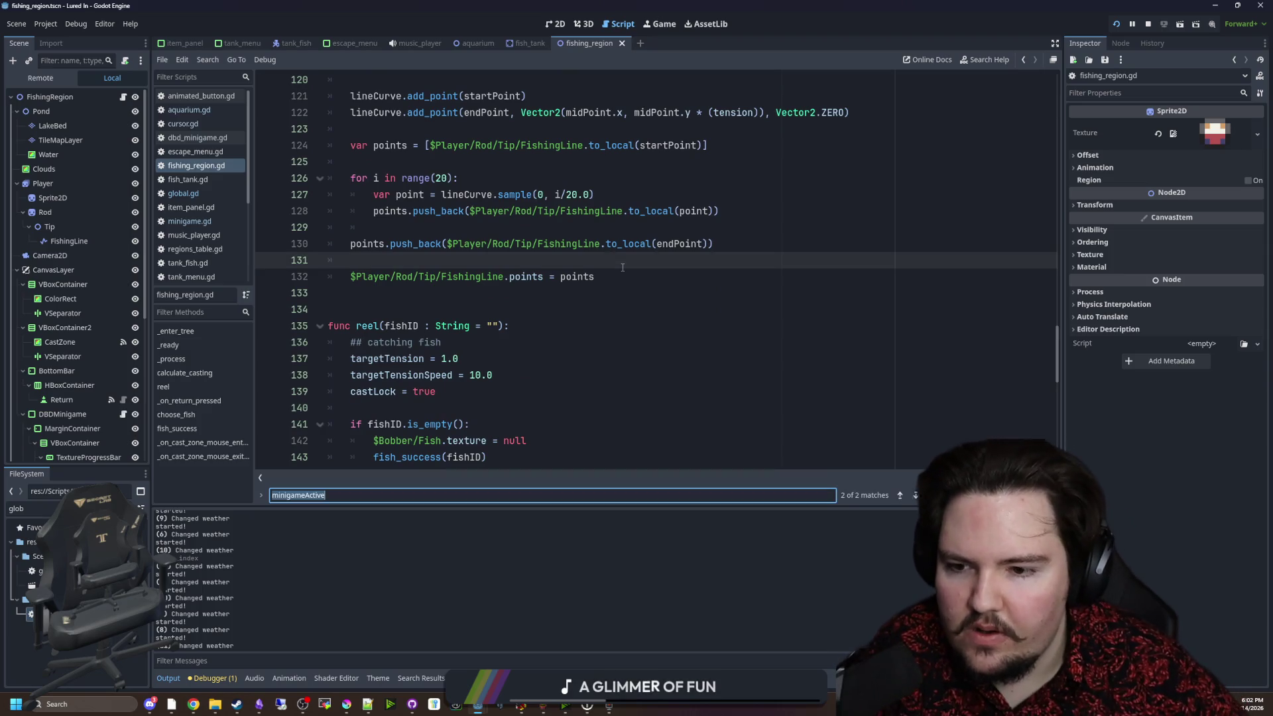
scroll(622, 267, down, 4)
scroll(504, 319, up, 2)
drag(487, 358, 396, 360)
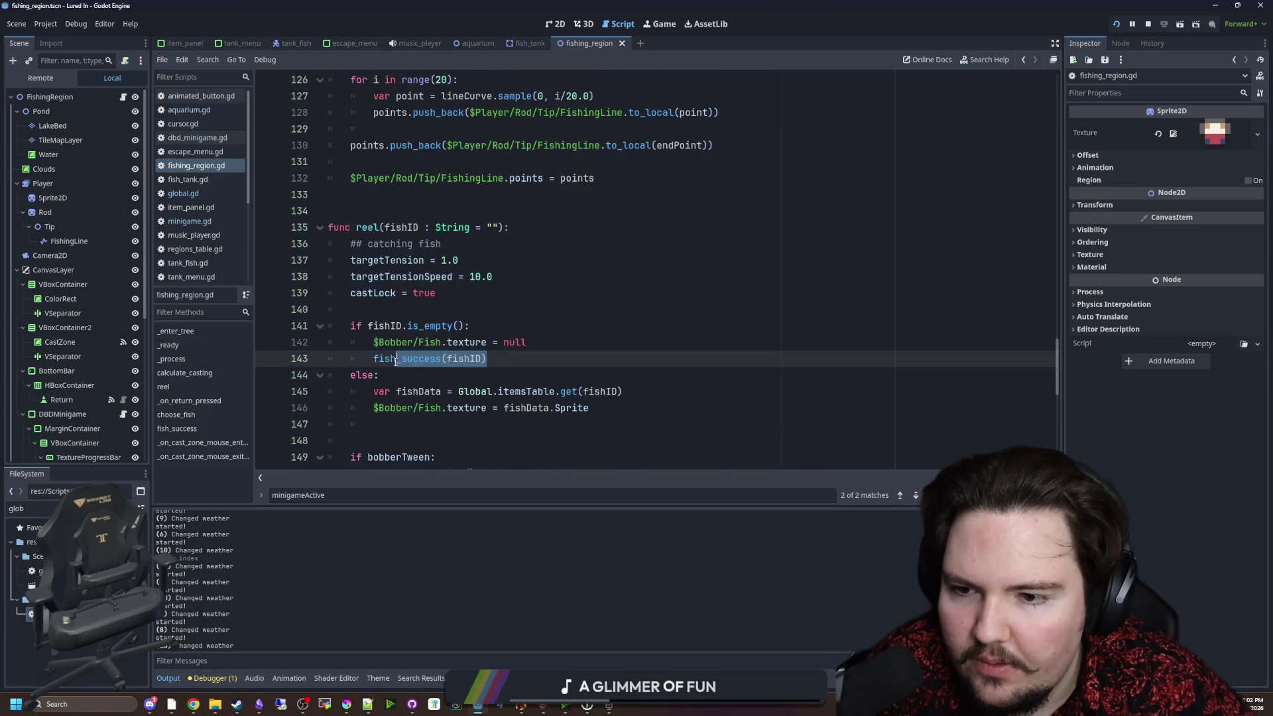
key(BackSpace)
key(BackSpace)
key(BackSpace)
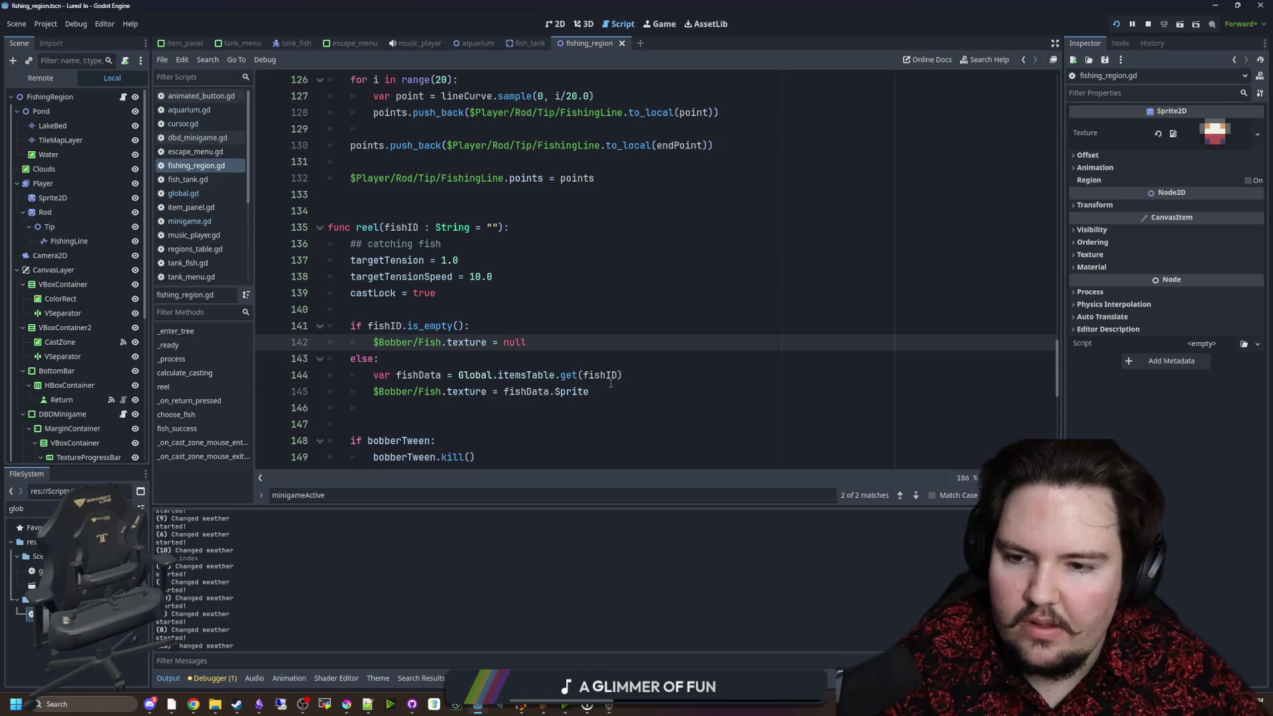
Paste fish_success(fishID) after the $Bobber/Fish.texture line in the else branch and save.
click(610, 381)
key(Down)
key(End)
key(Return)
text(fish_success(fishID))
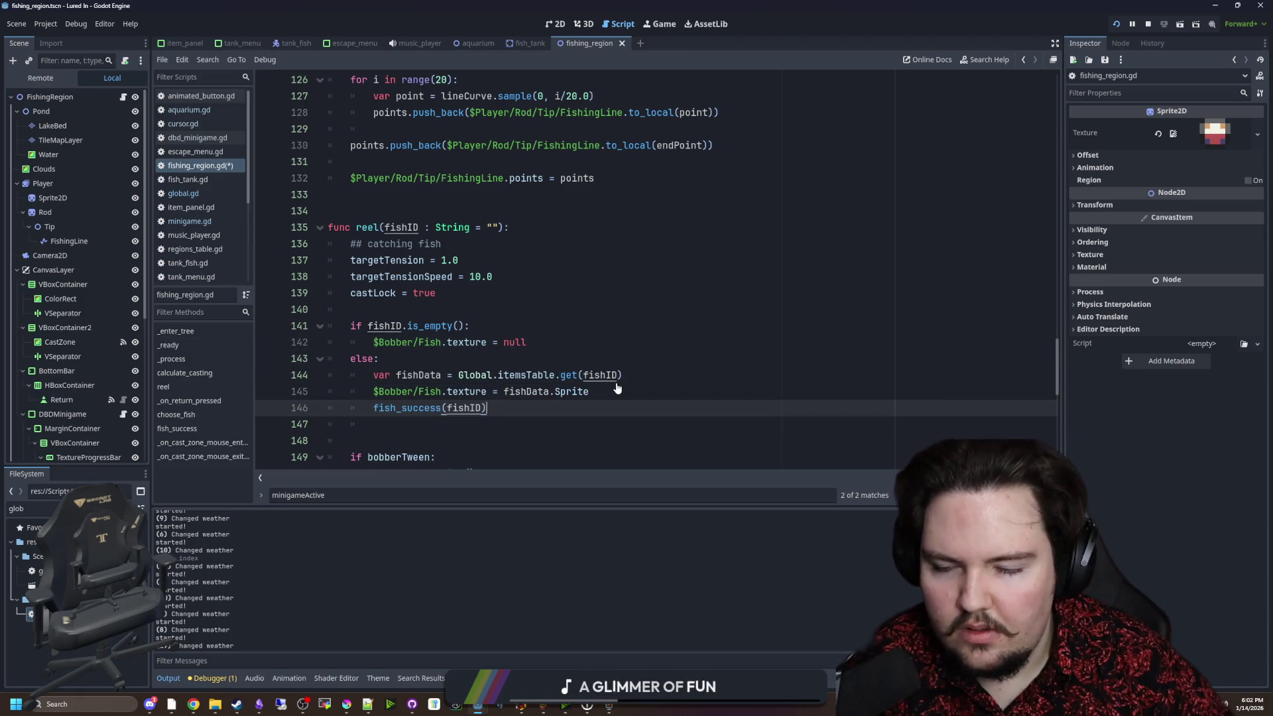
key(Up)
key(Up)
key(Up)
key(ctrl+s)
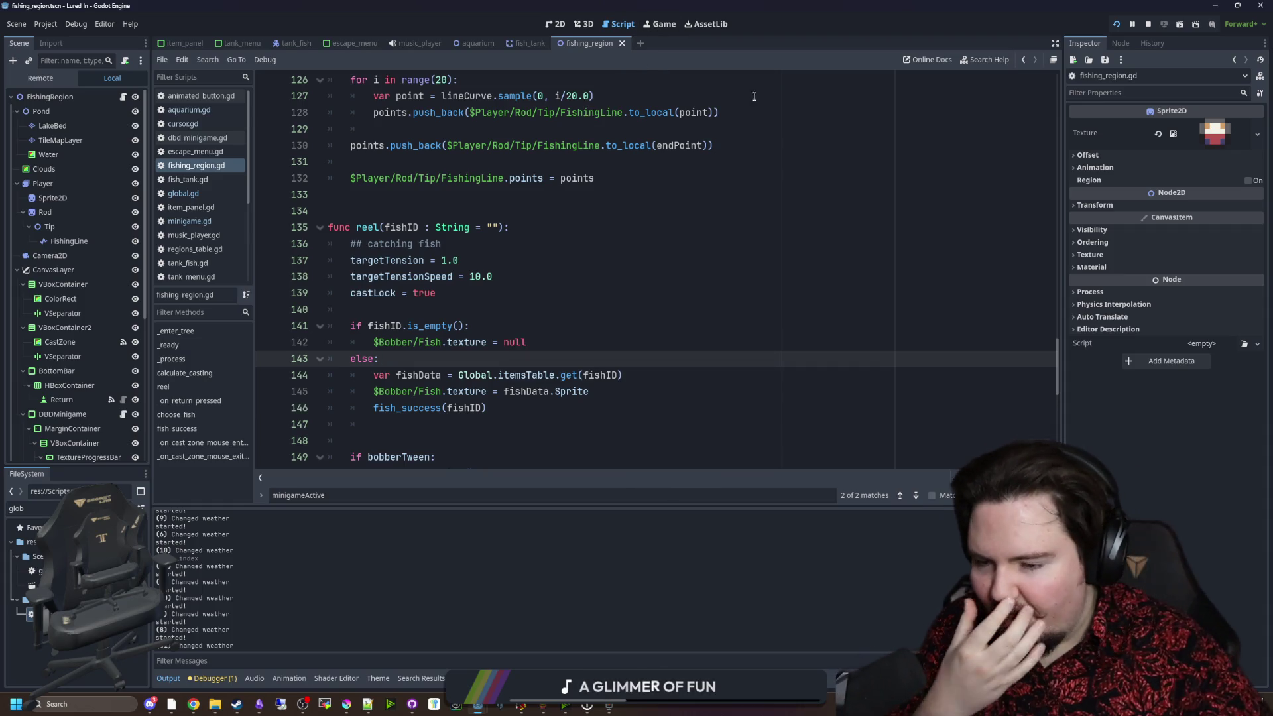
Switch to the Starground project window.
click(466, 310)
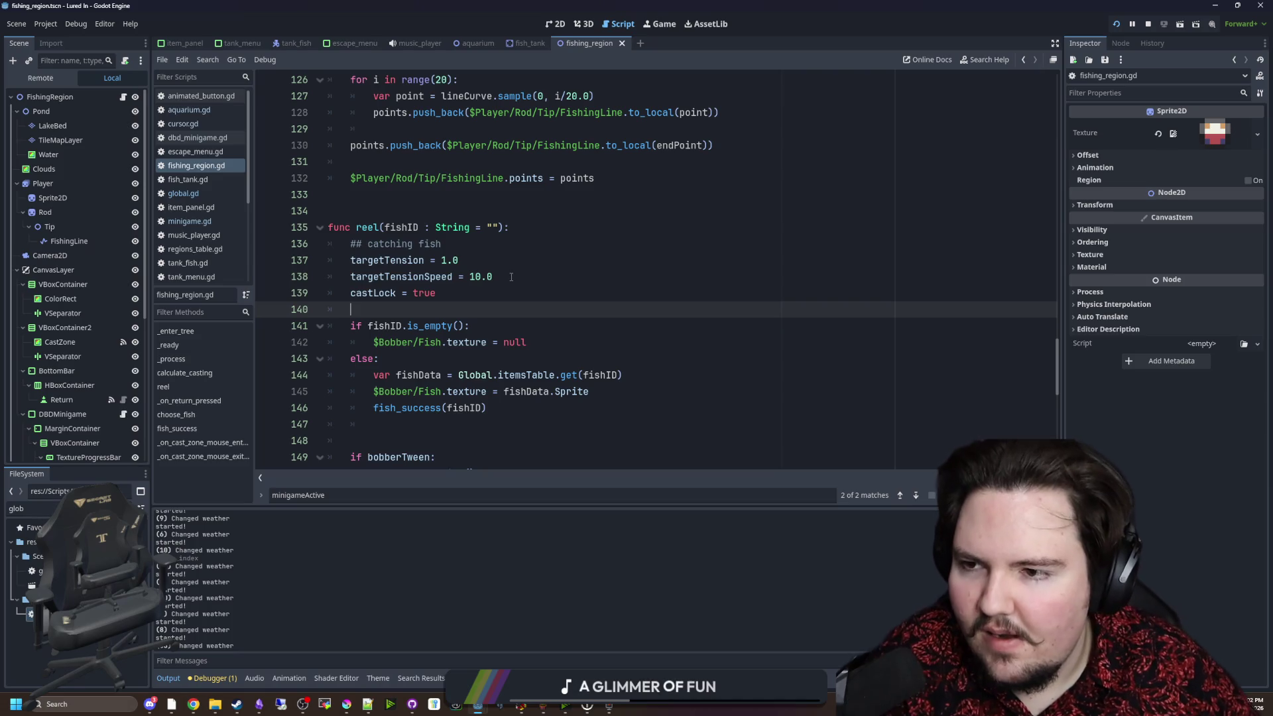
mouse_move(477, 708)
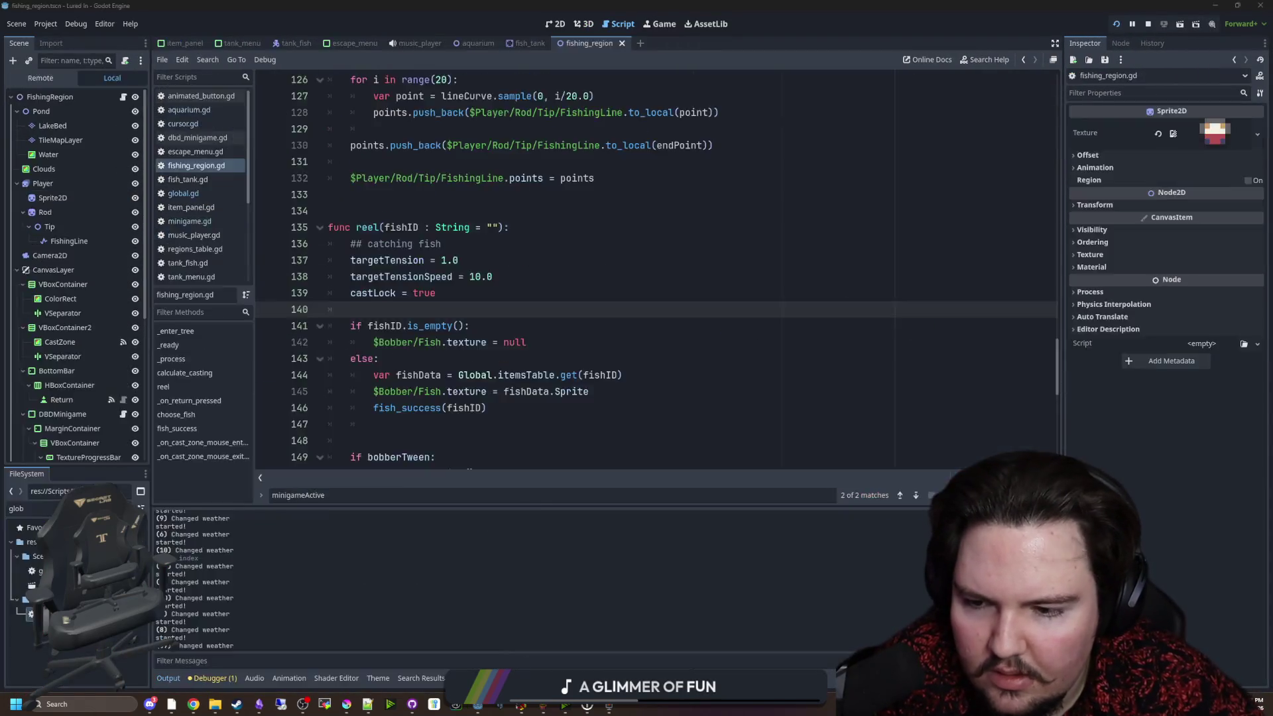
click(531, 646)
Filter Starground's files by 'fish', preview fish_catch.wav, then return to the Lured In window.
text(fish)
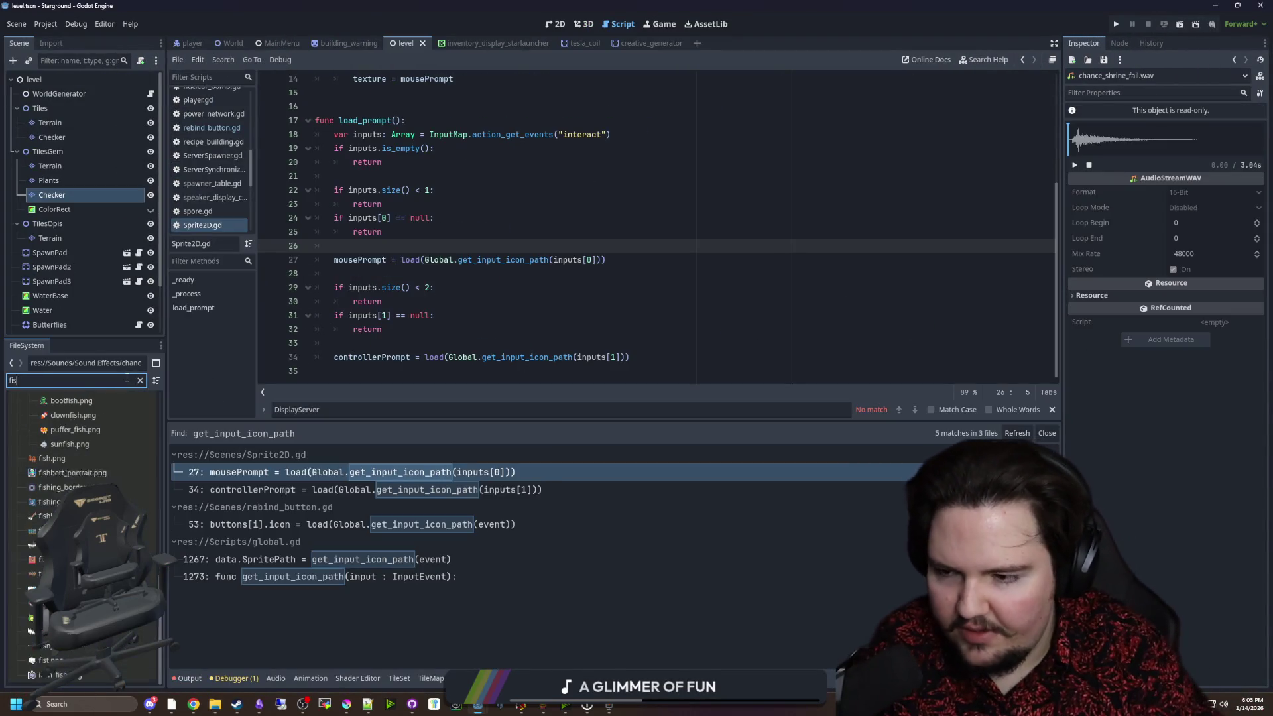
scroll(47, 510, down, 5)
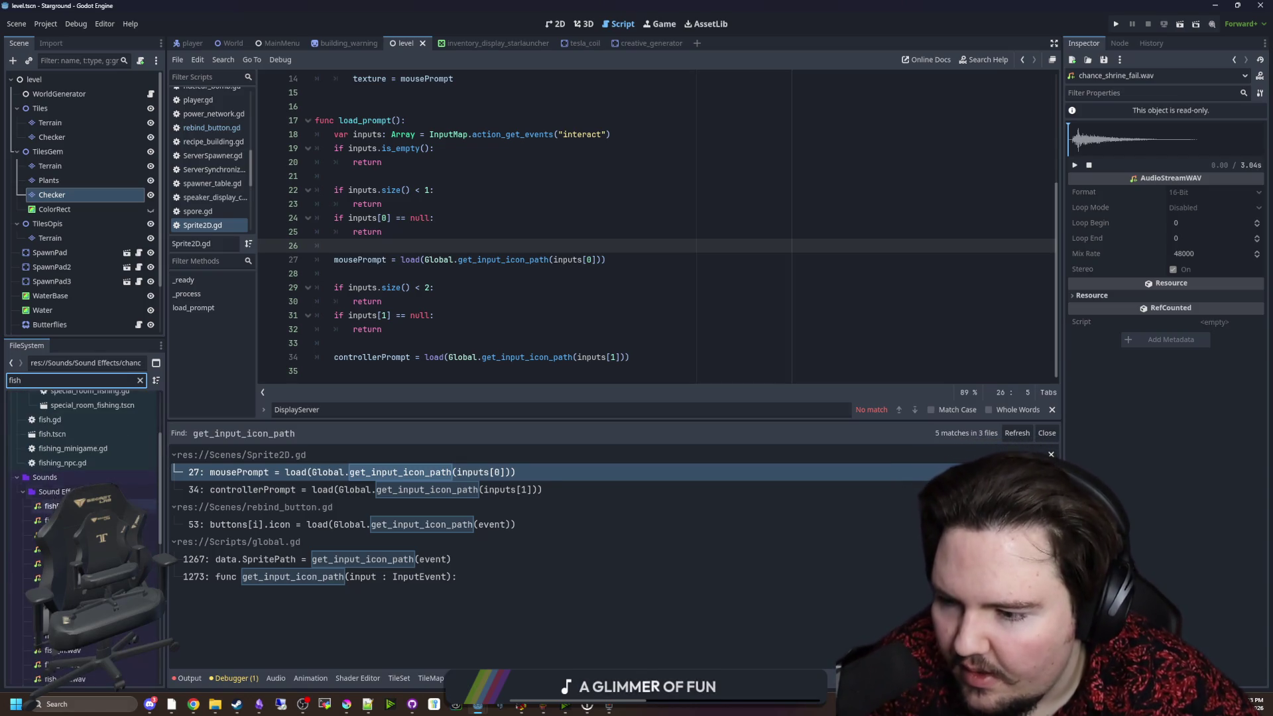
click(93, 584)
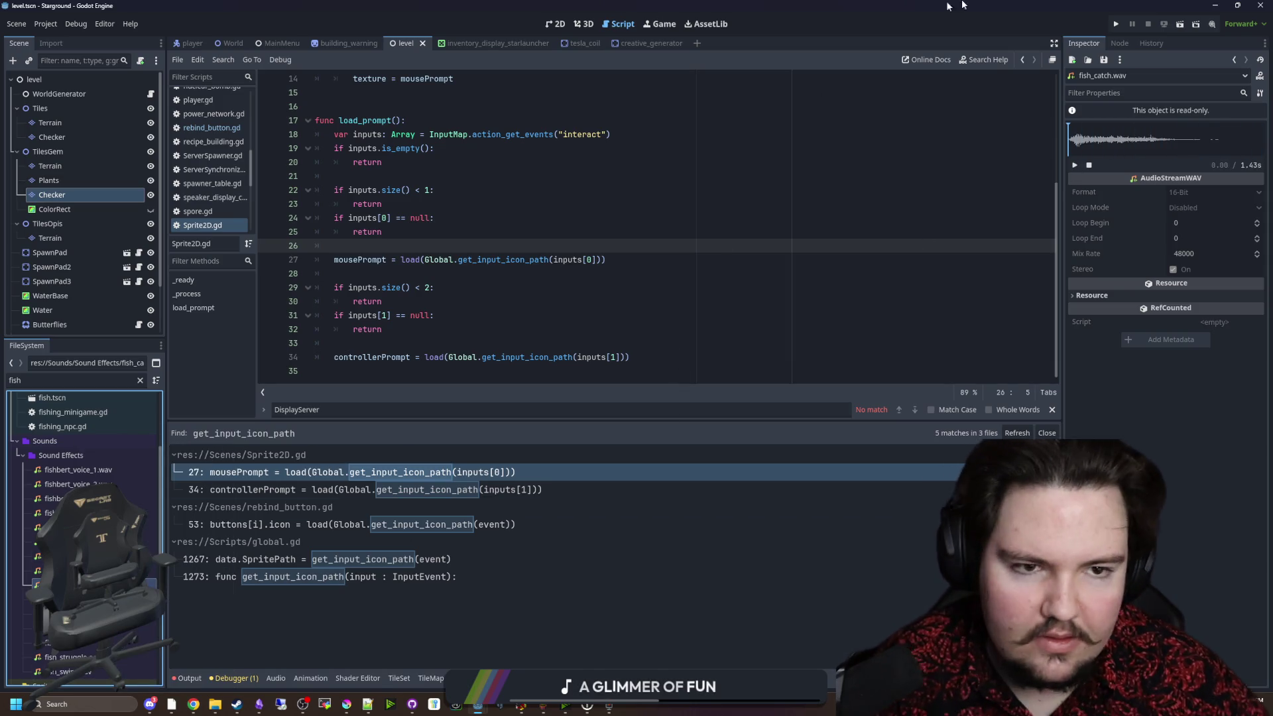
click(1218, 5)
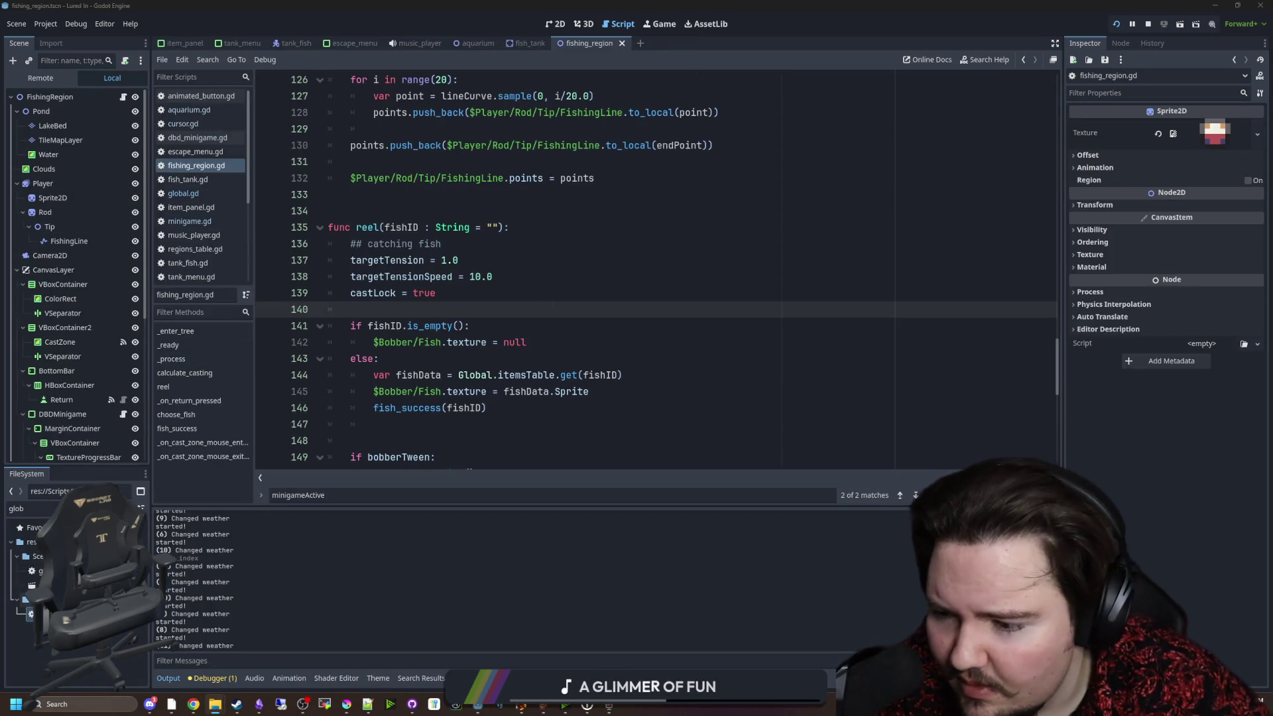
Duplicate the Splash audio player and rename the copy to FishSplash.
click(127, 508)
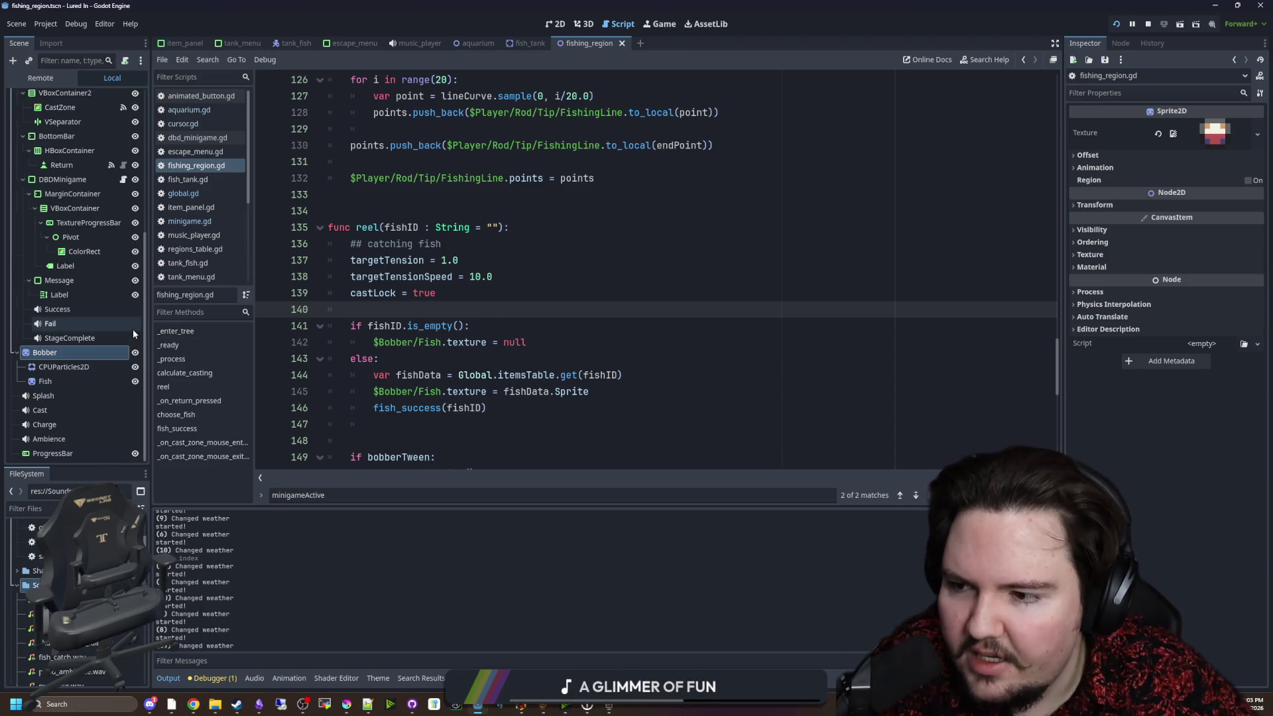
scroll(79, 398, down, 5)
click(49, 439)
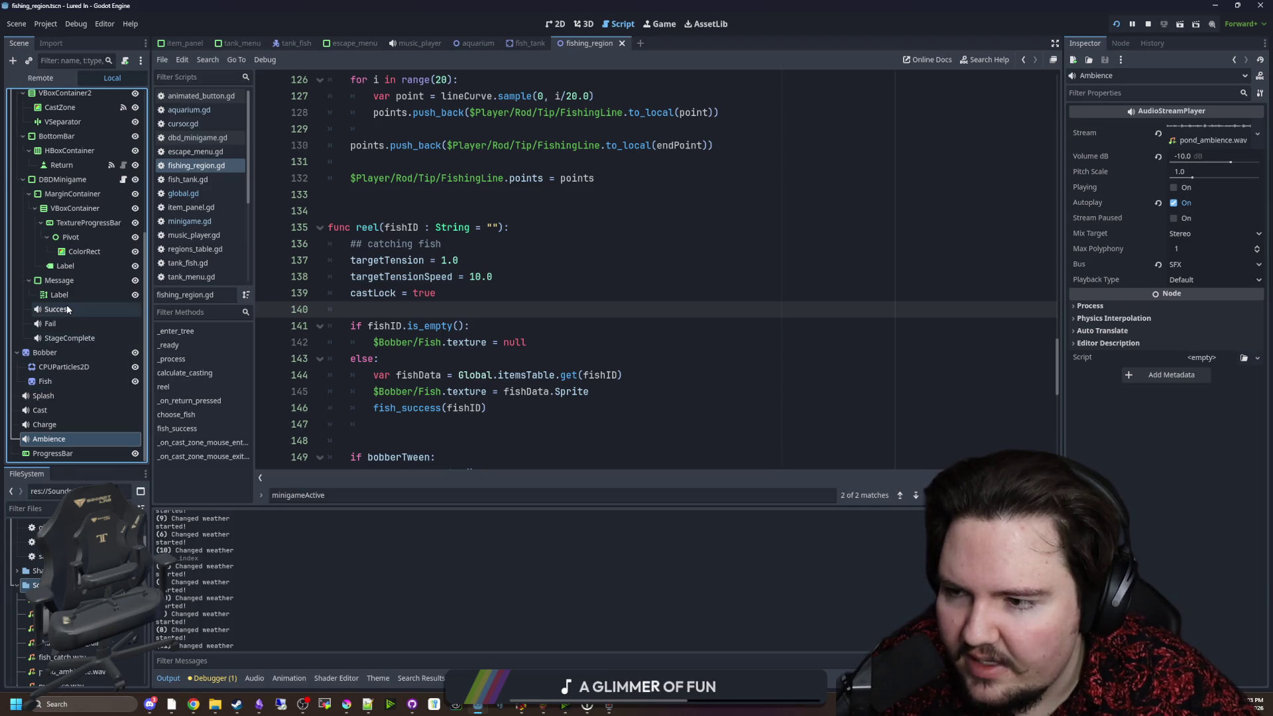
right_click(46, 439)
click(52, 397)
right_click(55, 393)
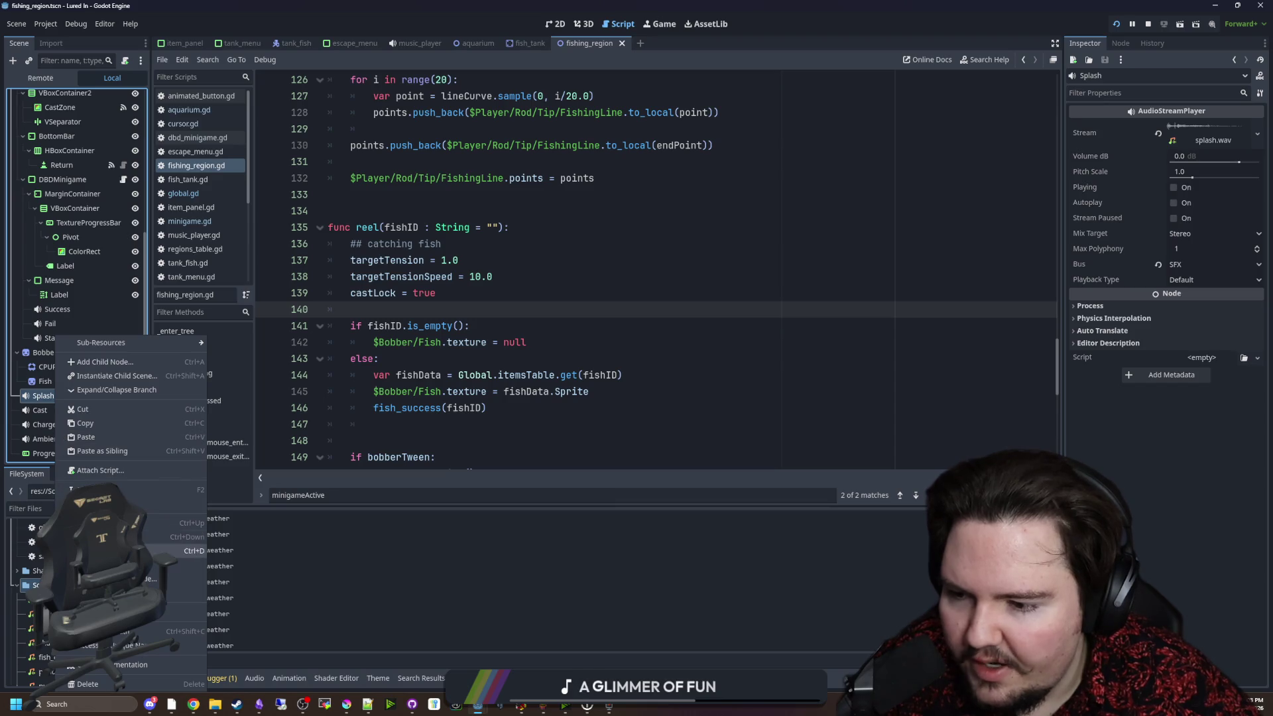
click(93, 551)
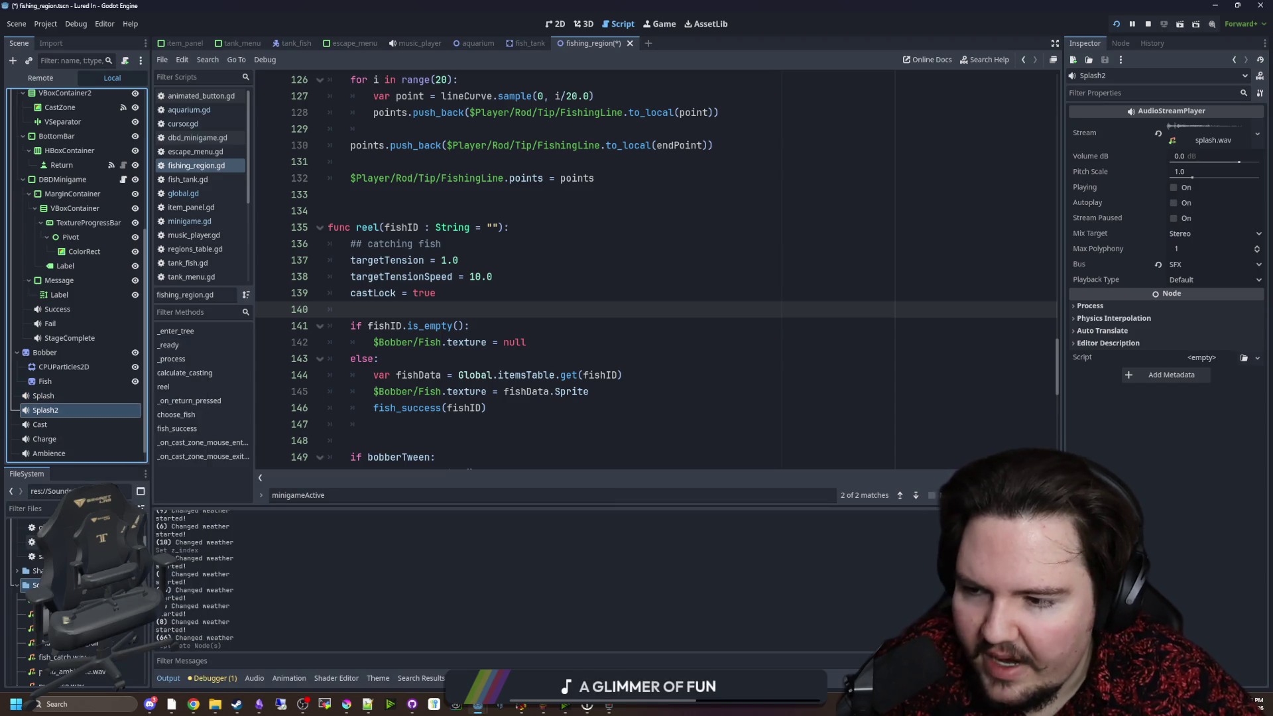
double_click(72, 410)
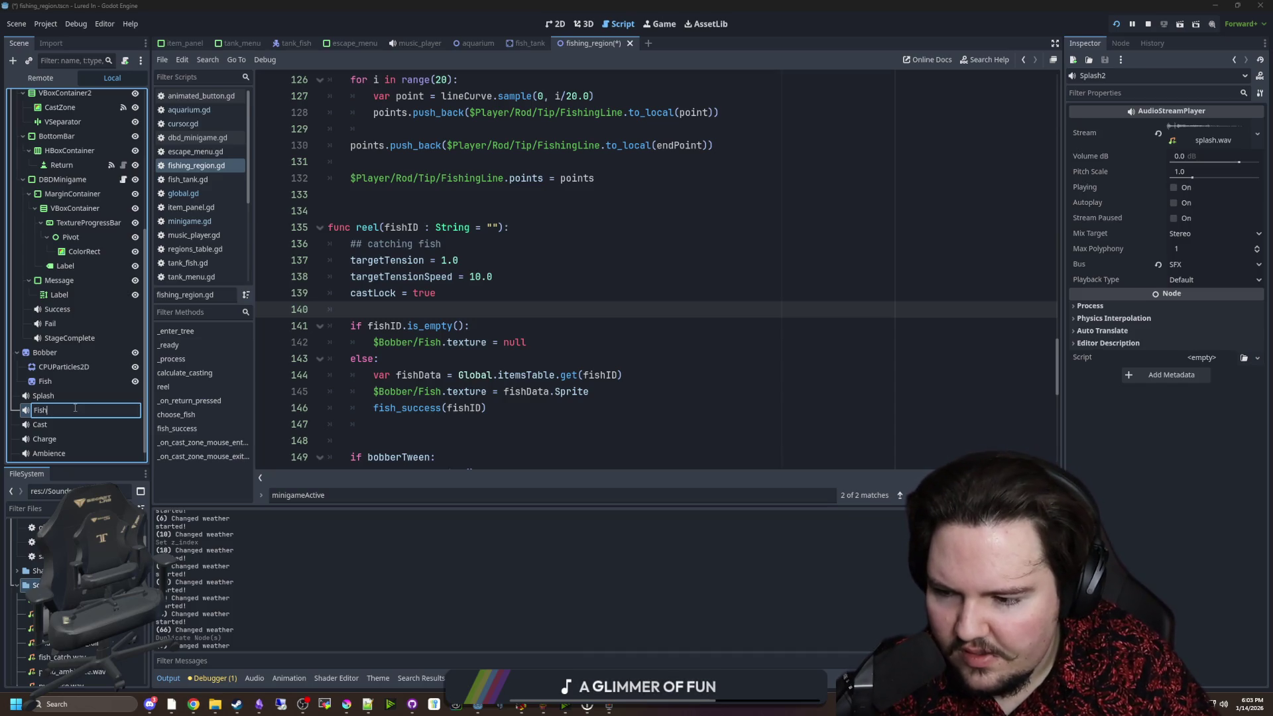
text(sh)
key(Return)
Quick Load fish_catch.wav into FishSplash's Stream property and save.
right_click(1223, 125)
click(1207, 303)
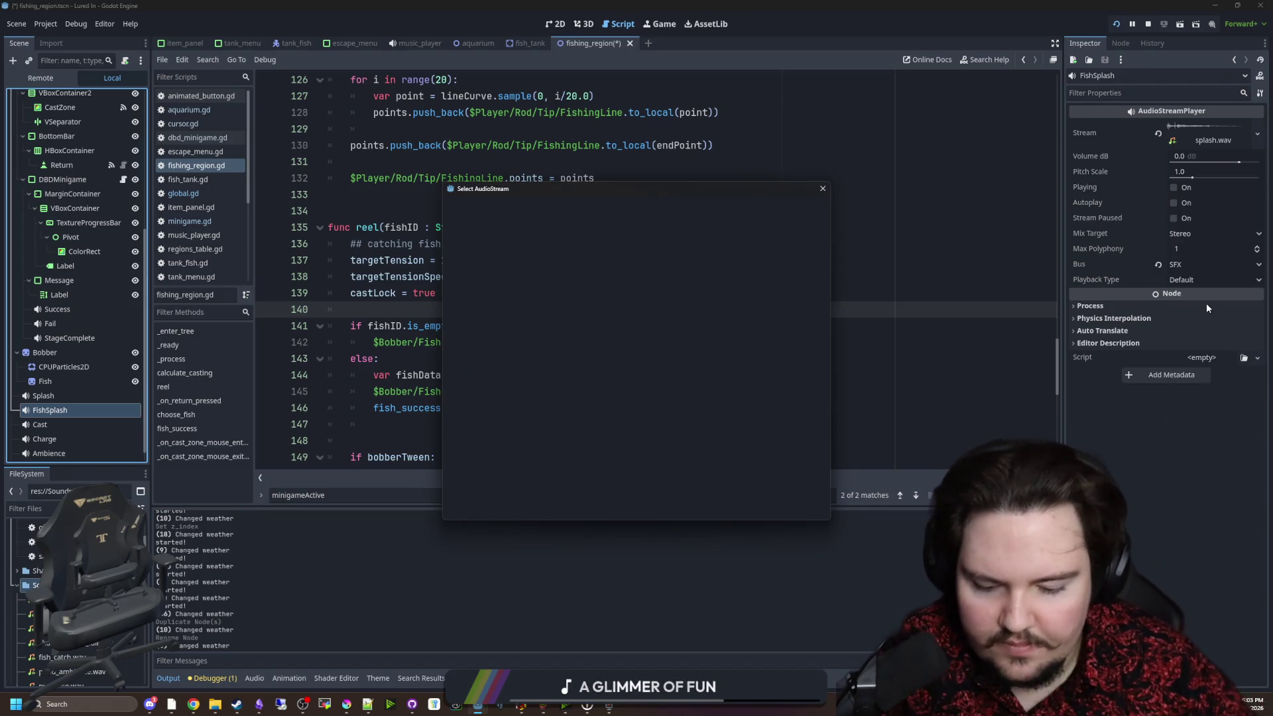
text(catch)
key(Return)
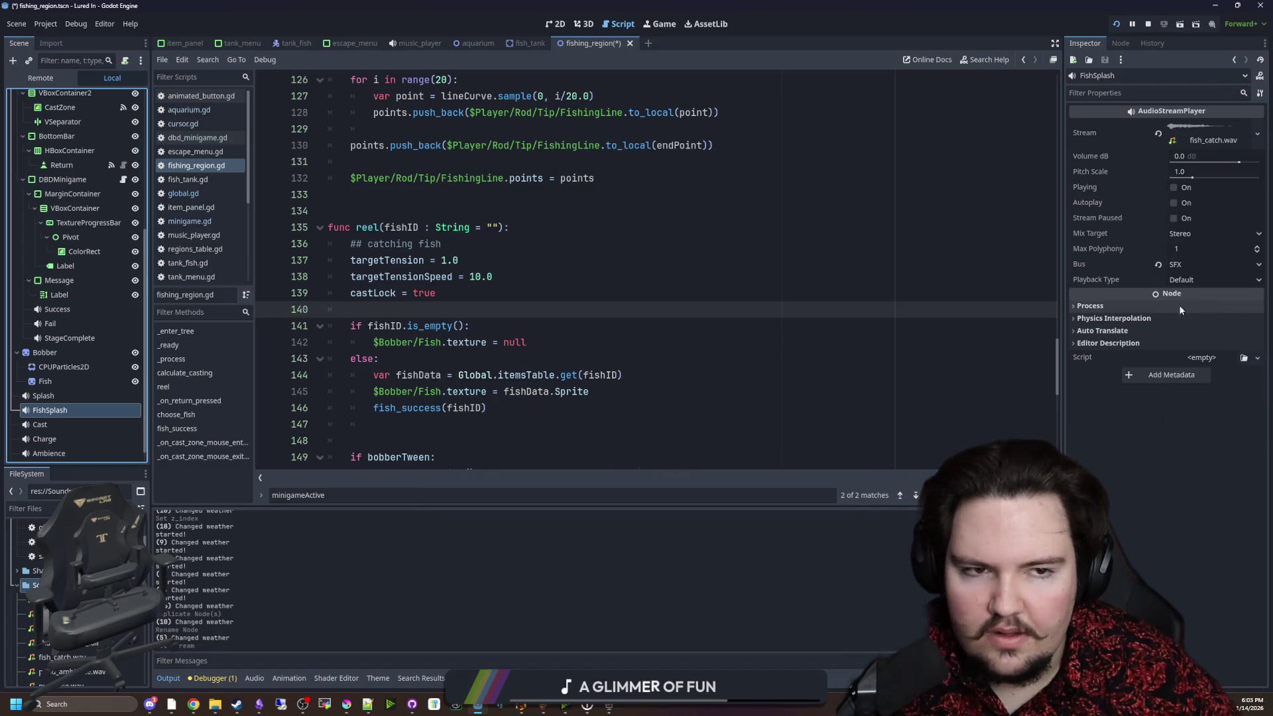
click(910, 258)
key(ctrl+s)
scroll(504, 298, up, 8)
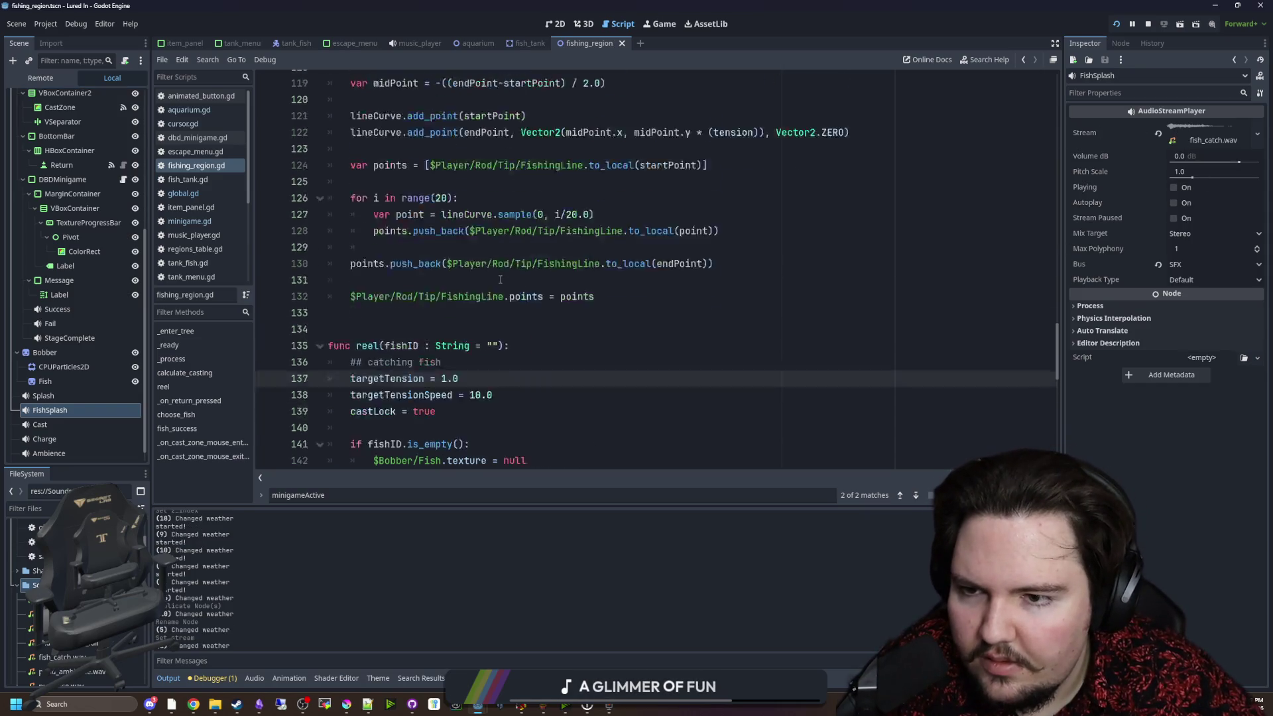
Add $FishSplash.play() under else: in reel() and save the script.
scroll(499, 278, down, 9)
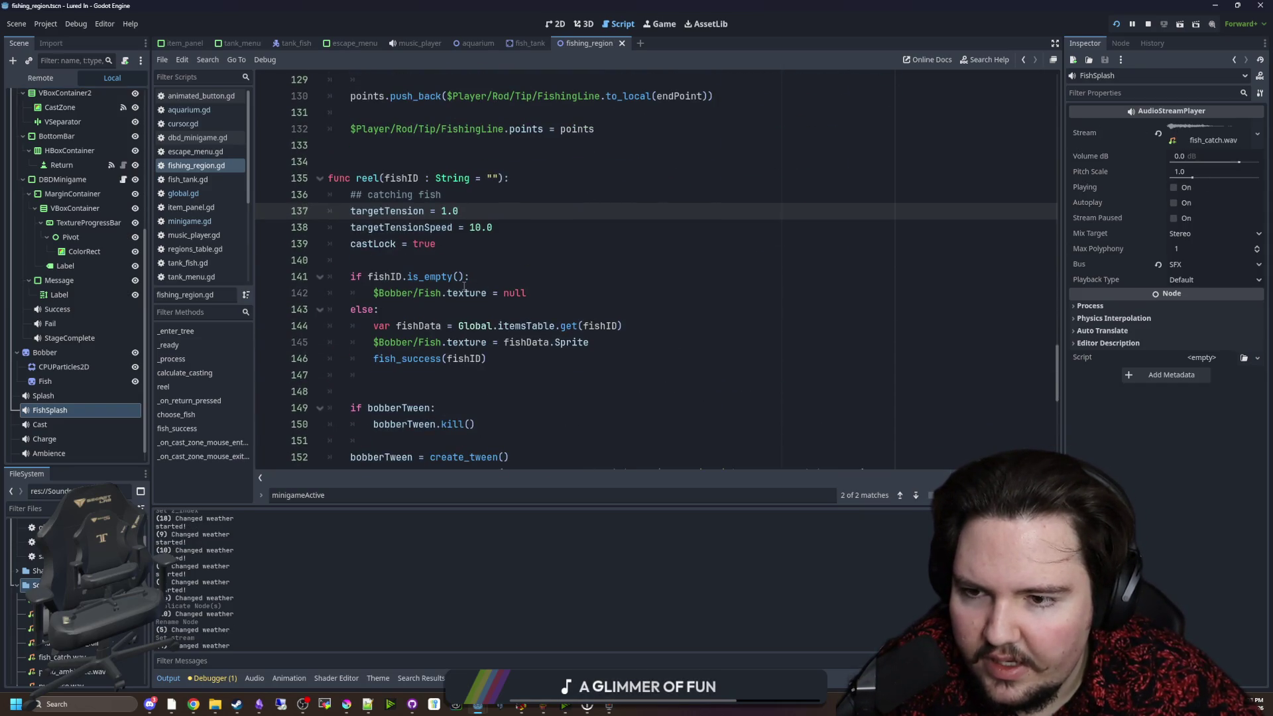
scroll(464, 286, down, 1)
click(398, 260)
key(Return)
drag(81, 408, 411, 284)
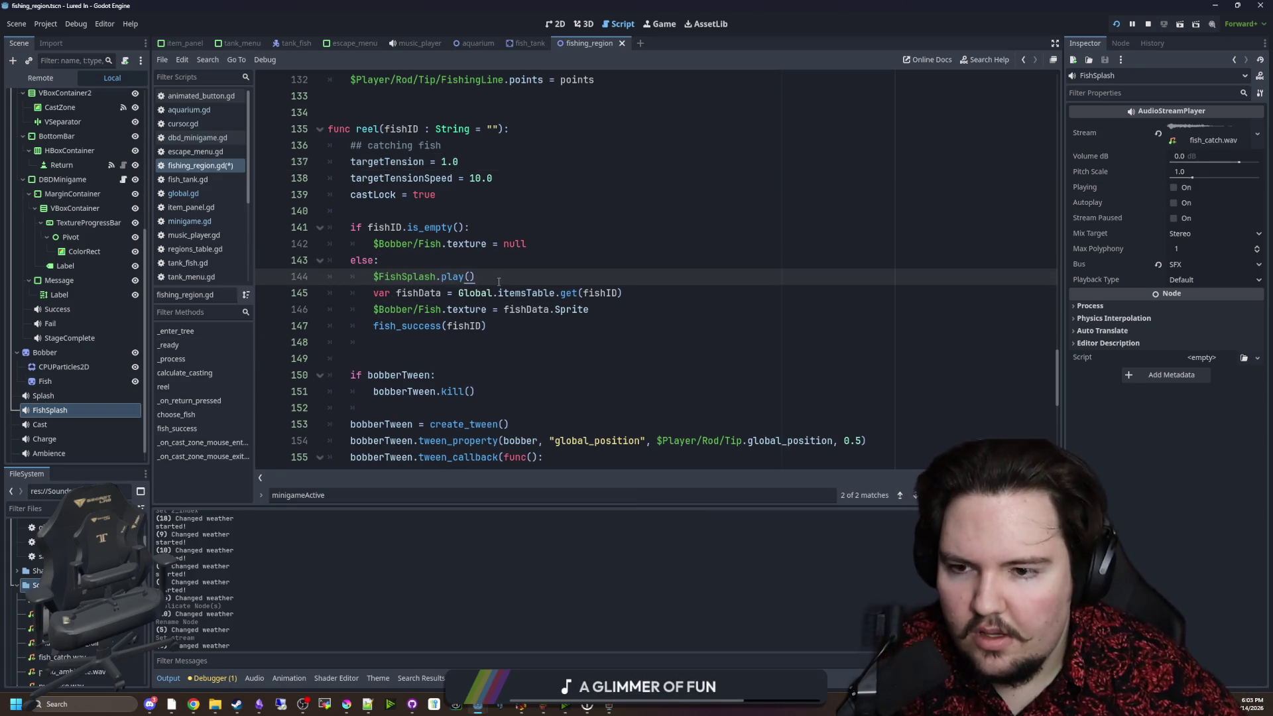
key(Up)
key(ctrl+s)
Test-run the game to its main menu, stop it, and return to the cast callback code.
click(1119, 23)
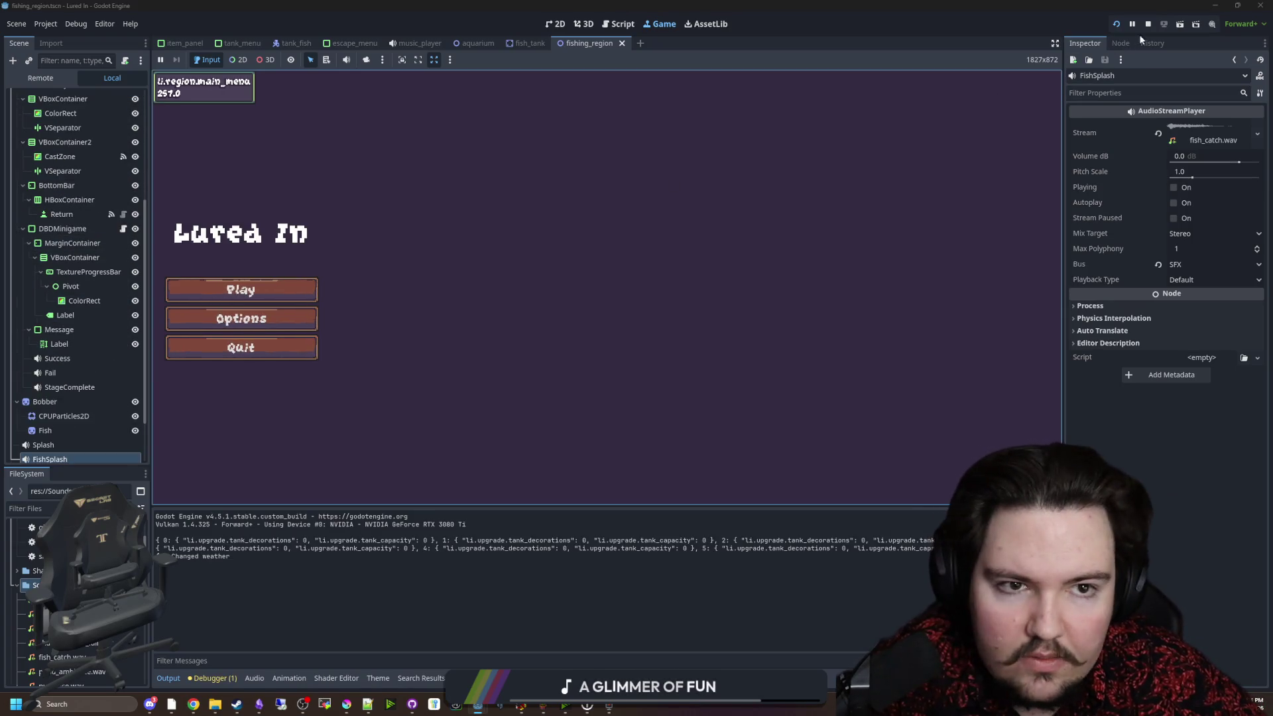
key(F8)
click(437, 341)
scroll(444, 332, down, 4)
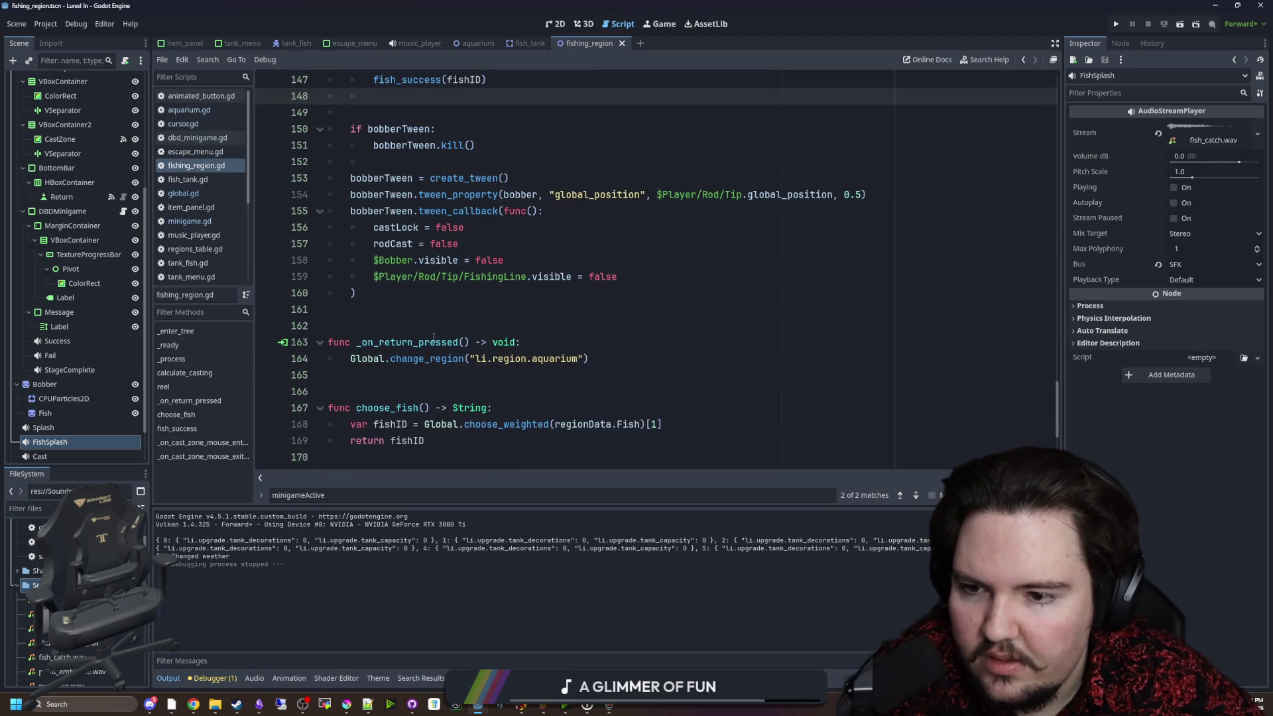
scroll(434, 354, up, 10)
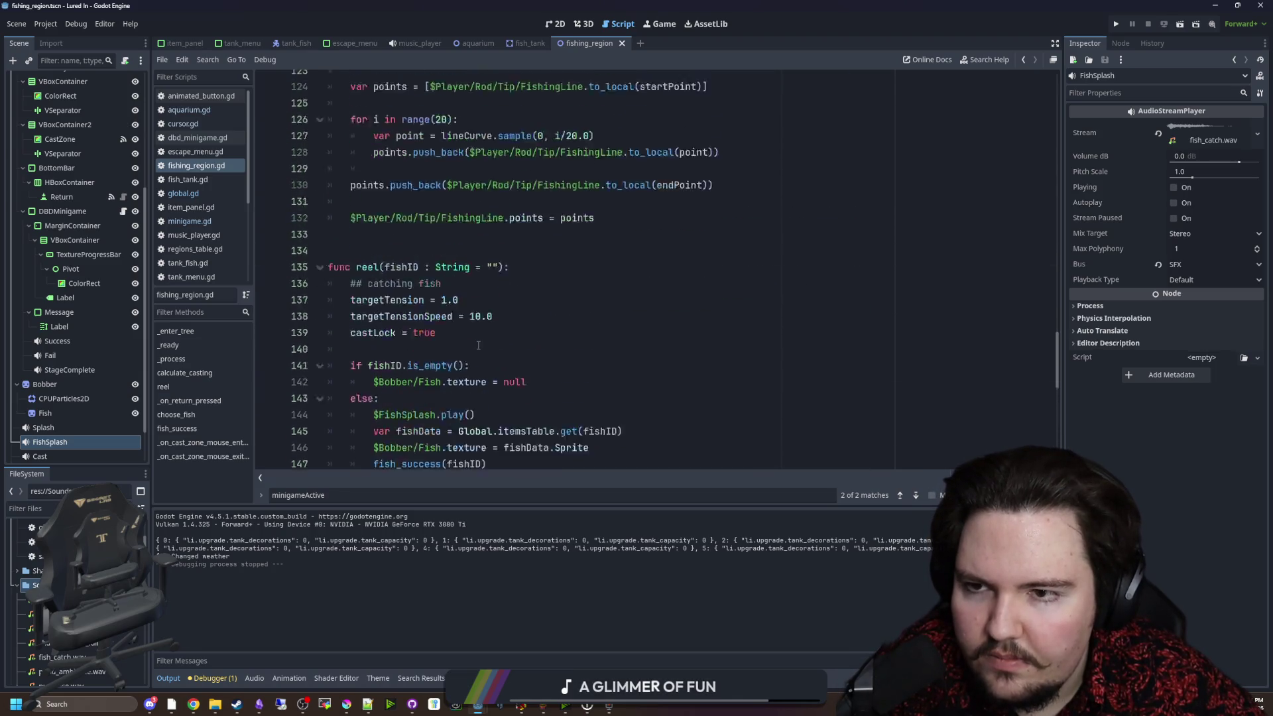
scroll(464, 298, up, 6)
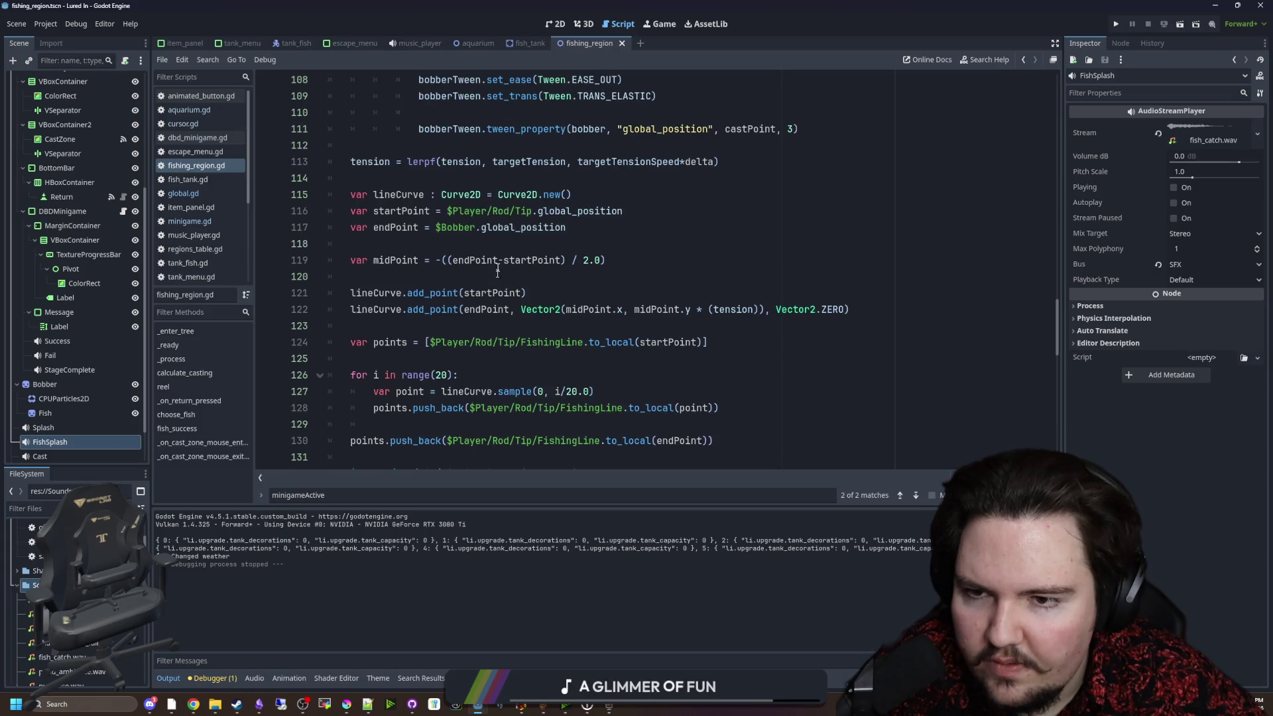
click(502, 249)
scroll(501, 249, up, 2)
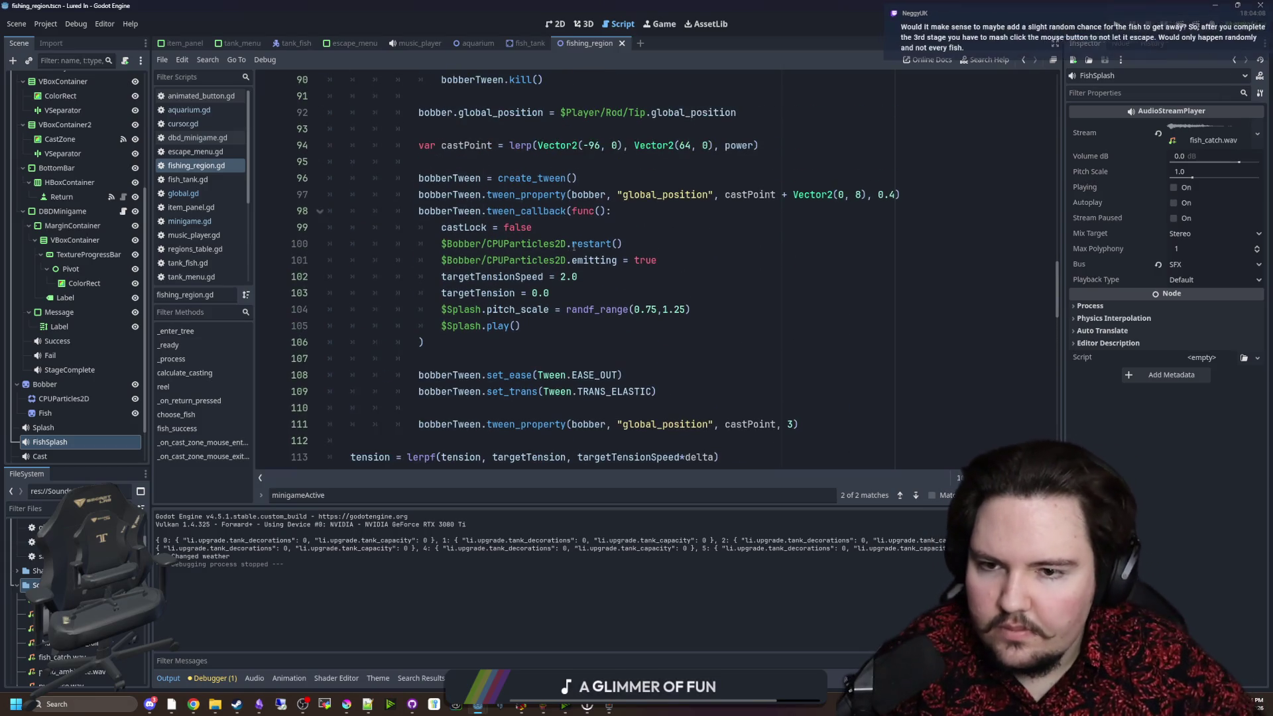
Copy the cast callback's particle and splash lines into reel()'s caught-fish branch after fish_success(fishID).
click(576, 274)
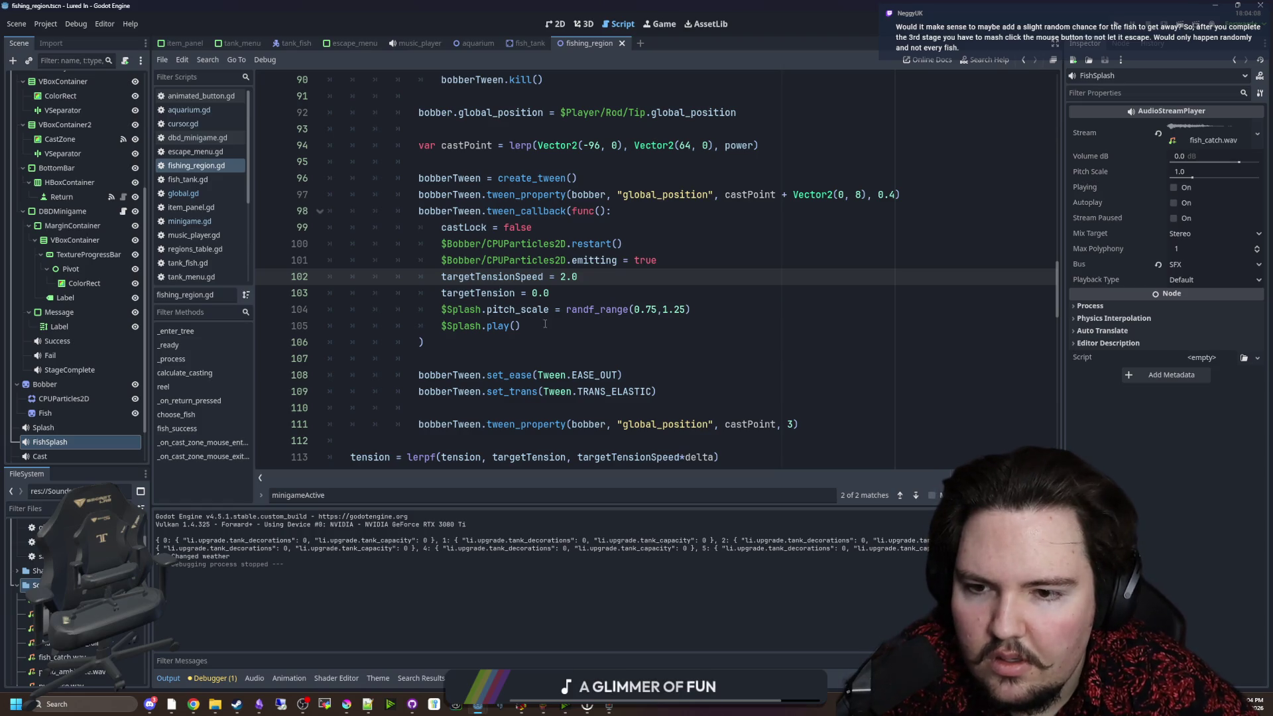
mouse_move(545, 323)
mouse_down()
mouse_move(270, 318)
mouse_move(269, 249)
mouse_move(225, 235)
mouse_up()
key(ctrl+c)
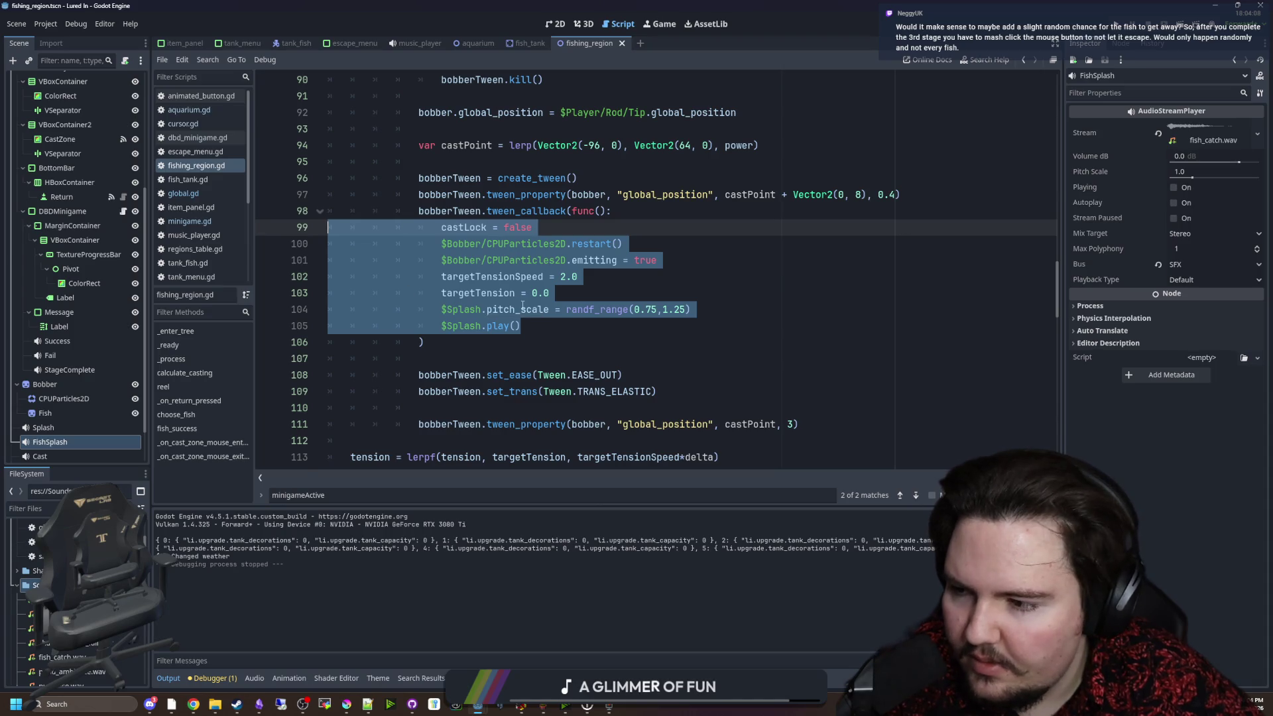
scroll(477, 306, down, 10)
scroll(434, 305, down, 2)
click(502, 277)
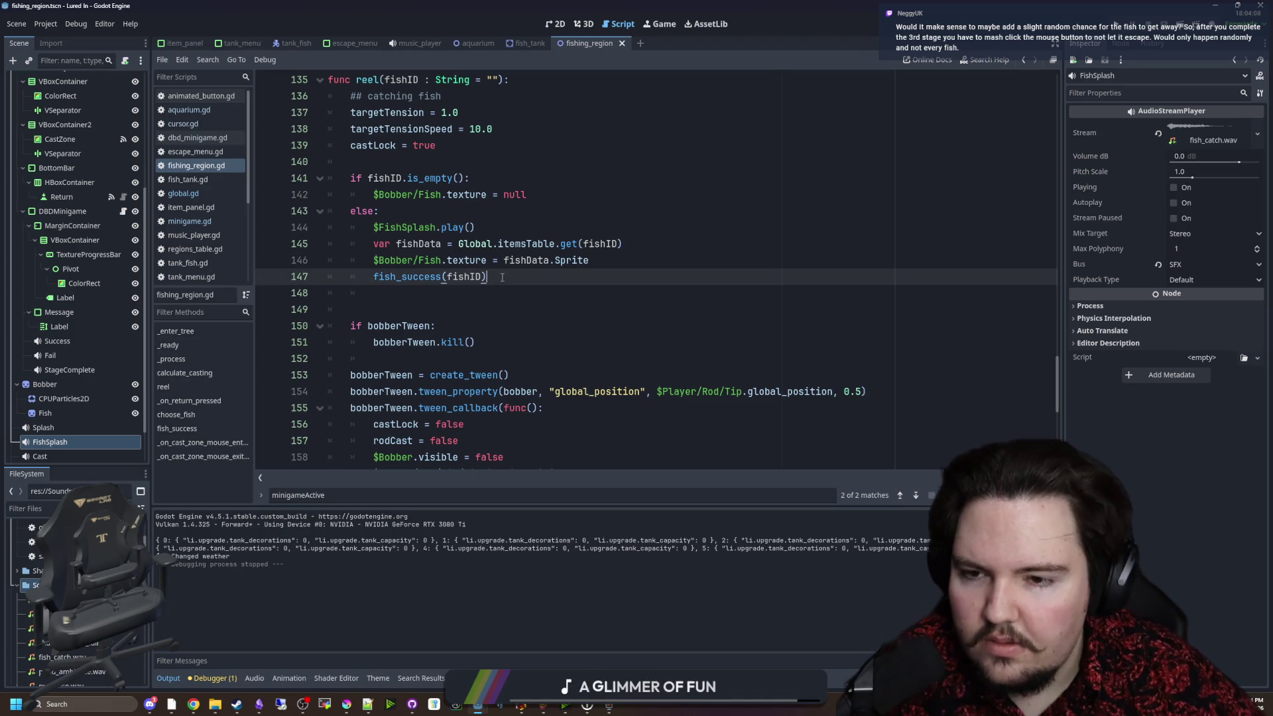
key(Return)
key(Return)
key(ctrl+v)
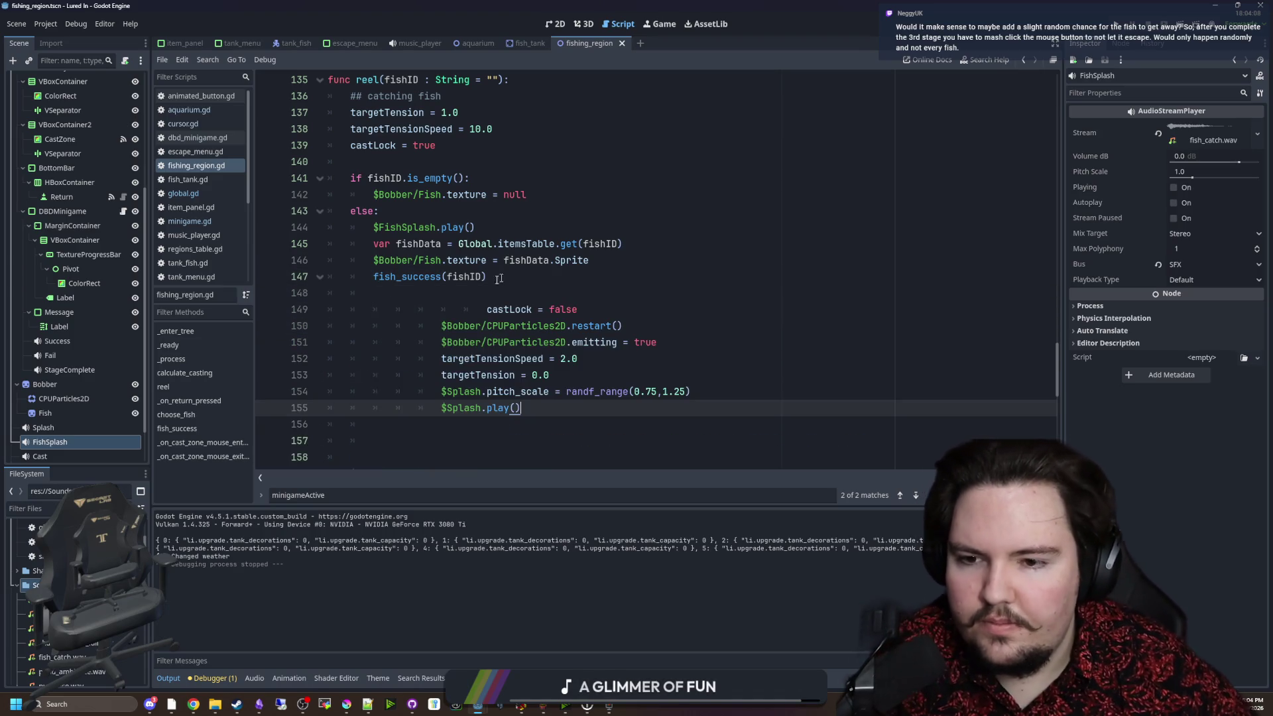
Remove the pasted castLock and target tension lines, fix indentation, save the script and run the game.
drag(576, 310, 329, 309)
key(BackSpace)
key(BackSpace)
drag(671, 324, 309, 306)
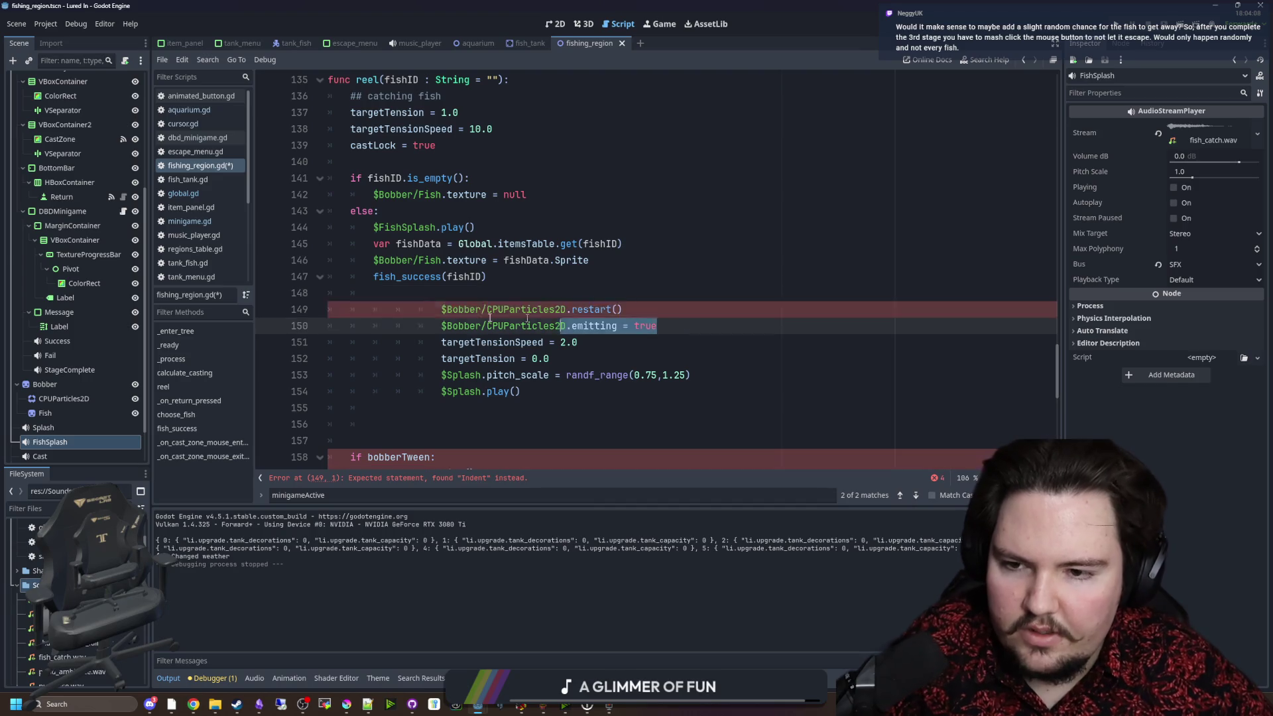
key(shift+Tab)
key(shift+Tab)
key(shift+Tab)
mouse_move(551, 359)
mouse_down()
mouse_move(345, 334)
mouse_move(292, 349)
mouse_up()
key(Delete)
key(Delete)
drag(457, 358, 292, 342)
key(shift+Tab)
key(shift+Tab)
key(shift+Tab)
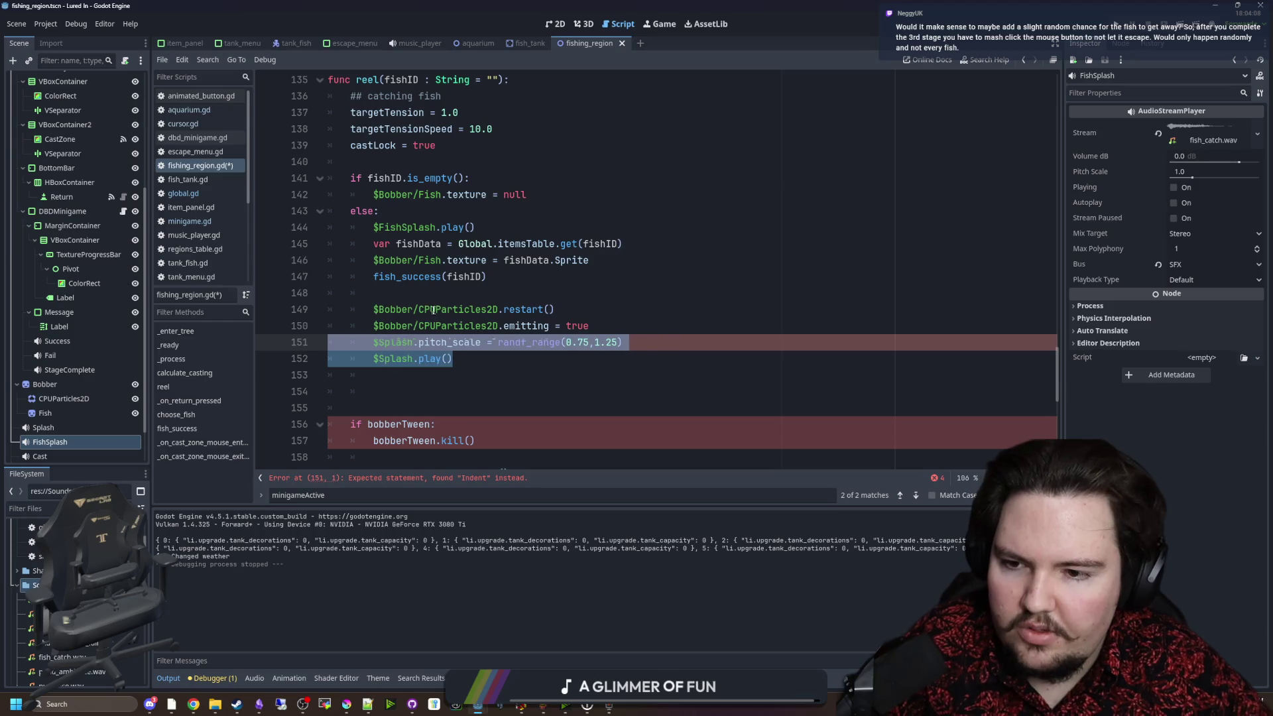
click(438, 293)
key(ctrl+s)
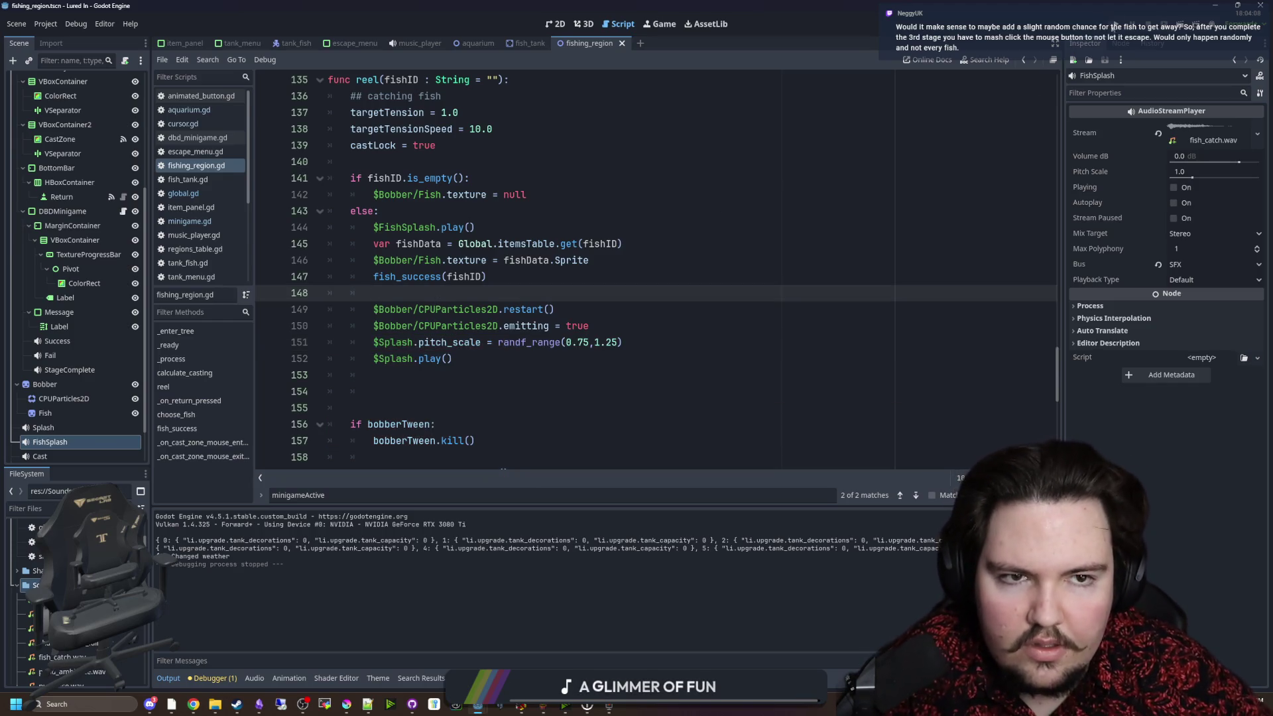
click(1116, 27)
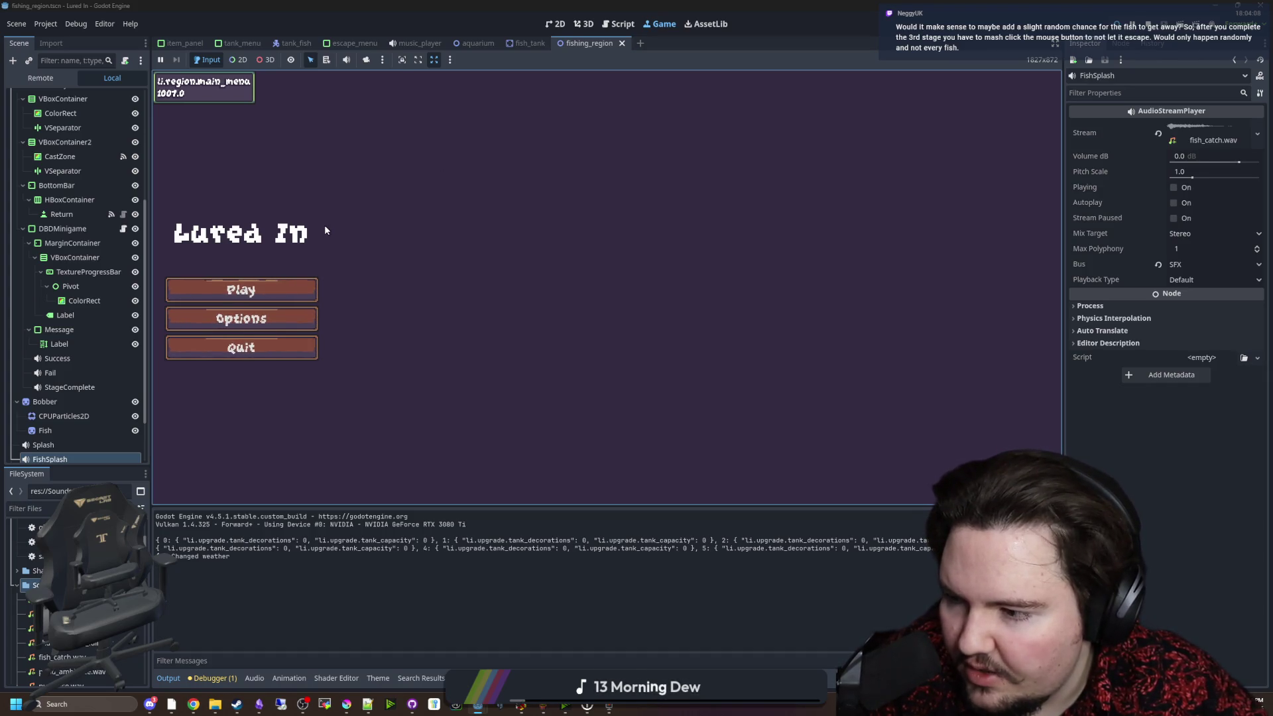
Start the game from the main menu, open the aquarium's Travel Menu, then switch to the browser.
click(254, 290)
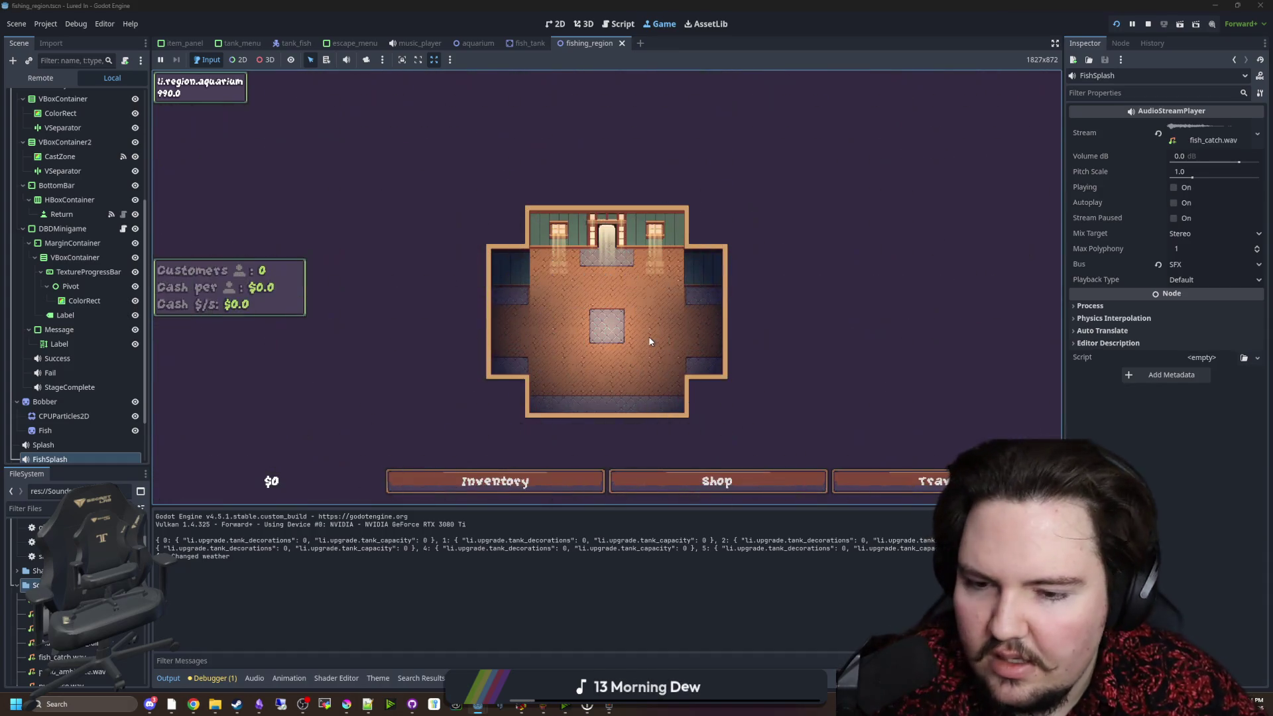
click(866, 480)
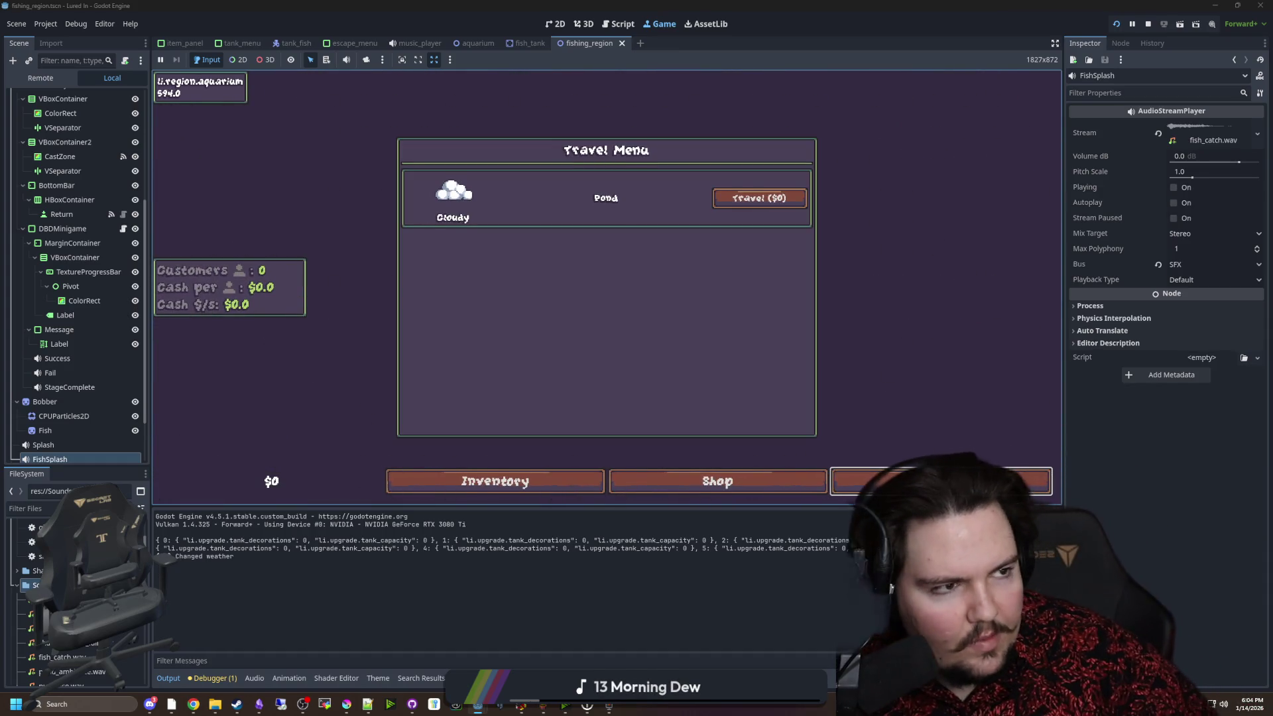
key(alt+Tab)
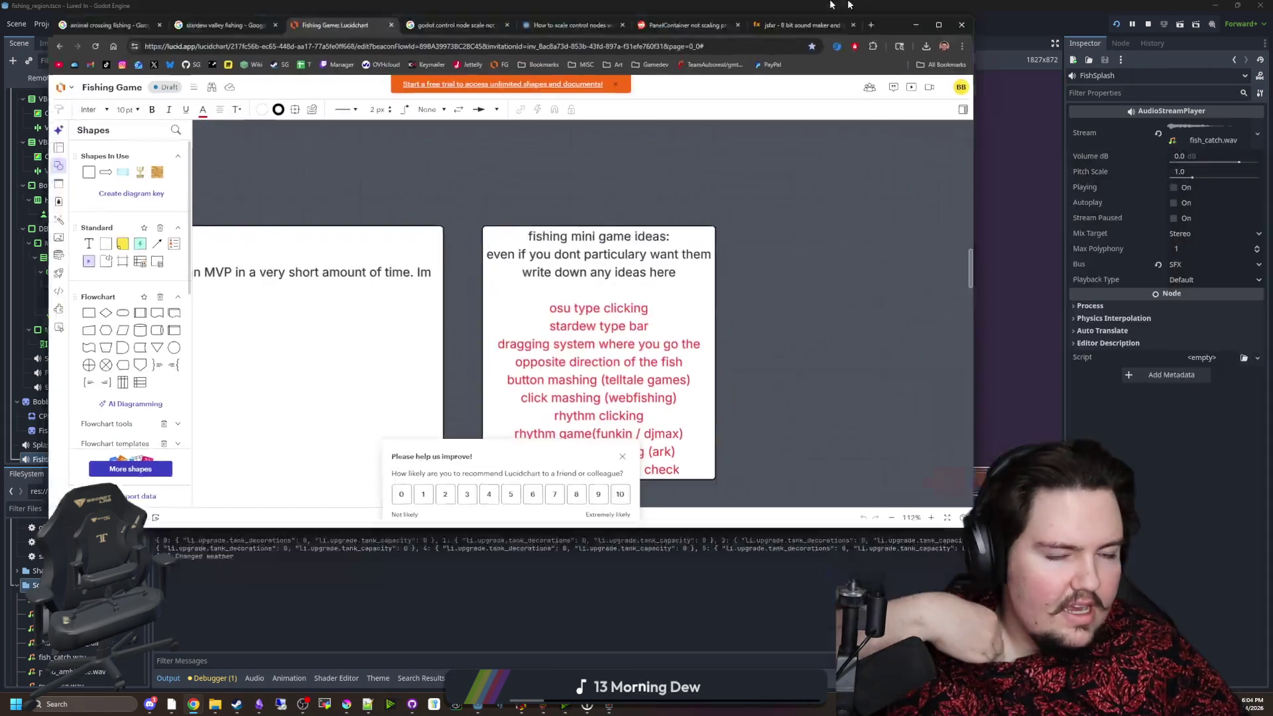
Maximize Chrome, close Lucidchart's feedback survey, and bring the fishing mini game ideas box into view.
drag(848, 5, 850, 3)
scroll(750, 464, down, 3)
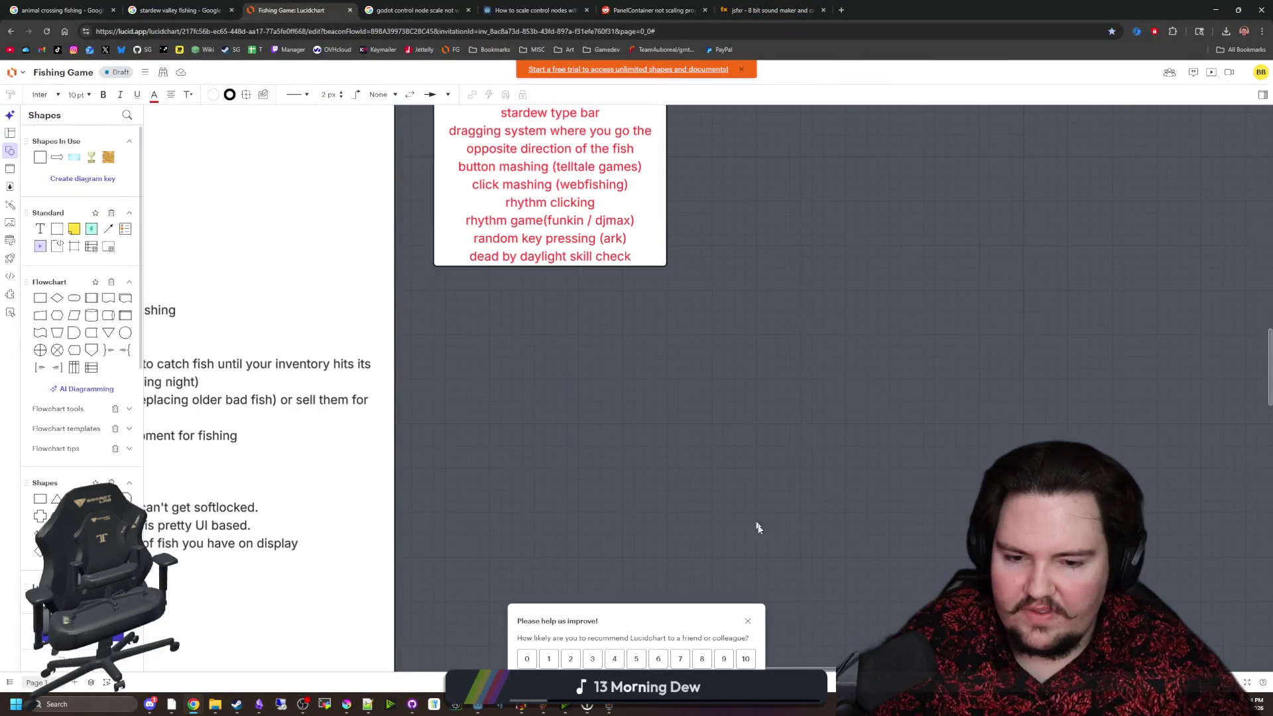
click(747, 620)
scroll(530, 432, down, 3)
scroll(531, 432, up, 6)
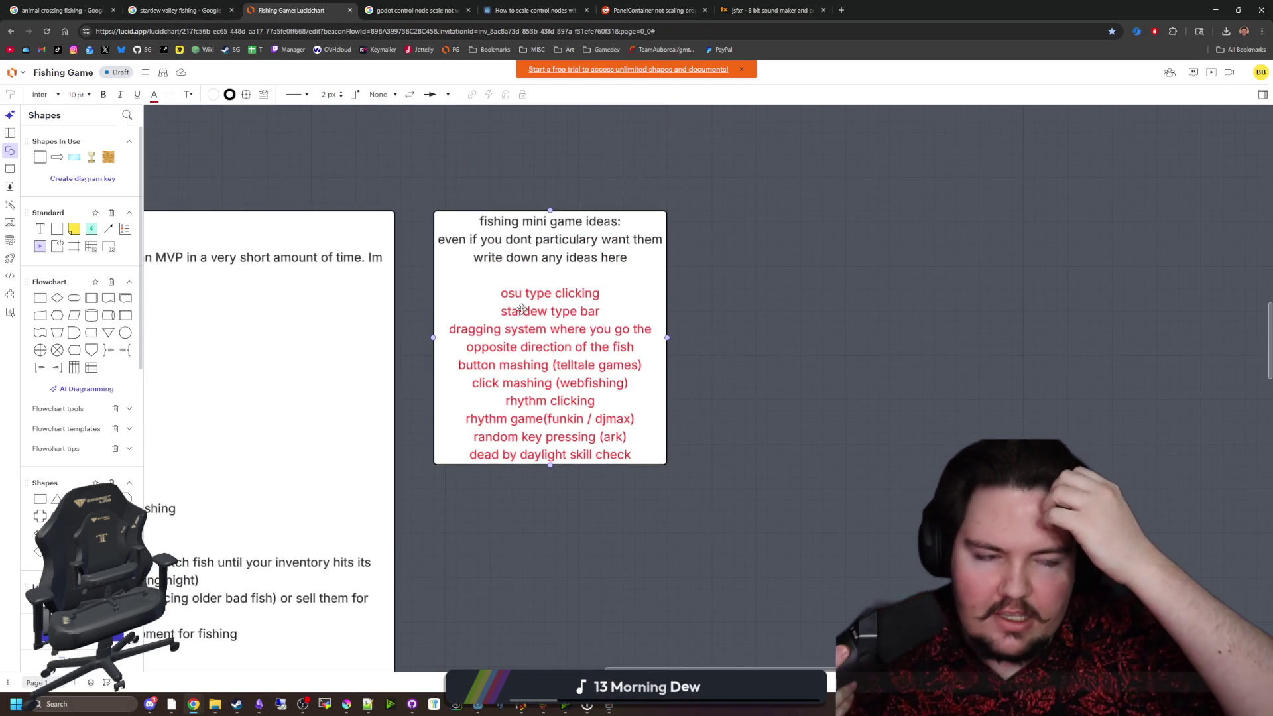
click(882, 256)
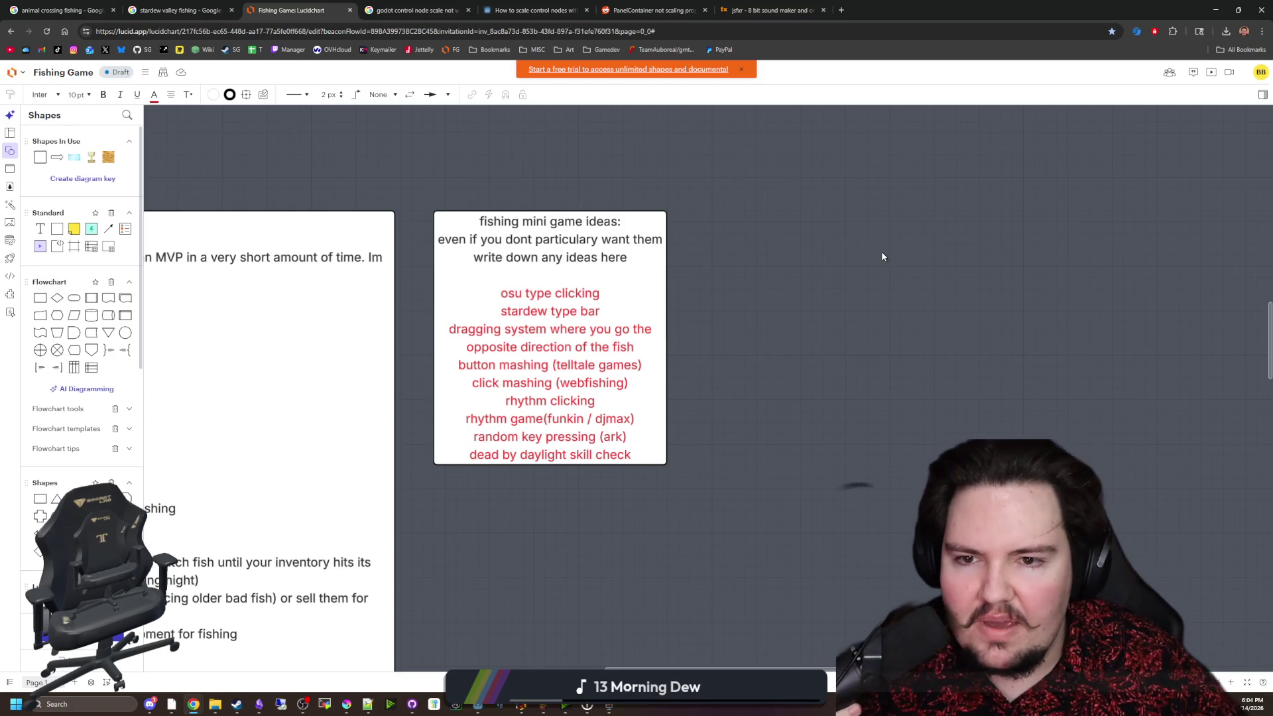
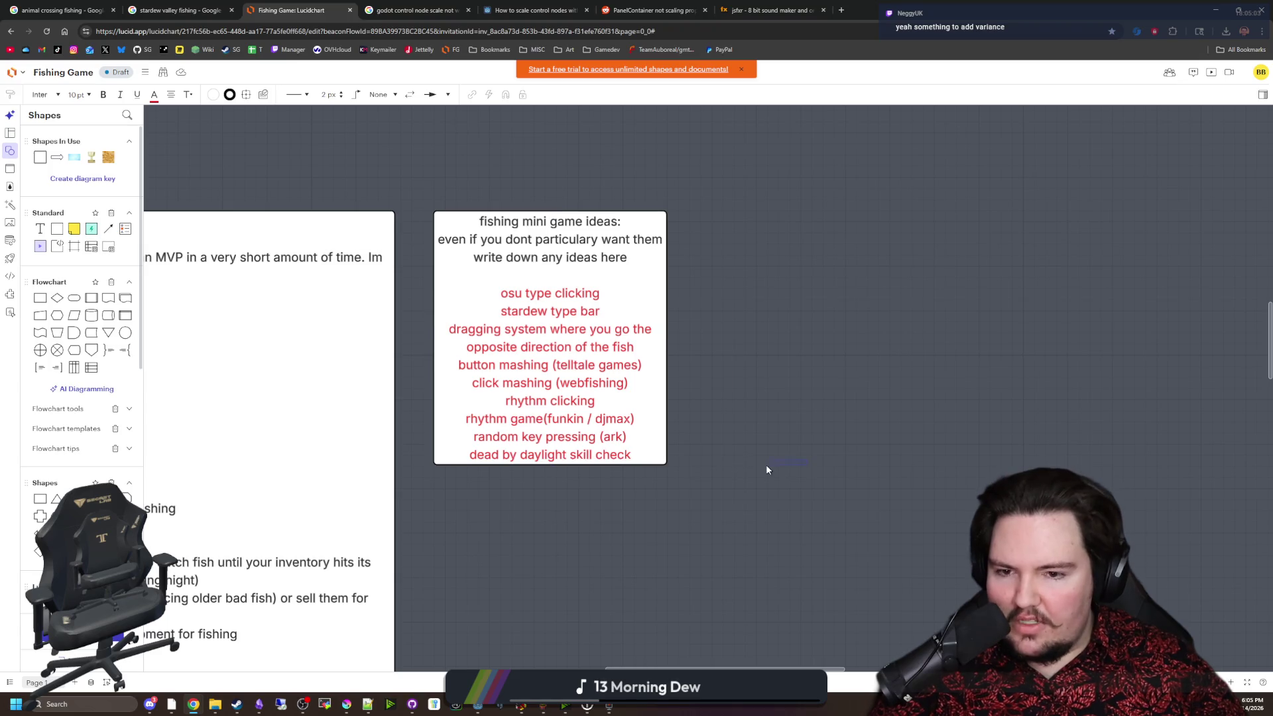
Colour the 'dead by daylight skill check' idea blue-violet in the Lucidchart ideas text box.
double_click(590, 441)
click(590, 441)
drag(631, 454, 468, 454)
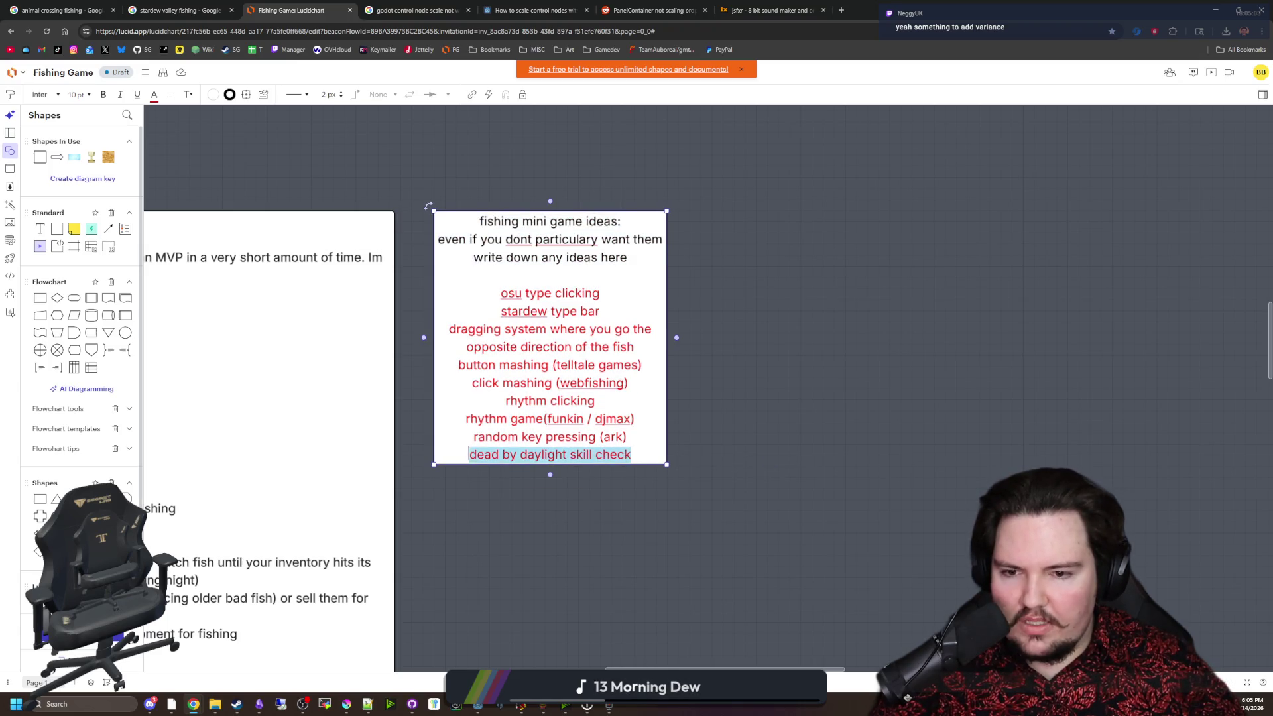
click(153, 95)
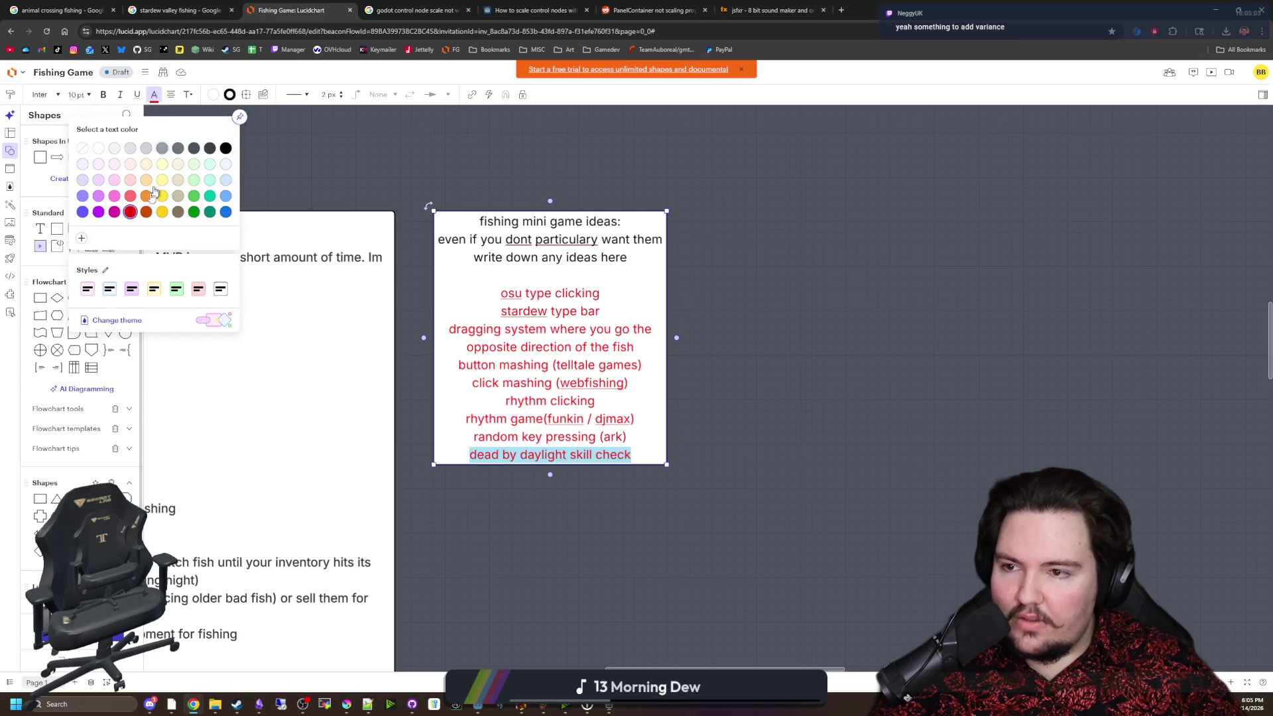
click(82, 211)
click(749, 411)
Reselect the ideas from 'stardew type bar' downward, deselect, and return to Godot.
double_click(614, 428)
click(626, 438)
mouse_move(625, 438)
mouse_down()
mouse_move(529, 365)
mouse_move(500, 293)
mouse_up()
click(784, 345)
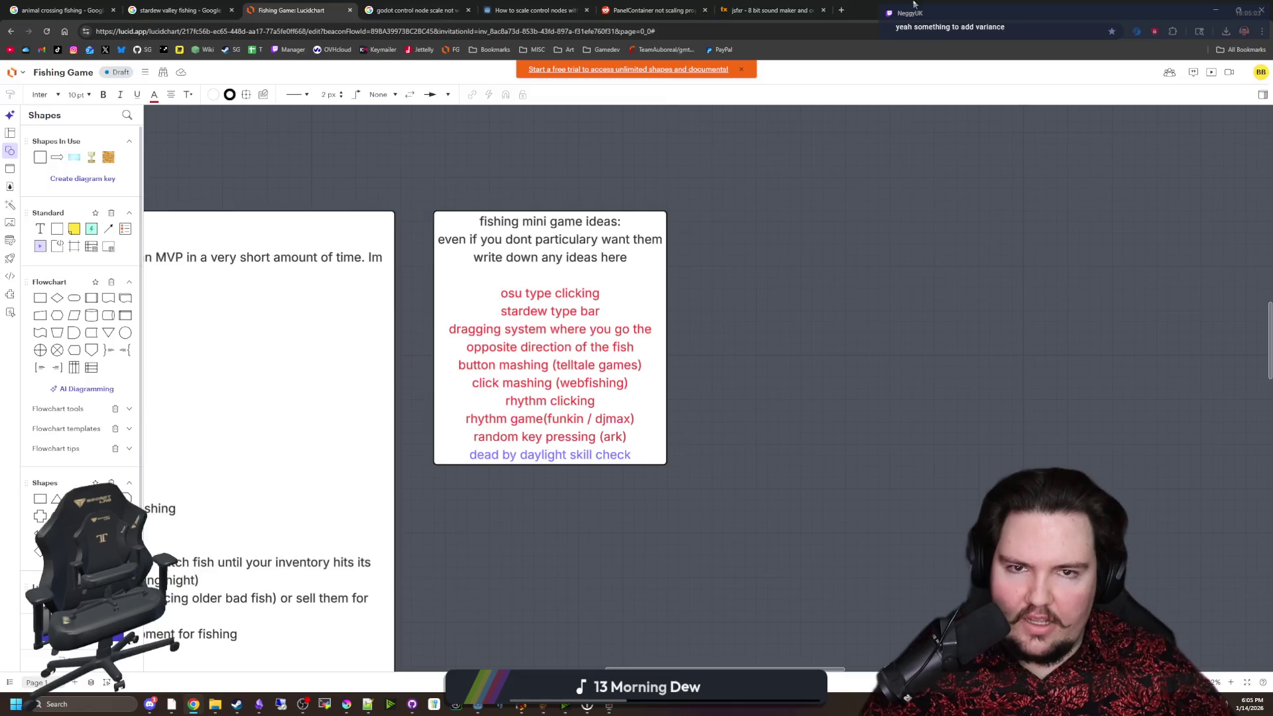
key(alt+Tab)
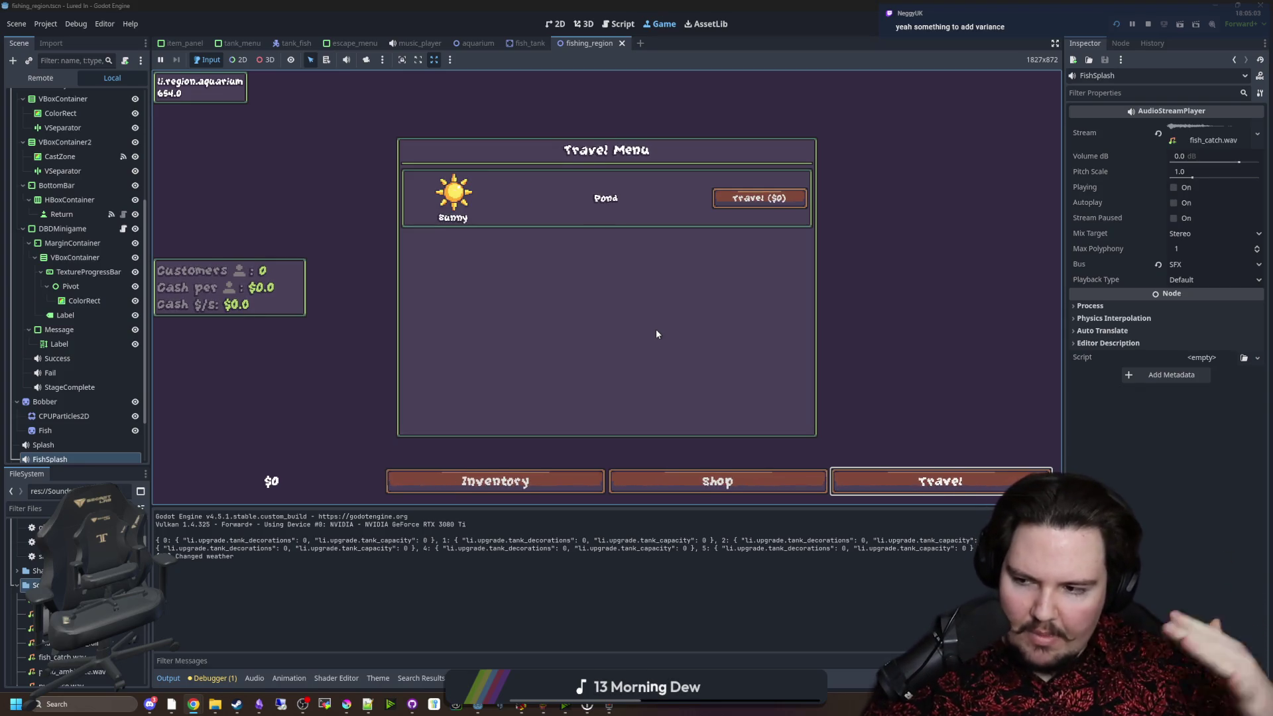
Travel to the Pond for $0, cast, and land a fish with two blue-zone hits.
click(753, 198)
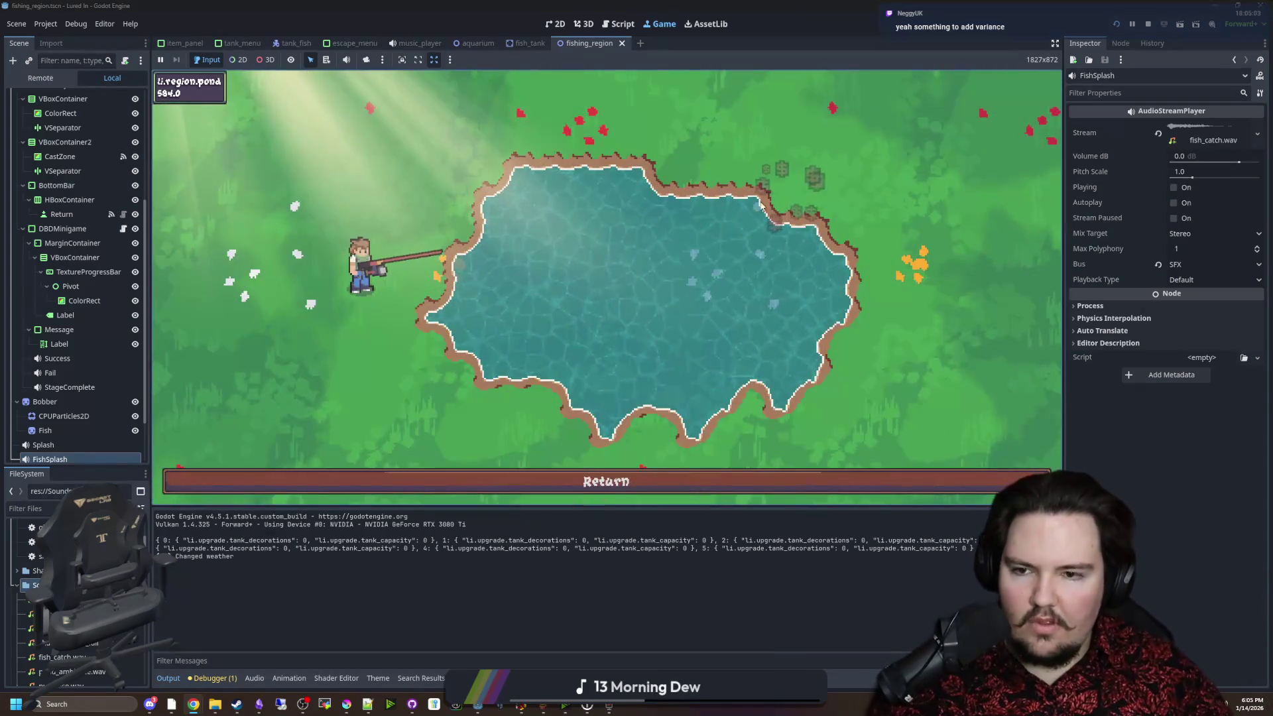
click(659, 222)
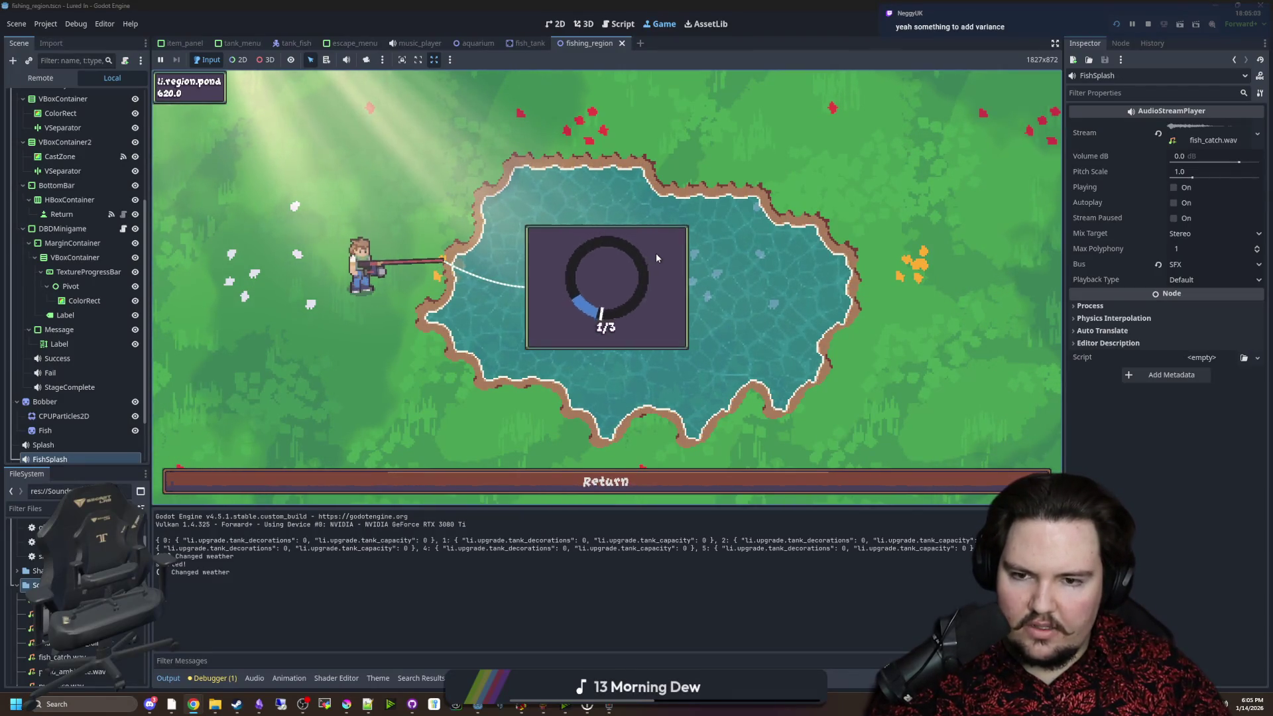
click(655, 253)
click(655, 253)
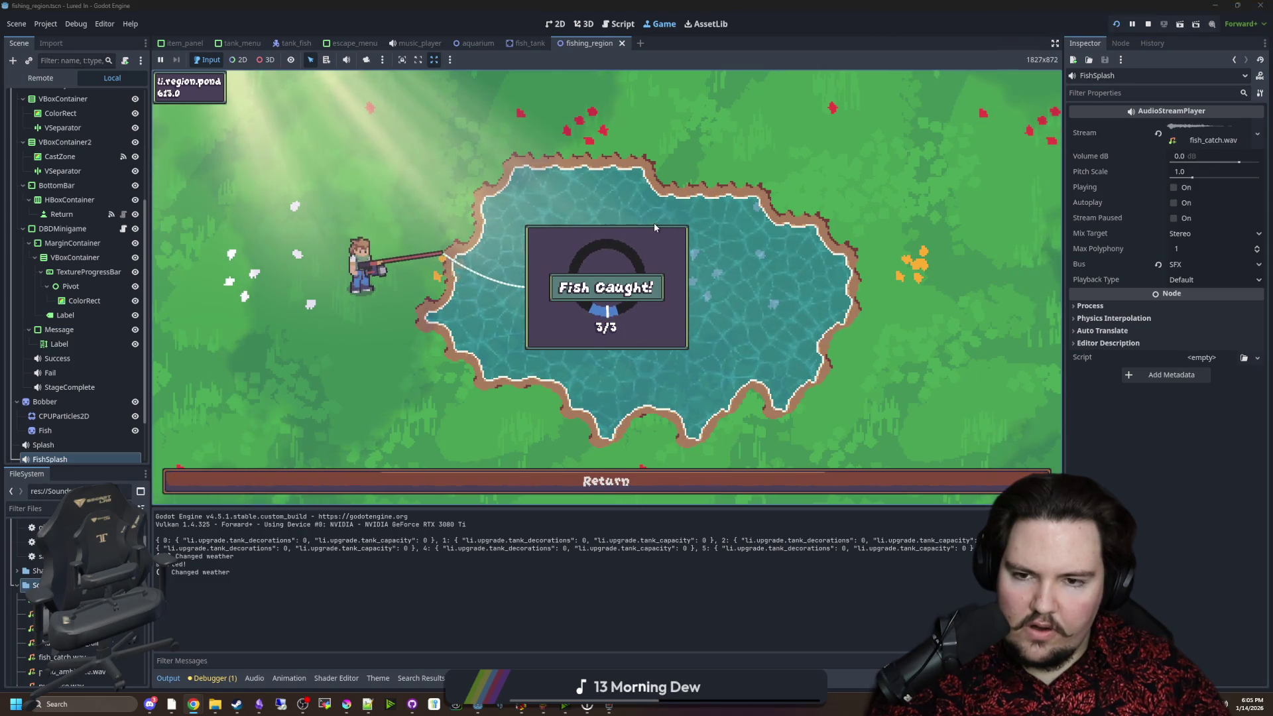
Cast again and catch a second fish by hitting the blue zone three times.
click(600, 169)
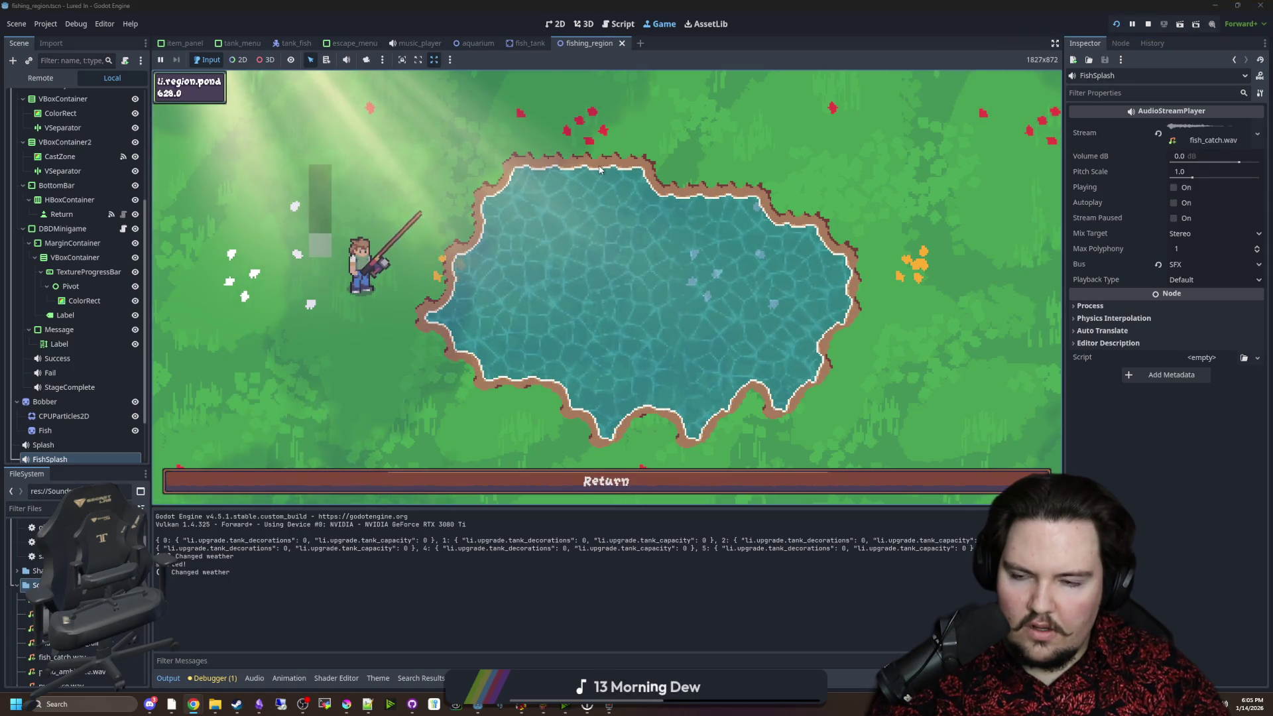
click(595, 169)
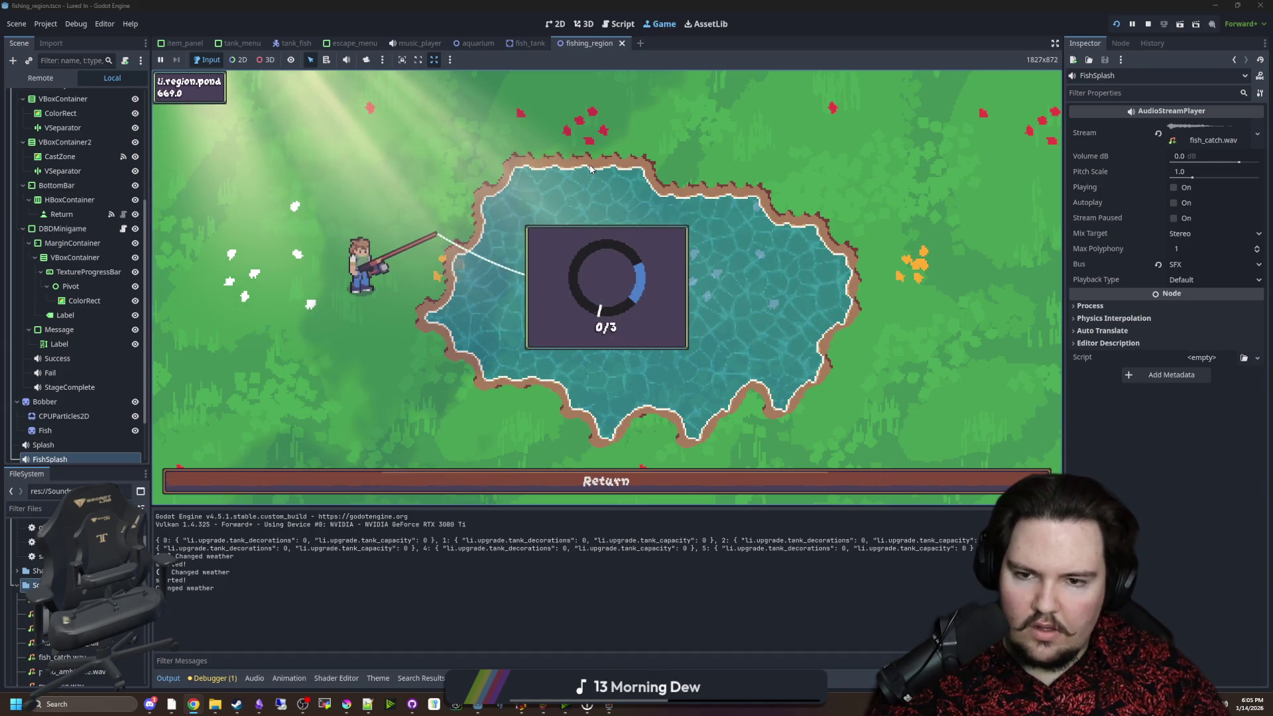
click(673, 181)
click(673, 180)
click(672, 180)
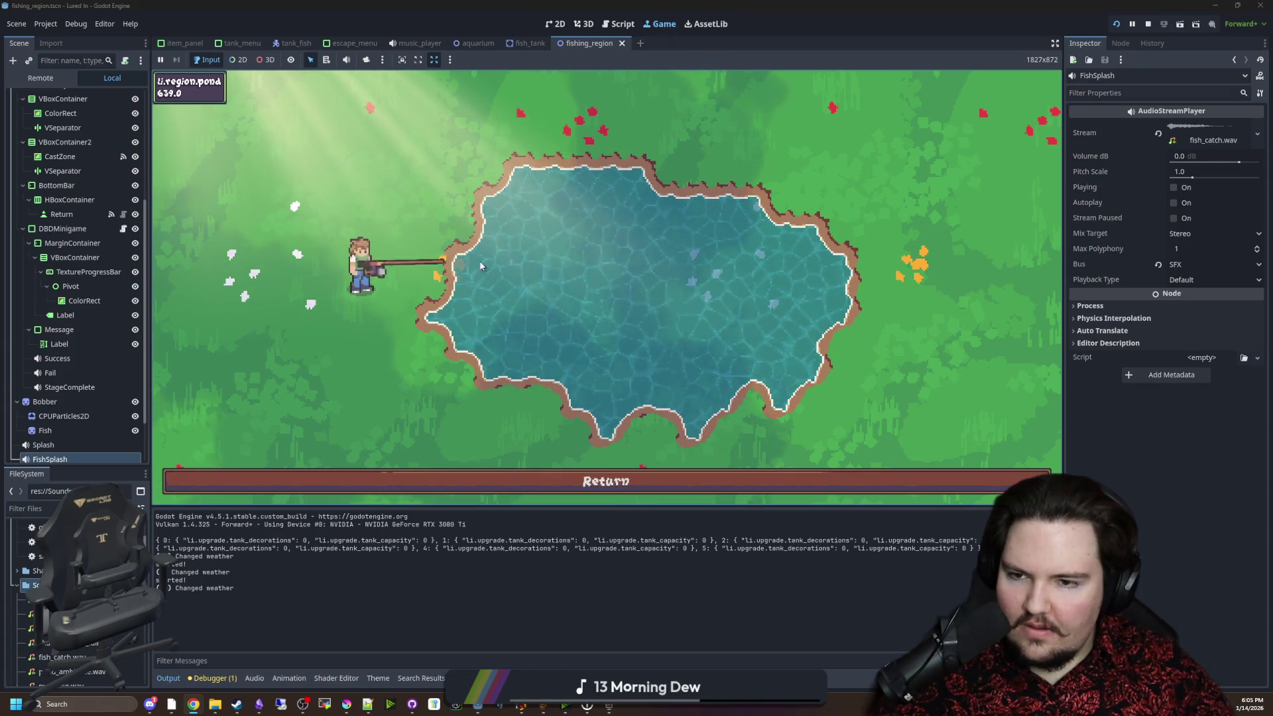
scroll(109, 124, up, 5)
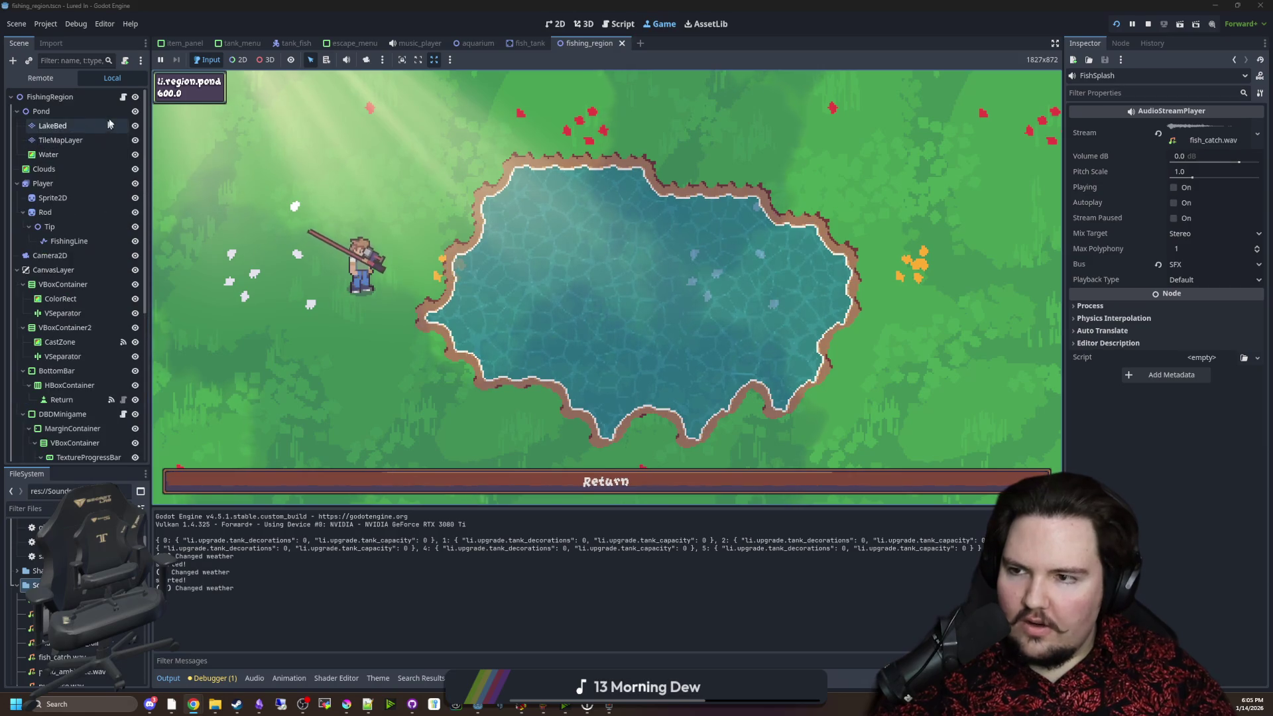
Open fishing_region.gd and scroll up through the rodCast and line 49-50 casting code.
click(123, 97)
scroll(496, 278, up, 15)
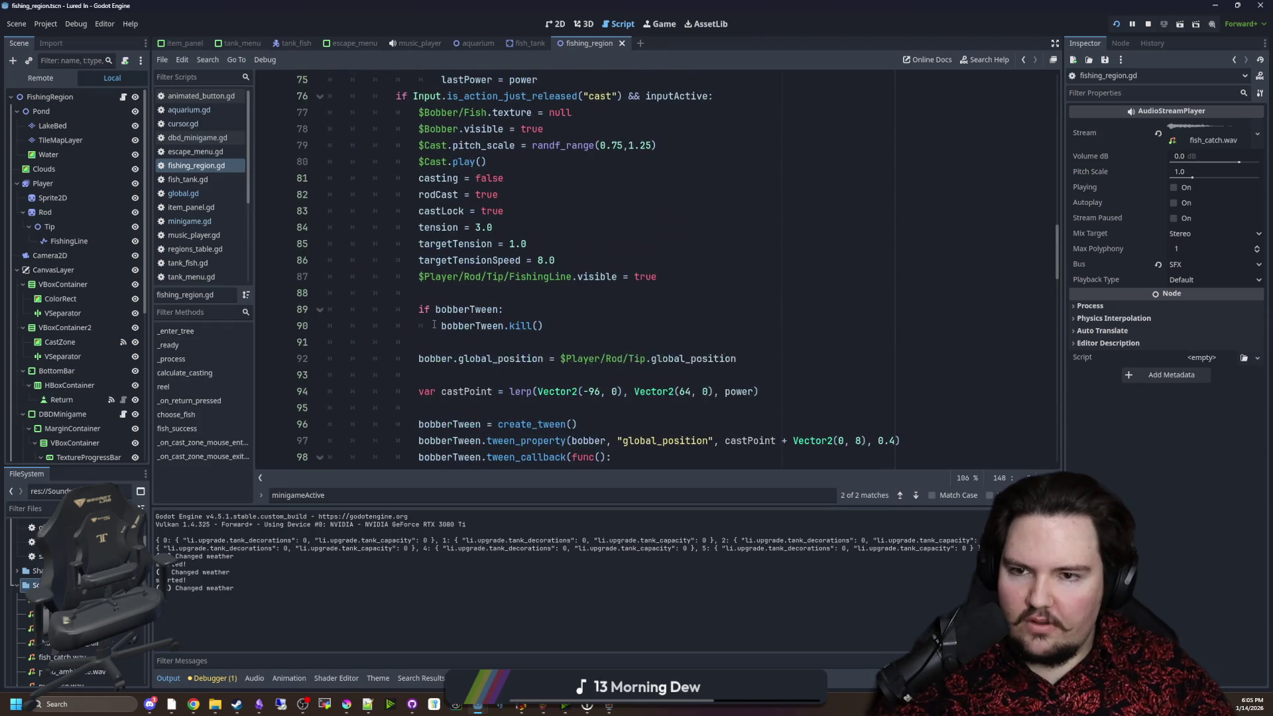
scroll(520, 307, up, 2)
click(534, 297)
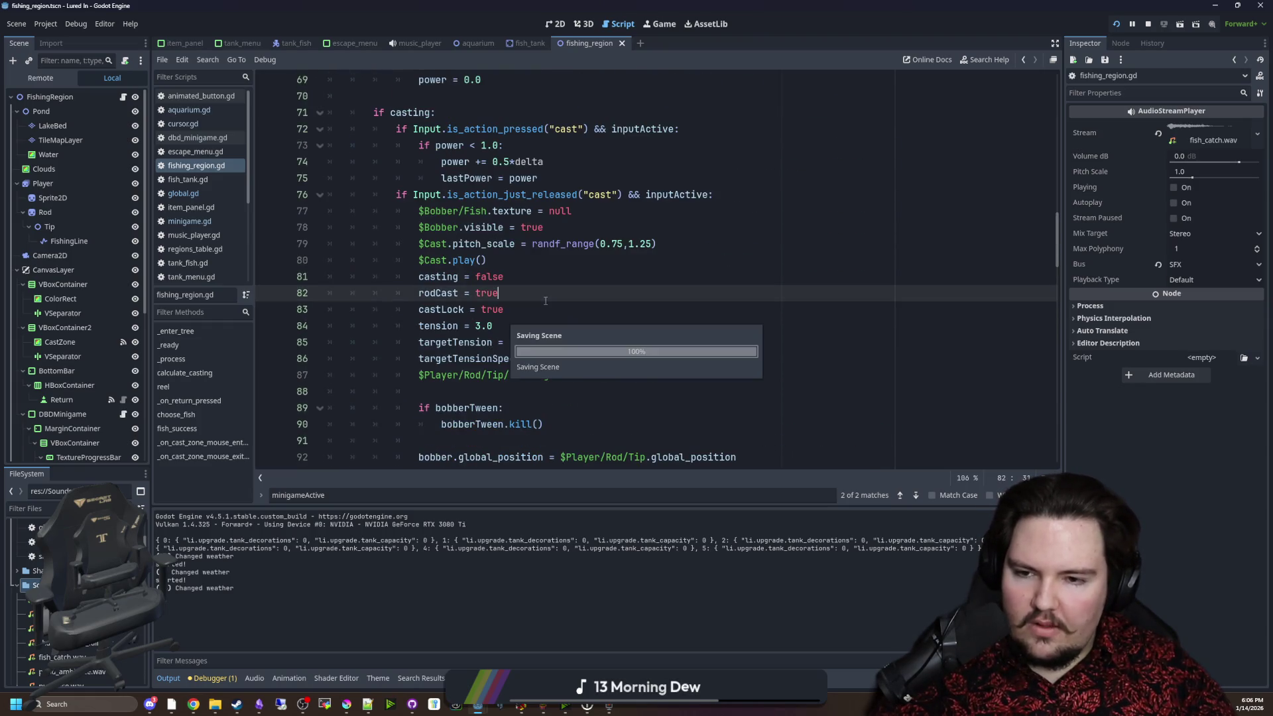
scroll(534, 297, up, 7)
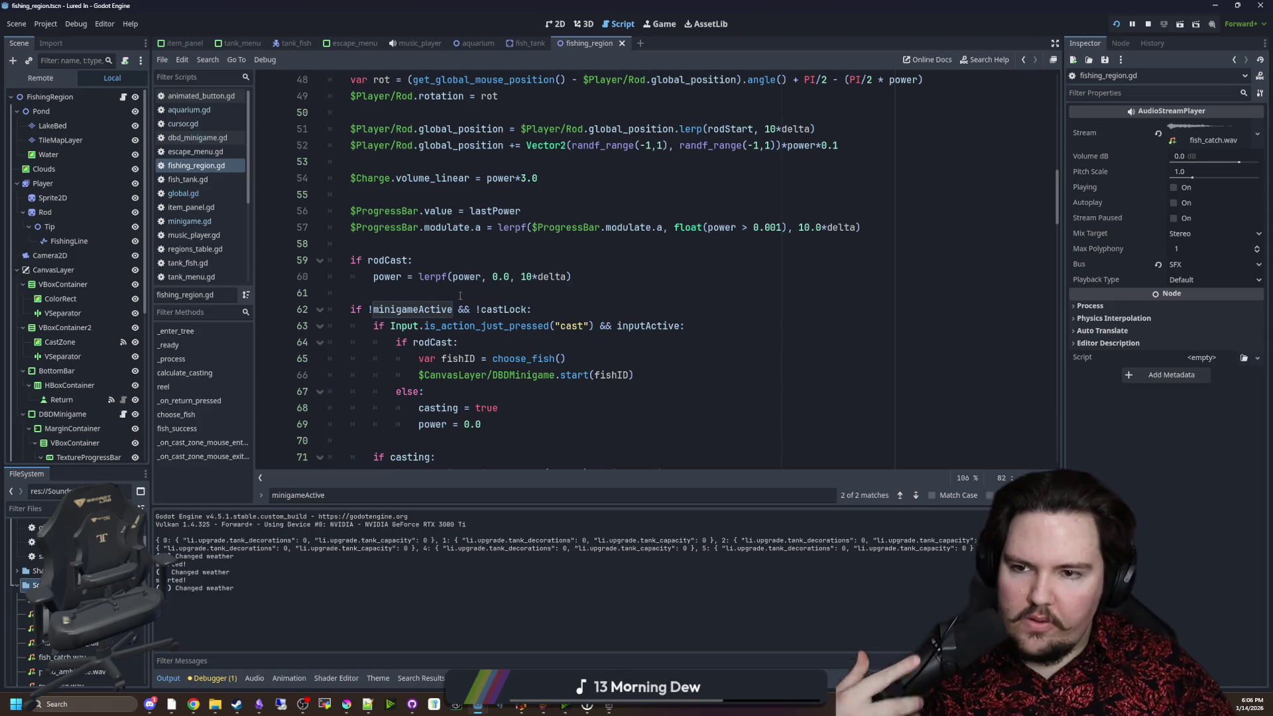
scroll(569, 283, up, 3)
click(498, 264)
click(522, 241)
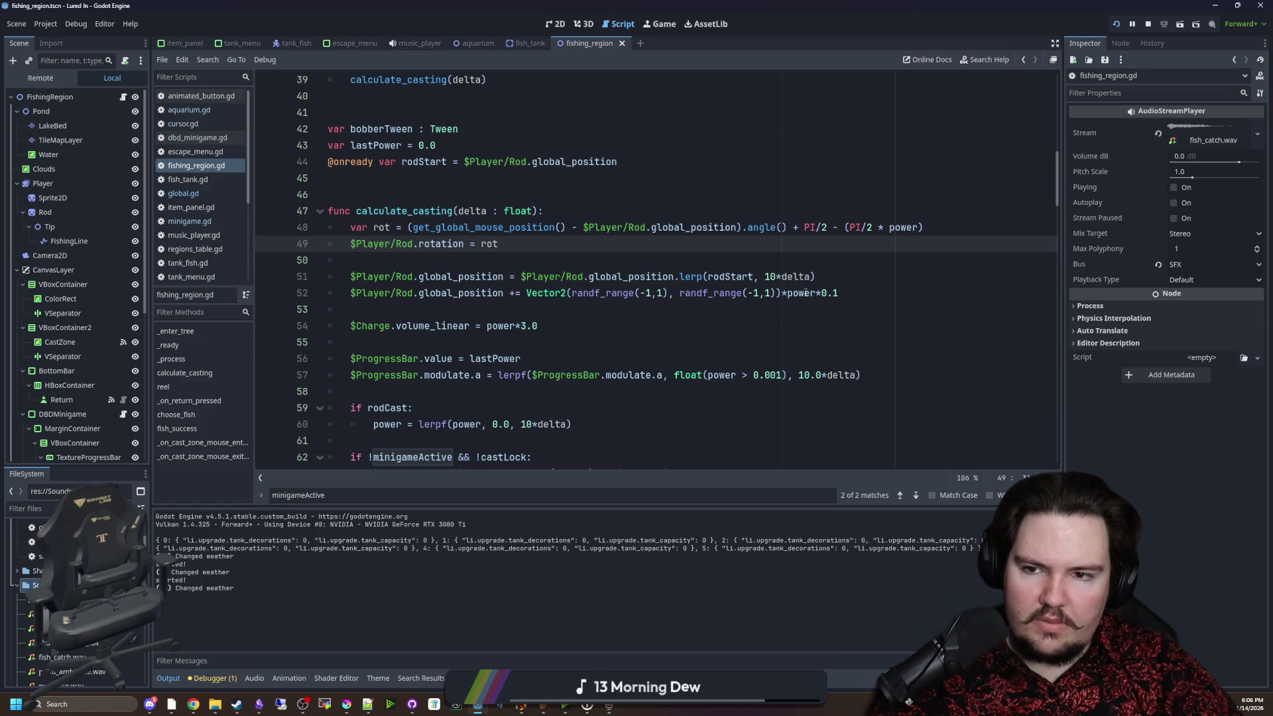
From the calculate_casting line, relaunch the game with F6 and start charging a cast.
click(625, 210)
key(F6)
click(611, 244)
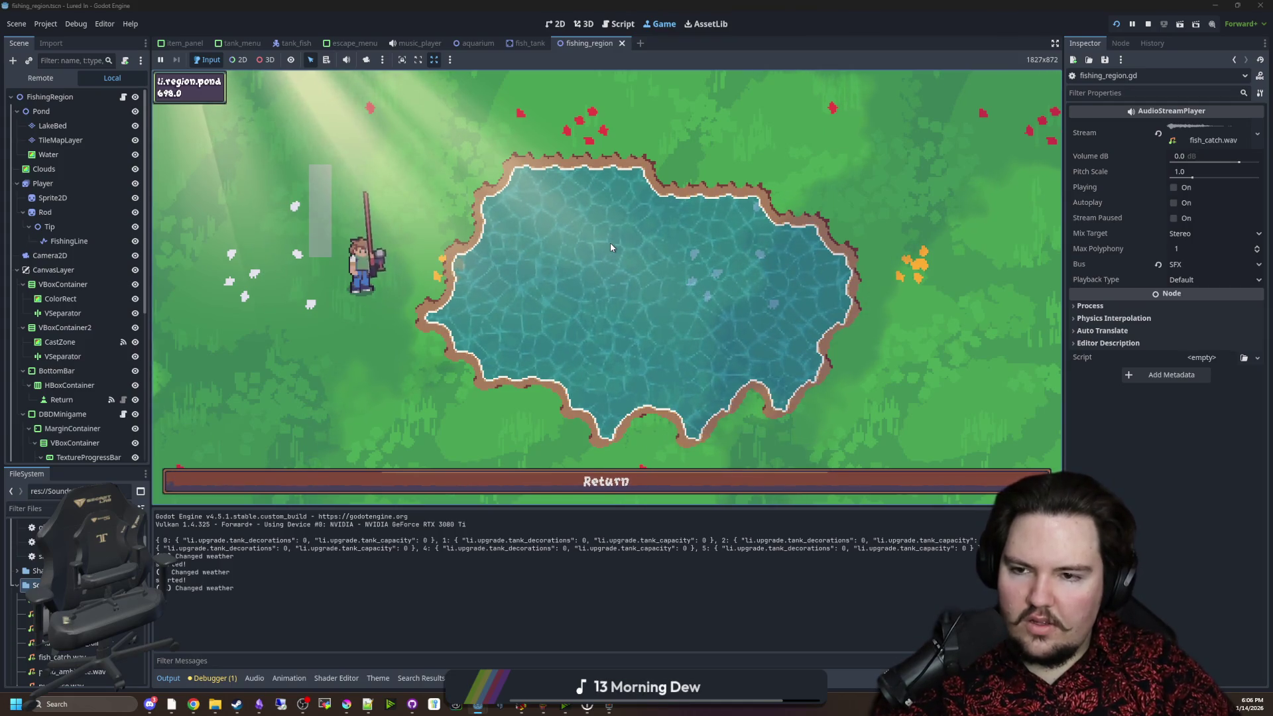
Release the cast, hit the blue zones three times to catch a fish, and reopen fishing_region.gd.
click(610, 242)
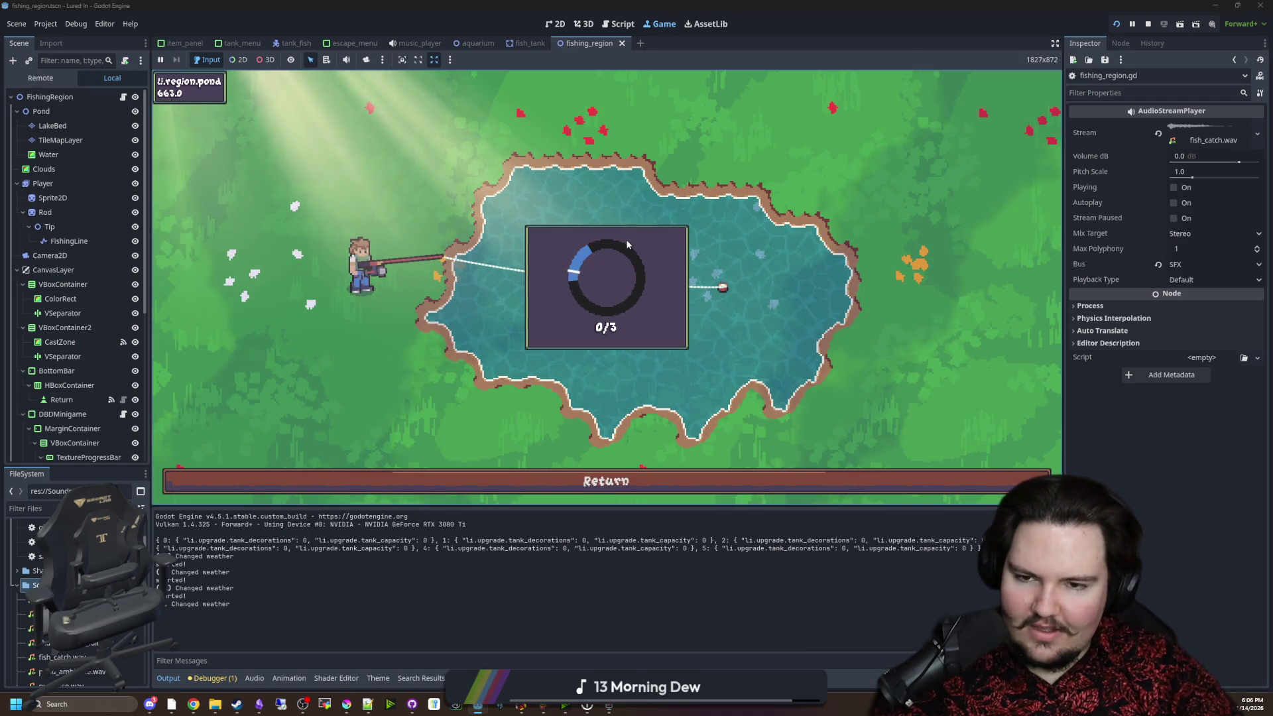
click(626, 244)
click(627, 245)
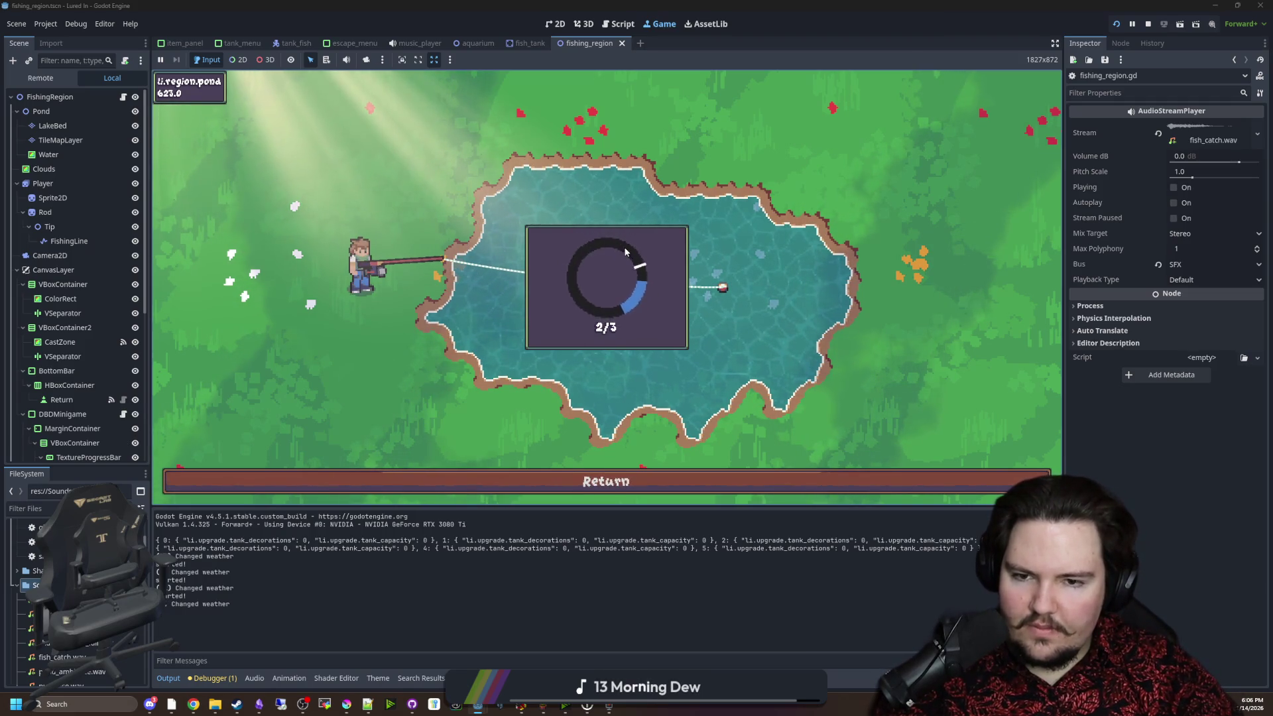
click(626, 250)
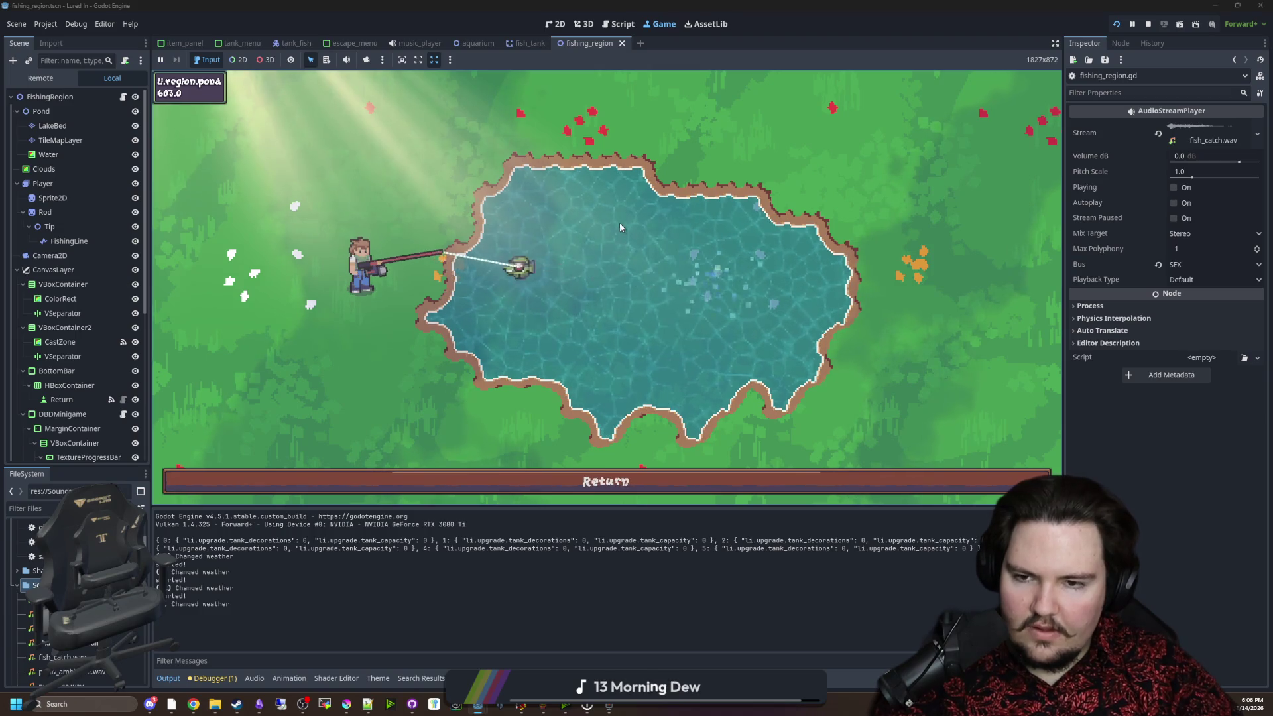
click(122, 98)
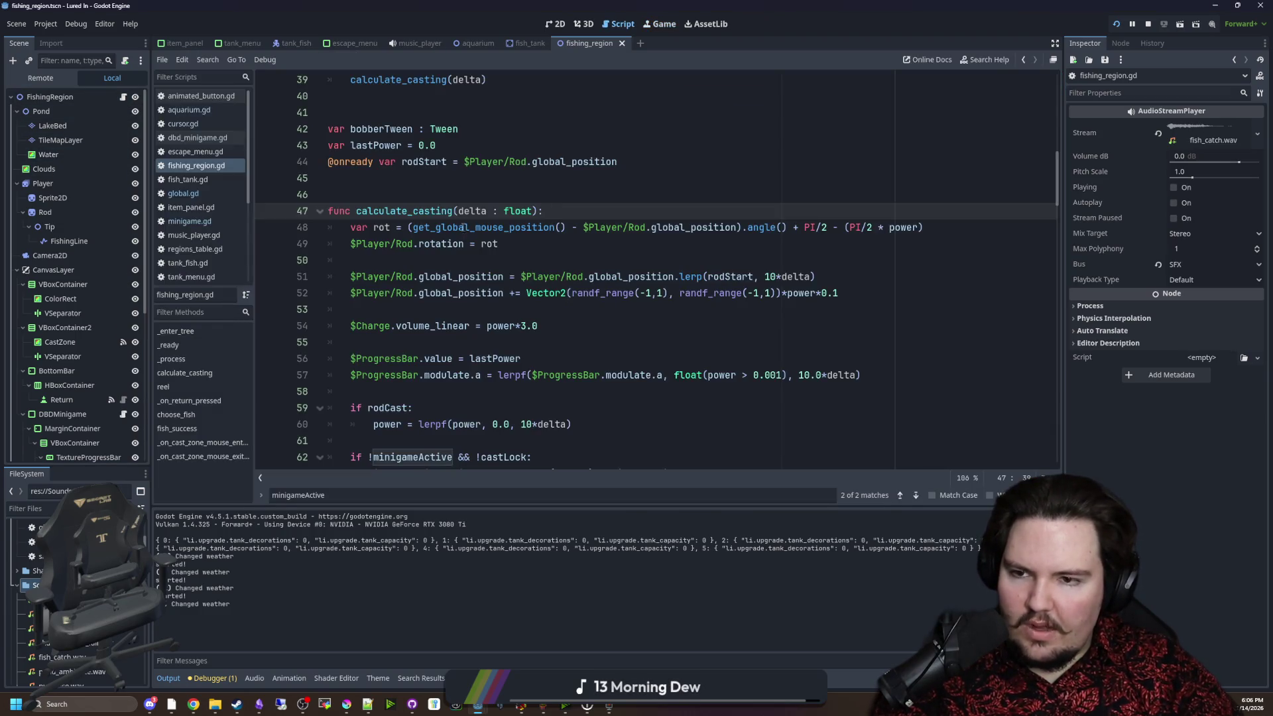
Save, then add 'if minigameActive:' setting power = 1.0 after line 49 of calculate_casting.
key(ctrl+s)
click(550, 276)
key(ctrl+s)
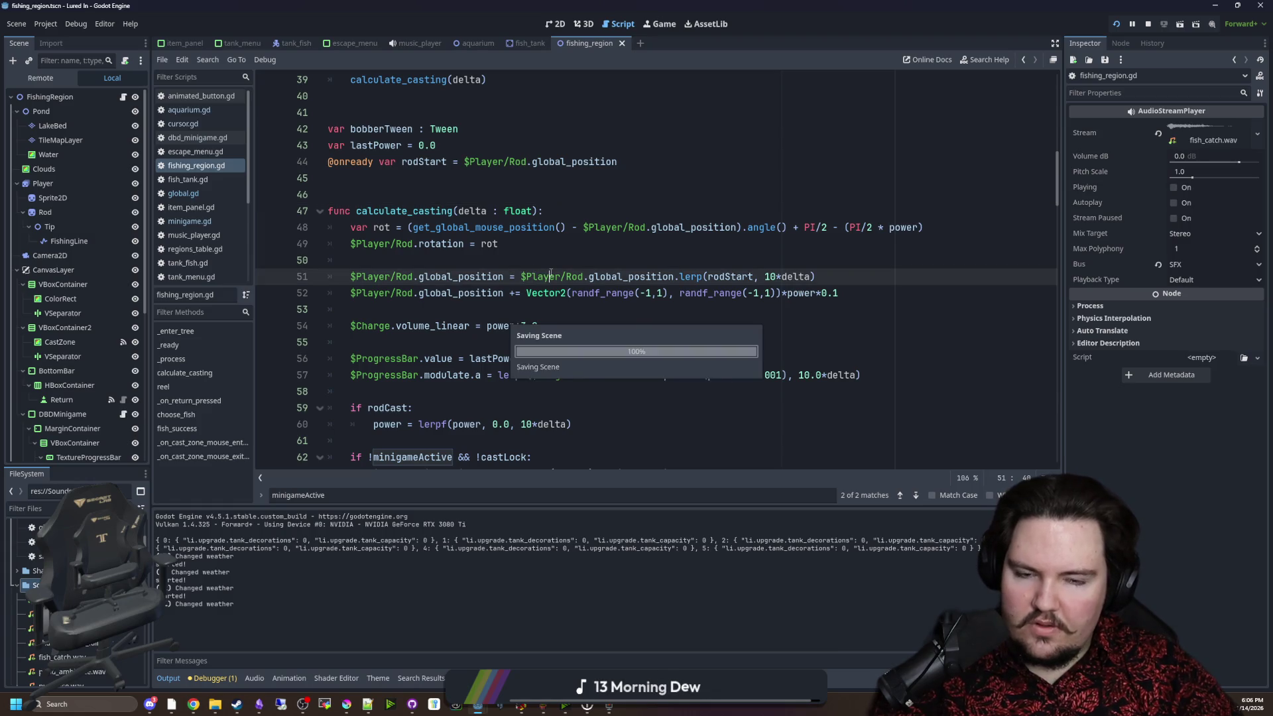
click(479, 255)
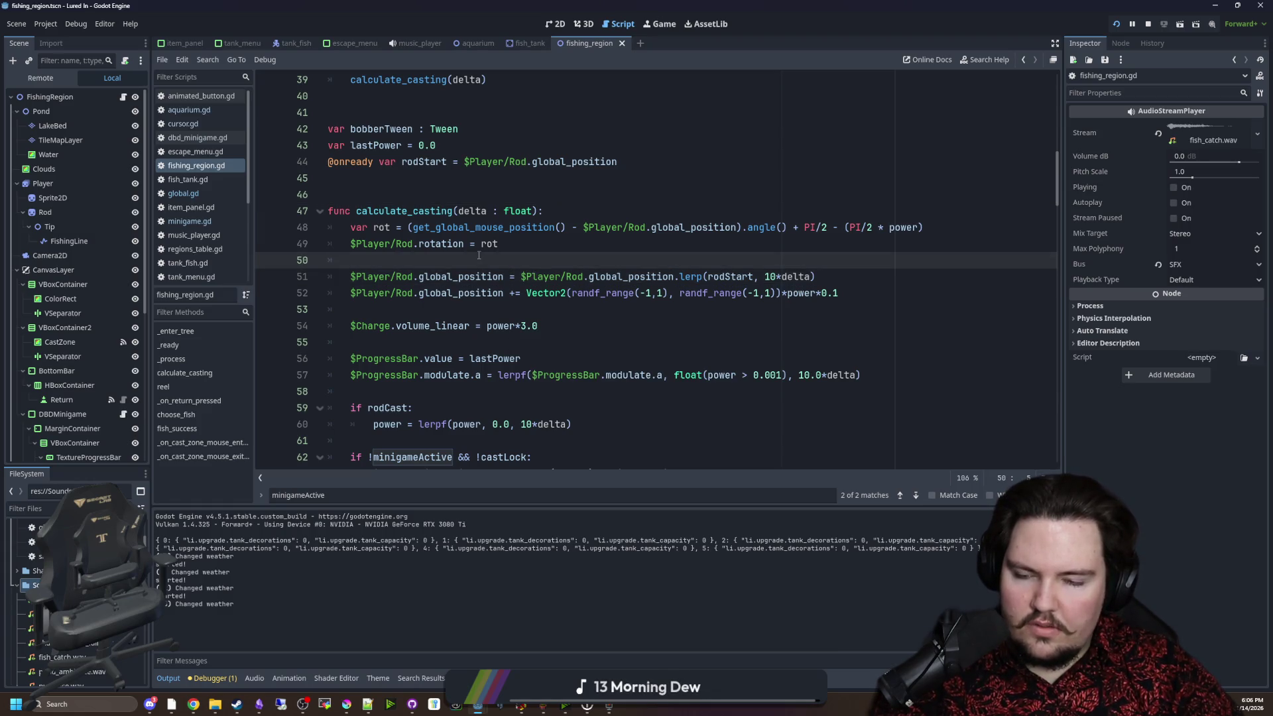
key(Return)
key(Return)
key(Up)
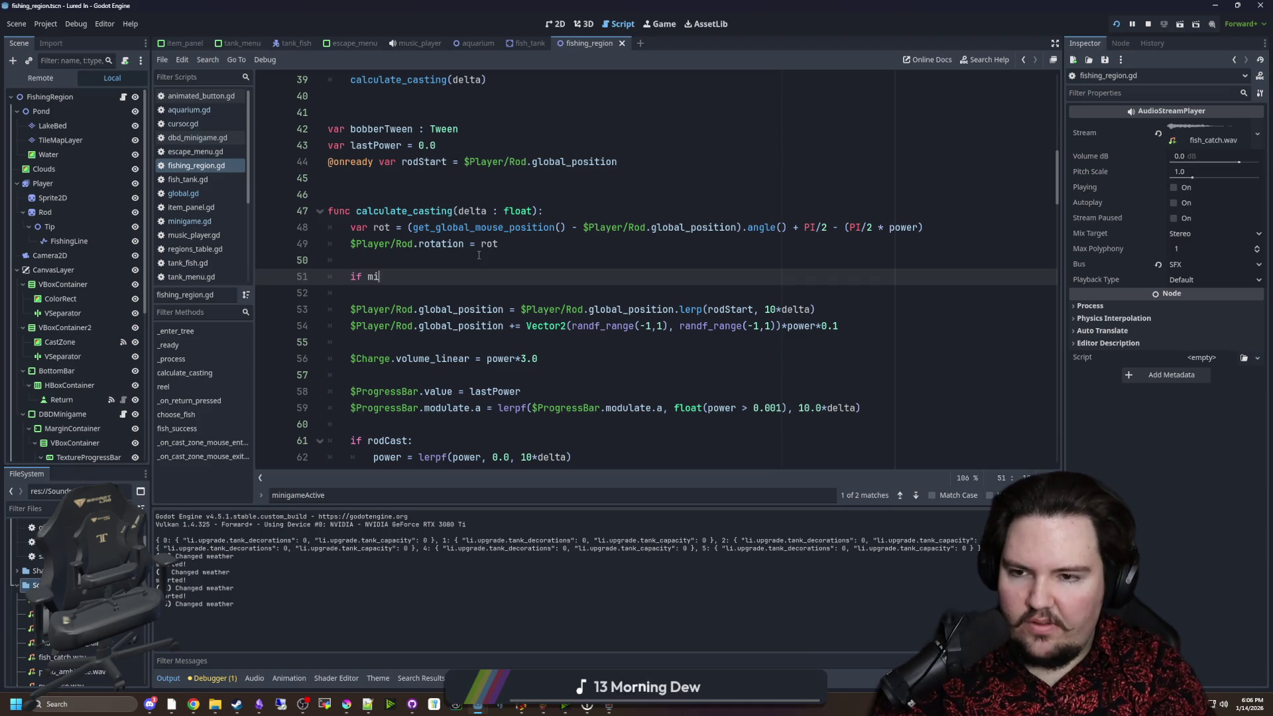
text(nigame)
key(Return)
text(:)
key(Return)
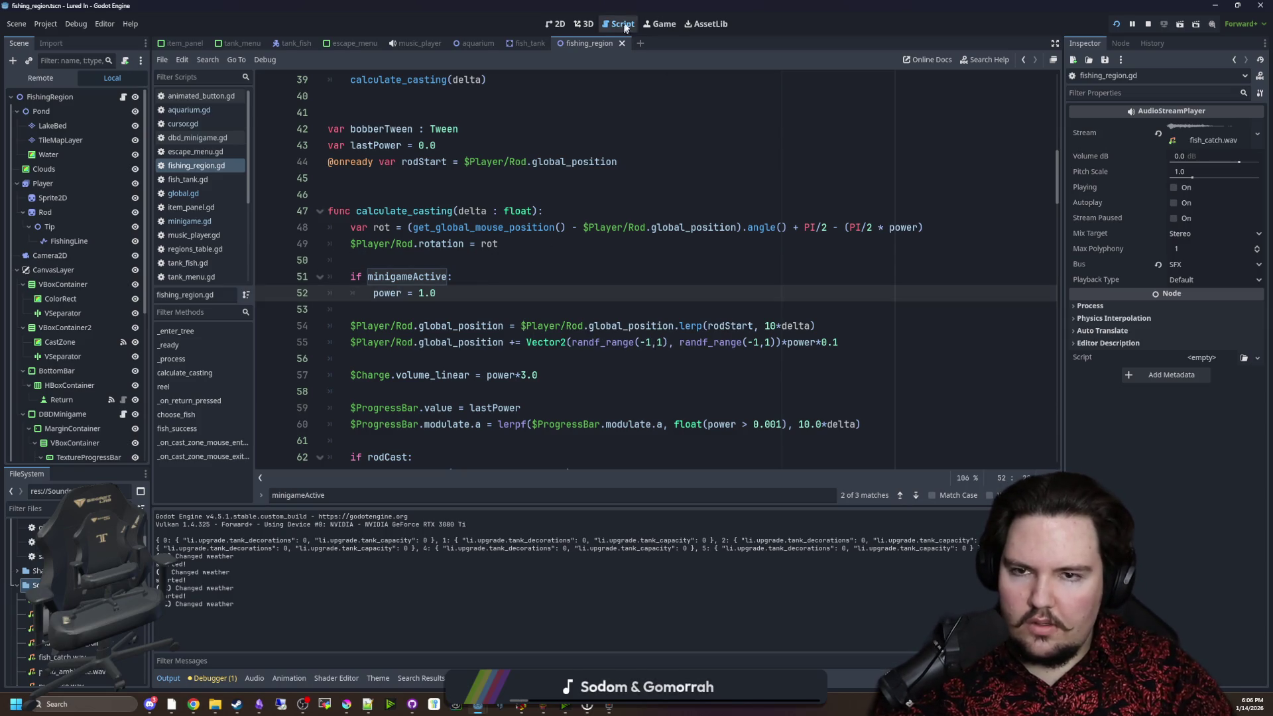
click(660, 24)
Cast and catch two fish, hitting the ring's blue zone three times each.
drag(538, 199, 583, 212)
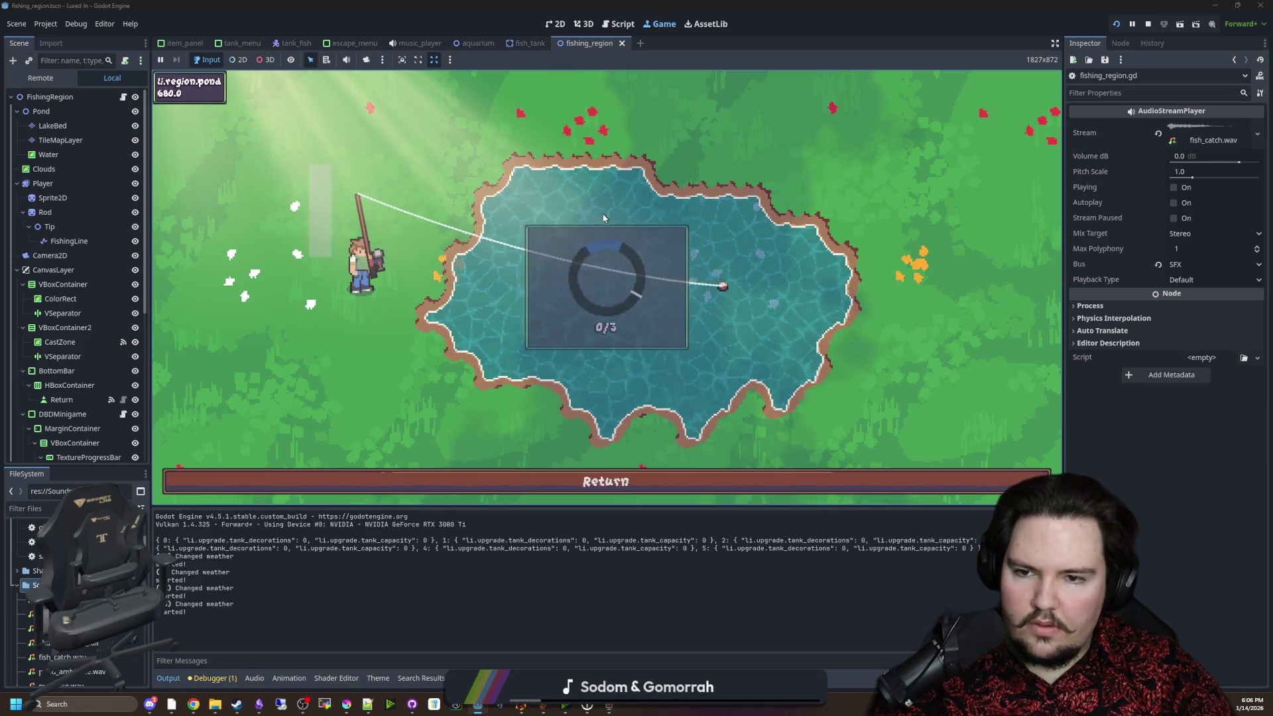
click(622, 236)
click(621, 234)
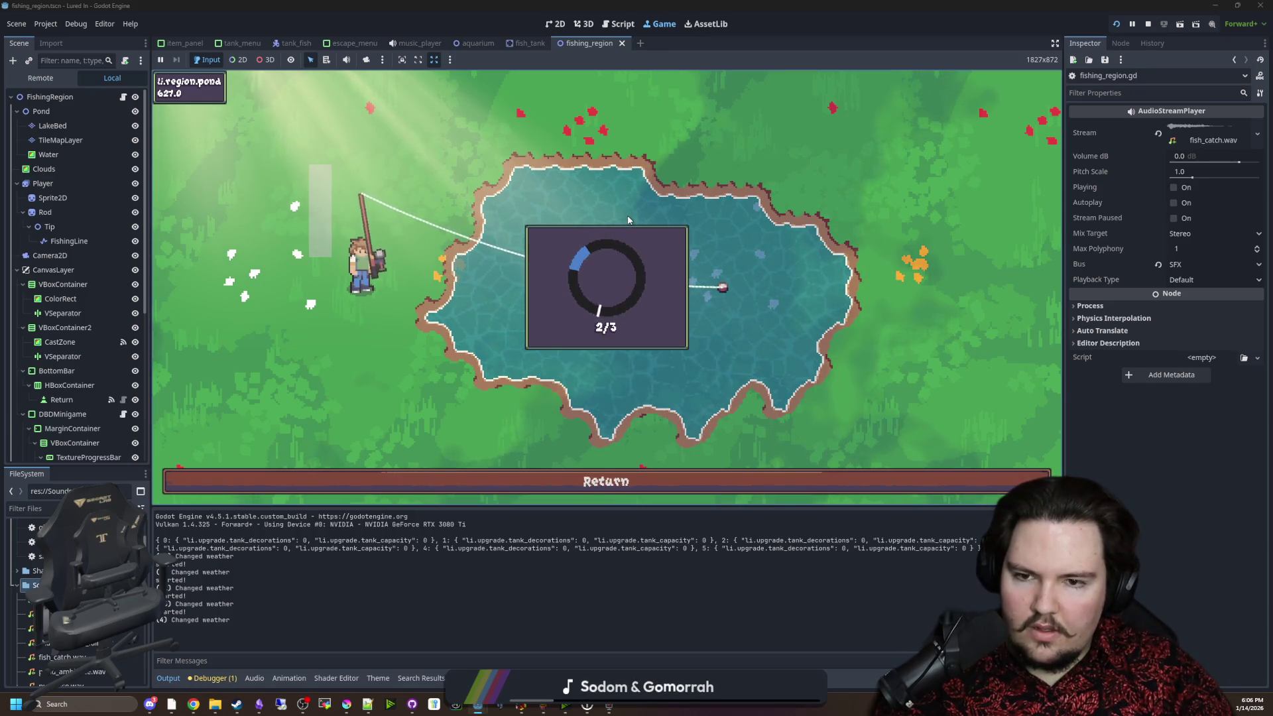
click(627, 215)
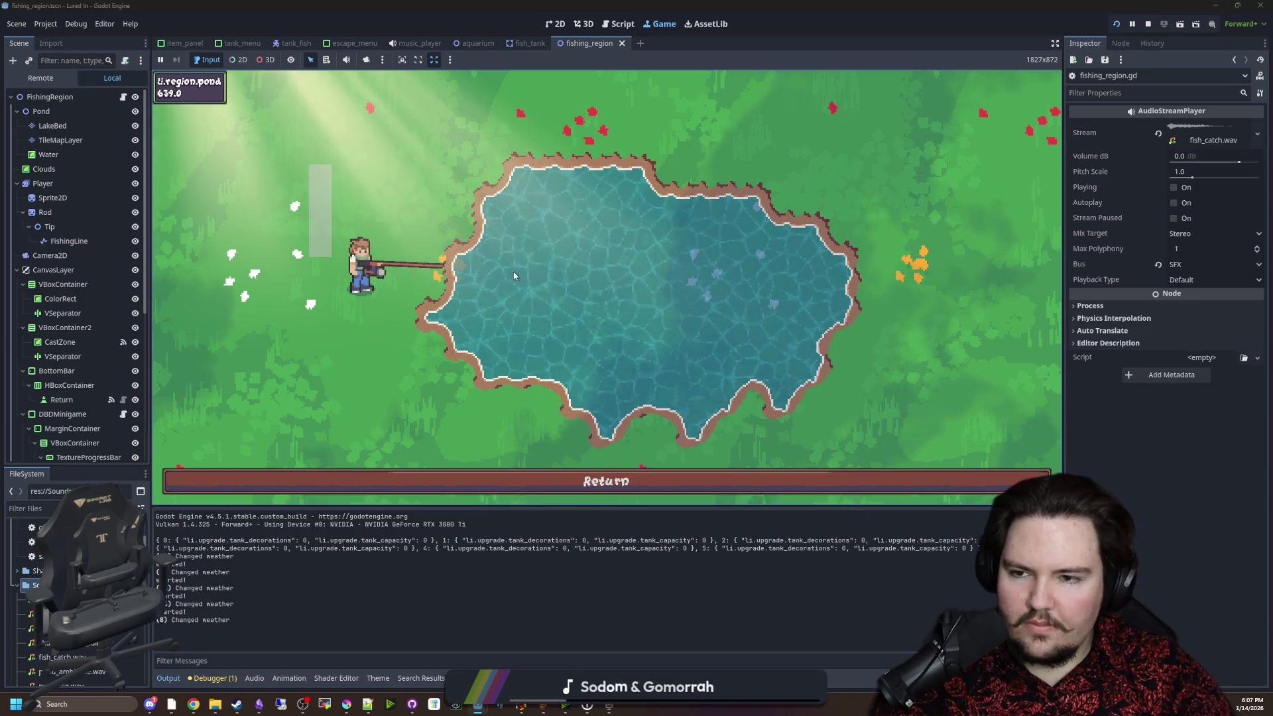
click(478, 197)
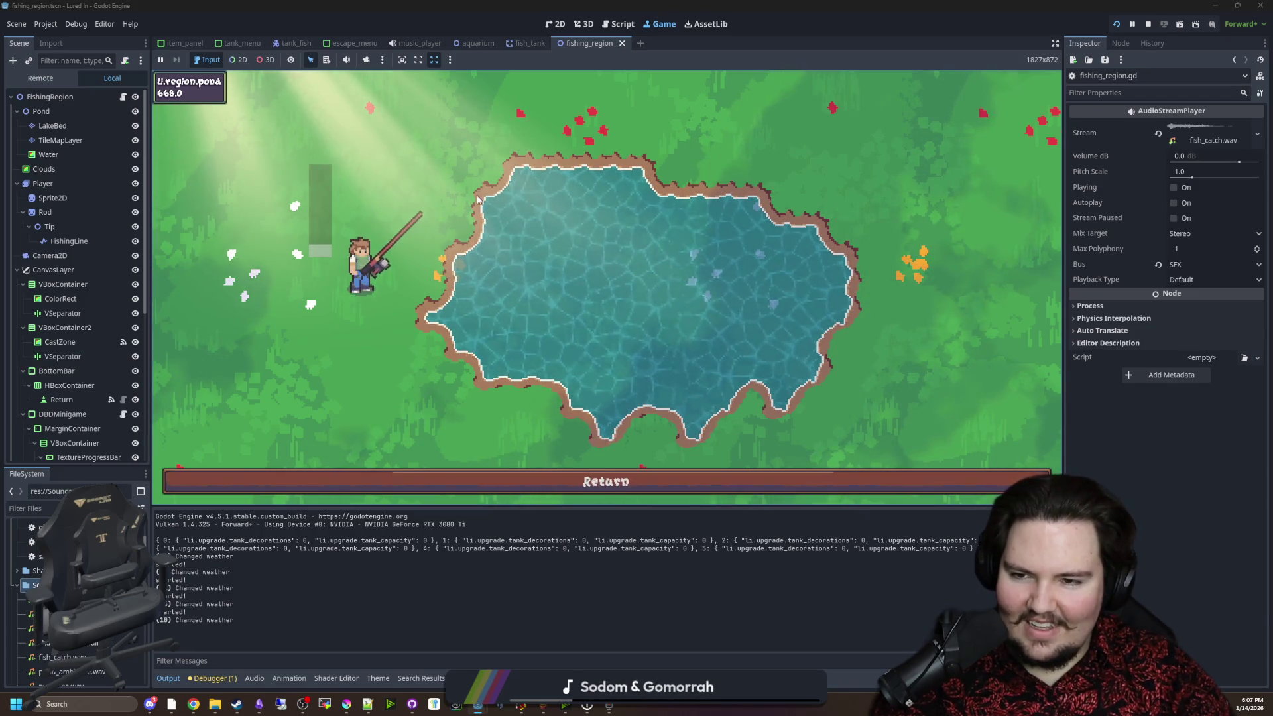
click(466, 194)
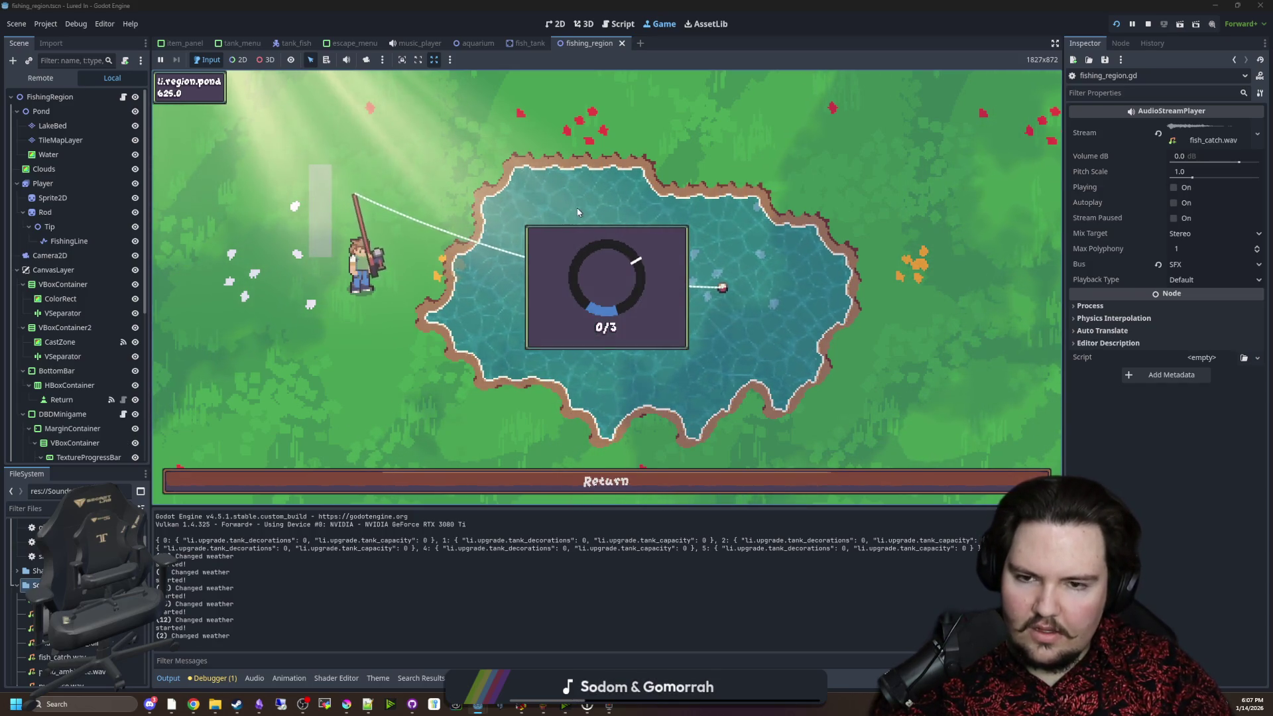
click(627, 281)
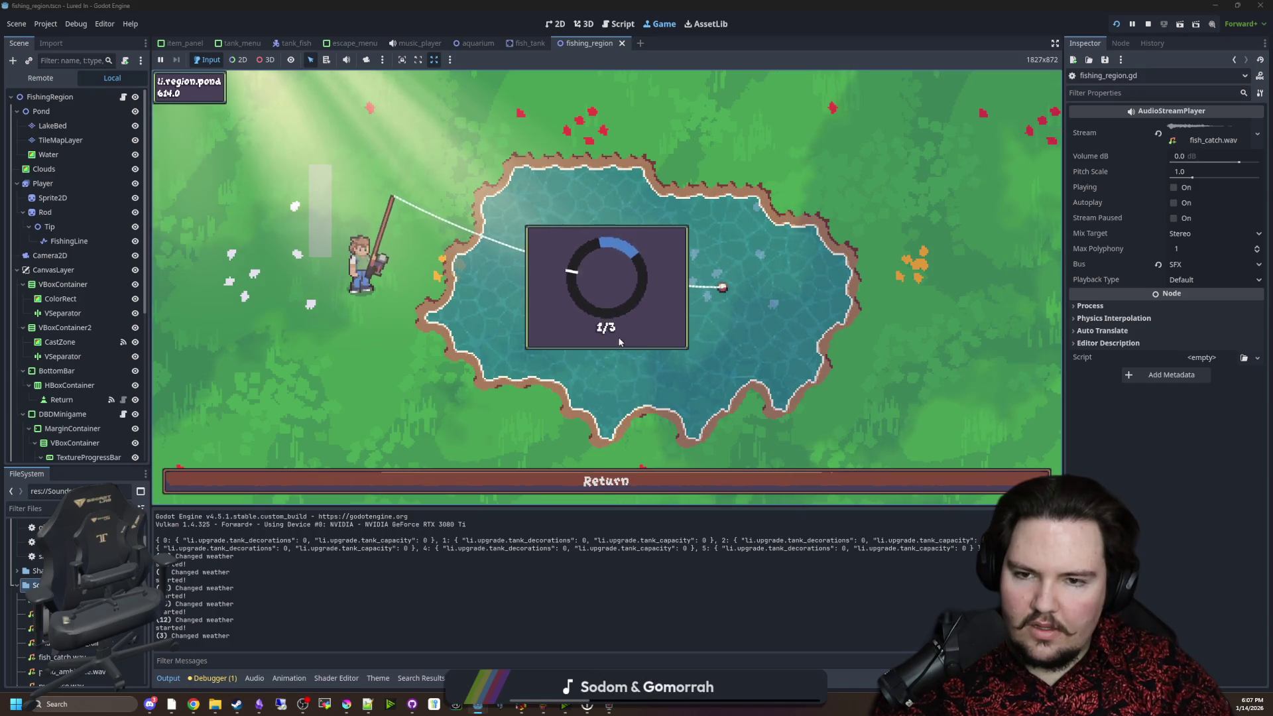
click(627, 280)
click(627, 281)
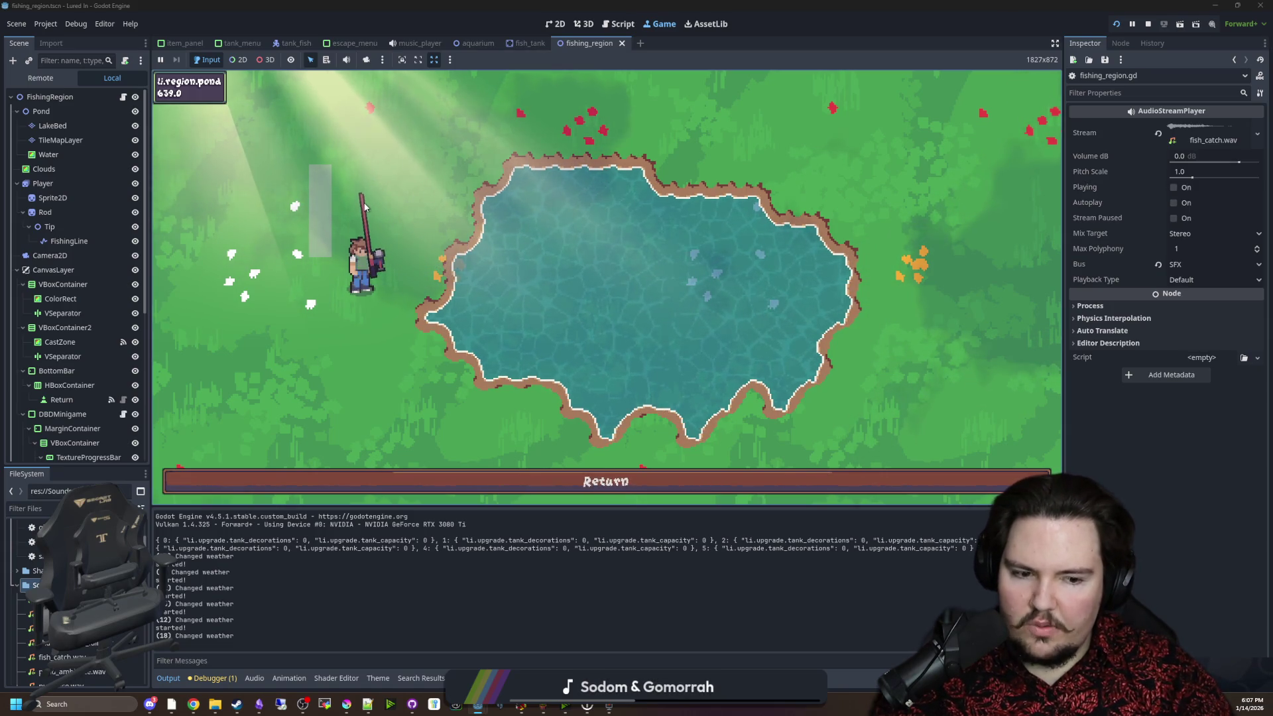
Catch two more fish, completing the three skill-check hits each round.
click(407, 219)
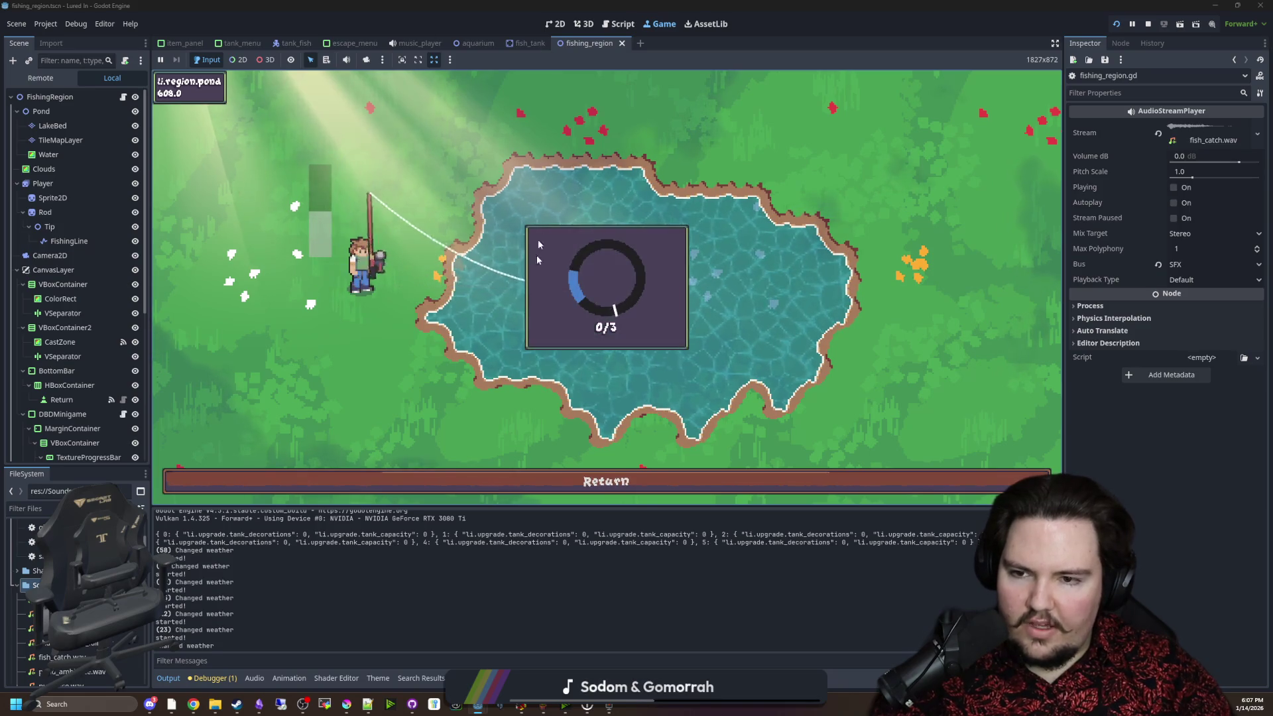
click(514, 195)
click(631, 369)
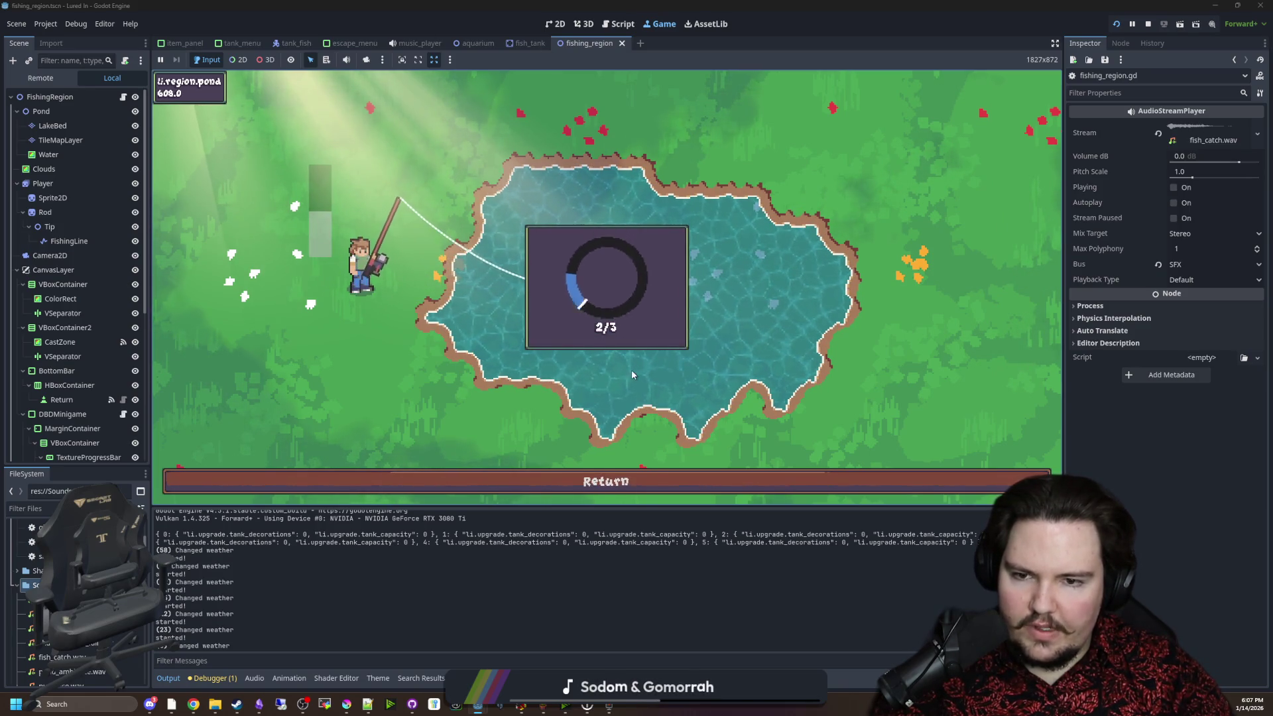
click(632, 373)
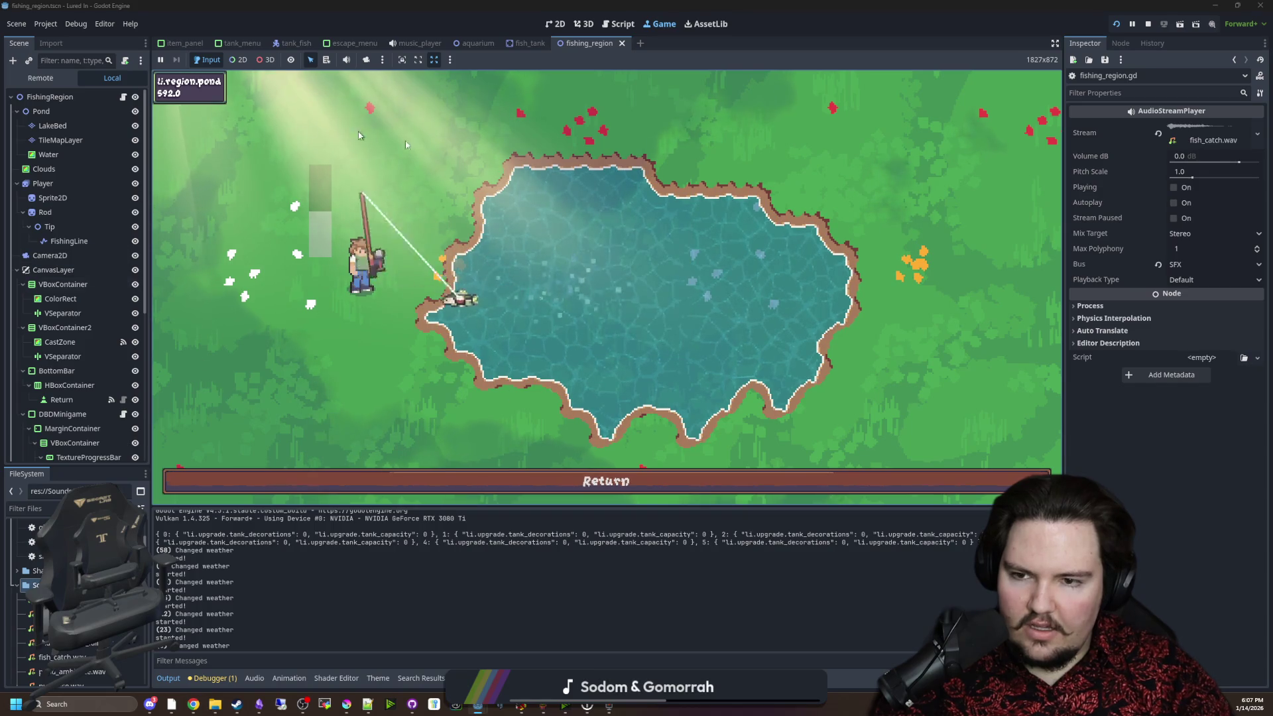
click(580, 284)
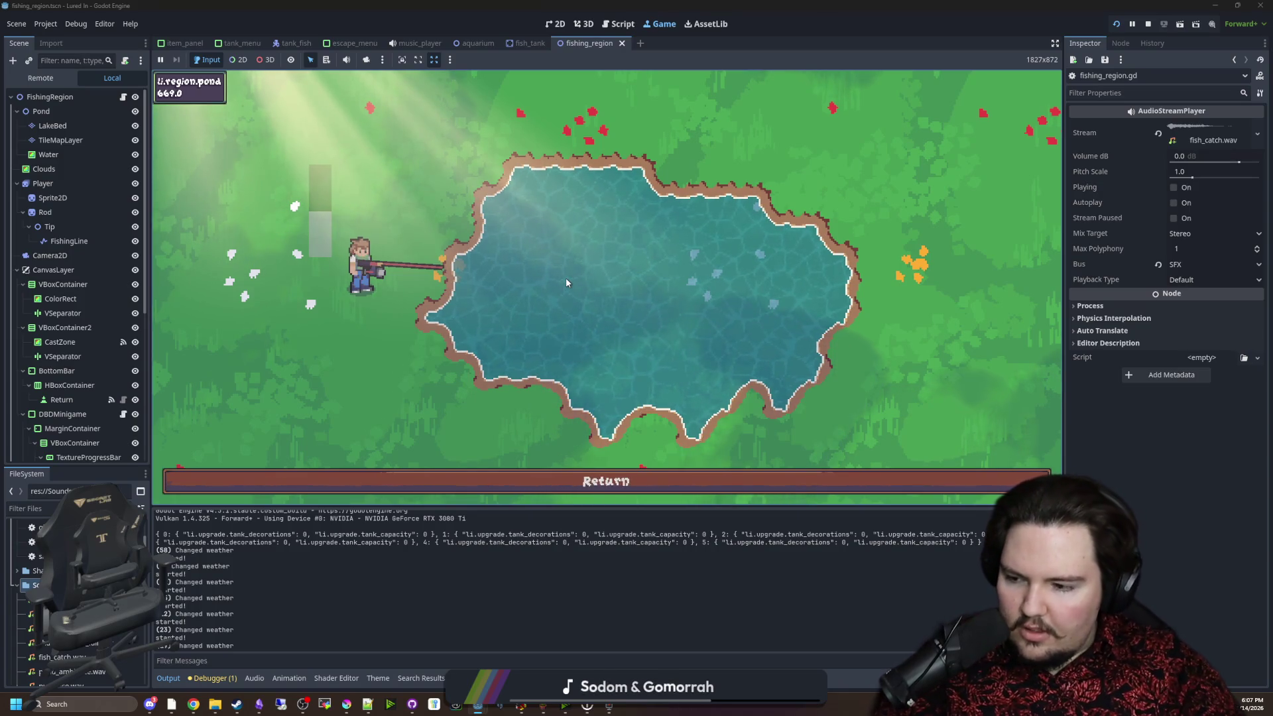
click(566, 283)
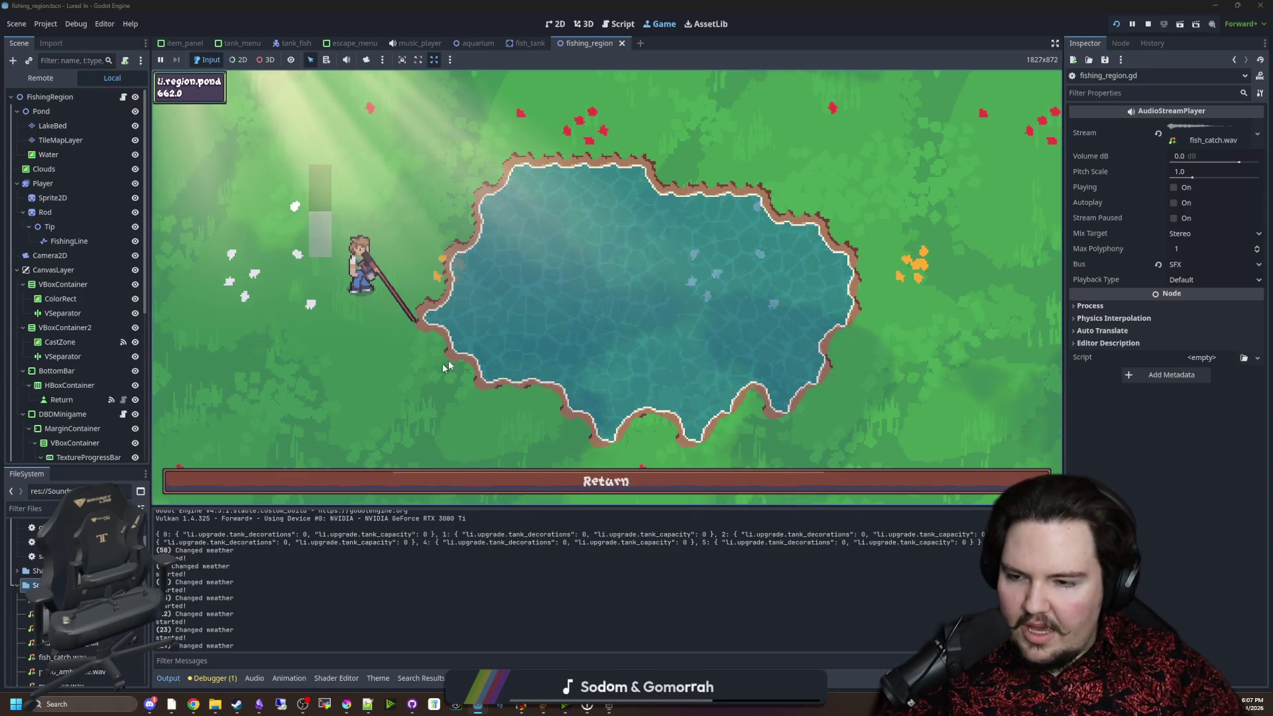
click(464, 187)
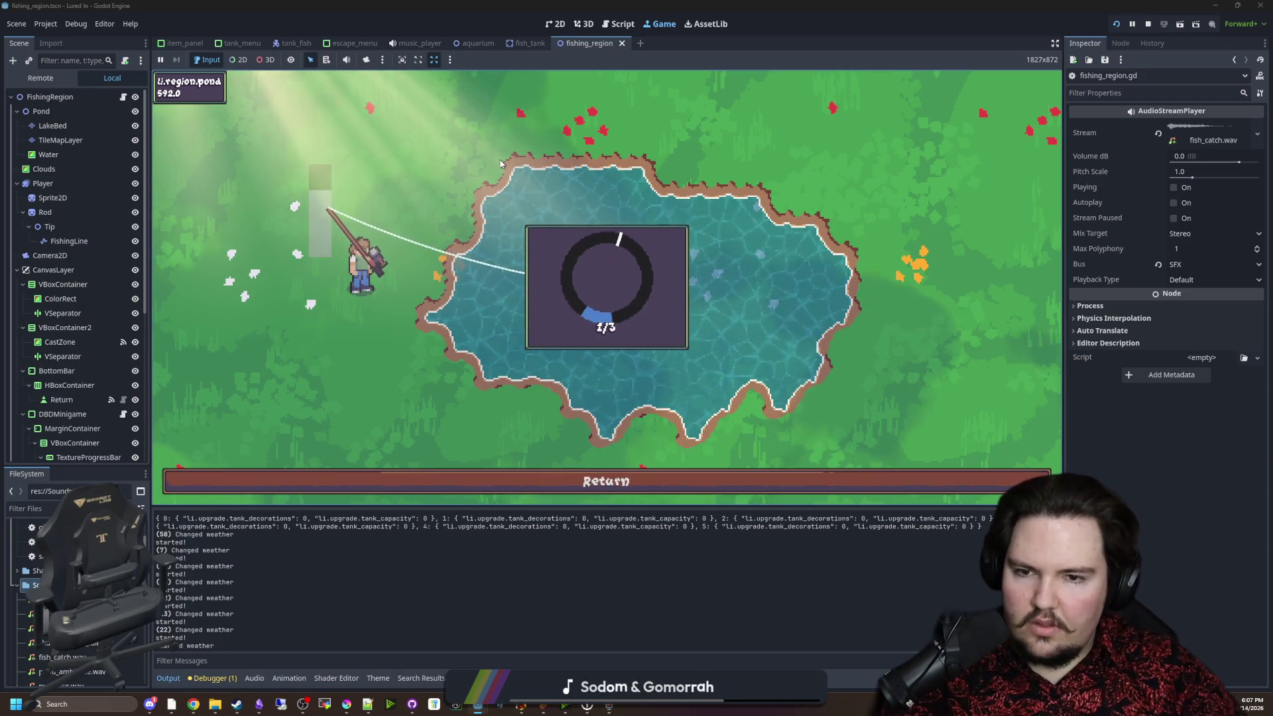
key(space)
key(space)
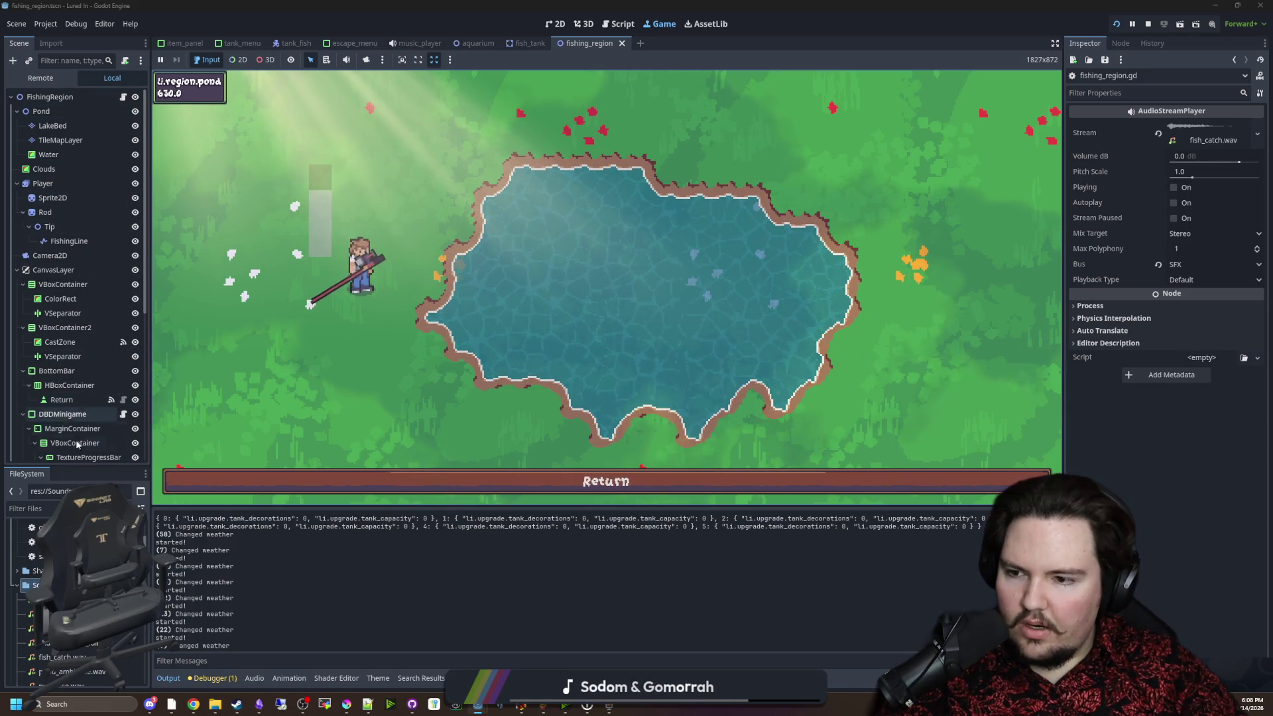
Open dbd_minigame.gd and look over its start and _process functions.
click(123, 414)
click(446, 309)
click(424, 325)
scroll(423, 326, down, 3)
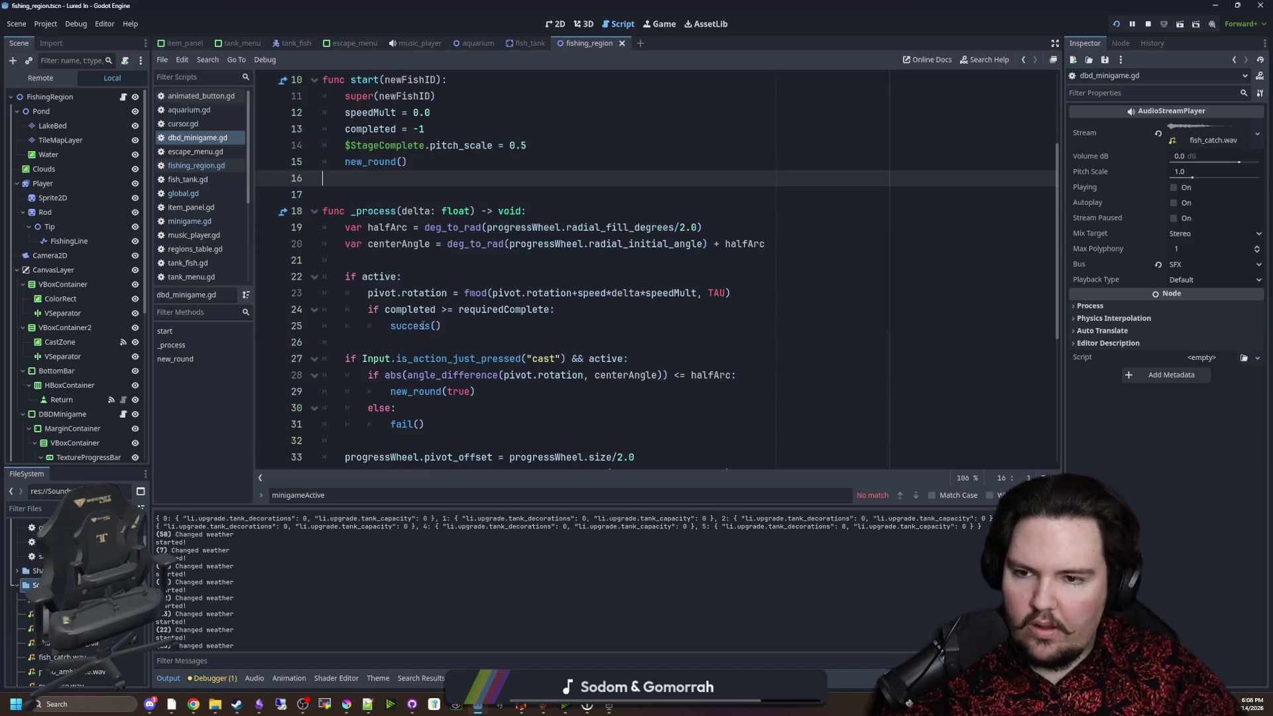
scroll(423, 326, down, 2)
scroll(406, 317, up, 5)
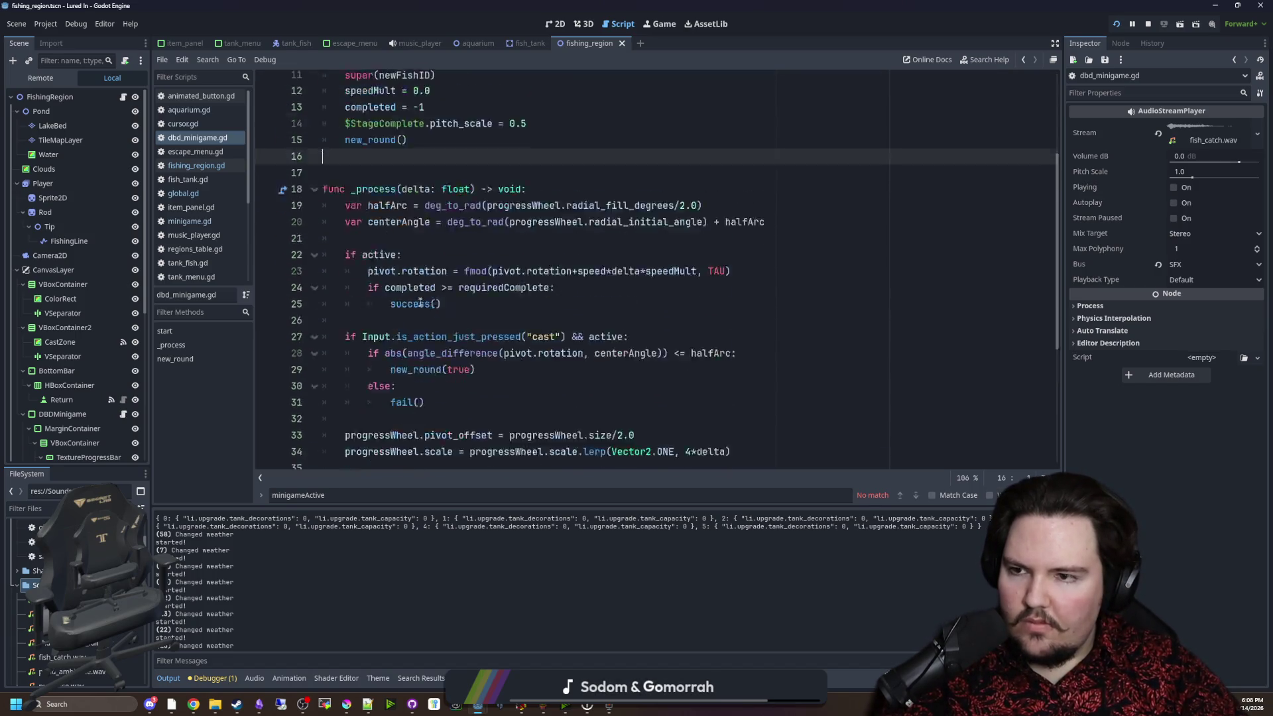
In fishing_region.gd, remove the 'if minigameActive: power = 1.0' lines from calculate_casting.
click(124, 98)
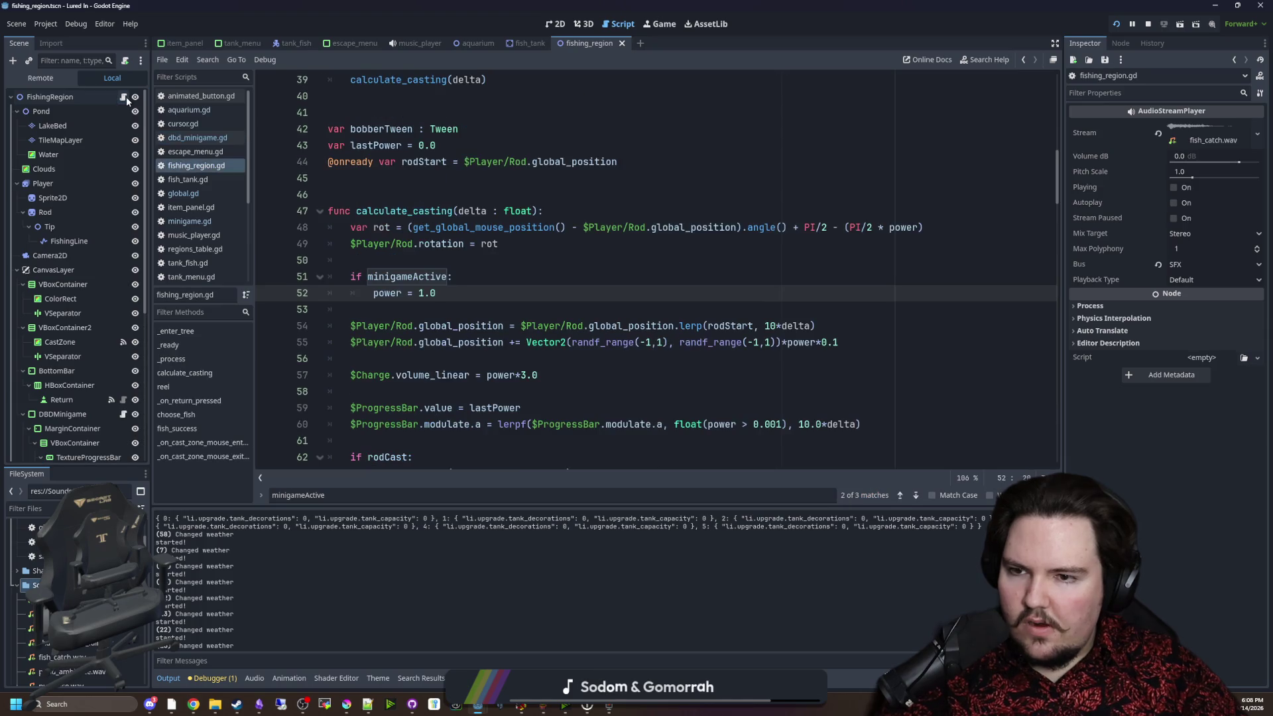
click(413, 265)
drag(458, 292, 350, 276)
key(BackSpace)
key(BackSpace)
key(BackSpace)
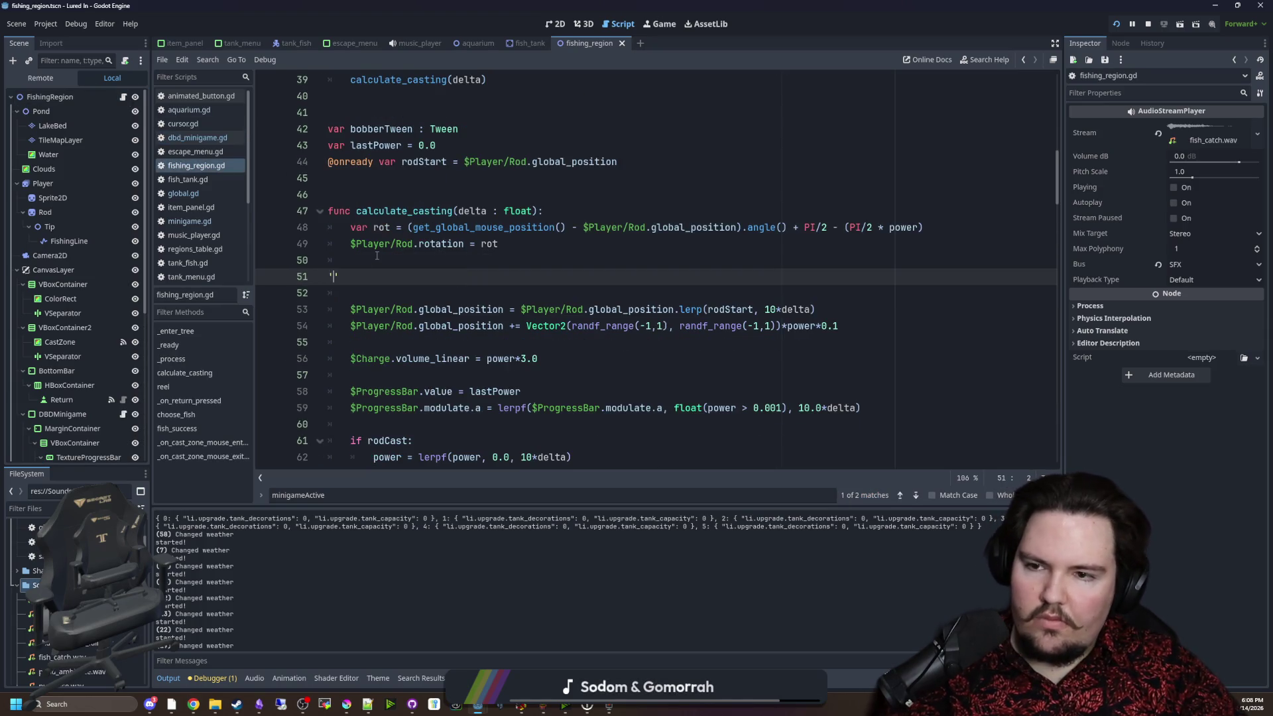
scroll(505, 341, up, 5)
click(506, 341)
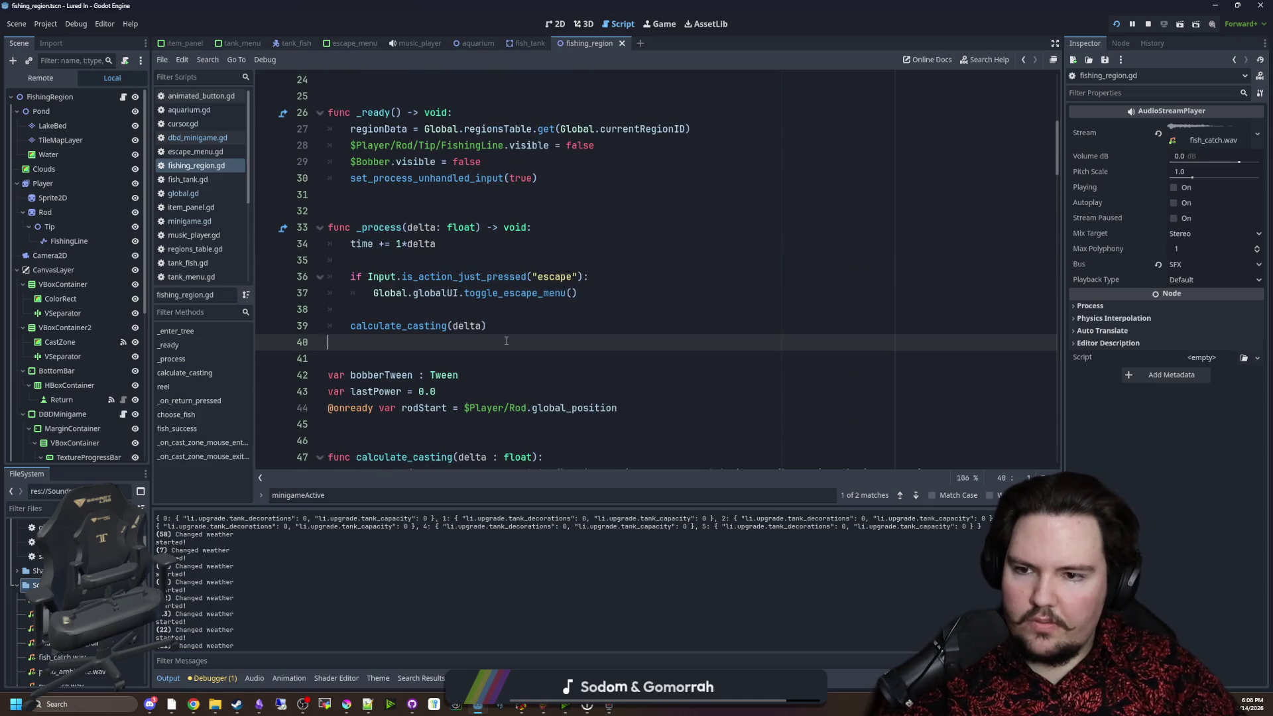
key(ctrl+f)
Paste the minigameActive power reset into _process above calculate_casting(delta), fixing its indentation.
click(431, 260)
click(427, 304)
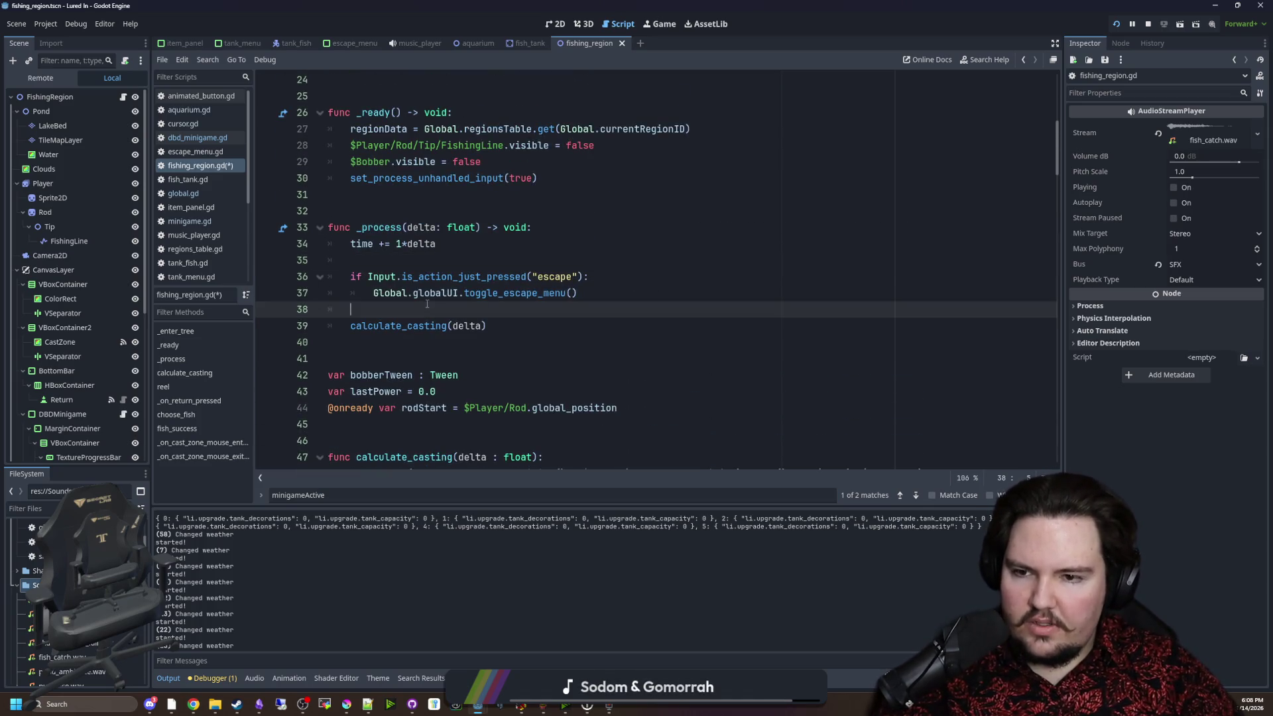
key(ctrl+v)
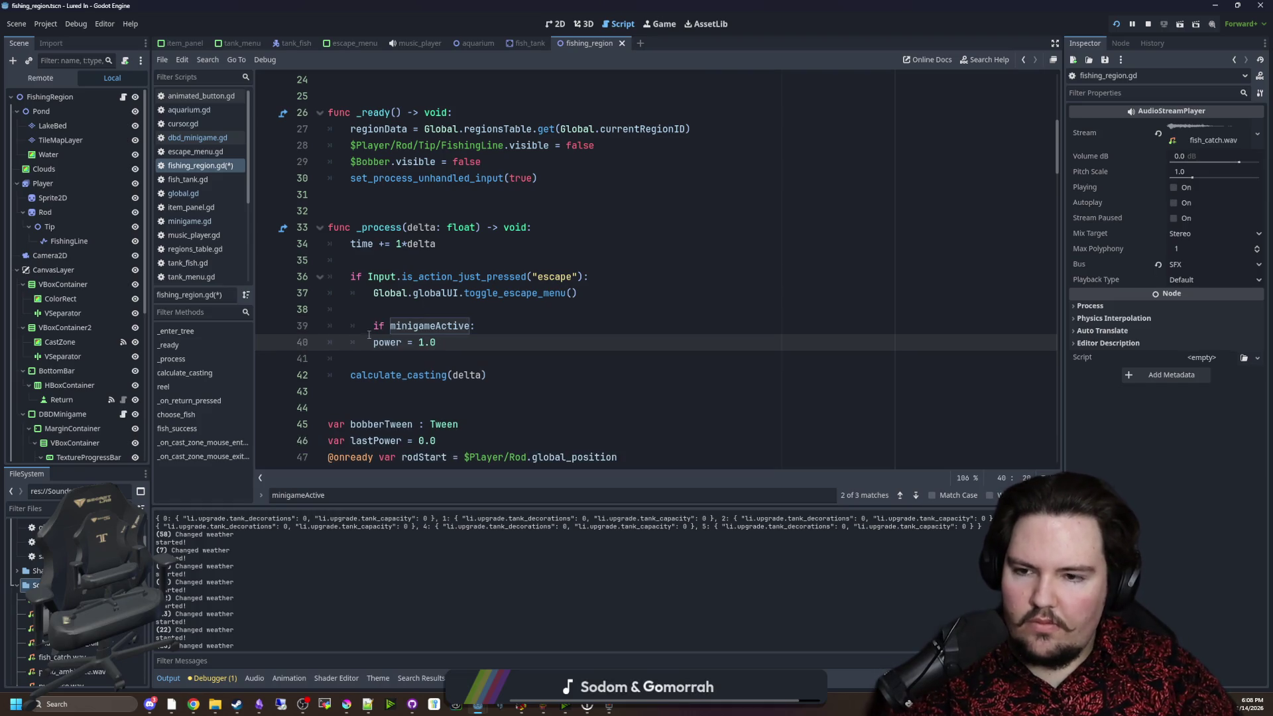
key(Up)
key(shift+Tab)
click(450, 339)
key(Return)
key(Return)
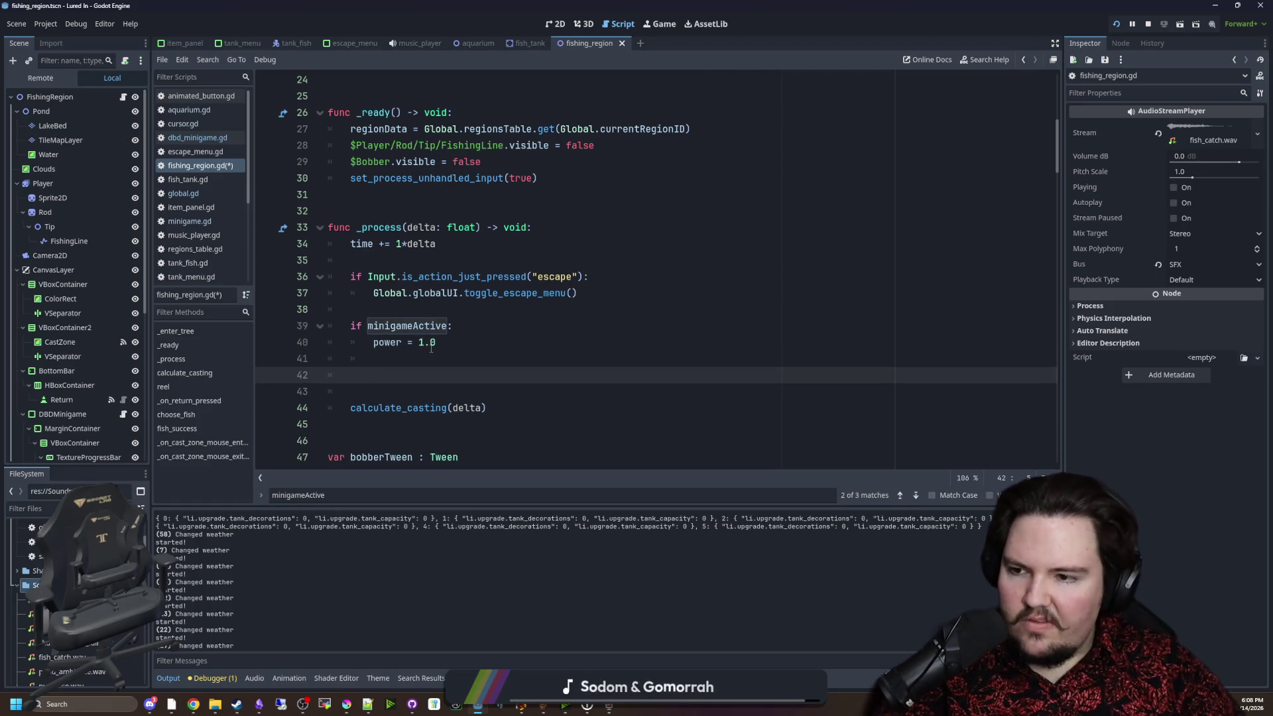
scroll(85, 331, down, 5)
scroll(100, 293, up, 3)
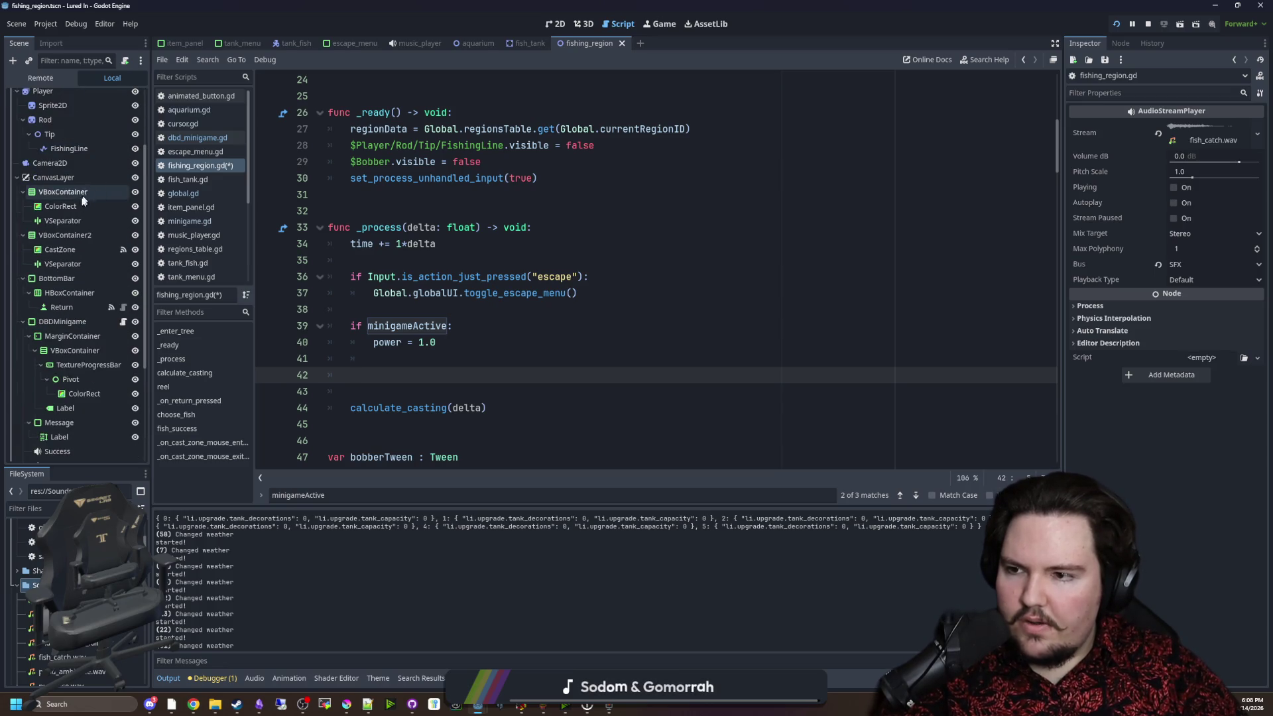
scroll(77, 199, down, 3)
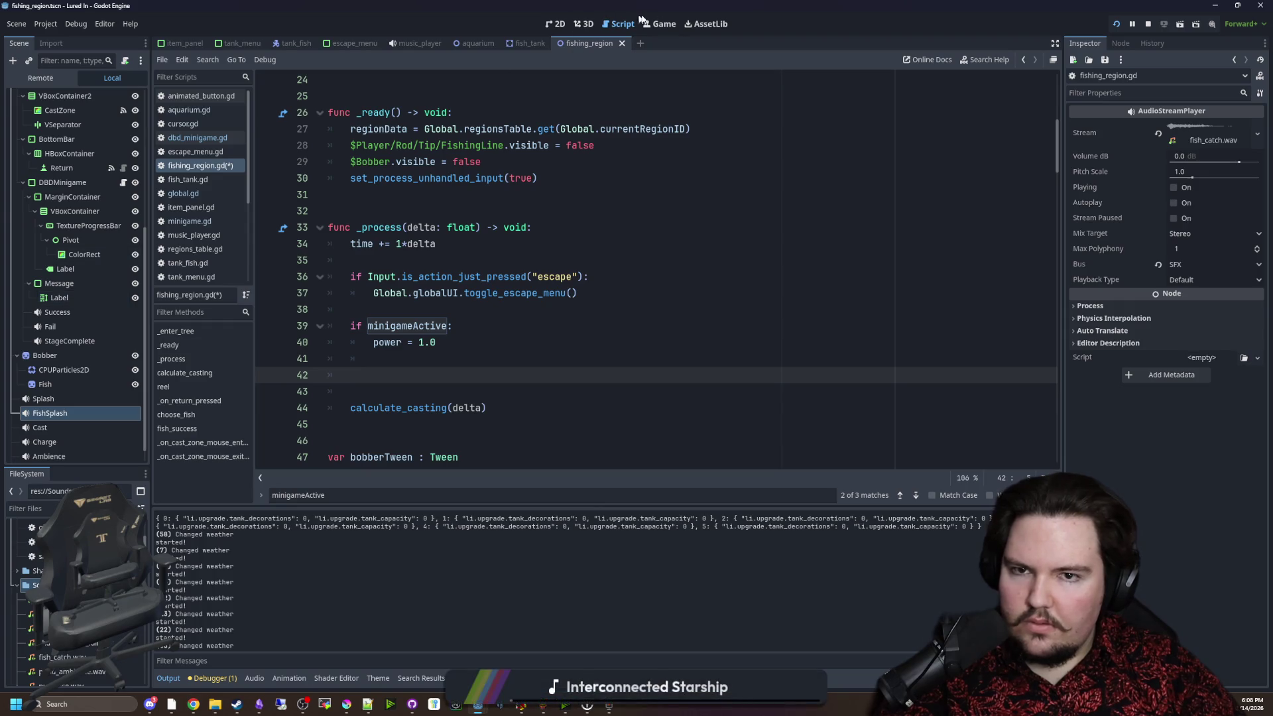
click(555, 24)
Drag the ProgressBar node into line 42 of the script and add a modulate reference.
click(247, 250)
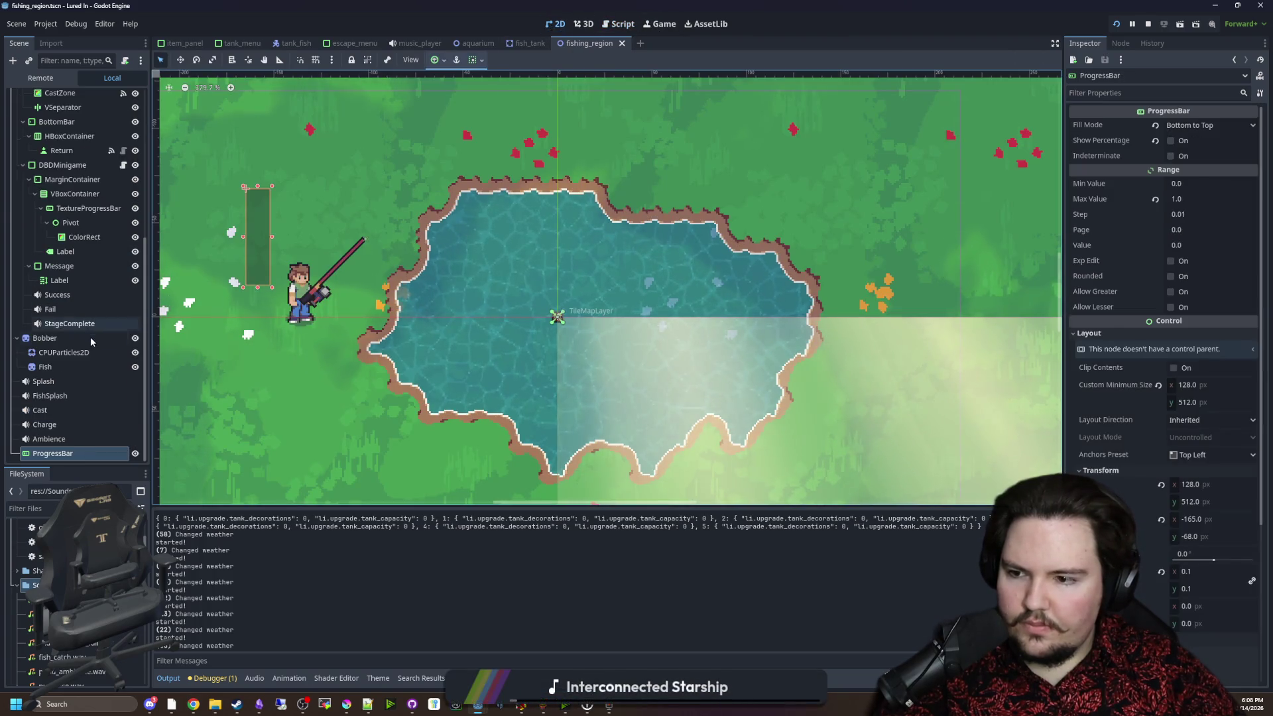
scroll(92, 265, up, 5)
click(123, 96)
scroll(65, 370, down, 5)
mouse_move(53, 452)
mouse_down()
mouse_move(405, 379)
mouse_move(492, 377)
mouse_up()
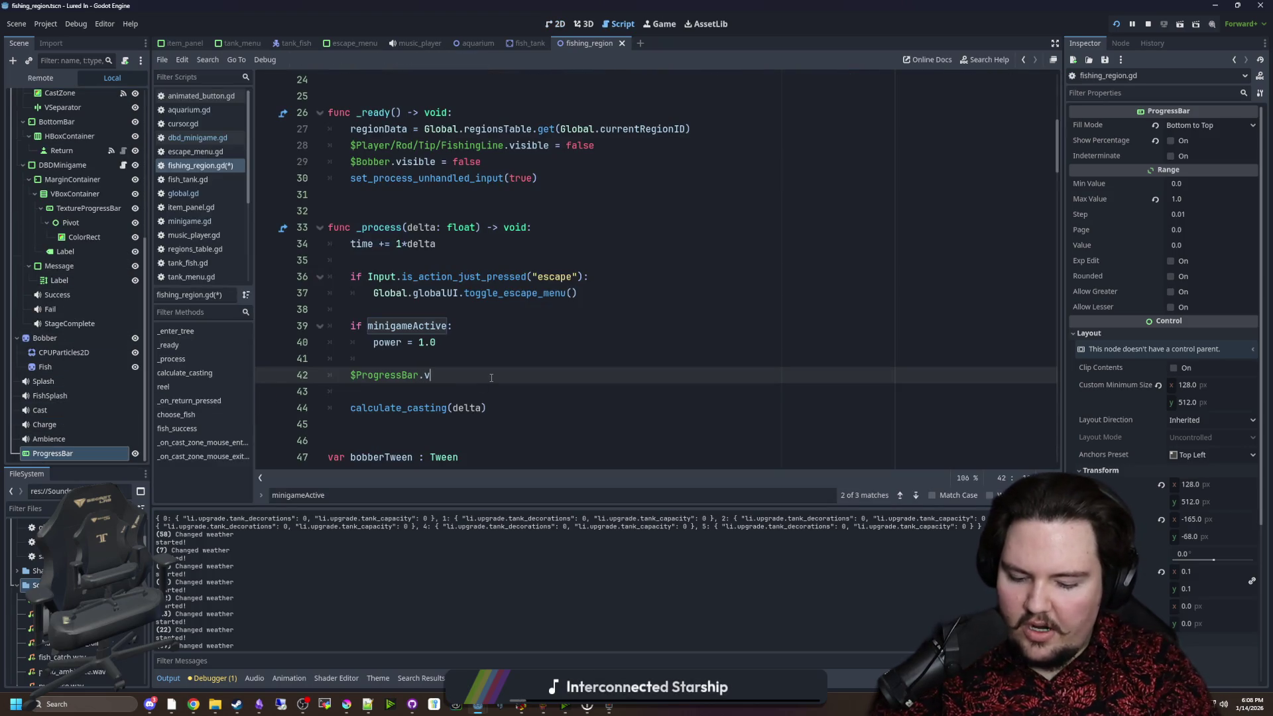
key(BackSpace)
text(modulate)
key(Return)
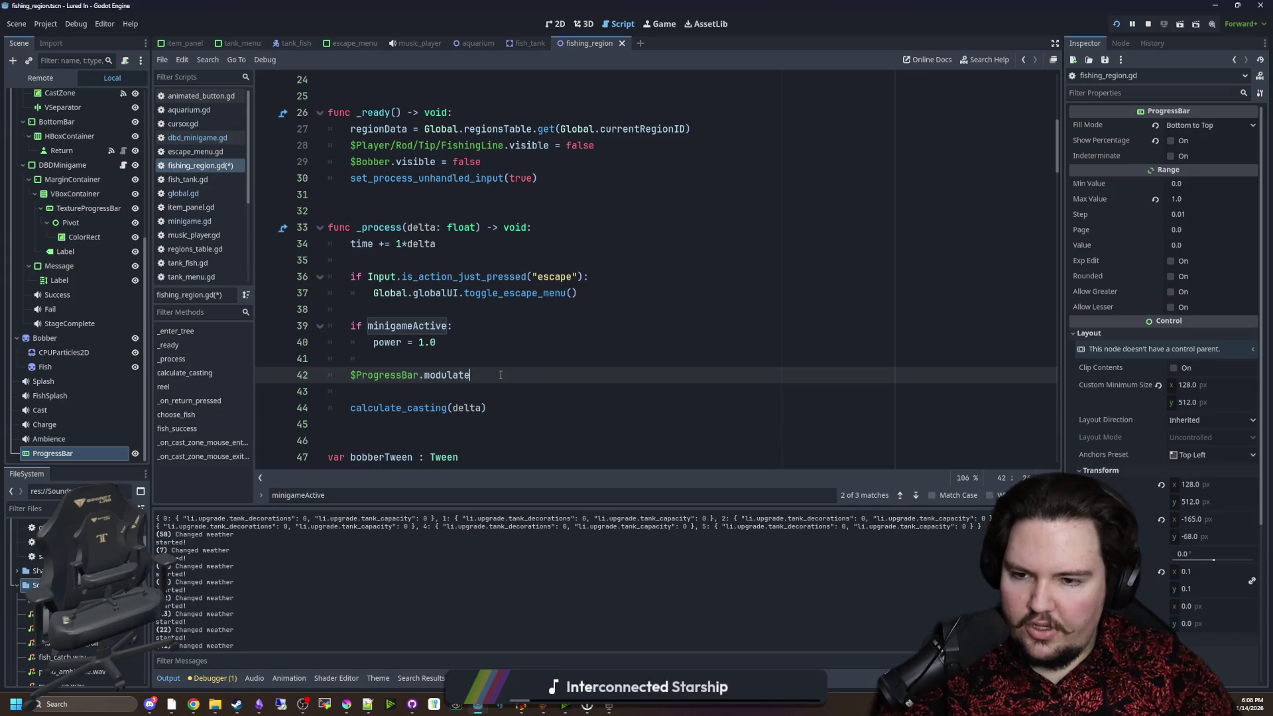
Search for 'progres' and delete the progress bar fade line.
key(ctrl+f)
text(progress)
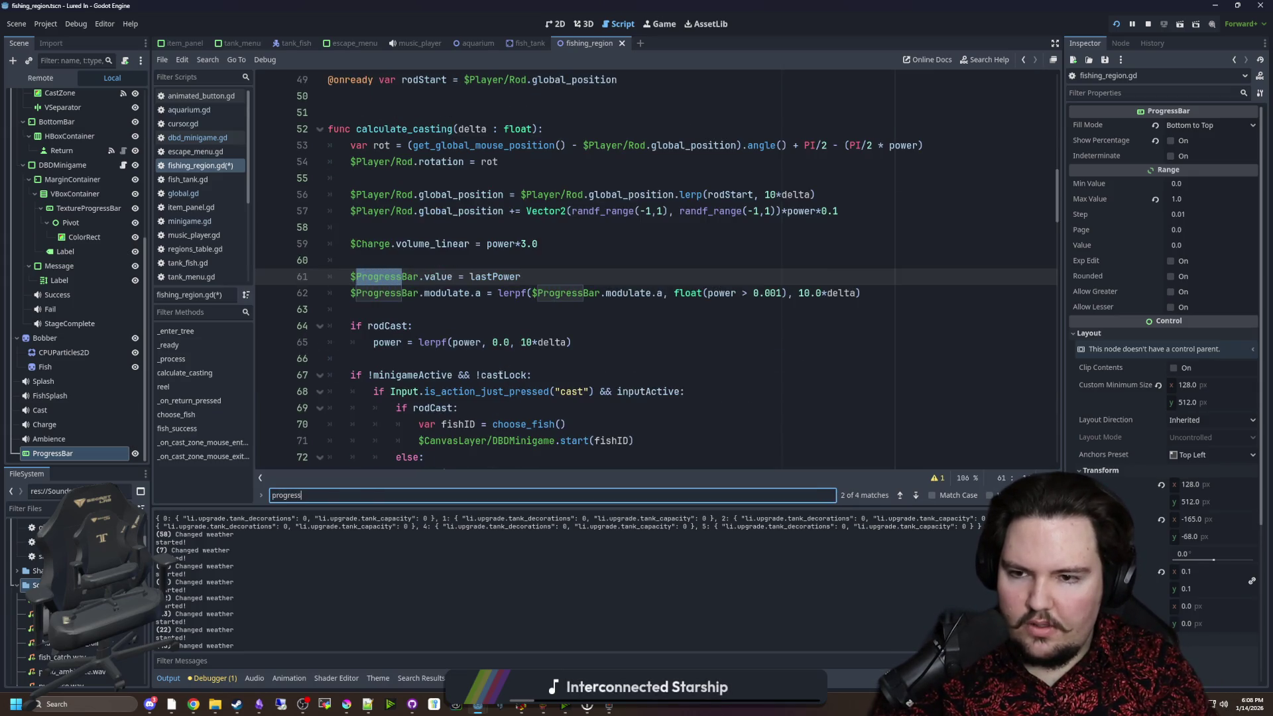
click(770, 368)
click(445, 295)
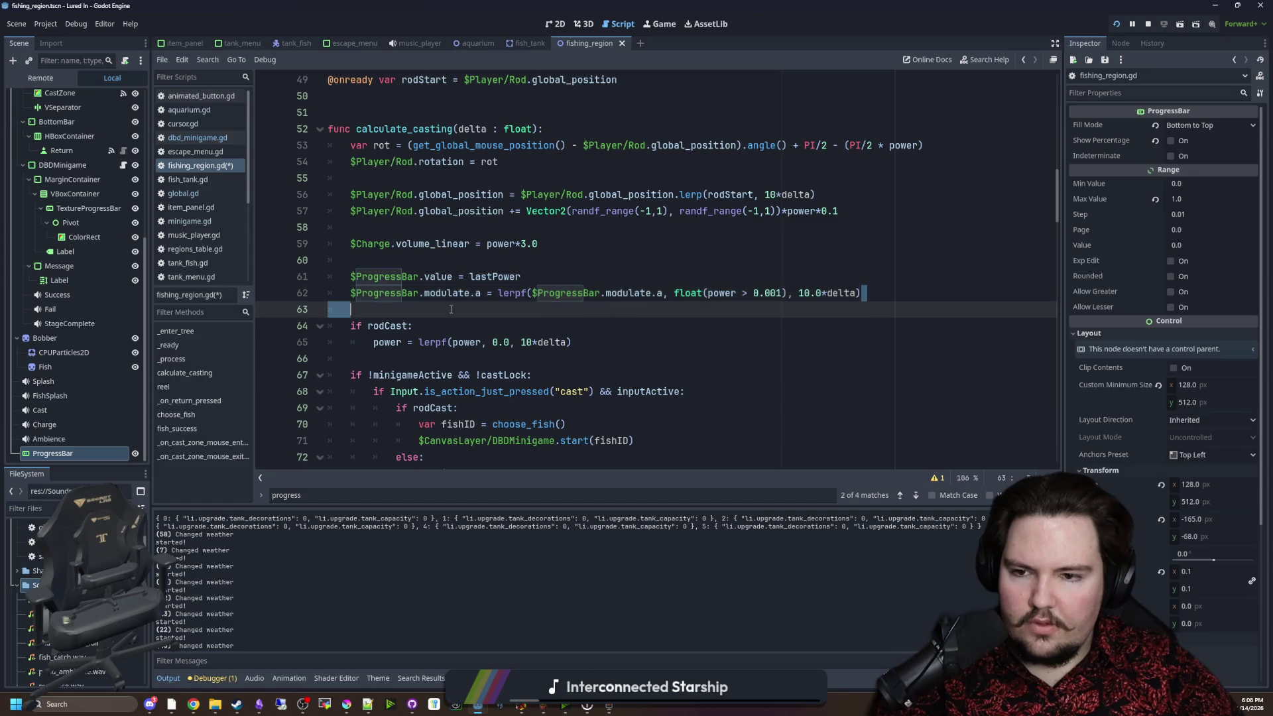
key(Home)
key(shift+End)
key(ctrl+c)
key(BackSpace)
key(BackSpace)
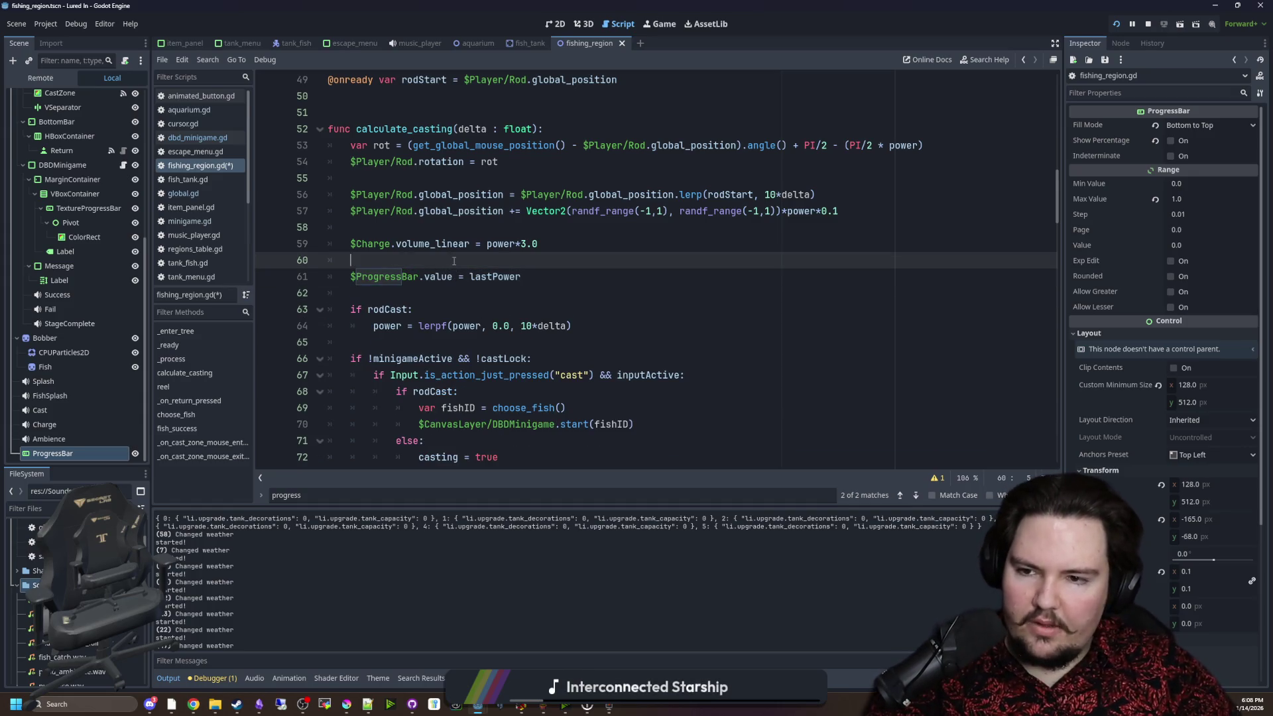
Search for 'progressBar' and paste the fade line back below line 61.
key(ctrl+f)
text(progressB ar)
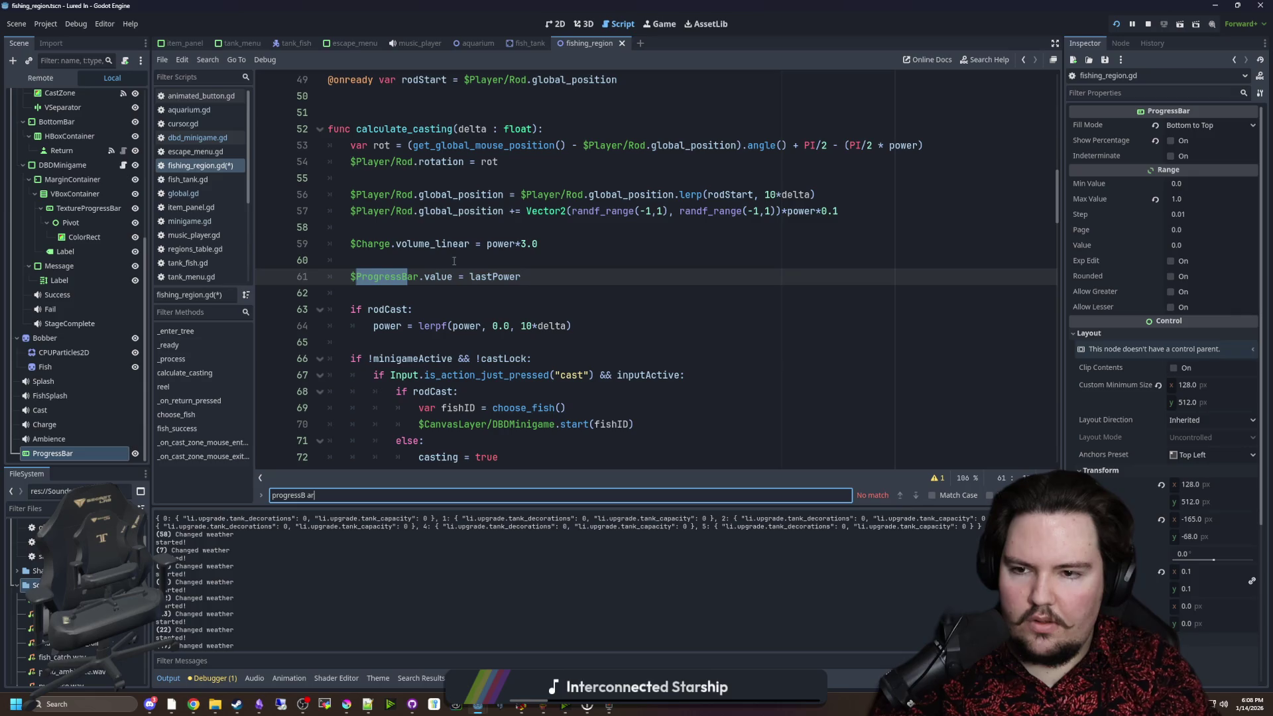
key(BackSpace)
key(BackSpace)
text(ar)
key(Return)
key(Return)
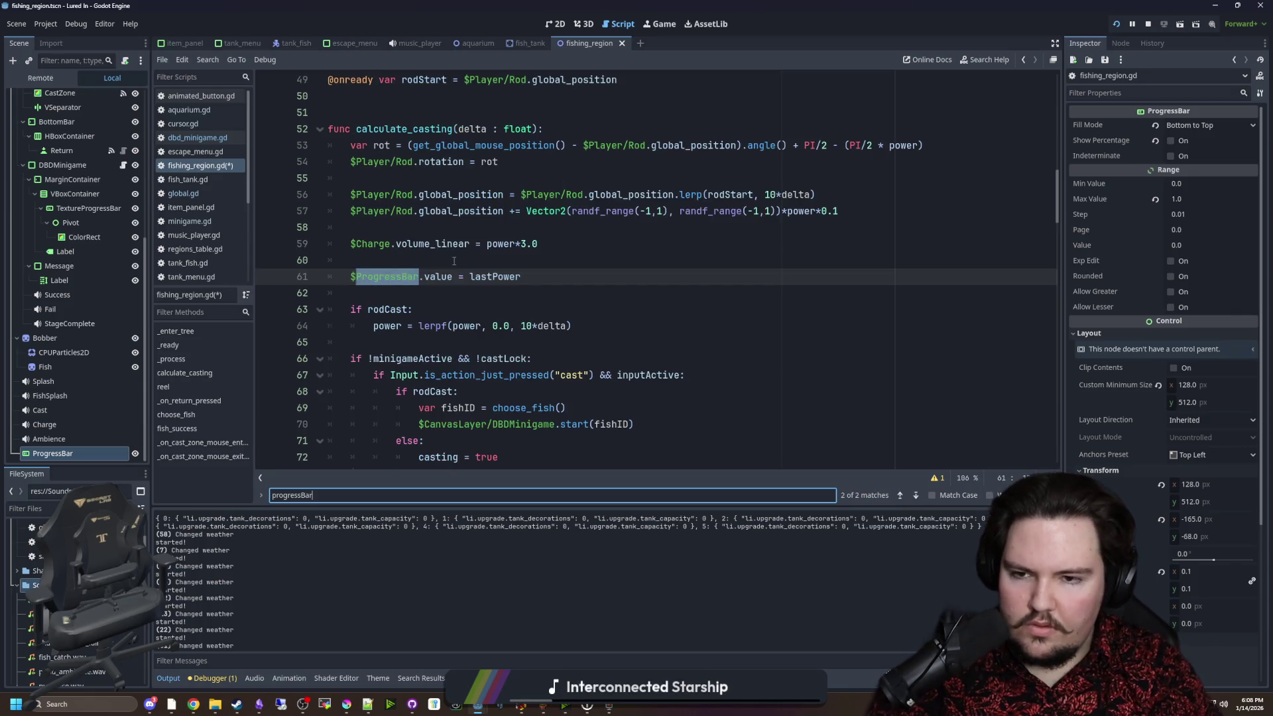
key(Escape)
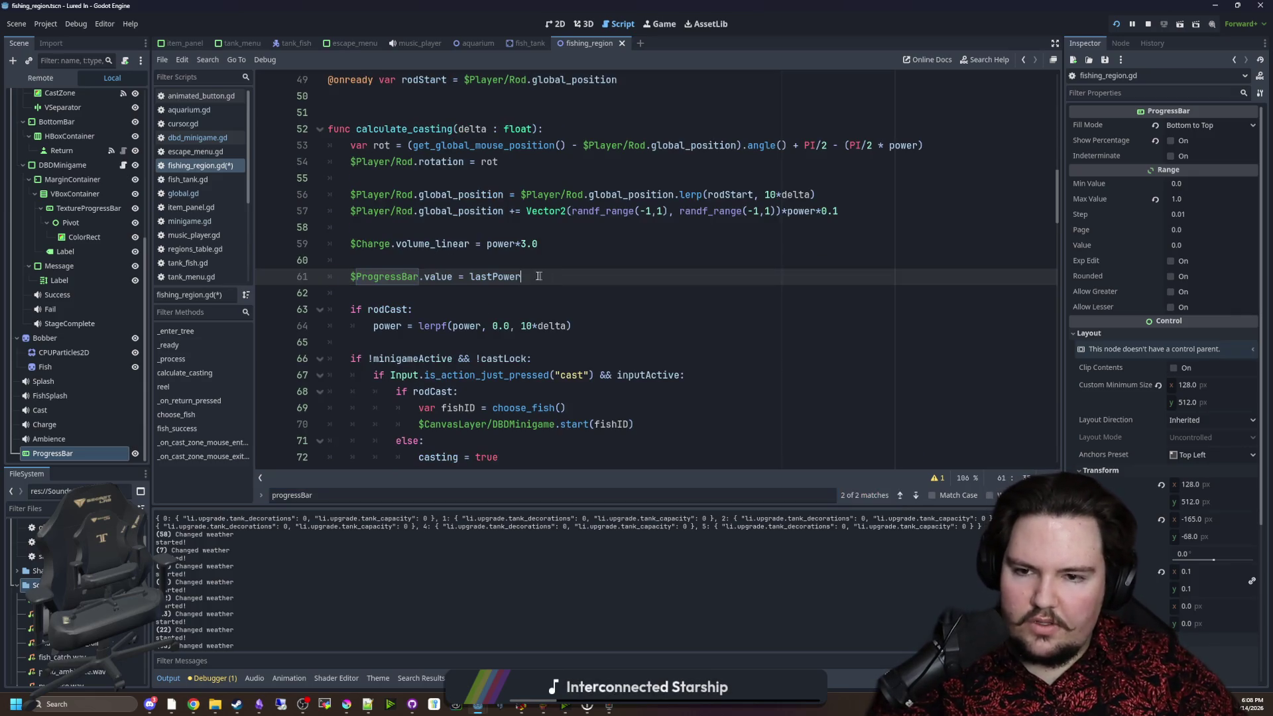
key(End)
key(Return)
key(ctrl+v)
Move both ProgressBar value and fade lines from calculate_casting to line 42 of _process.
drag(871, 293, 350, 276)
key(ctrl+c)
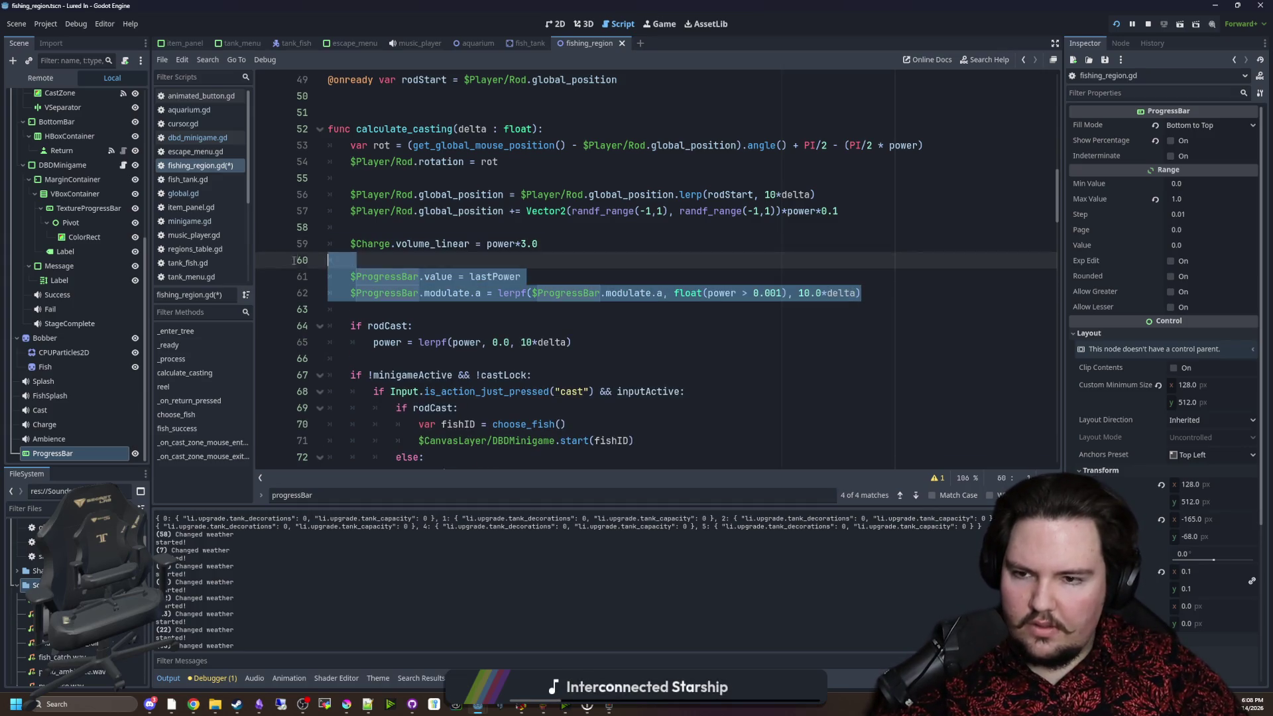
key(BackSpace)
key(BackSpace)
key(BackSpace)
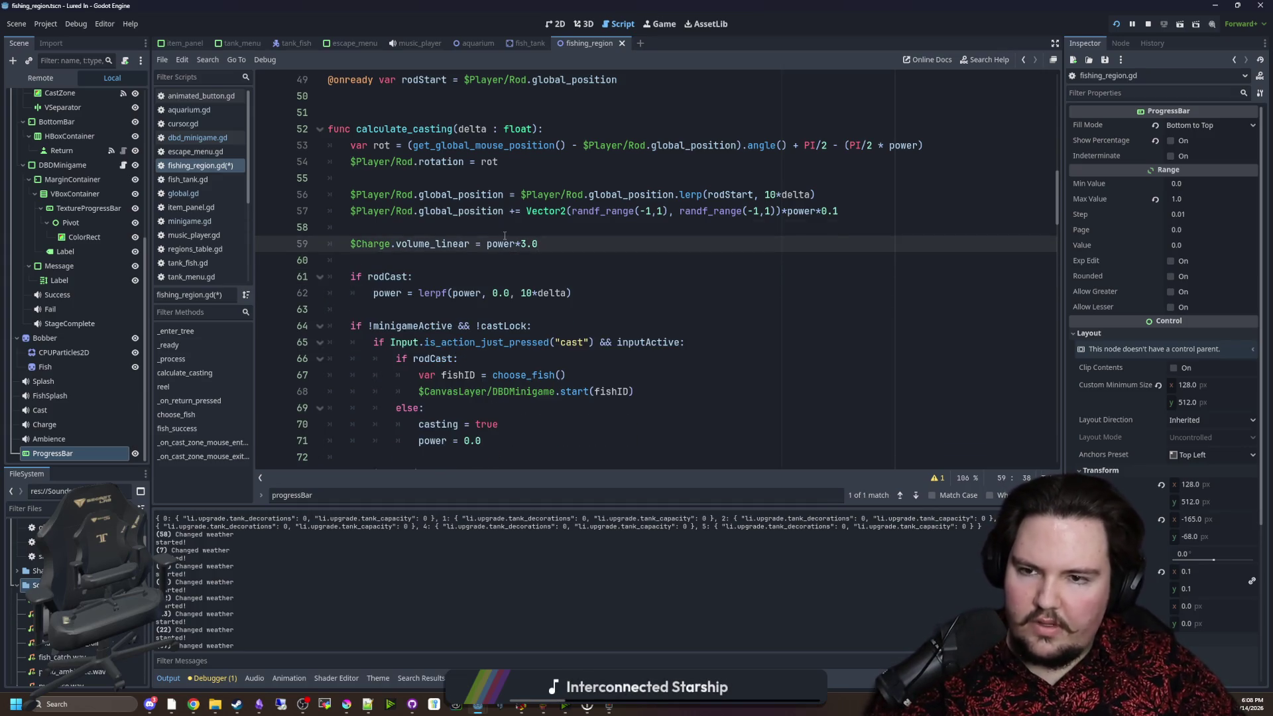
scroll(505, 235, up, 5)
click(350, 211)
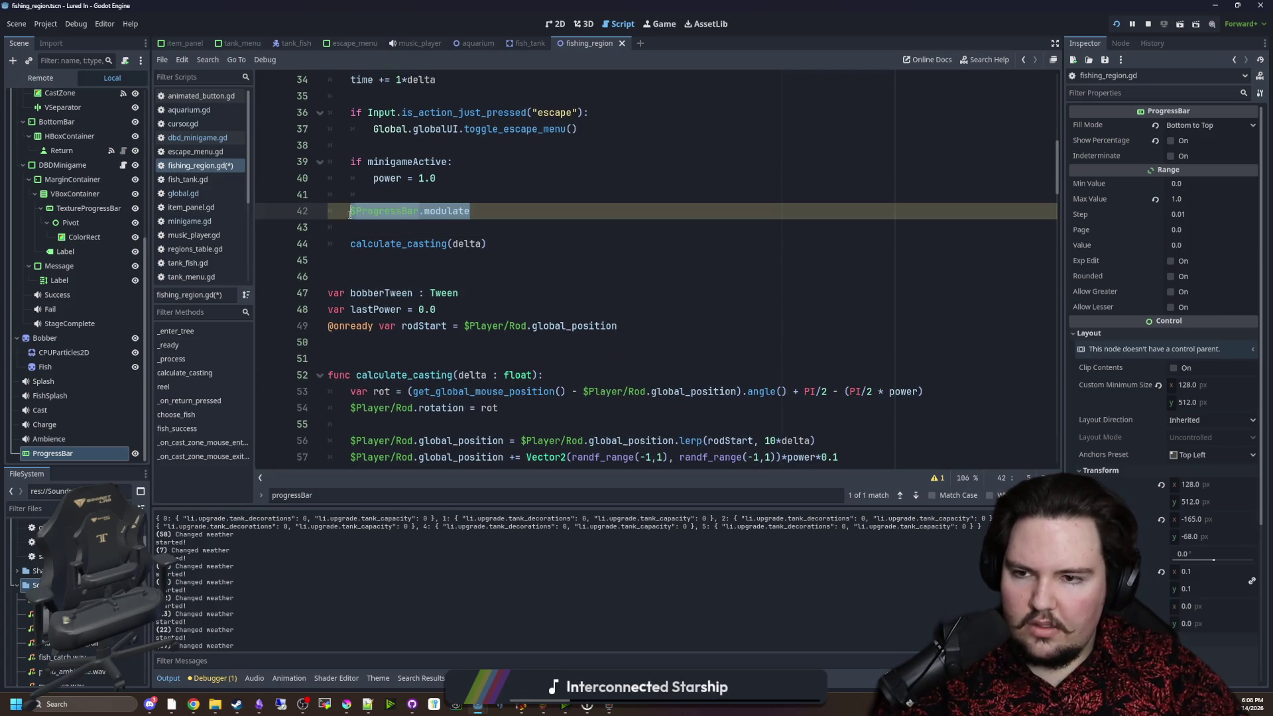
key(ctrl+v)
click(373, 211)
key(BackSpace)
scroll(507, 295, up, 2)
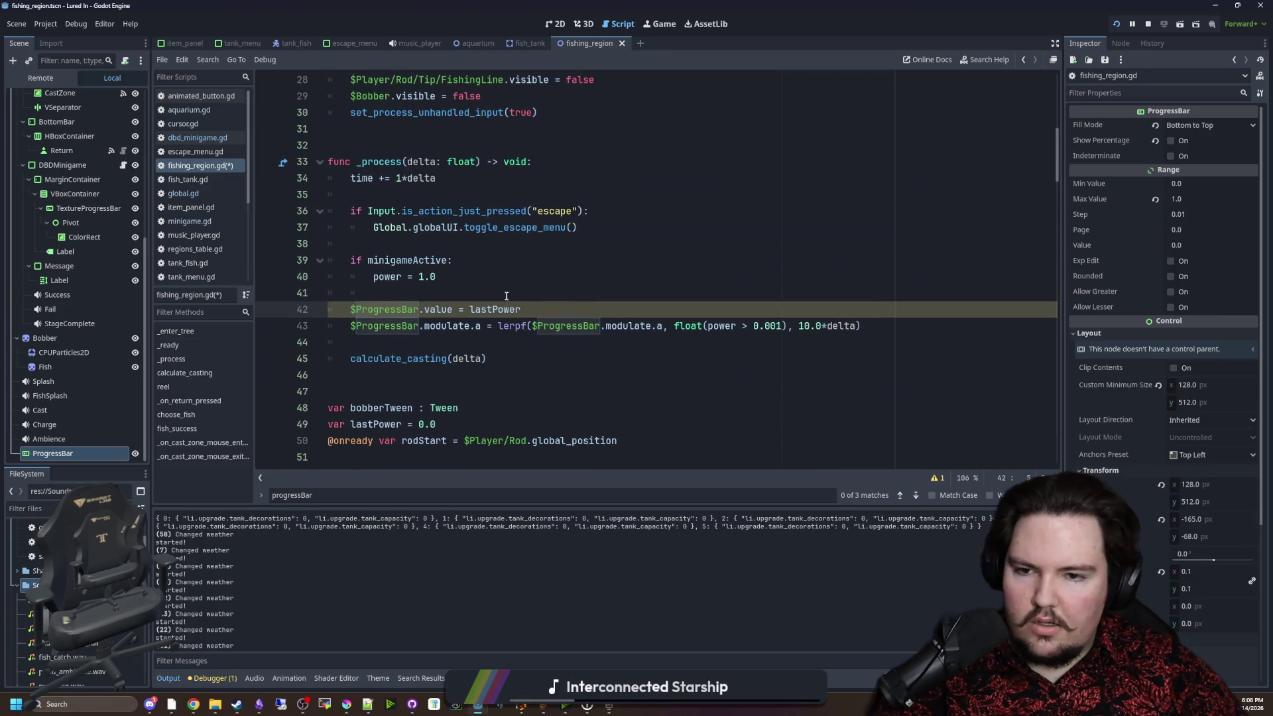
click(471, 309)
Change line 42 to '$ProgressBar.value = lastPower * int(!minigameActive)' and add blank lines below.
click(535, 306)
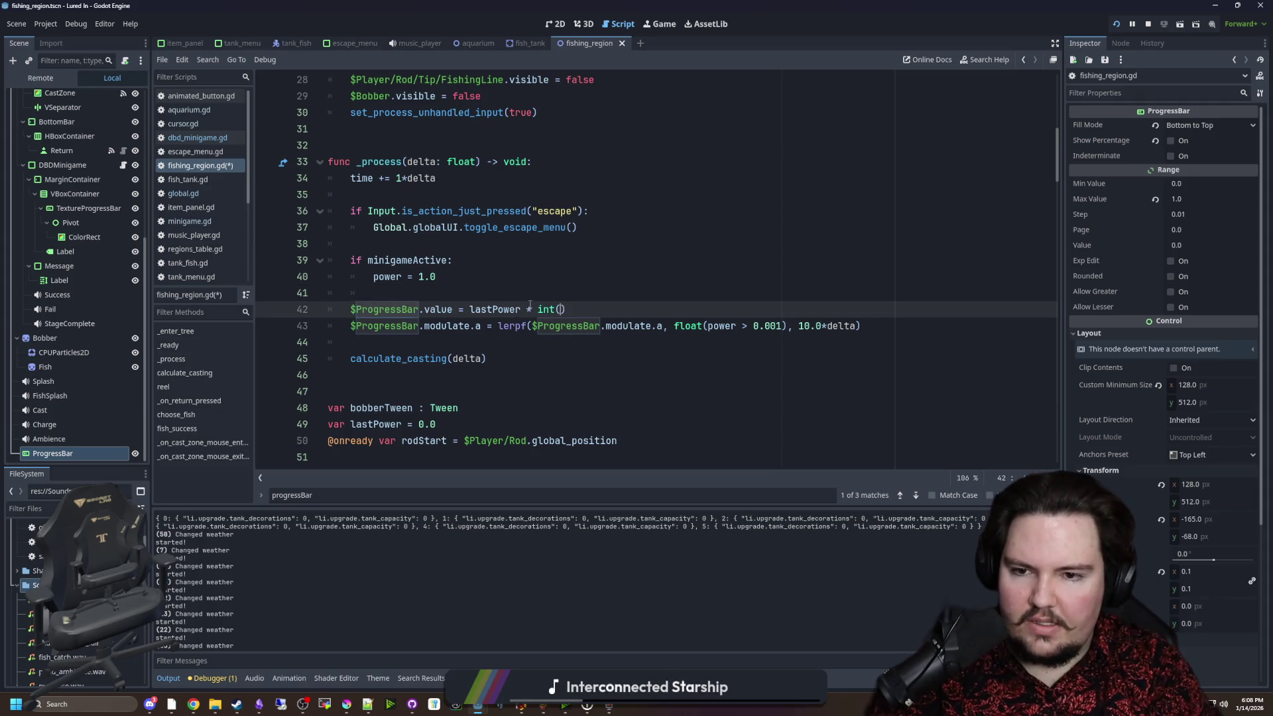
text(minigameActive)
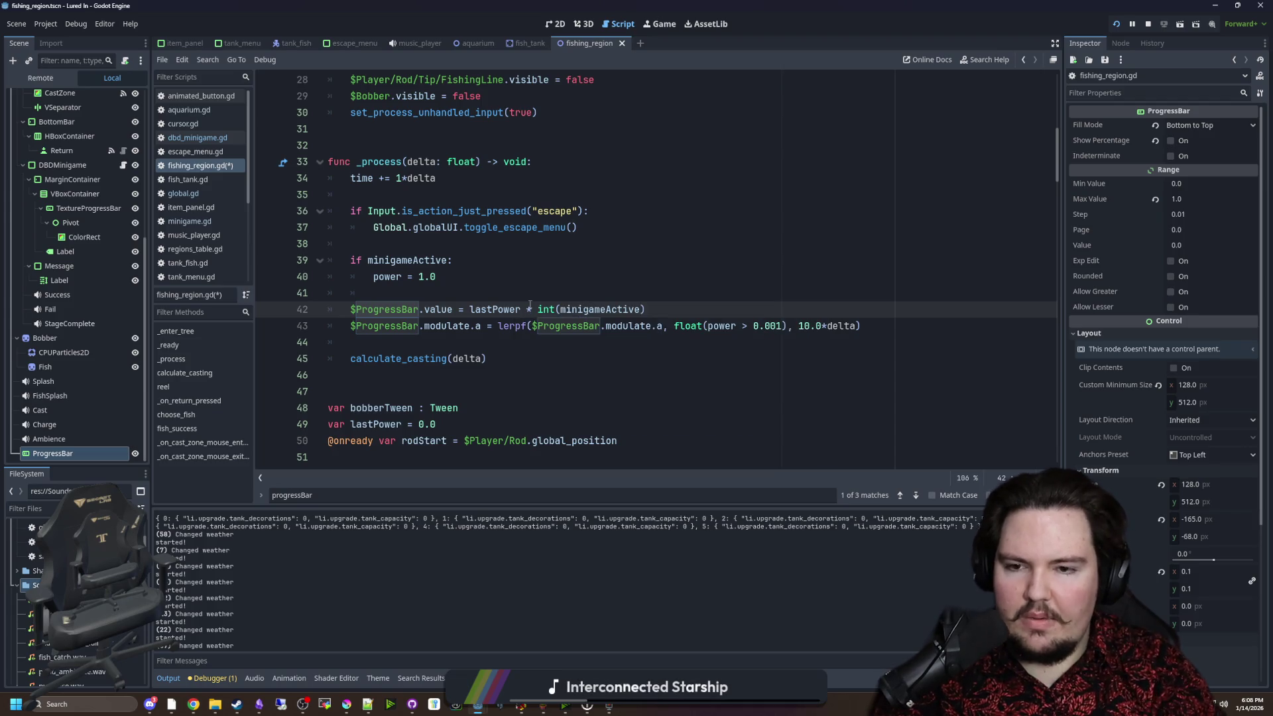
text(!)
click(574, 301)
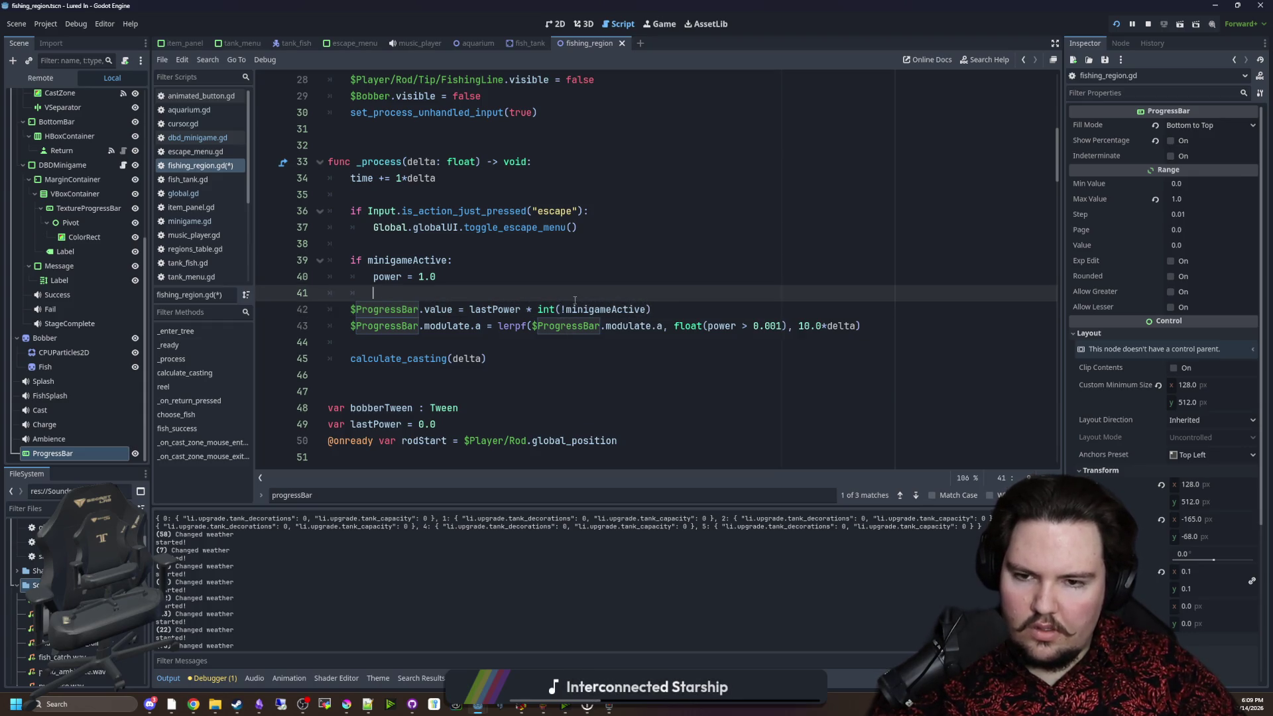
click(676, 309)
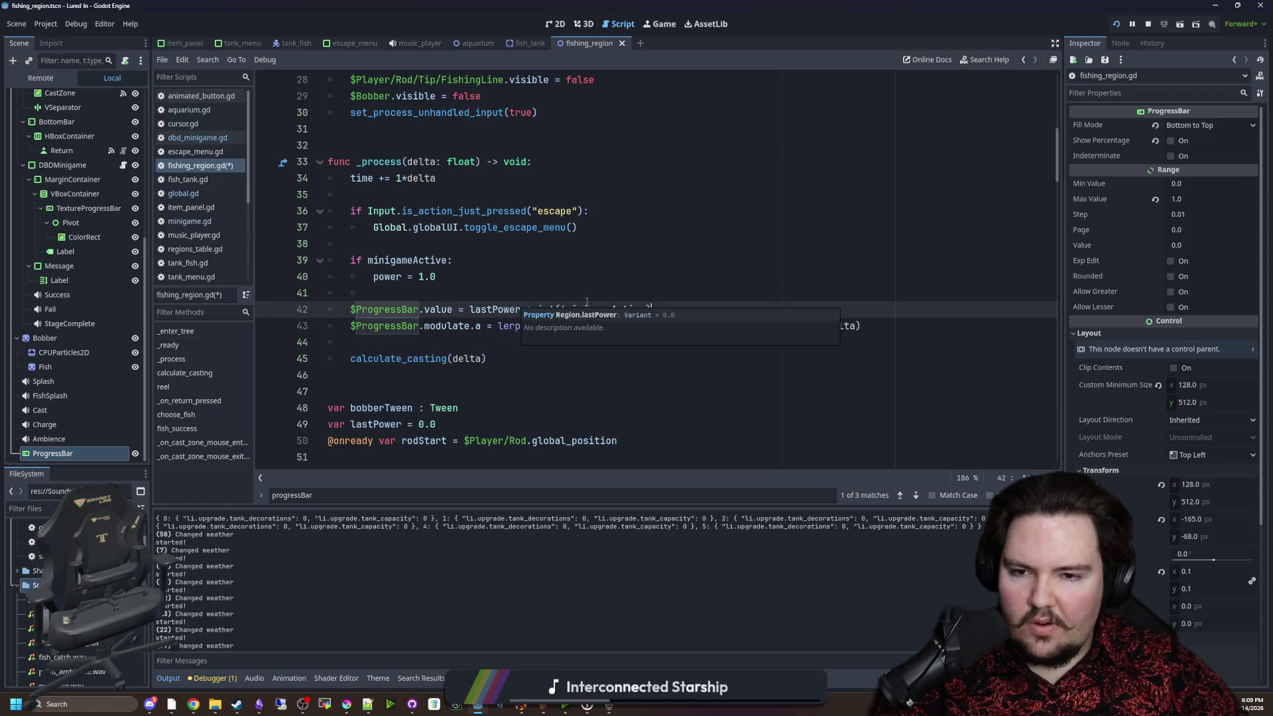
drag(472, 310, 527, 309)
click(517, 298)
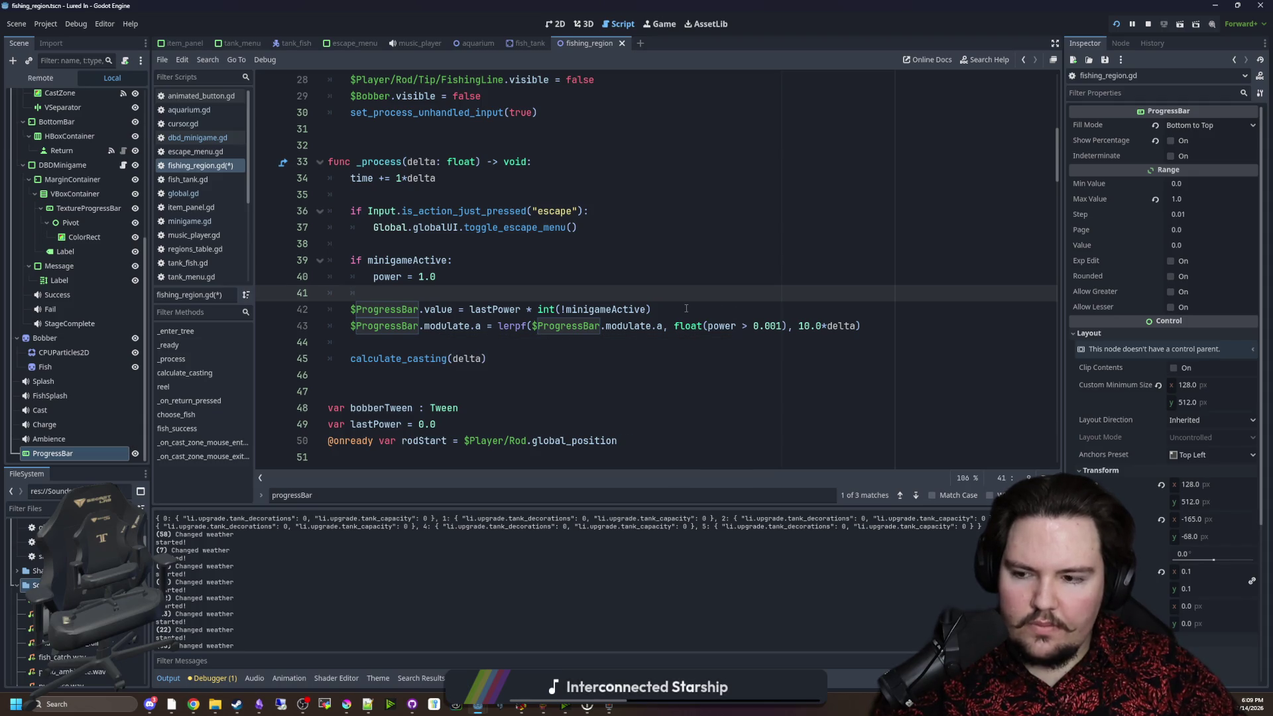
click(655, 306)
key(Return)
key(Return)
key(Return)
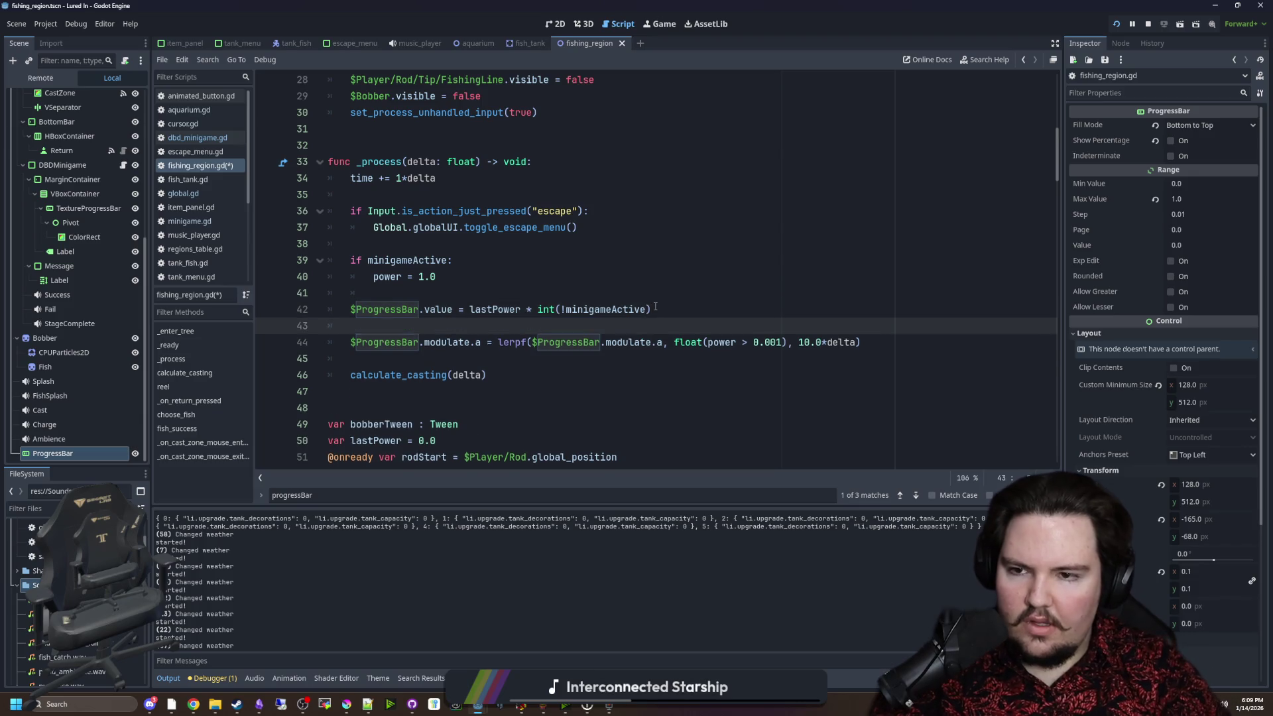
Write the condition 'if inputActive && !minigameActive:' with an indented line beneath it.
key(Up)
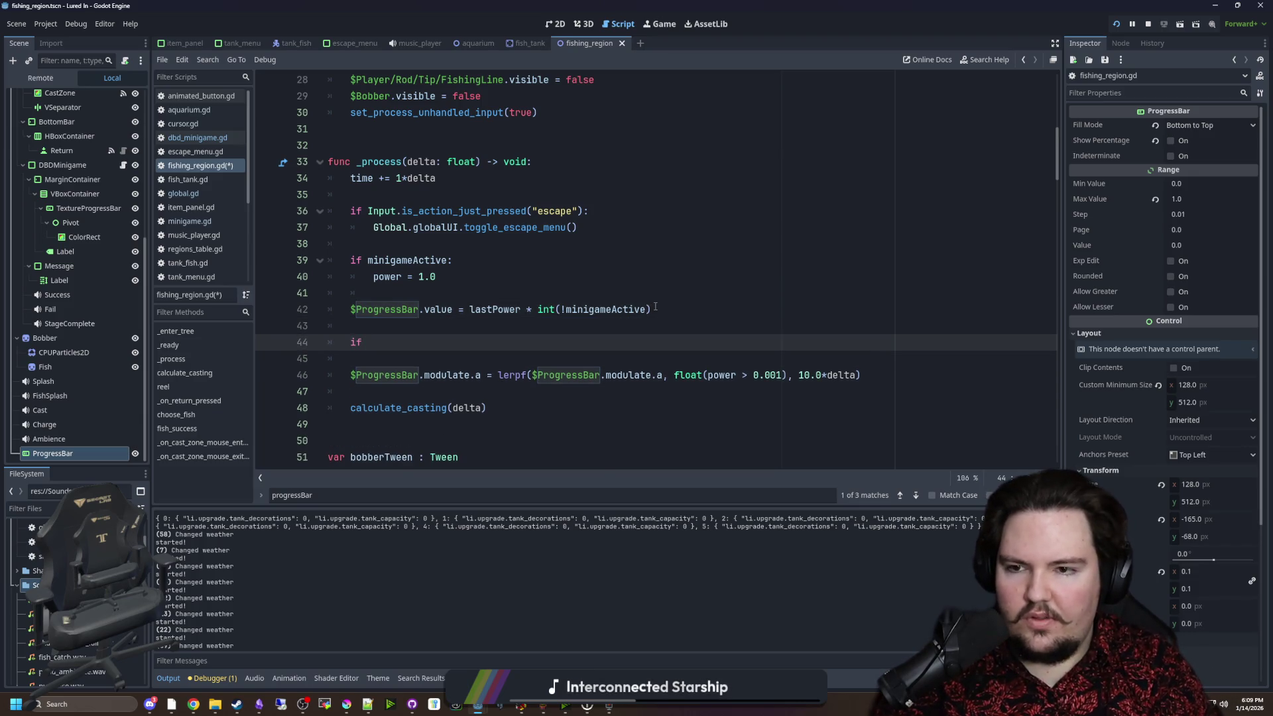
key(BackSpace)
key(BackSpace)
key(BackSpace)
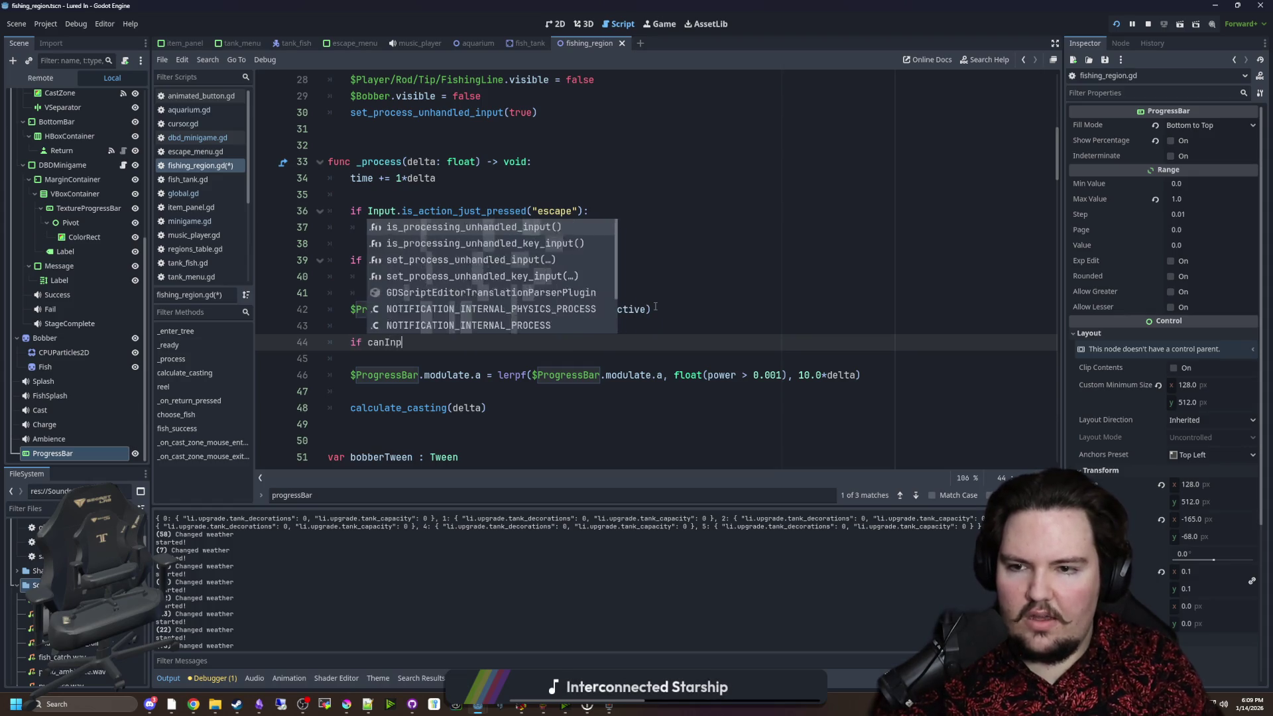
key(BackSpace)
key(BackSpace)
key(BackSpace)
text(input)
key(Return)
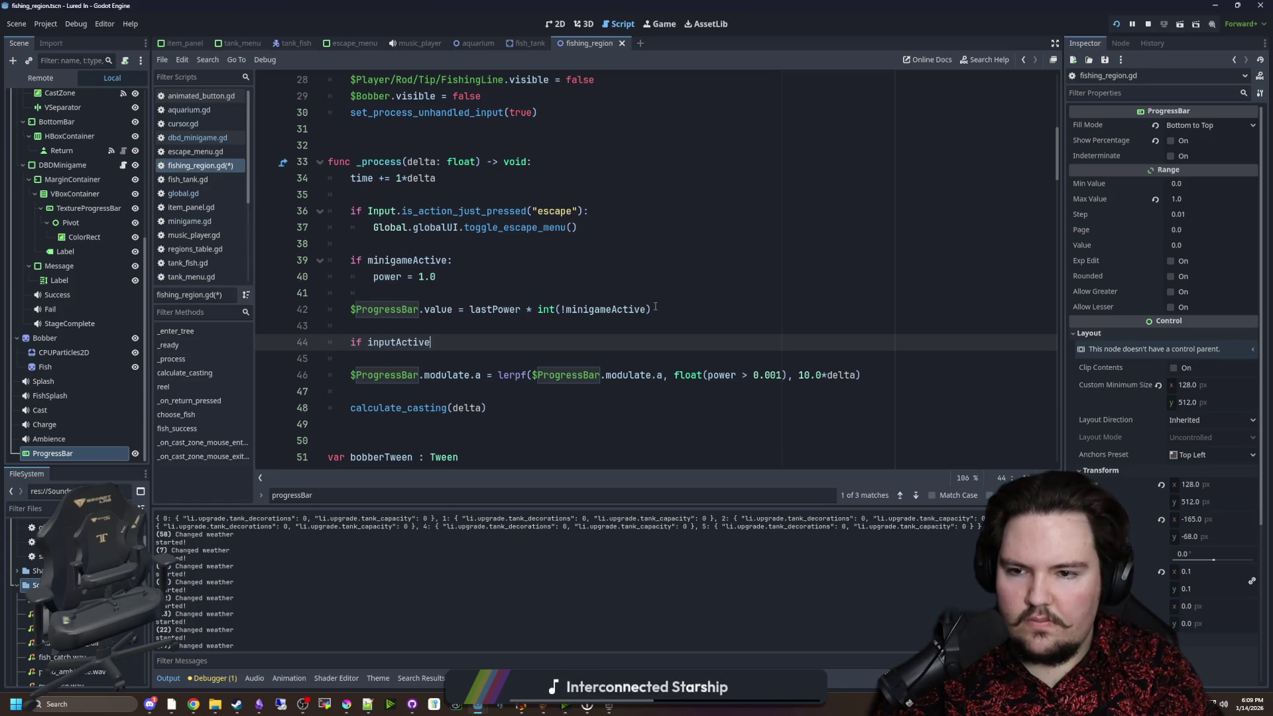
text( && !minigameActive)
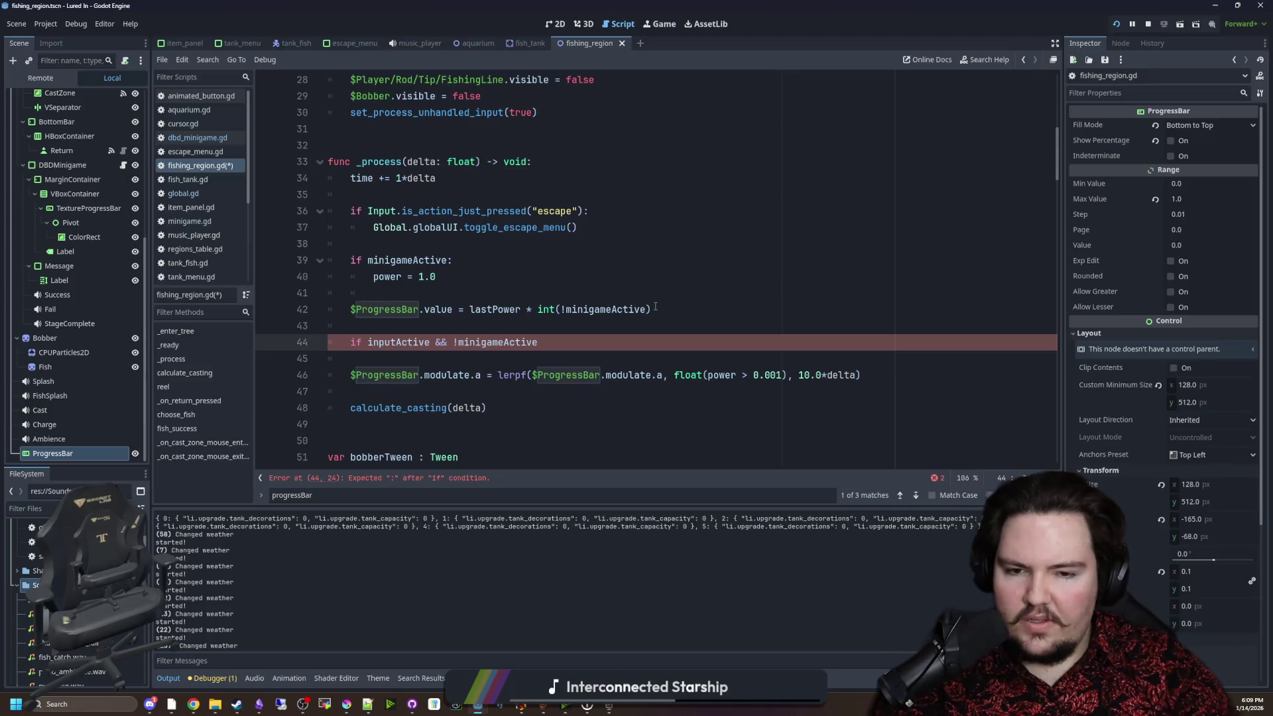
scroll(604, 342, down, 1)
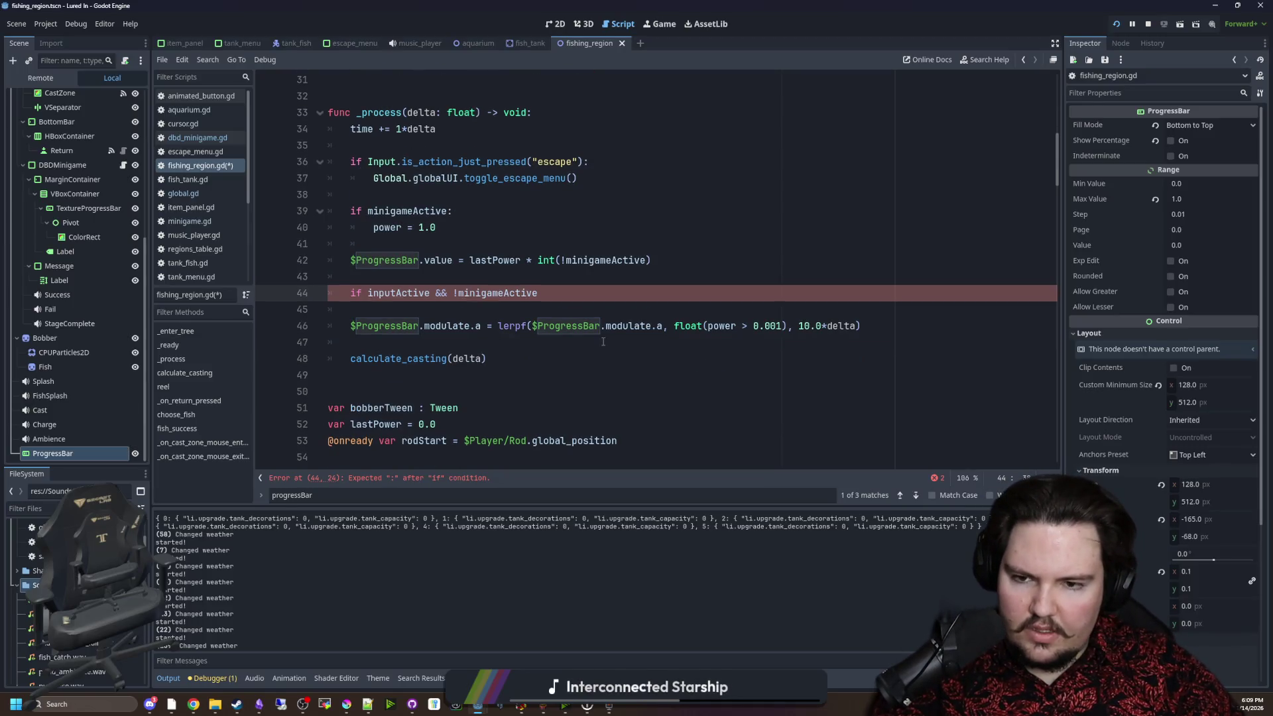
text(:)
key(Return)
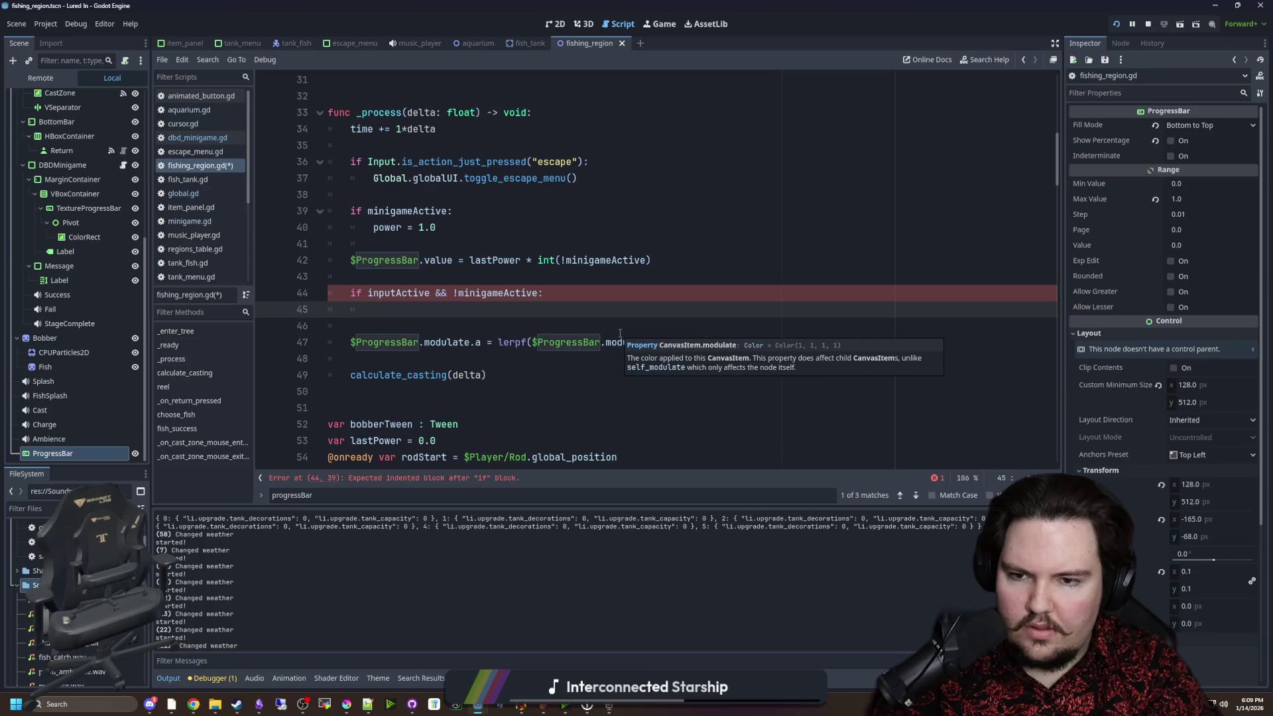
Cut the old float(power > 0.001) fade target out of the lerpf line.
click(627, 321)
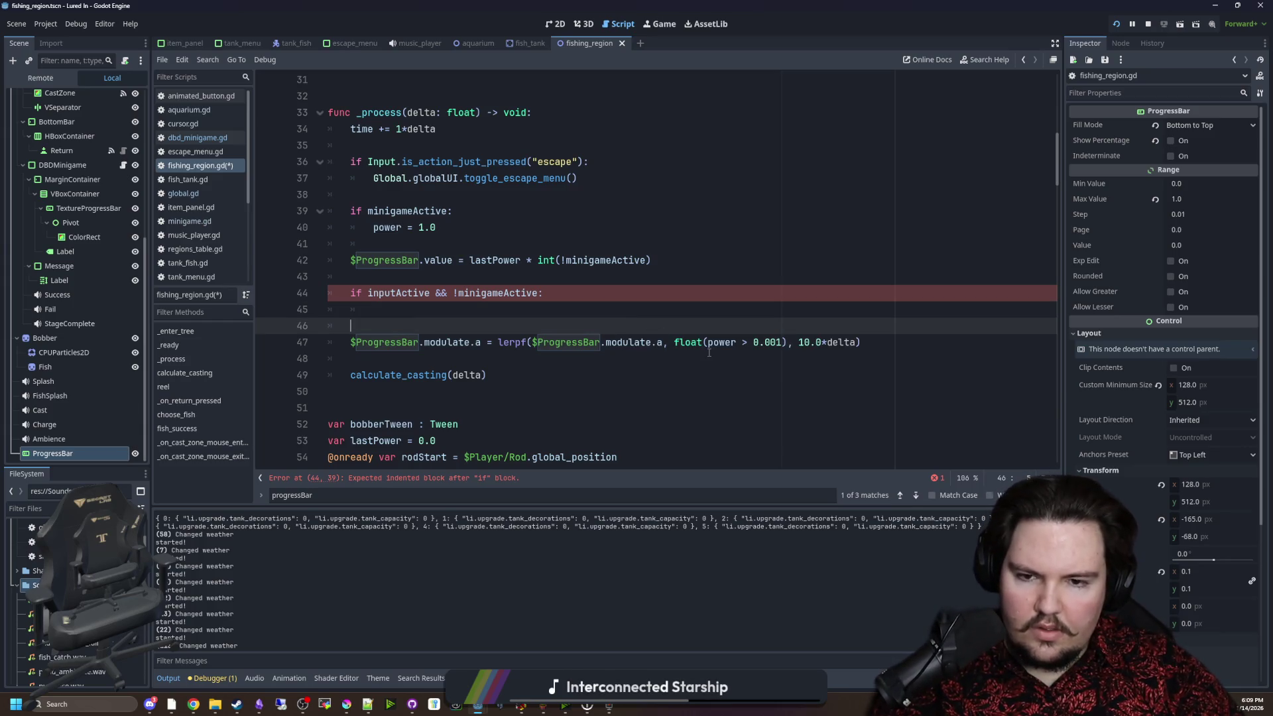
click(734, 356)
drag(787, 344, 675, 343)
key(ctrl+x)
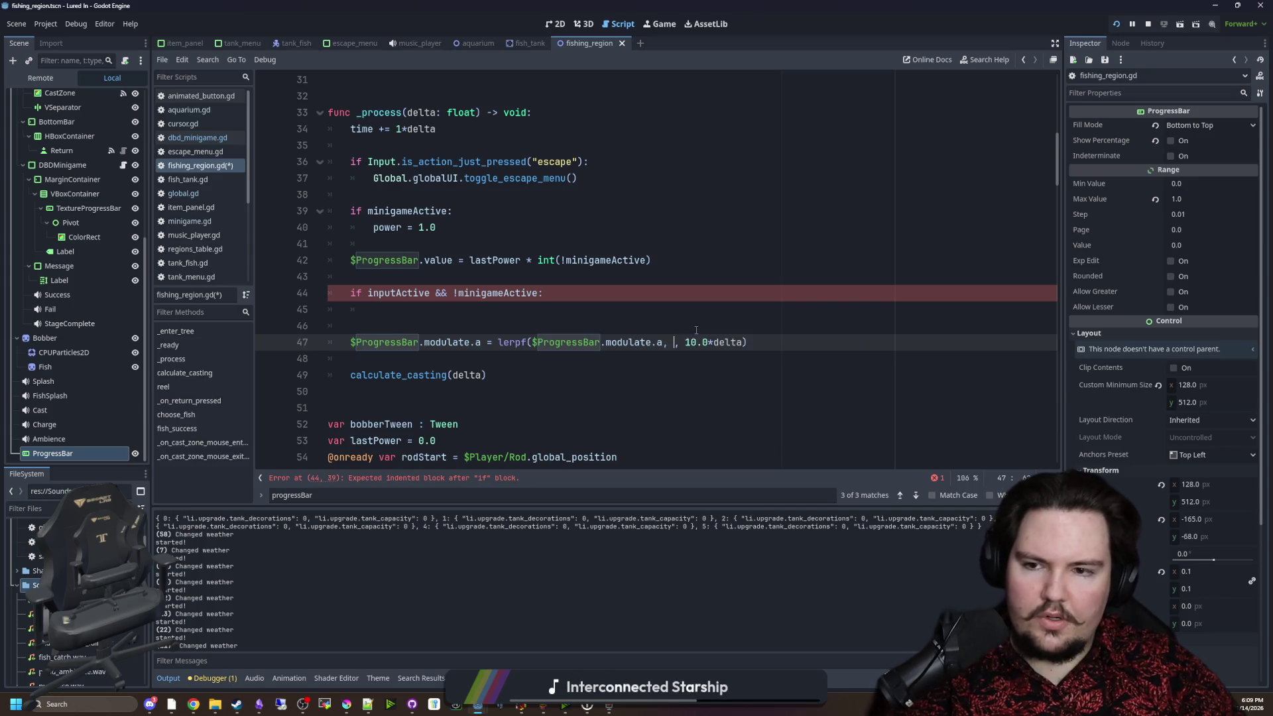
Start a nested if comparing the copied $ProgressBar.value against 0.0.
click(480, 277)
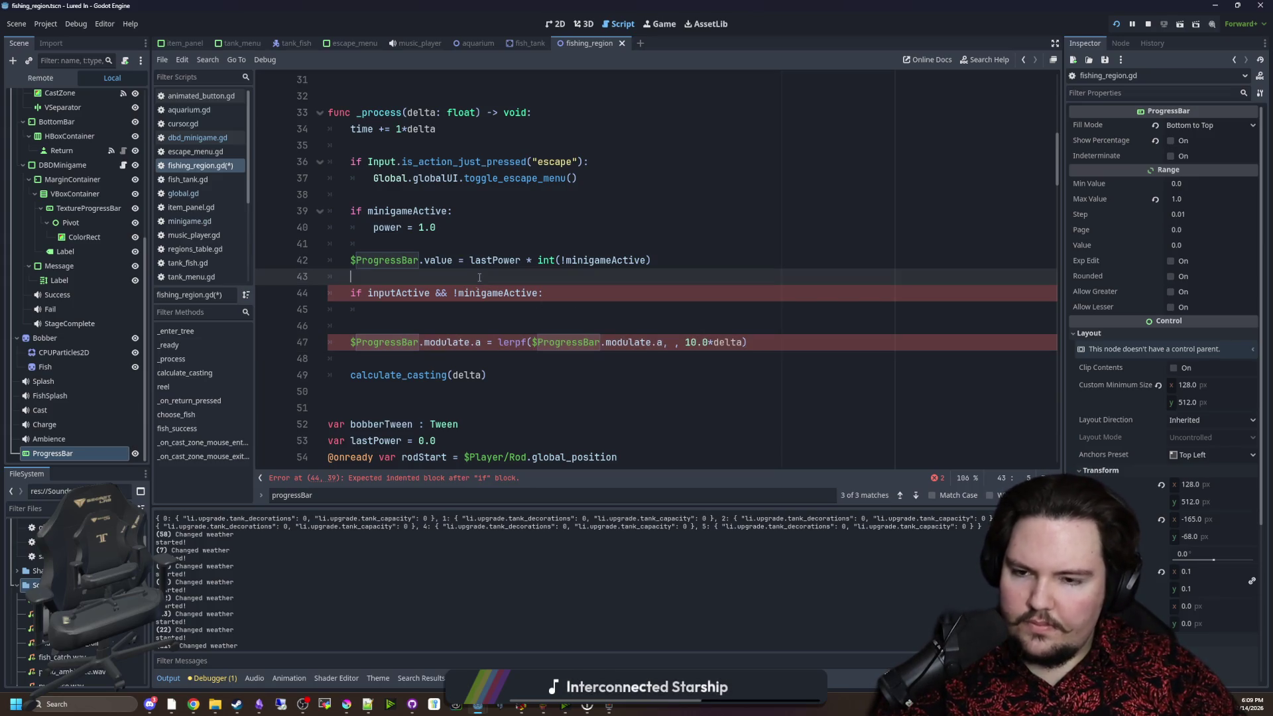
click(464, 310)
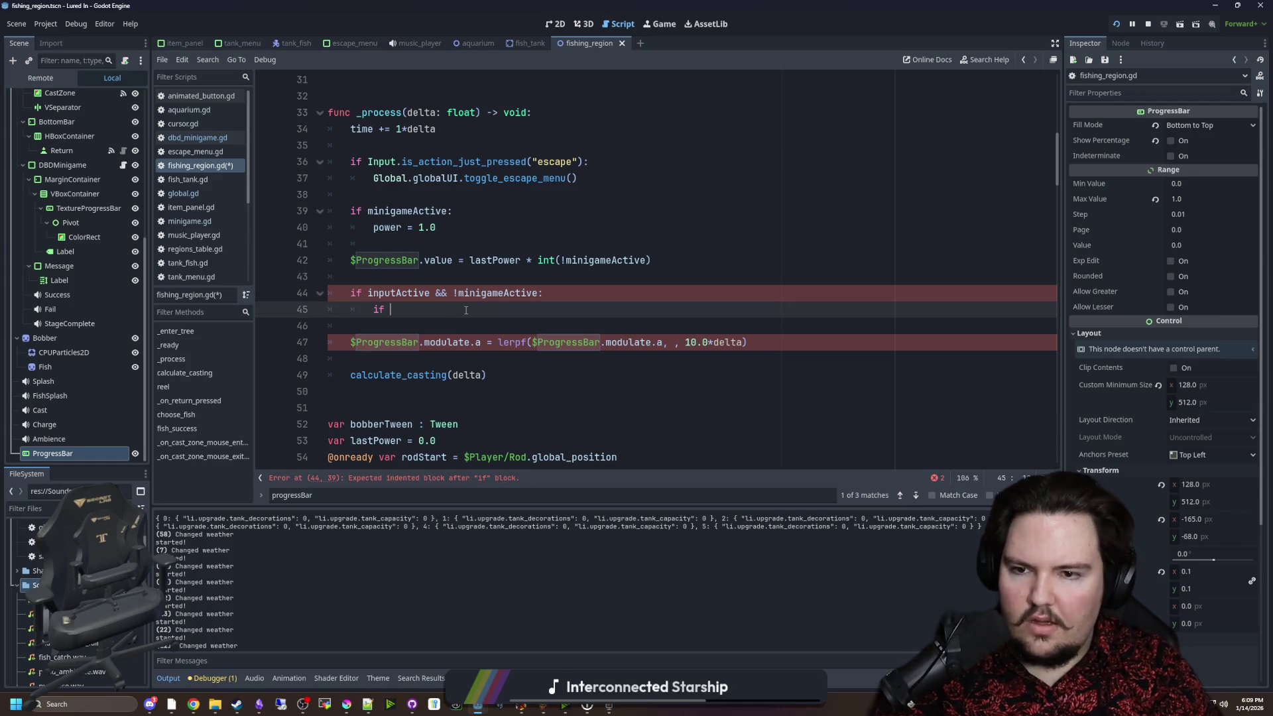
drag(661, 264, 352, 261)
click(427, 312)
key(ctrl+c)
click(427, 310)
key(ctrl+v)
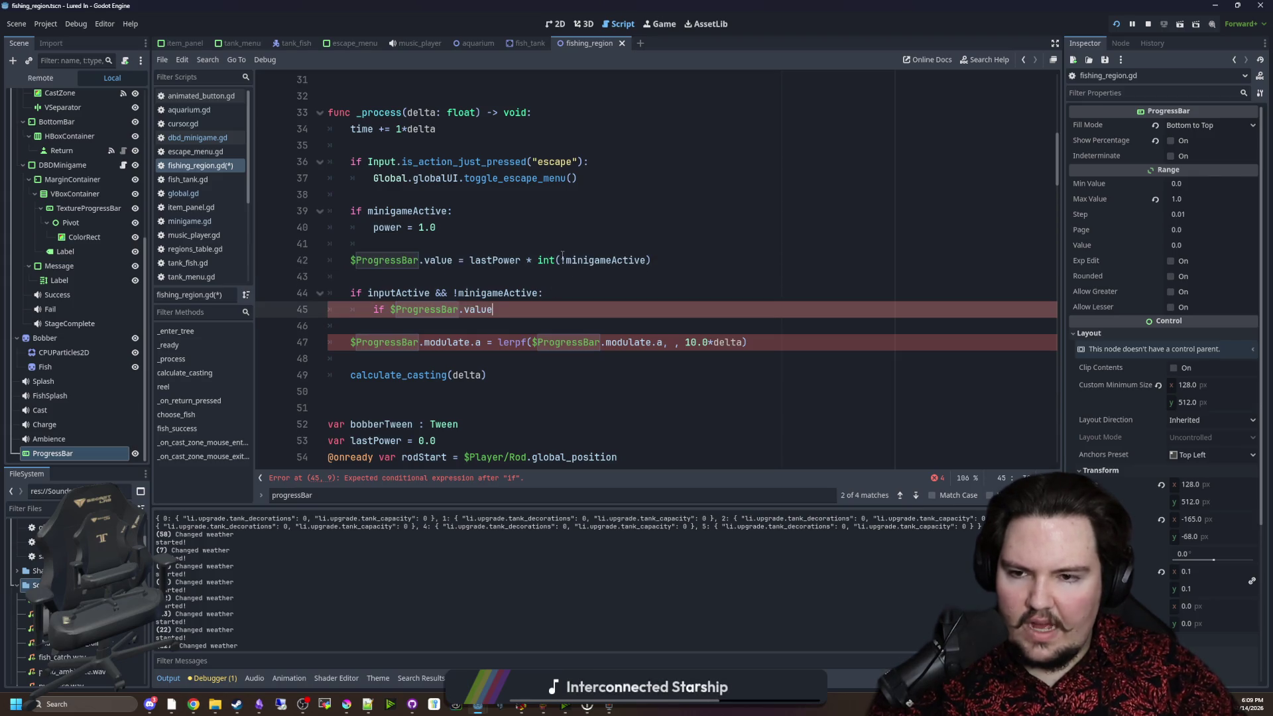
text( > 0.0:)
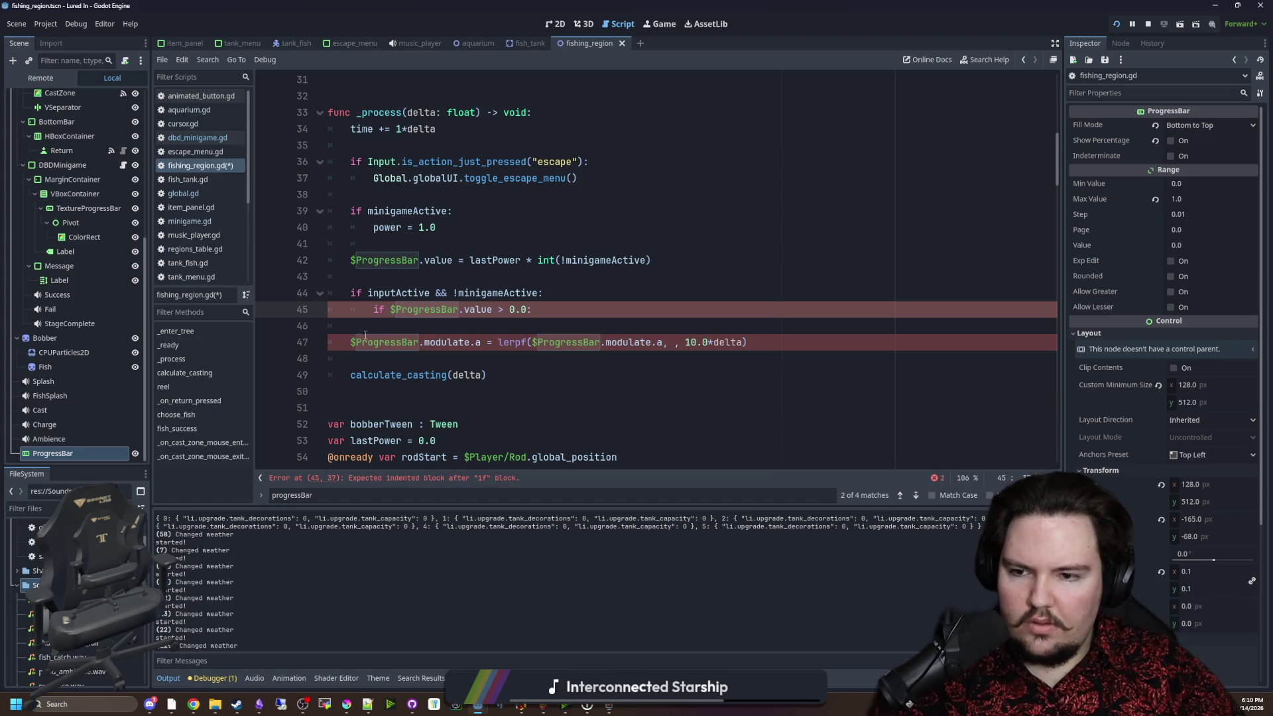
Indent the lerpf fade line inside the nested if and give it target 1.0.
click(365, 337)
key(Tab)
key(Tab)
key(BackSpace)
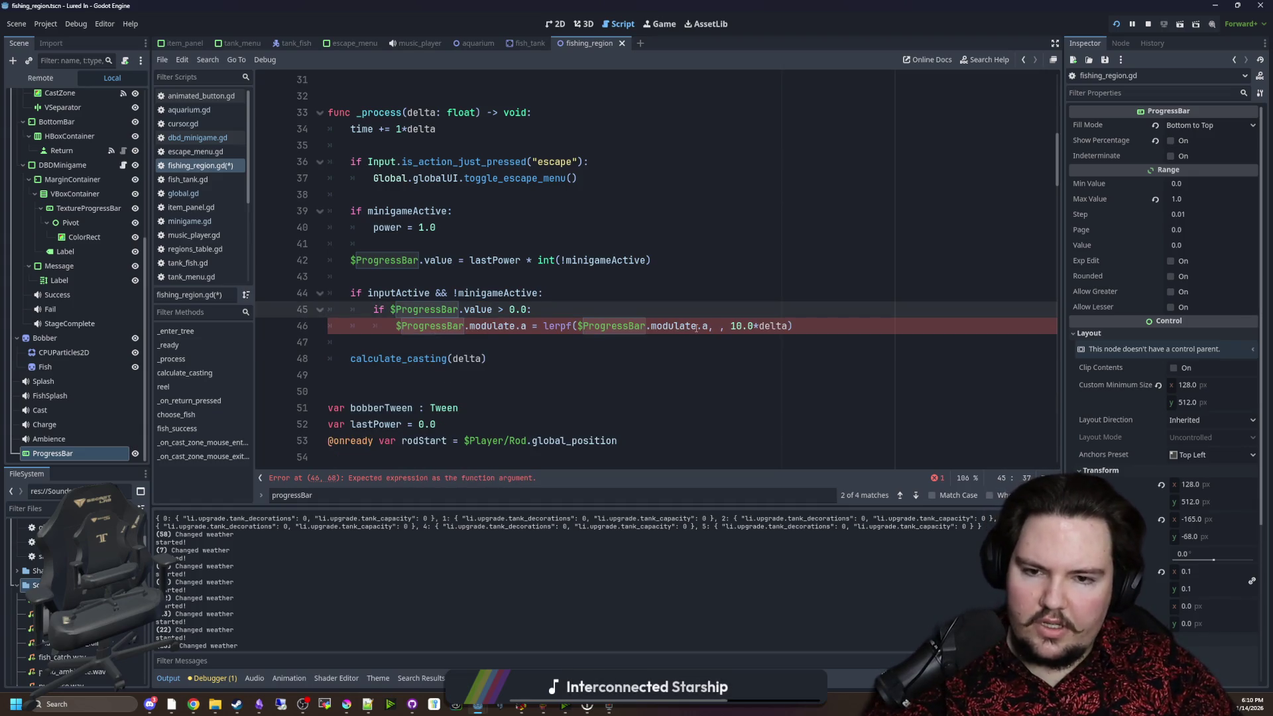
click(722, 325)
text(1.0,)
Add an else branch fading modulate.a toward 0.0, then save fishing_region.gd.
mouse_move(810, 326)
mouse_down()
mouse_move(410, 310)
mouse_move(397, 324)
mouse_up()
click(855, 330)
key(Return)
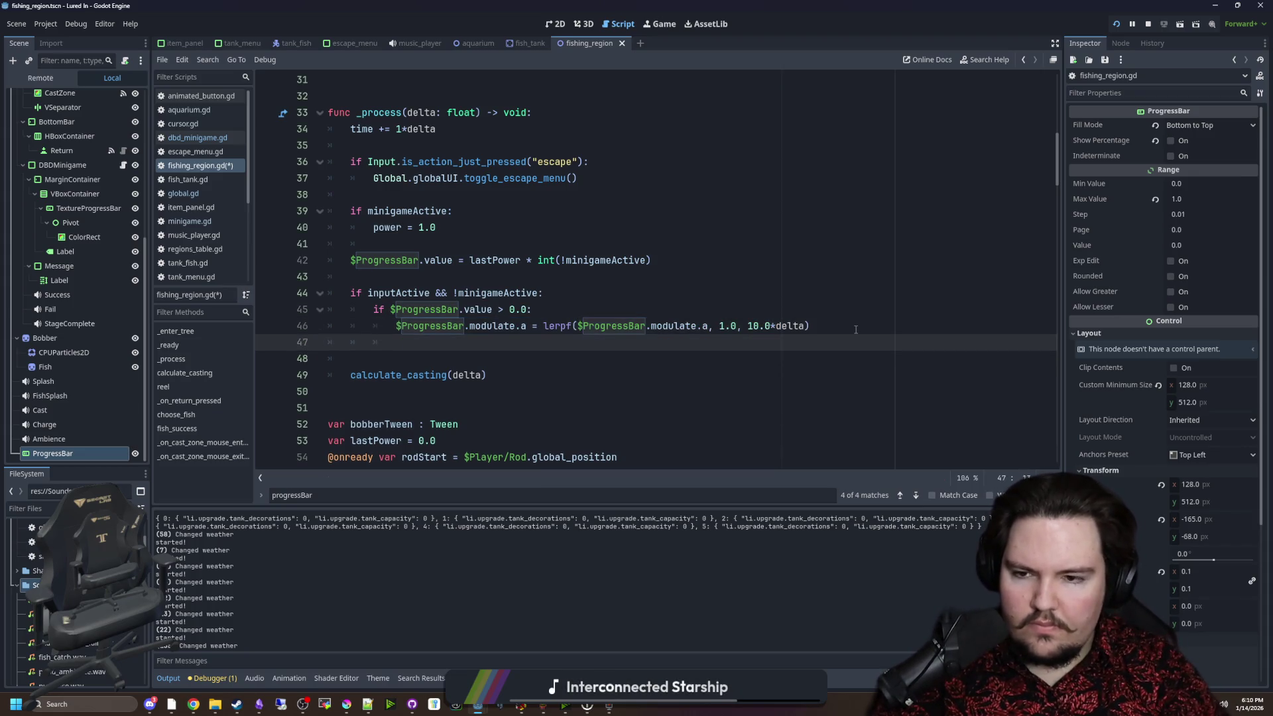
text(else:)
key(Return)
key(ctrl+v)
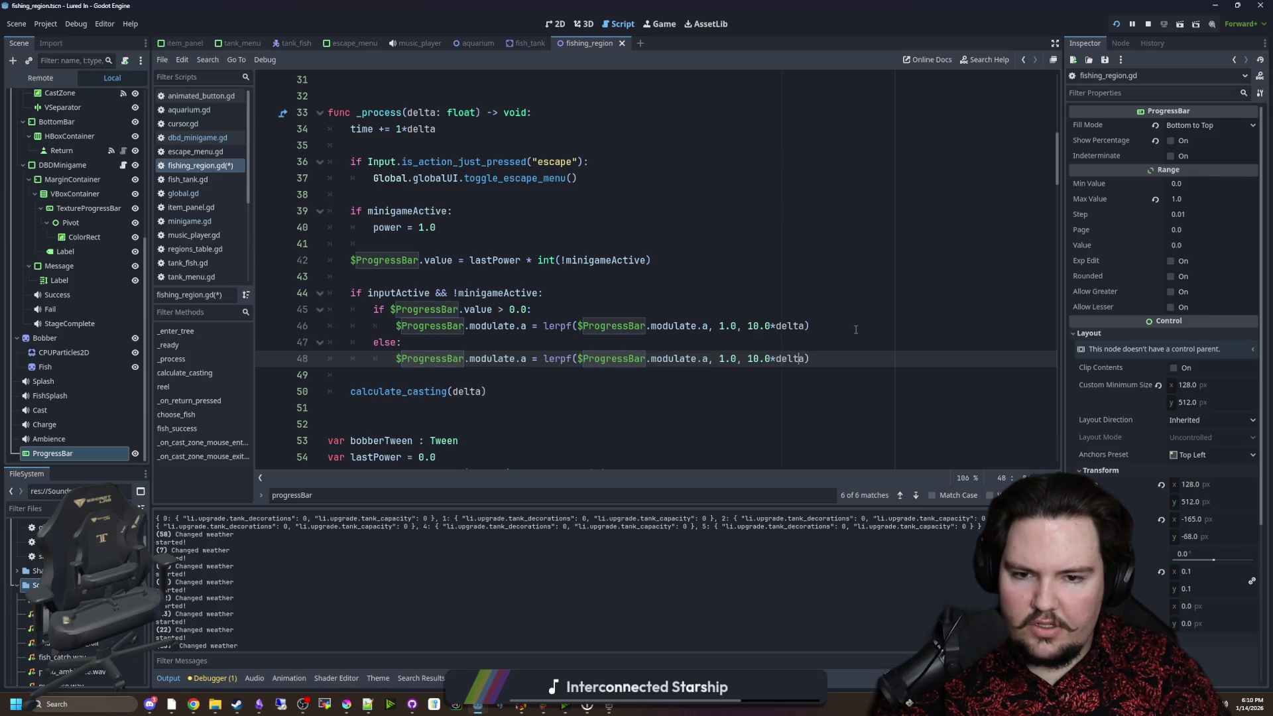
key(BackSpace)
text(0.0)
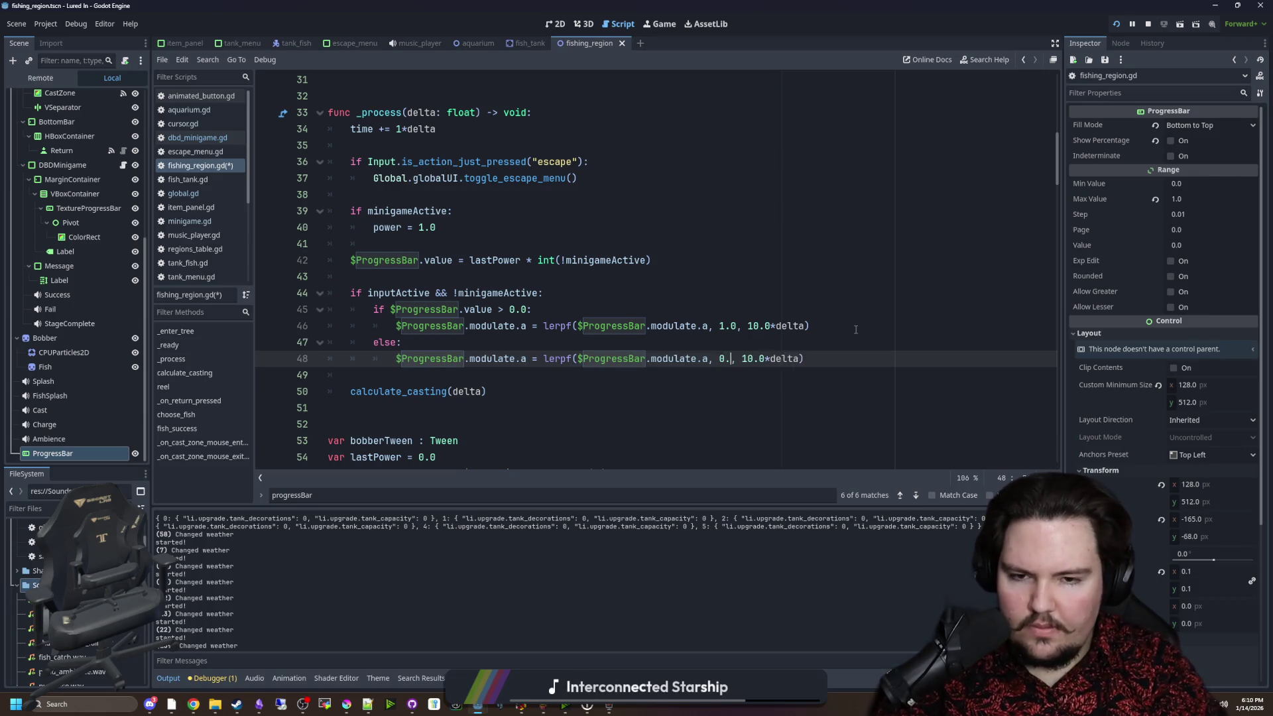
click(855, 326)
key(ctrl+s)
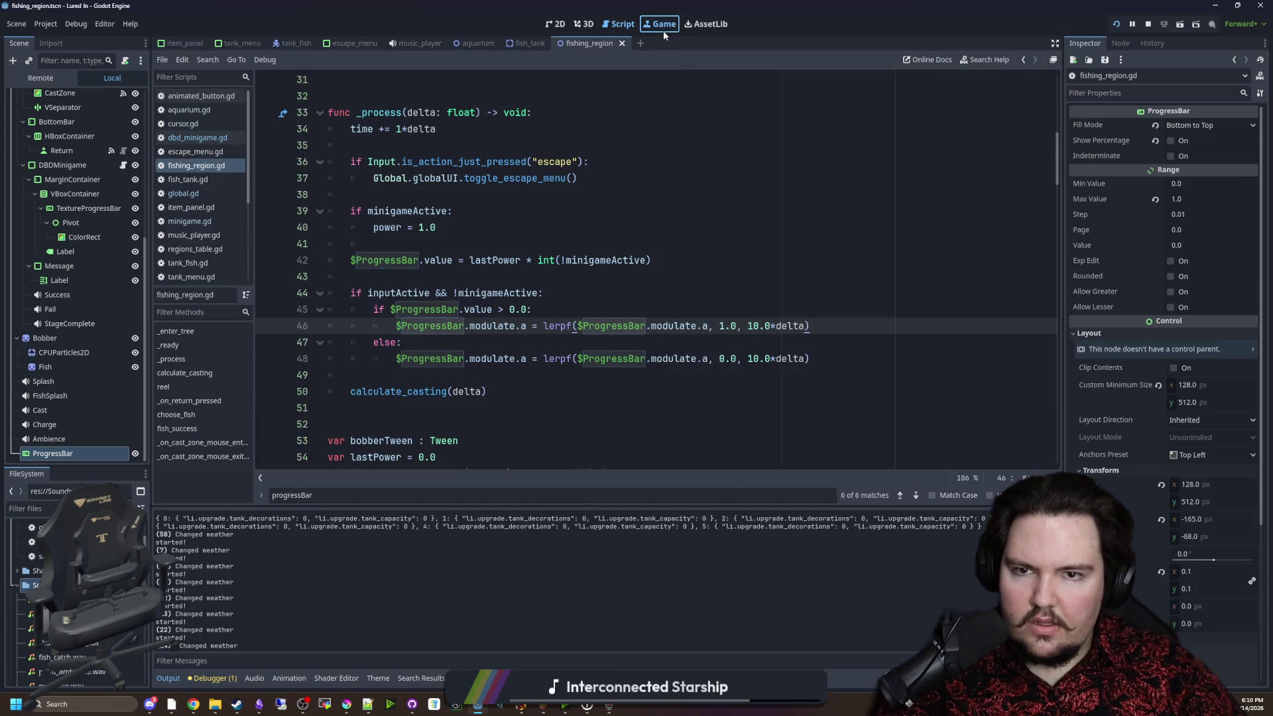
click(663, 27)
drag(568, 204, 546, 205)
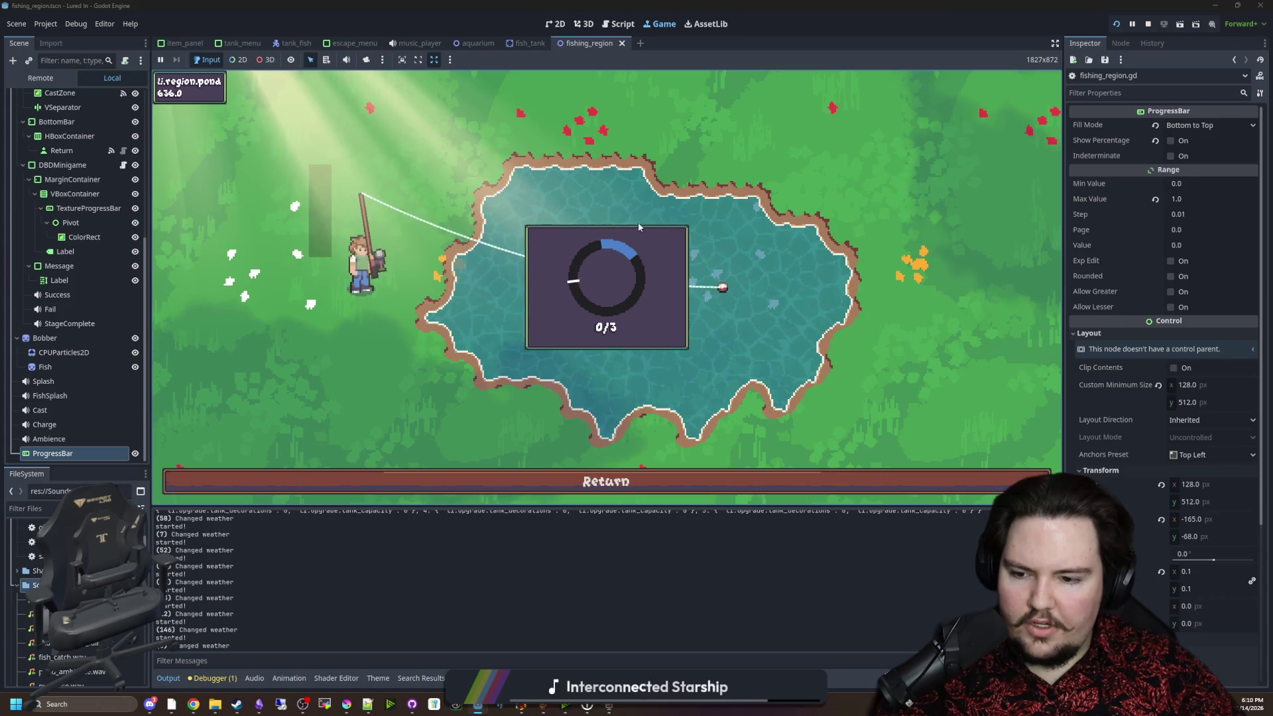
click(671, 248)
click(672, 251)
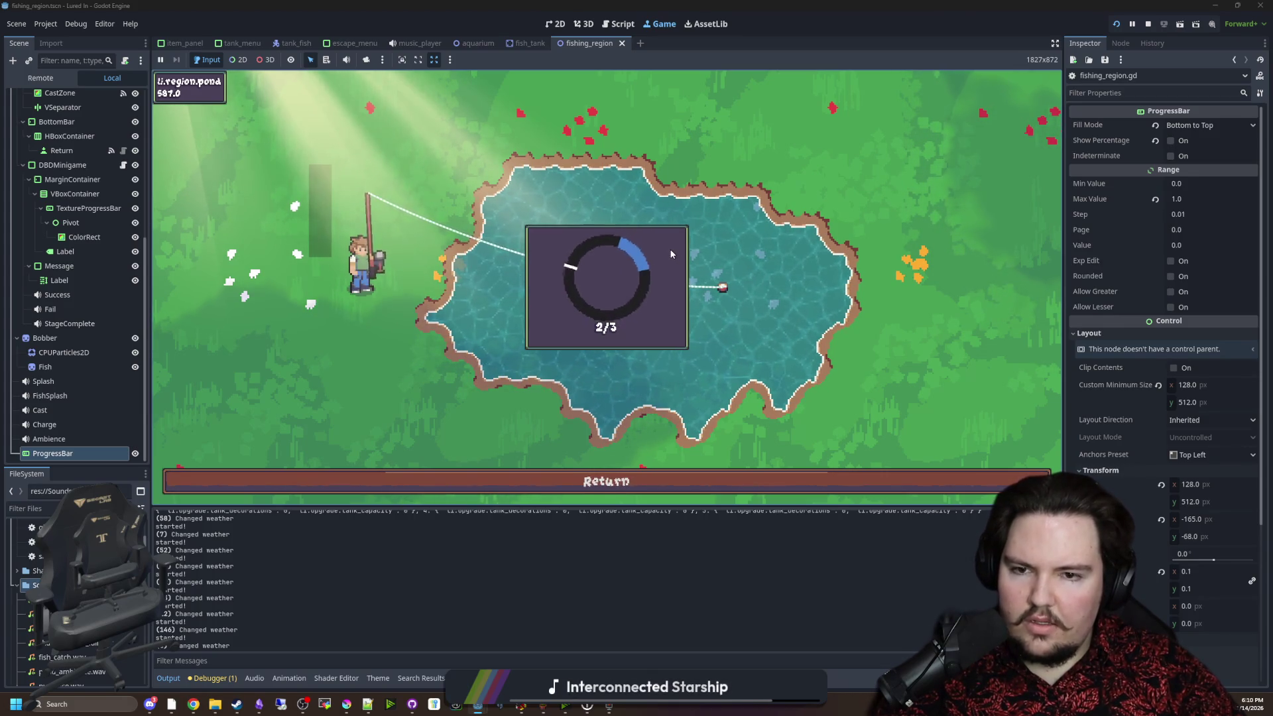
click(673, 249)
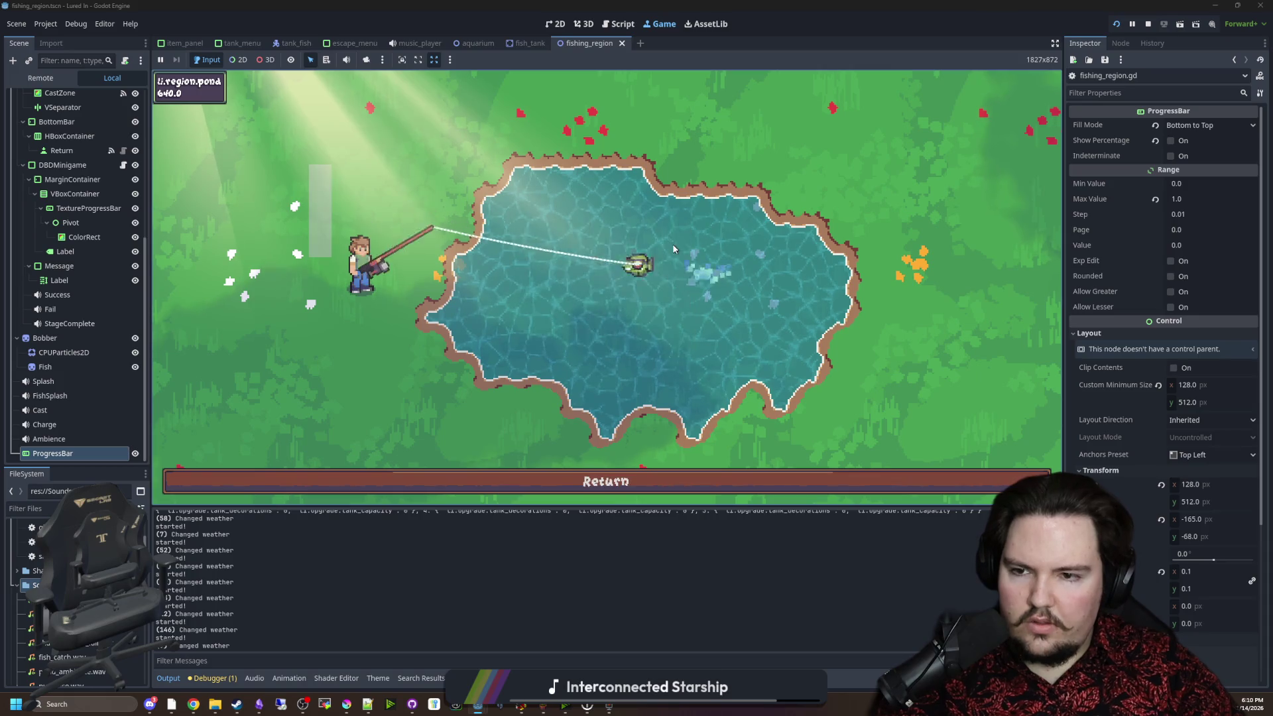
scroll(86, 317, up, 5)
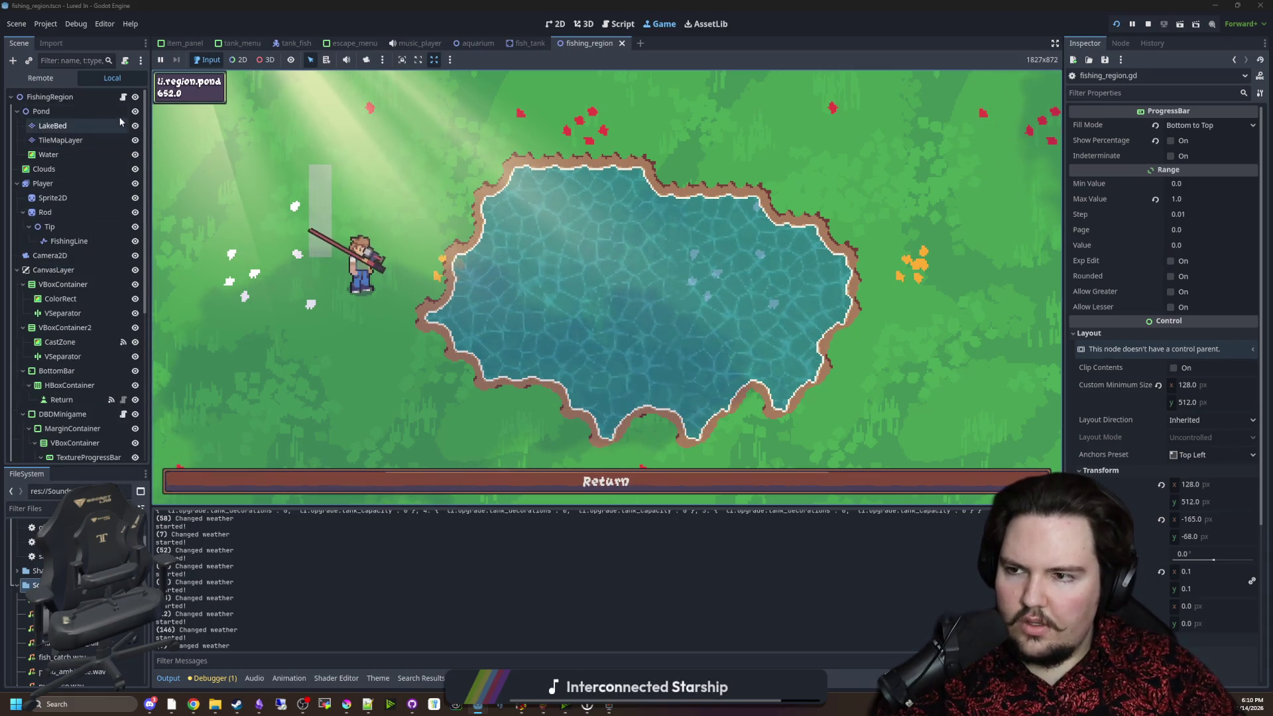
key(ctrl+F3)
click(590, 313)
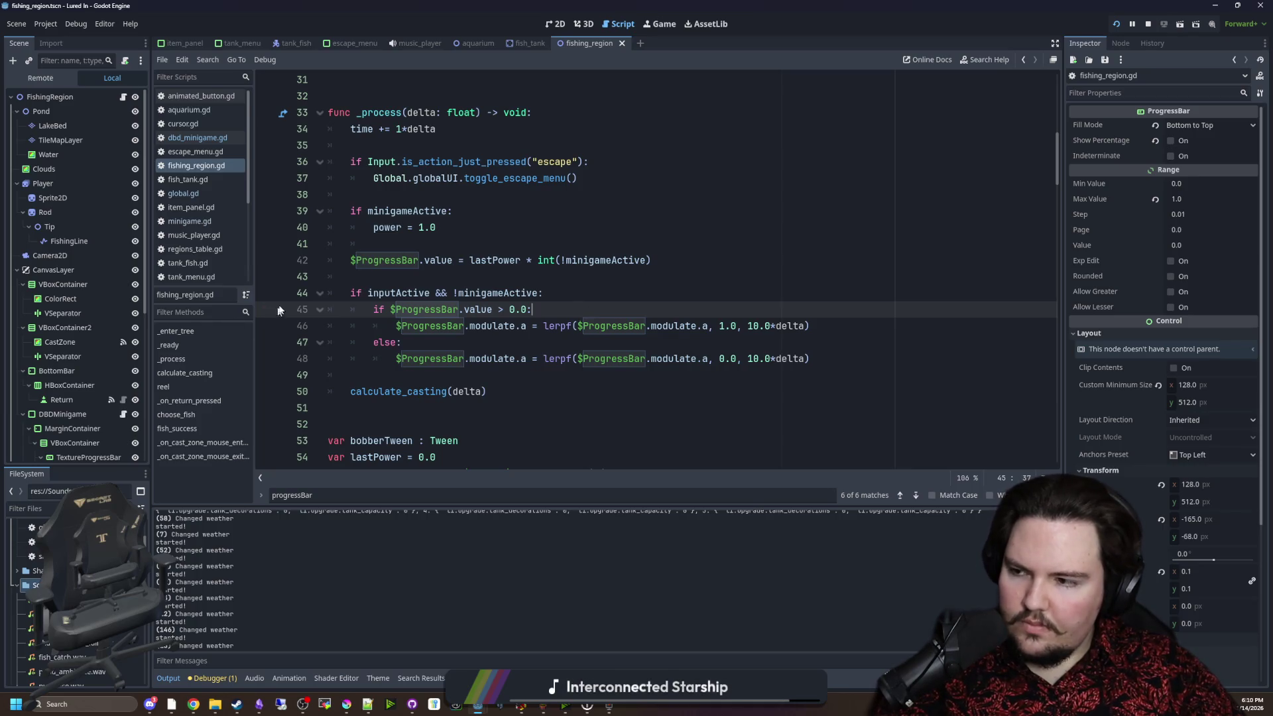
Declare 'var shake : float = 0.0' directly under the power variable.
key(alt+Tab)
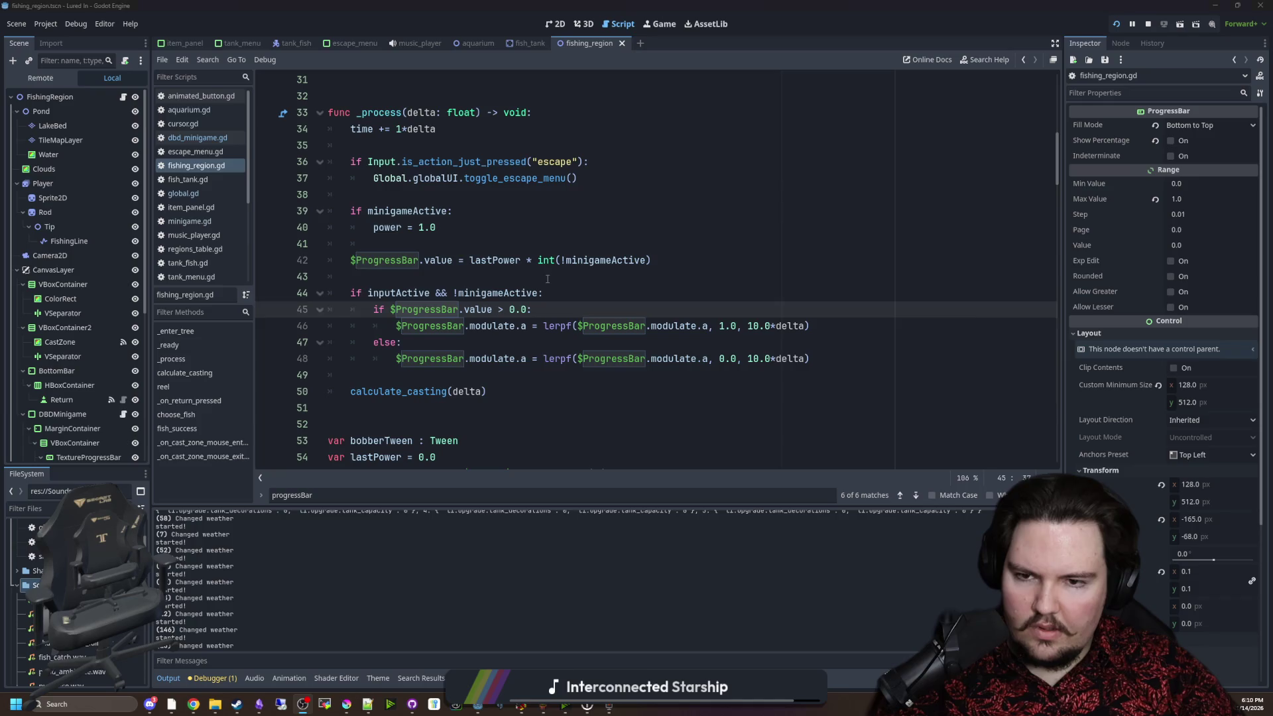
click(548, 279)
scroll(928, 327, up, 10)
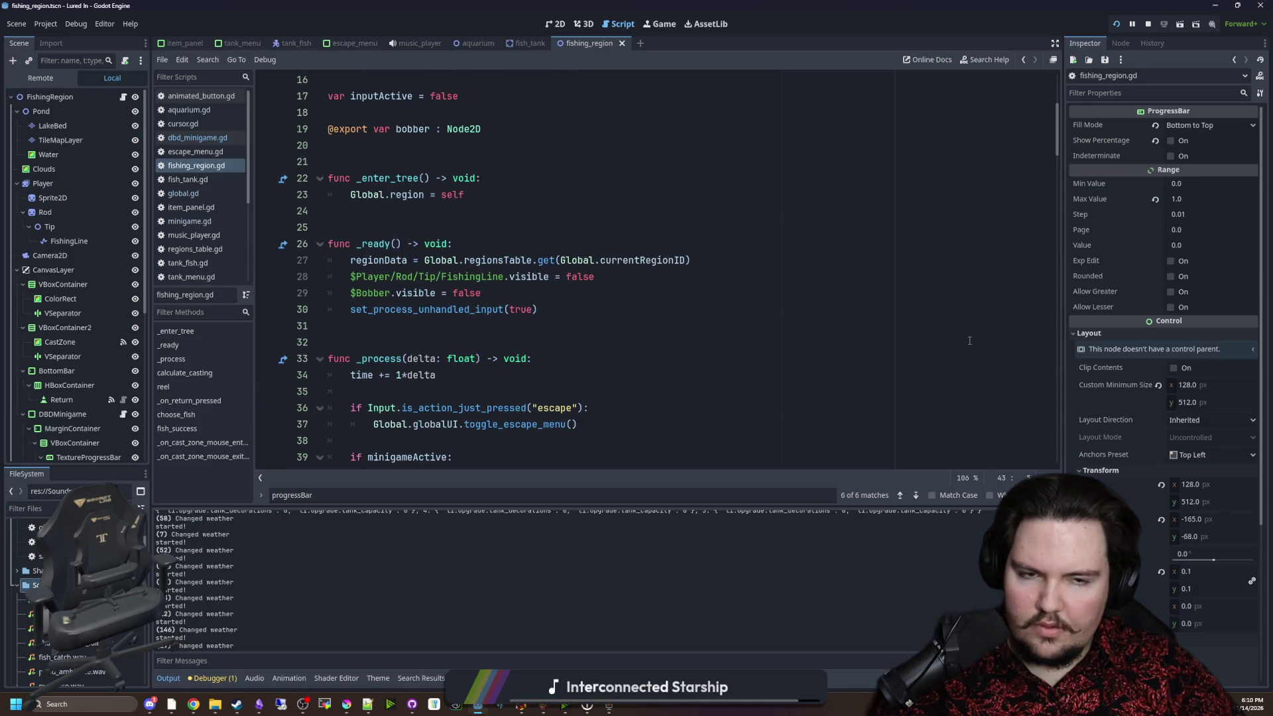
click(448, 228)
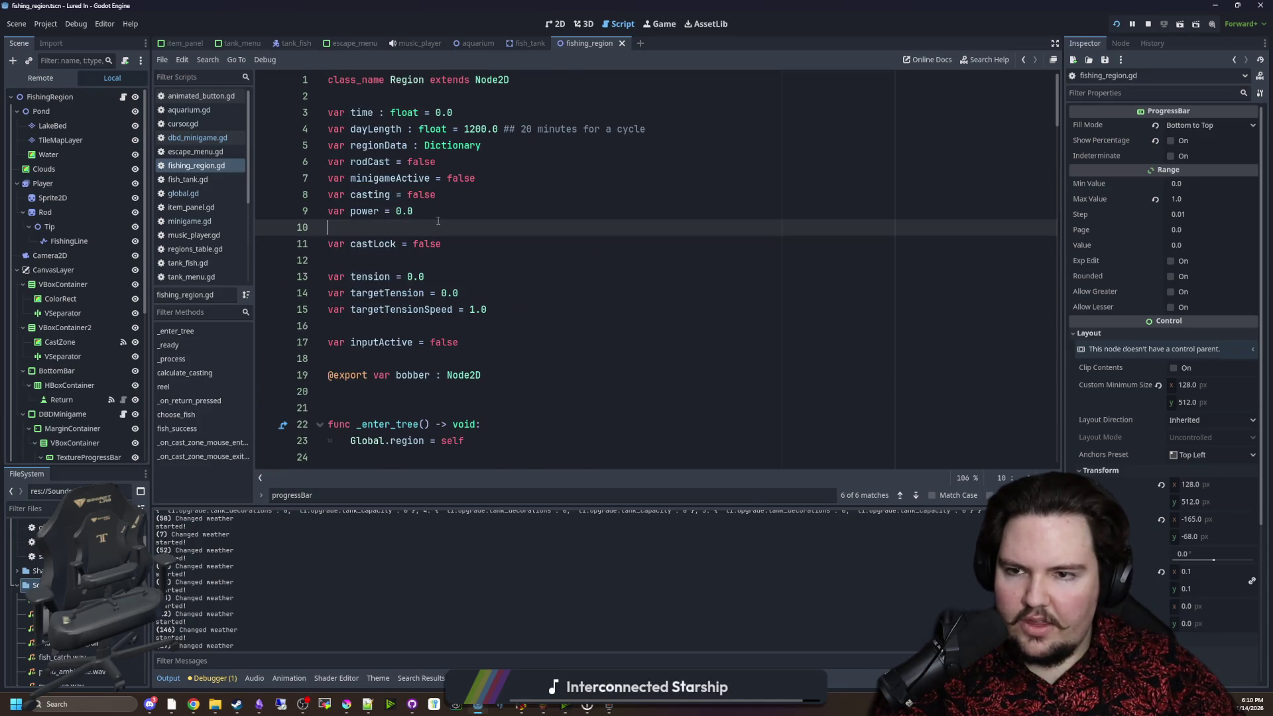
click(441, 214)
key(Return)
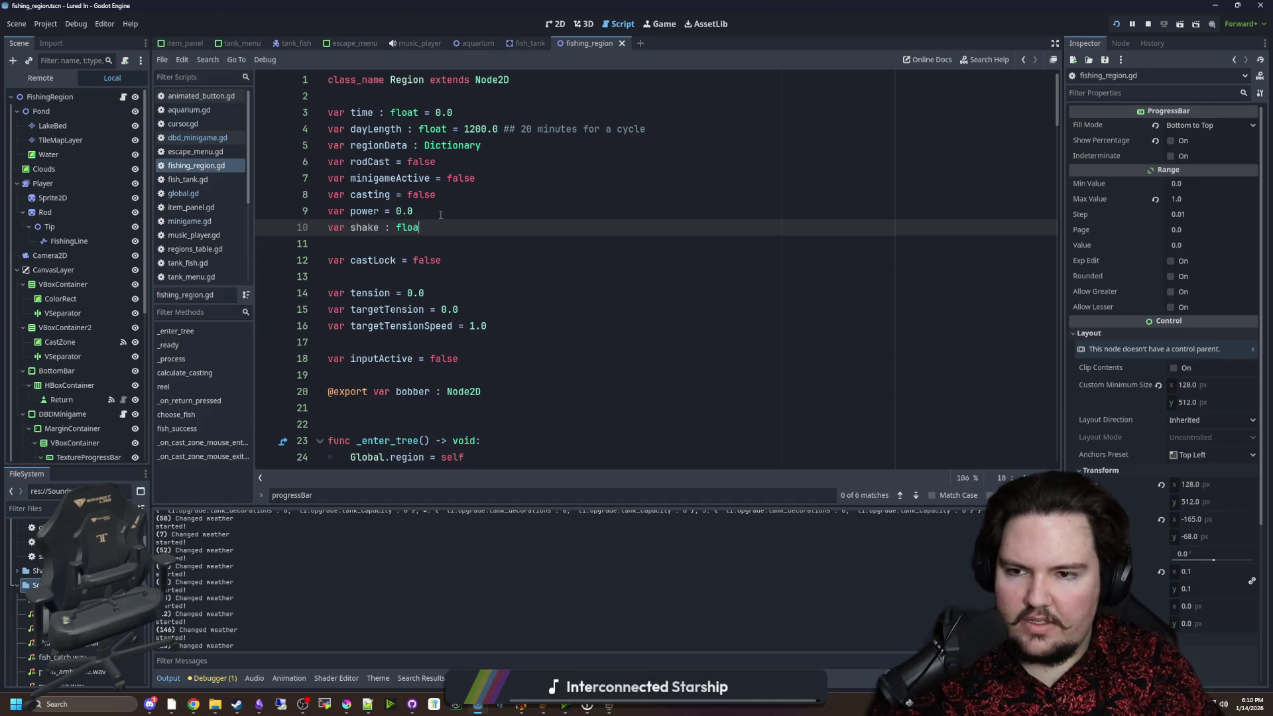
text(t = 0.0)
key(Up)
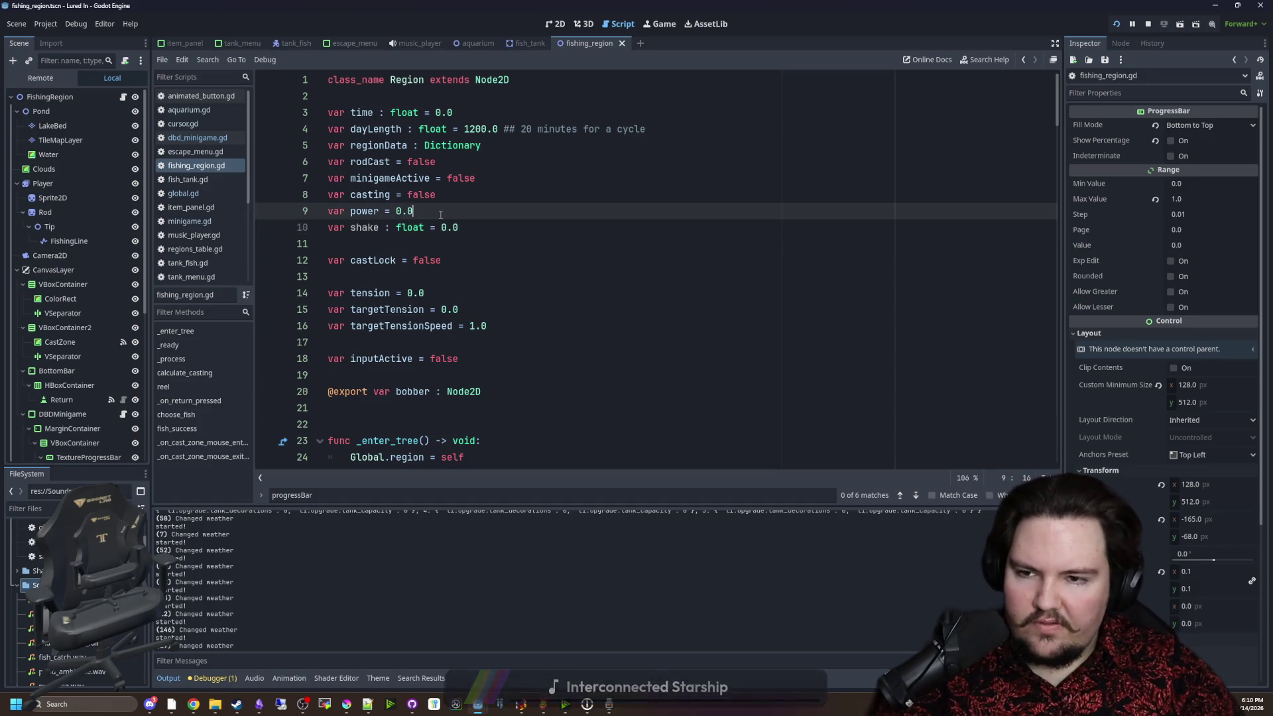
click(381, 245)
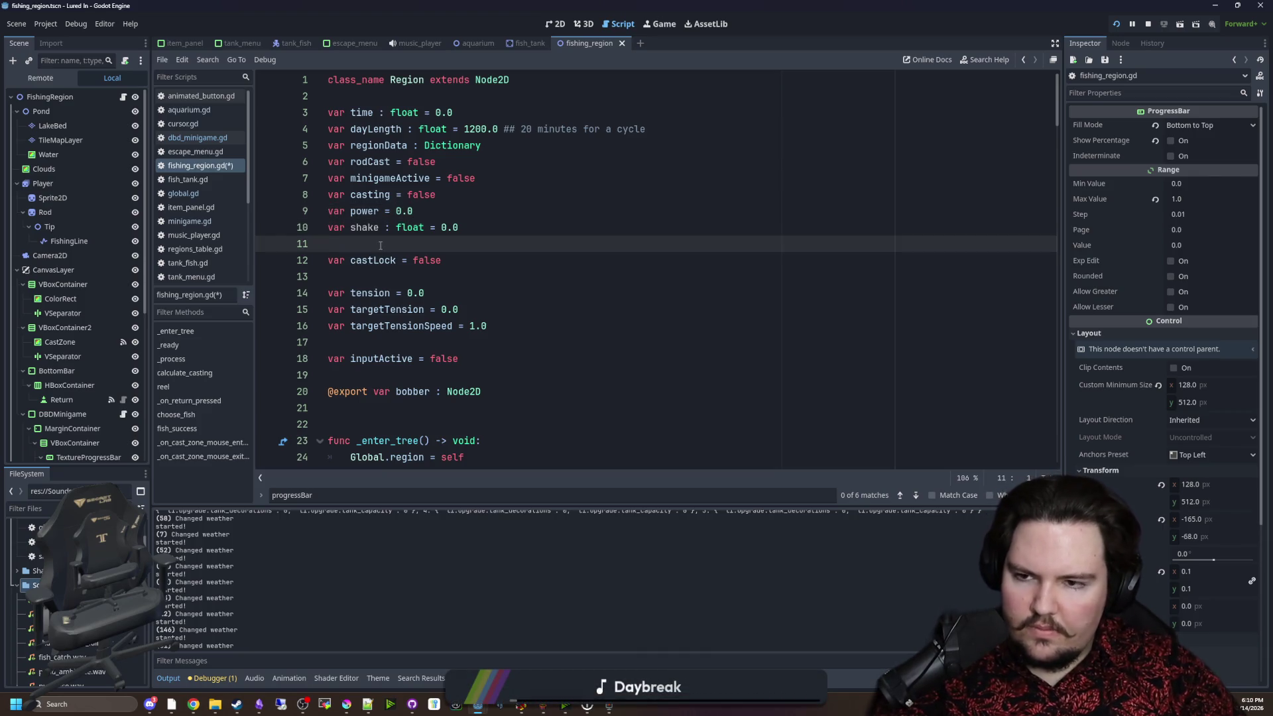
double_click(366, 227)
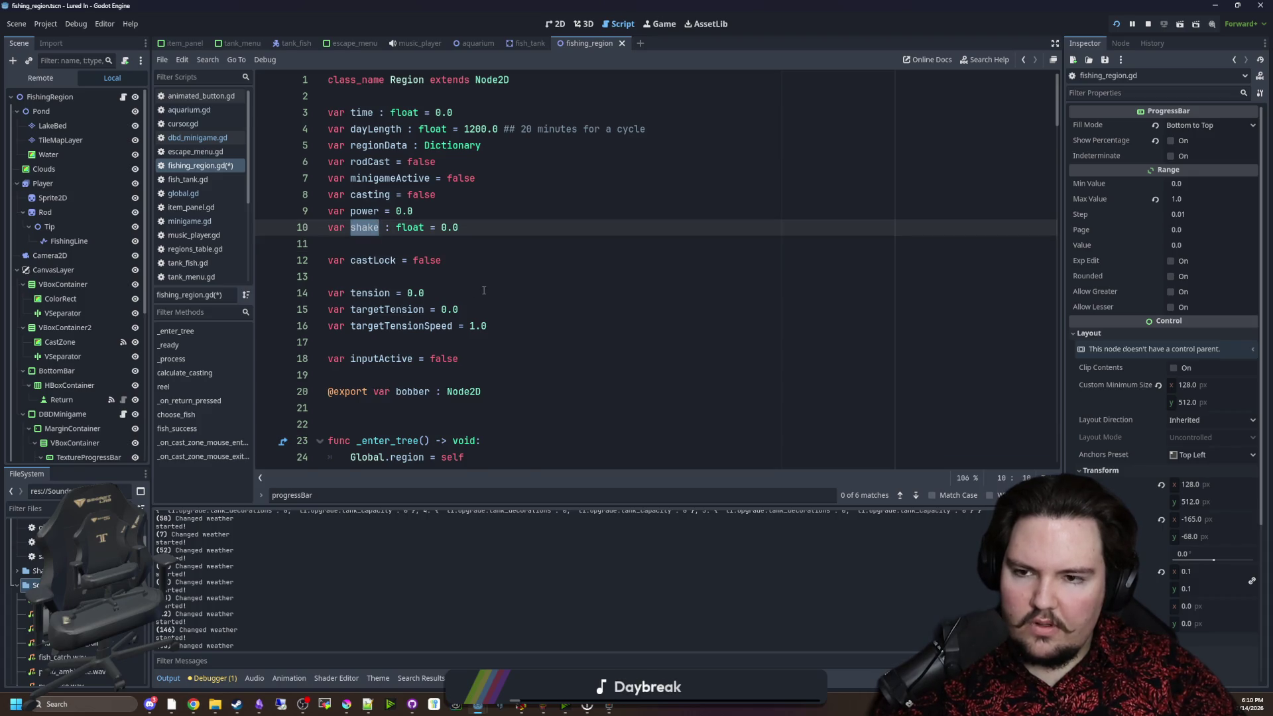
In calculate_casting, change the rod jitter multiplier from *power*0.1 to *shake*0.1.
scroll(484, 290, down, 4)
scroll(484, 290, down, 5)
click(531, 211)
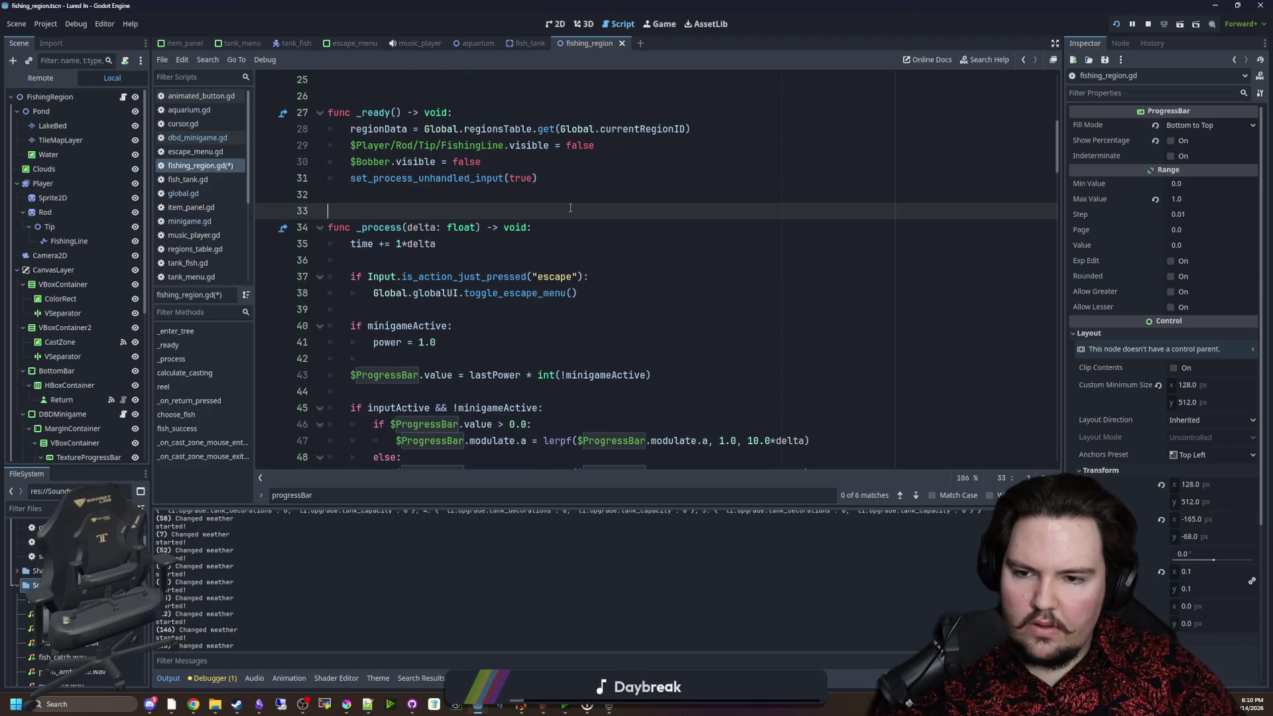
scroll(603, 227, down, 7)
scroll(603, 227, down, 1)
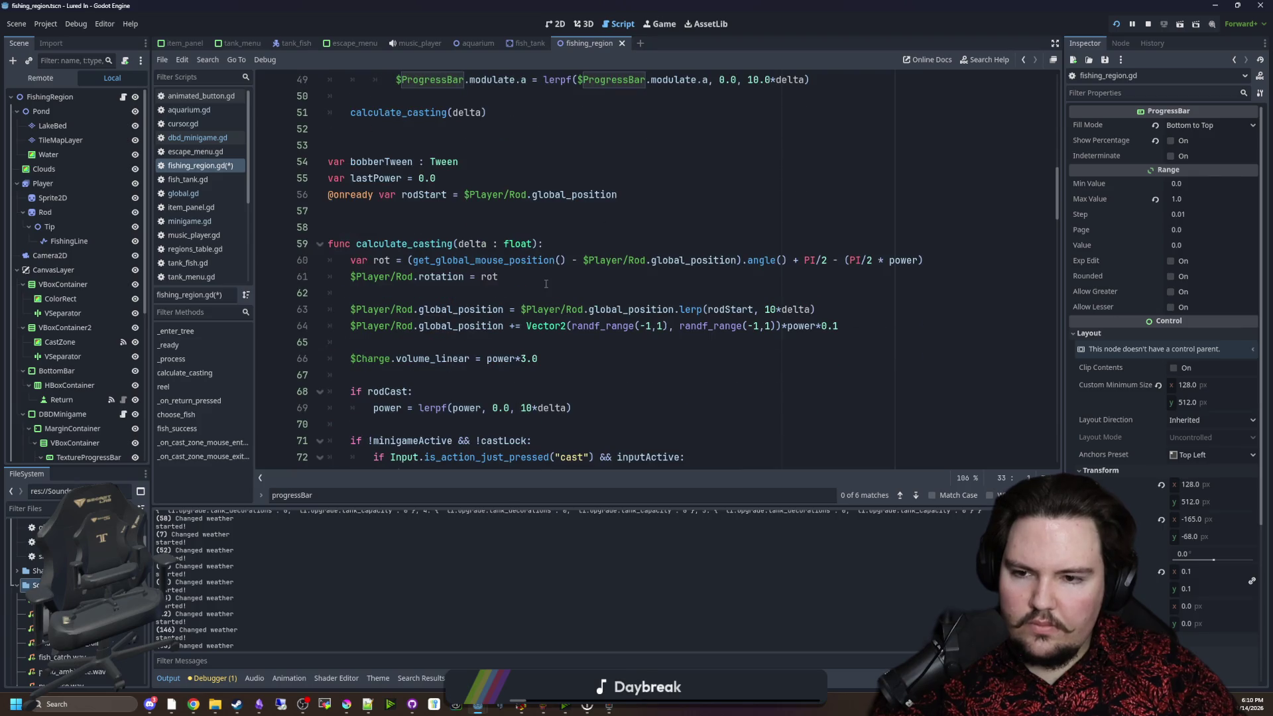
click(612, 344)
double_click(798, 326)
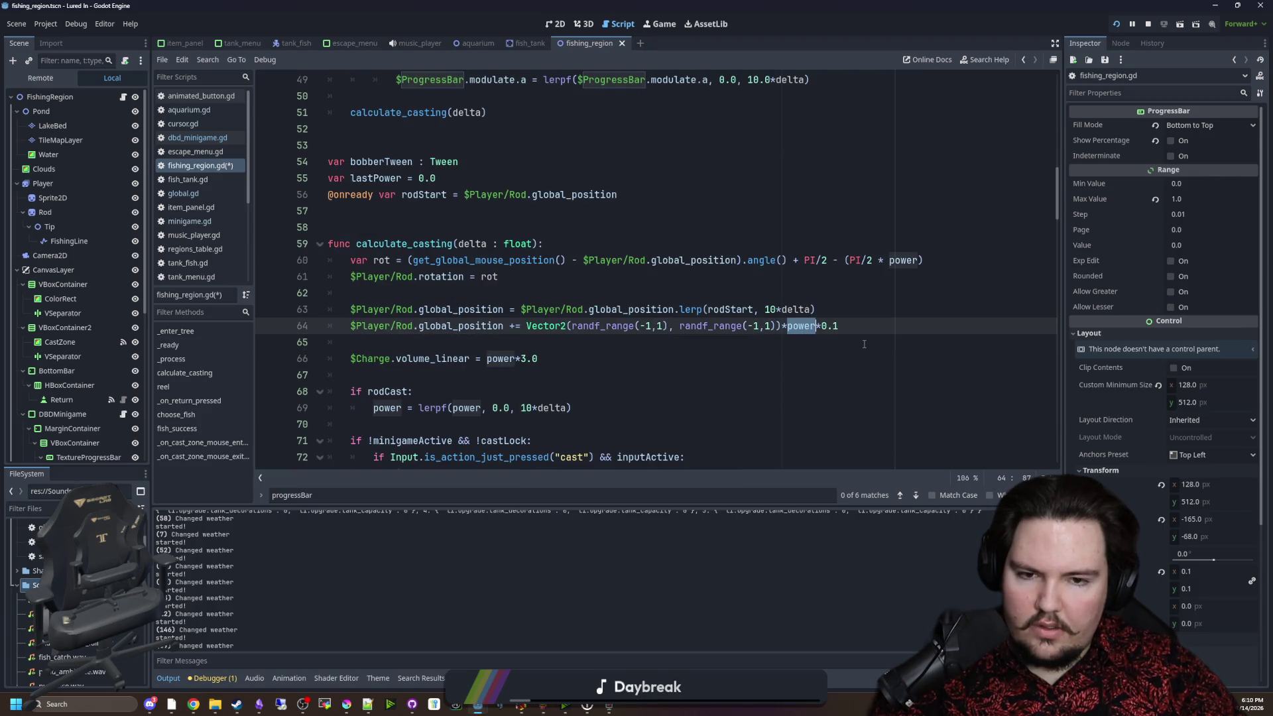
text(shake)
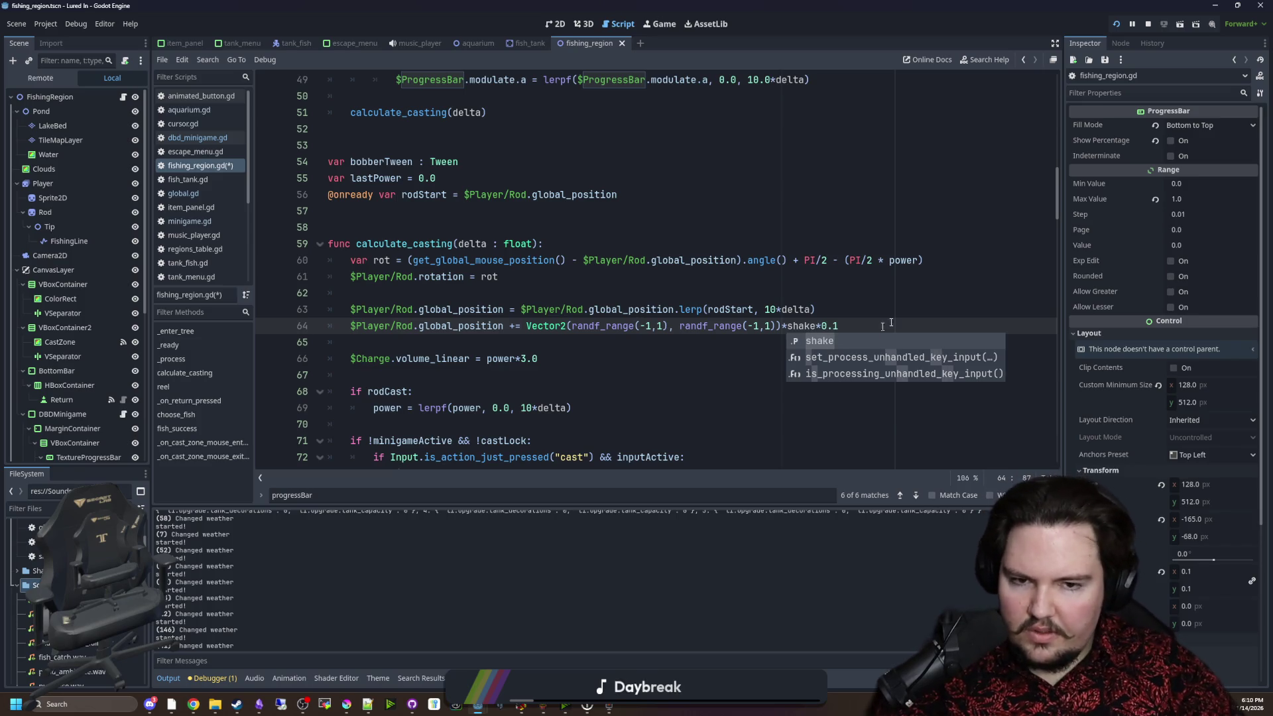
click(859, 321)
double_click(807, 327)
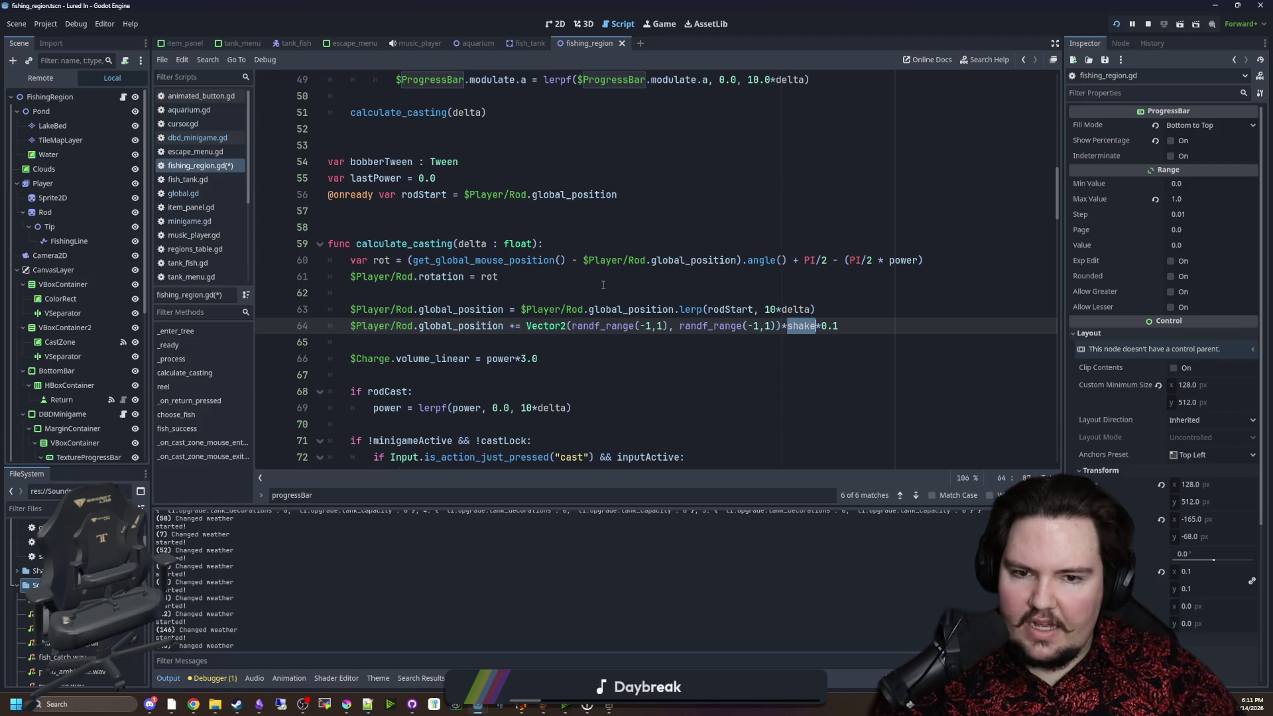
scroll(606, 284, down, 3)
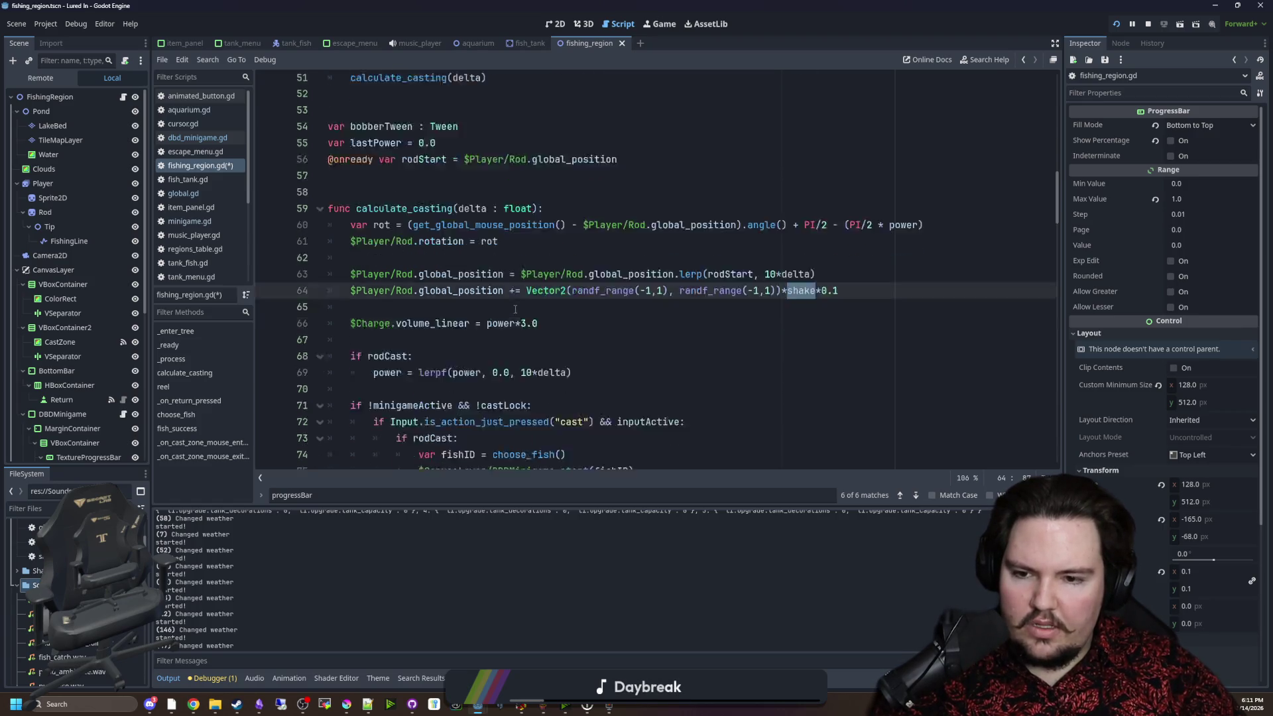
scroll(516, 320, down, 3)
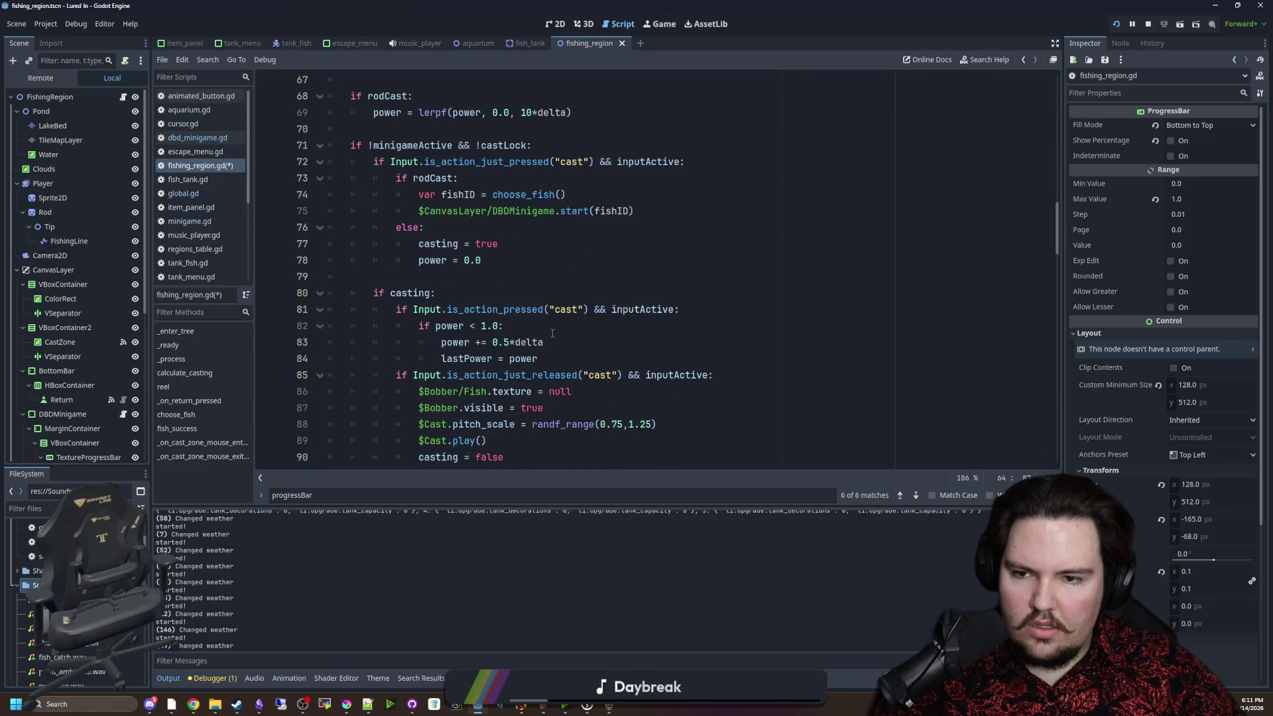
scroll(552, 333, down, 2)
Add shake lines after the power increment and inside the cast-release block.
click(566, 243)
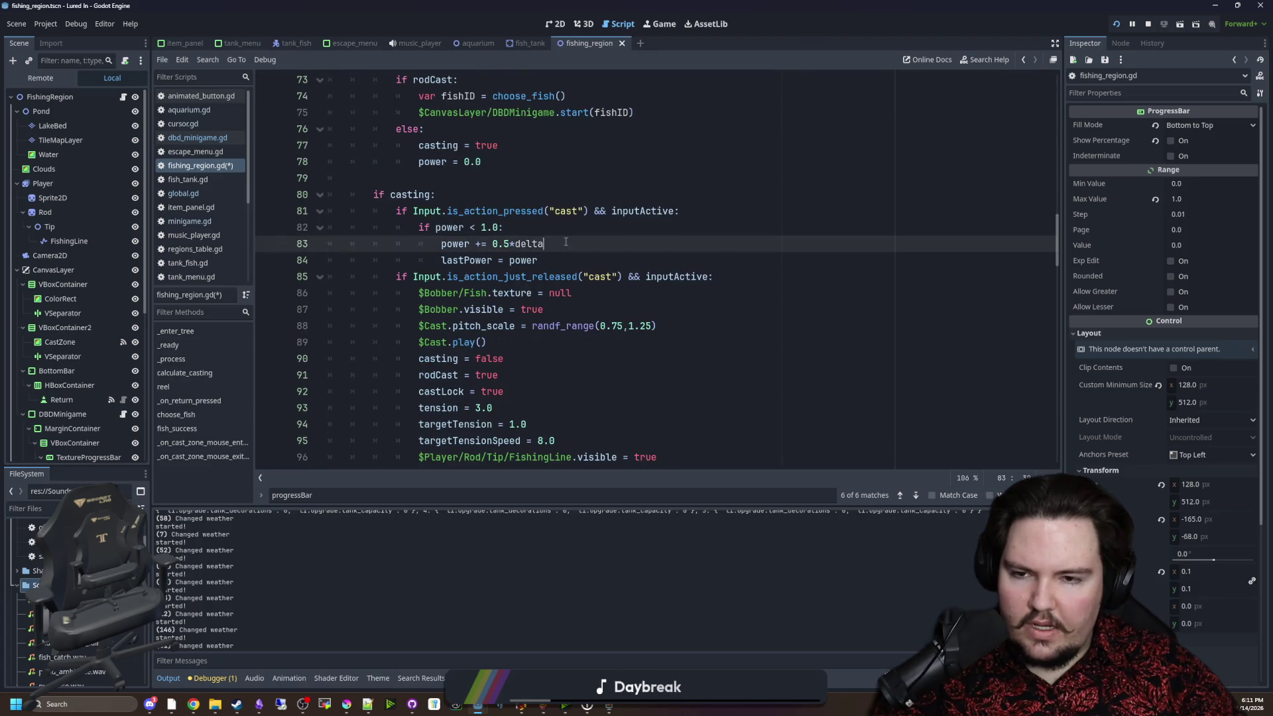
key(Return)
text(shake = power)
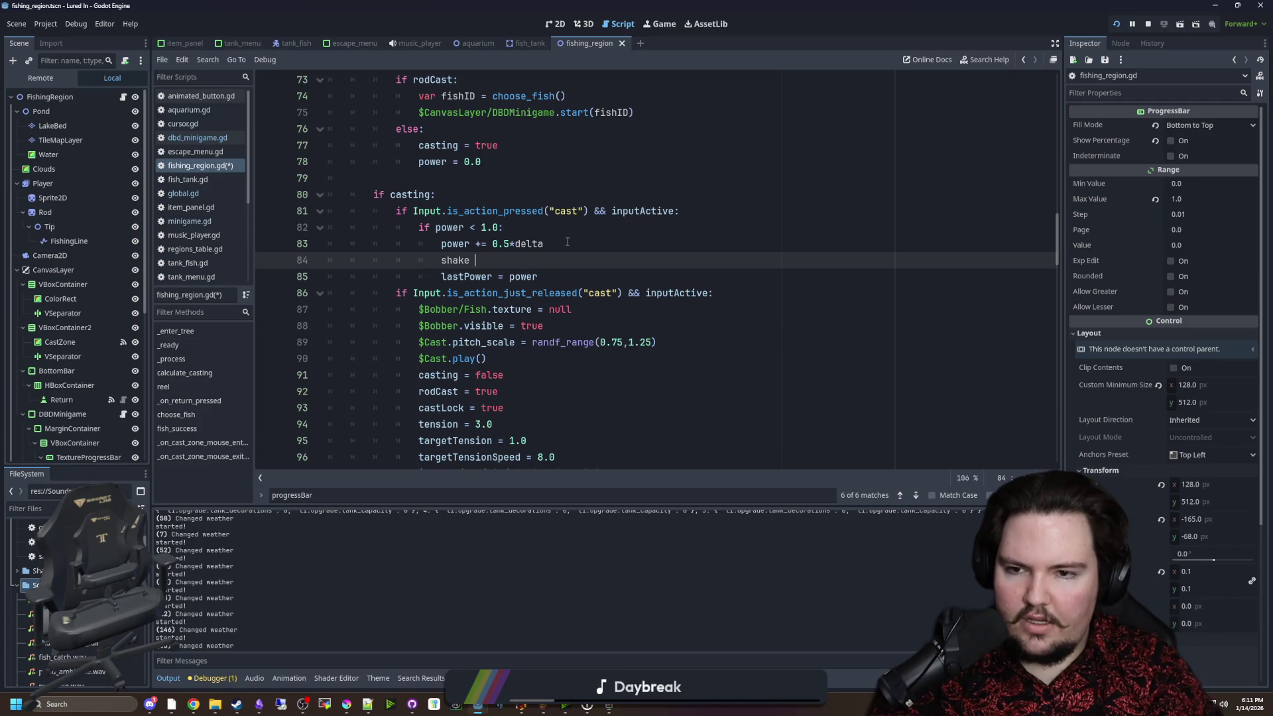
click(753, 297)
key(Return)
text(shake = 0.0)
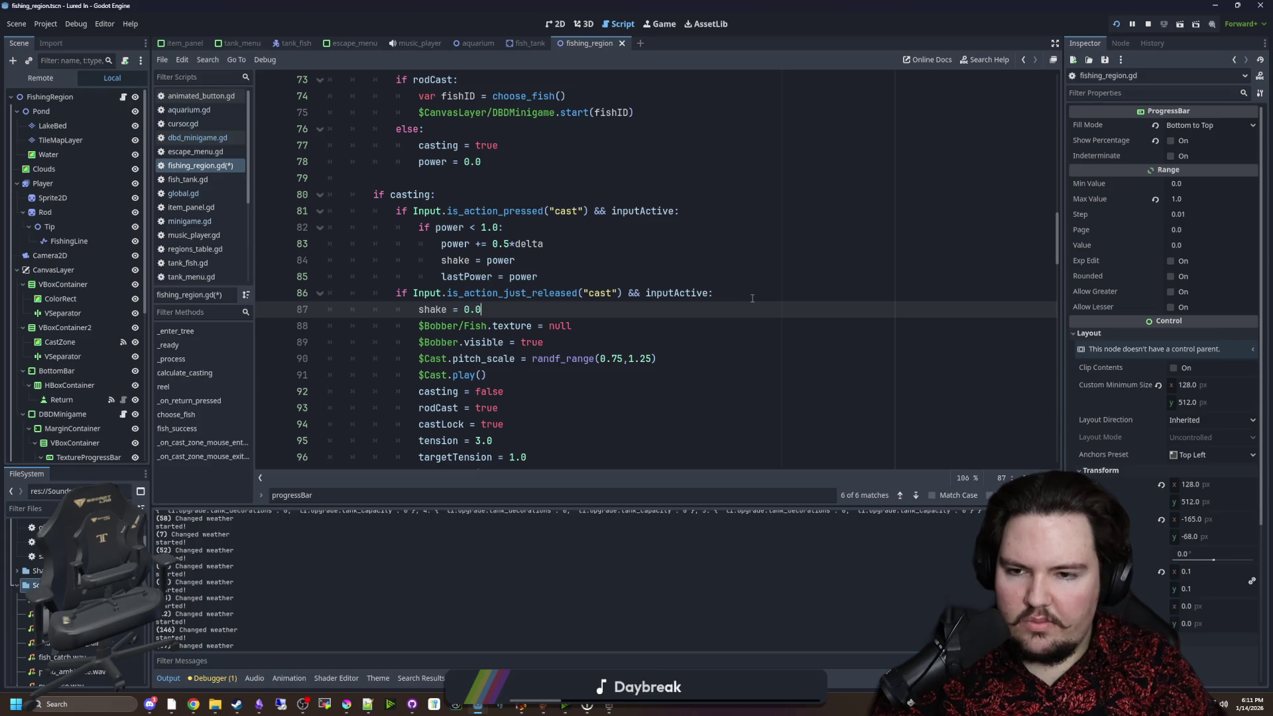
double_click(438, 313)
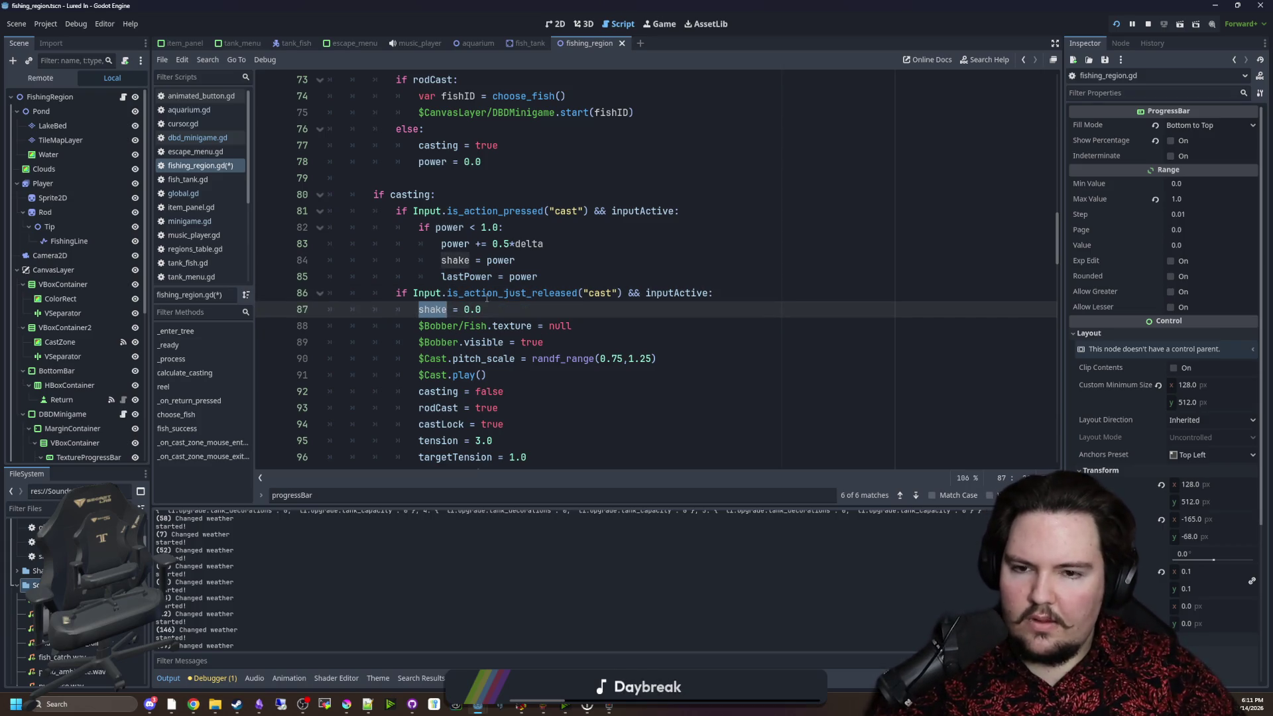
Add shake lines after the minigame start and after castLock in the reel function.
scroll(502, 298, down, 10)
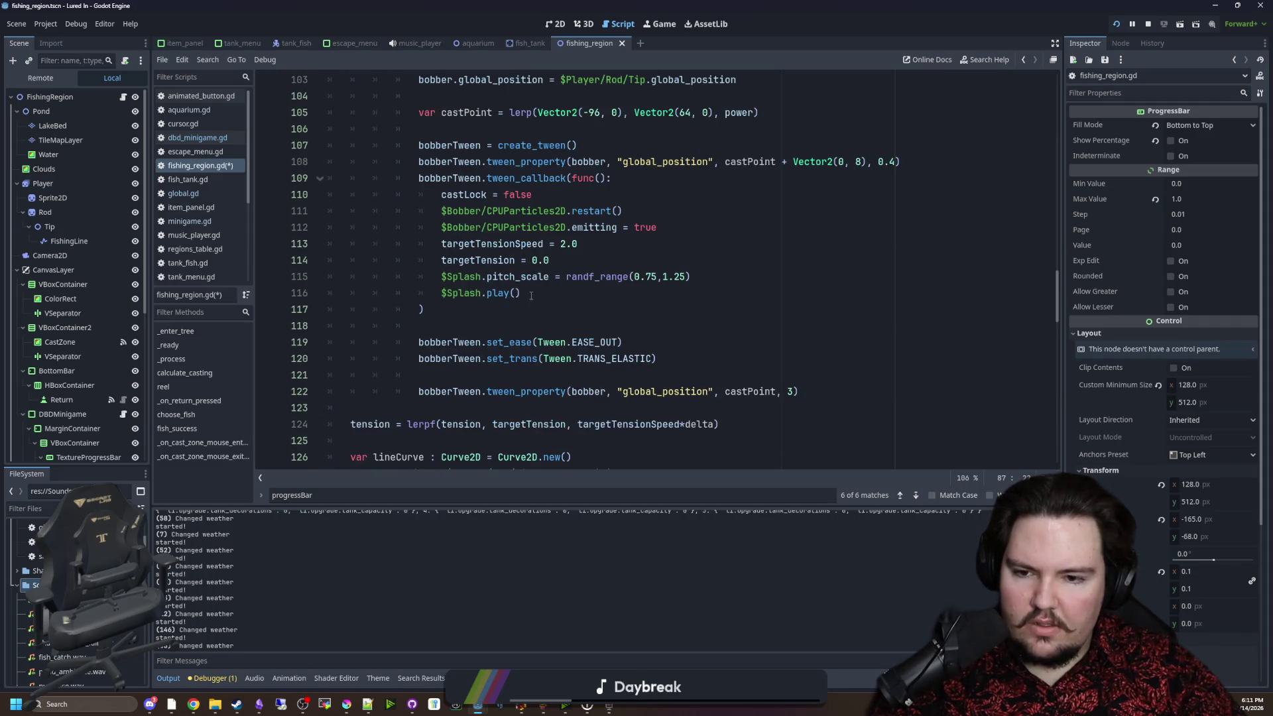
scroll(539, 296, up, 7)
scroll(550, 343, up, 5)
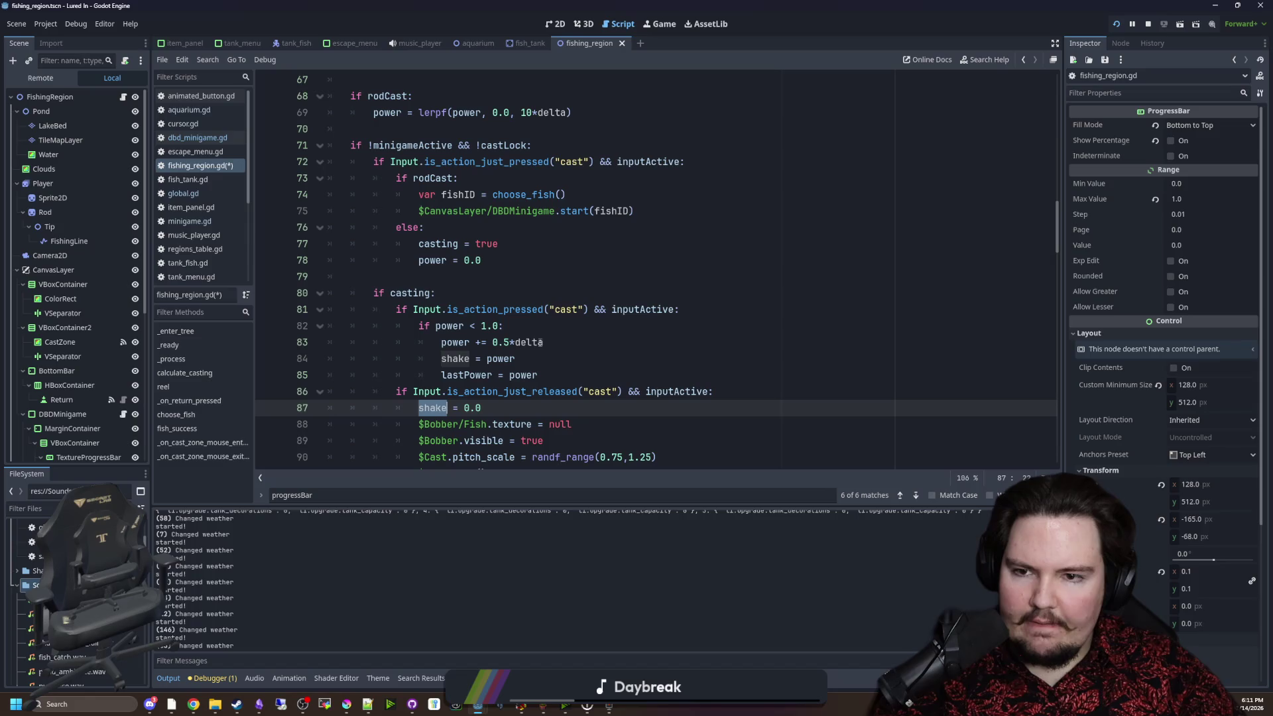
click(667, 211)
key(Return)
text(shake = 1.0)
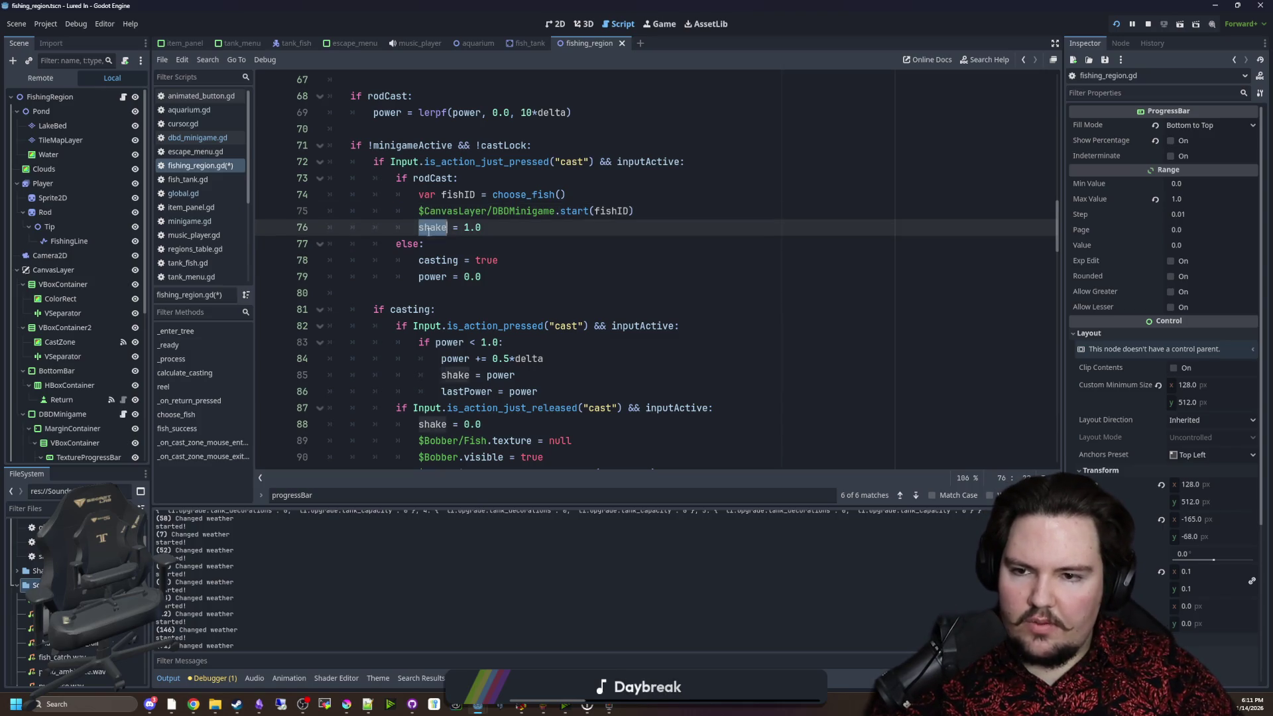
scroll(517, 217, down, 18)
scroll(506, 349, down, 18)
scroll(507, 349, up, 5)
scroll(507, 349, up, 8)
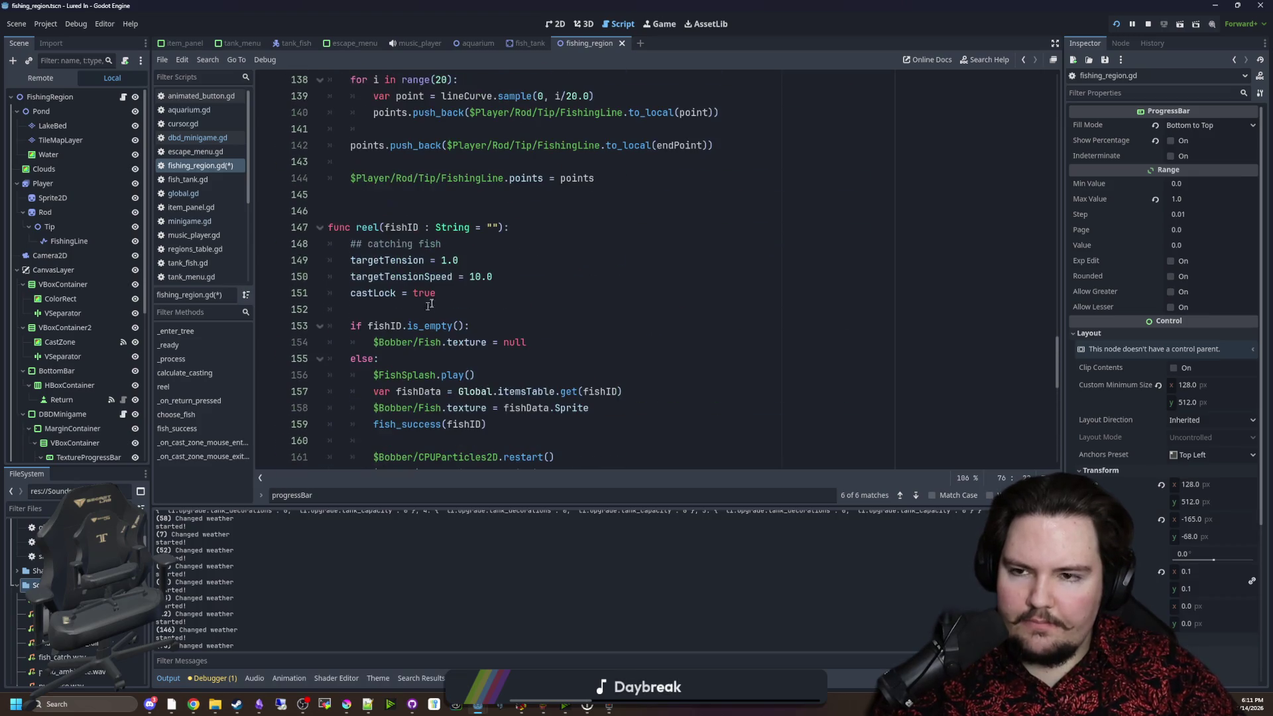
click(490, 299)
key(Return)
text(shake = 0.0)
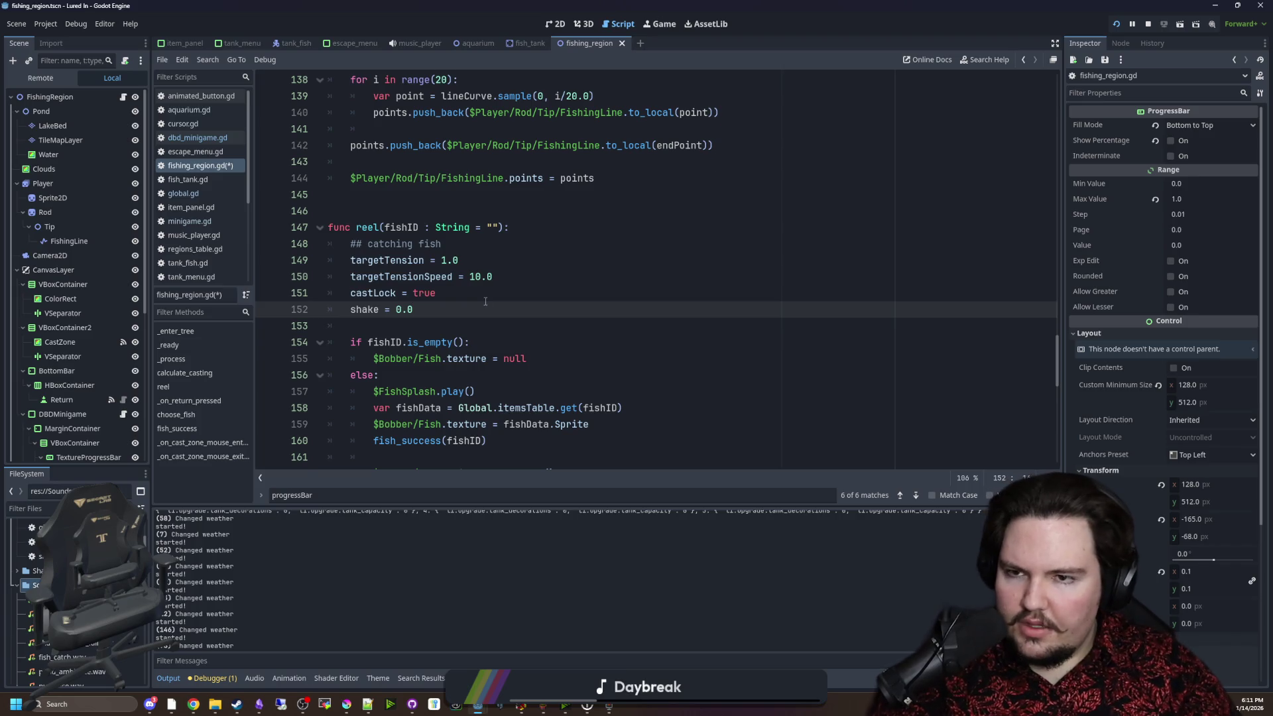
Delete the minigameActive power override block in _process.
scroll(486, 302, up, 20)
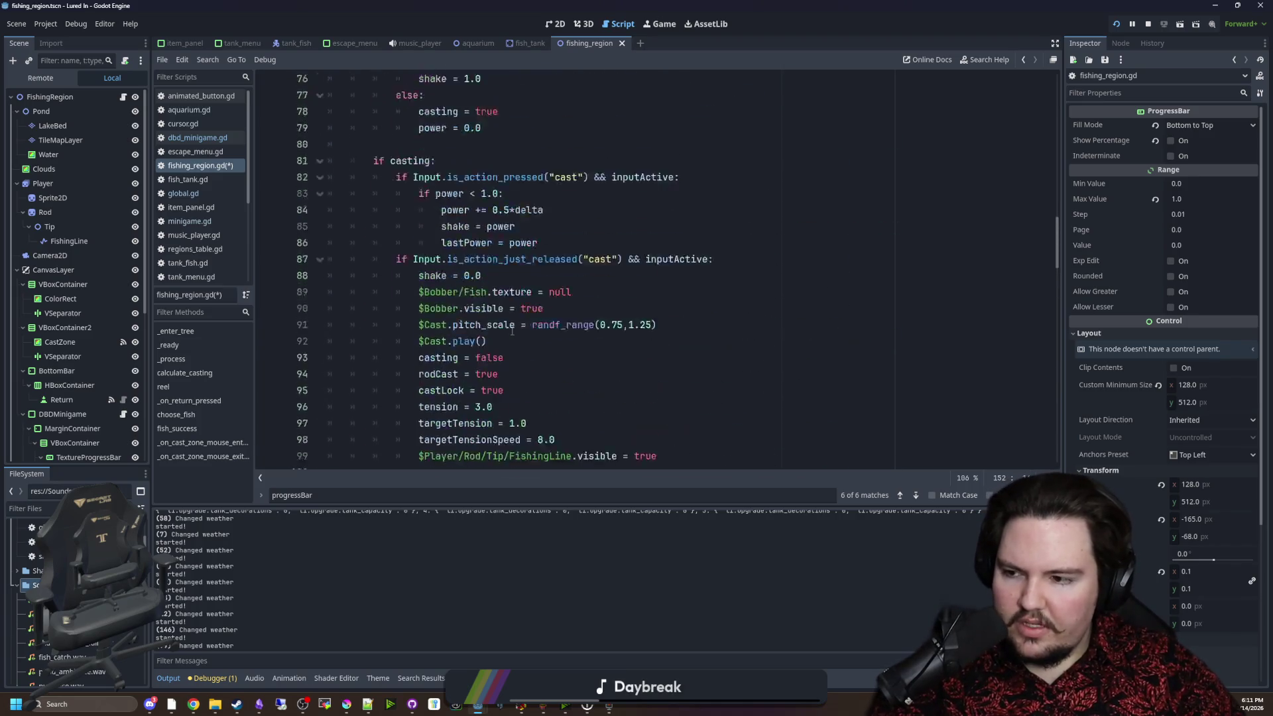
scroll(512, 329, up, 4)
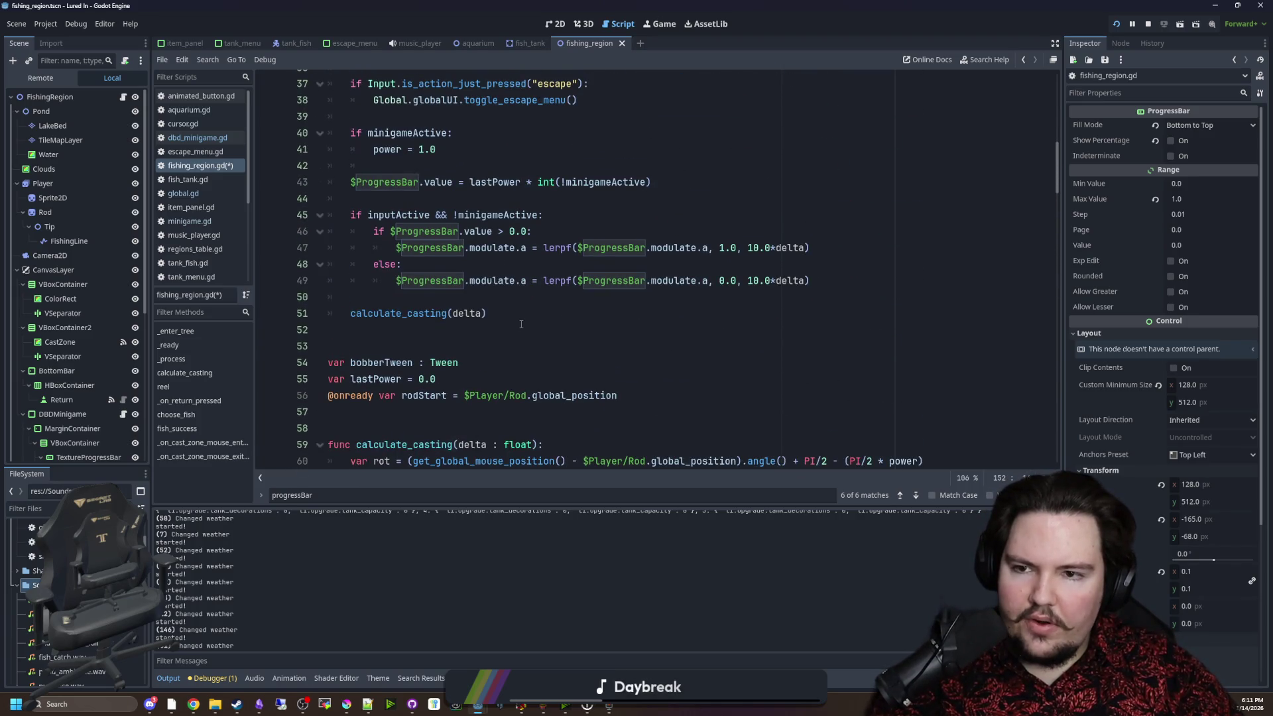
scroll(545, 374, down, 6)
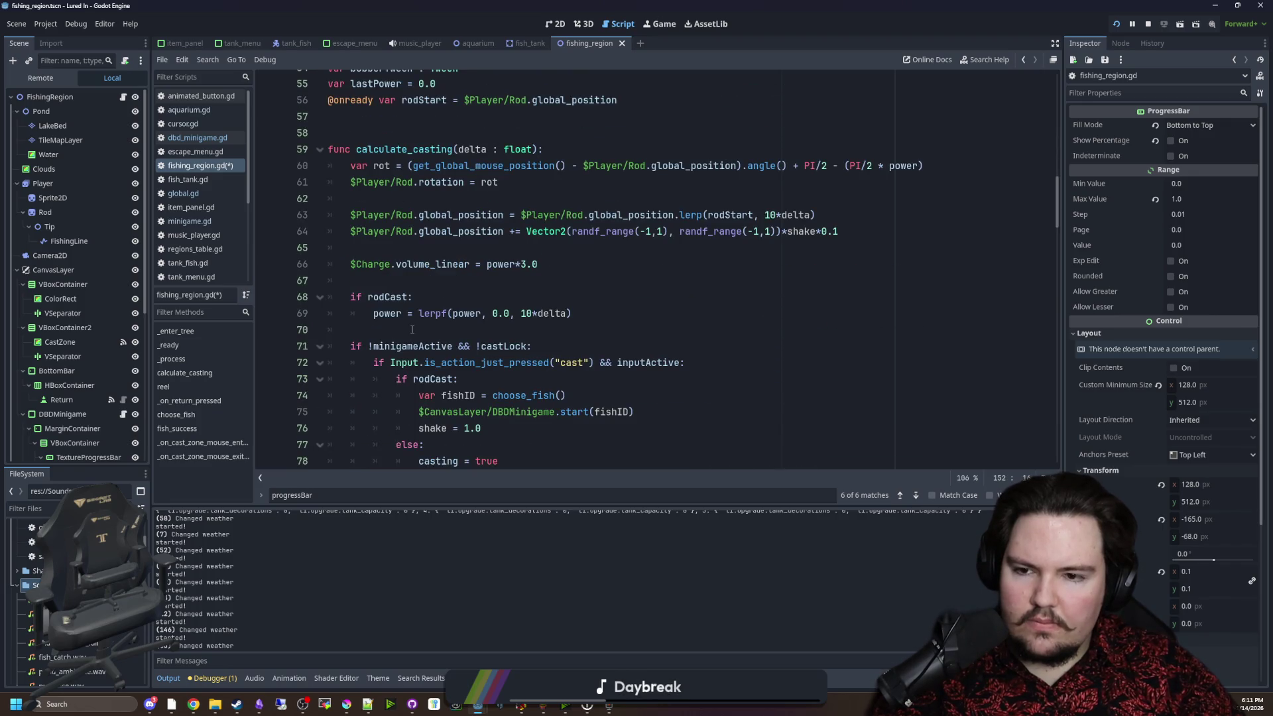
scroll(411, 329, down, 3)
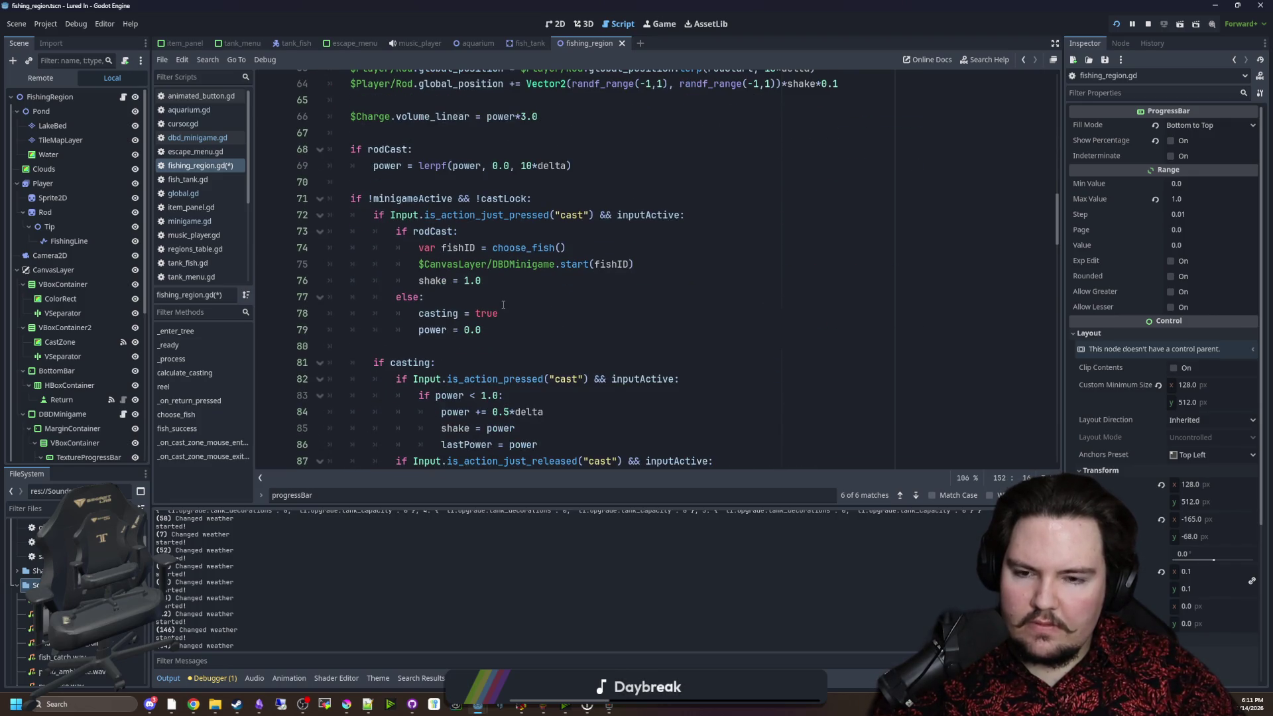
scroll(475, 360, down, 3)
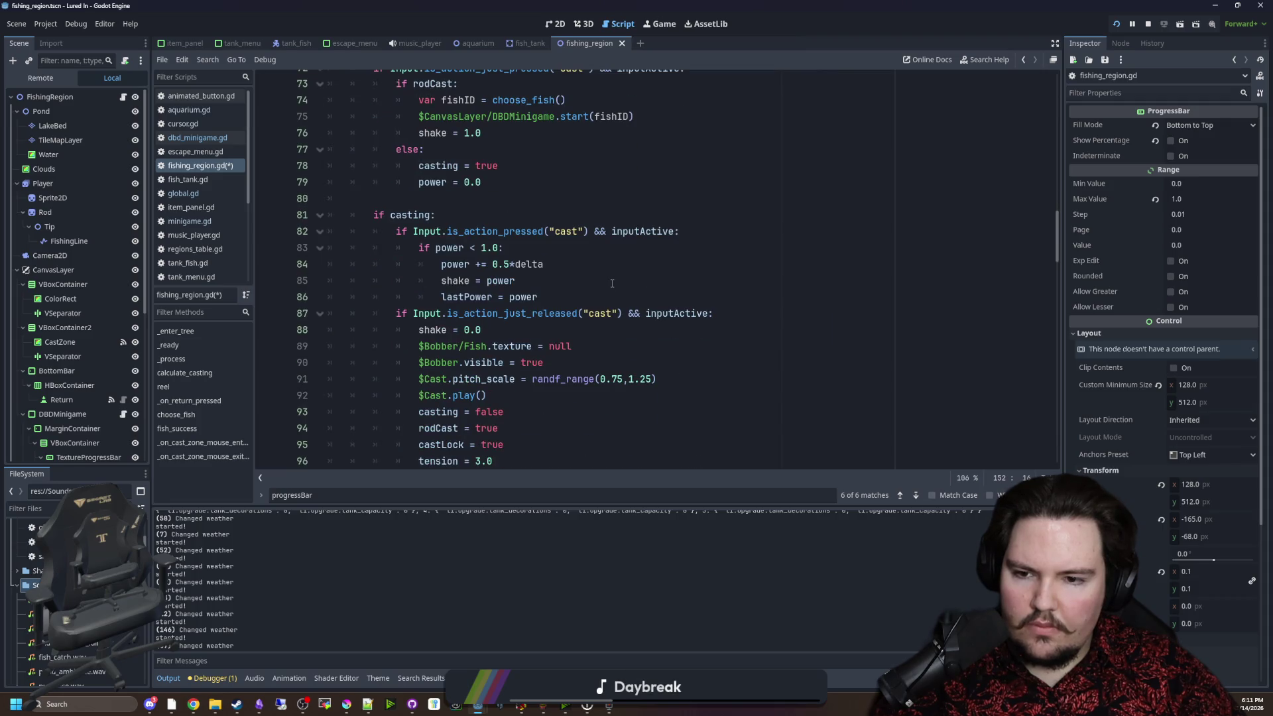
scroll(612, 283, down, 2)
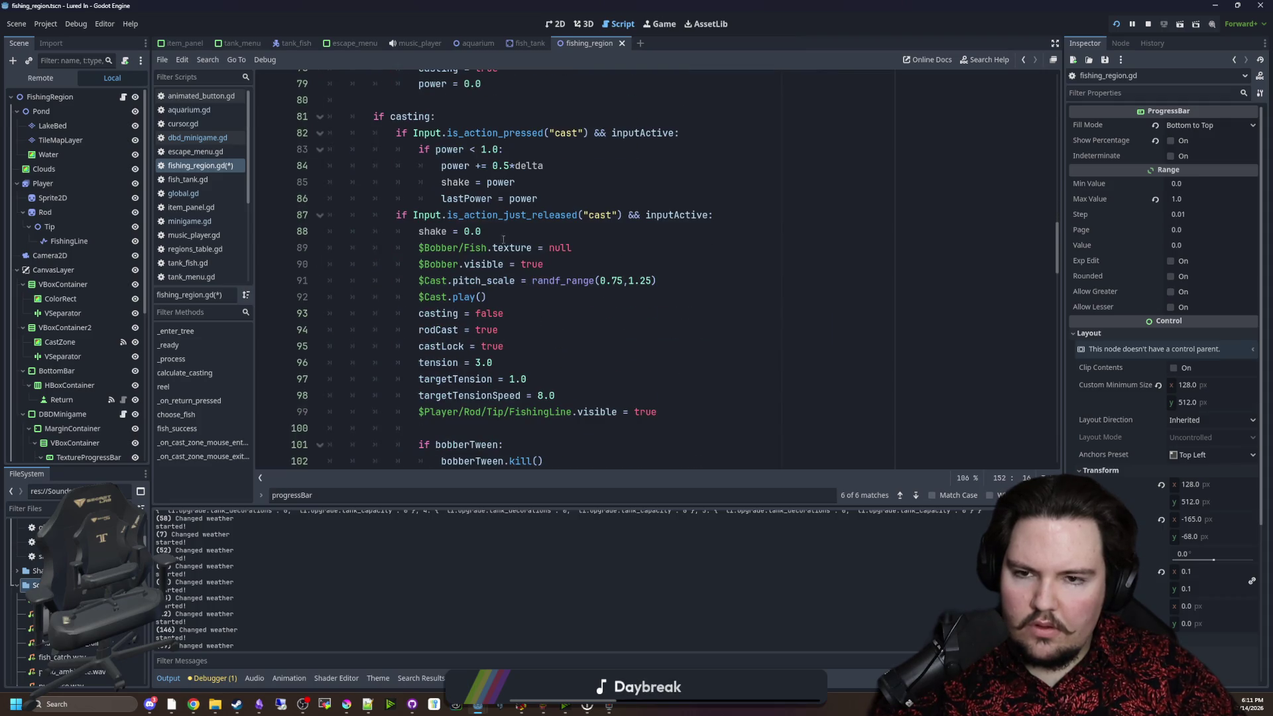
scroll(503, 233, up, 16)
click(462, 278)
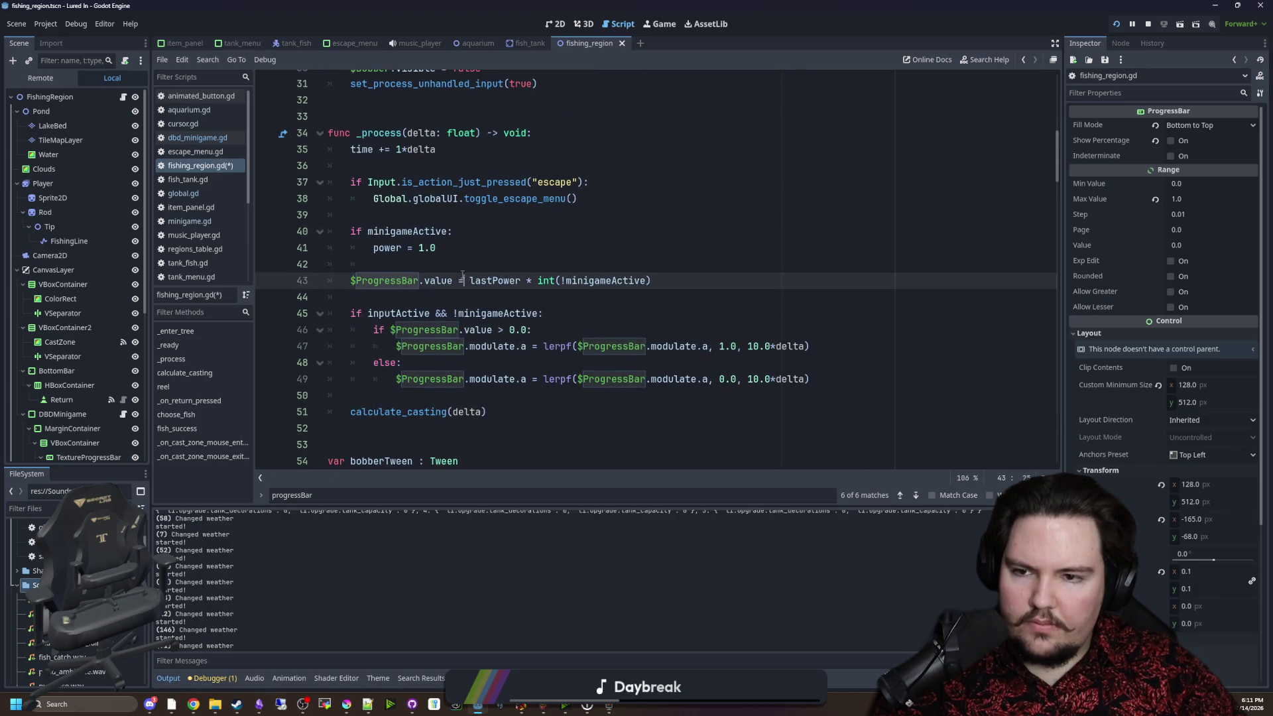
click(477, 268)
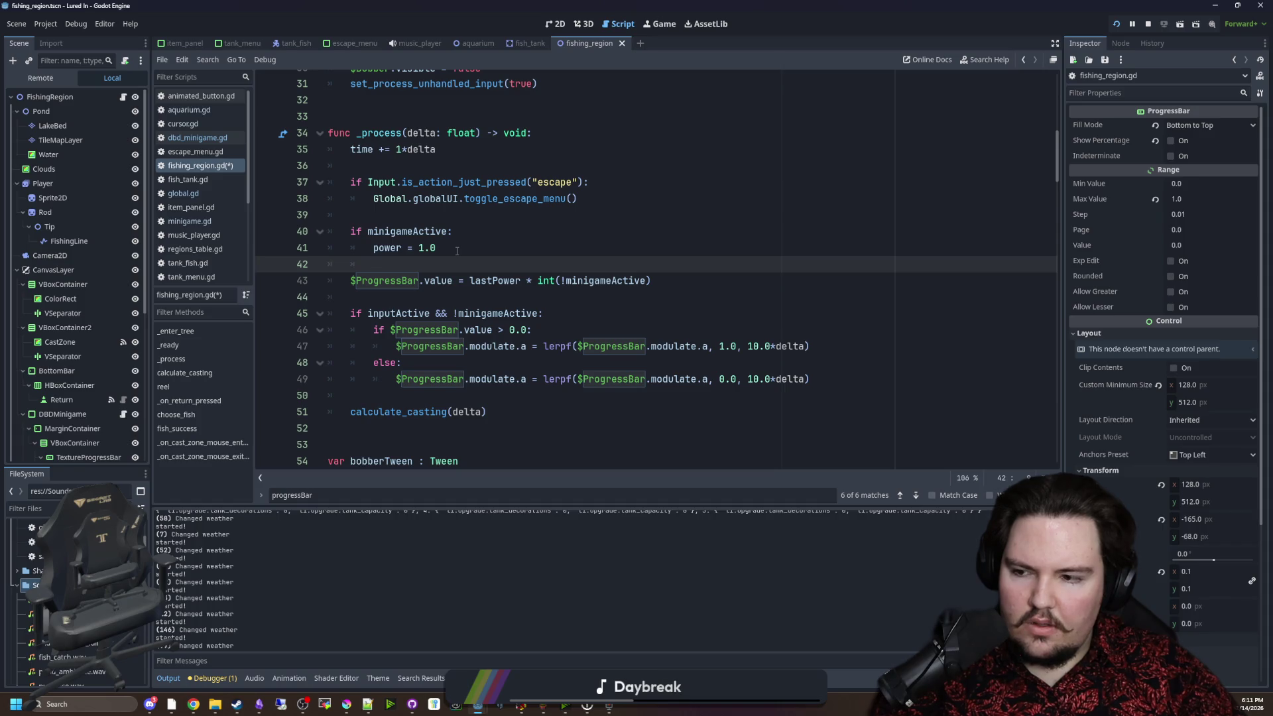
drag(456, 249, 336, 209)
key(BackSpace)
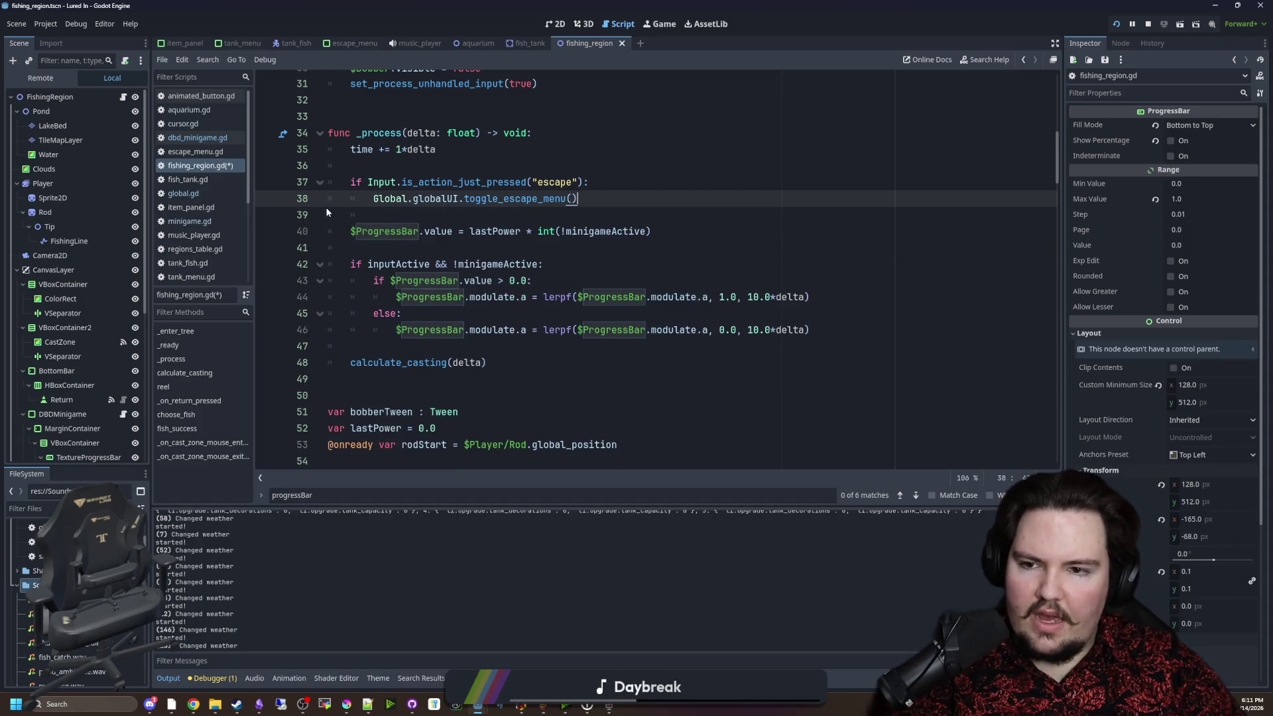
Remove the int(!minigameActive) multiplier so the progress bar shows lastPower.
click(501, 253)
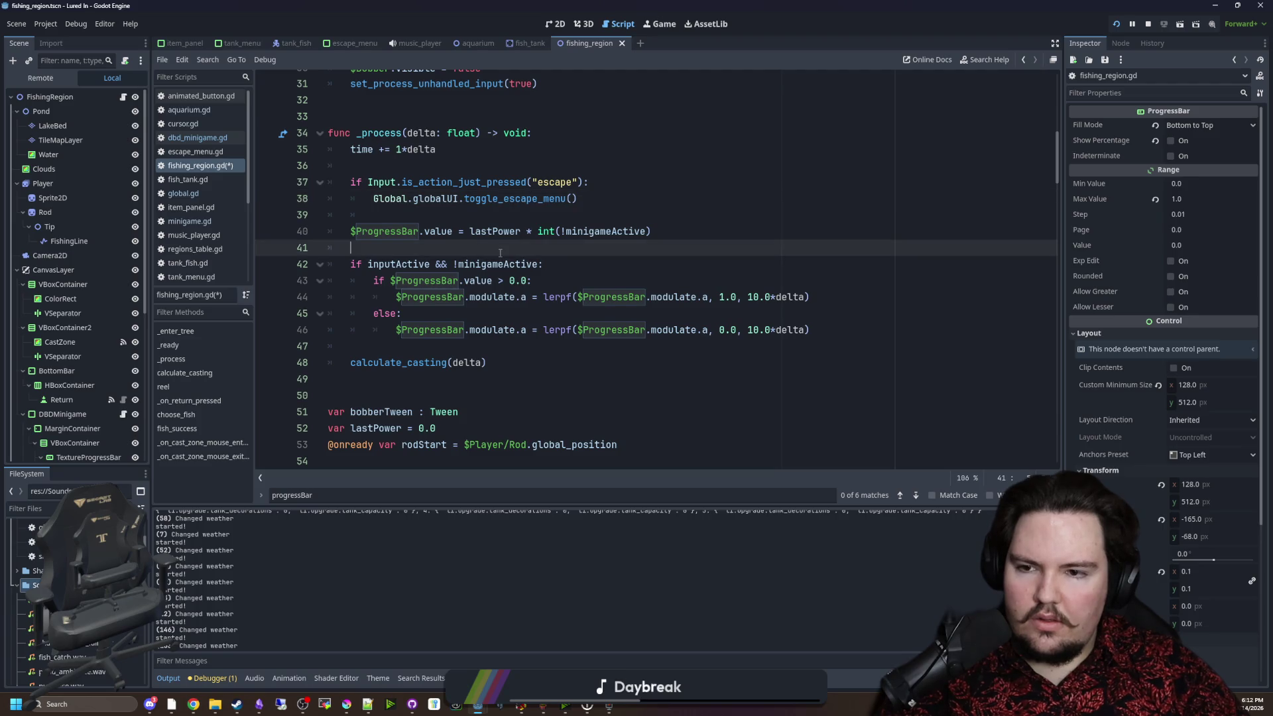
click(519, 217)
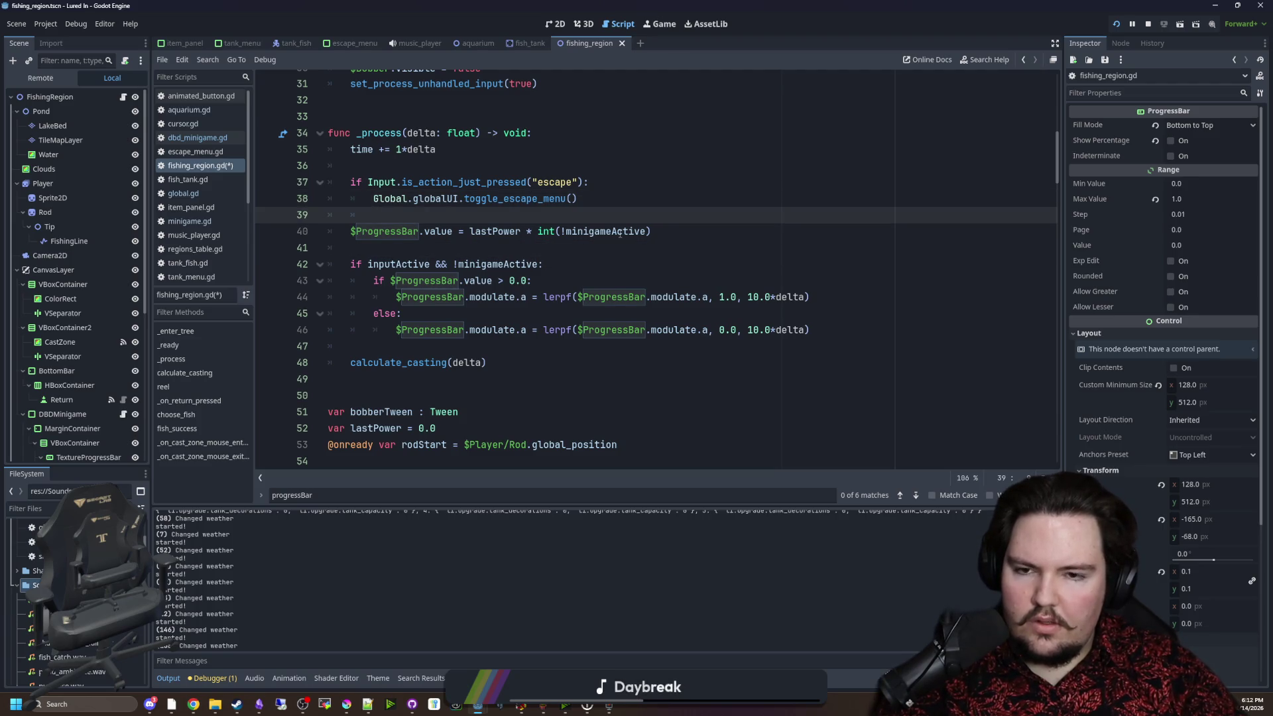
drag(669, 228, 520, 231)
key(BackSpace)
click(551, 219)
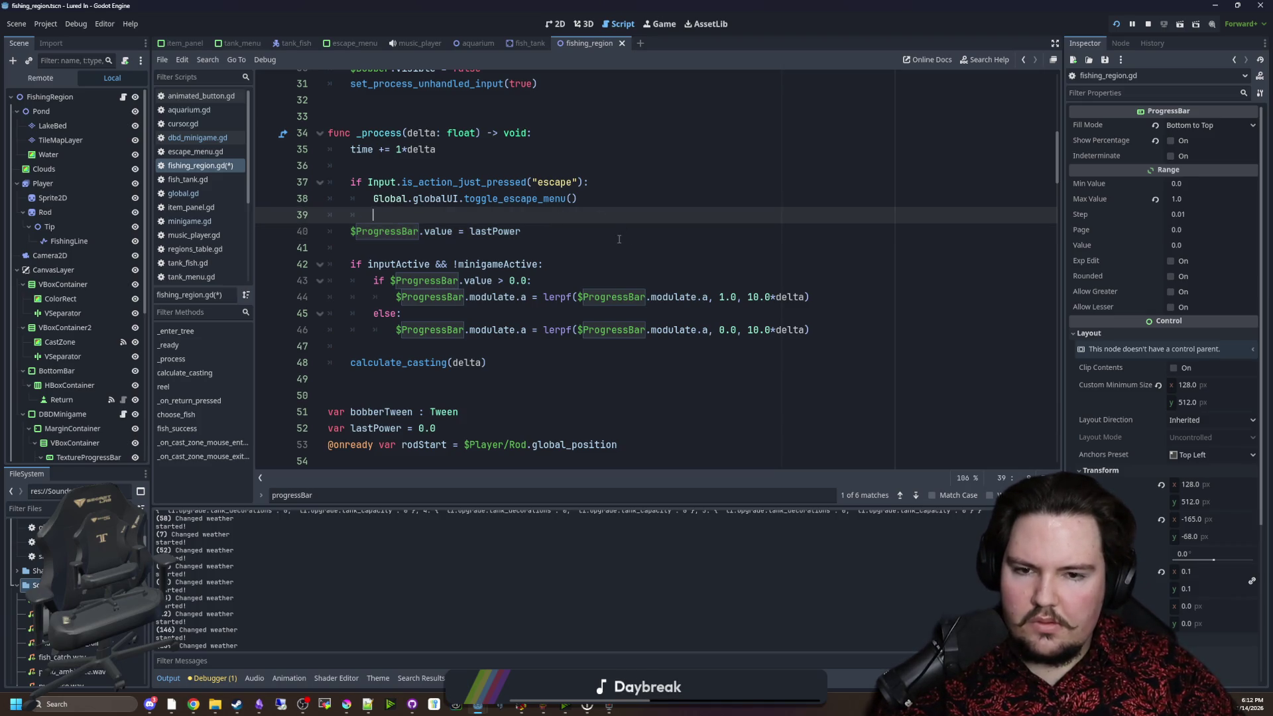
Change the fade condition to shake > 0.0, save, and run the game to cast.
drag(827, 332, 319, 267)
click(415, 313)
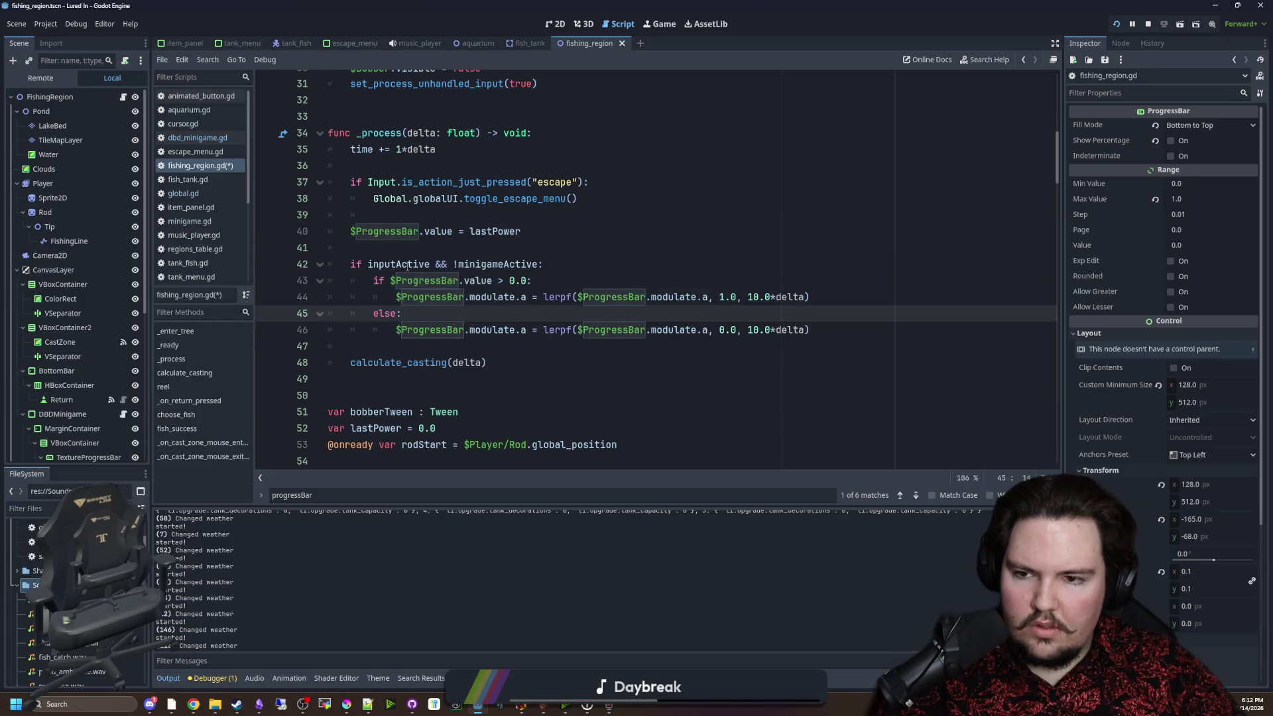
key(Left)
key(Left)
key(Left)
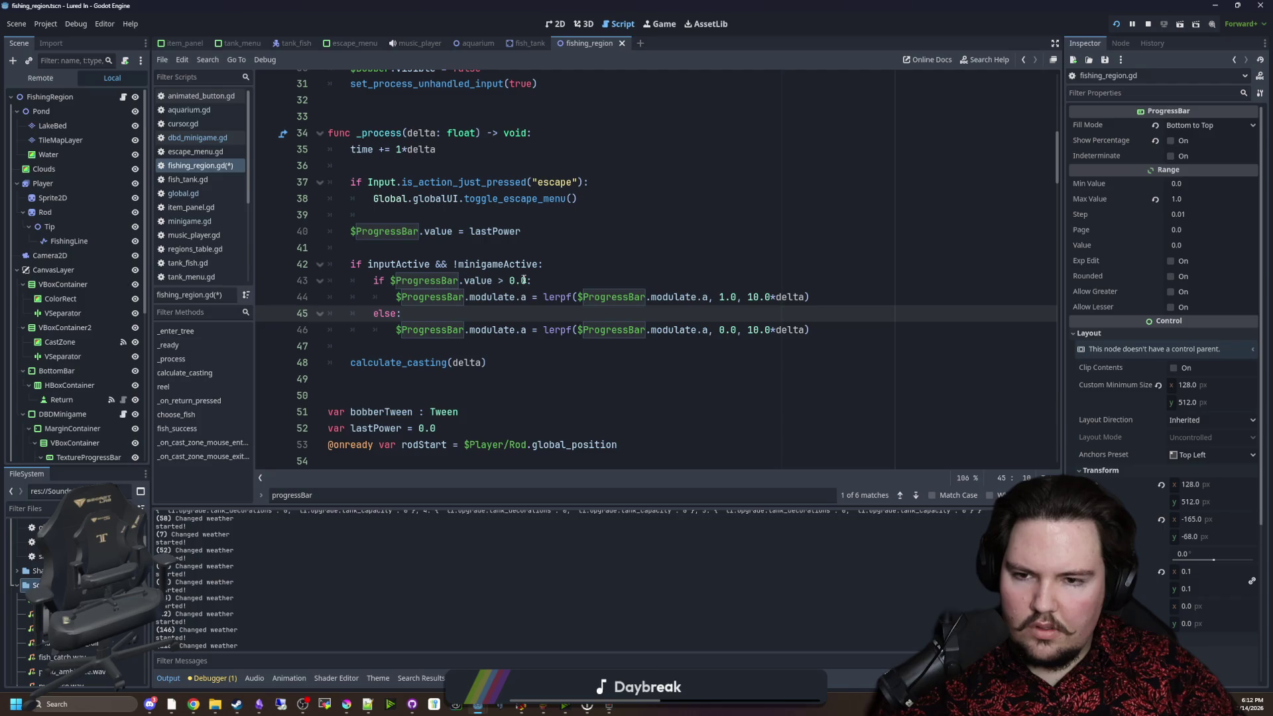
click(523, 280)
drag(492, 280, 390, 286)
text(shake)
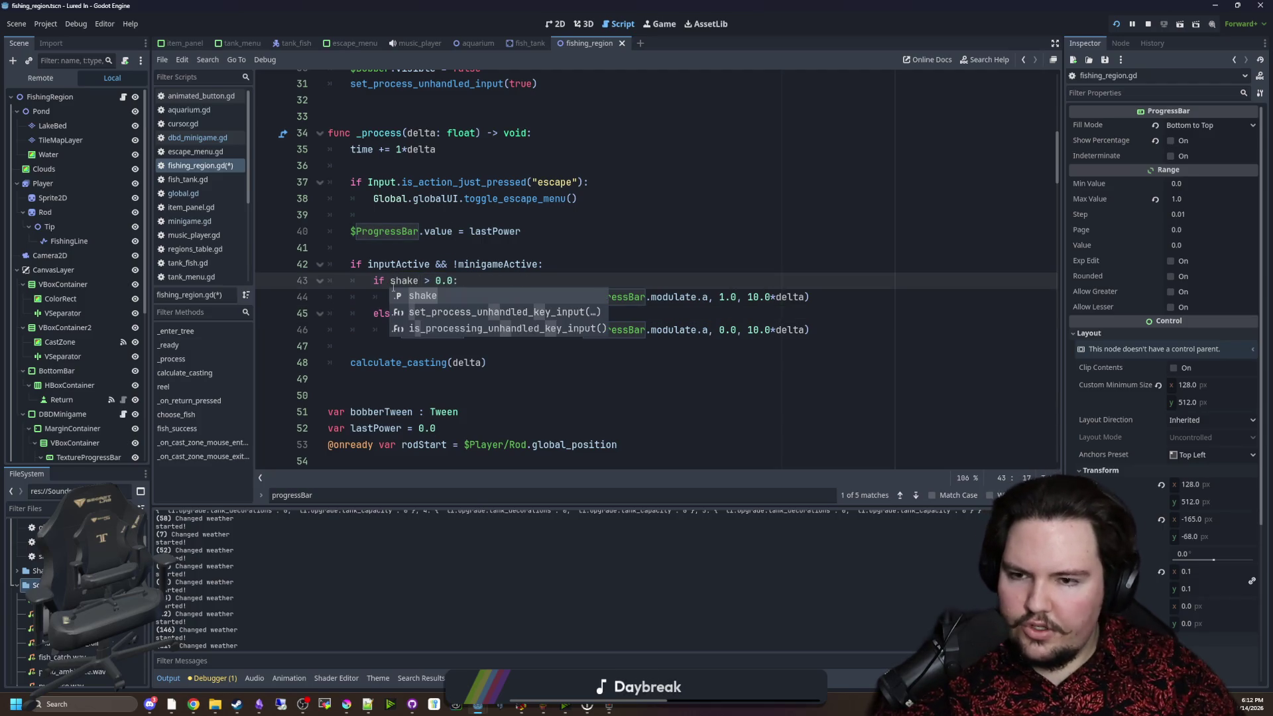
click(466, 246)
key(ctrl+s)
key(F5)
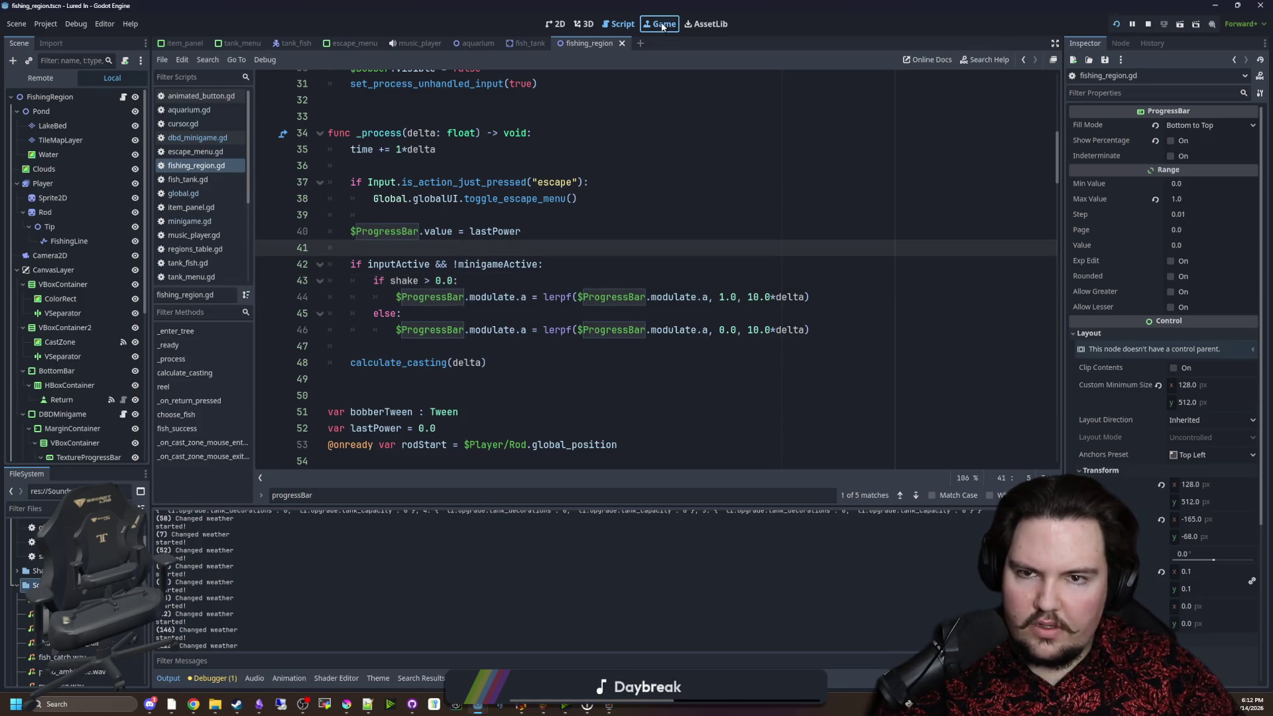
drag(566, 215, 537, 217)
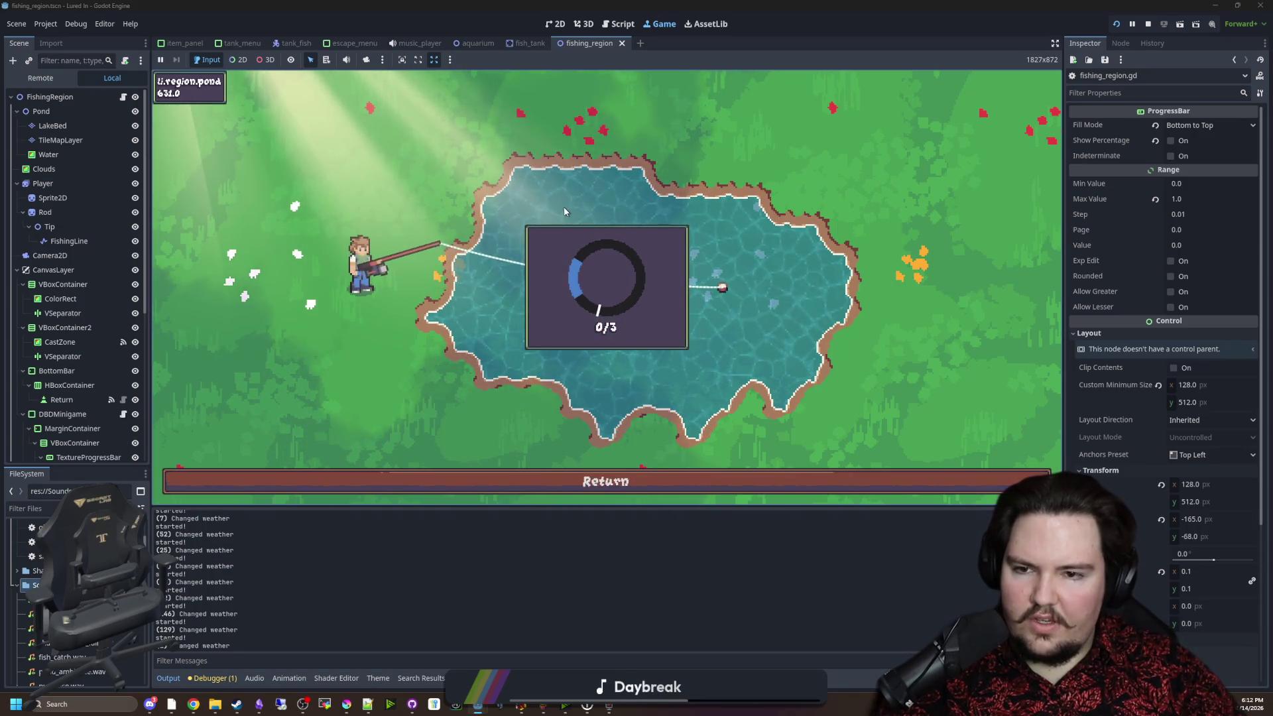
Hit the ring's target zones to land a fish, then cast again and catch another.
click(551, 210)
click(514, 207)
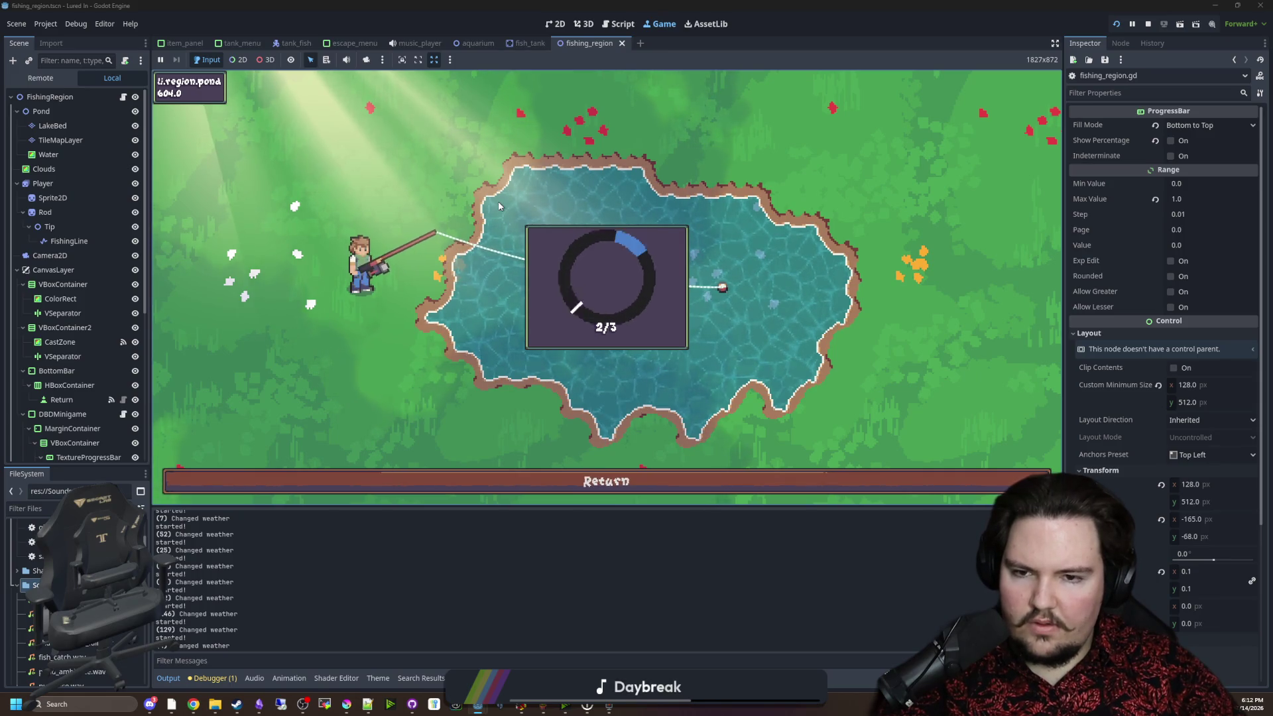
click(588, 192)
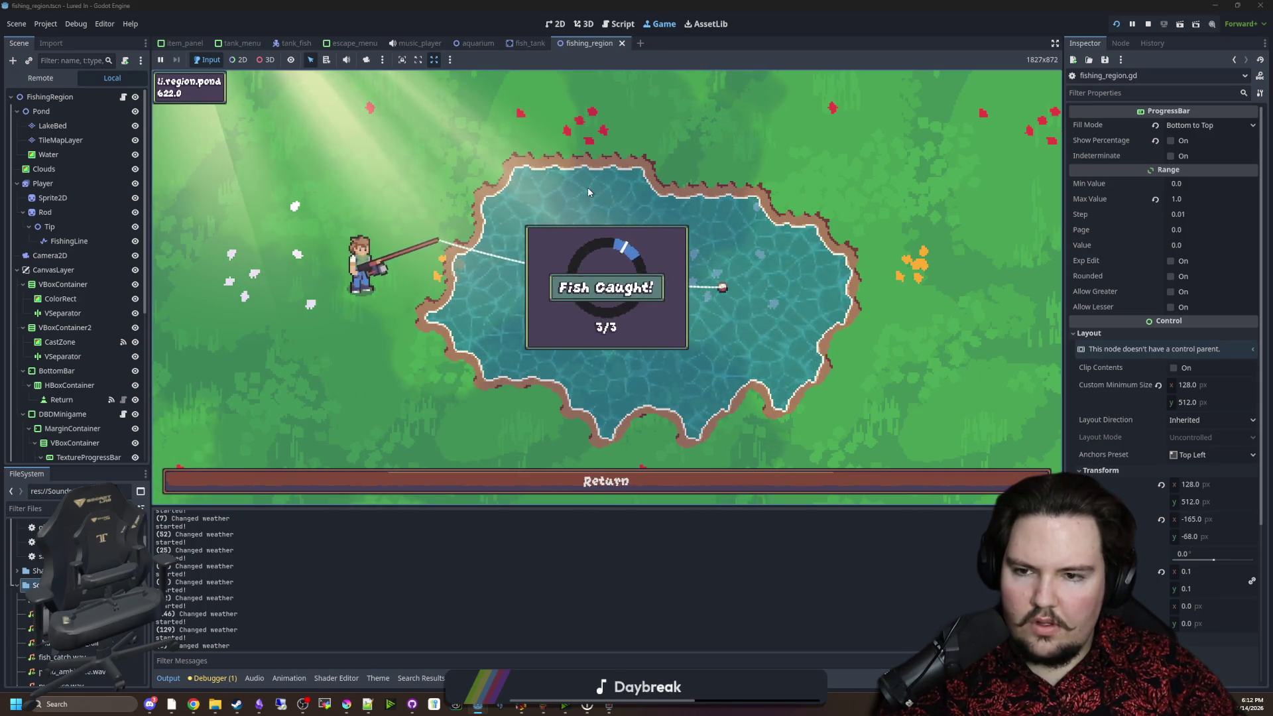
mouse_move(573, 210)
mouse_down()
mouse_move(502, 172)
mouse_move(516, 233)
mouse_up()
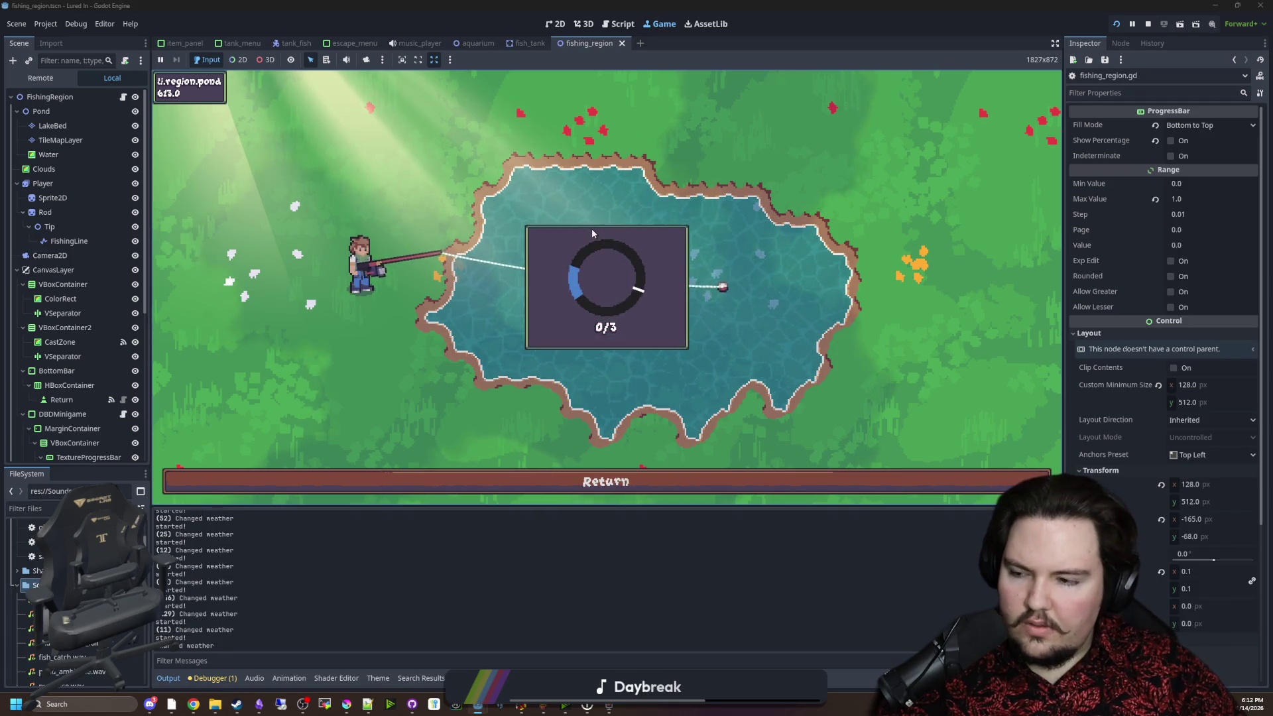
click(607, 261)
click(557, 260)
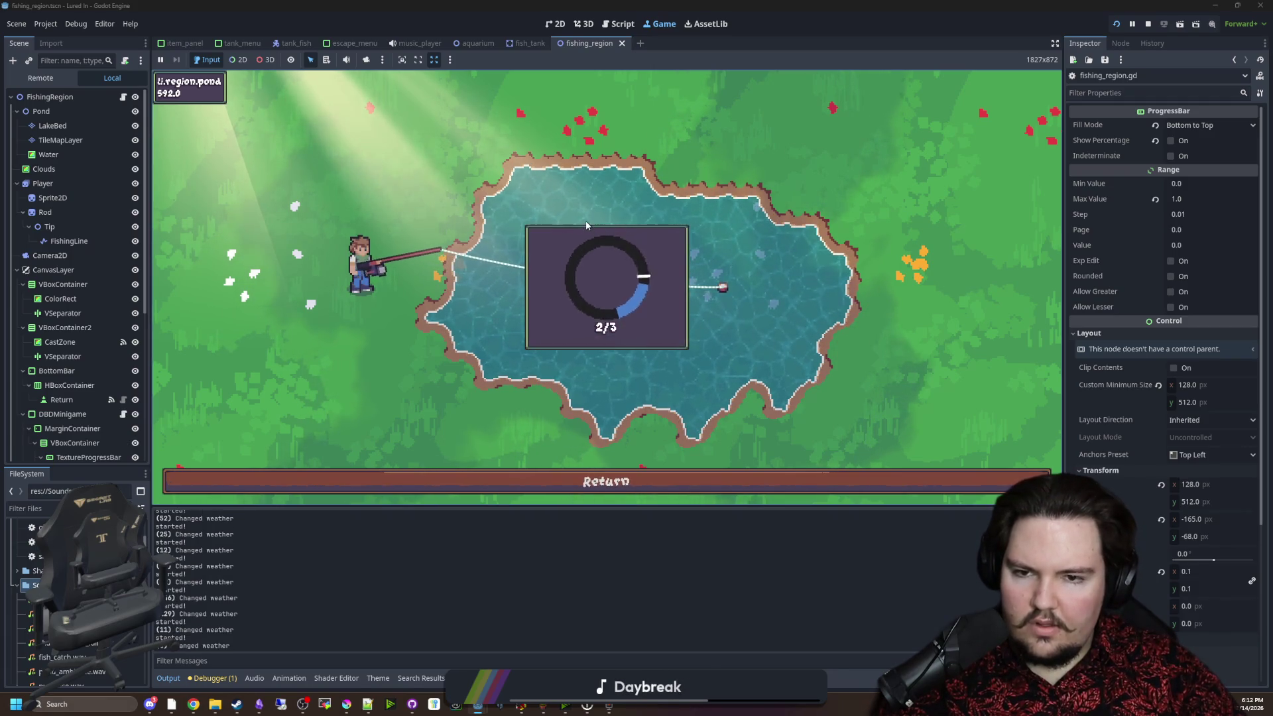
click(504, 258)
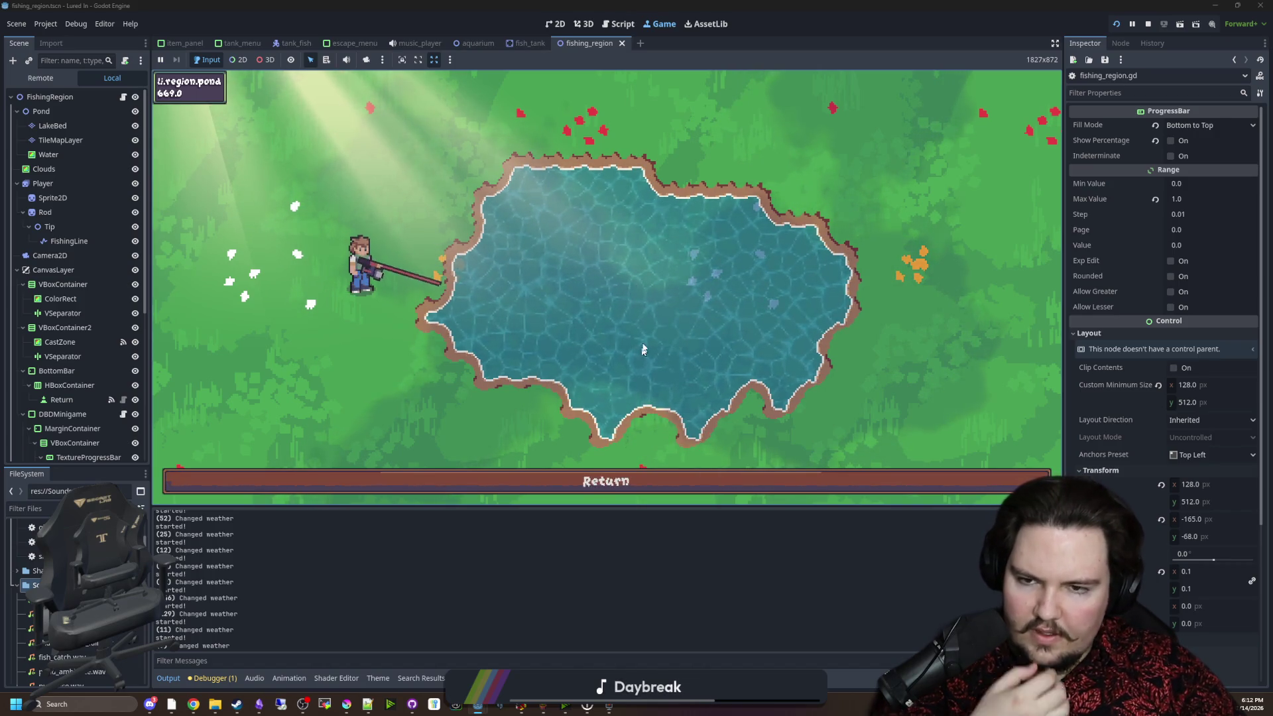
Cast once more, clear the skill check, and head back to the aquarium with the catch.
click(508, 220)
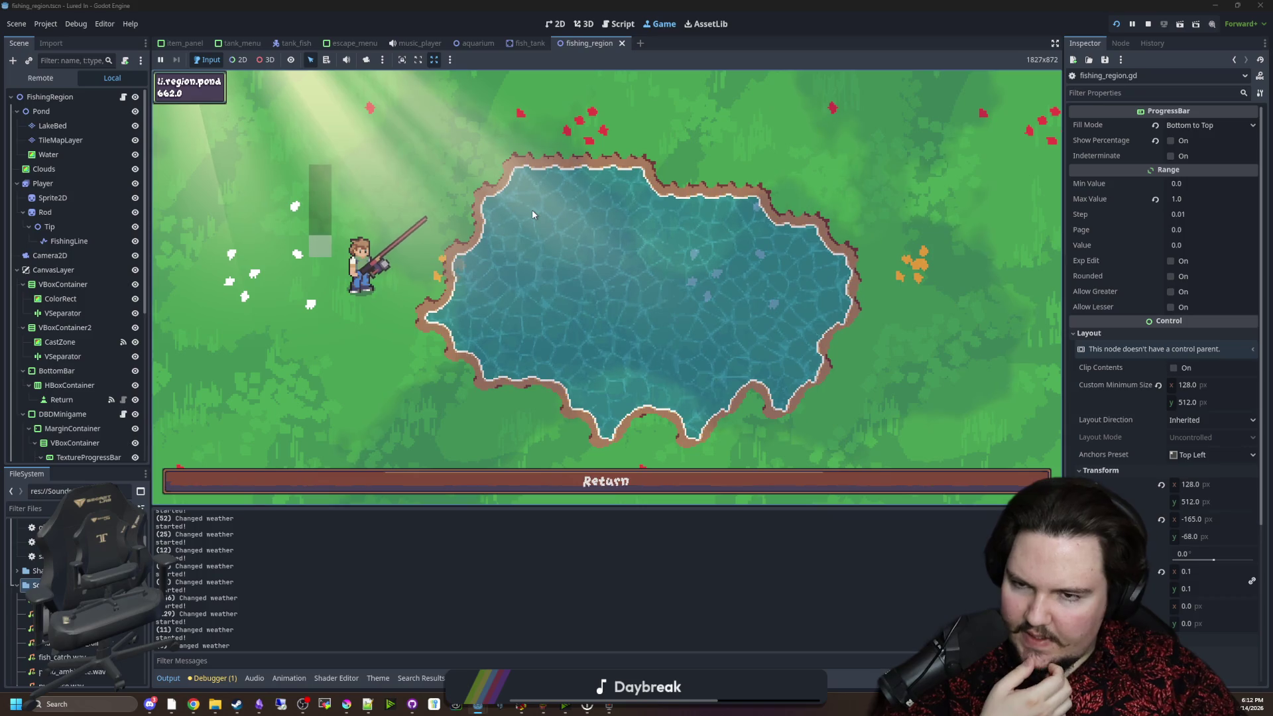
click(570, 244)
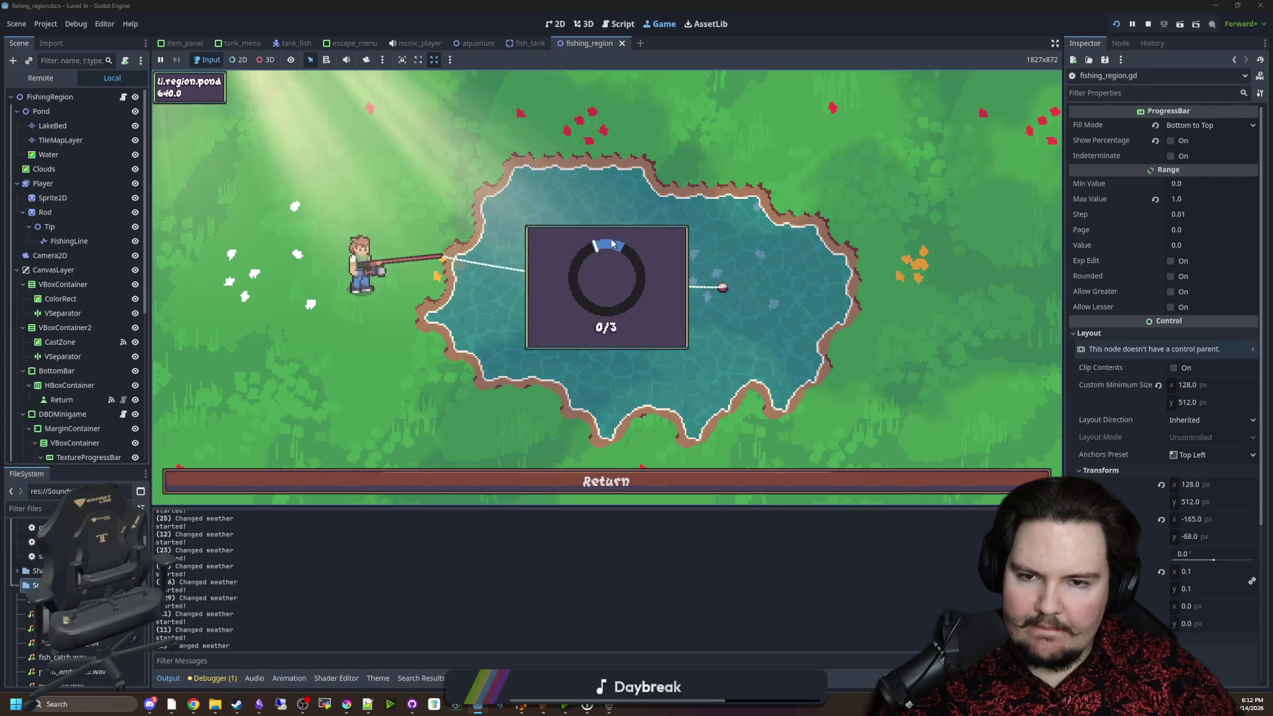
click(611, 240)
click(611, 237)
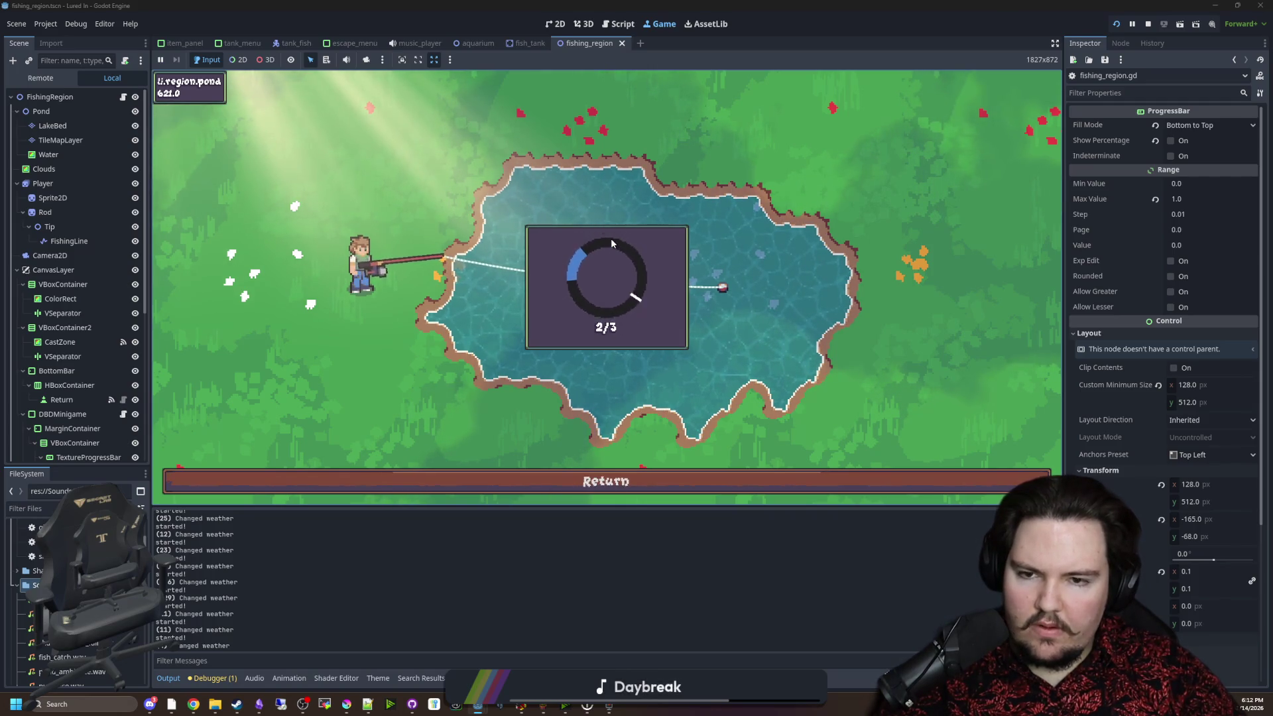
click(611, 238)
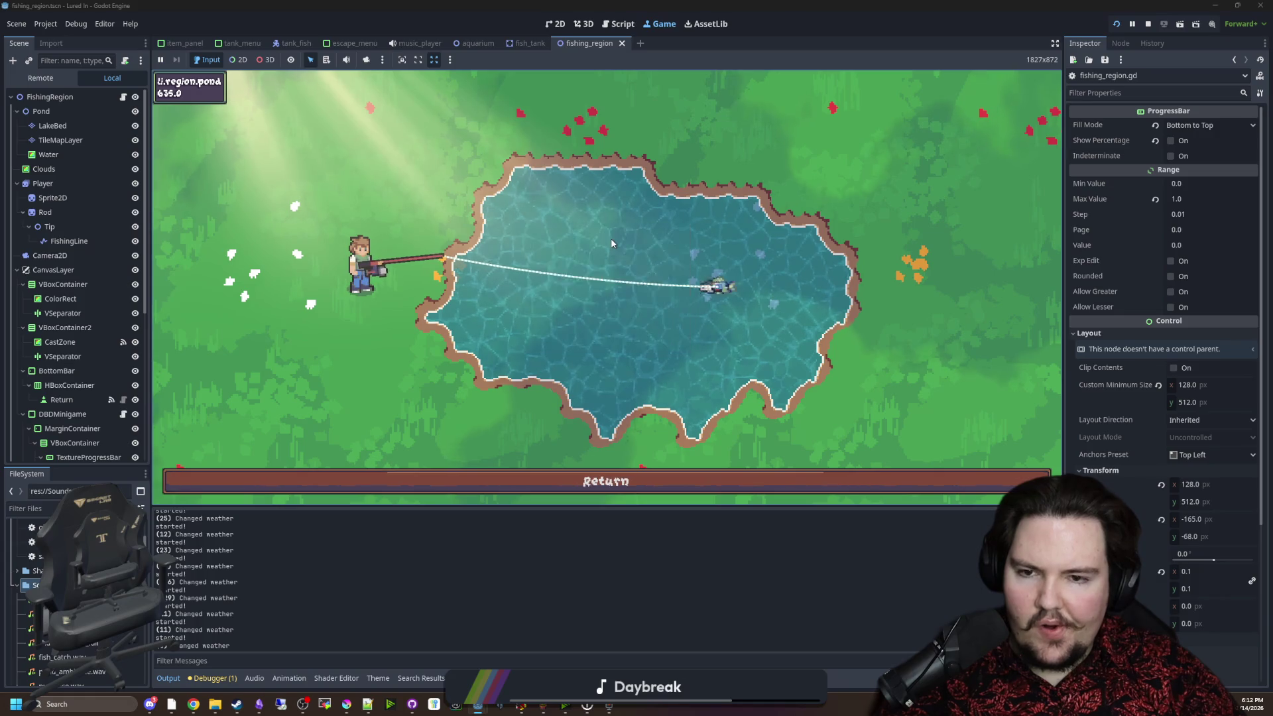
click(623, 479)
click(600, 480)
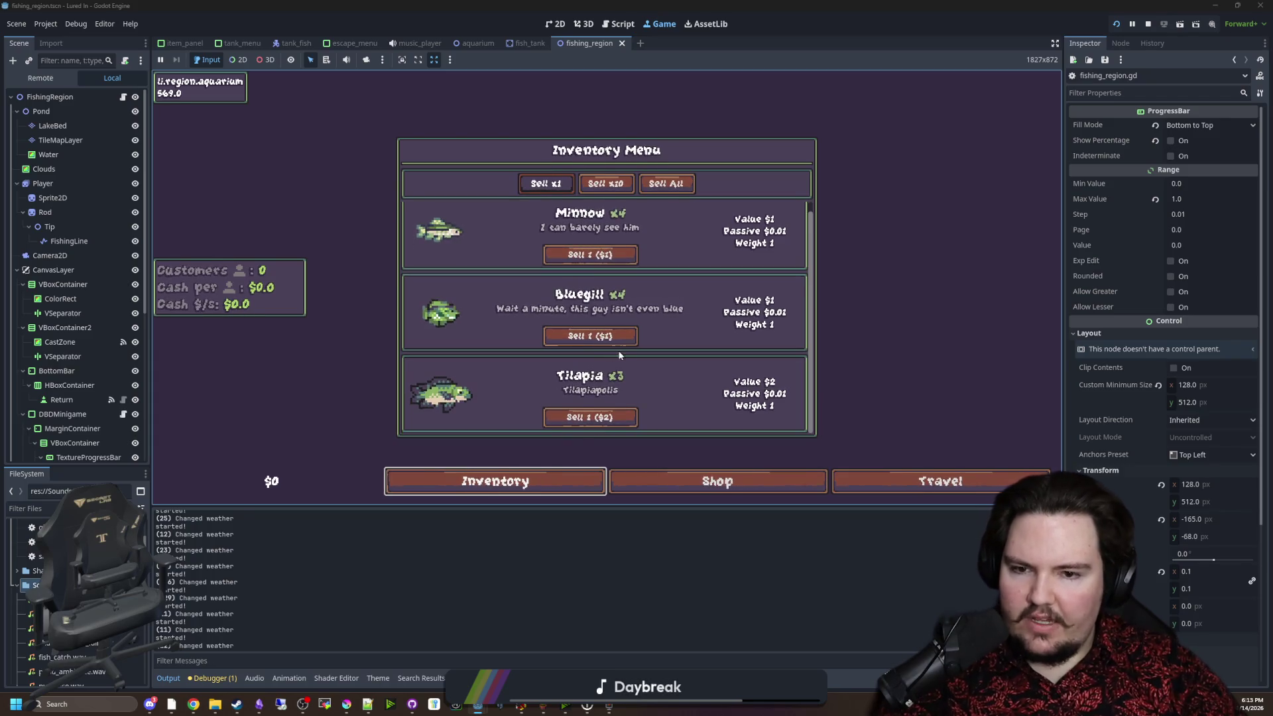
Sell the Bluegill, Tilapia and Minnow from the inventory.
click(590, 335)
click(589, 416)
click(589, 416)
click(589, 416)
click(592, 346)
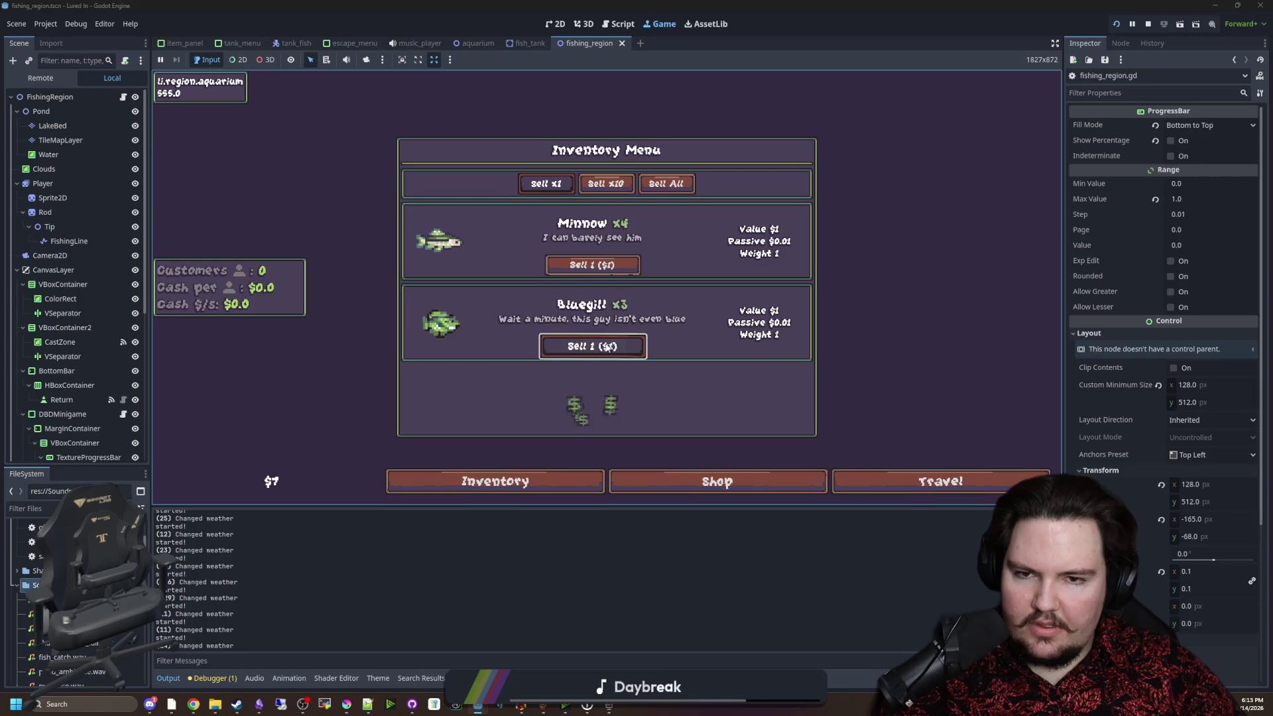
click(666, 184)
click(592, 346)
click(592, 265)
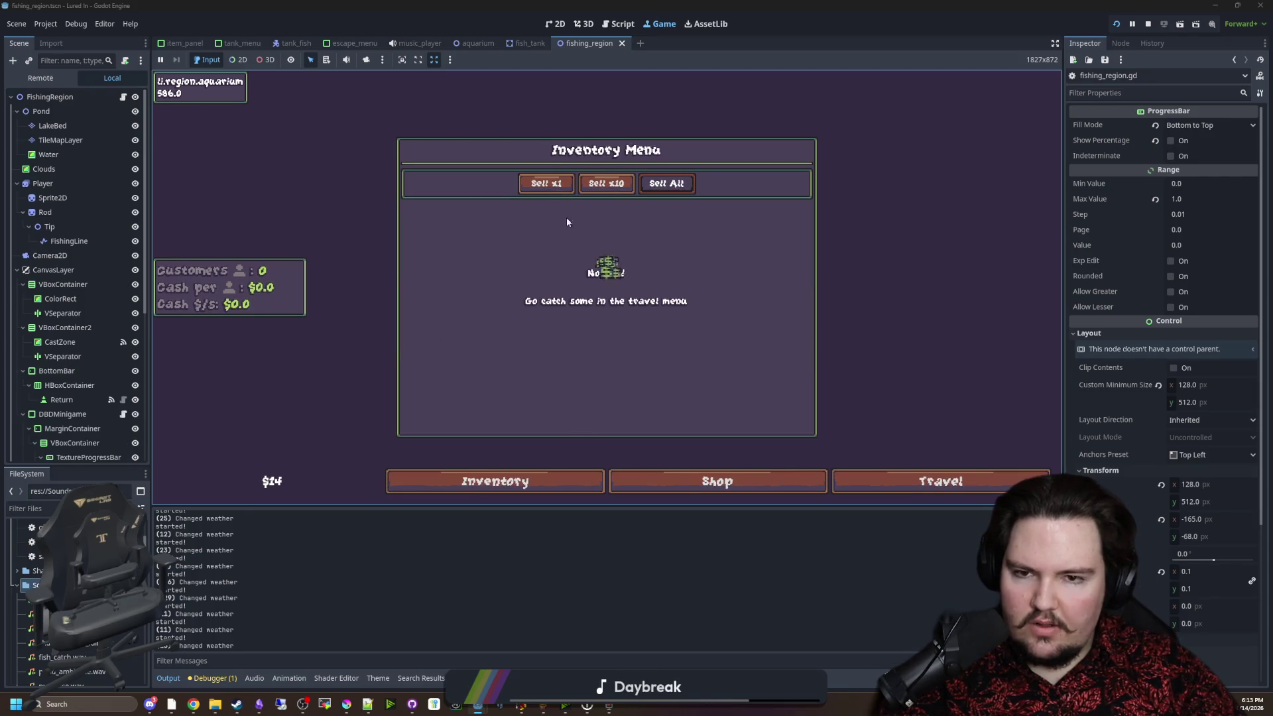
click(546, 184)
Travel to the Pond and land a fish through the ring skill checks.
click(903, 481)
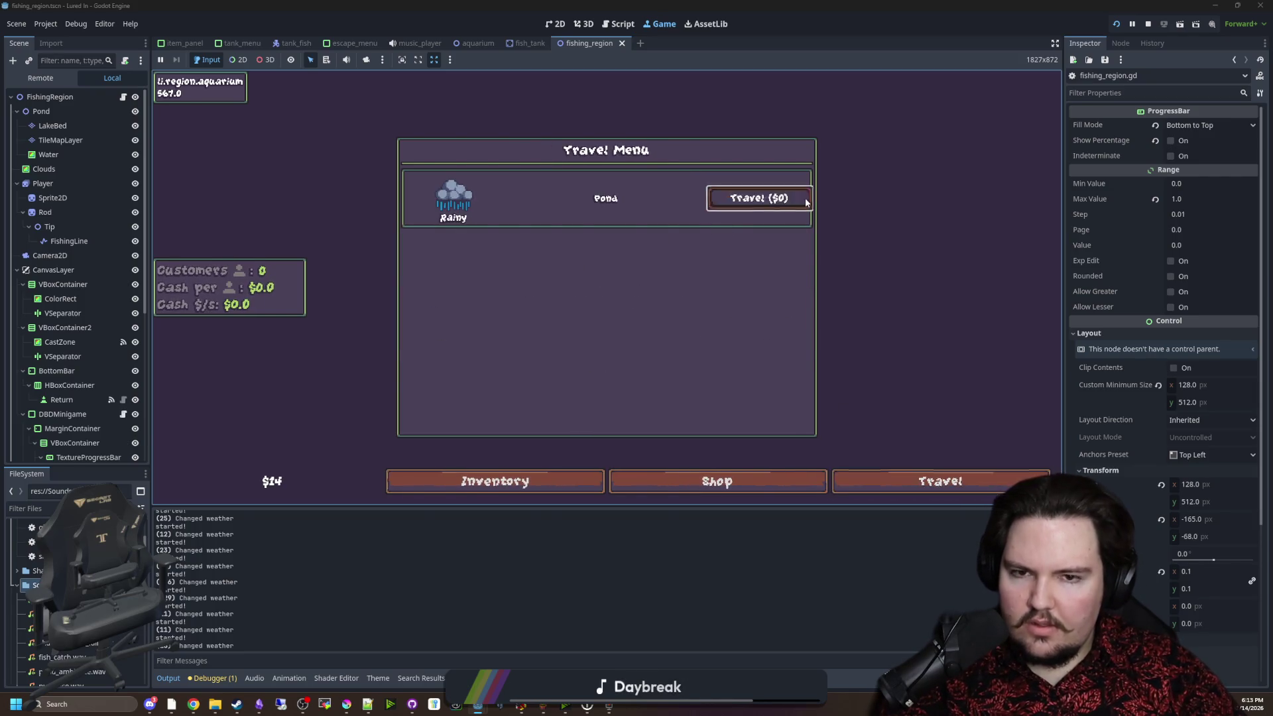
click(762, 197)
click(532, 234)
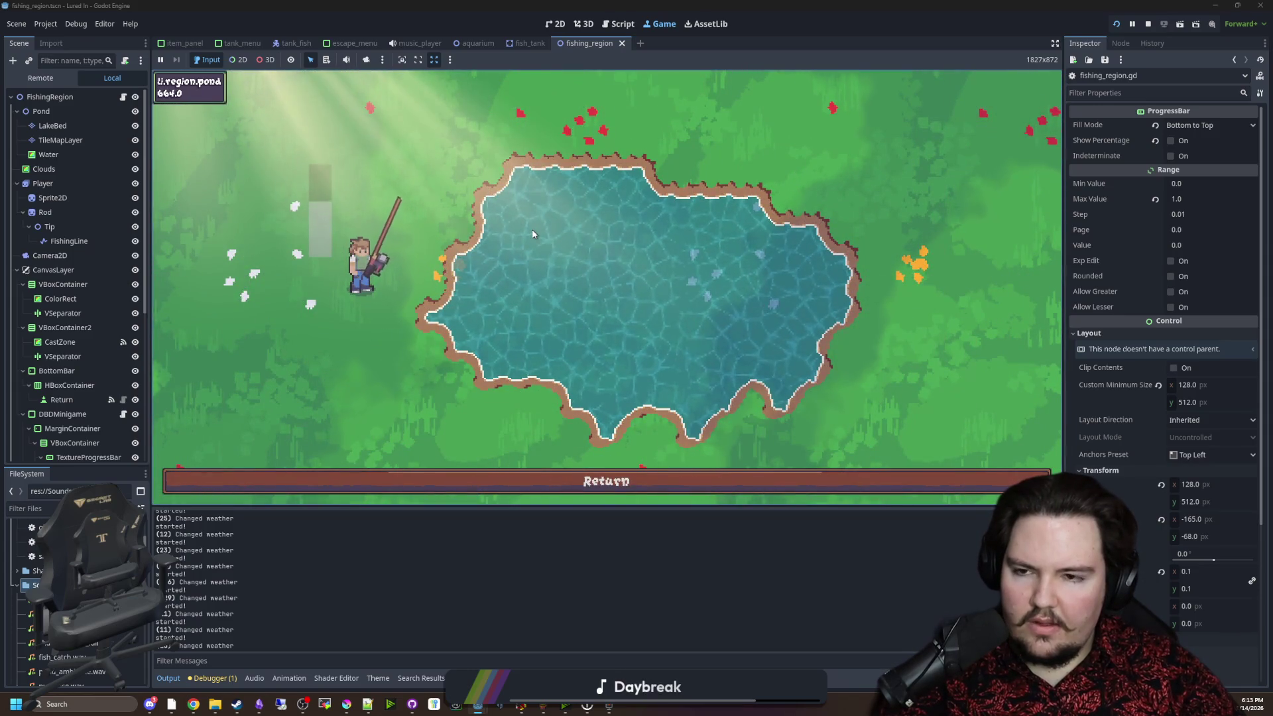
click(532, 233)
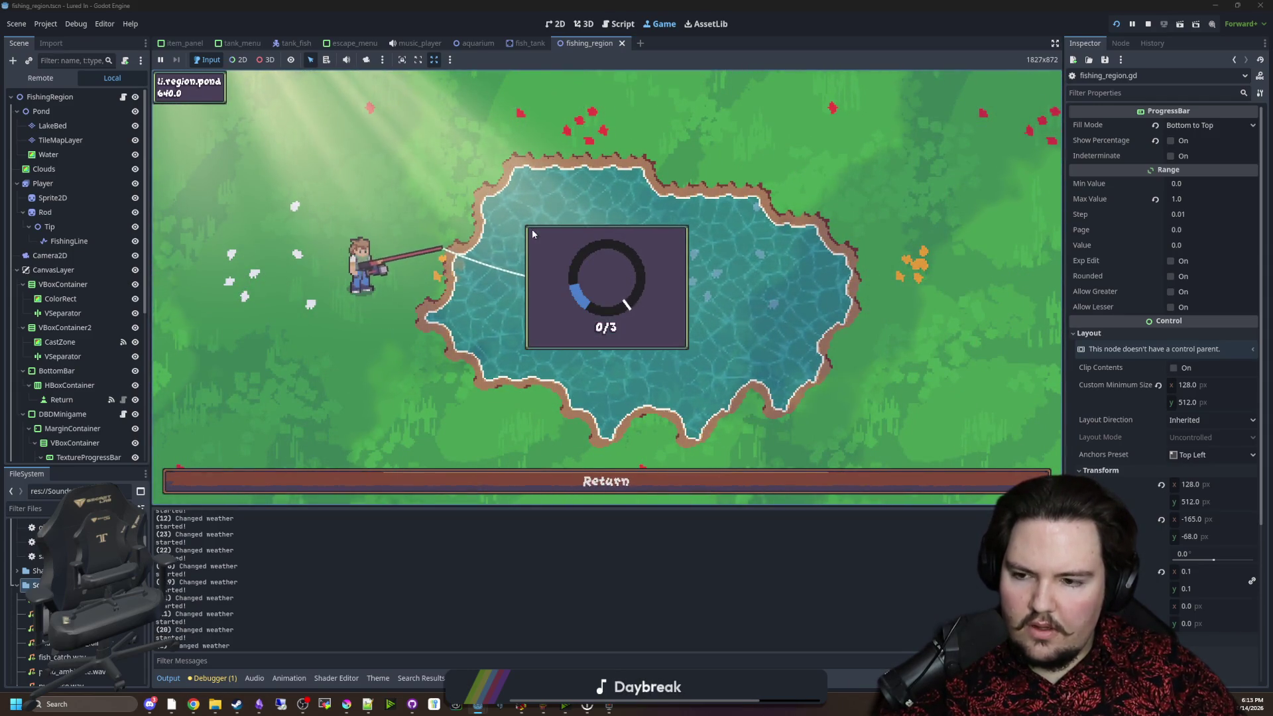
click(532, 233)
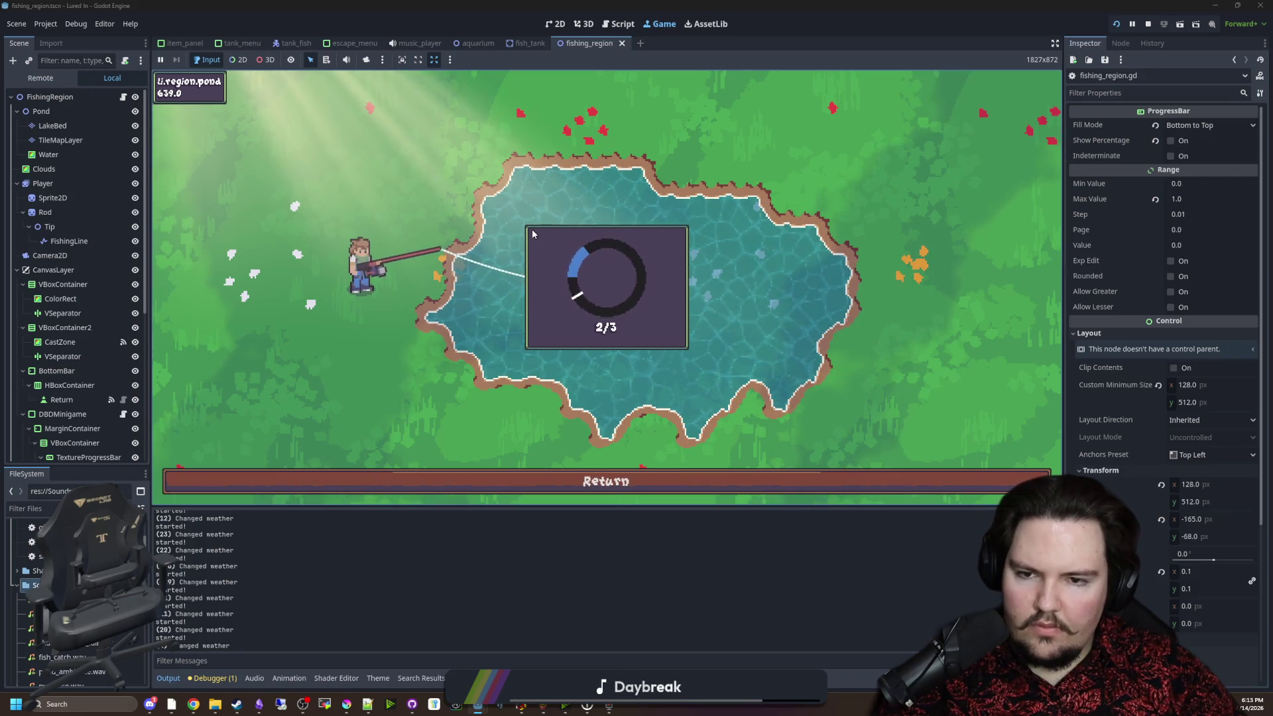
click(563, 257)
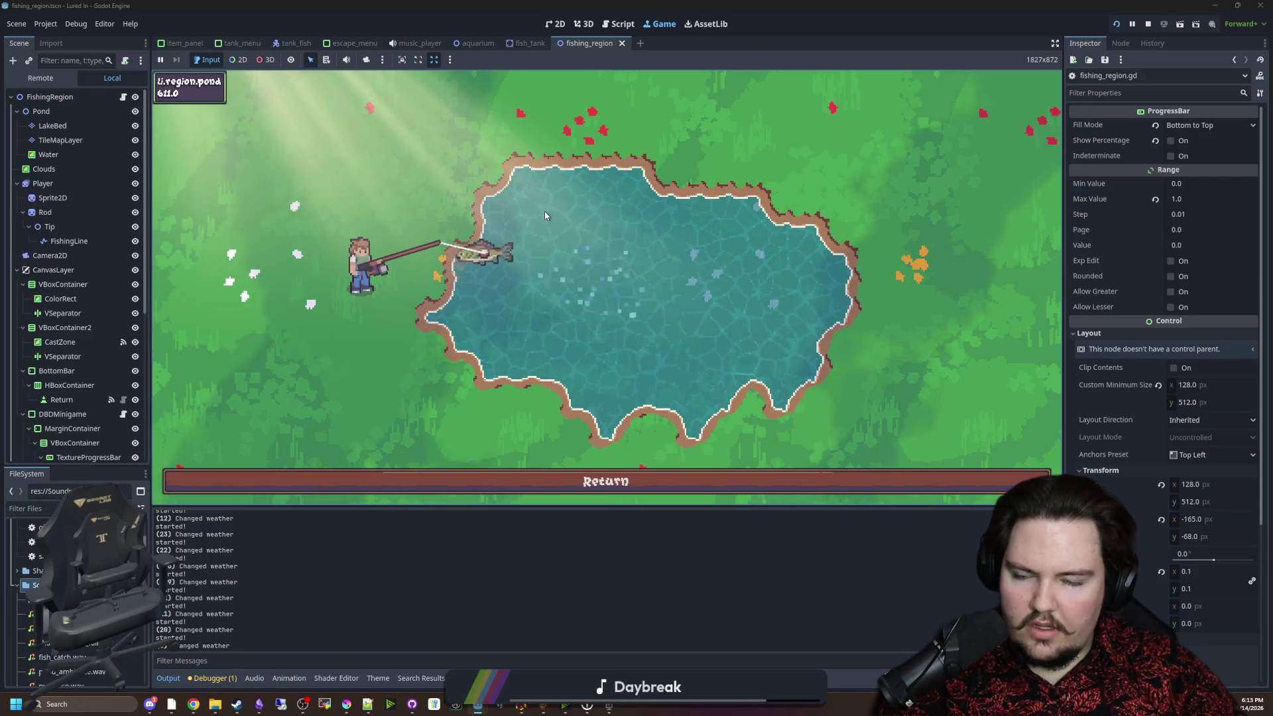
Cast again and land a second fish with three ring hits.
click(545, 216)
click(545, 215)
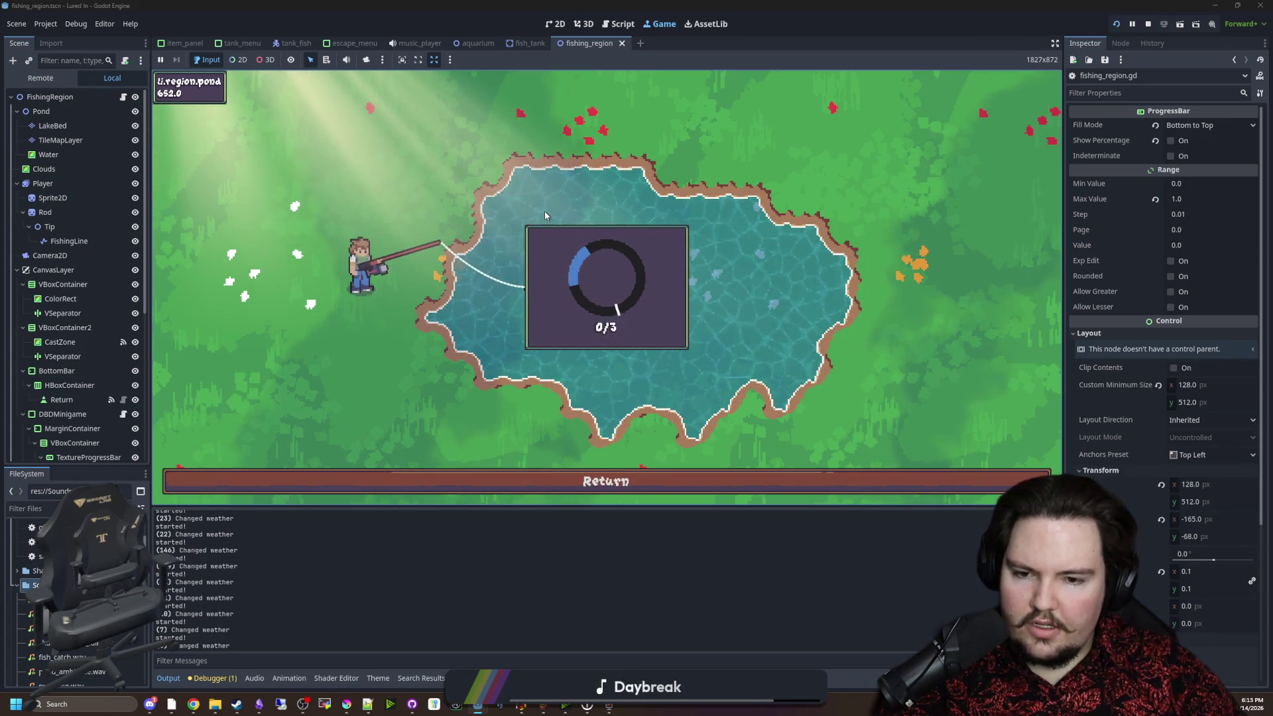
click(545, 215)
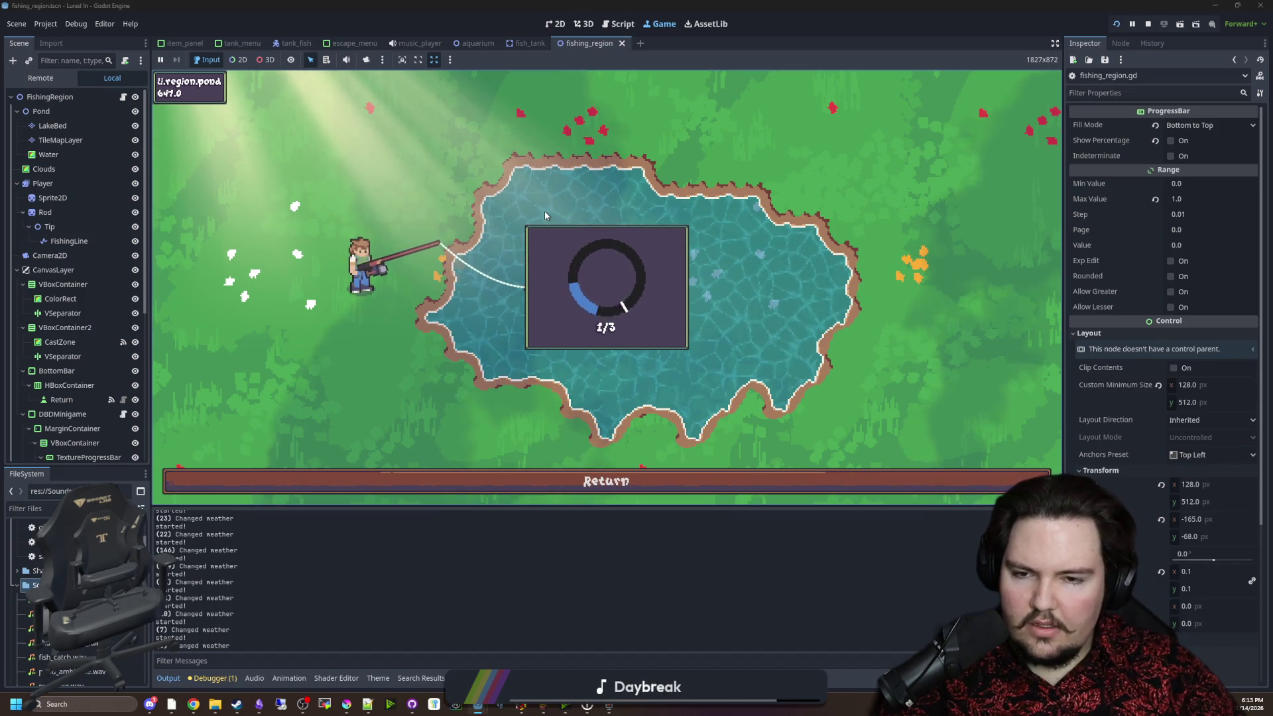
click(545, 216)
click(545, 215)
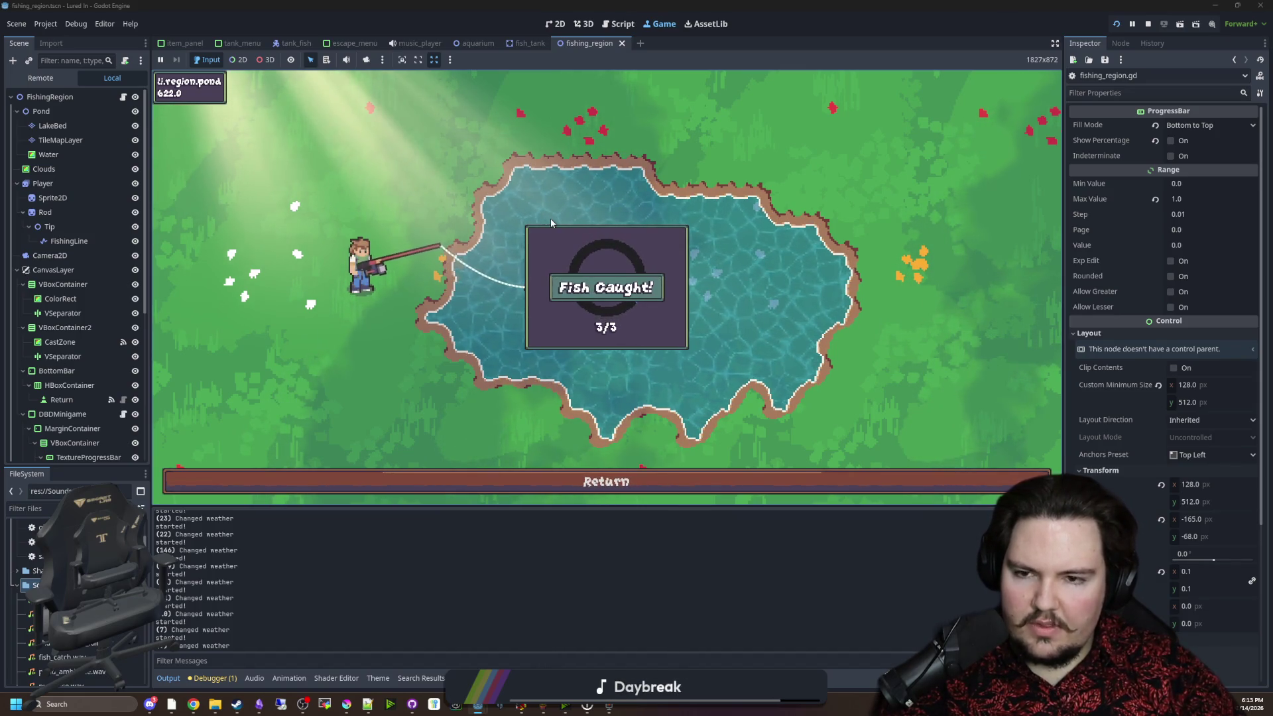
Land a third fish for a 3/3 catch, then return to the aquarium.
drag(558, 205, 558, 205)
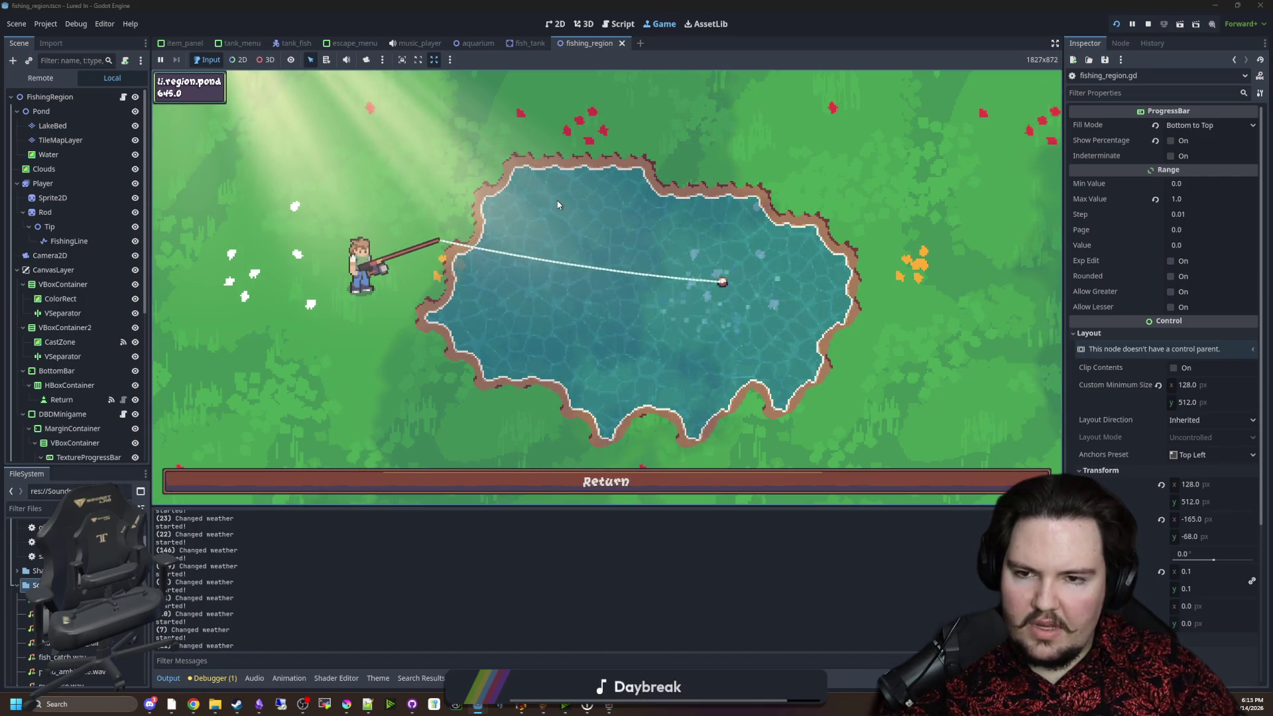
click(557, 205)
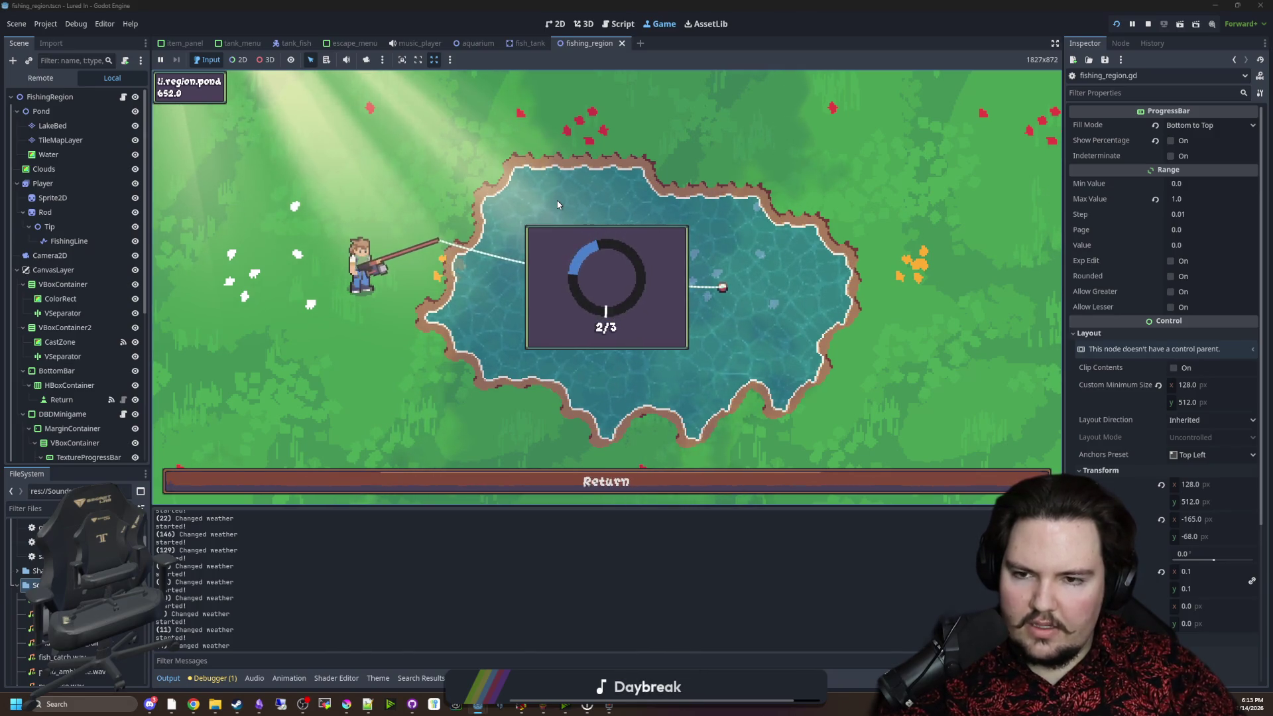
click(557, 204)
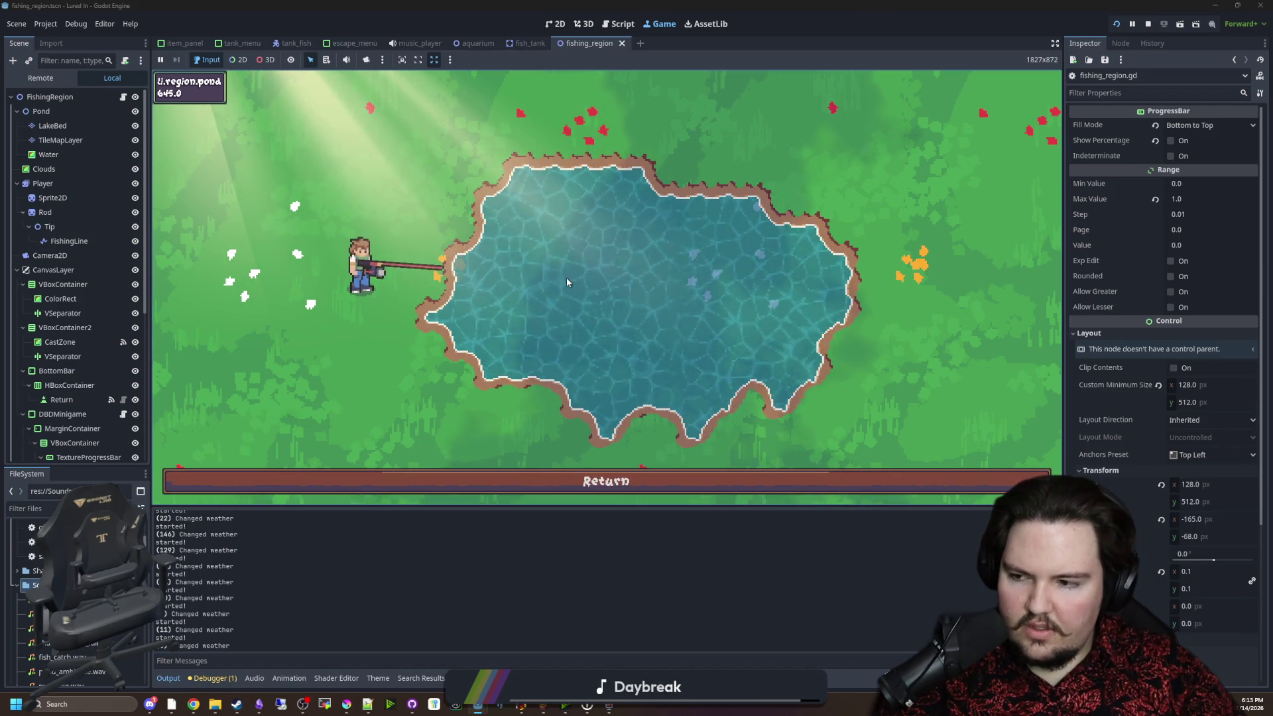
click(553, 482)
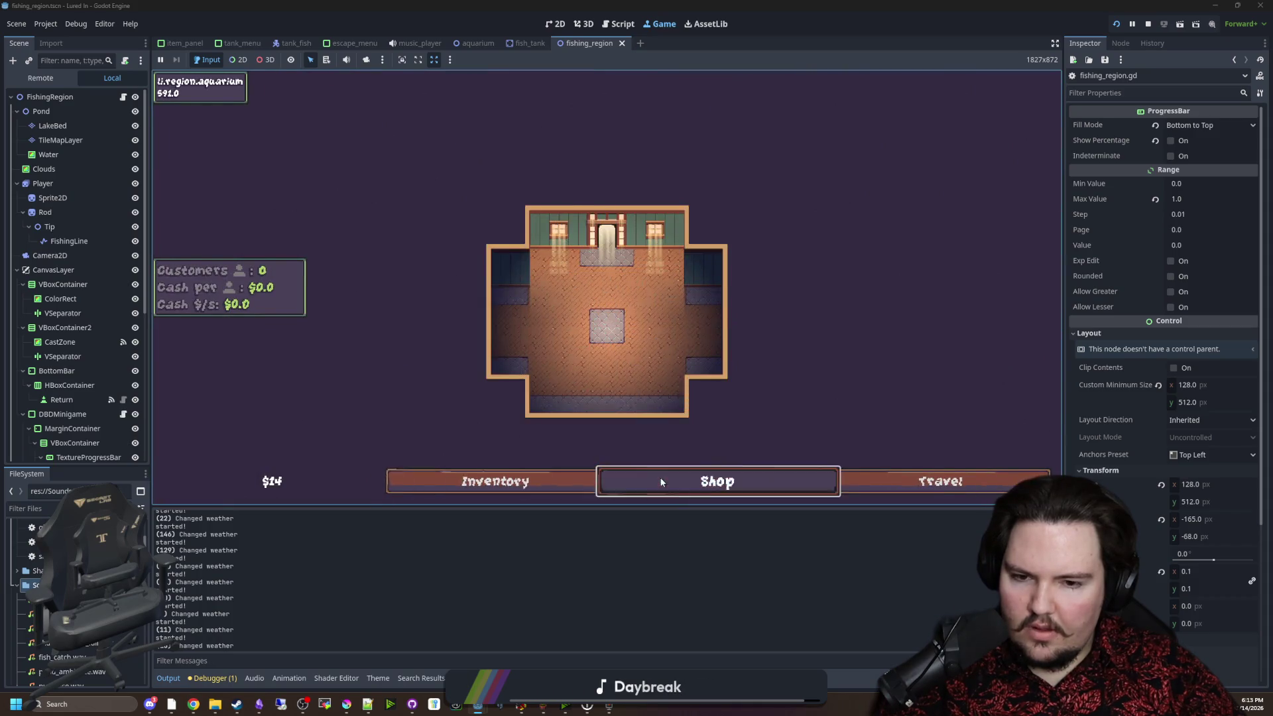
Buy a new fish tank from the shop and move a Carp into it.
click(661, 482)
click(747, 205)
click(549, 482)
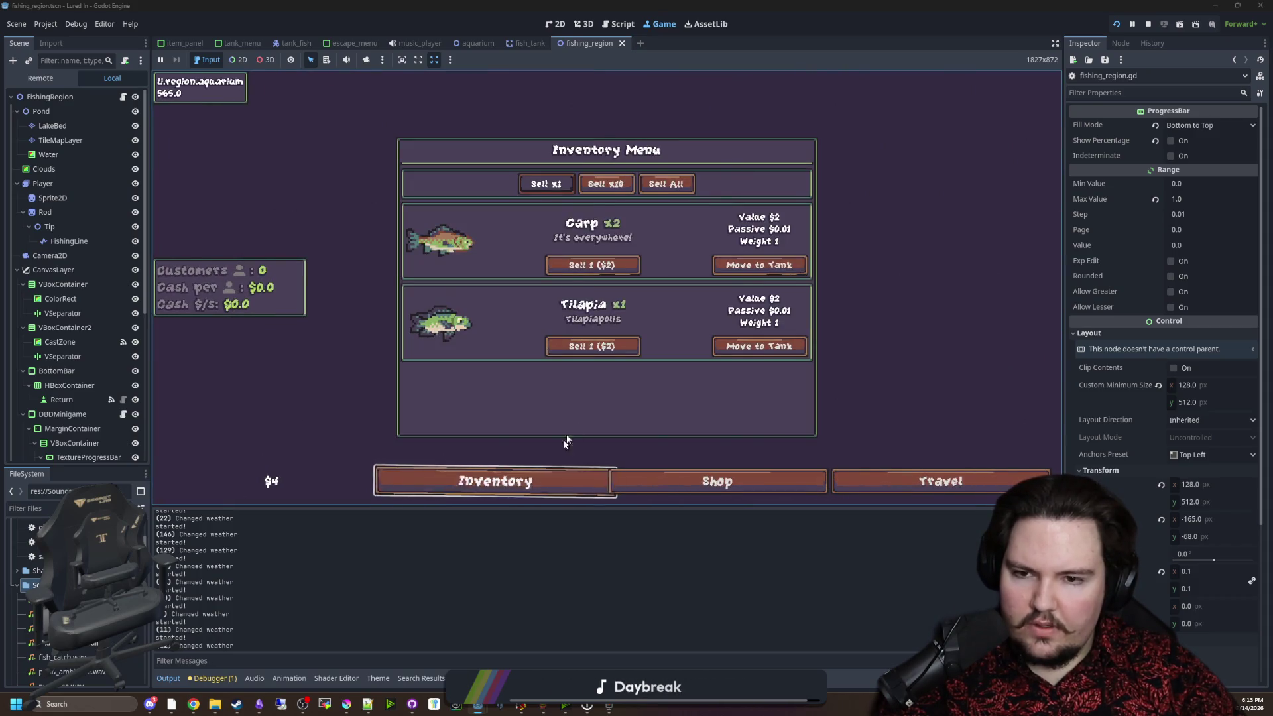
click(759, 265)
click(511, 273)
click(515, 478)
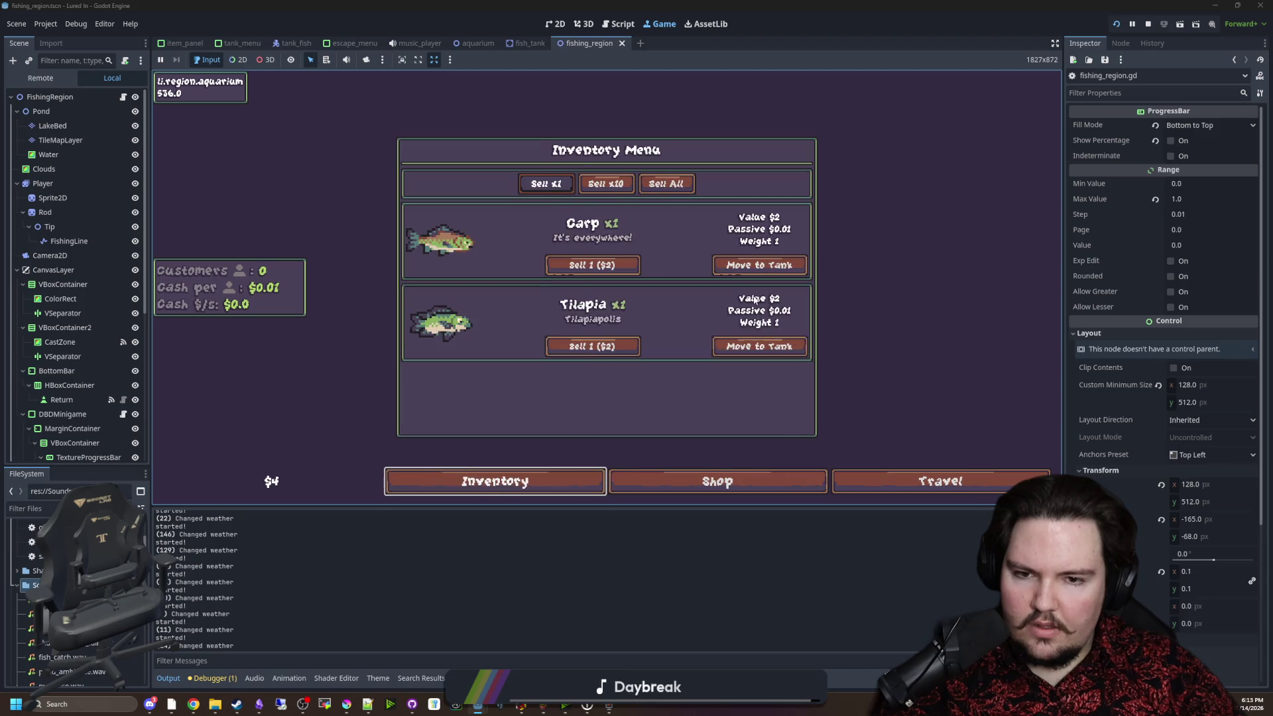
Move the Tilapia and the remaining Carp into the tank.
click(759, 347)
click(511, 272)
click(504, 482)
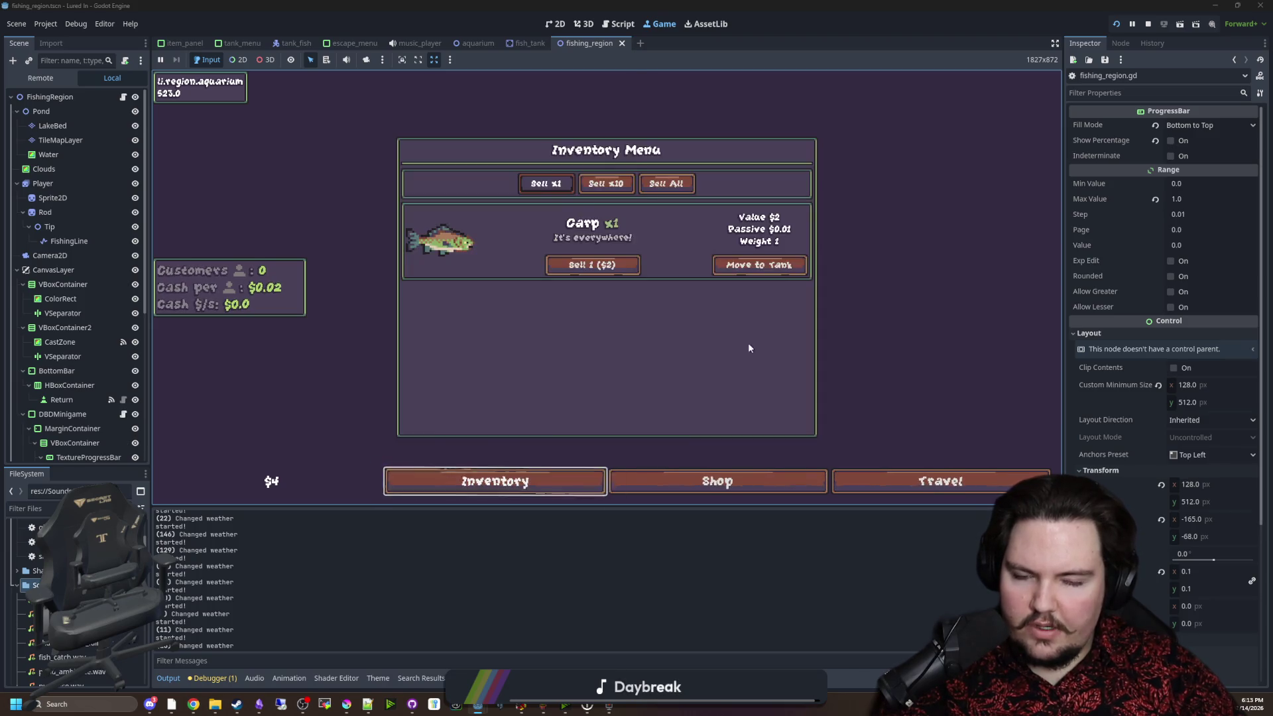
click(756, 265)
click(524, 310)
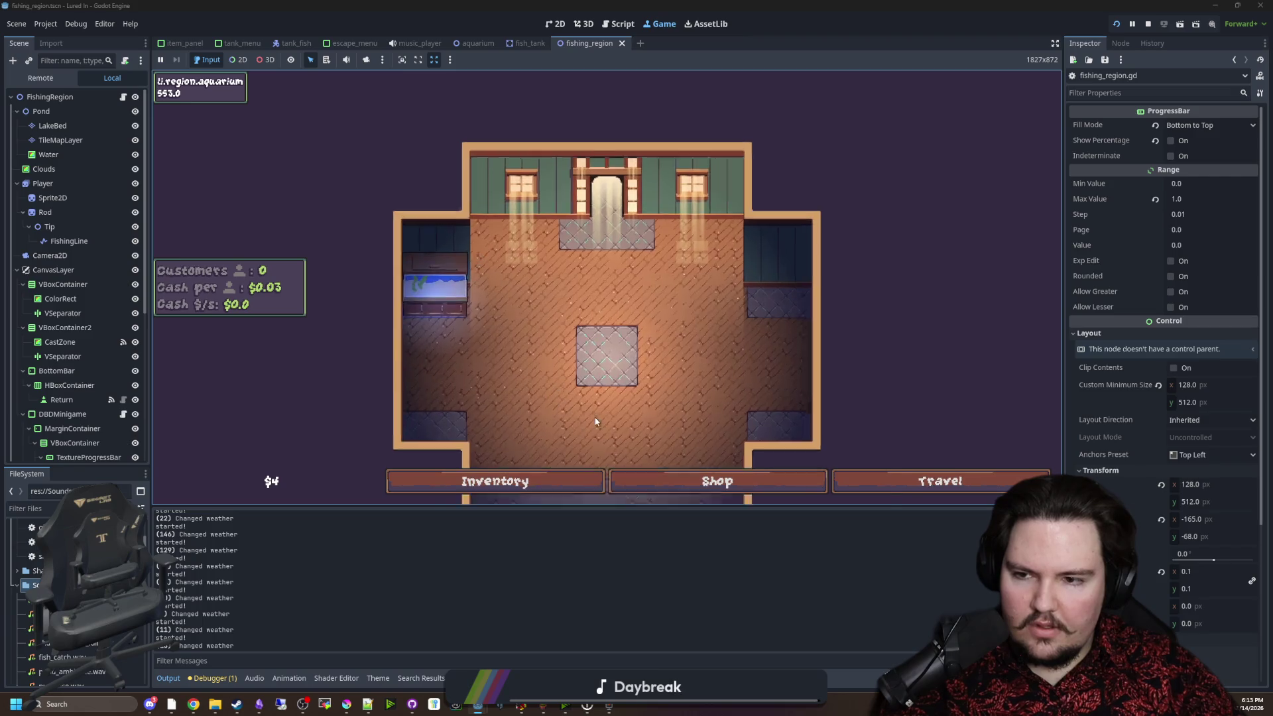
Check the shop's marketing upgrades, then travel back to the Pond and cast.
click(693, 479)
click(545, 176)
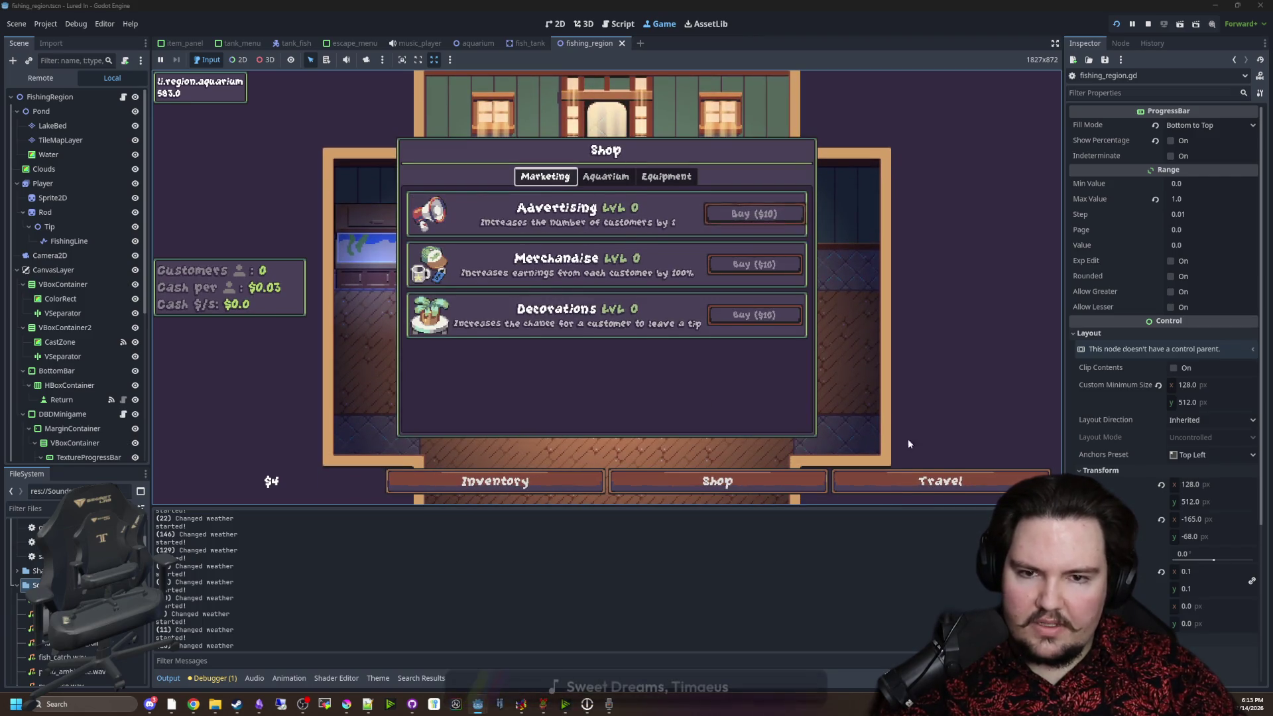
click(862, 482)
click(760, 199)
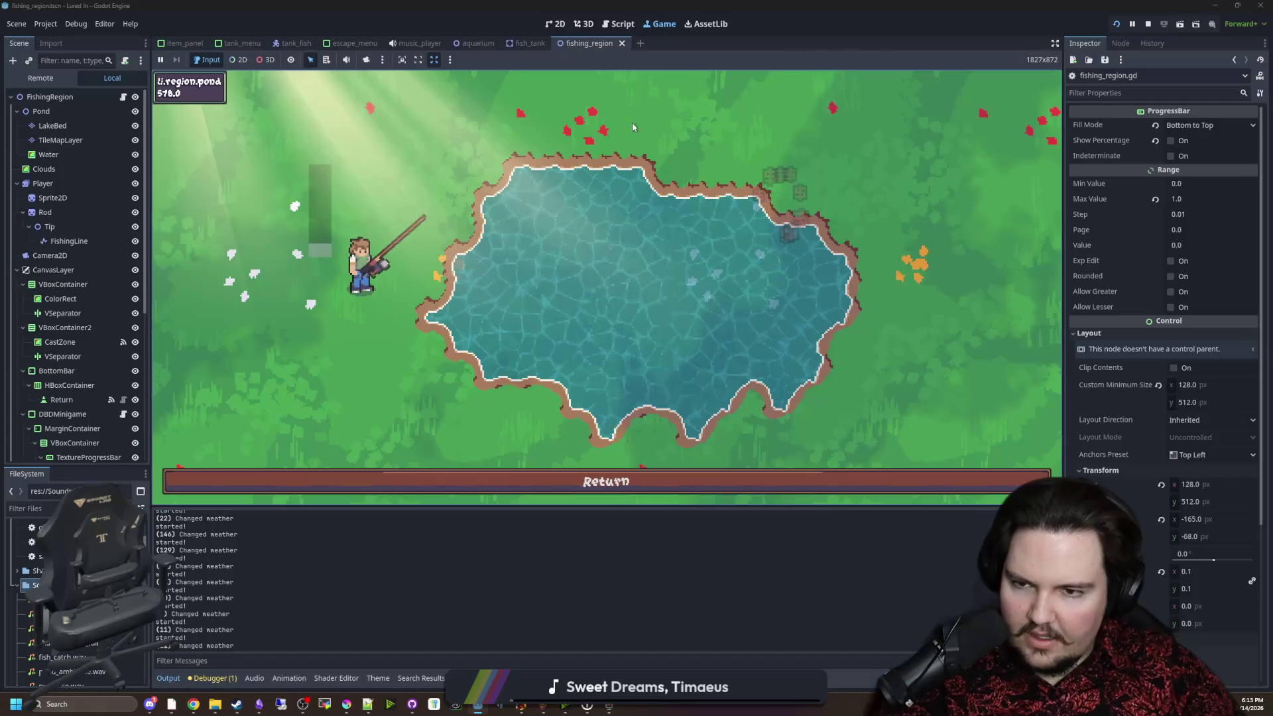
click(615, 216)
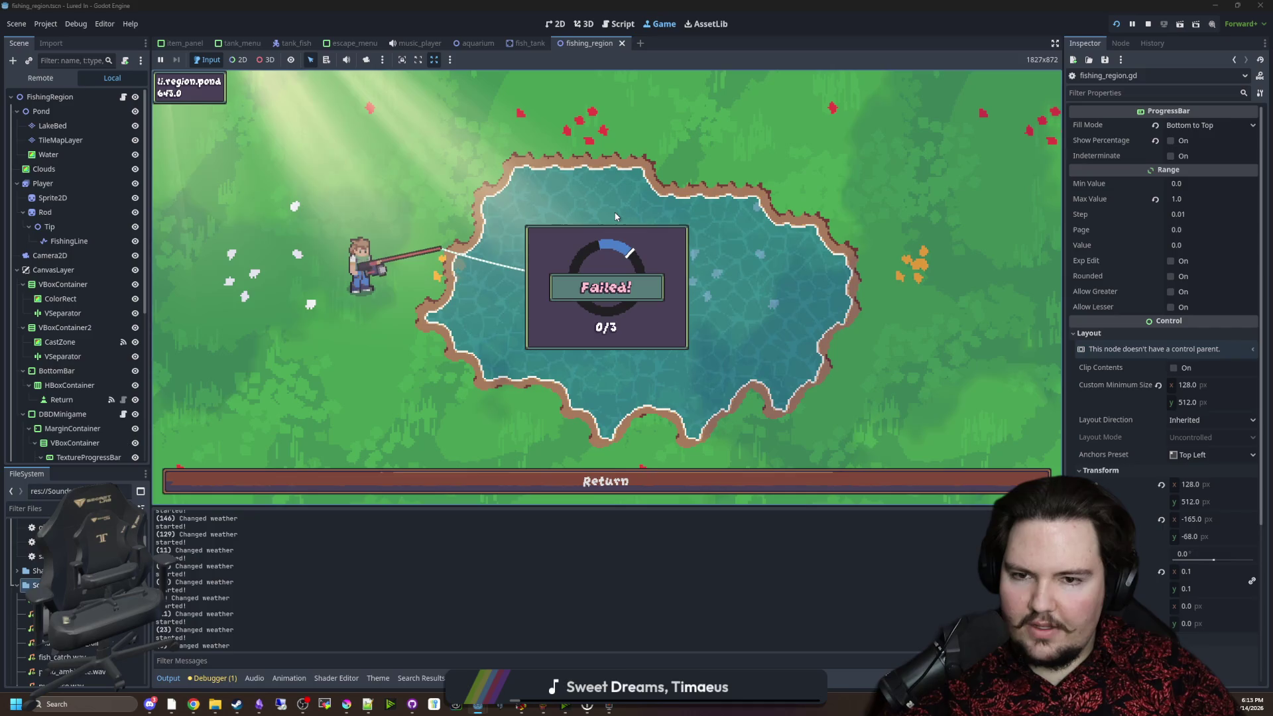
Cast twice, landing a fish each time through the ring skill checks.
click(520, 211)
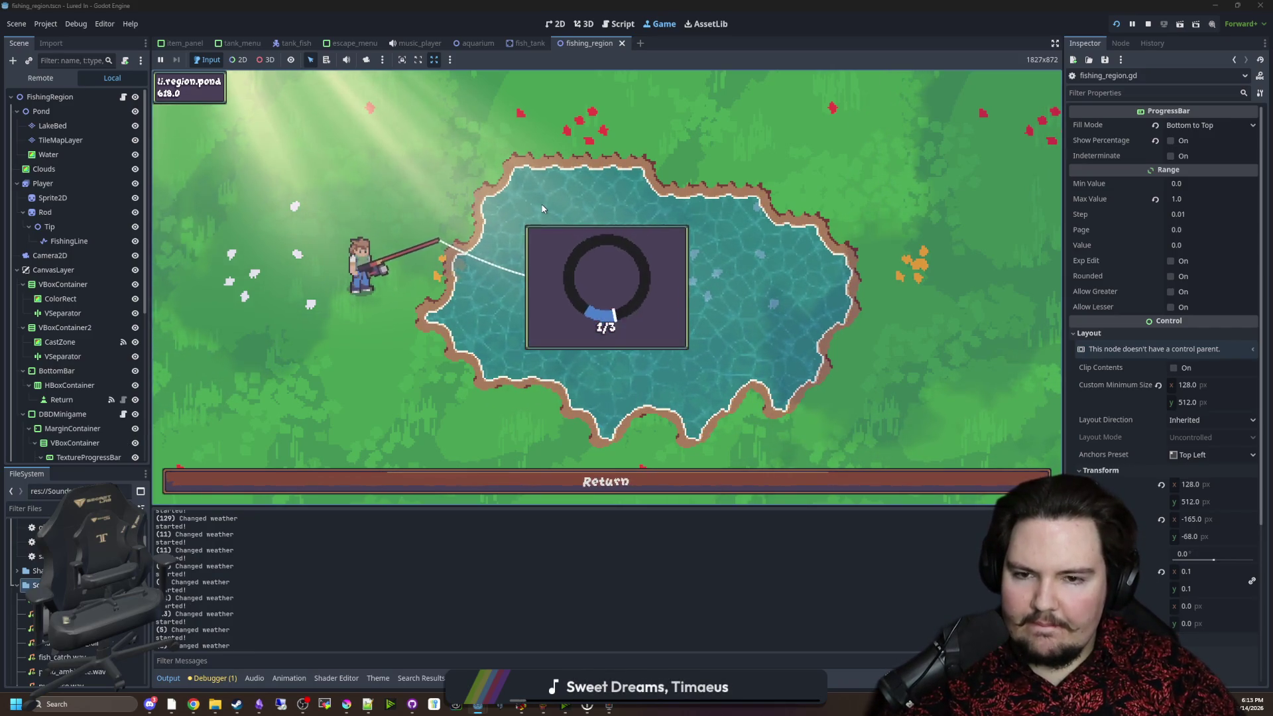
click(557, 220)
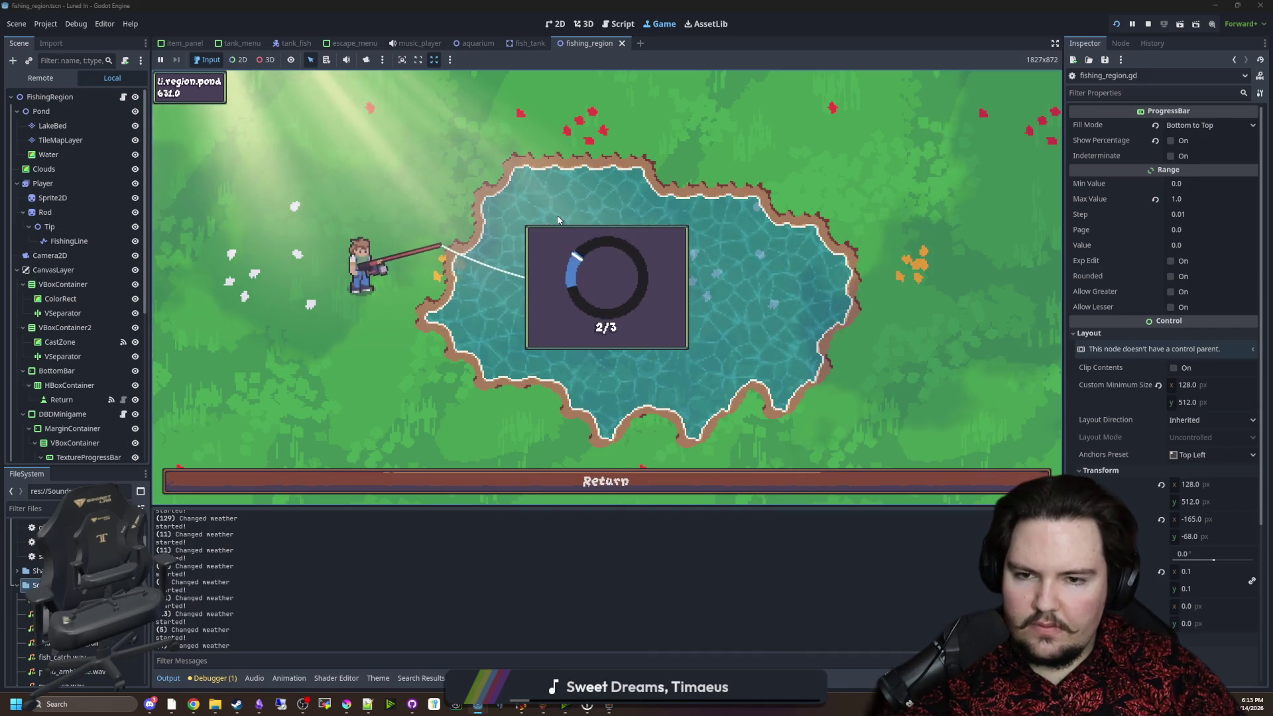
click(558, 219)
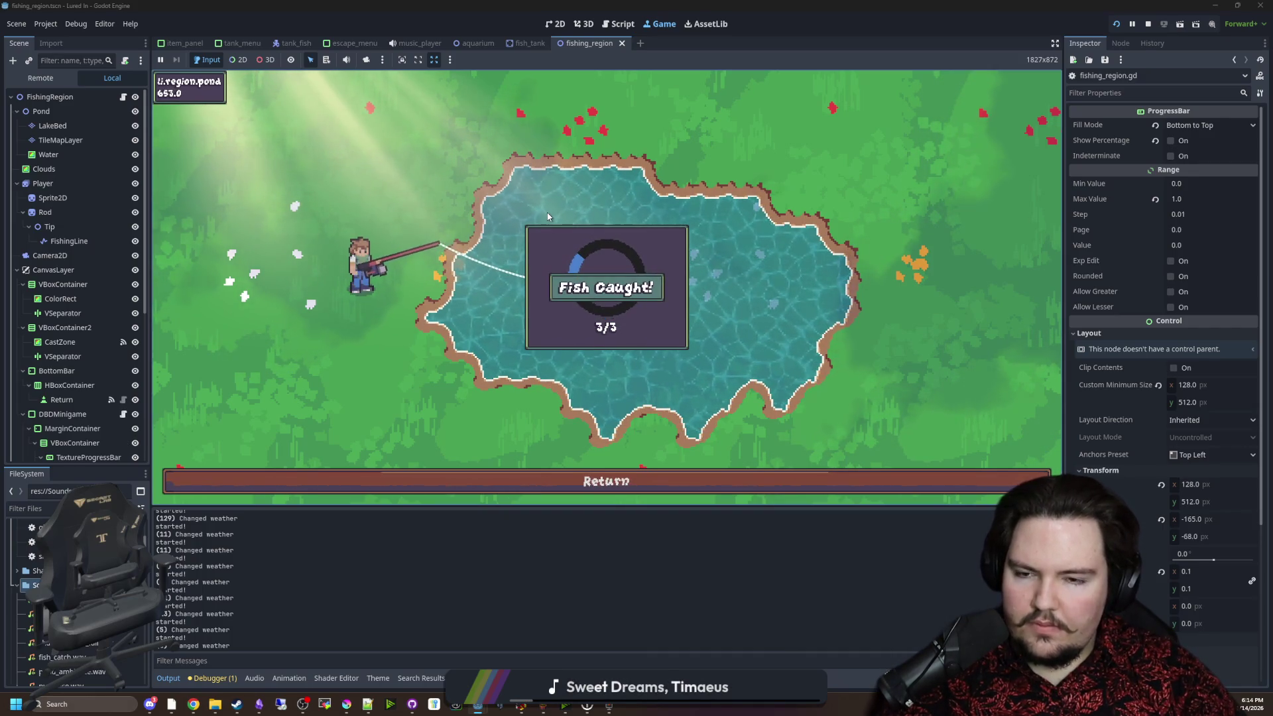
click(547, 216)
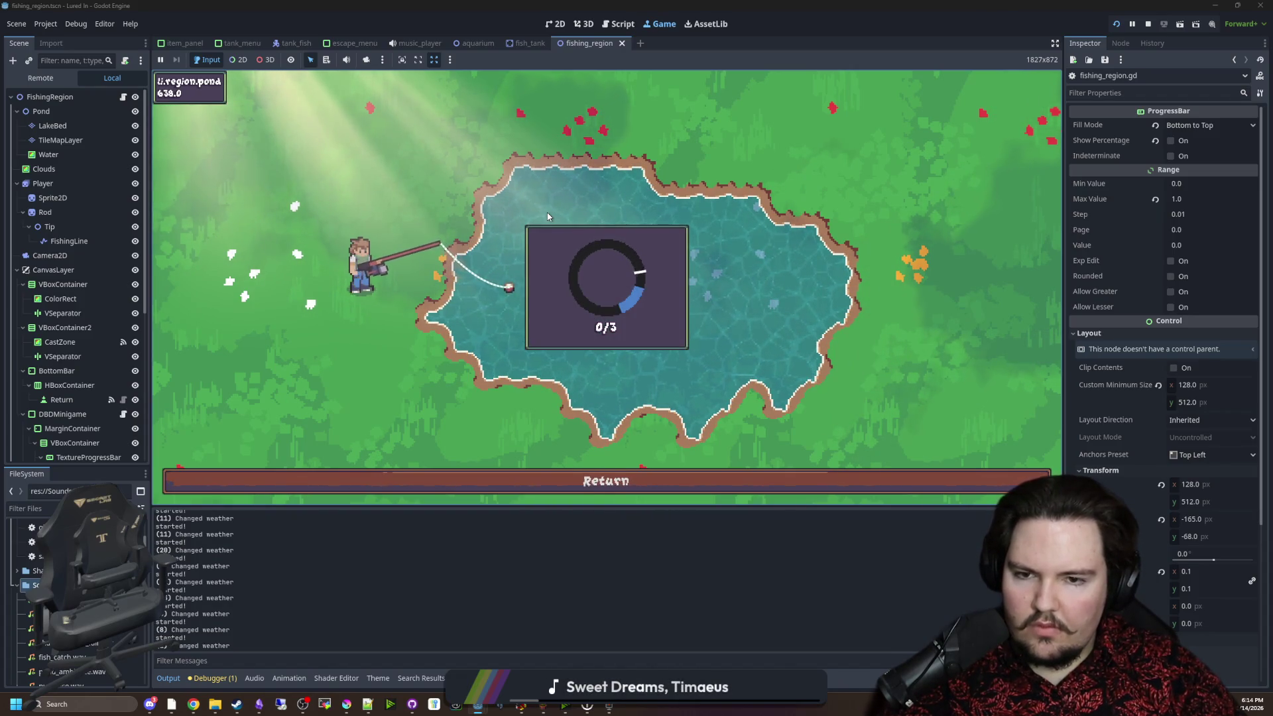
click(547, 213)
click(547, 214)
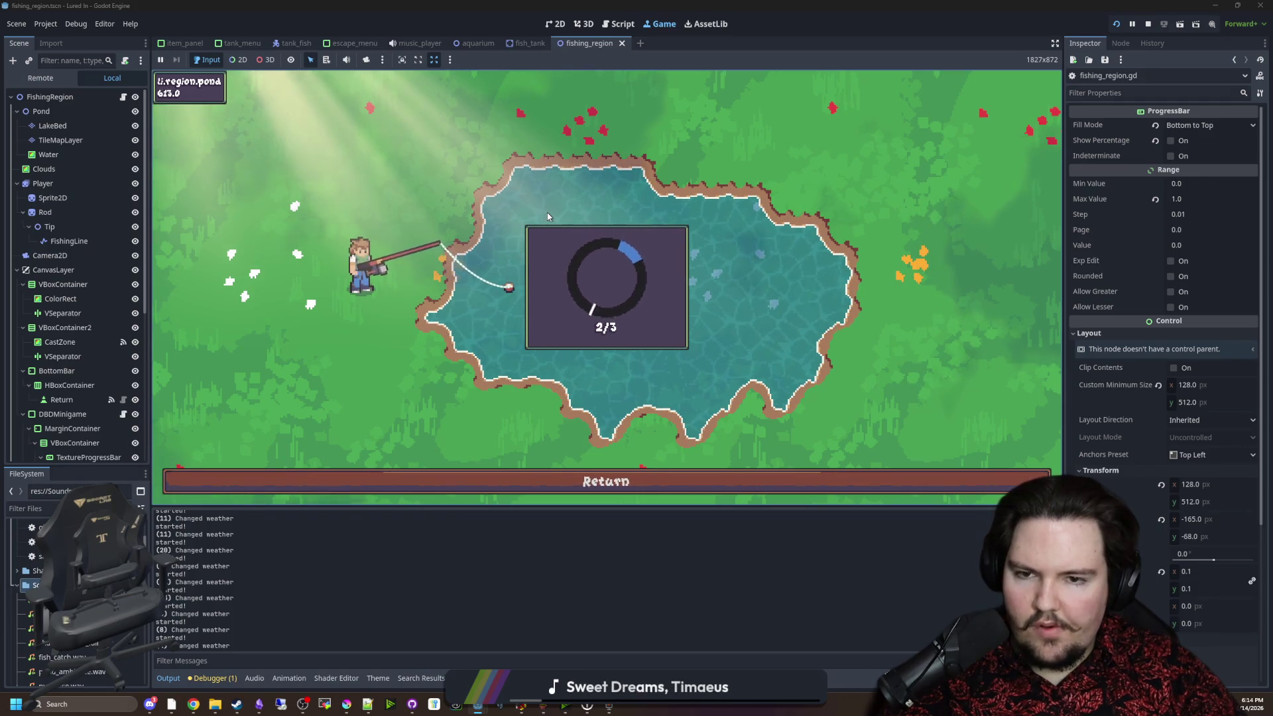
click(548, 216)
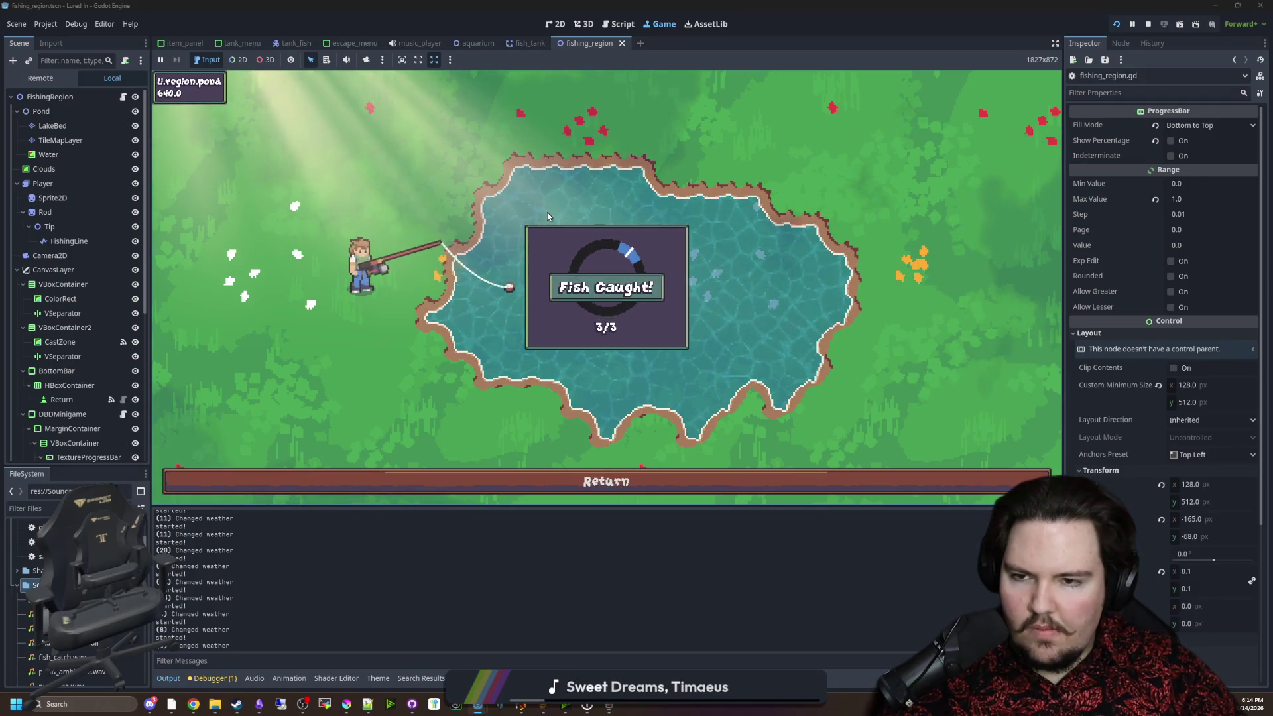
Land one more fish with three ring hits, then return to the aquarium.
click(521, 185)
click(640, 212)
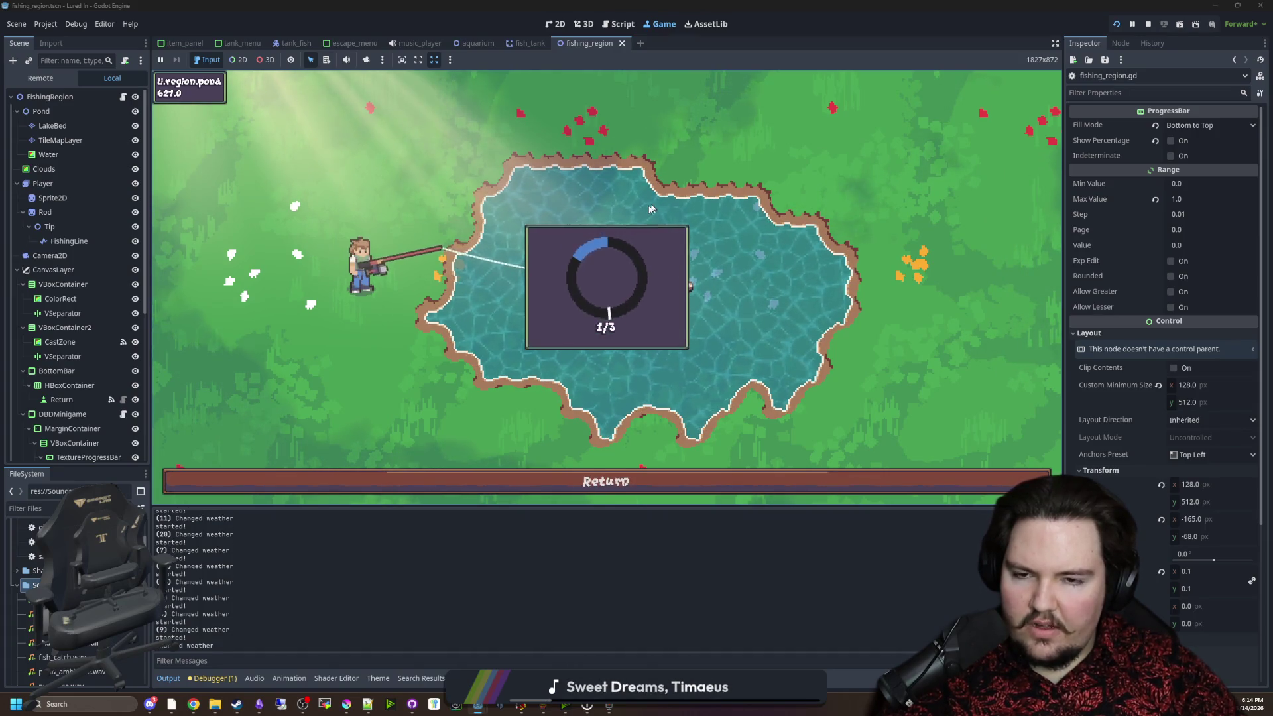
click(629, 223)
click(630, 226)
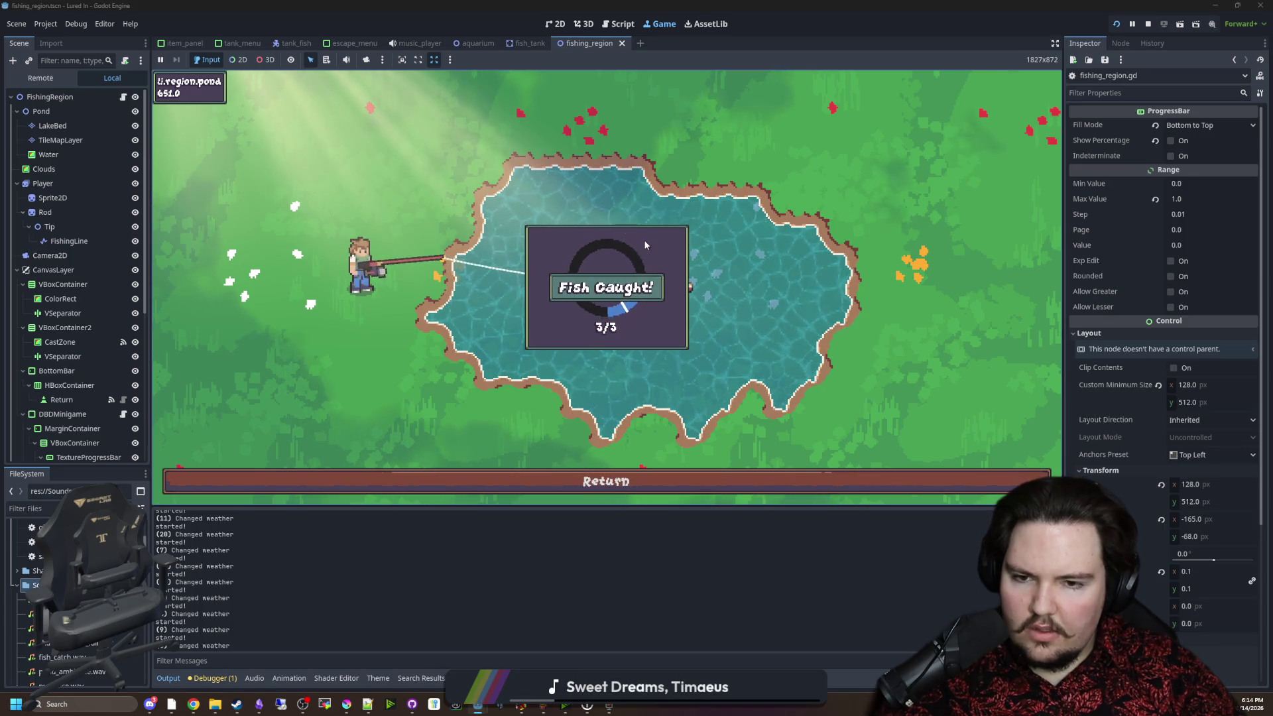
click(607, 472)
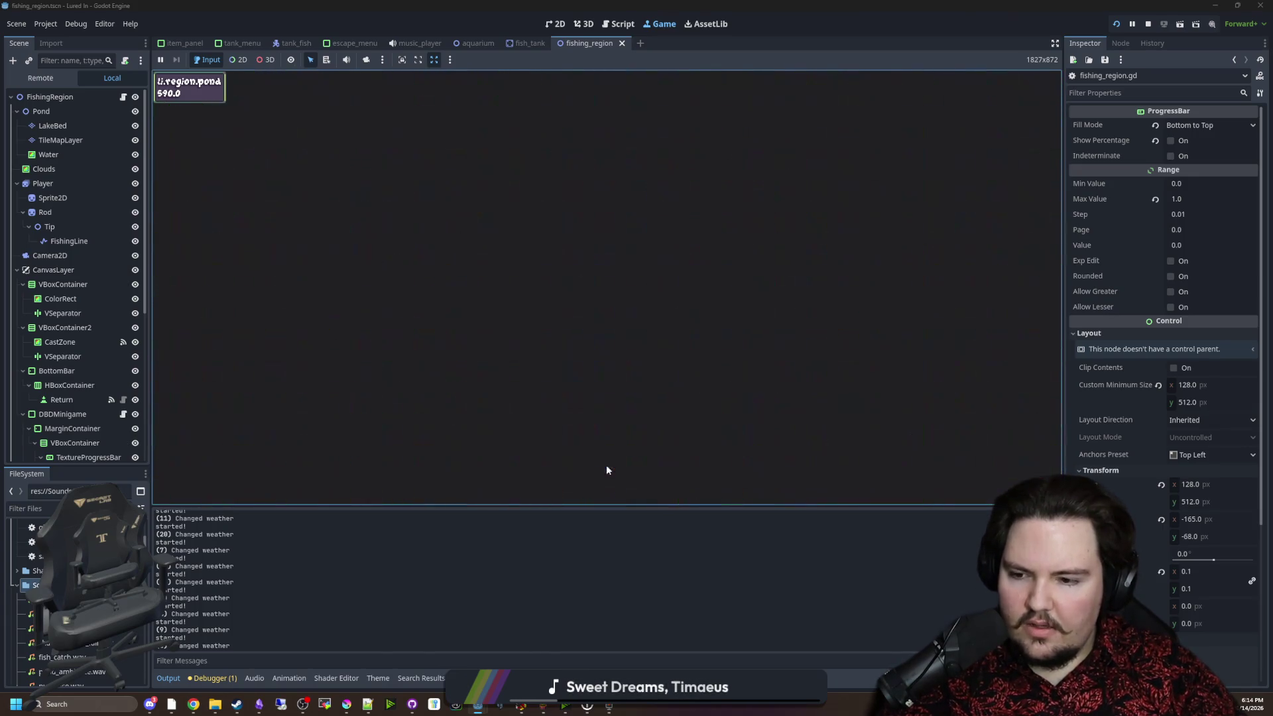
Sell the Minnow and both Bluegills for $7 cash, then travel to the Pond.
click(512, 478)
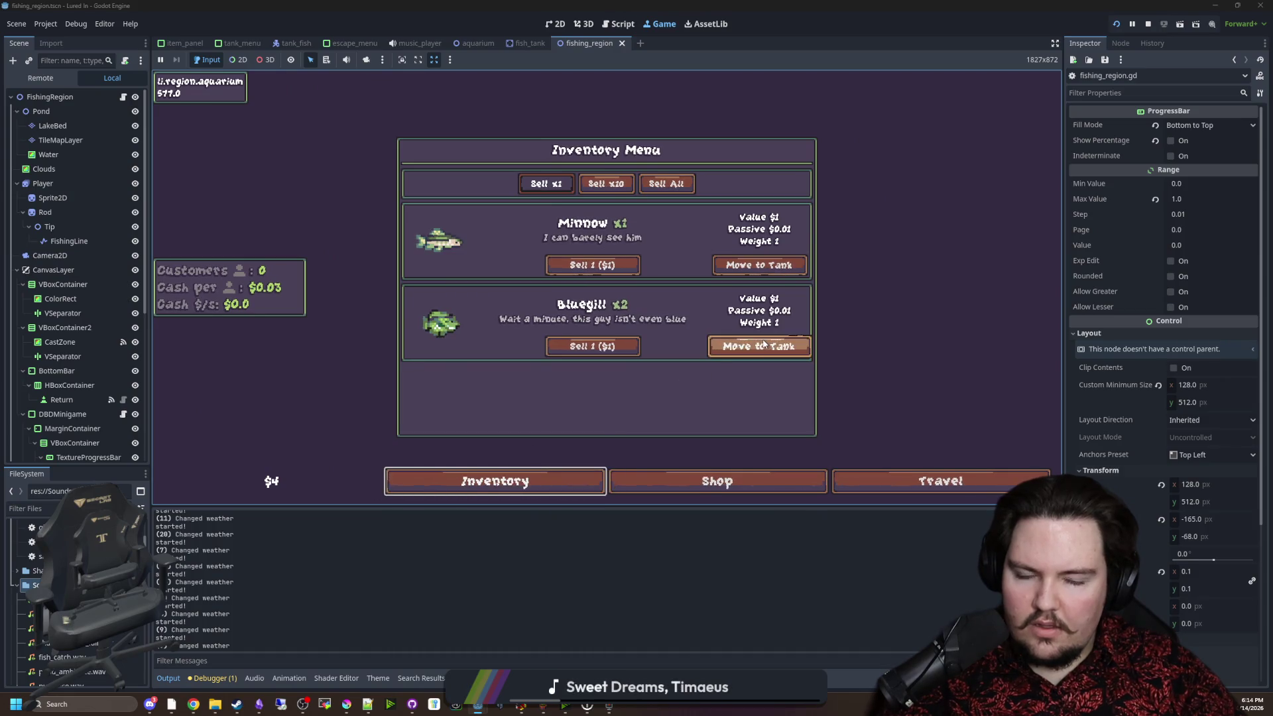
click(608, 266)
click(608, 268)
click(608, 266)
click(495, 481)
click(941, 482)
click(754, 199)
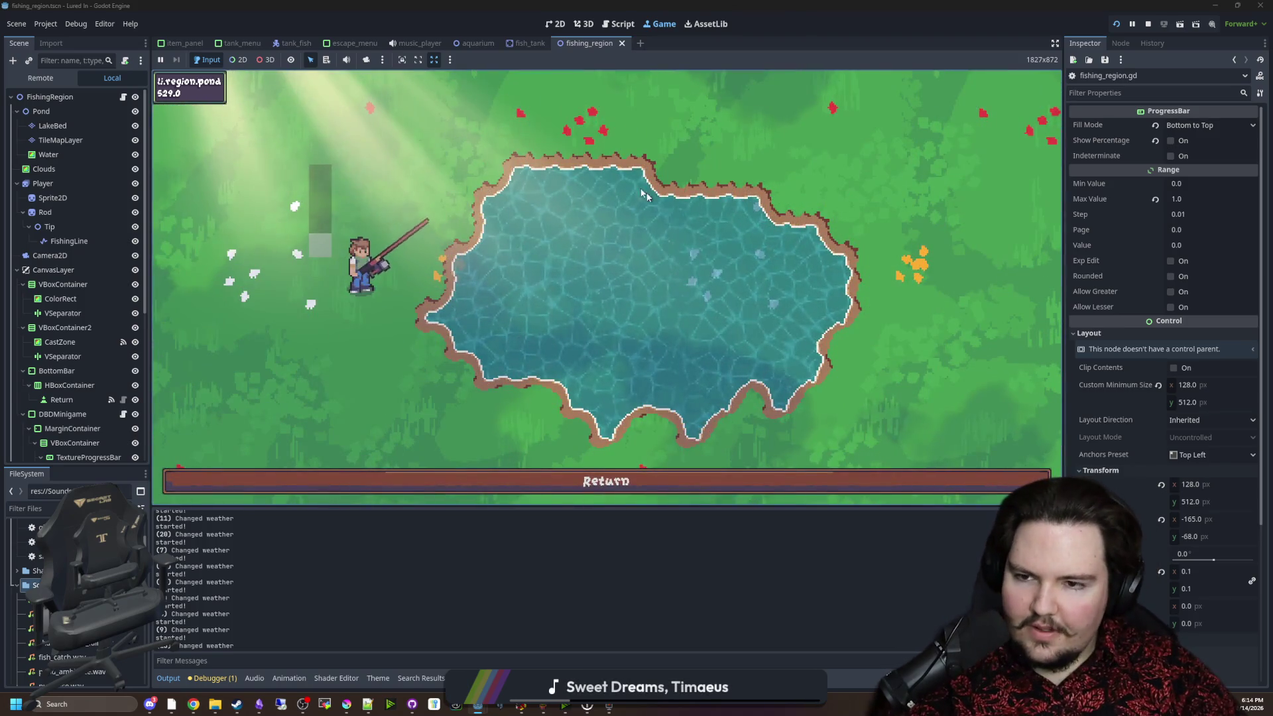
Cast and land two fish by hitting the ring's blue zones three times each.
click(521, 180)
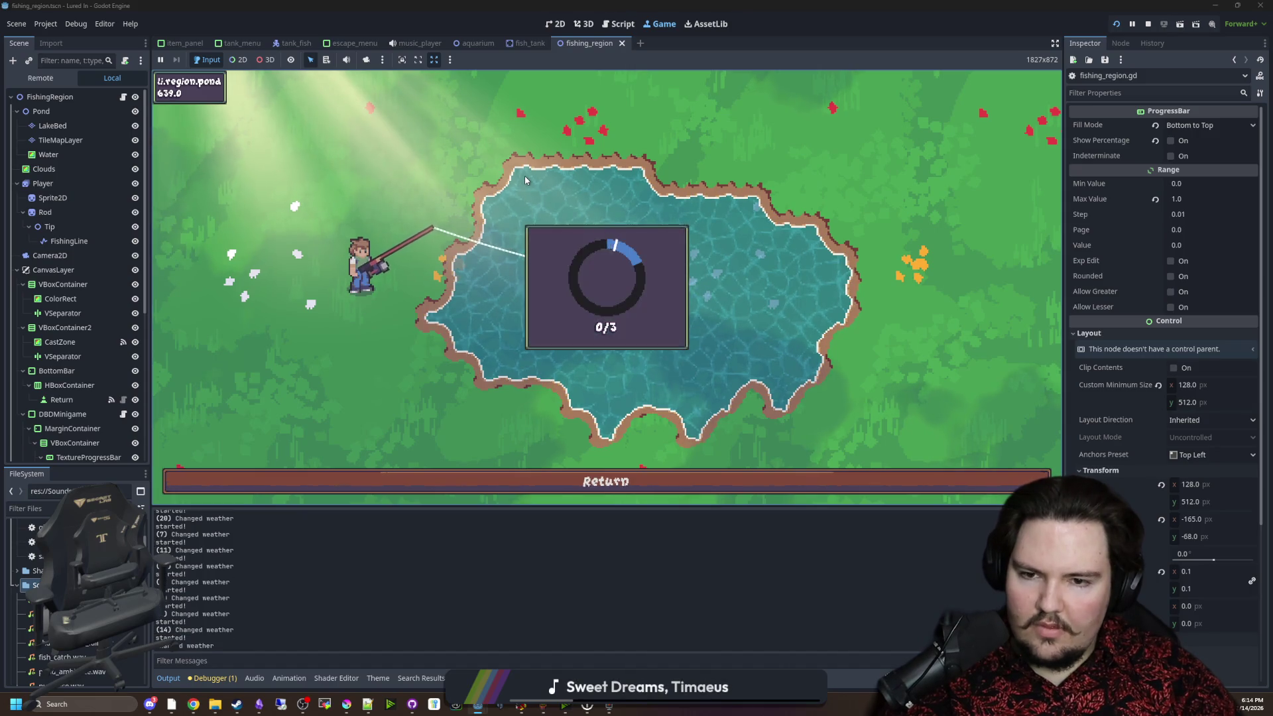
click(523, 180)
click(525, 180)
click(525, 180)
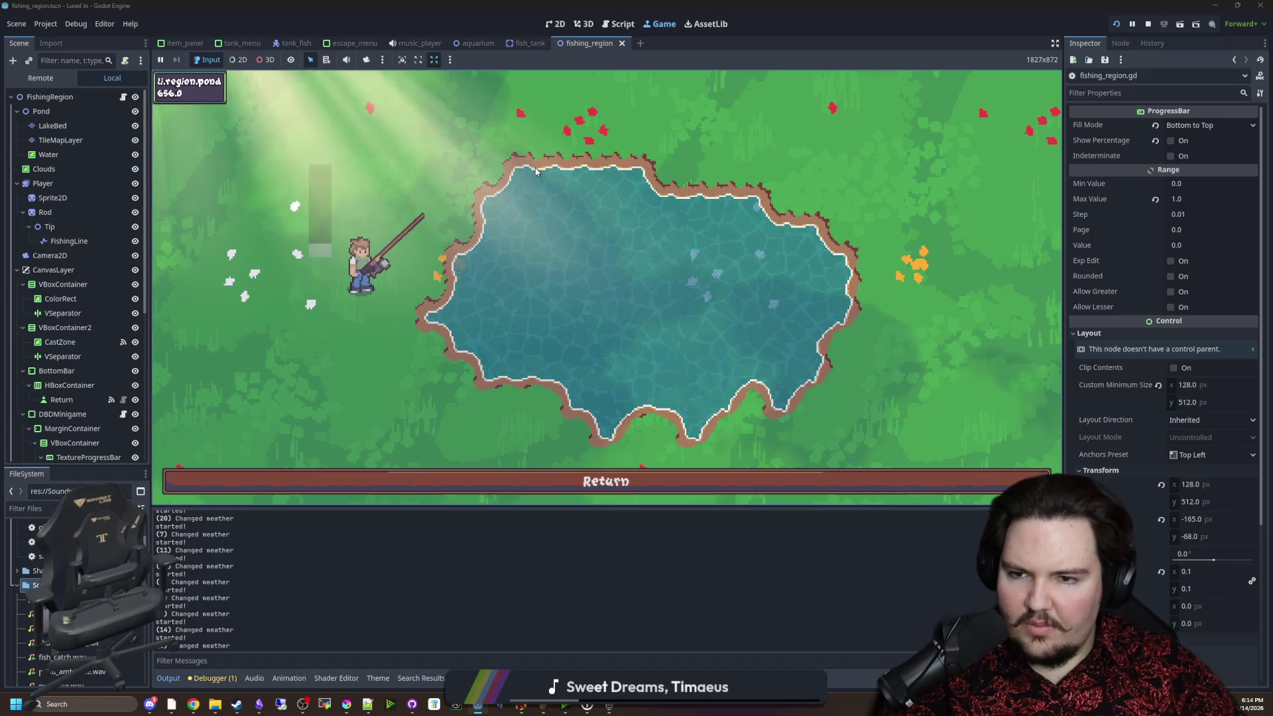
click(570, 177)
click(570, 177)
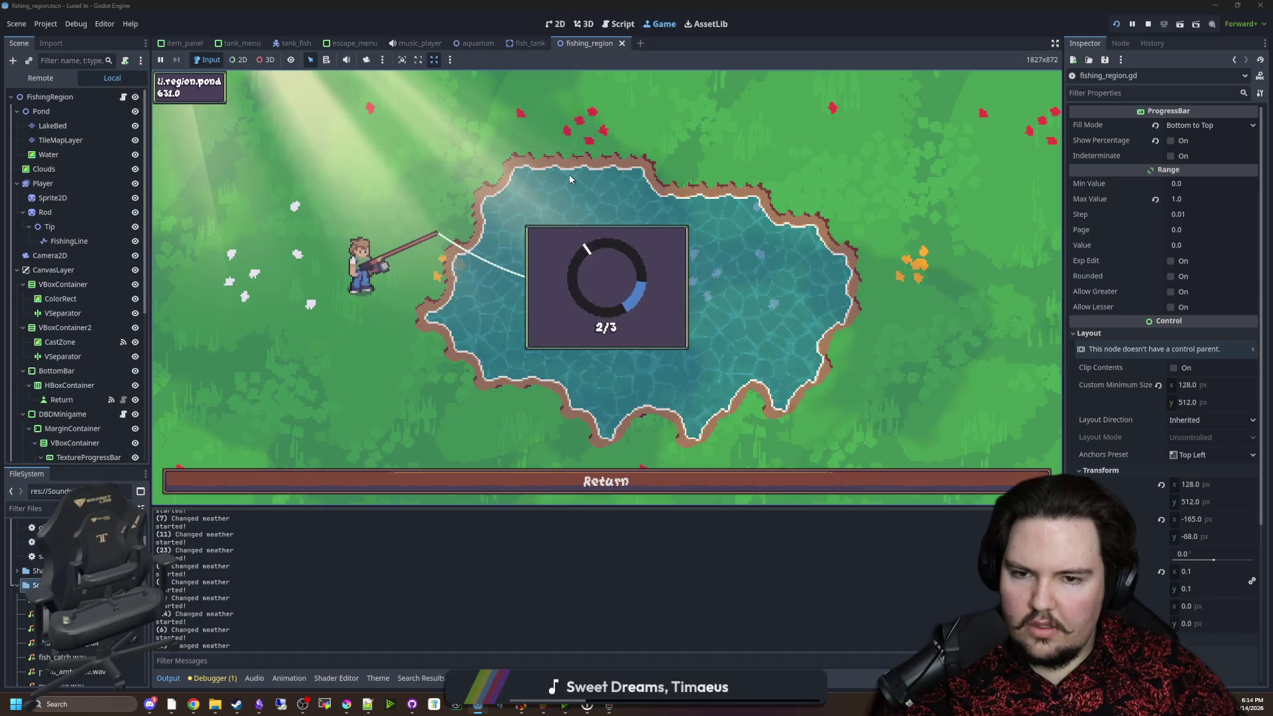
click(569, 178)
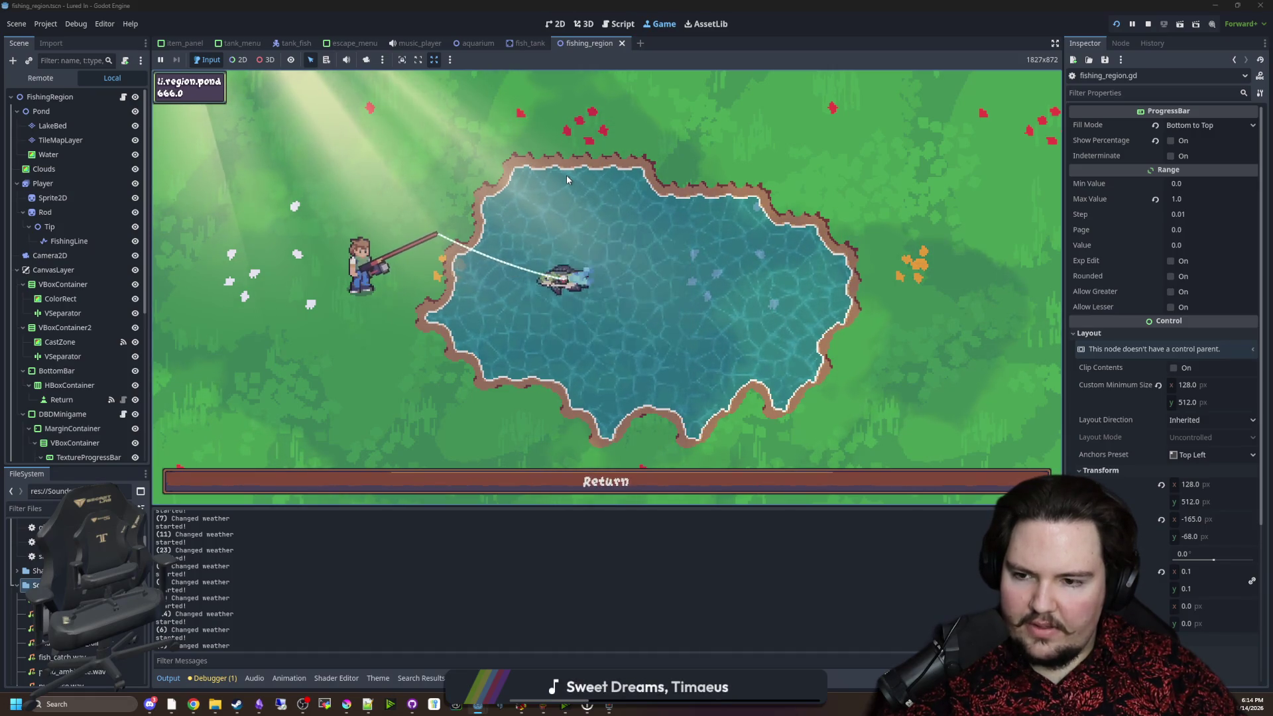
Keep casting and hitting skill checks, switching to the Space key.
click(566, 178)
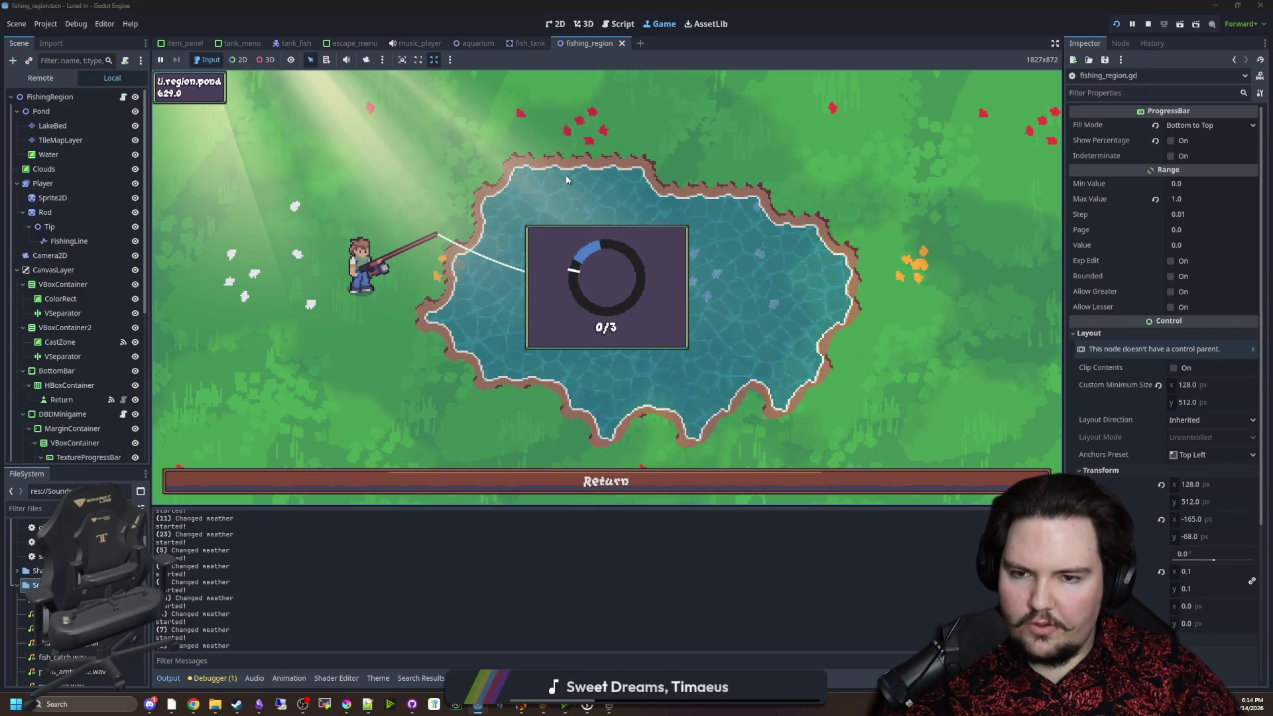
click(568, 177)
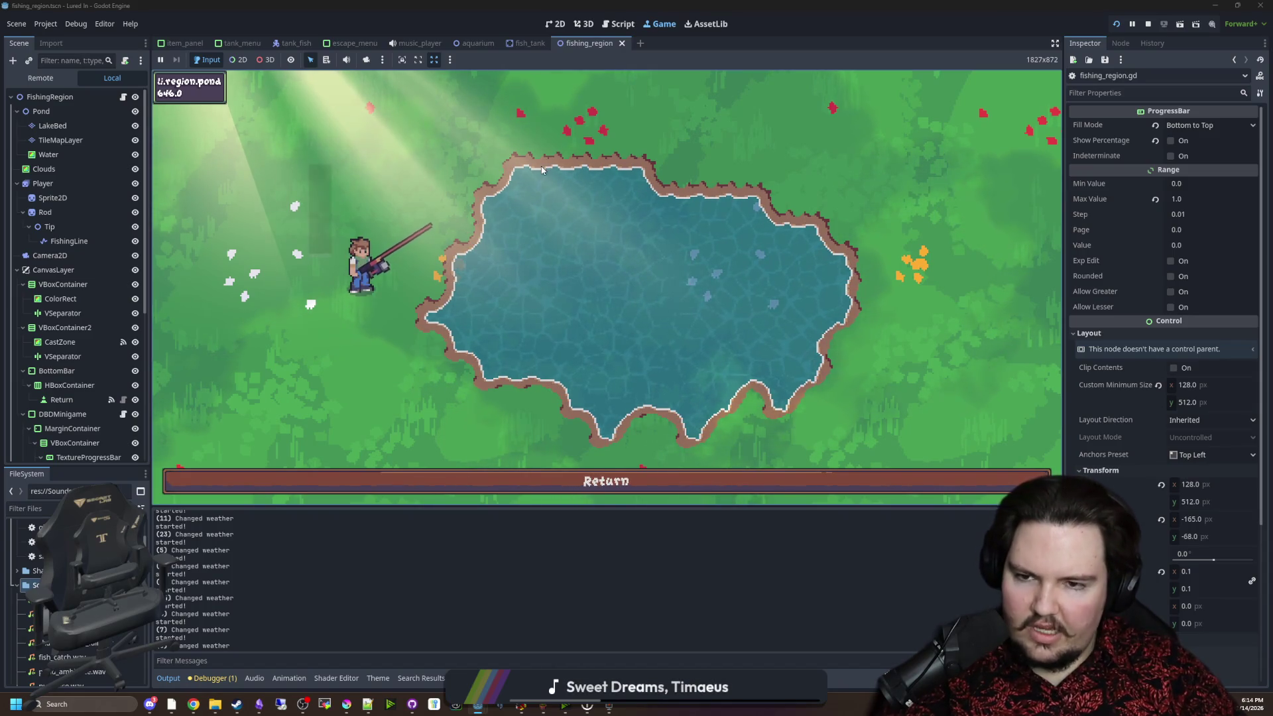
click(537, 171)
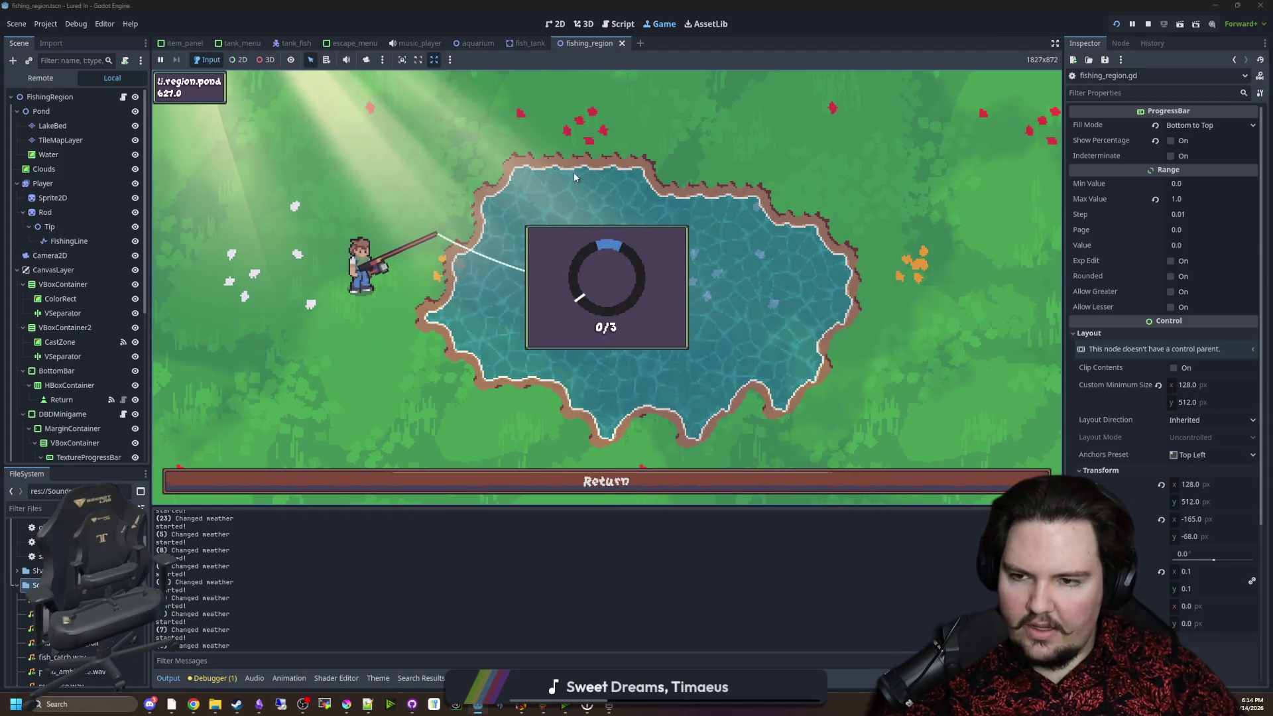
key(space)
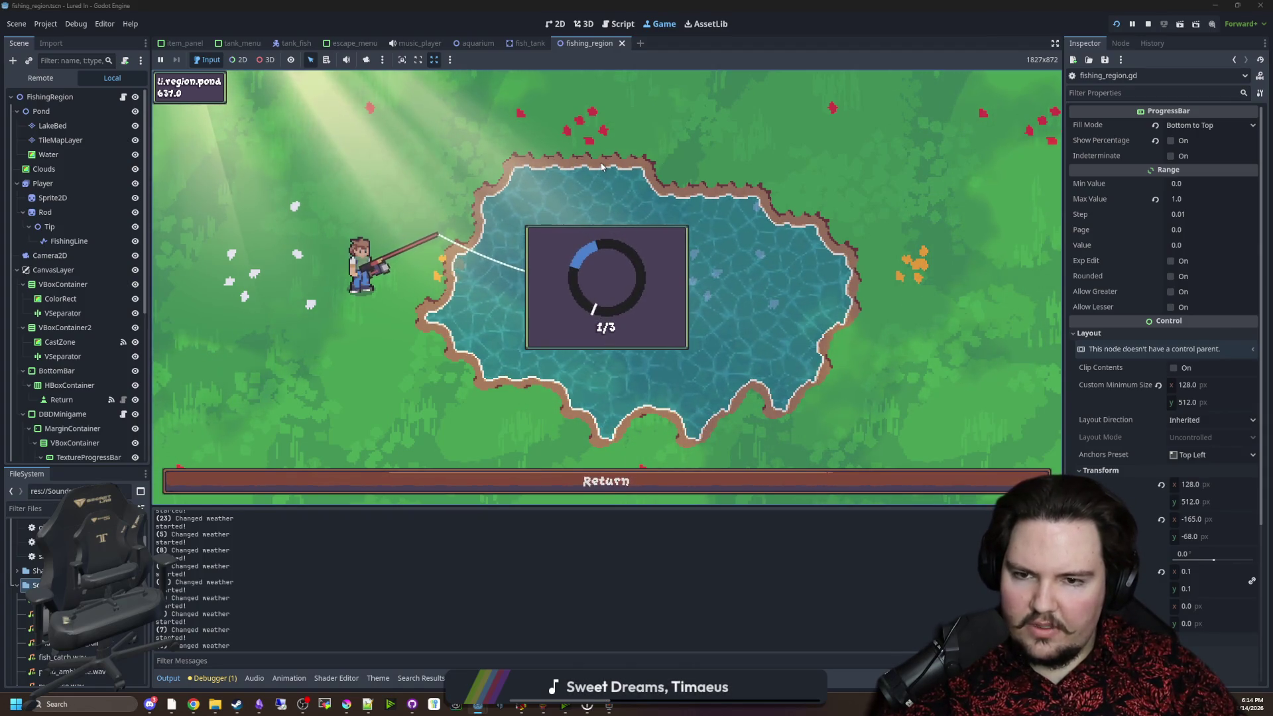
key(space)
key(space)
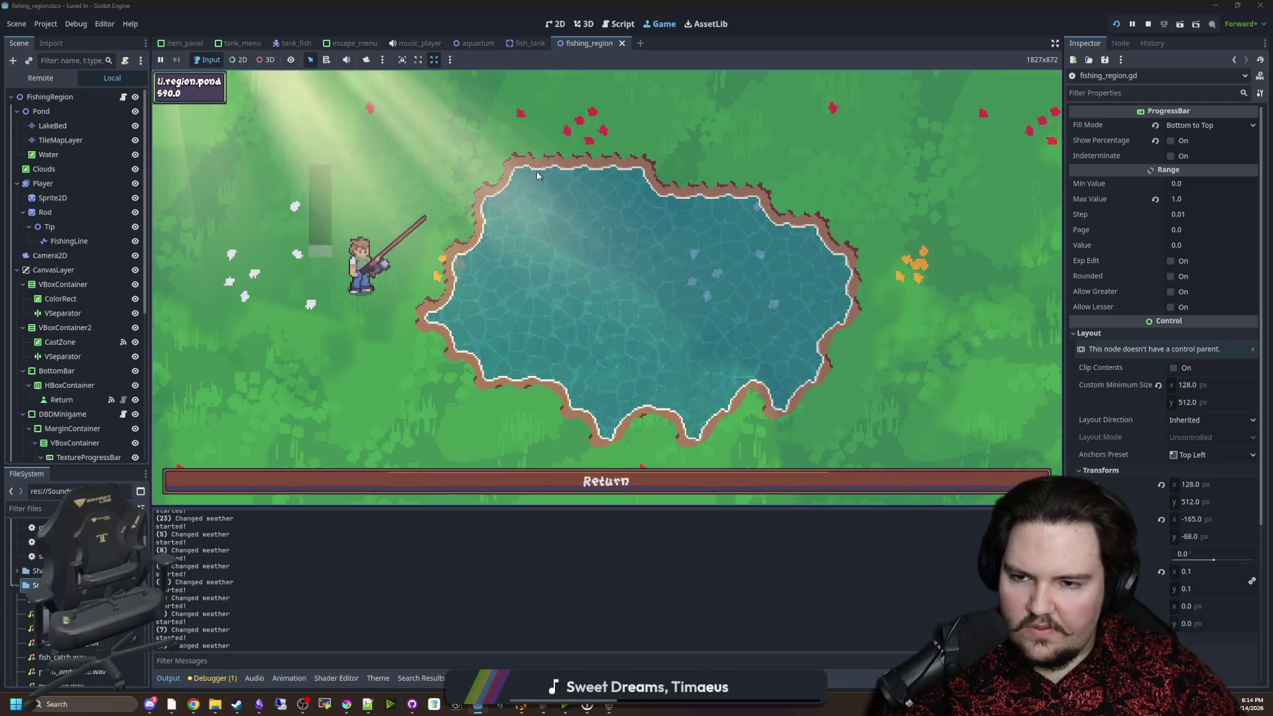
key(space)
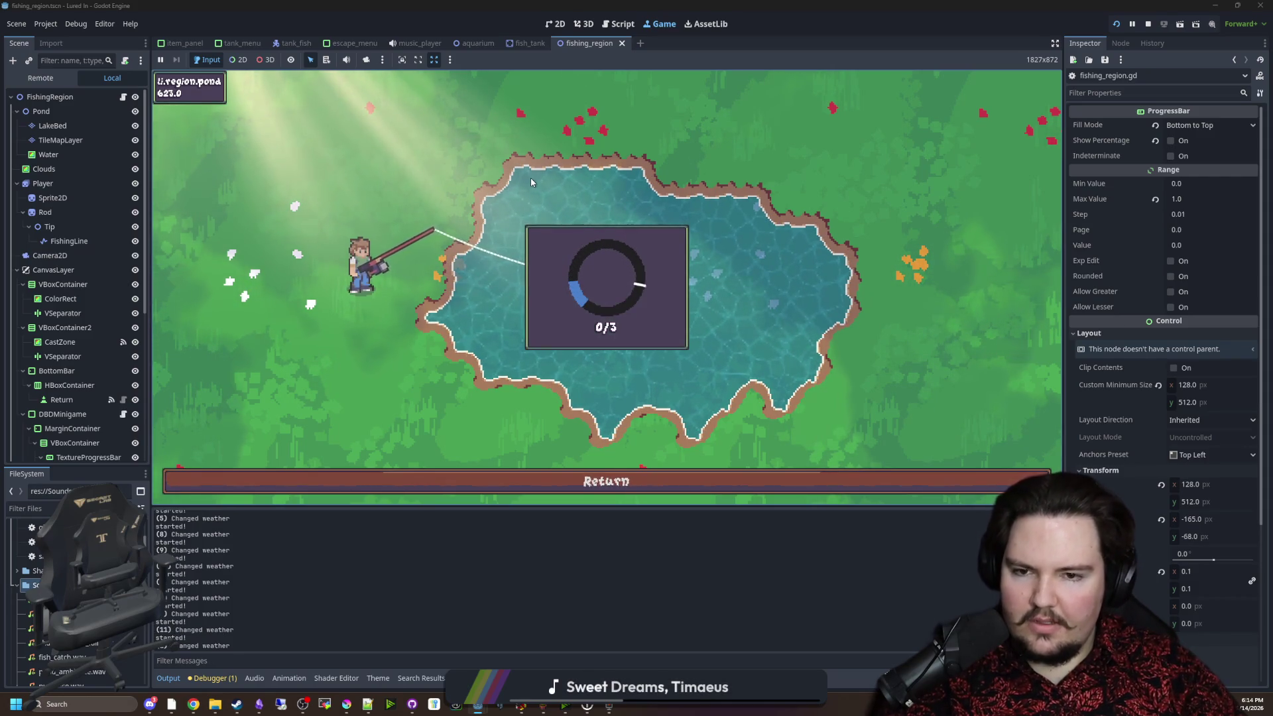
key(space)
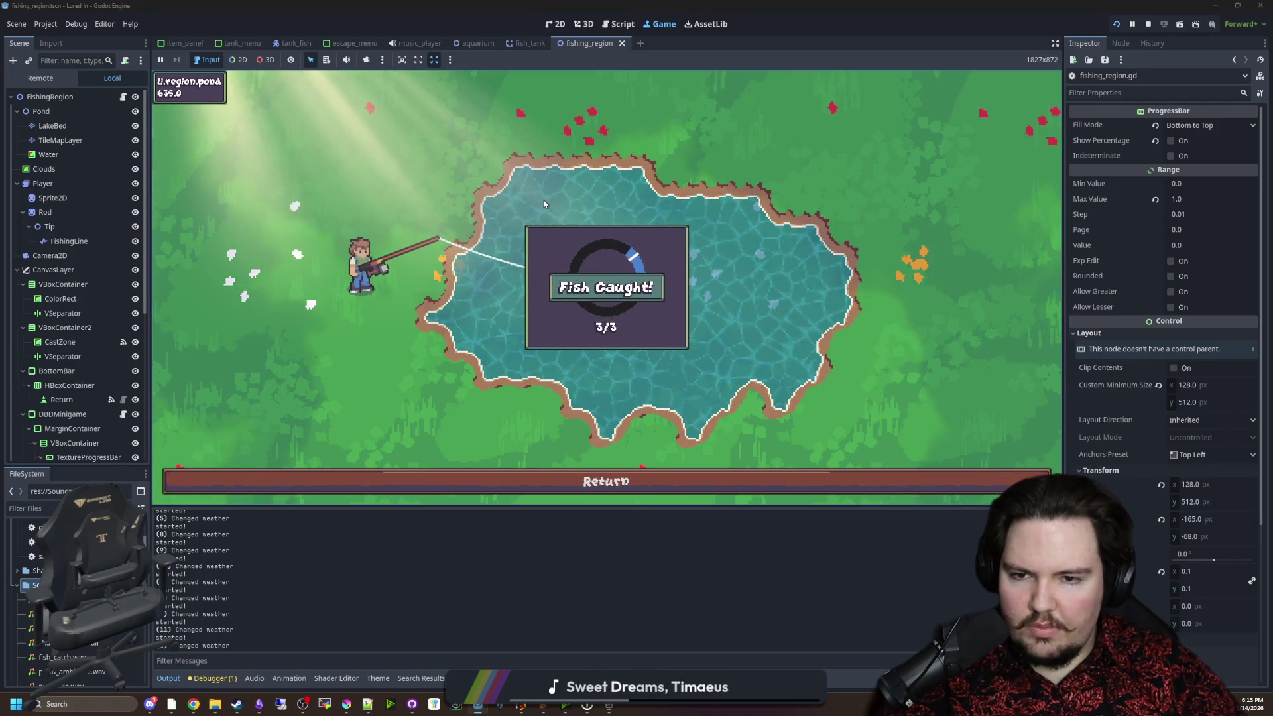
Land two more fish with three timed hits each, then return to the aquarium.
click(543, 204)
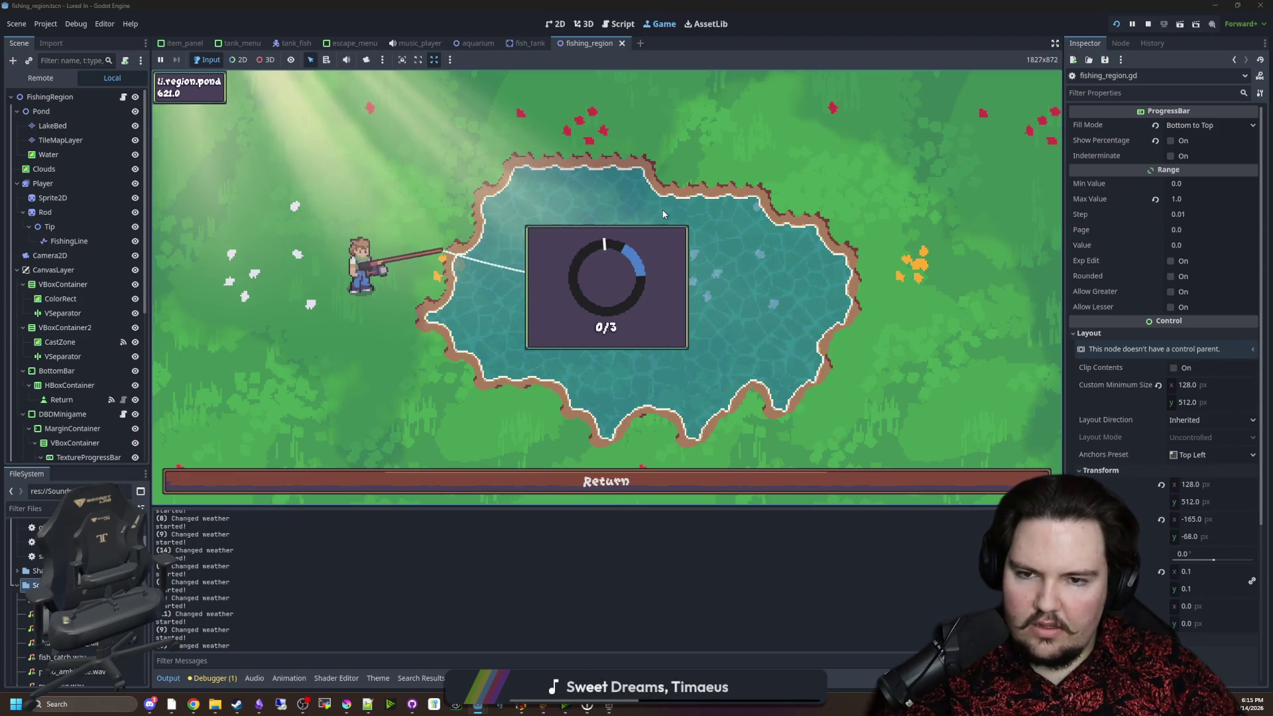
click(596, 191)
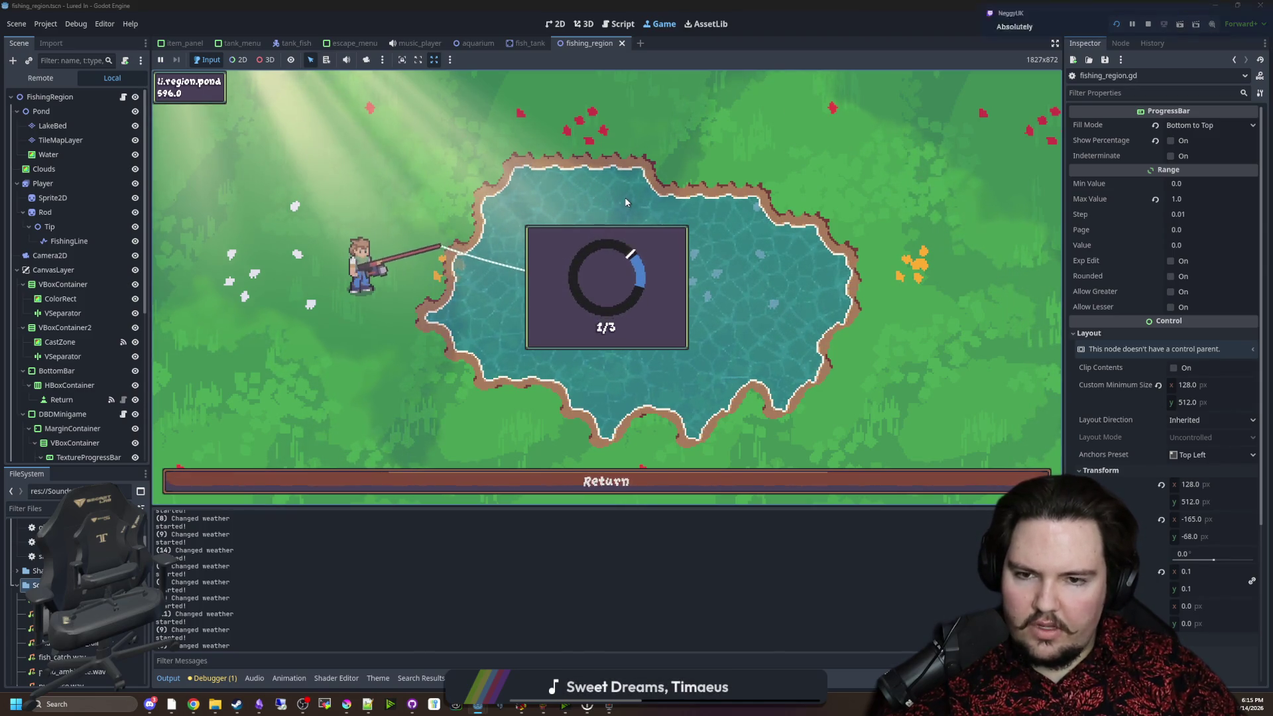
click(625, 196)
click(620, 195)
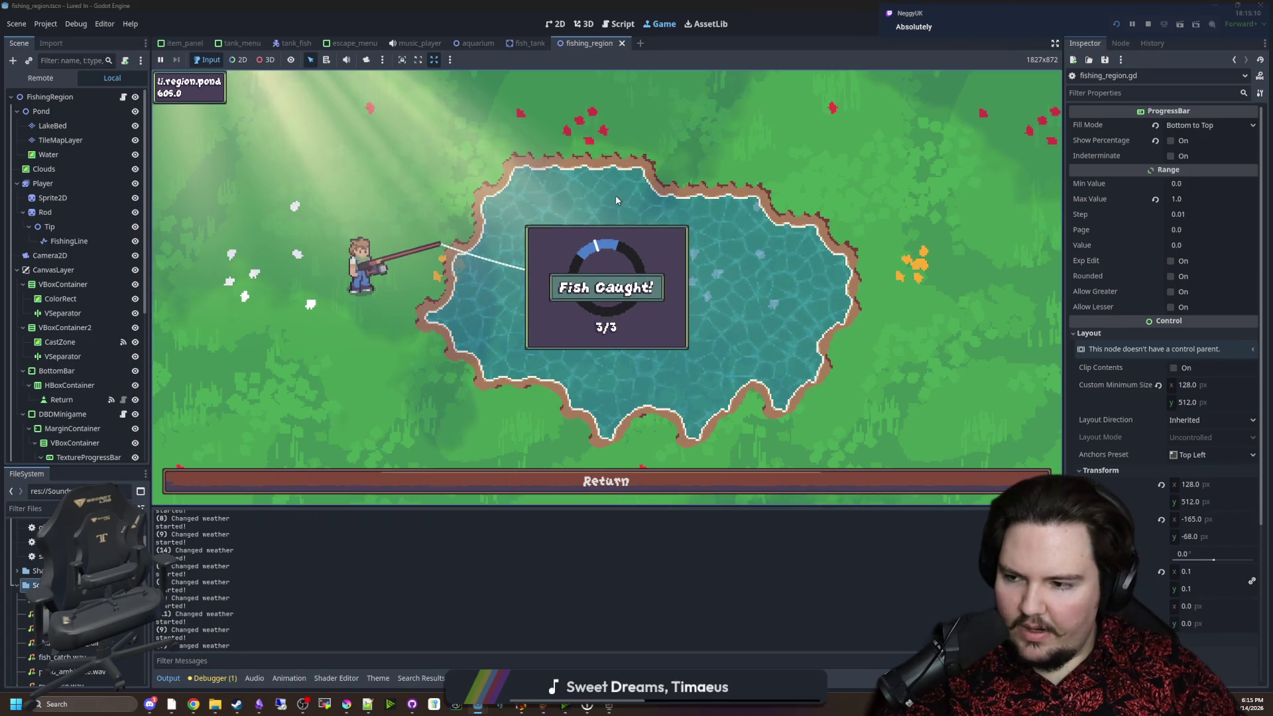
drag(586, 200, 584, 197)
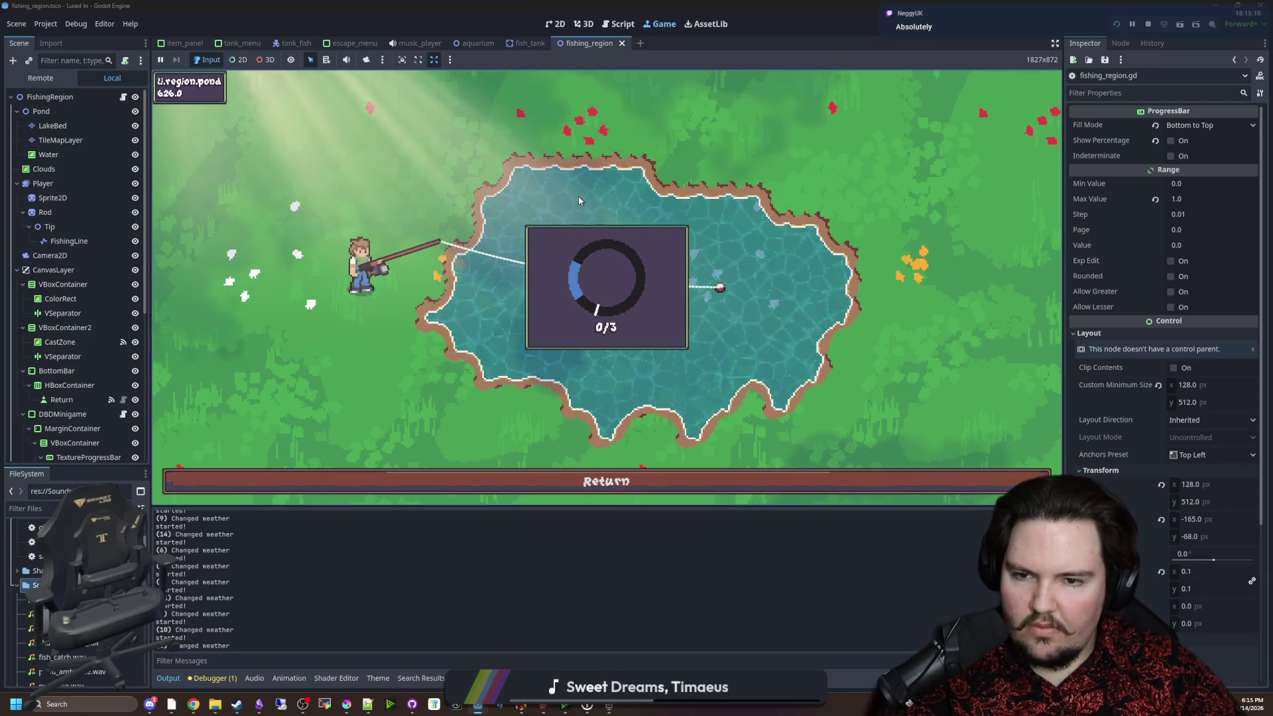
click(578, 200)
click(578, 199)
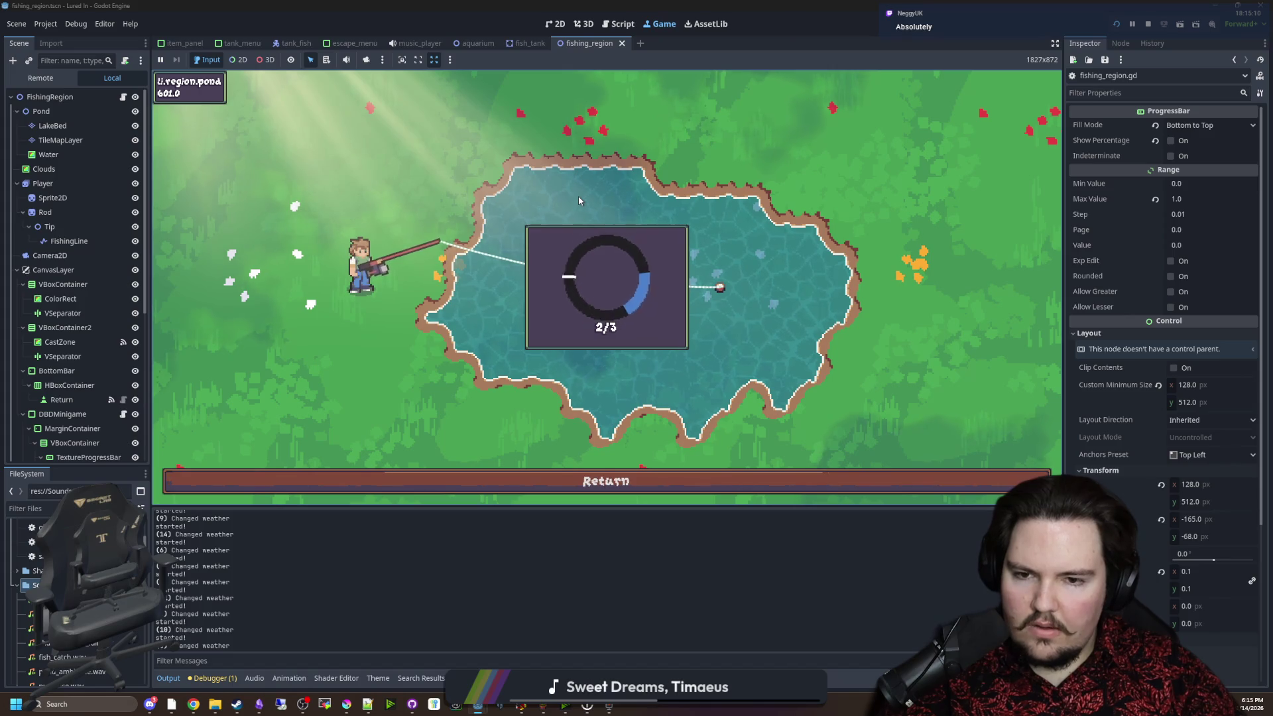
click(578, 199)
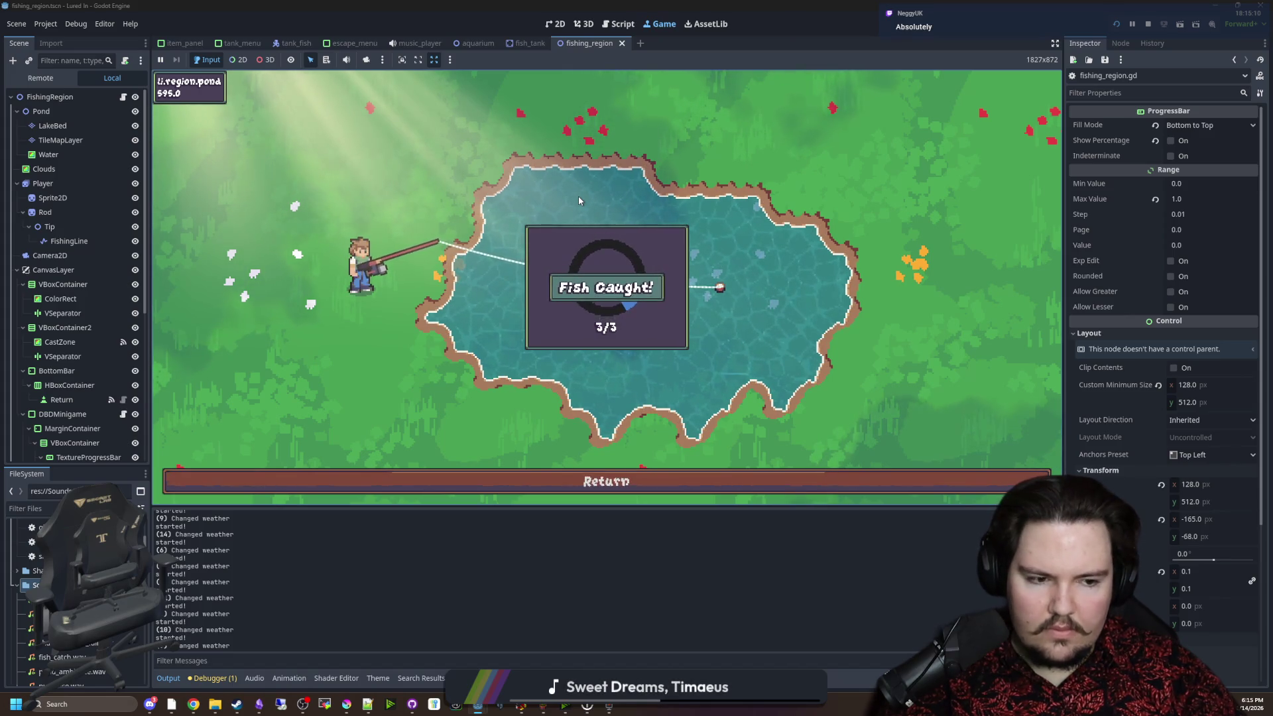
click(591, 491)
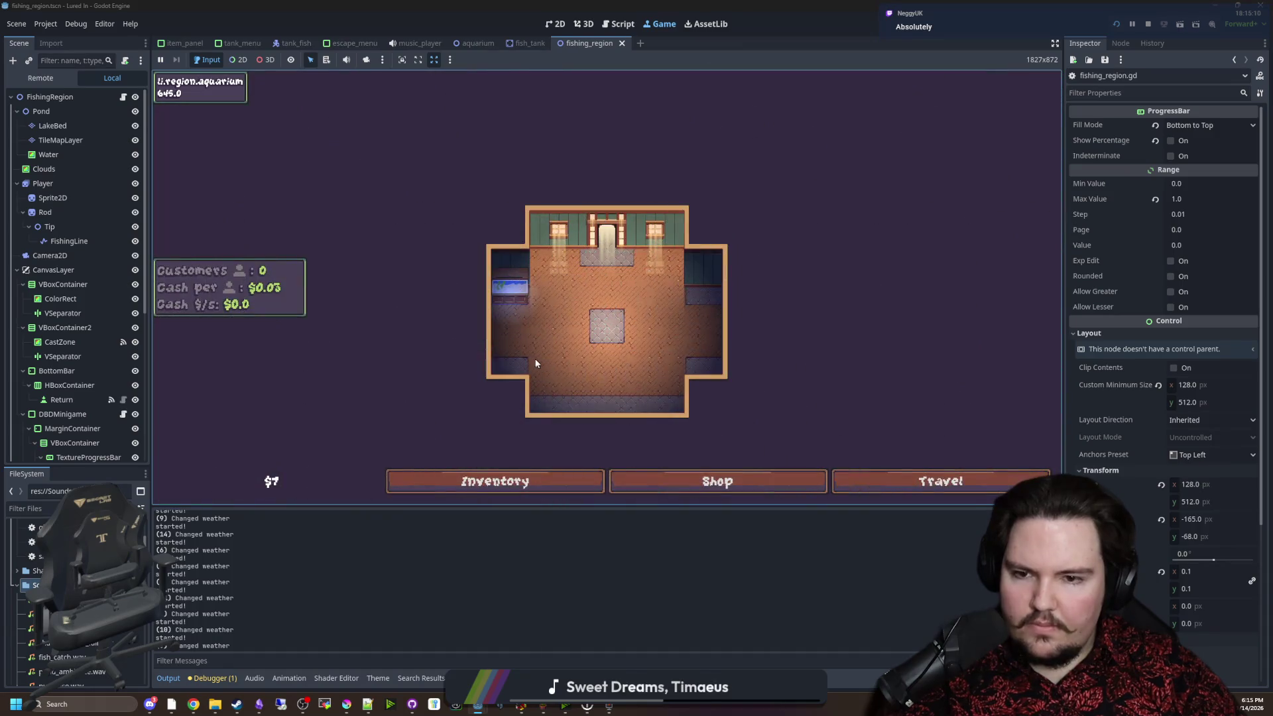
Sell both Minnows and a Bluegill from the inventory.
click(527, 484)
click(590, 264)
click(590, 265)
click(591, 266)
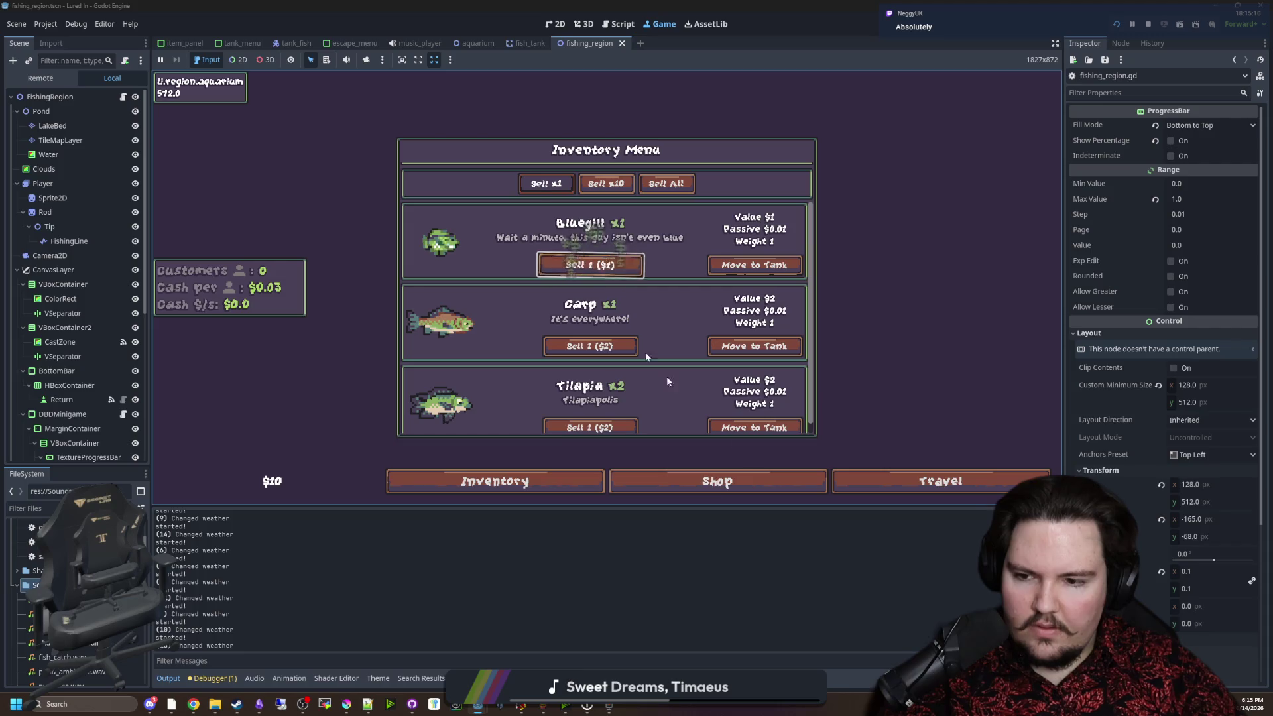
Buy the Advertising upgrade from the shop's Marketing section.
click(717, 482)
click(545, 176)
click(741, 213)
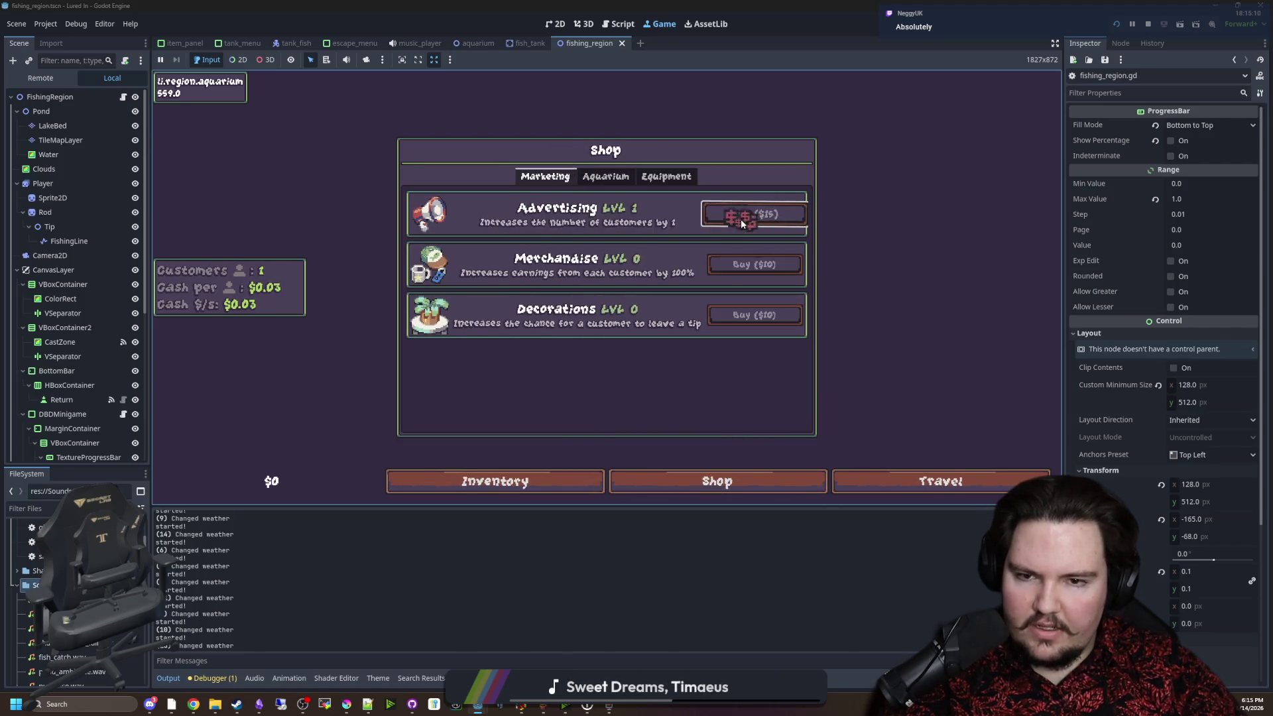
key(Escape)
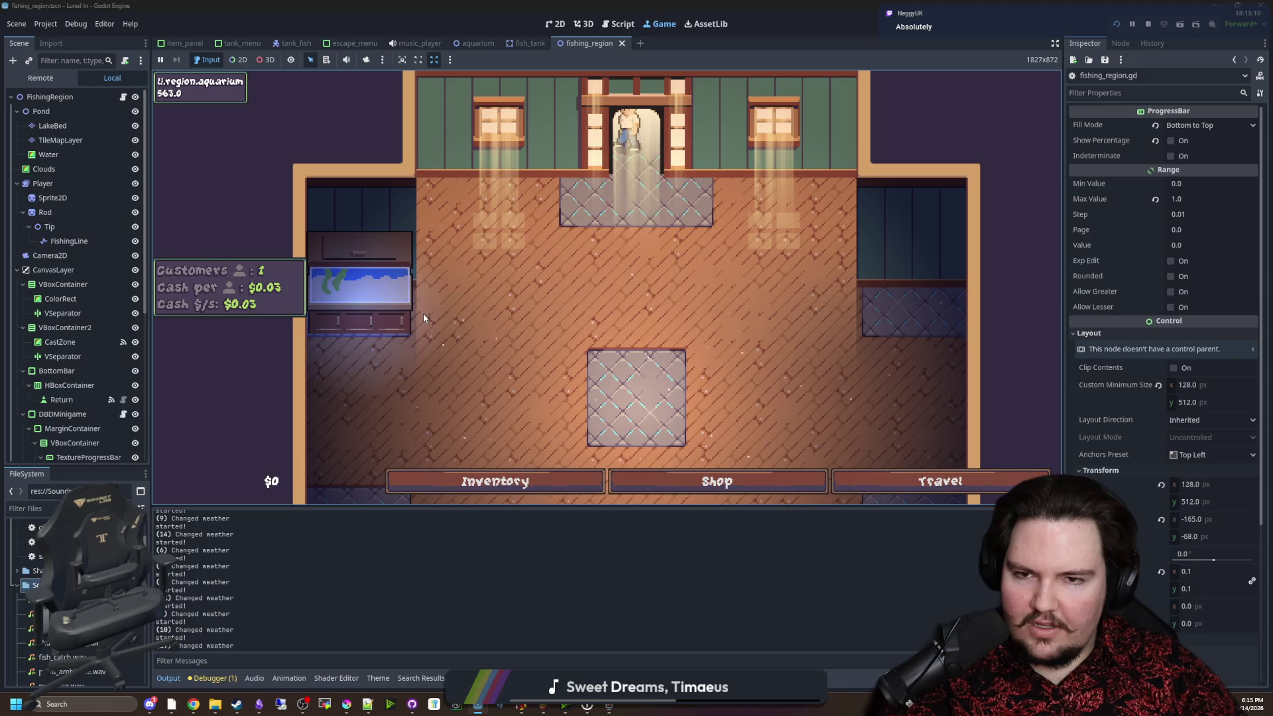
View the aquarium tank, then move two fish from the inventory into it.
click(391, 300)
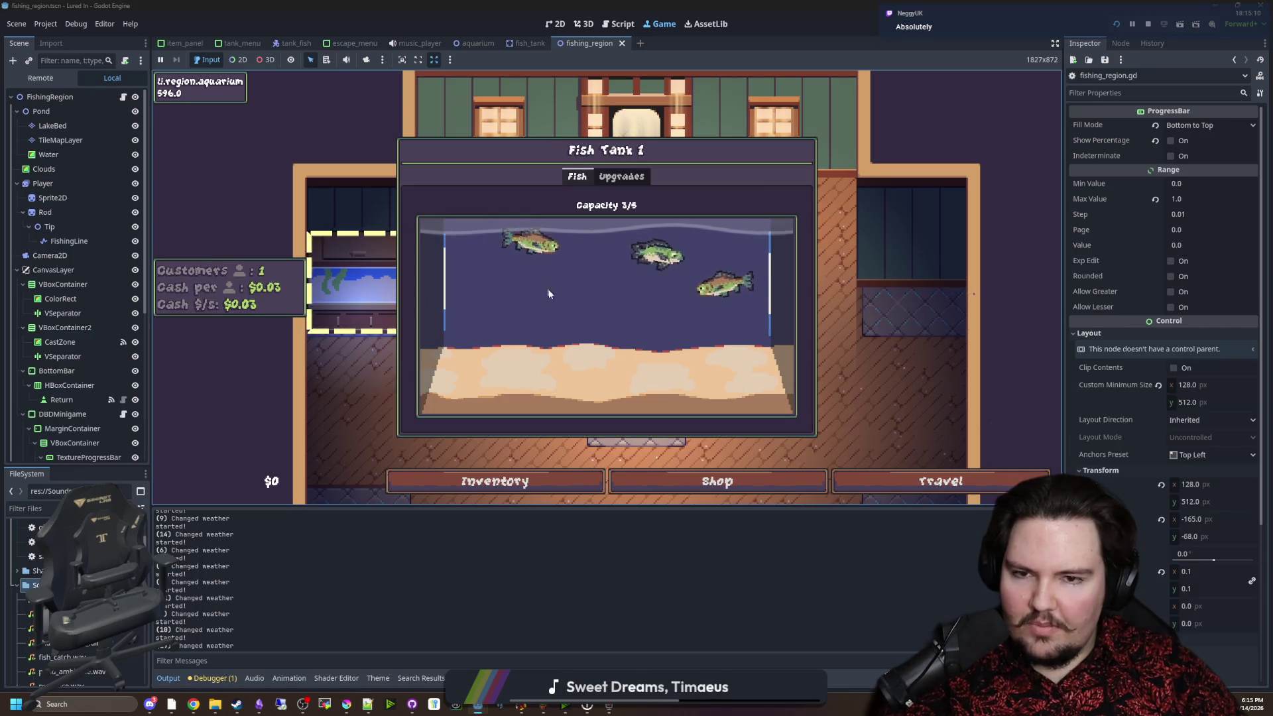
key(Escape)
click(494, 480)
click(754, 350)
click(388, 292)
click(494, 480)
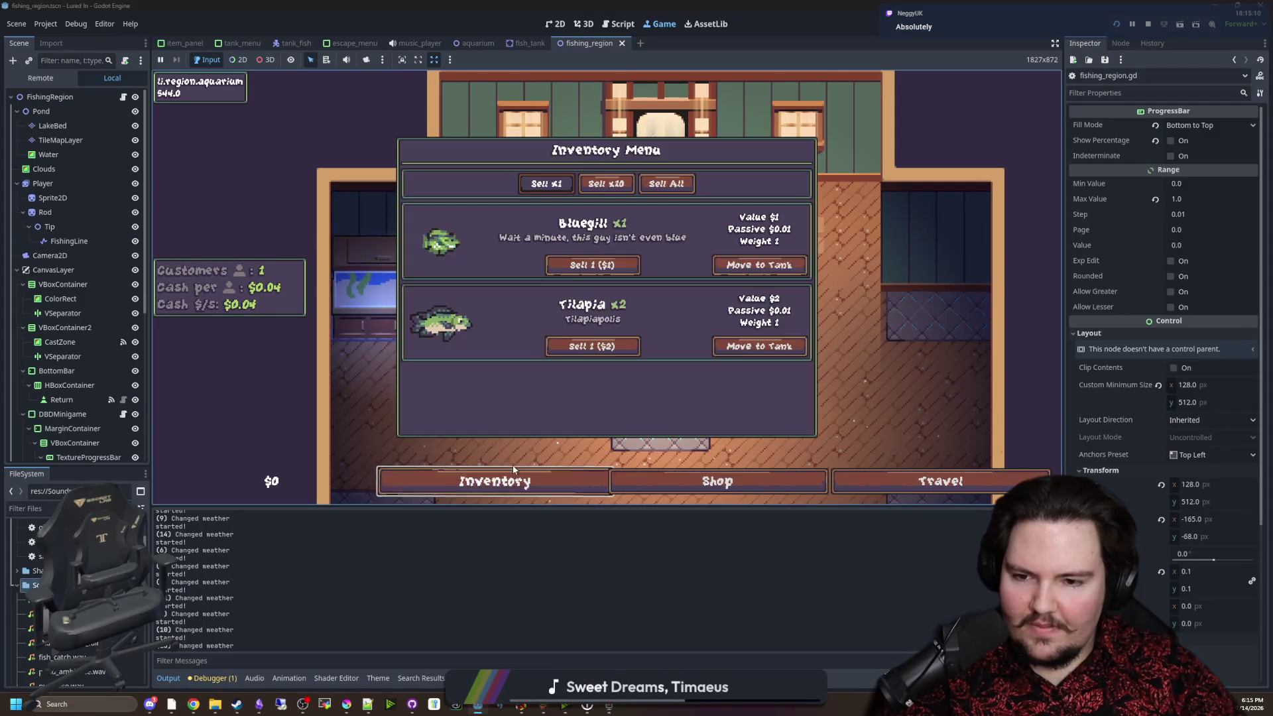
click(751, 264)
click(386, 286)
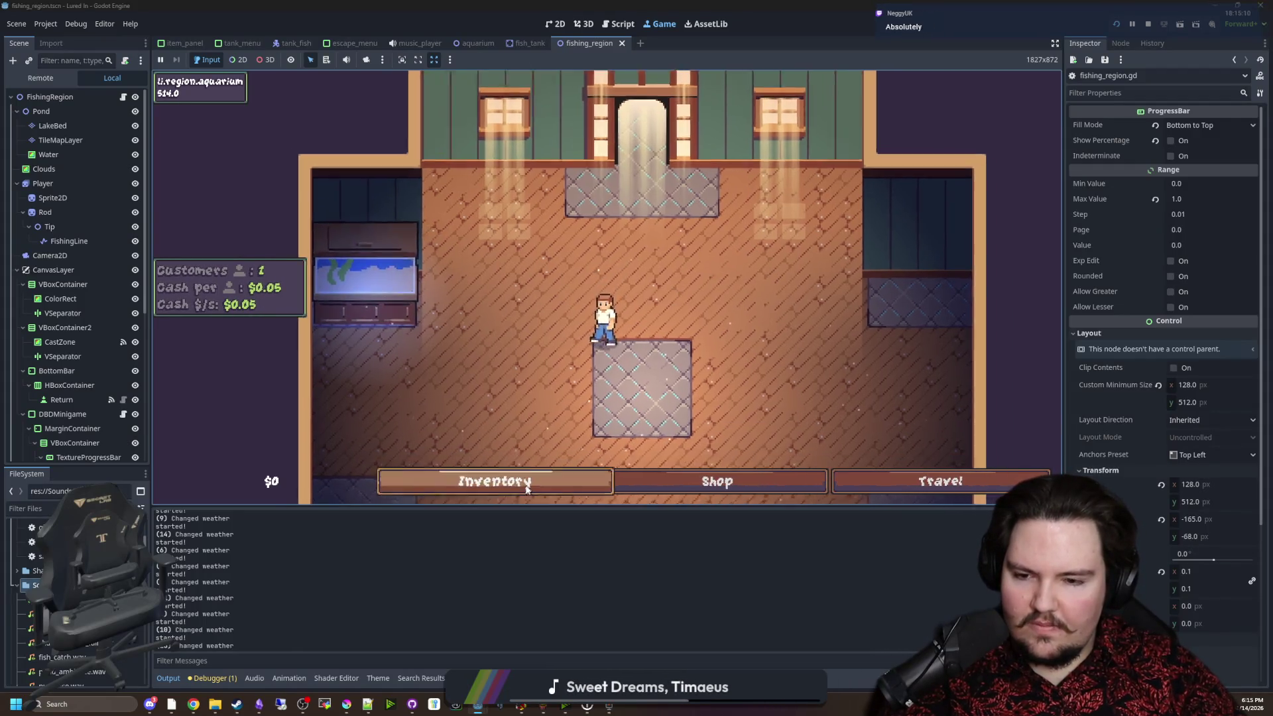
Check the shop again, sell both Tilapia, and bring up the travel menu.
click(524, 481)
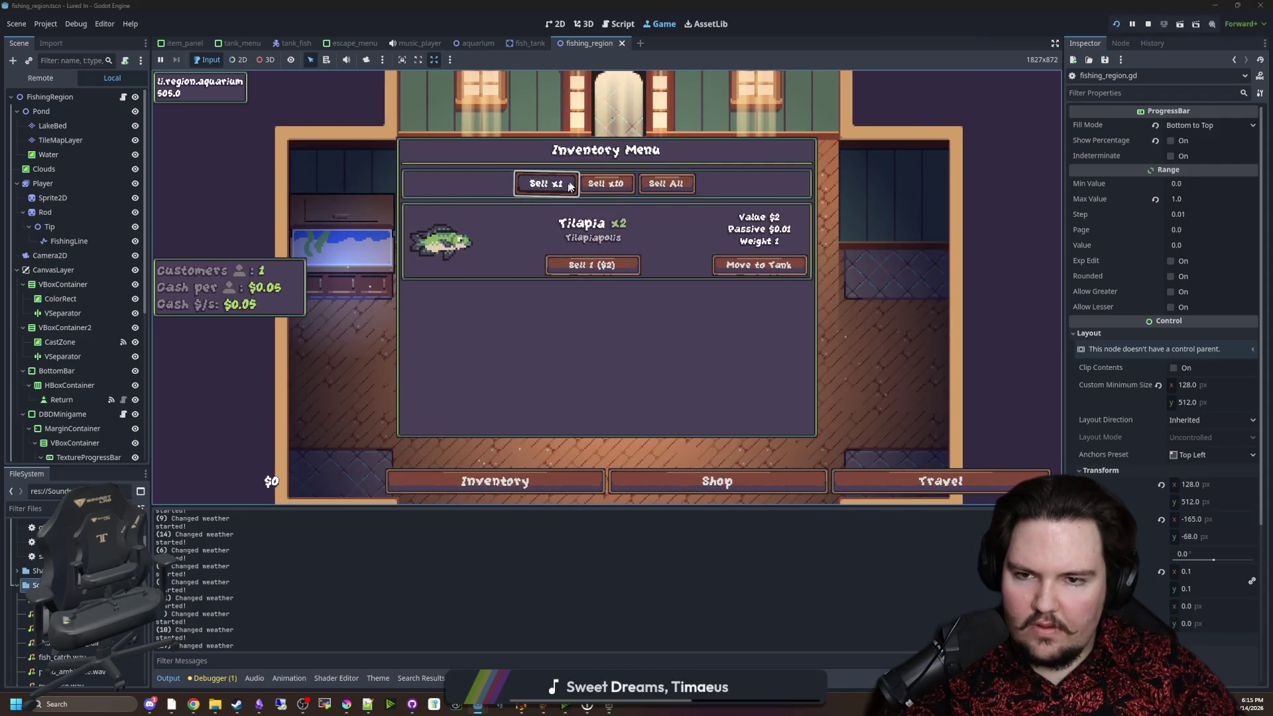
click(687, 472)
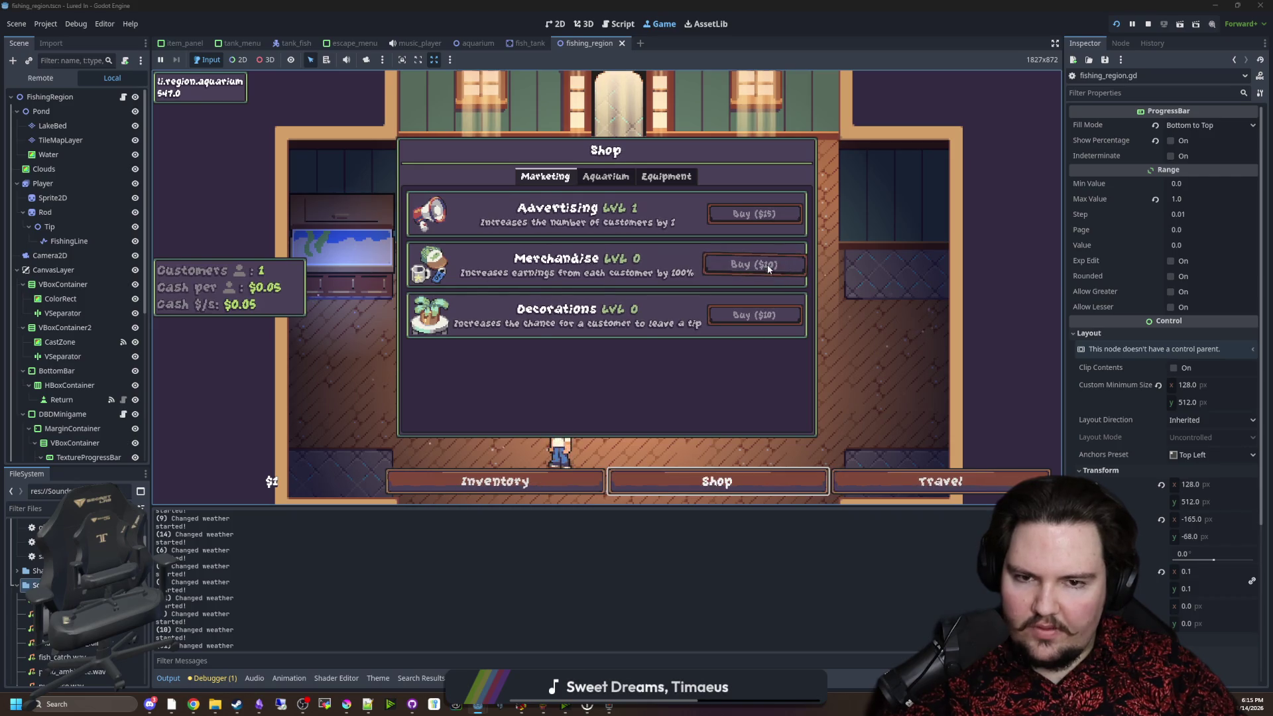
click(741, 490)
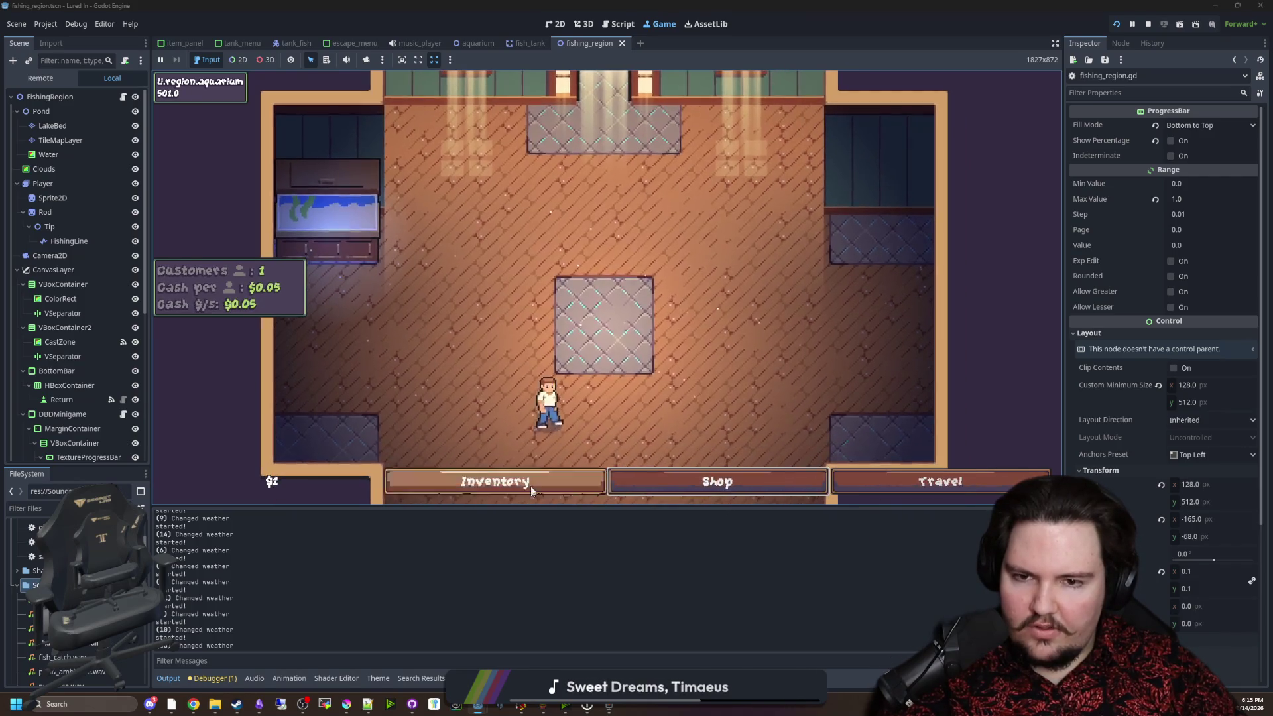
click(534, 480)
click(597, 265)
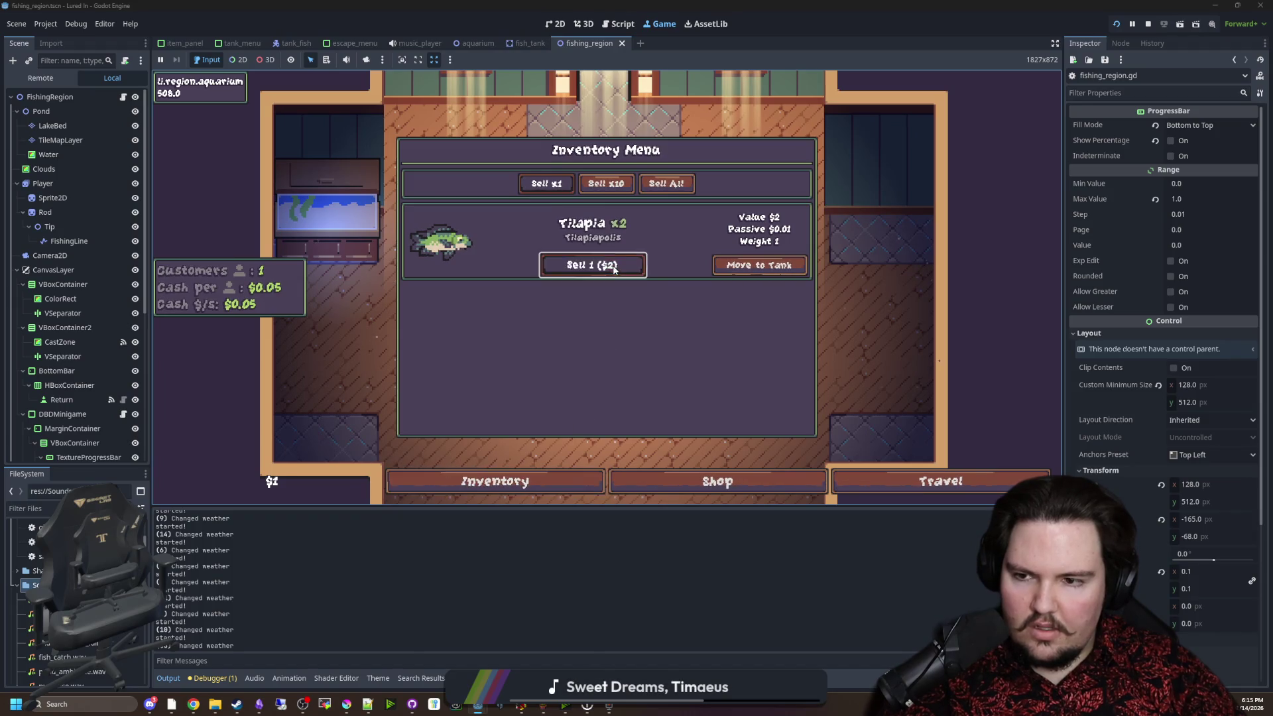
click(597, 265)
click(517, 482)
click(889, 474)
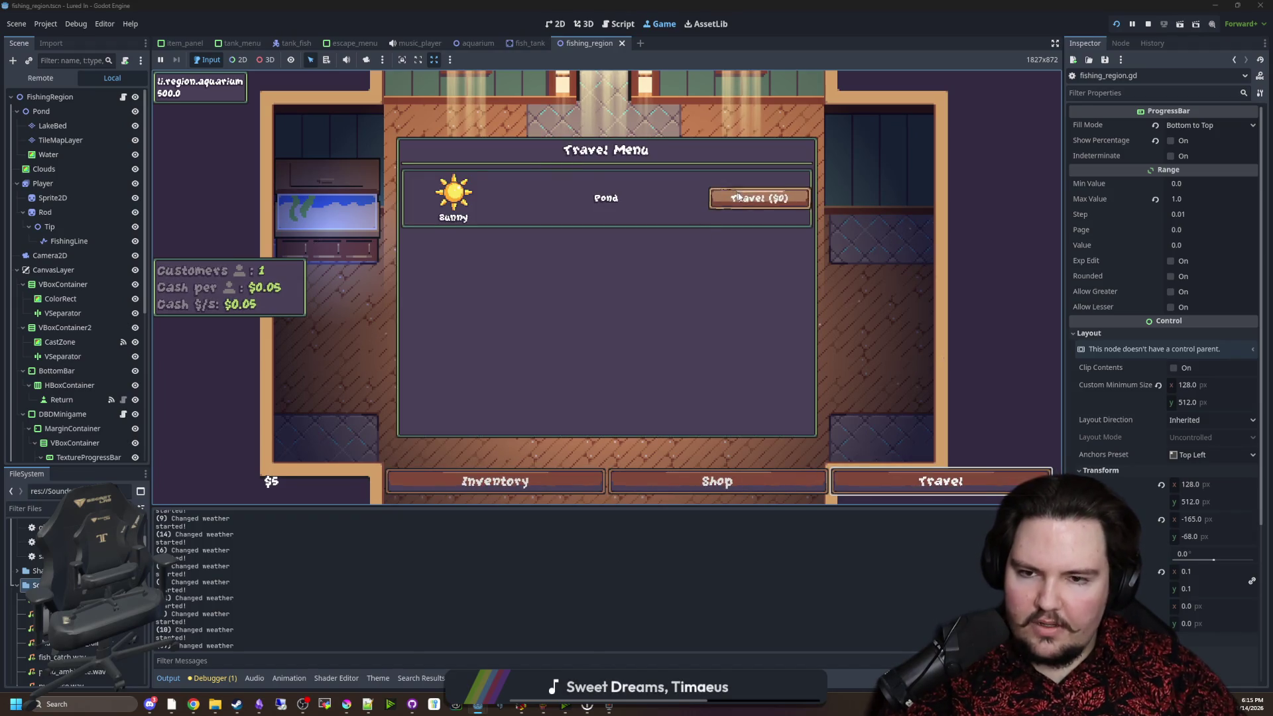
Travel to the Pond and land two fish through the ring skill checks.
click(756, 196)
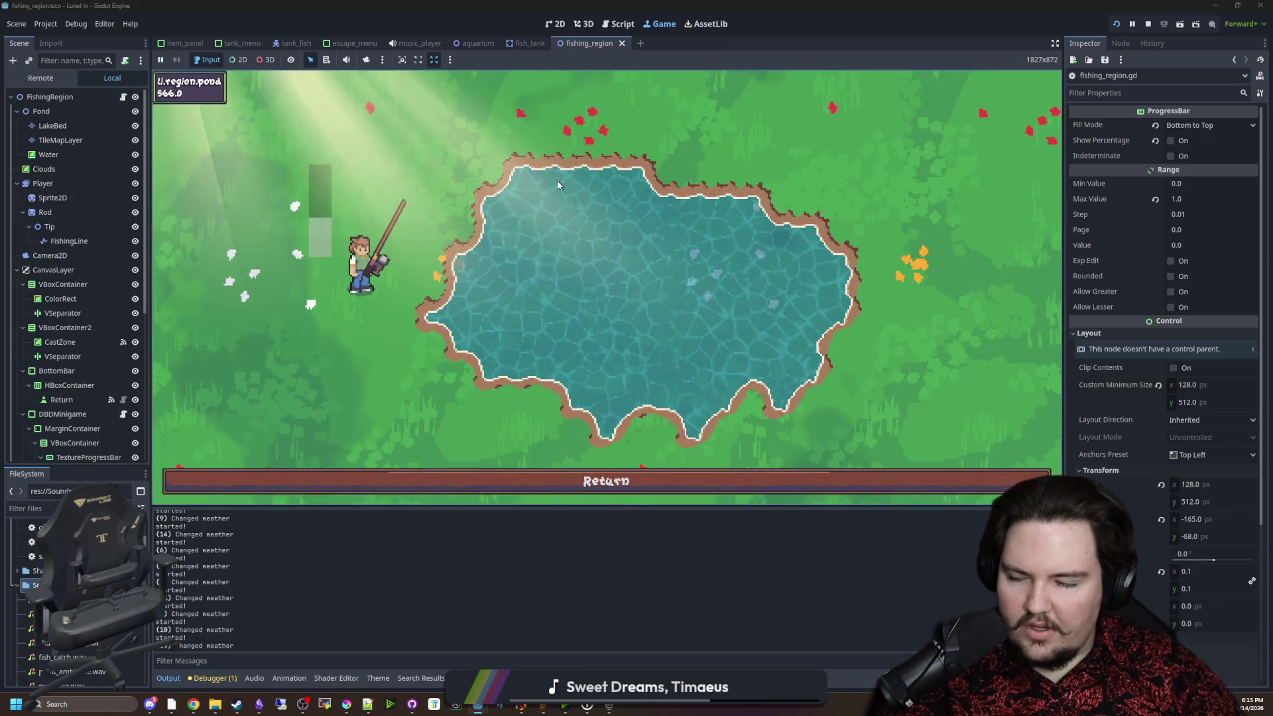
click(558, 186)
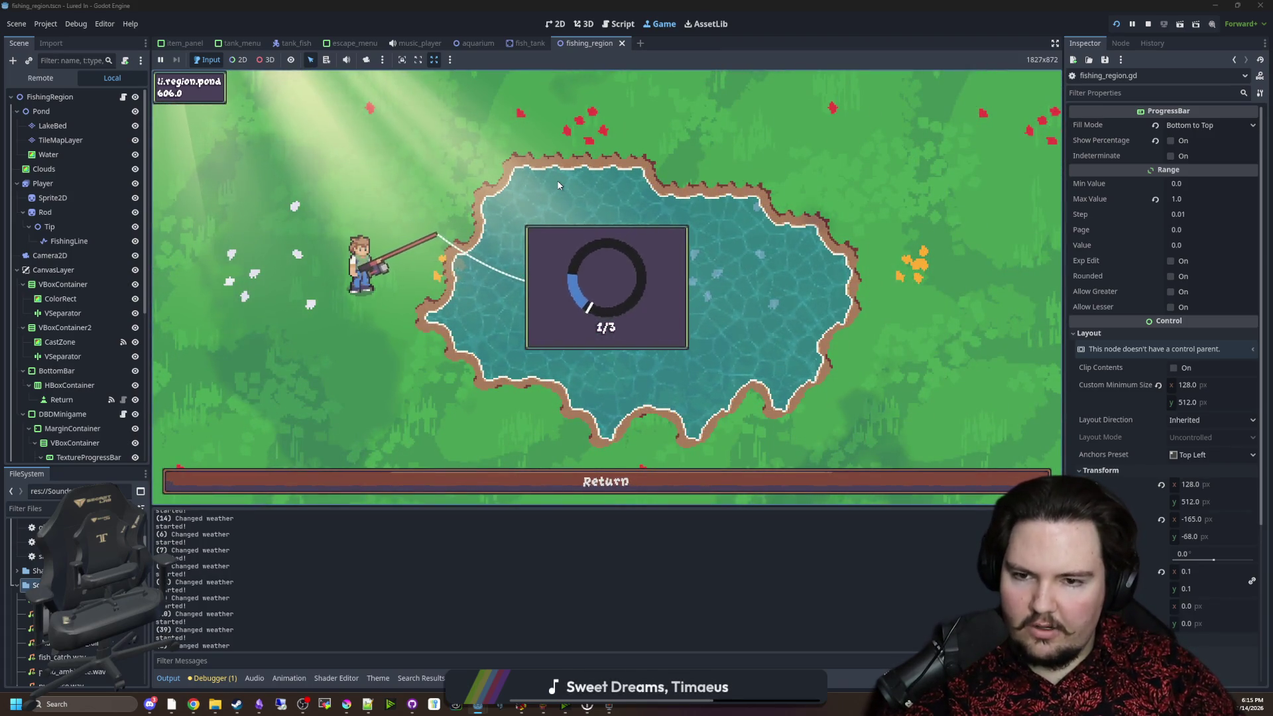
click(558, 186)
click(559, 189)
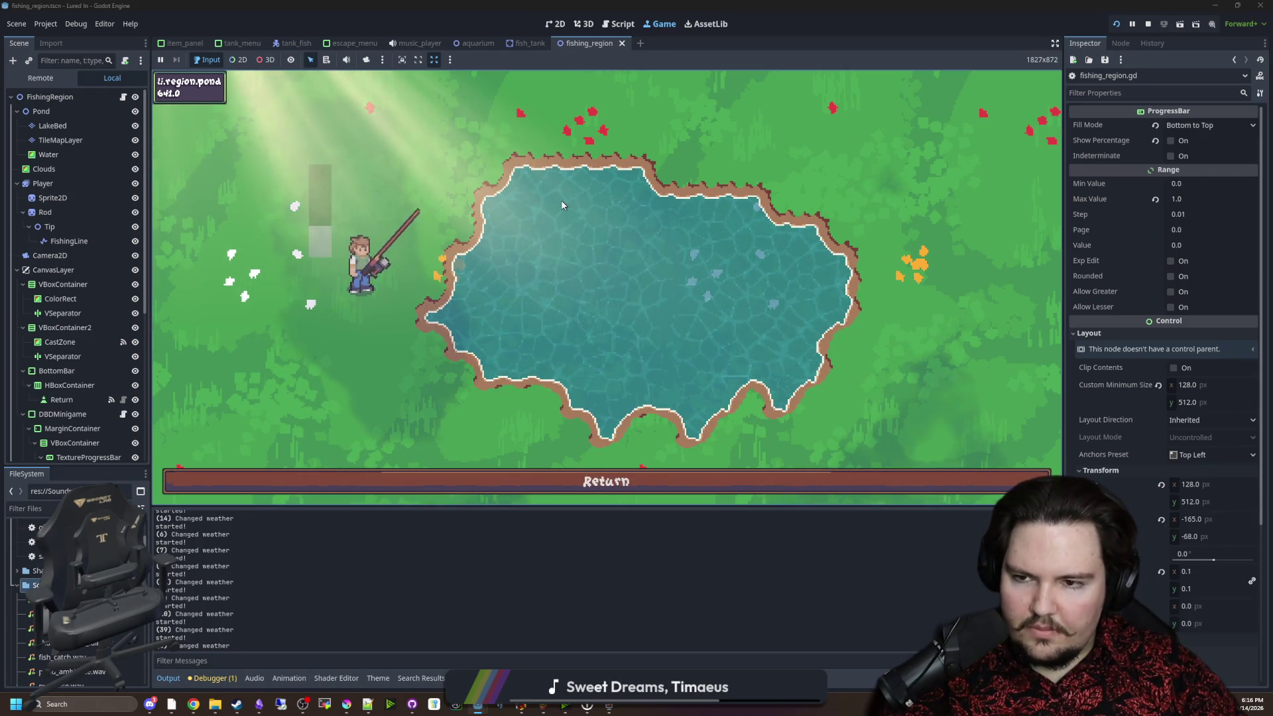
click(561, 205)
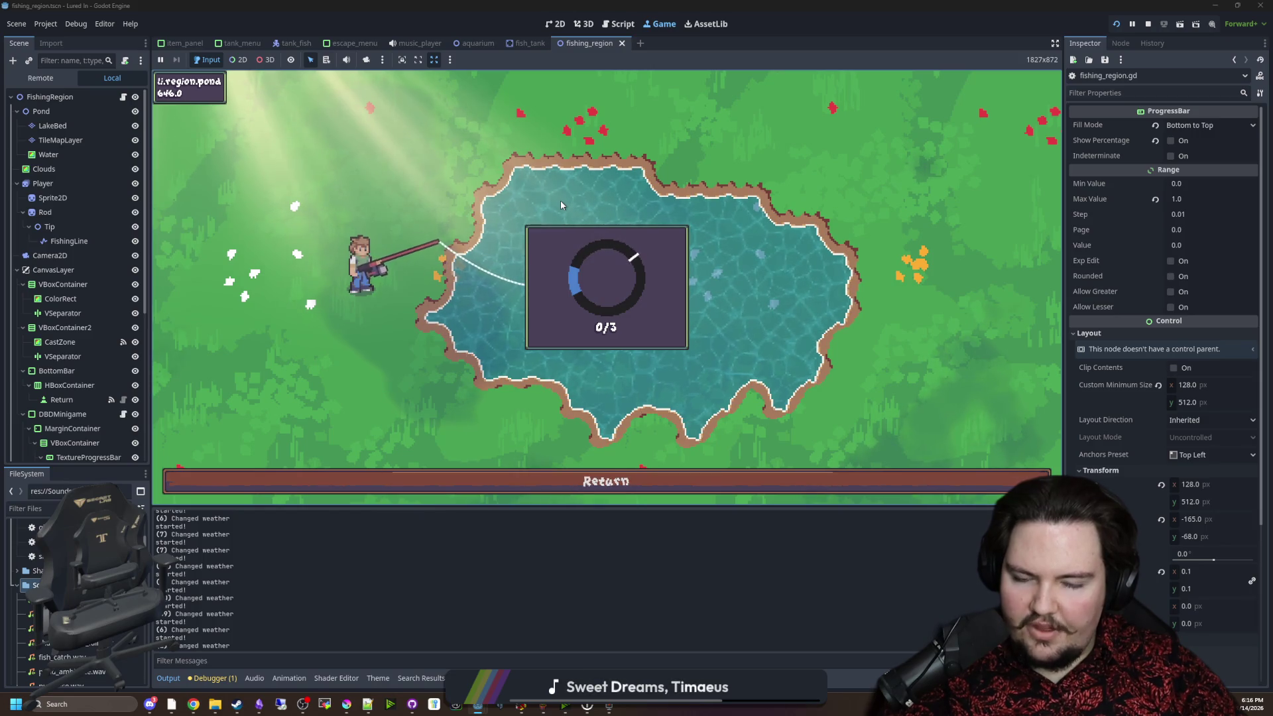
click(567, 211)
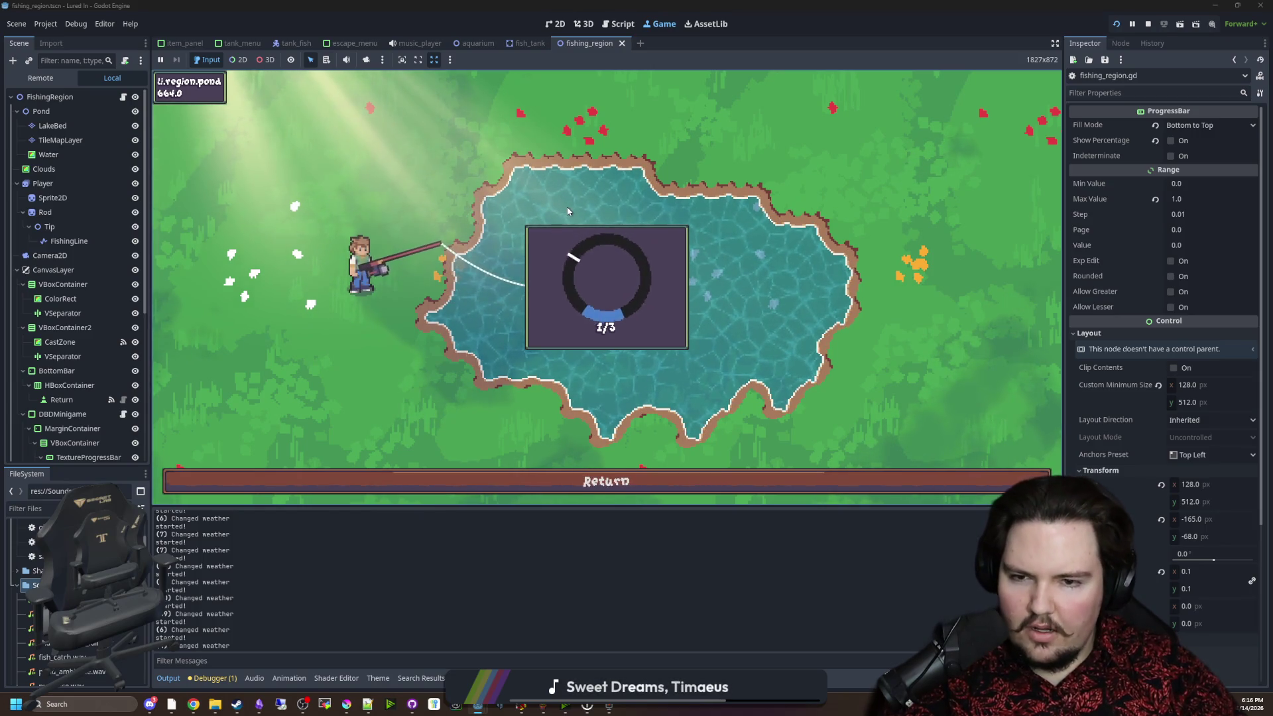
click(568, 210)
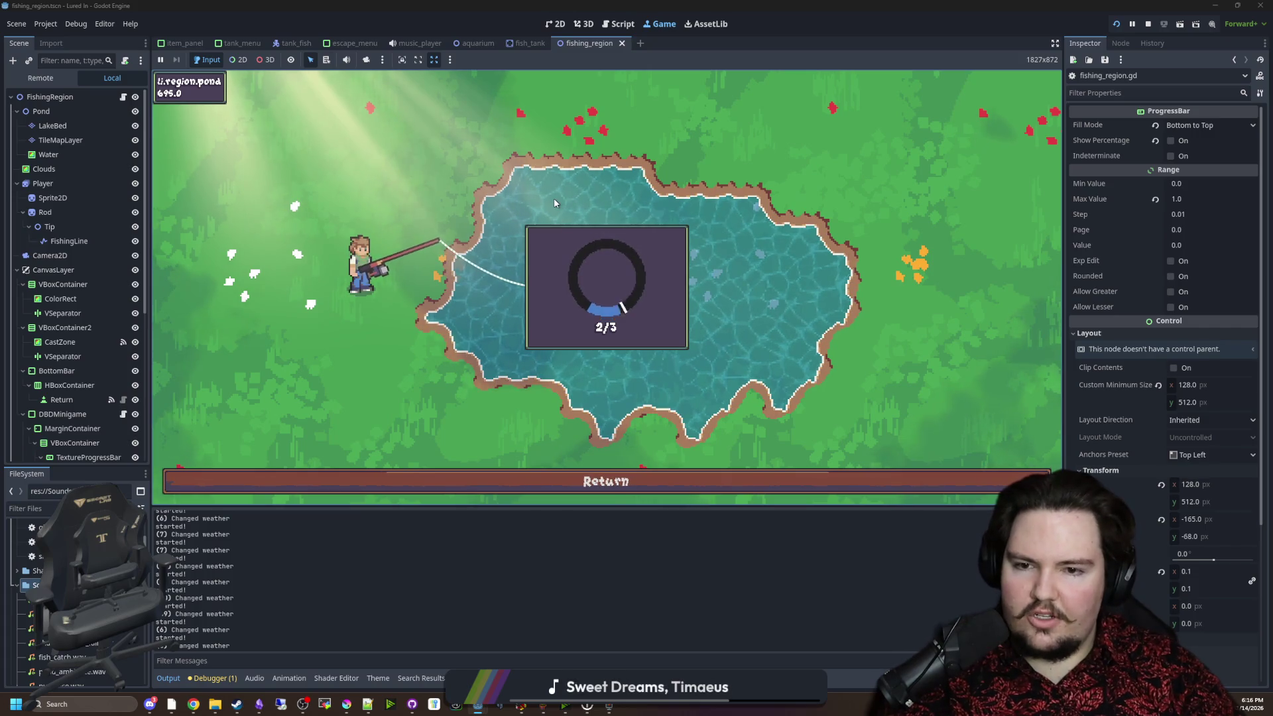
click(555, 203)
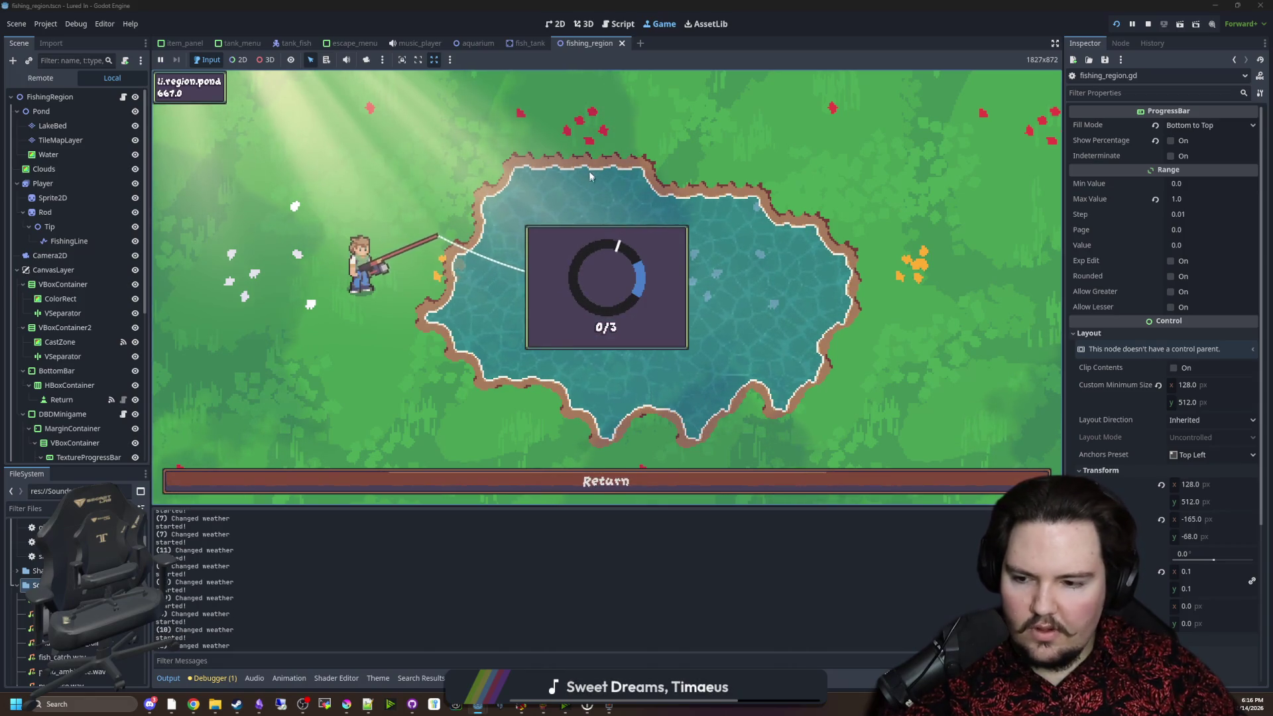
Cast and land more fish using the Space key, then return to the aquarium.
key(space)
key(space)
key(space)
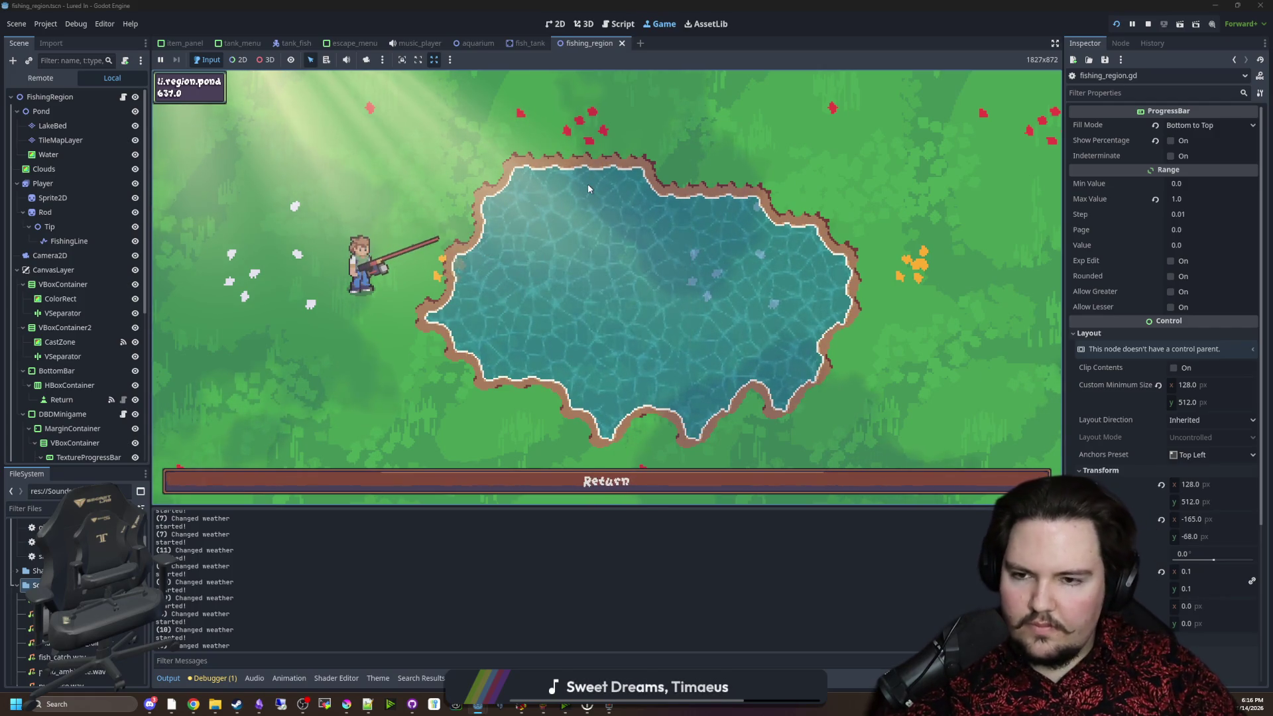
key(space)
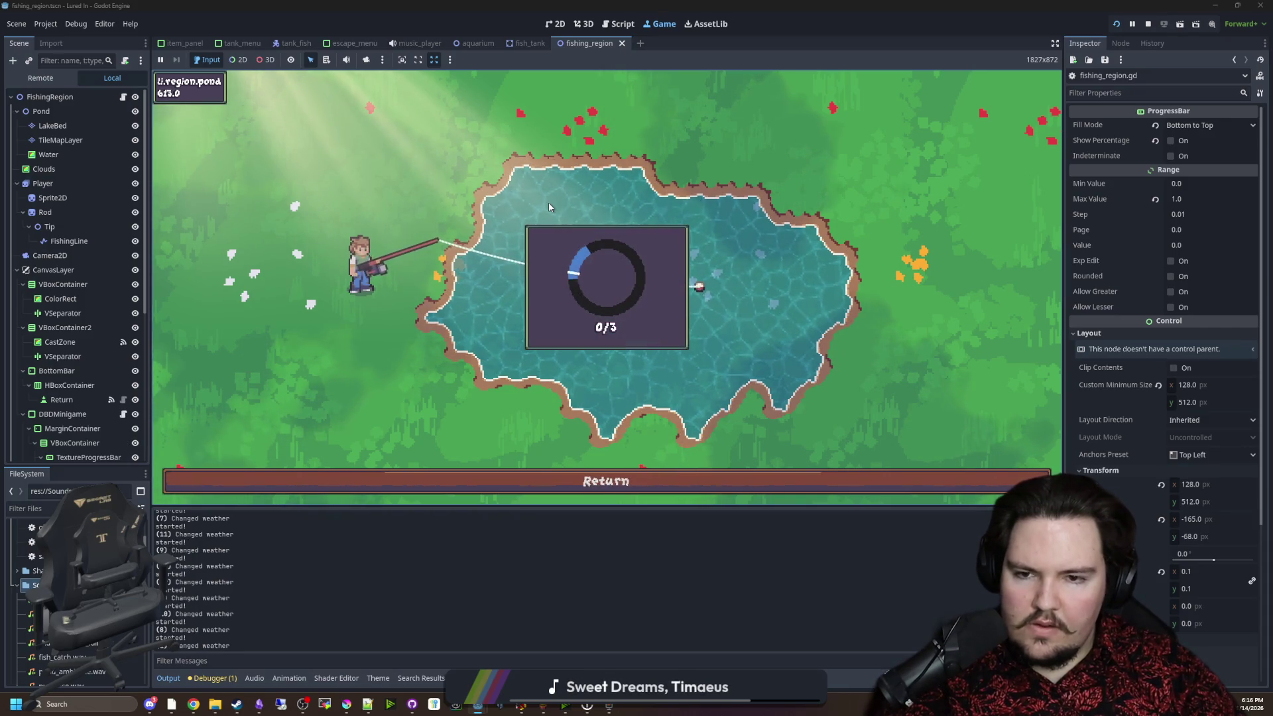
key(space)
key(space)
key(space)
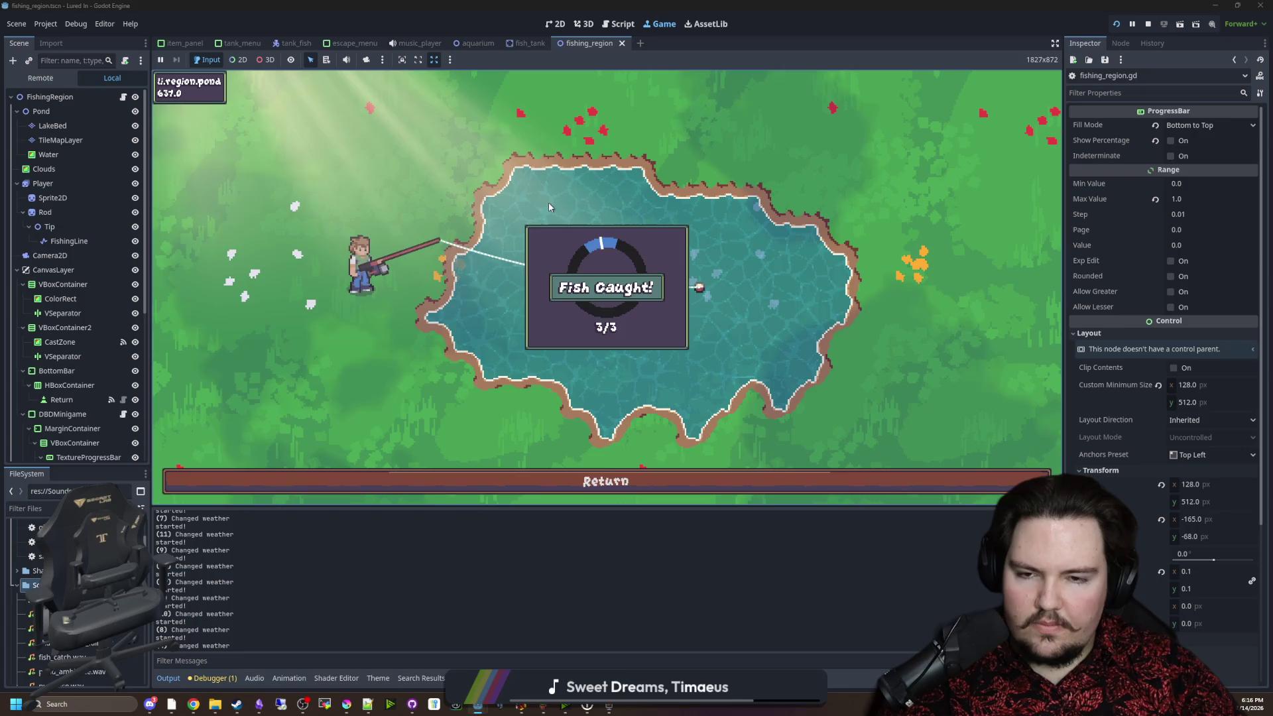
key(space)
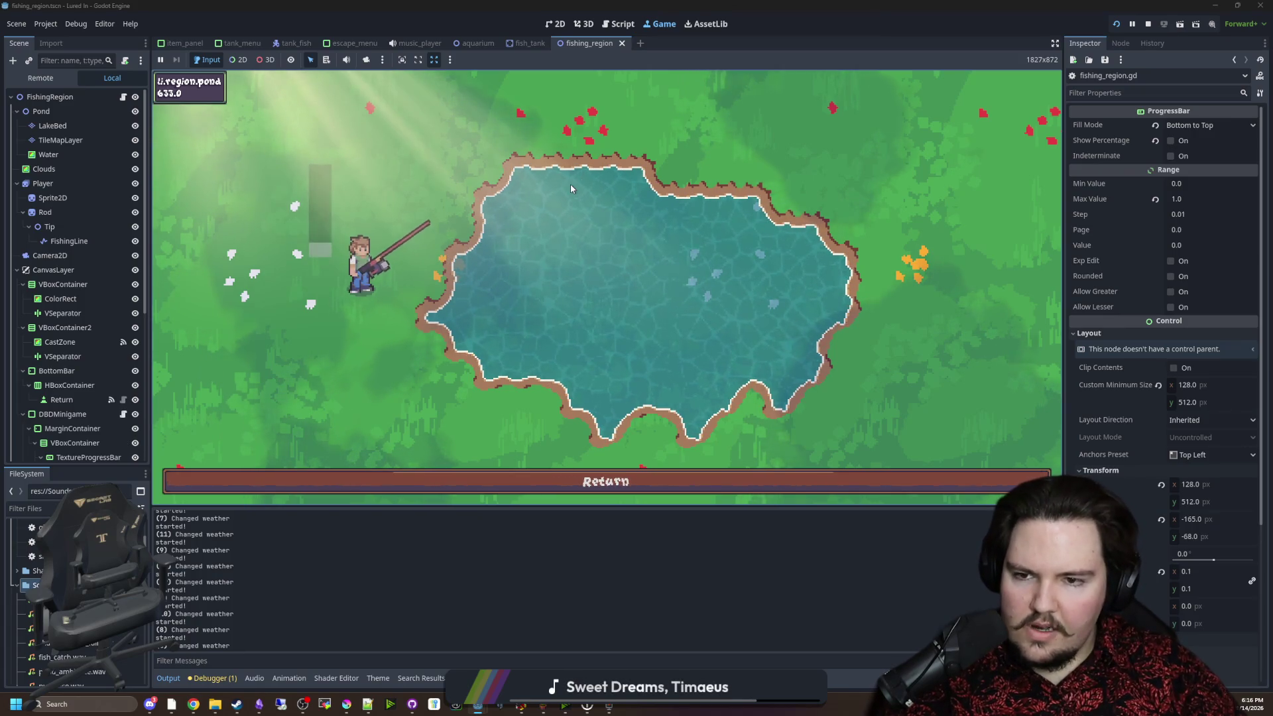
key(space)
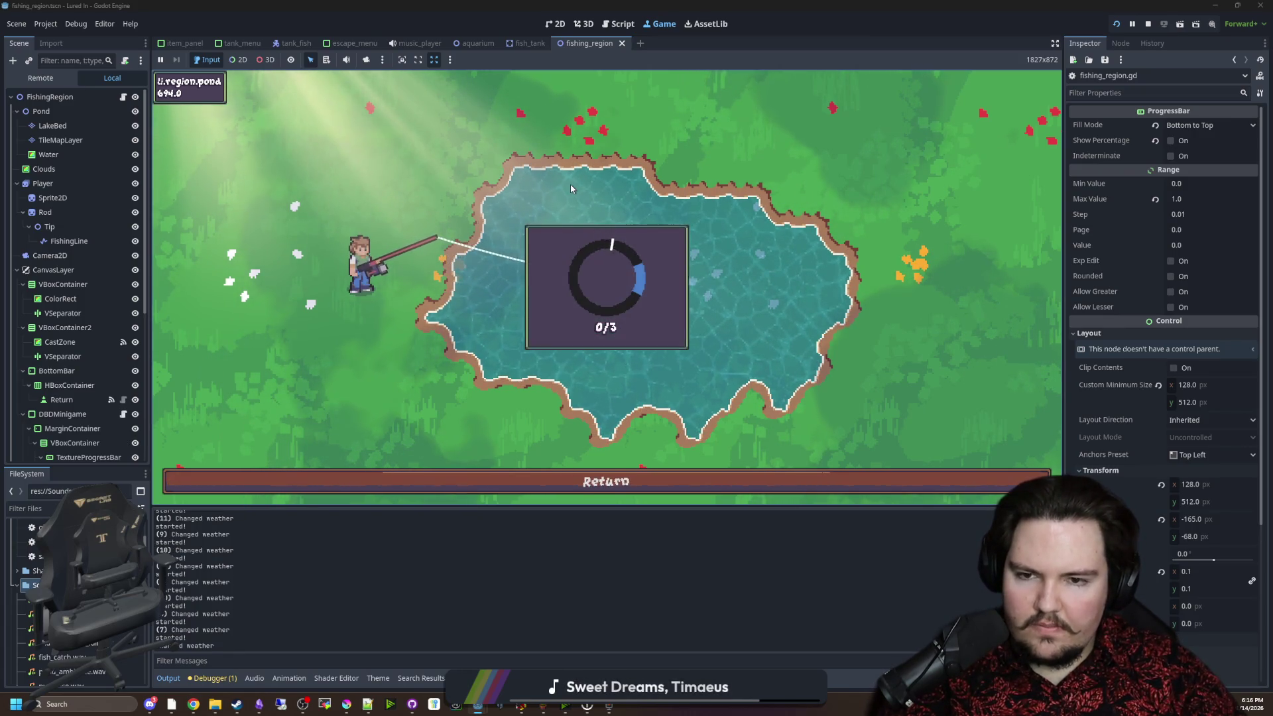
key(space)
key(space)
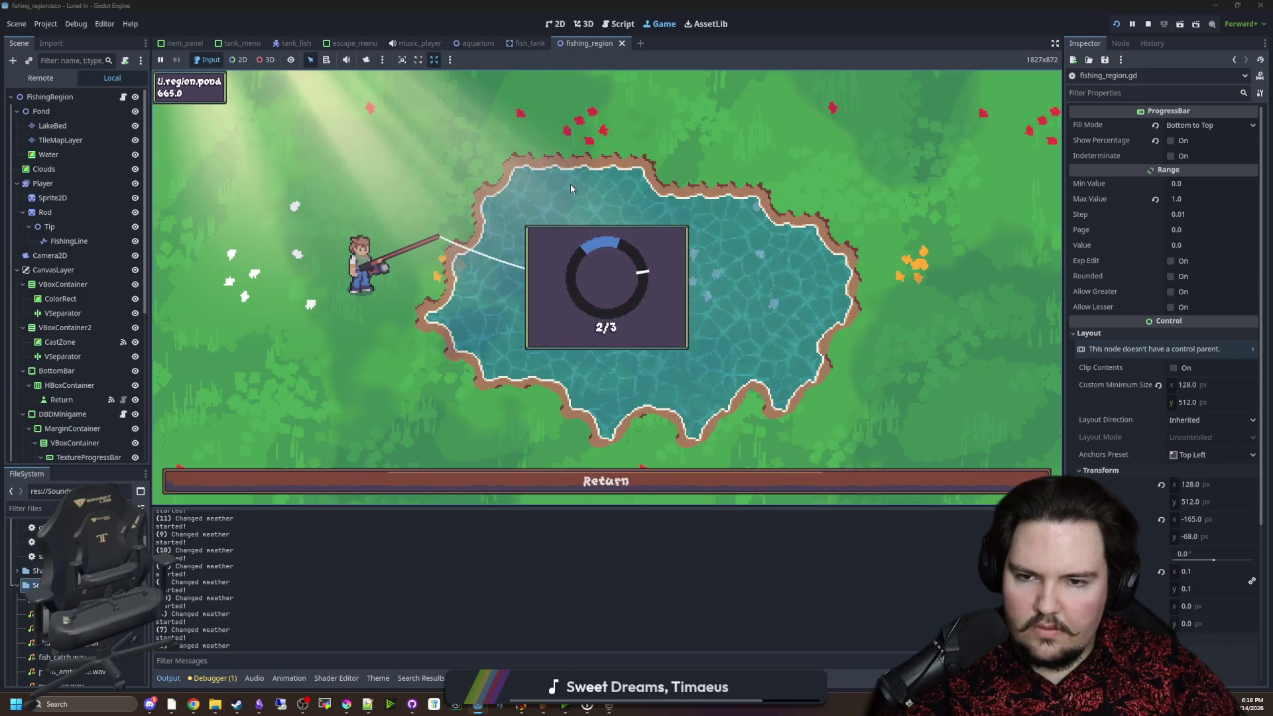
key(space)
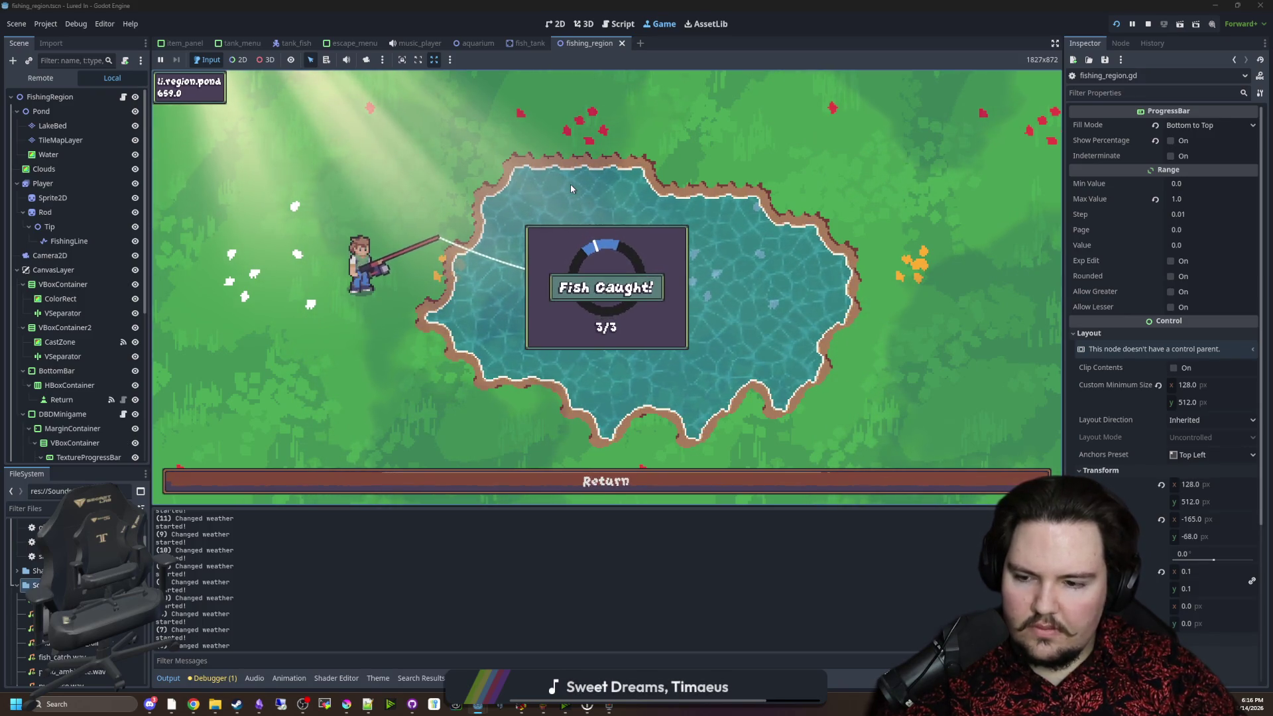
click(619, 484)
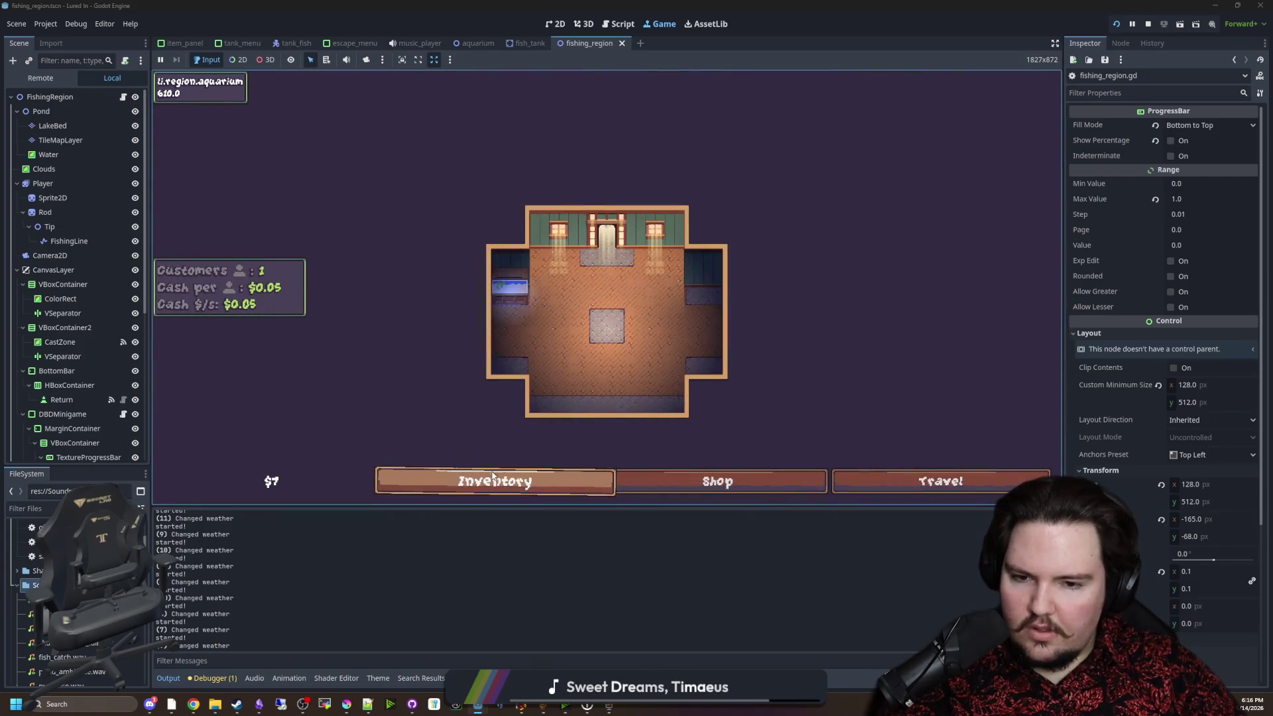
Sell the Bluegill, Carp and Tilapia from the inventory.
click(492, 476)
click(593, 264)
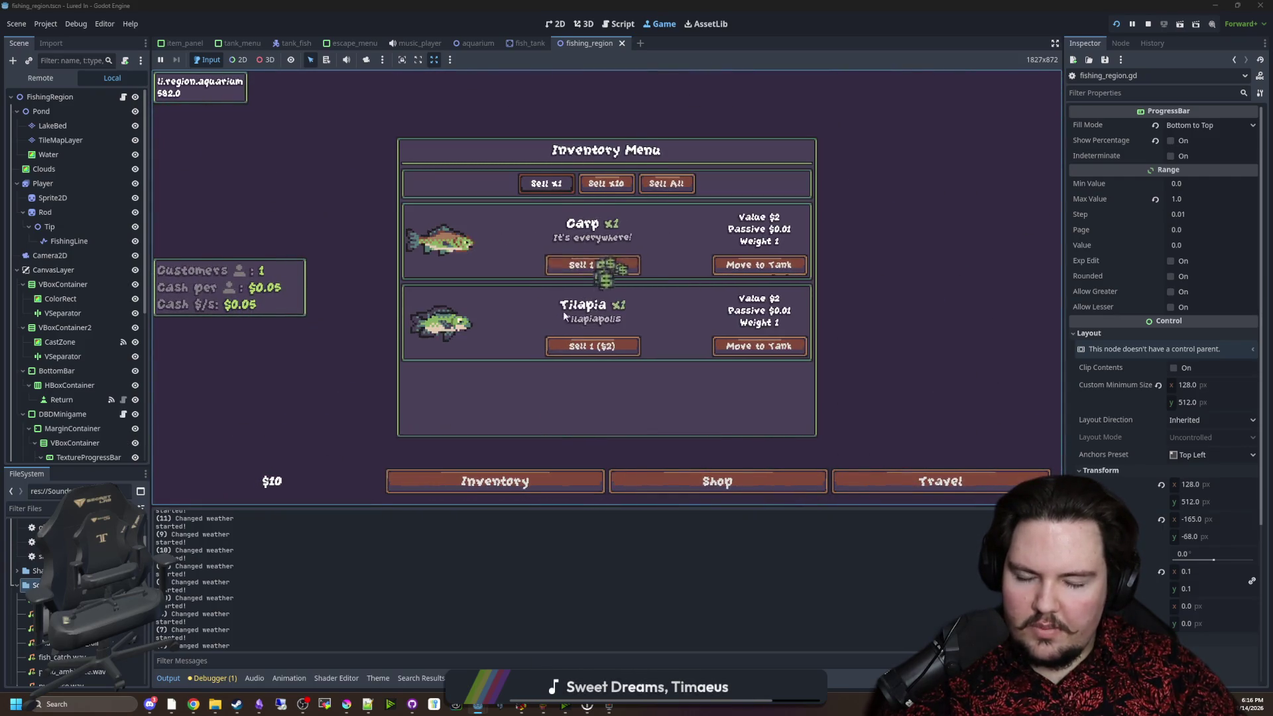
click(592, 346)
click(592, 265)
click(602, 473)
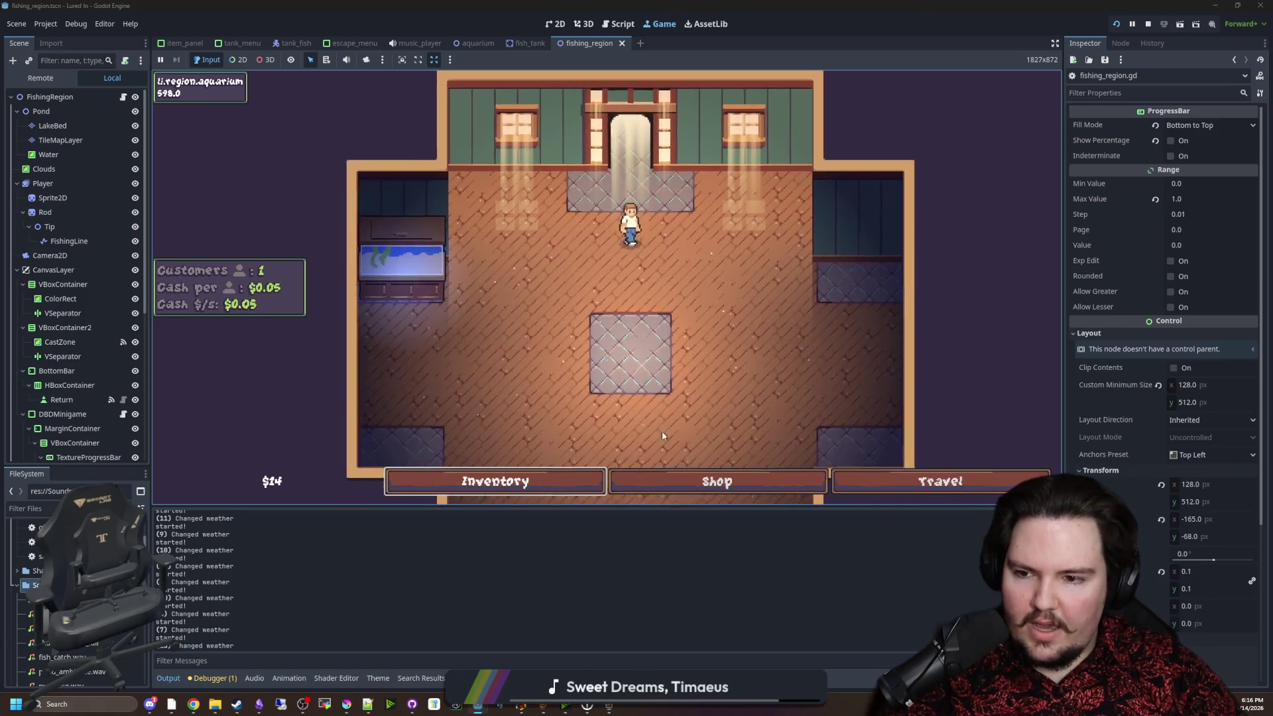
Buy Merchandise level 1 for $10 under Marketing, raising cash per customer to $0.1.
click(712, 479)
click(534, 177)
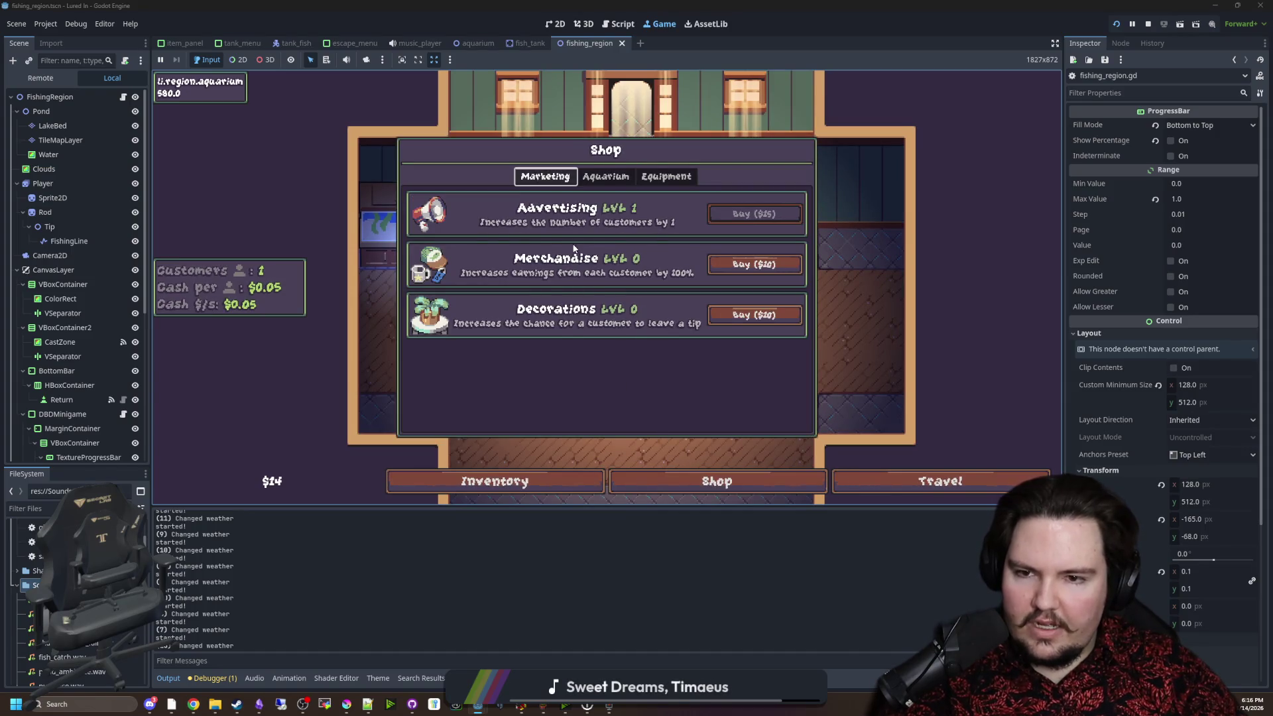
click(743, 273)
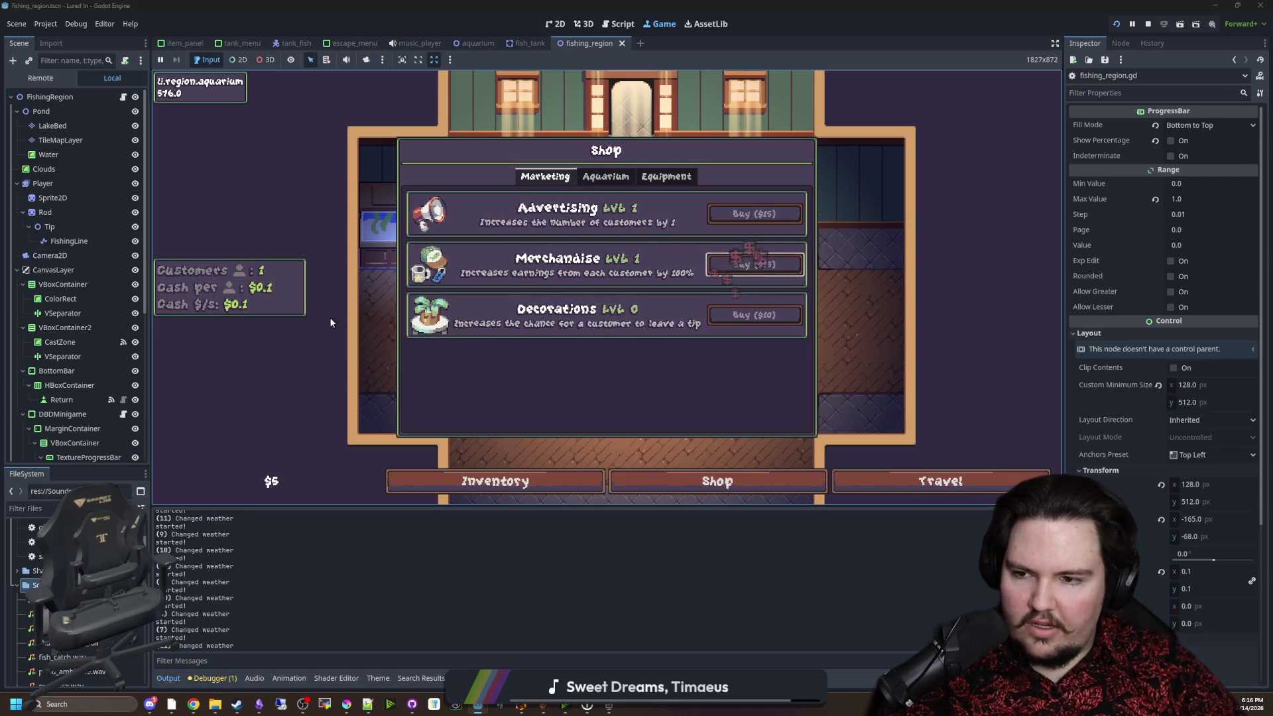
click(256, 311)
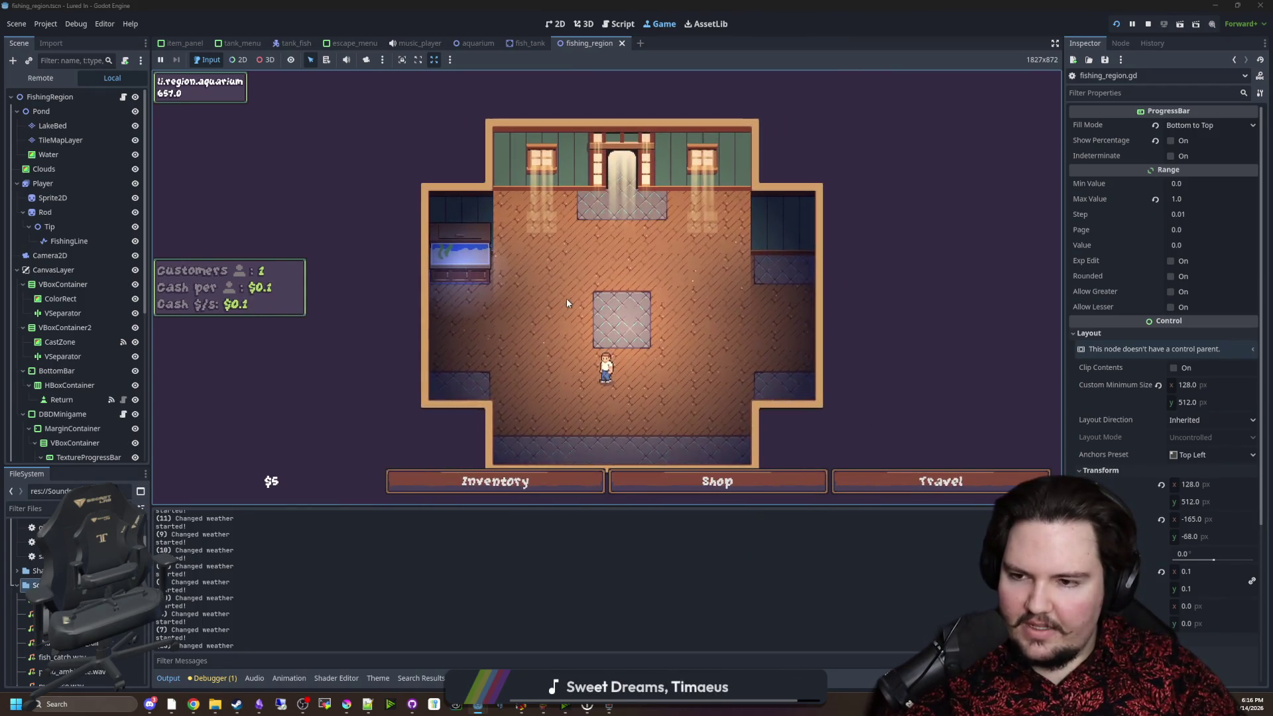
scroll(549, 262, up, 1)
key(s)
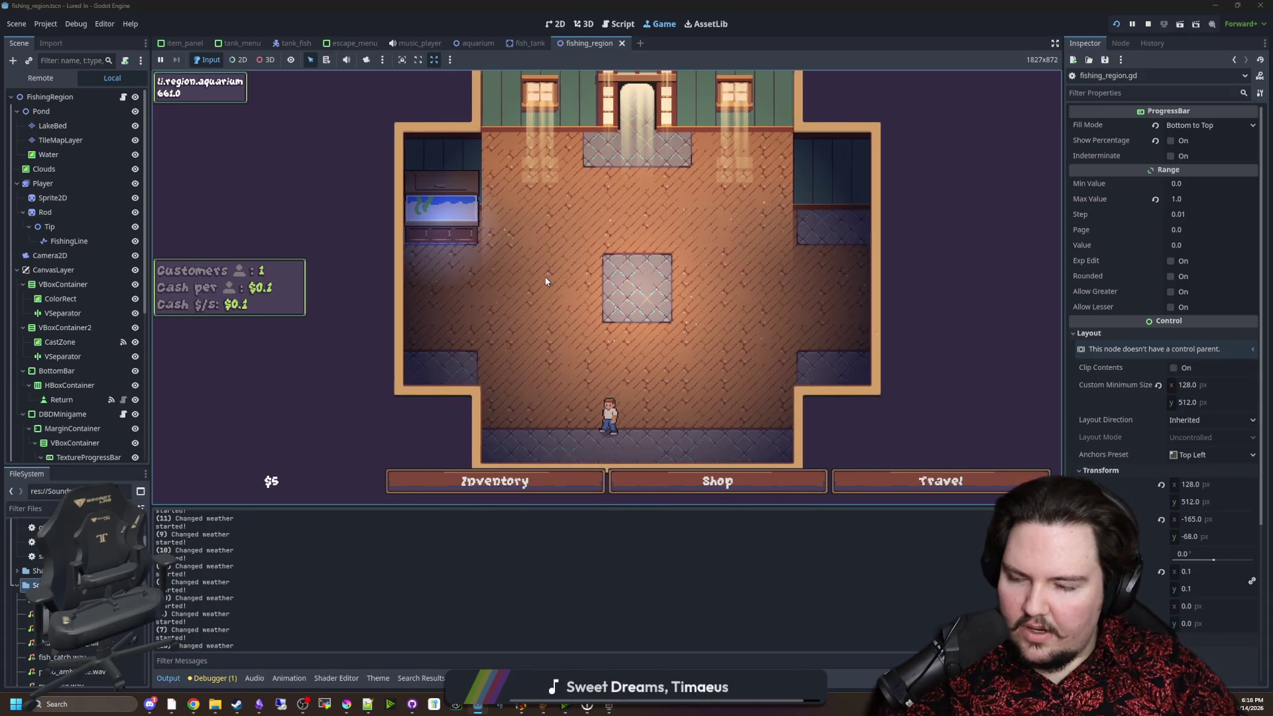
Buy Advertising level 3, then minimize the game to reveal Deadlift's world.gd.
click(717, 481)
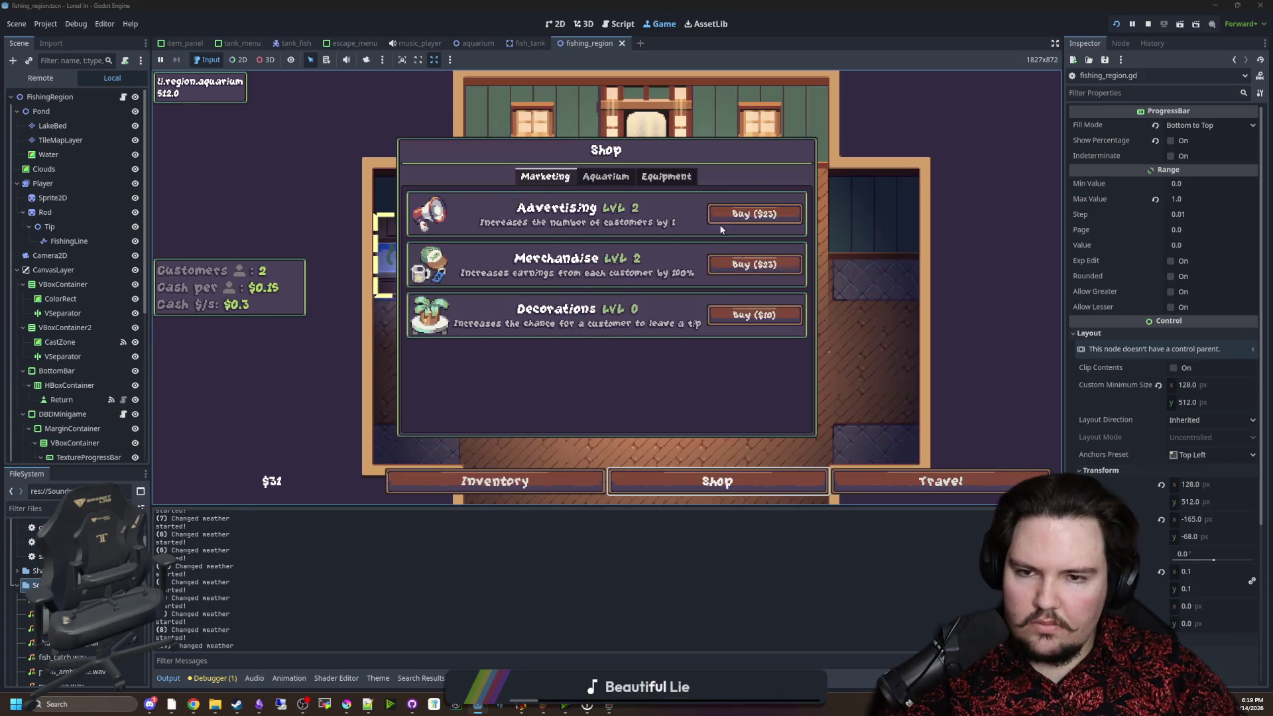
click(739, 215)
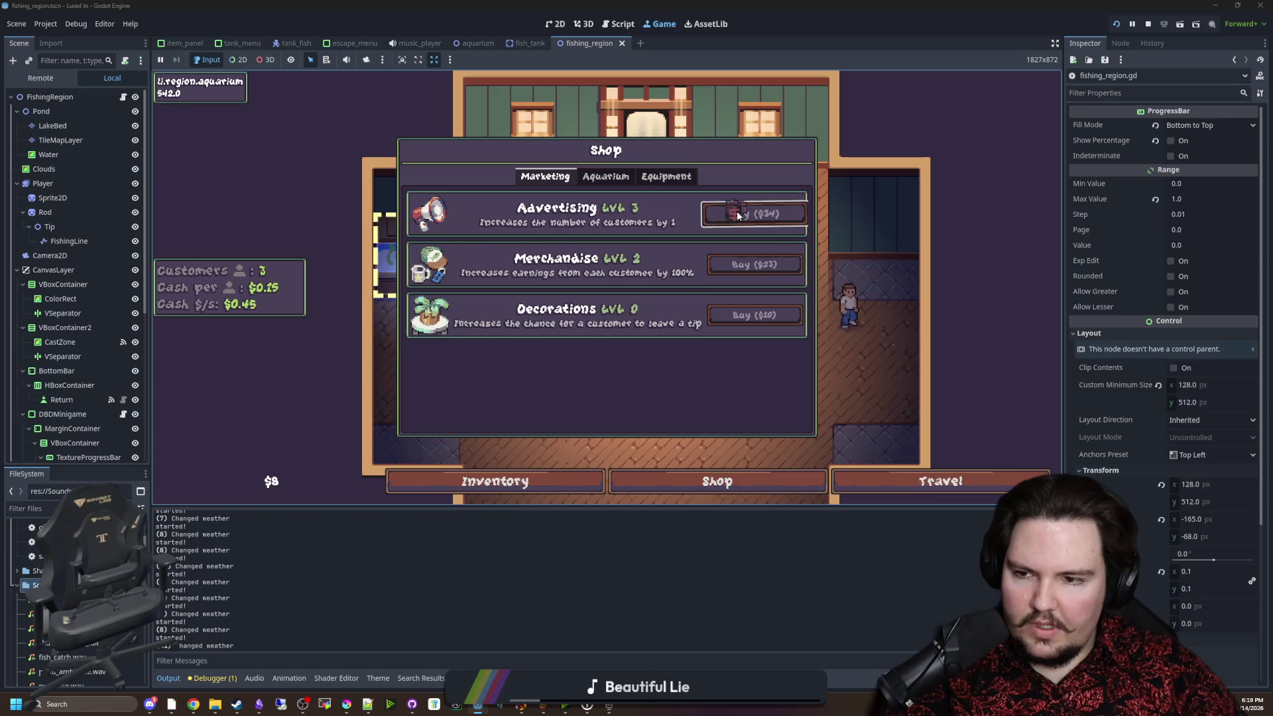
click(285, 304)
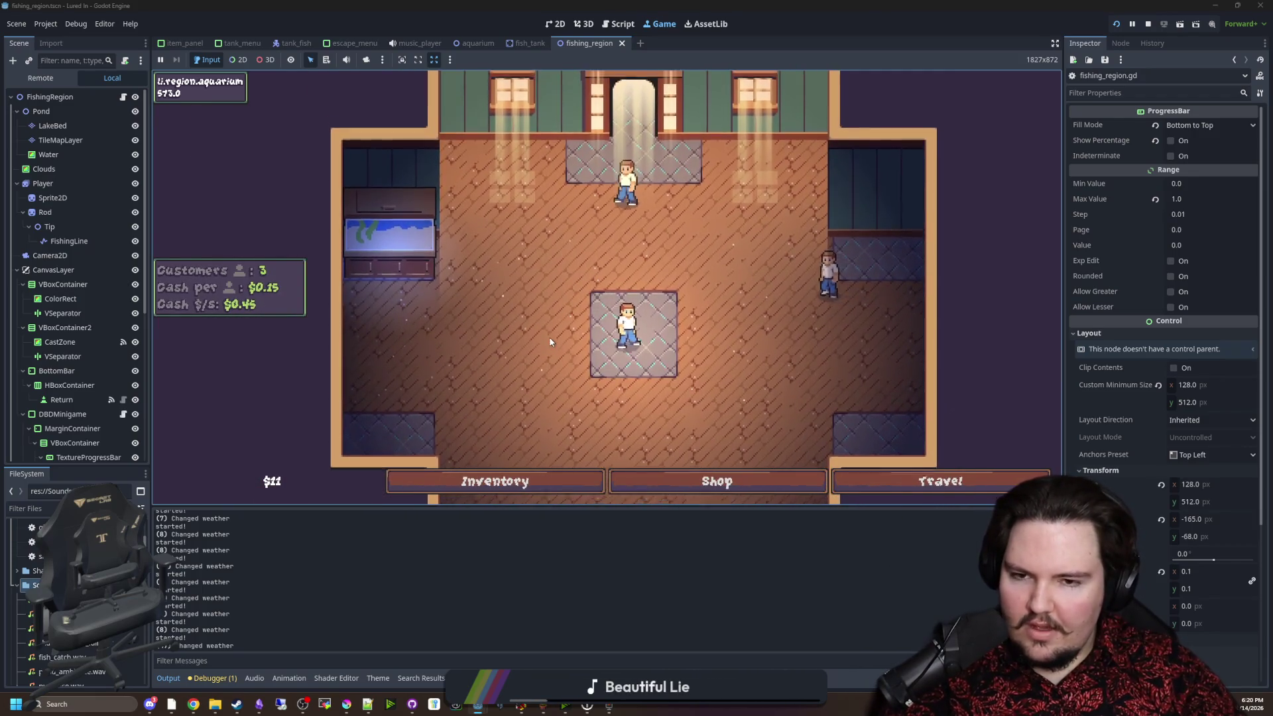
key(super+Down)
key(super+Down)
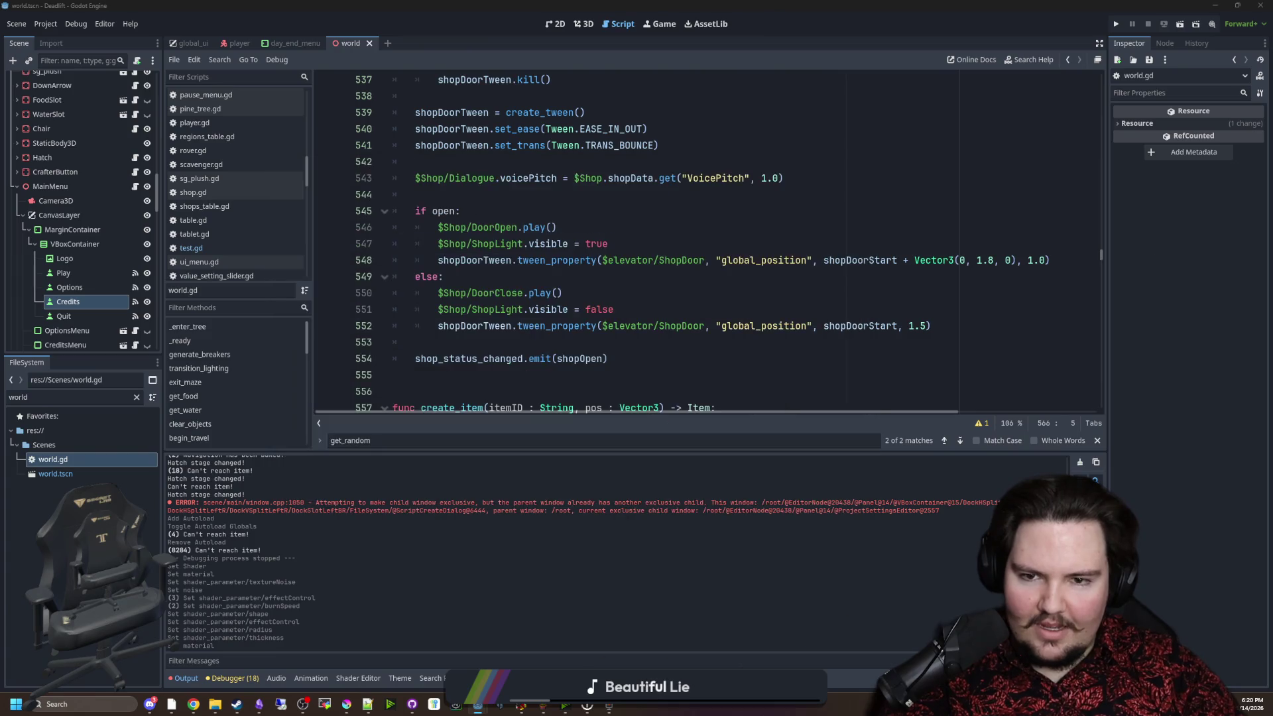
Focus world.gd at toggle_shop's if open: line, save, and move to empty line 544.
click(581, 211)
key(ctrl+s)
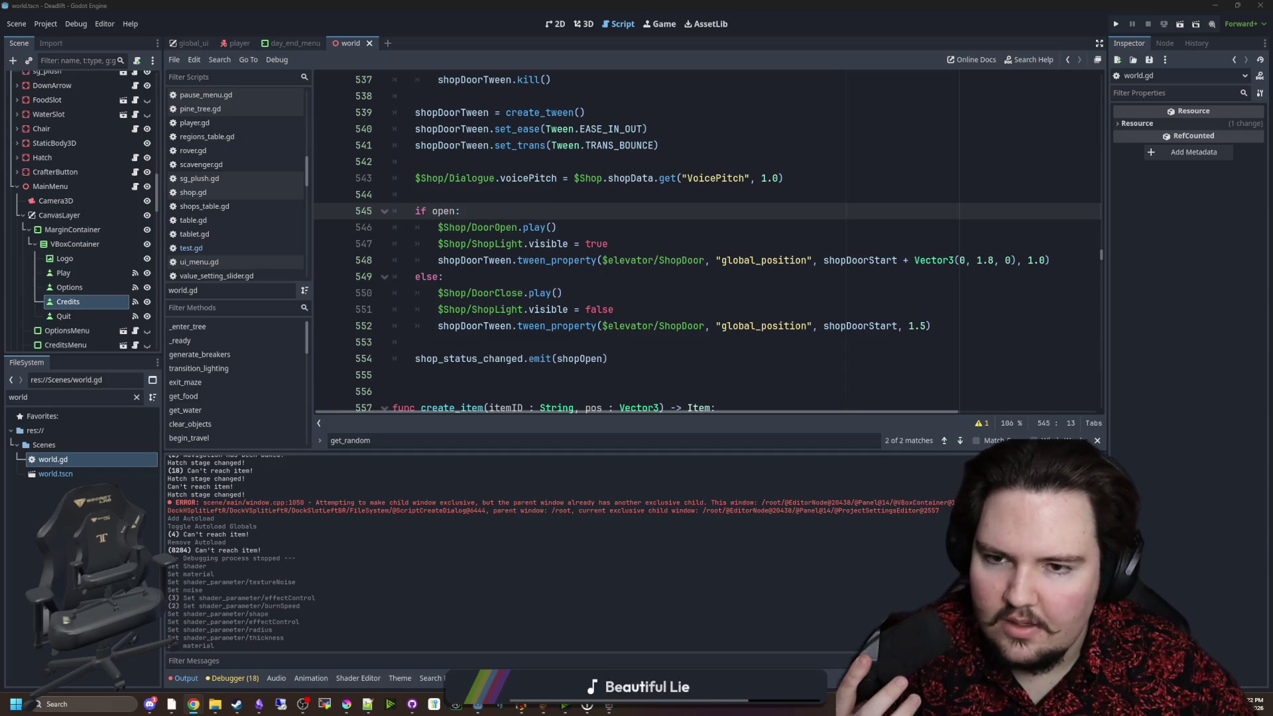
click(538, 201)
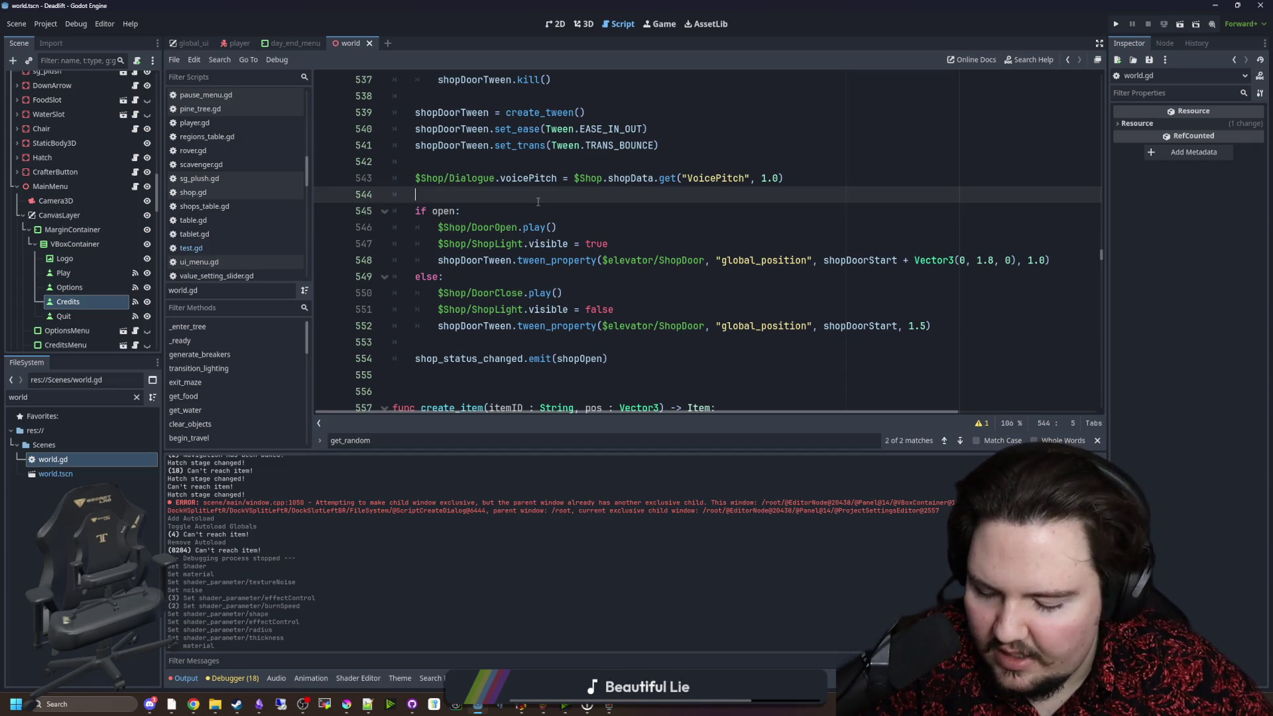
Save the Deadlift world scene and world.gd with toggle_shop's new voicePitch dialogue setting.
key(ctrl+s)
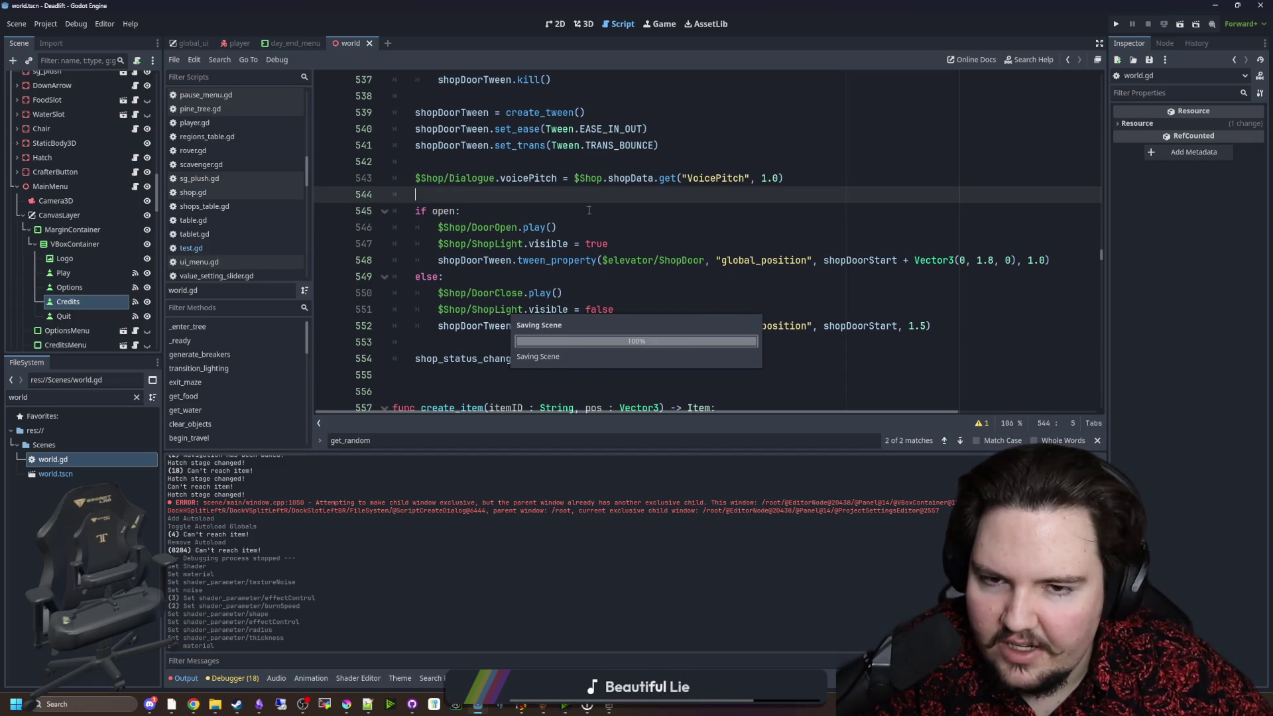
scroll(588, 207, up, 5)
click(487, 341)
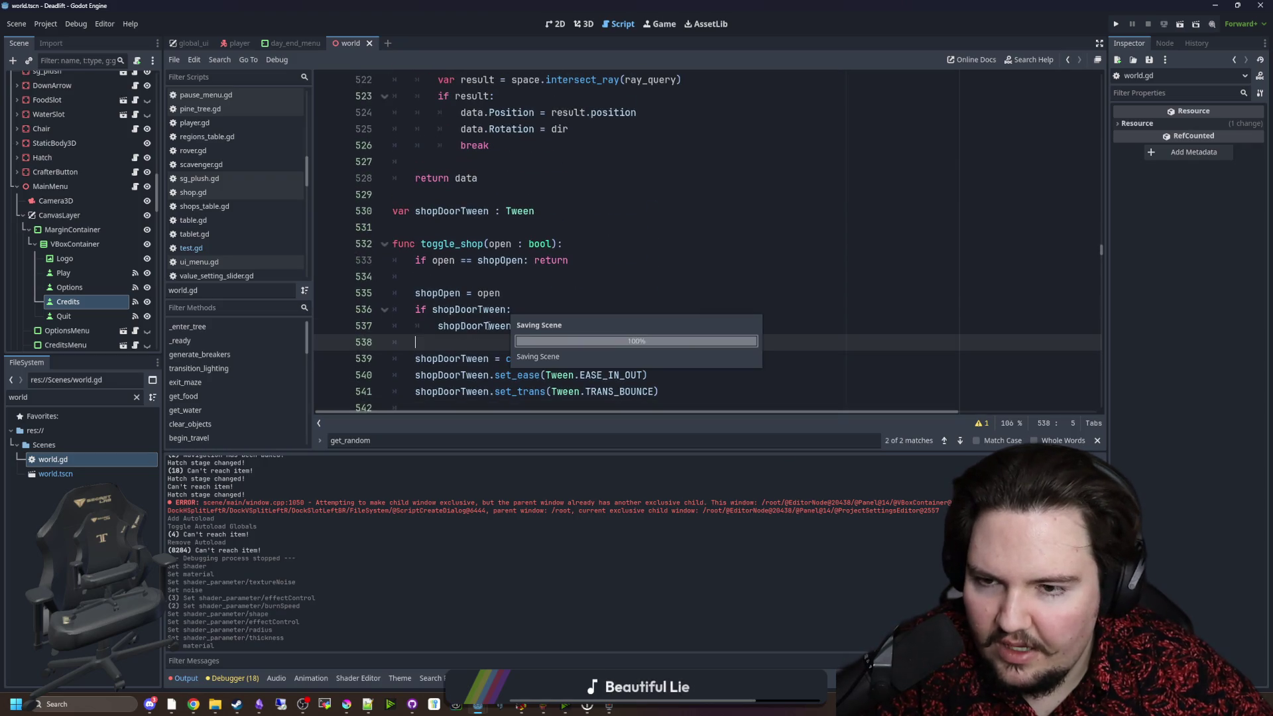
click(418, 229)
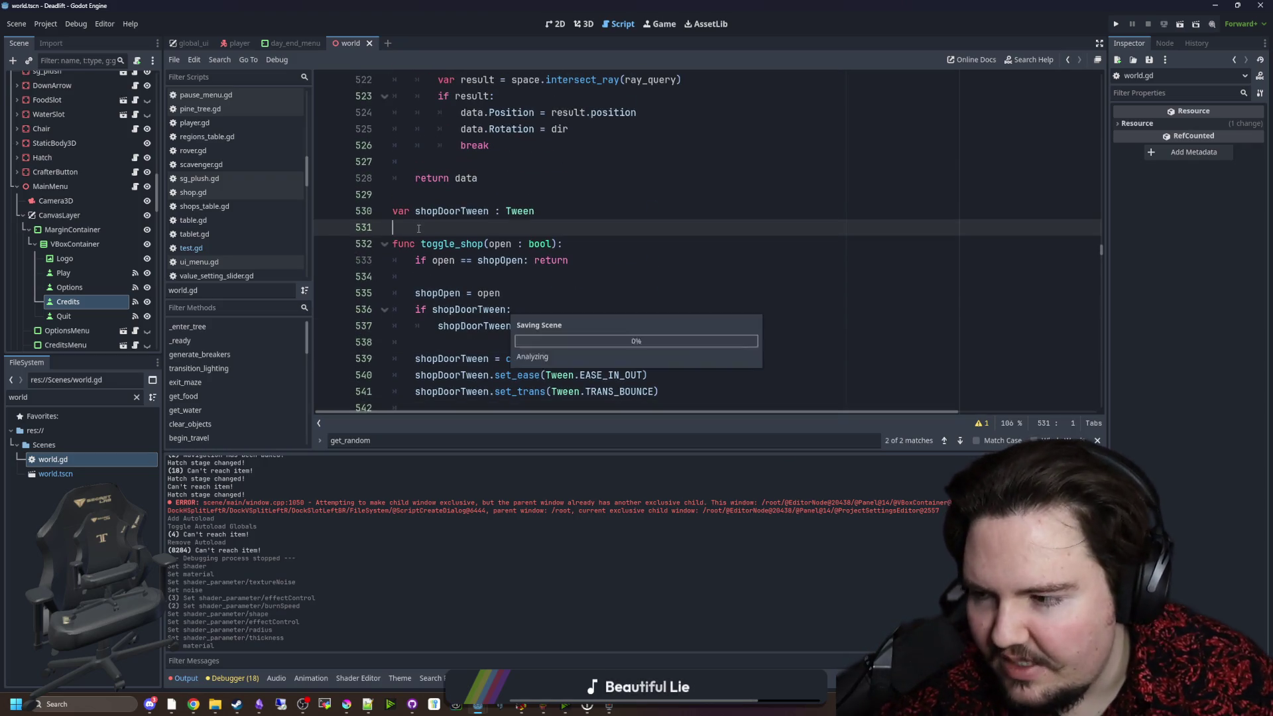
key(ctrl+s)
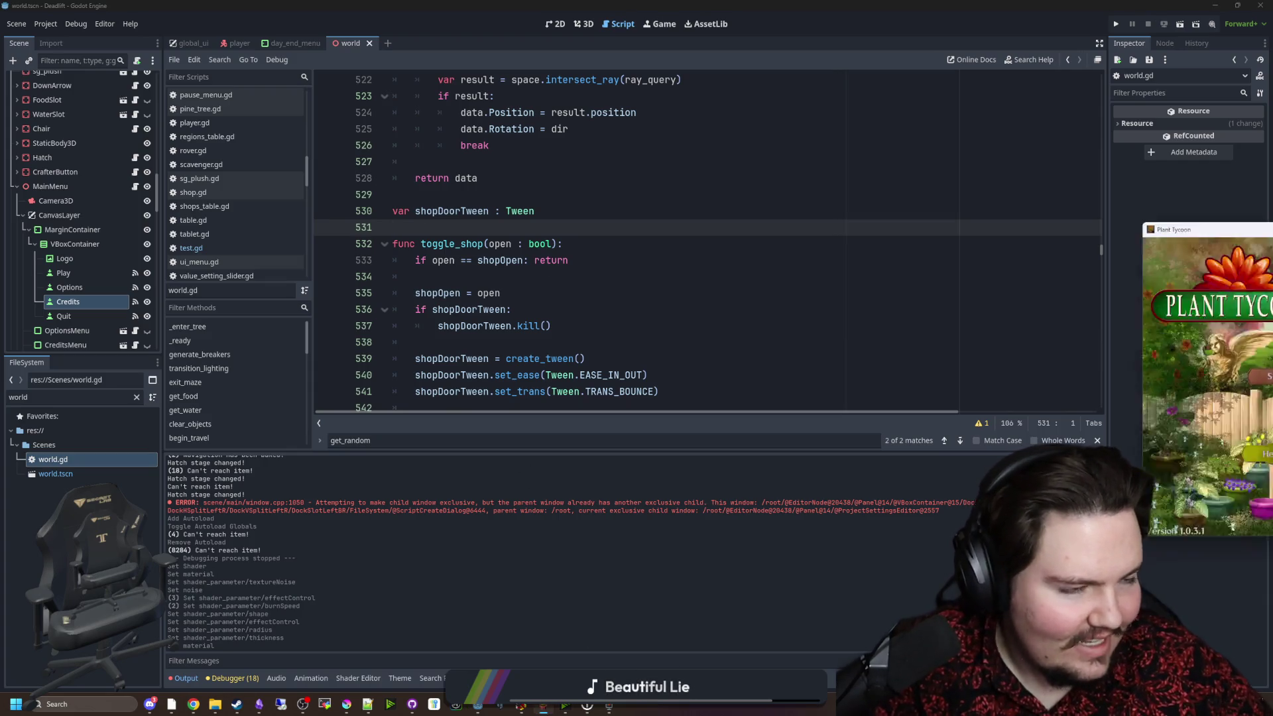
In the Plant Tycoon greenhouse, move a plant into the bottom shelf's middle pot.
click(488, 417)
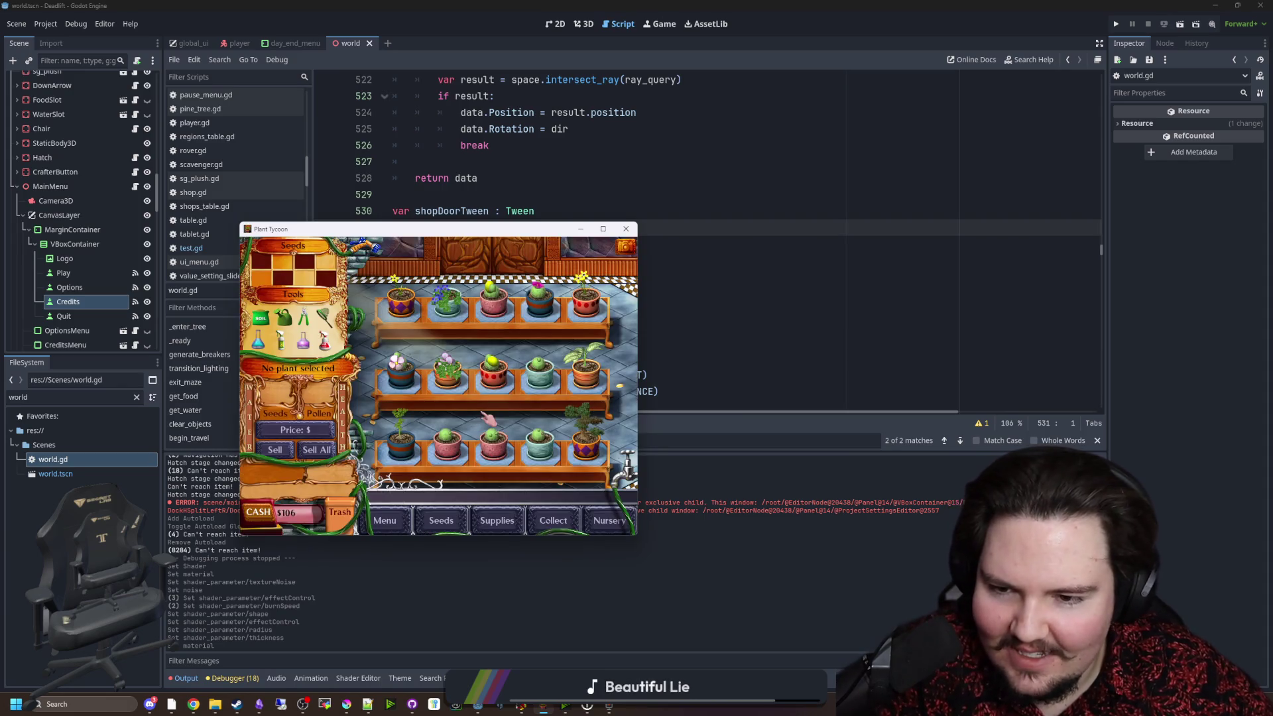
click(582, 443)
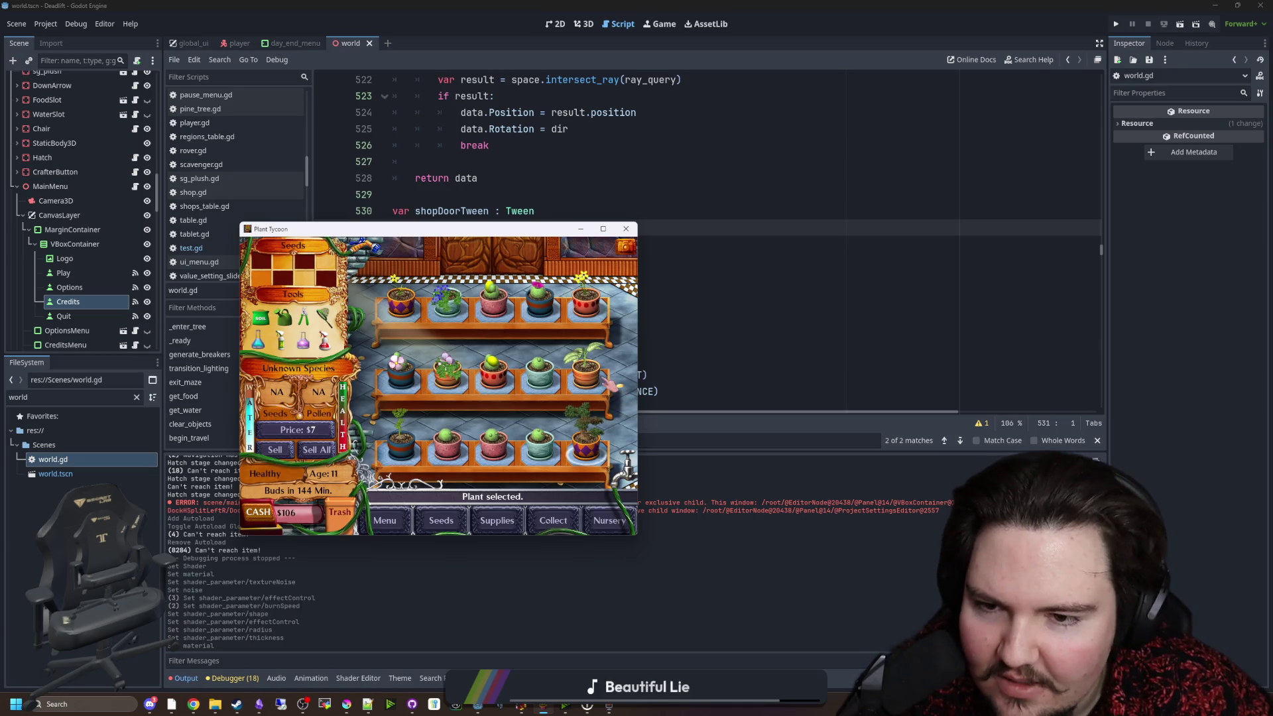
click(491, 456)
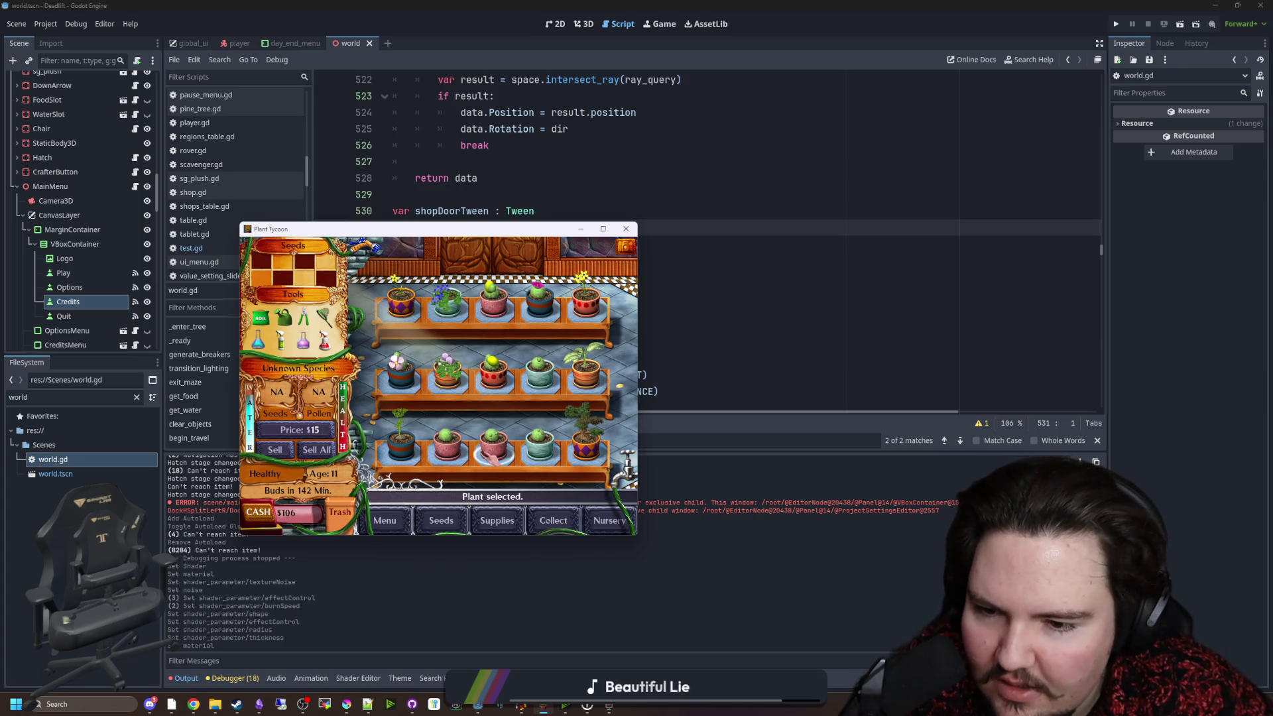
Harvest the seeds of the pollinated Fourpetal Ball Cactus and Fourpetal Reptans into the inventory.
click(418, 384)
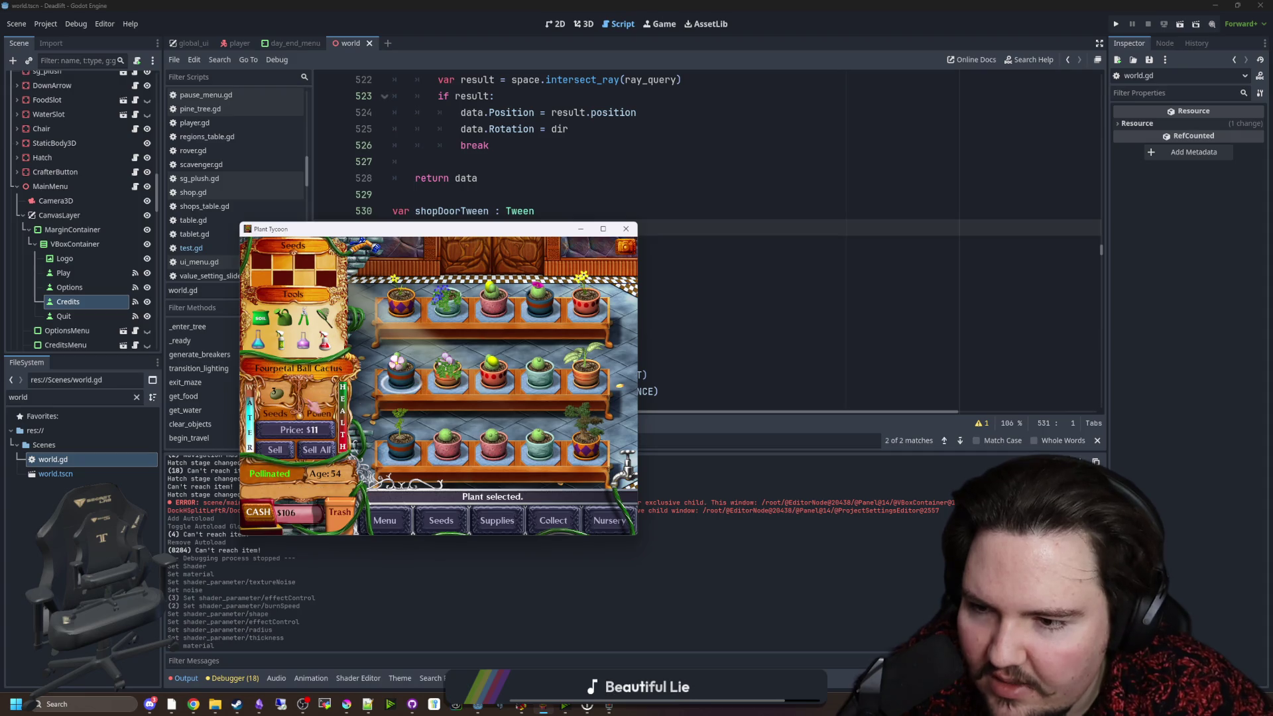
click(268, 279)
click(275, 394)
click(288, 282)
click(448, 378)
click(277, 397)
click(277, 395)
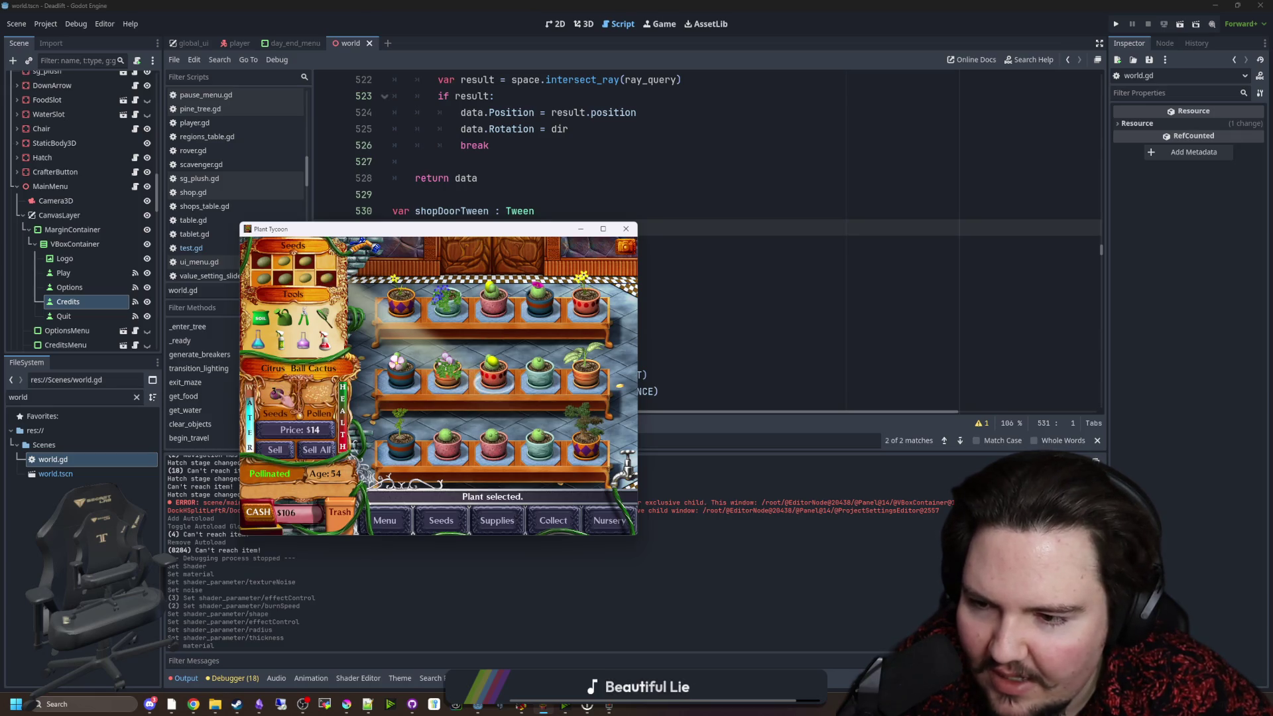